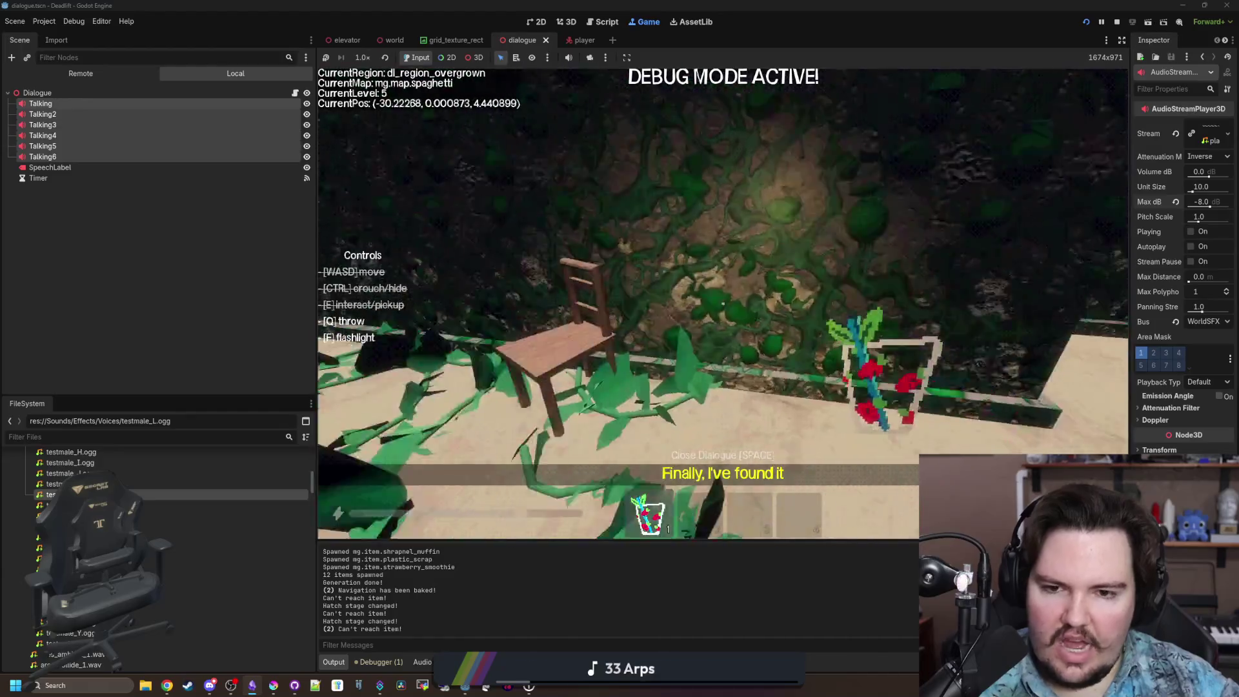
# Walk from the breakroom corridor into the open freezer room and back to the breakroom.
pyautogui.press('w')
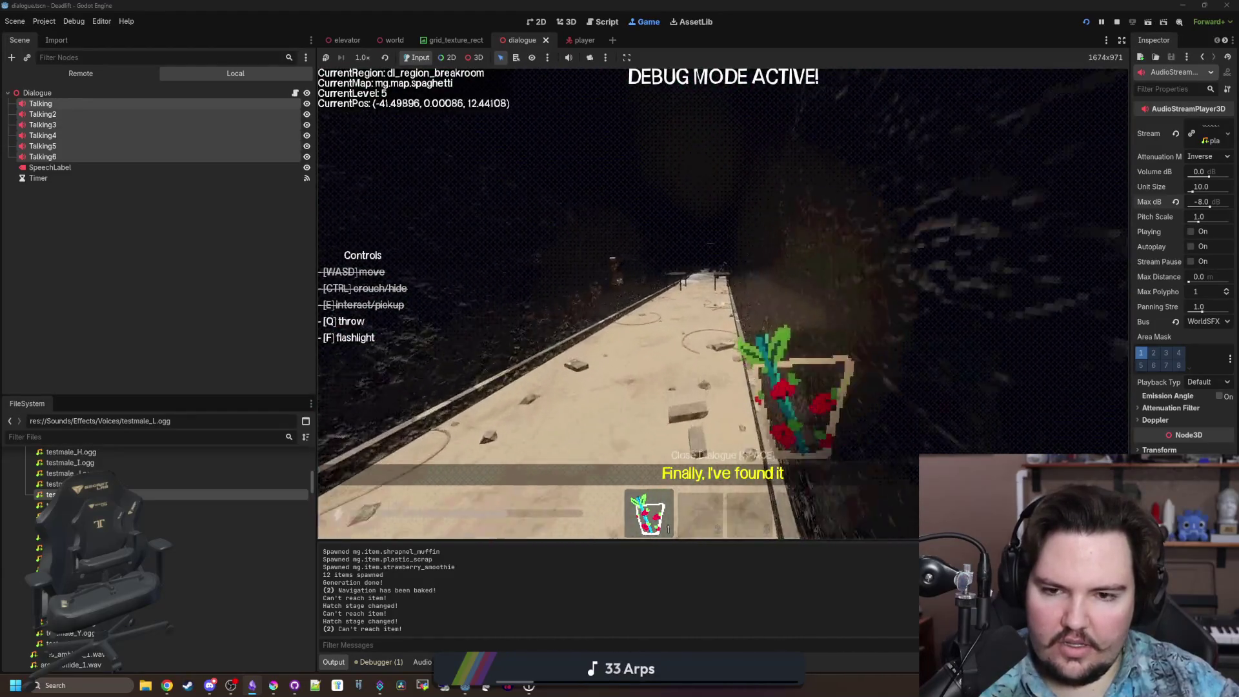
pyautogui.press('w')
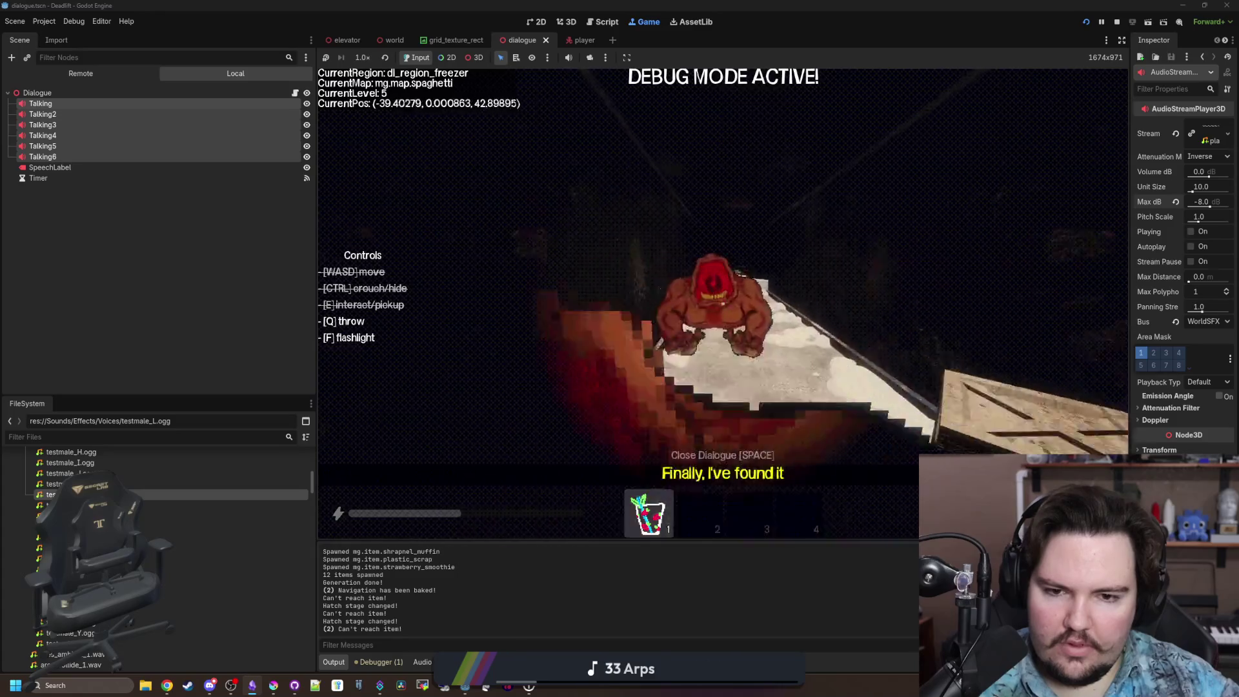
pyautogui.press('w')
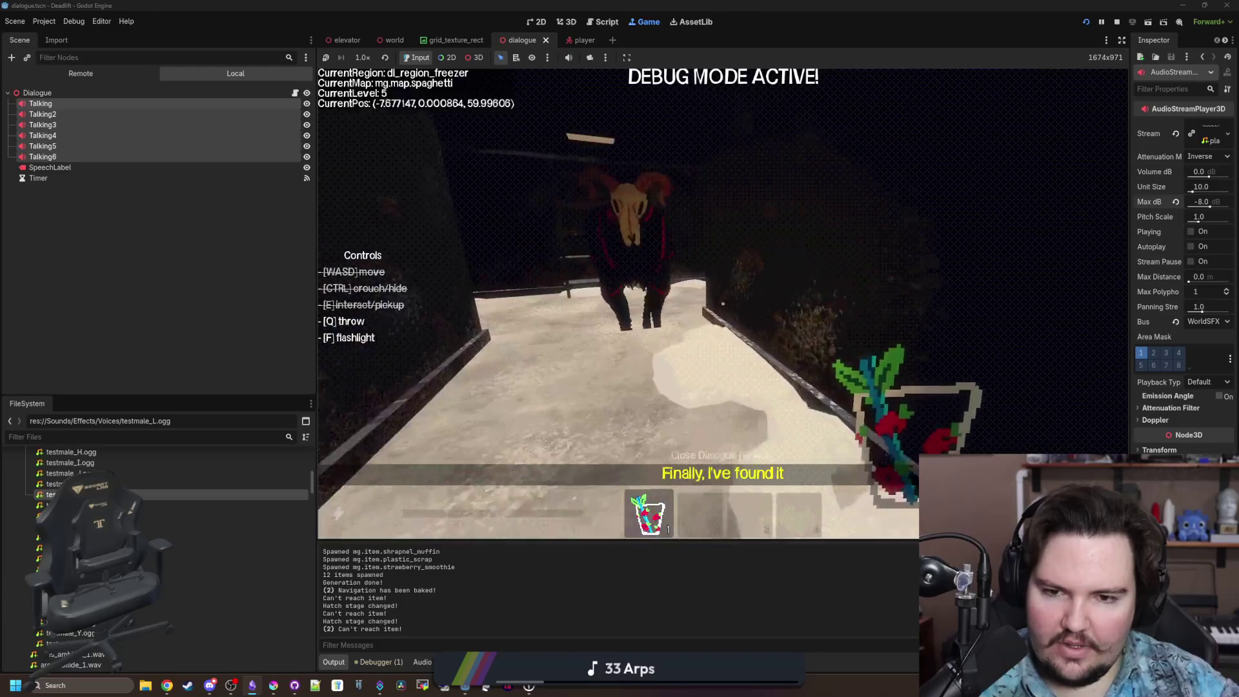
pyautogui.press('w')
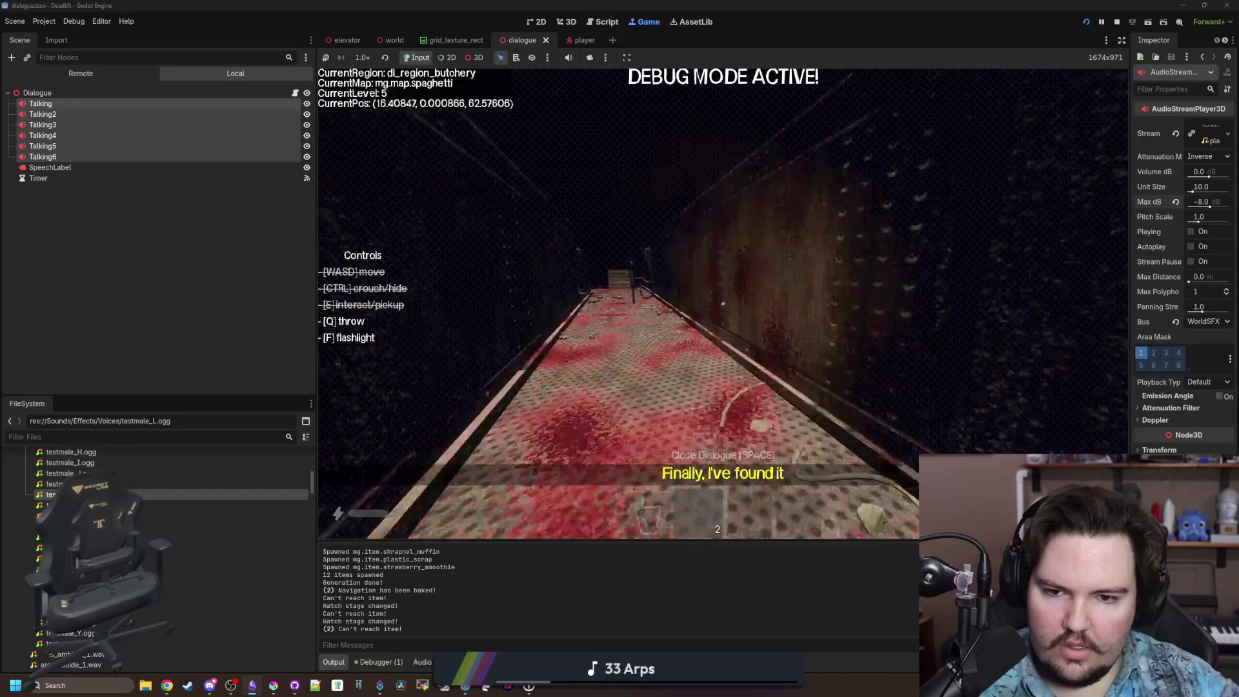
# Walk the butchery catwalk, toggle the flashlight with F, and back away from the riveted robot.
pyautogui.press('w')
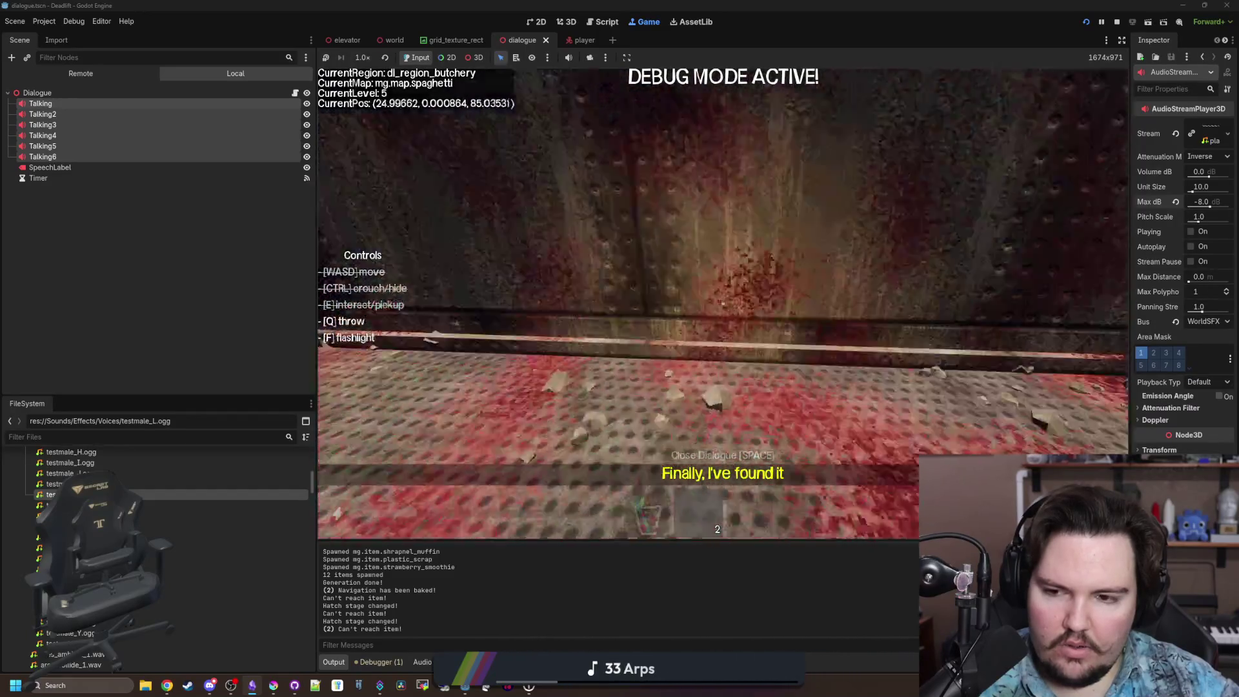
pyautogui.press('f')
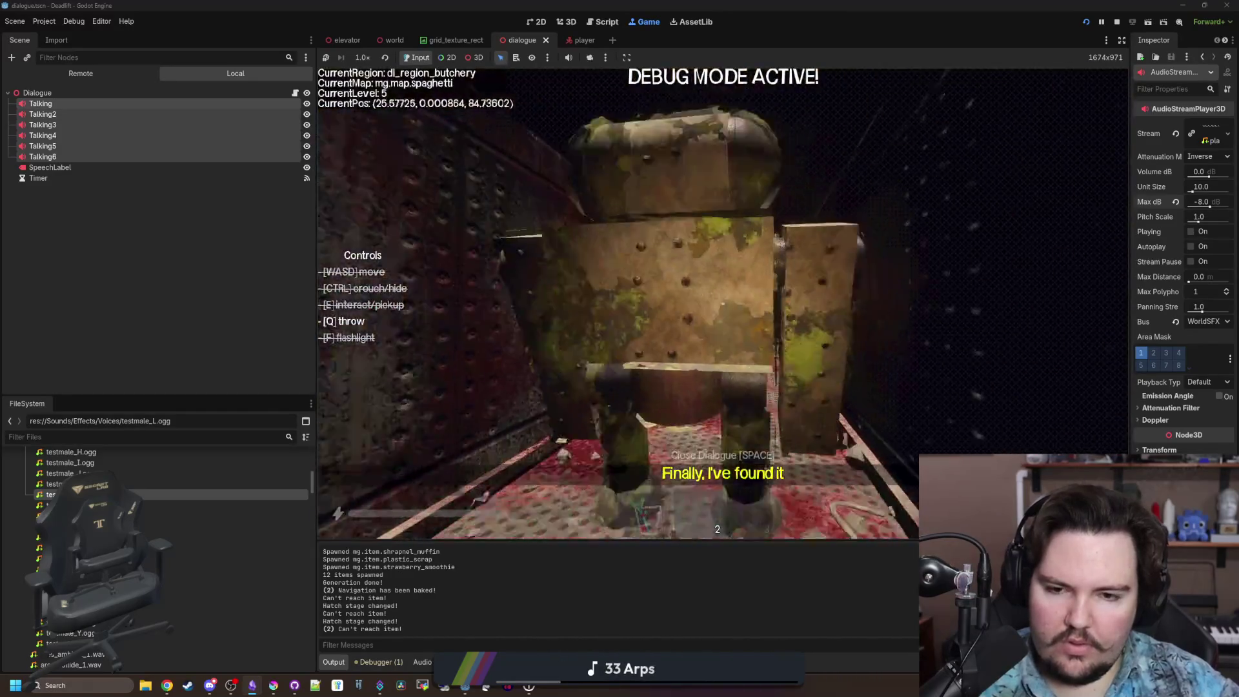
pyautogui.press('s')
pyautogui.press('w')
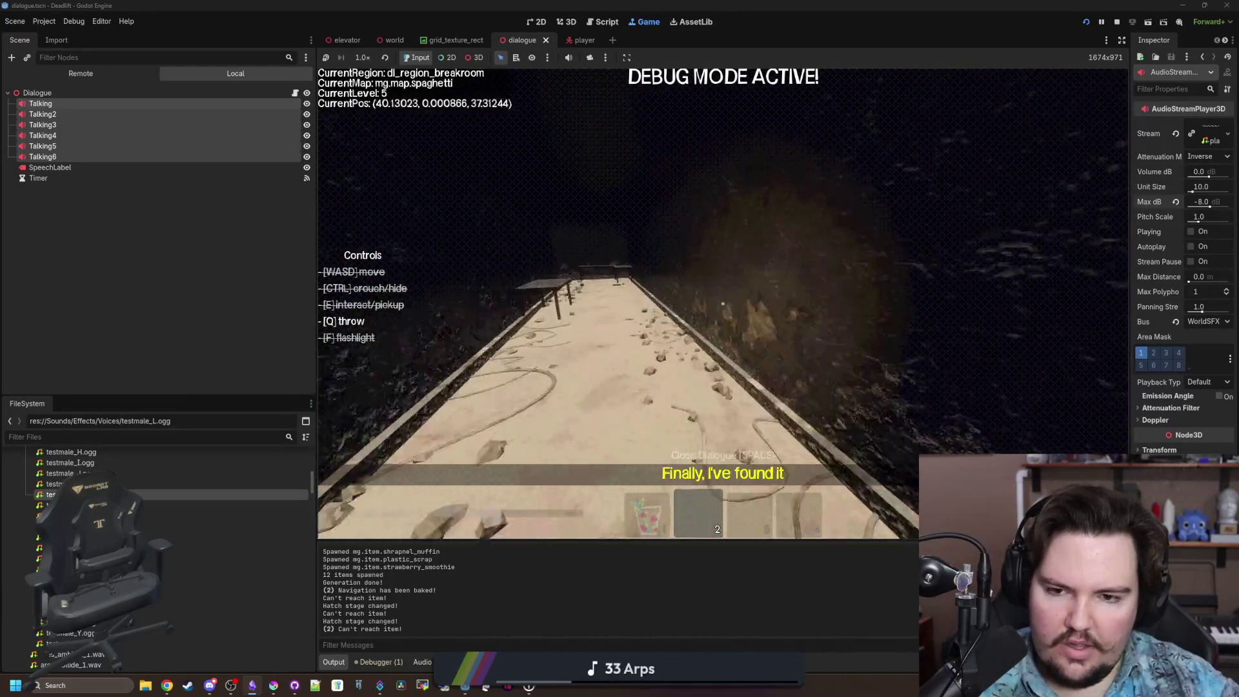
# Head down the corridor into the freezer region and inspect the leaning plank up close.
pyautogui.press('w')
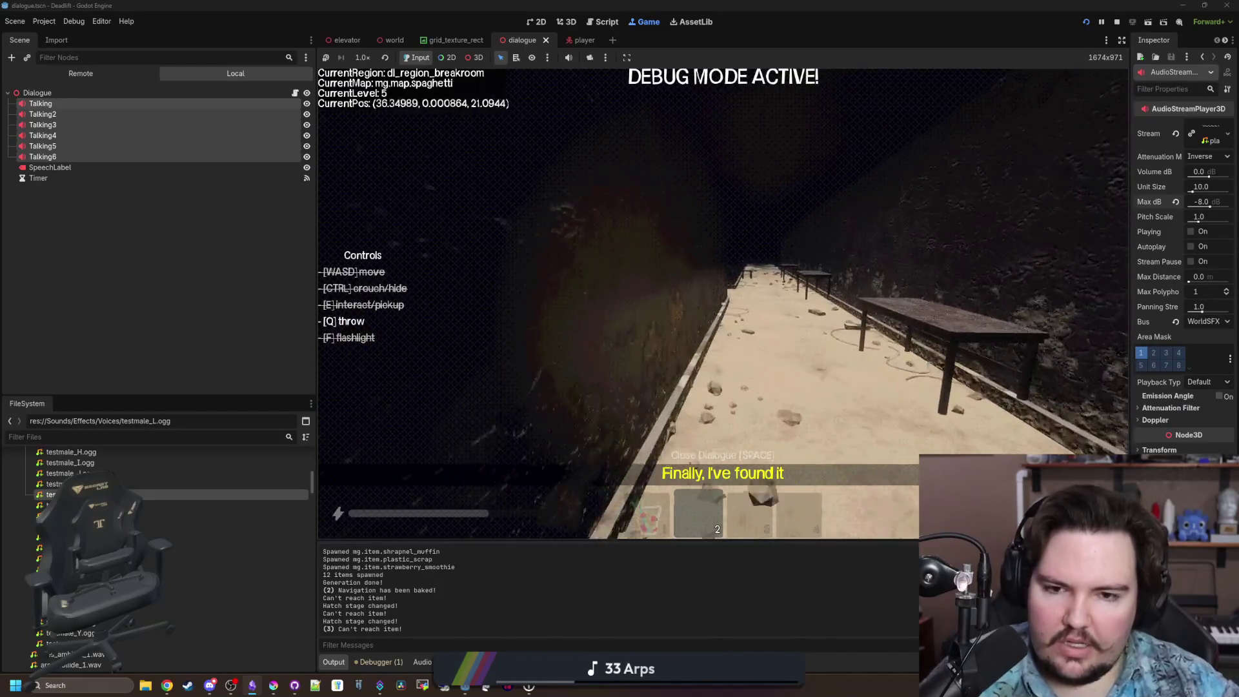
pyautogui.press('w')
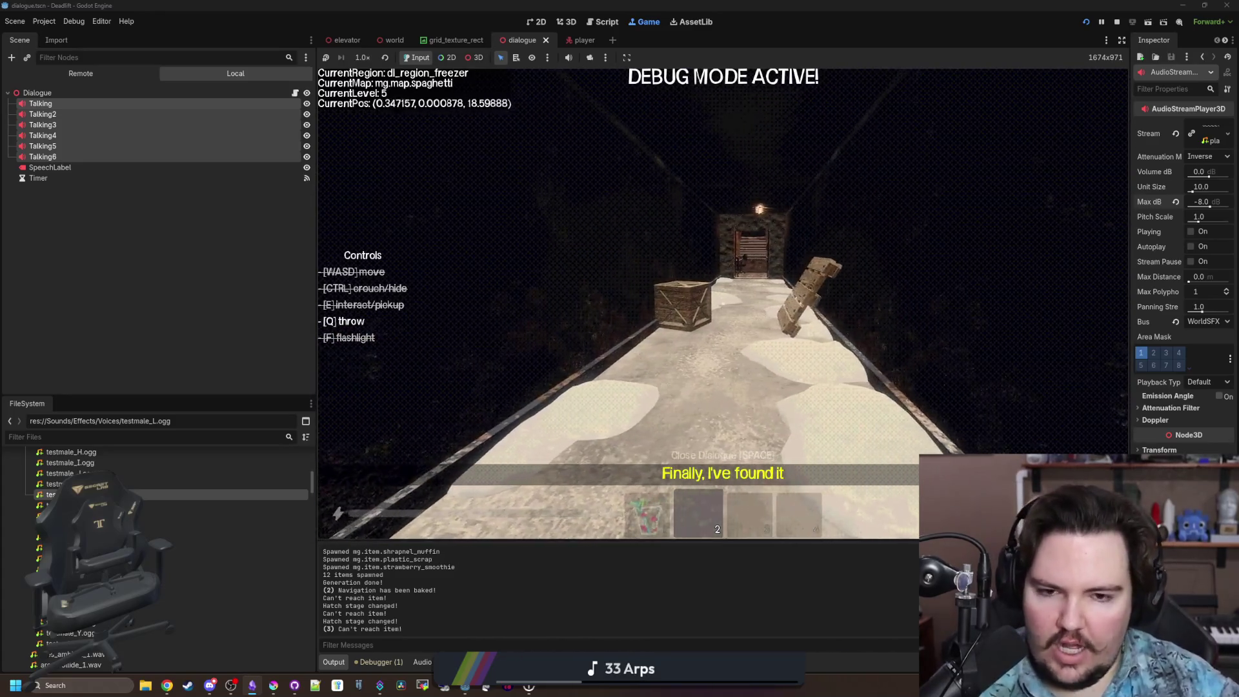
pyautogui.press('w')
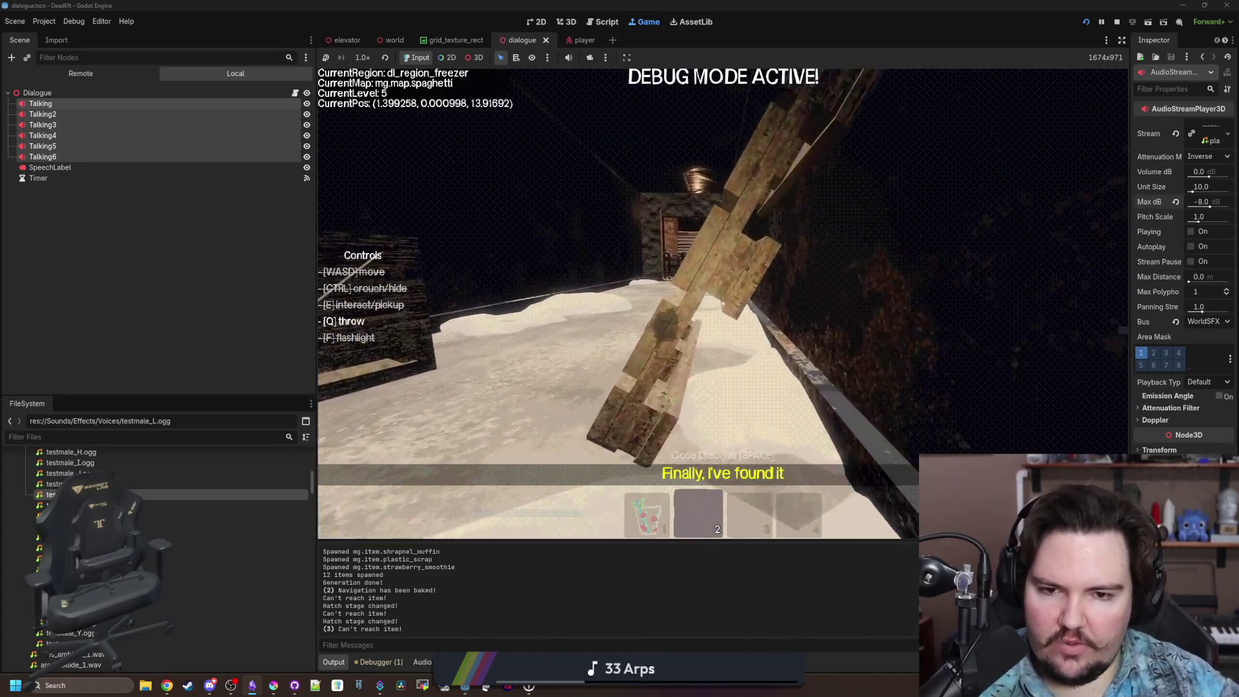
pyautogui.press('a')
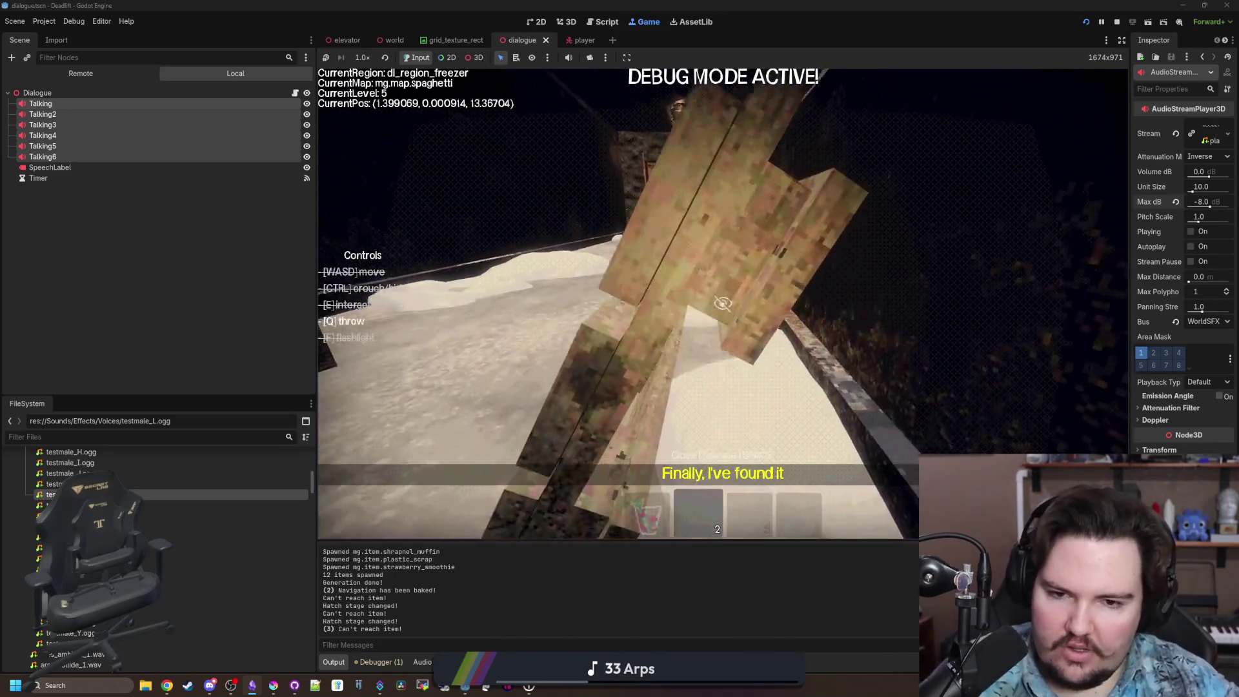
pyautogui.press('s')
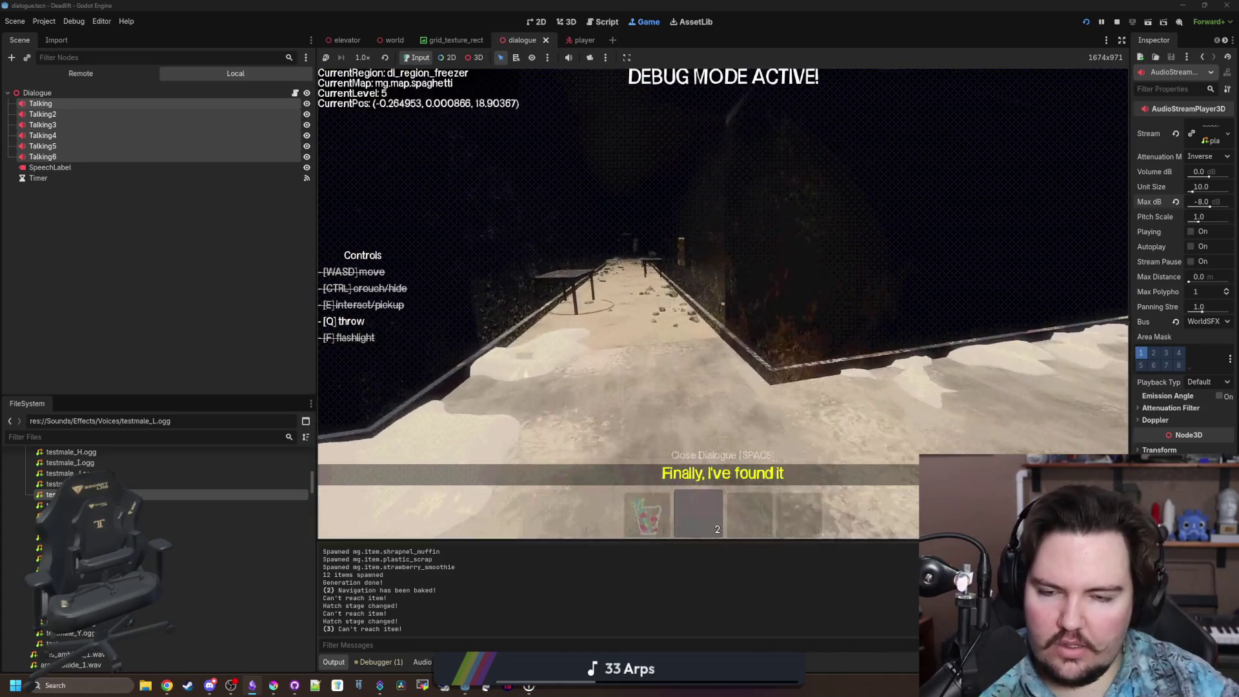
# Enter the breakroom, flip the table, then walk back through the freezer corridor into the elevator.
pyautogui.press('w')
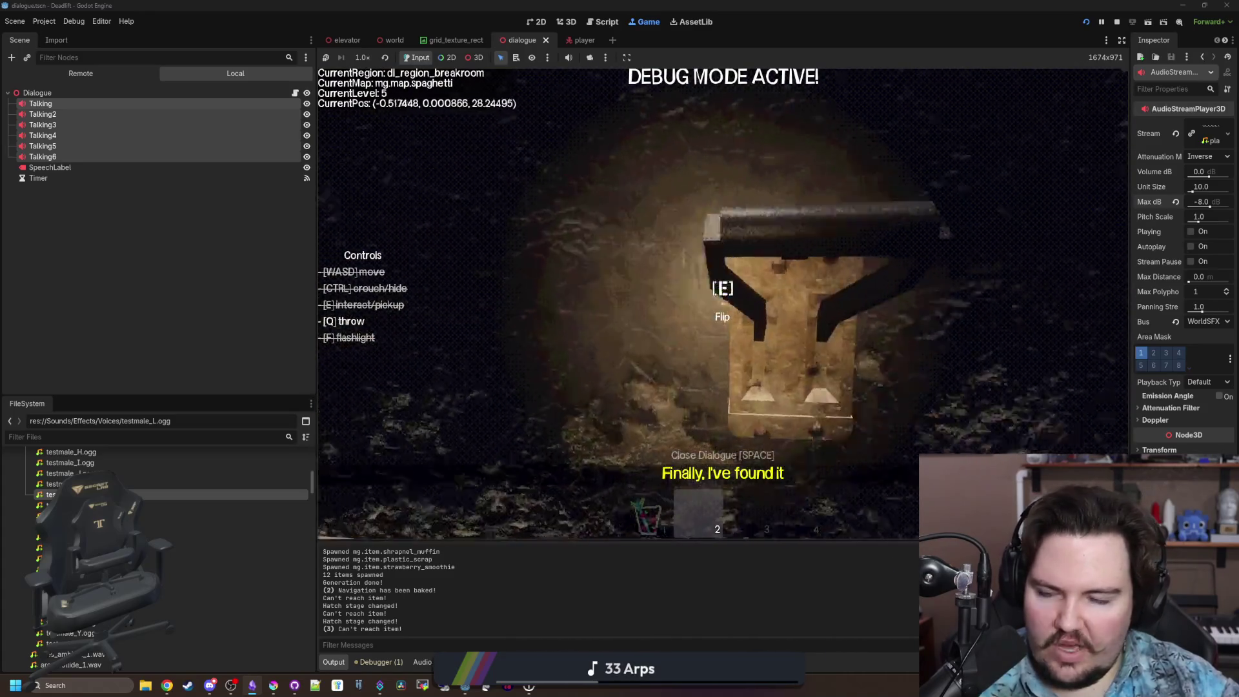
pyautogui.press('w')
pyautogui.press('s')
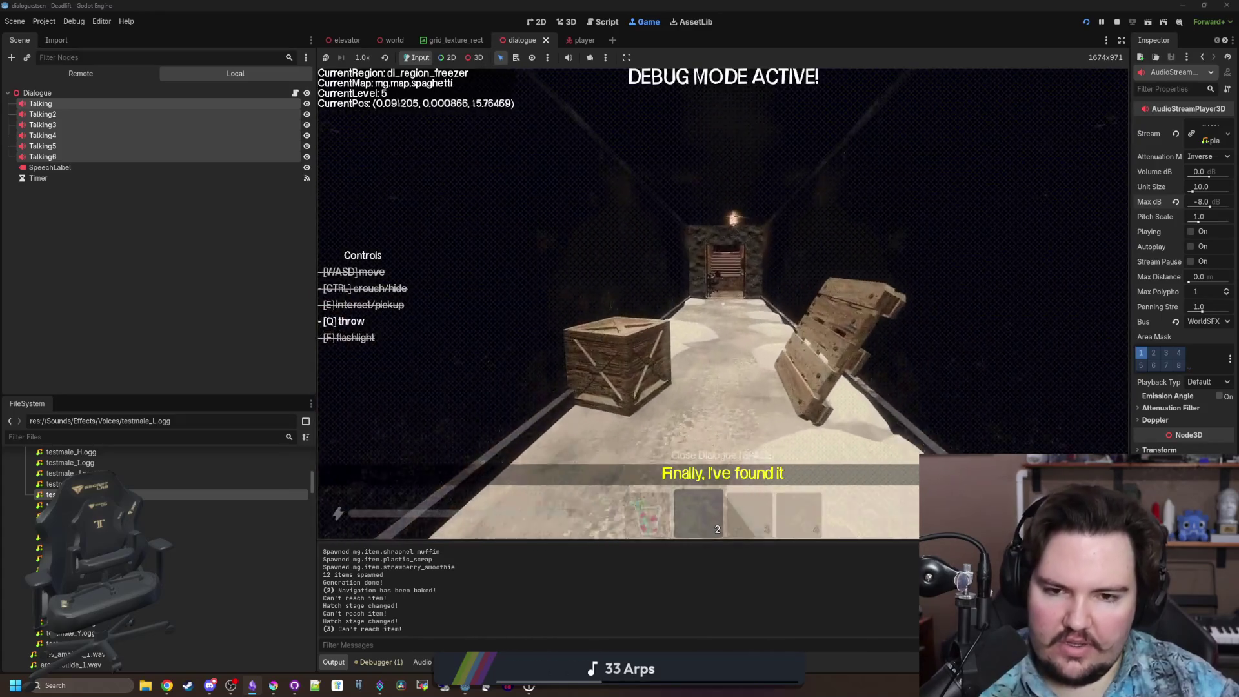
pyautogui.press('w')
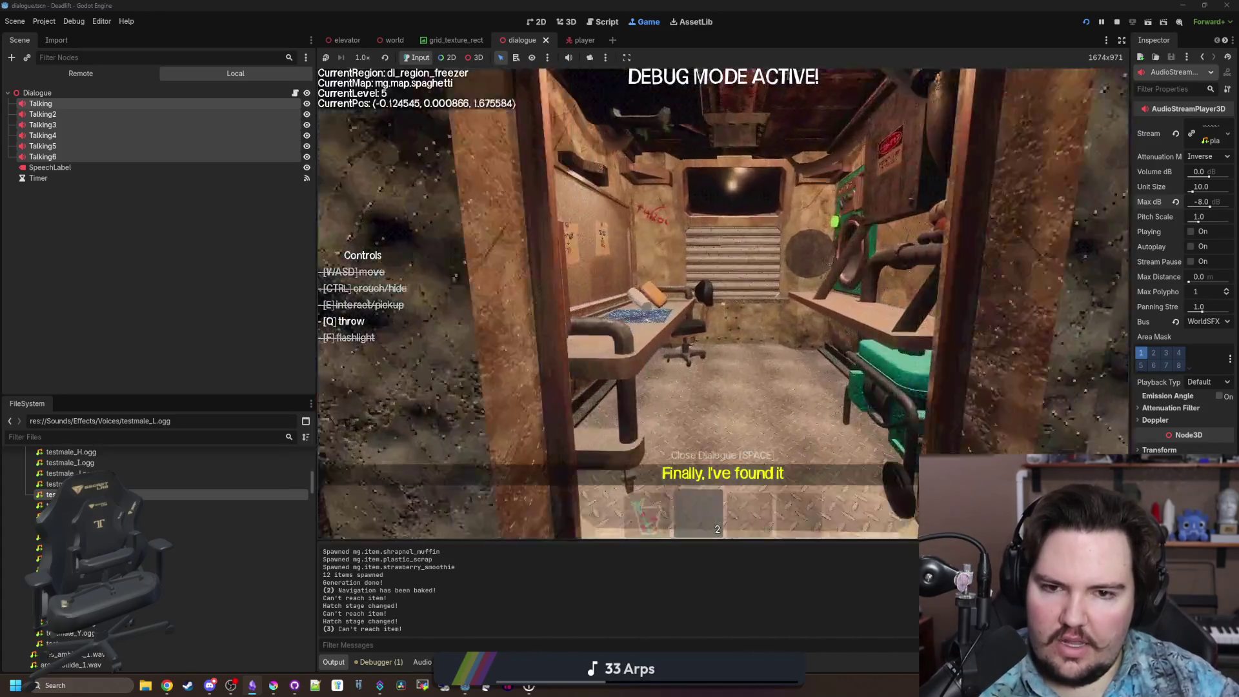
# Leave the elevator and walk the freezer corridor to its end wall and back.
pyautogui.press('w')
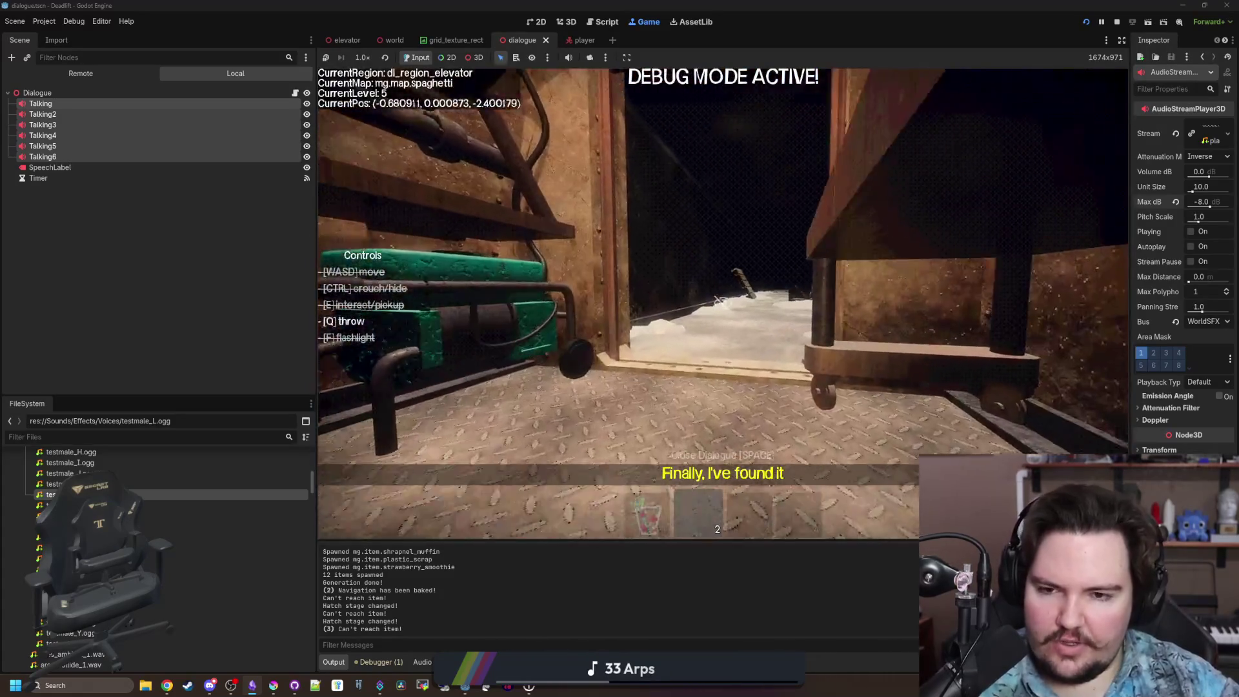
pyautogui.press('w')
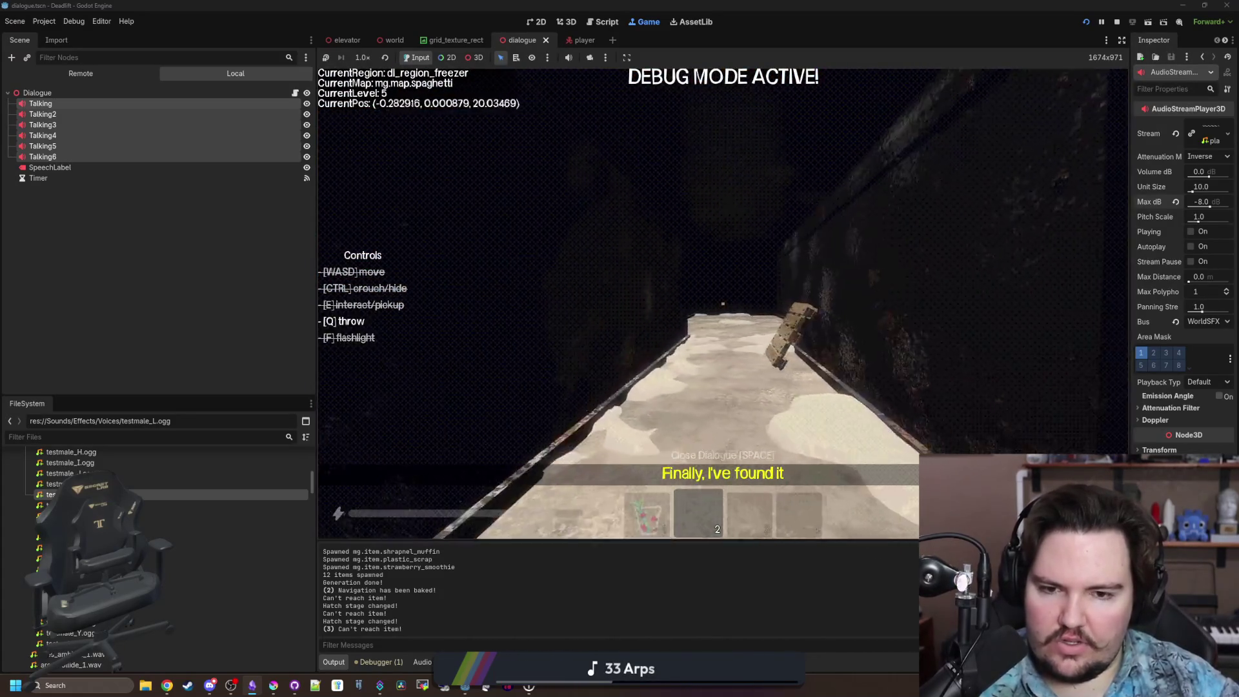
pyautogui.press('w')
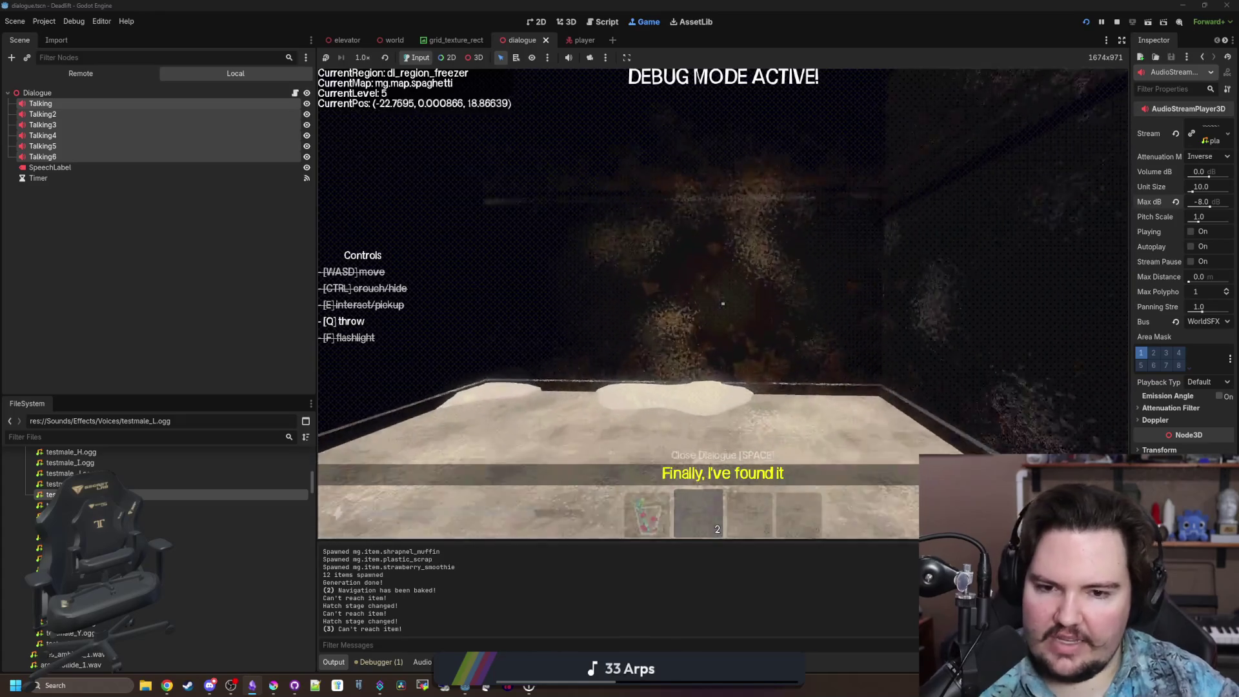
pyautogui.press('w')
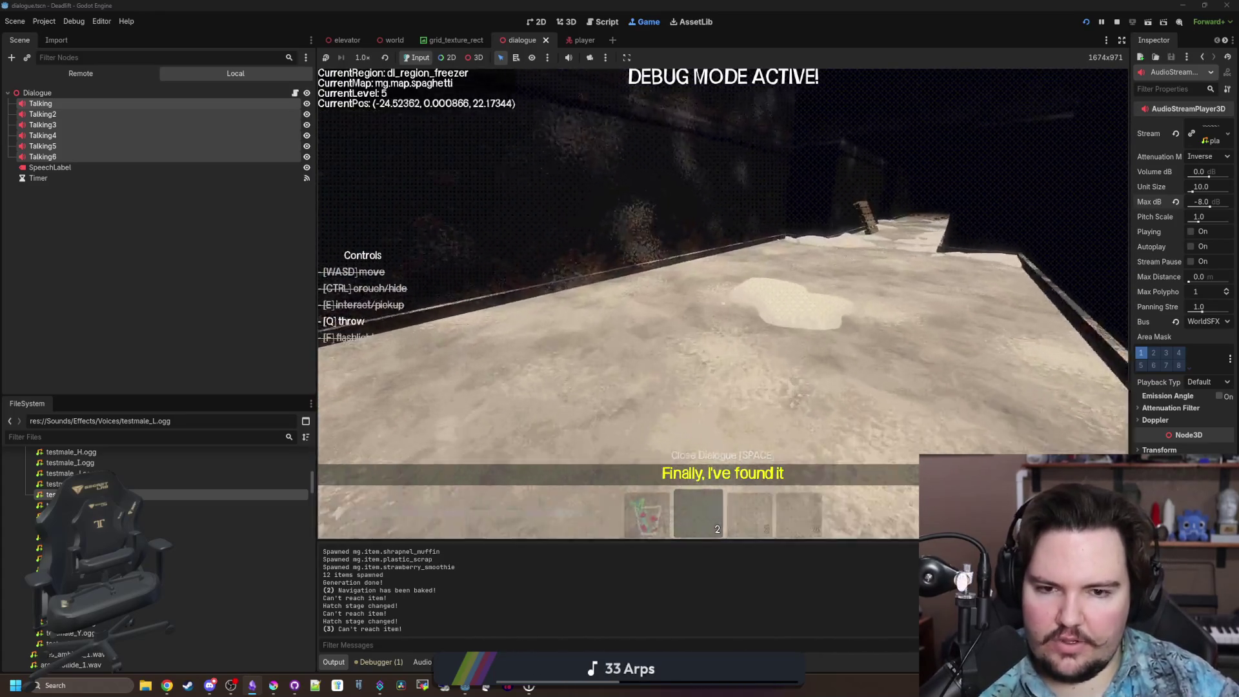
pyautogui.press('w')
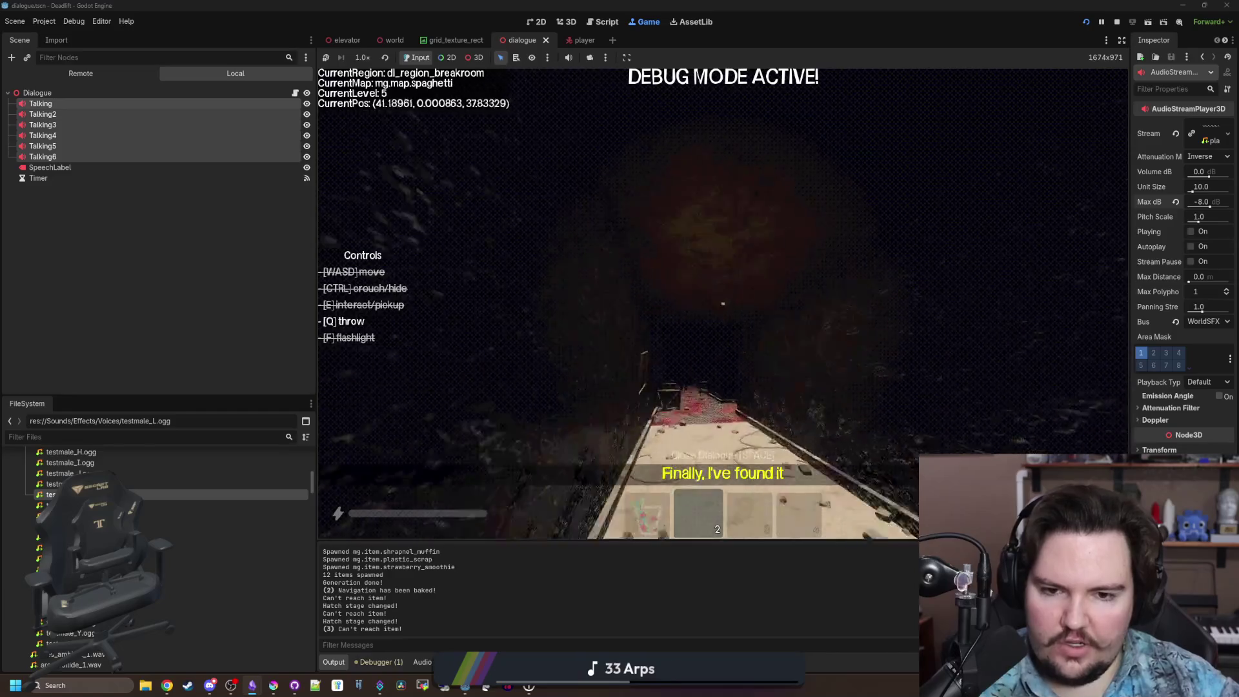
# Cross the butchery region along the walkway into the elevator and move around inside.
pyautogui.press('w')
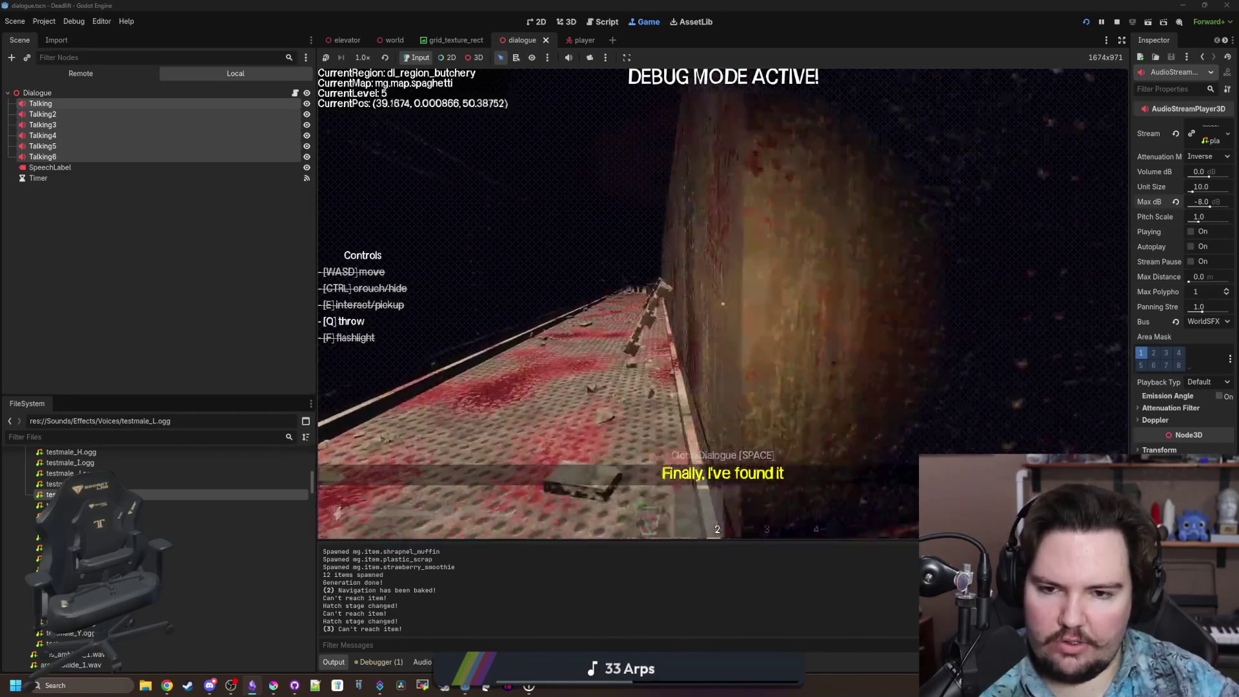
pyautogui.moveTo(723, 303)
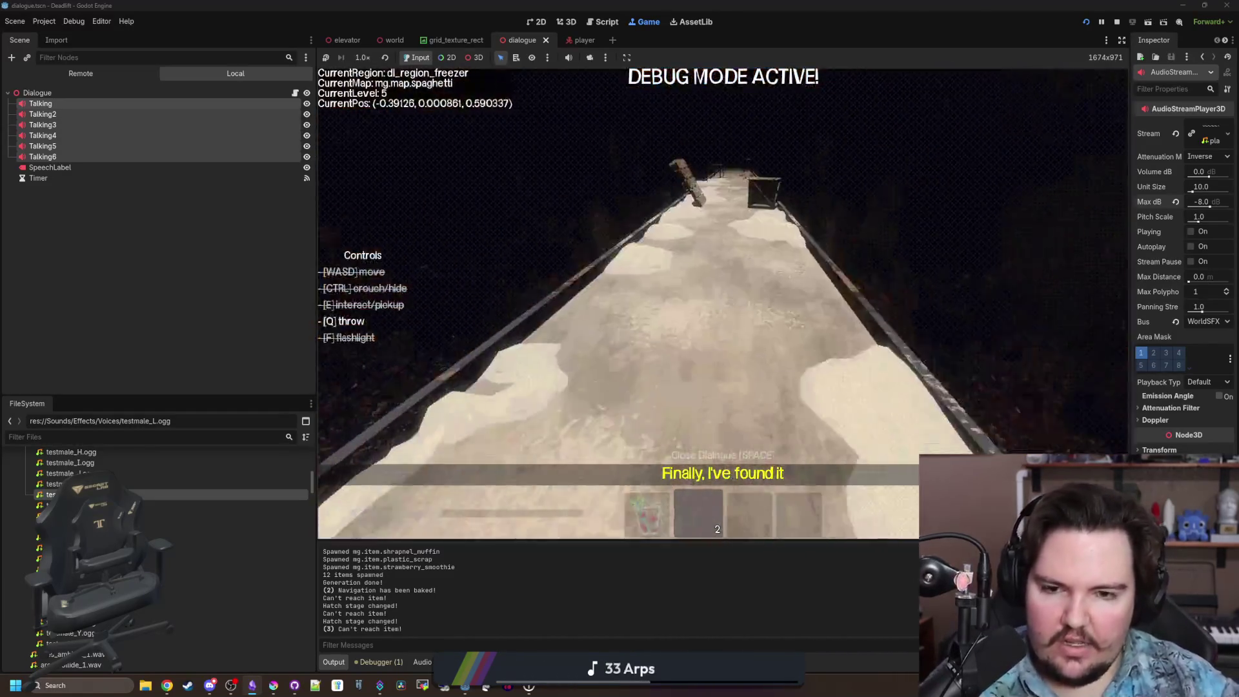
pyautogui.press('w')
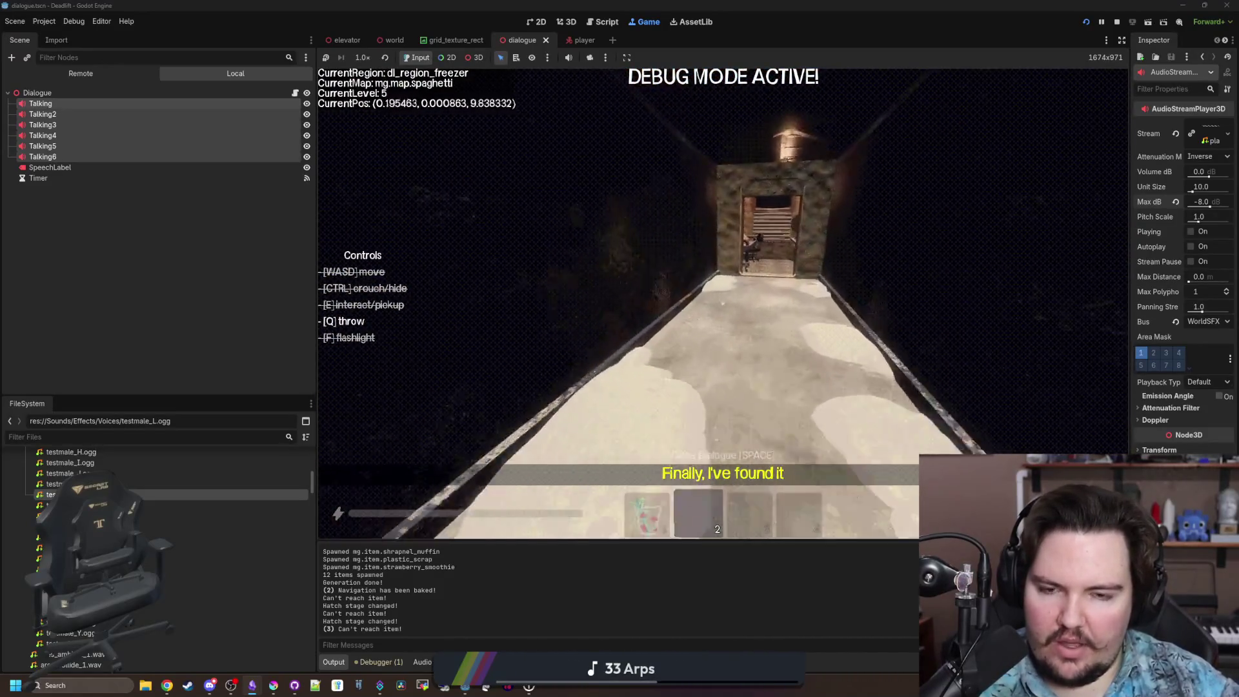
pyautogui.press('s')
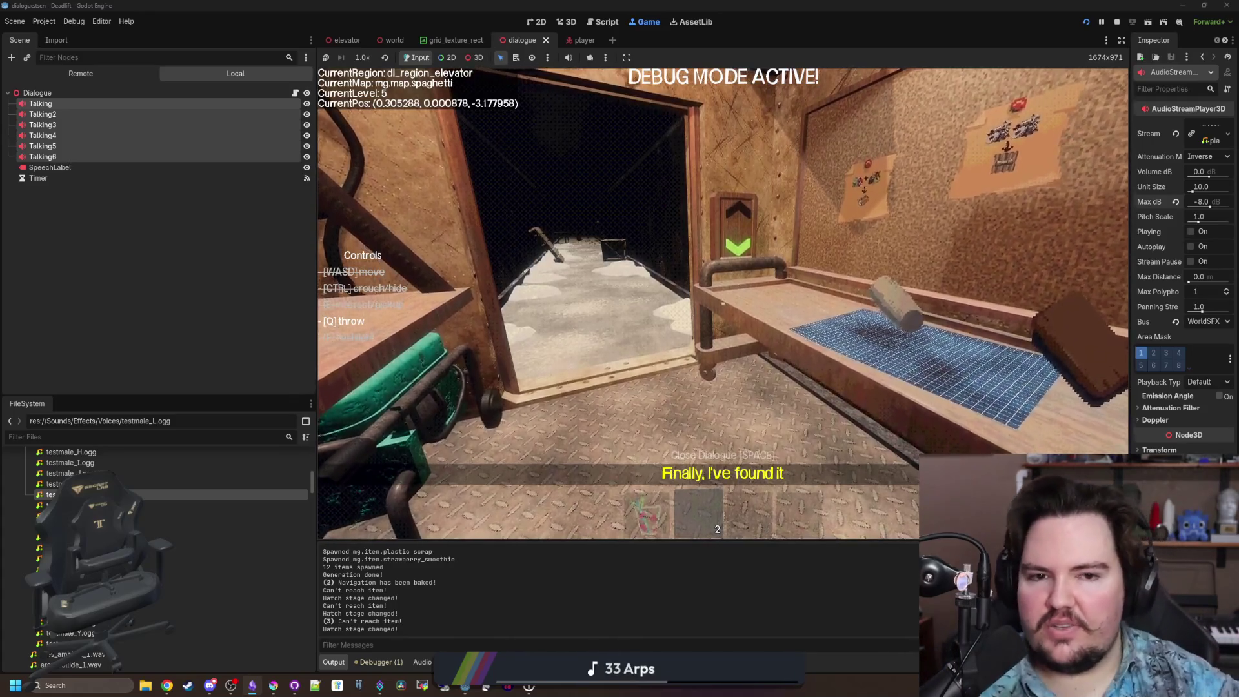
# Advance the elevator hatch stage, then pause via the Start menu and dismiss it from the taskbar.
pyautogui.press('w')
pyautogui.press('super')
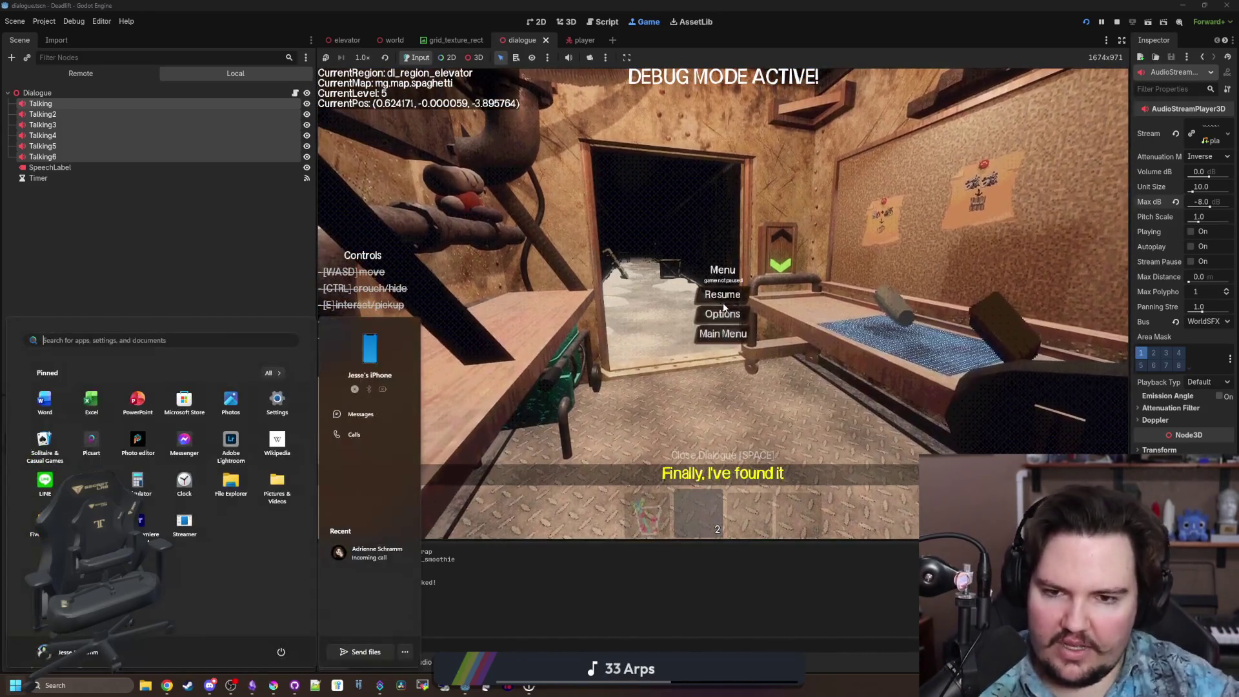
pyautogui.rightClick(167, 688)
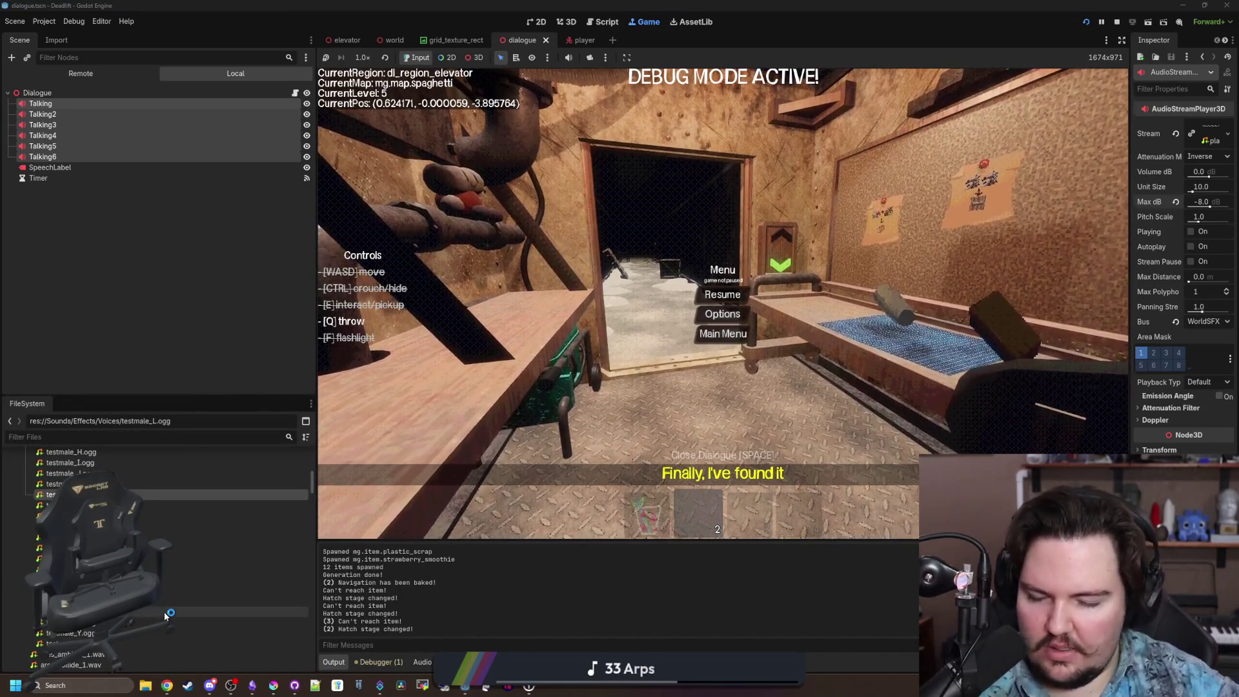
pyautogui.moveTo(165, 615)
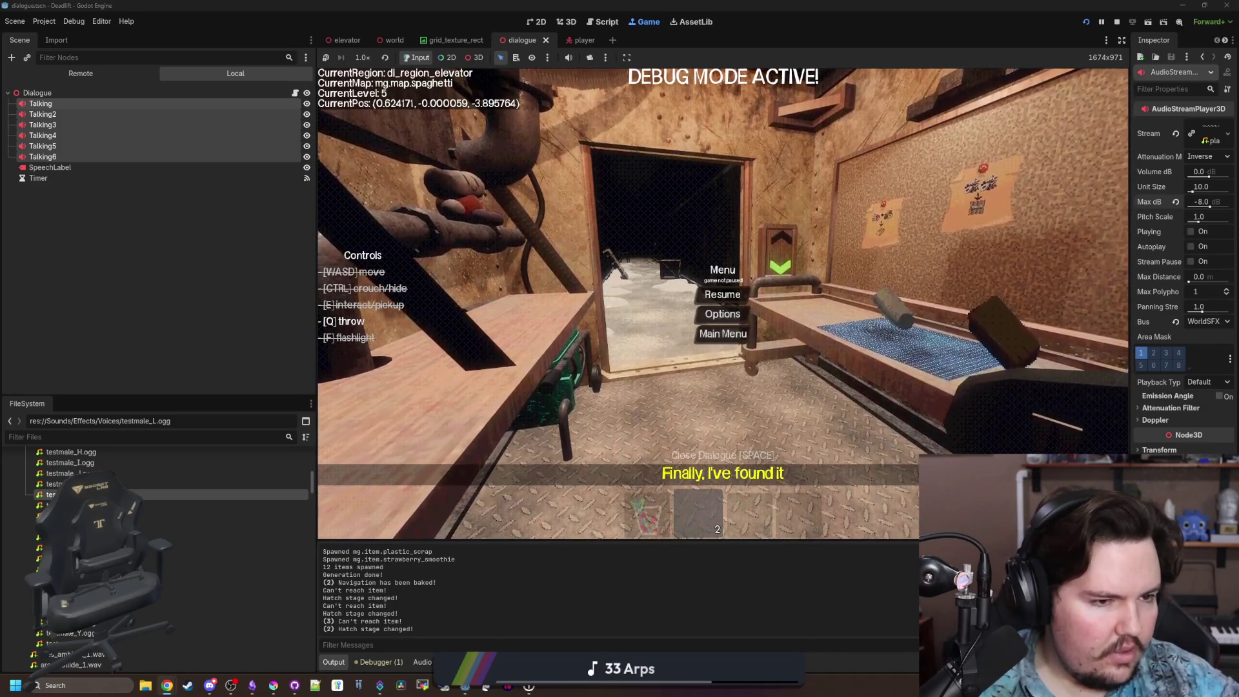
# Switch to the Starground Miro board and zoom around the sewer tile concept art.
pyautogui.hotkey('alt', 'Tab')
pyautogui.scroll(5, 567, 481)
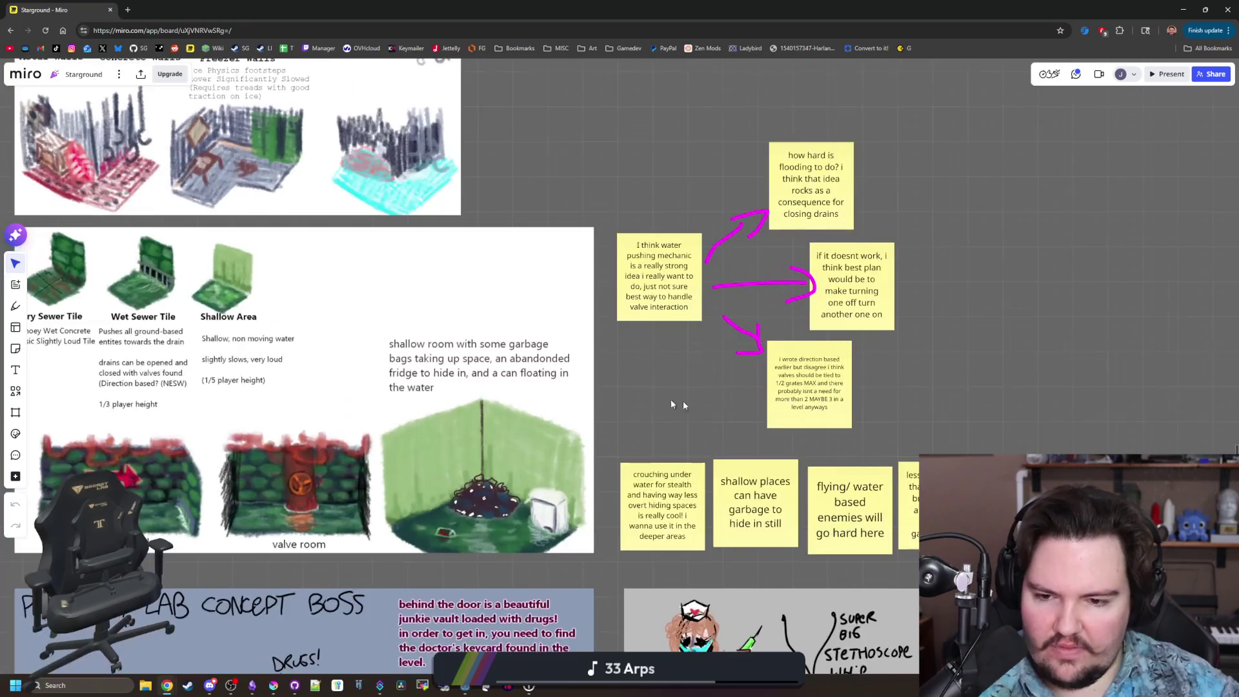
pyautogui.scroll(2, 568, 485)
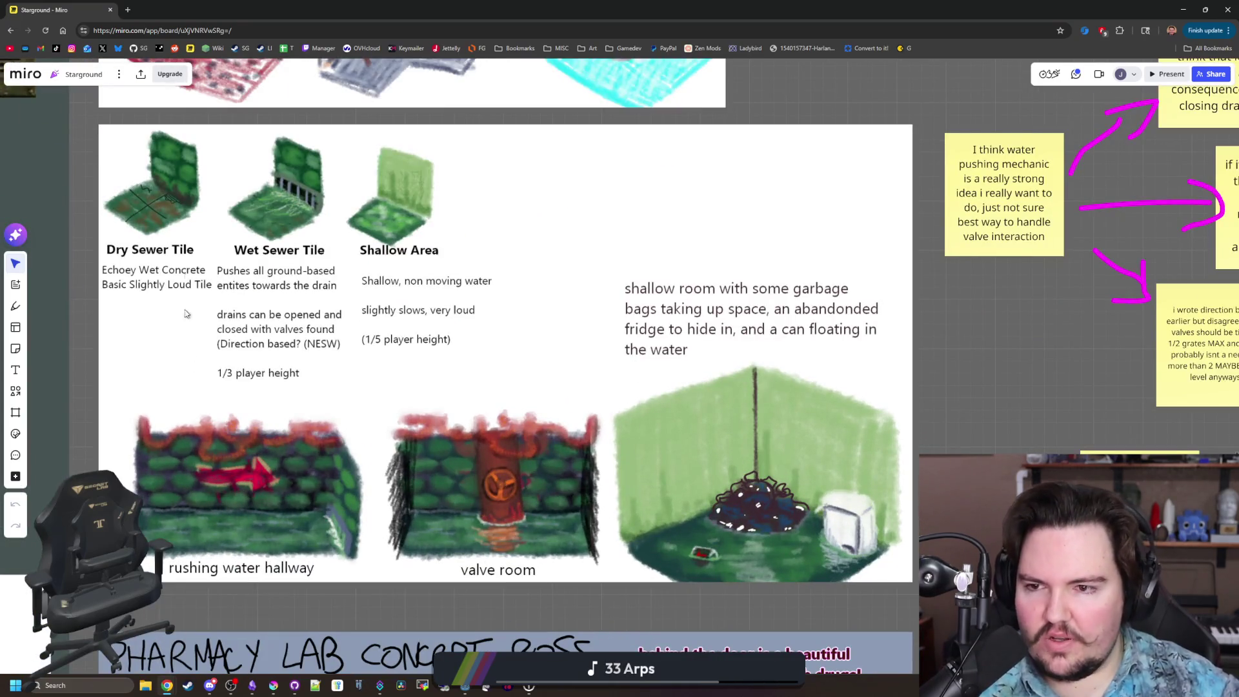
pyautogui.moveTo(827, 286); pyautogui.dragTo(844, 288)
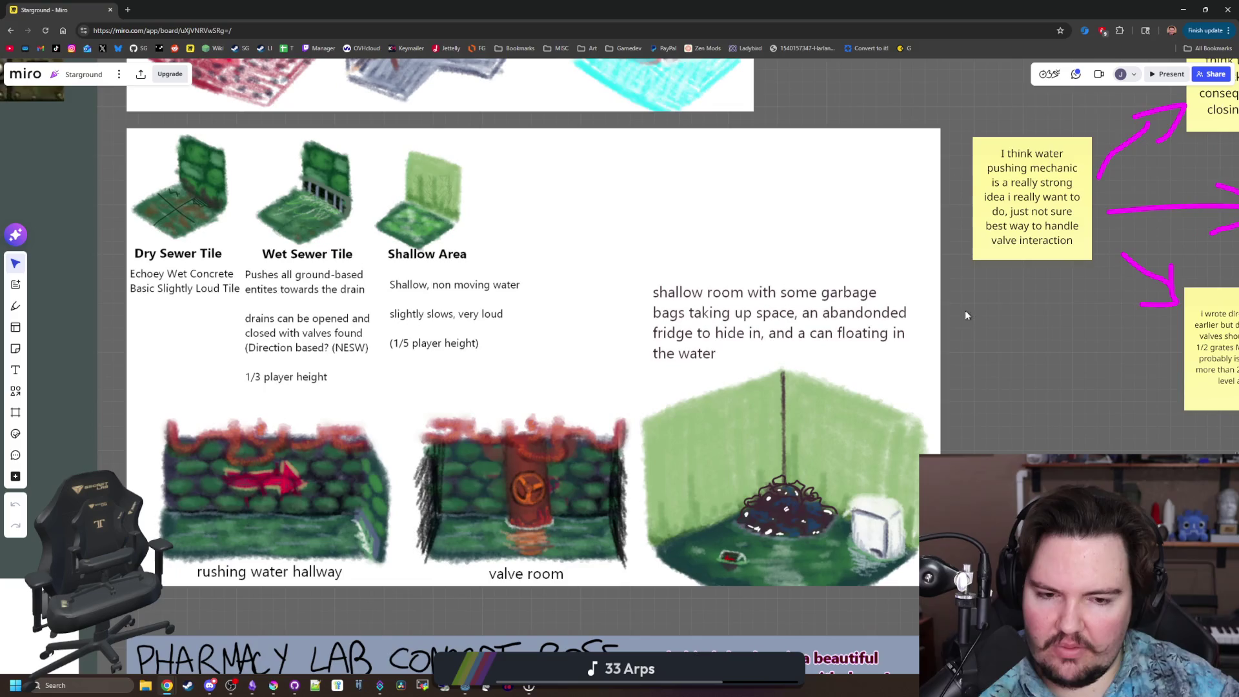
pyautogui.scroll(-3, 790, 371)
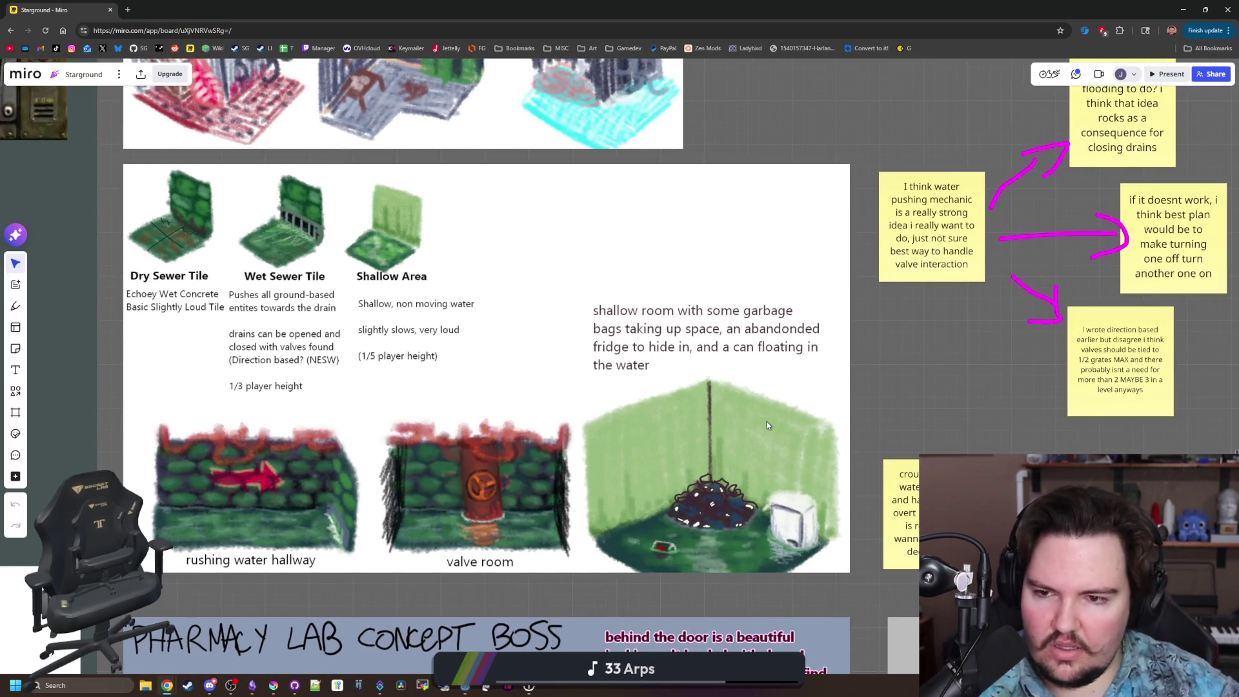
pyautogui.scroll(3, 278, 312)
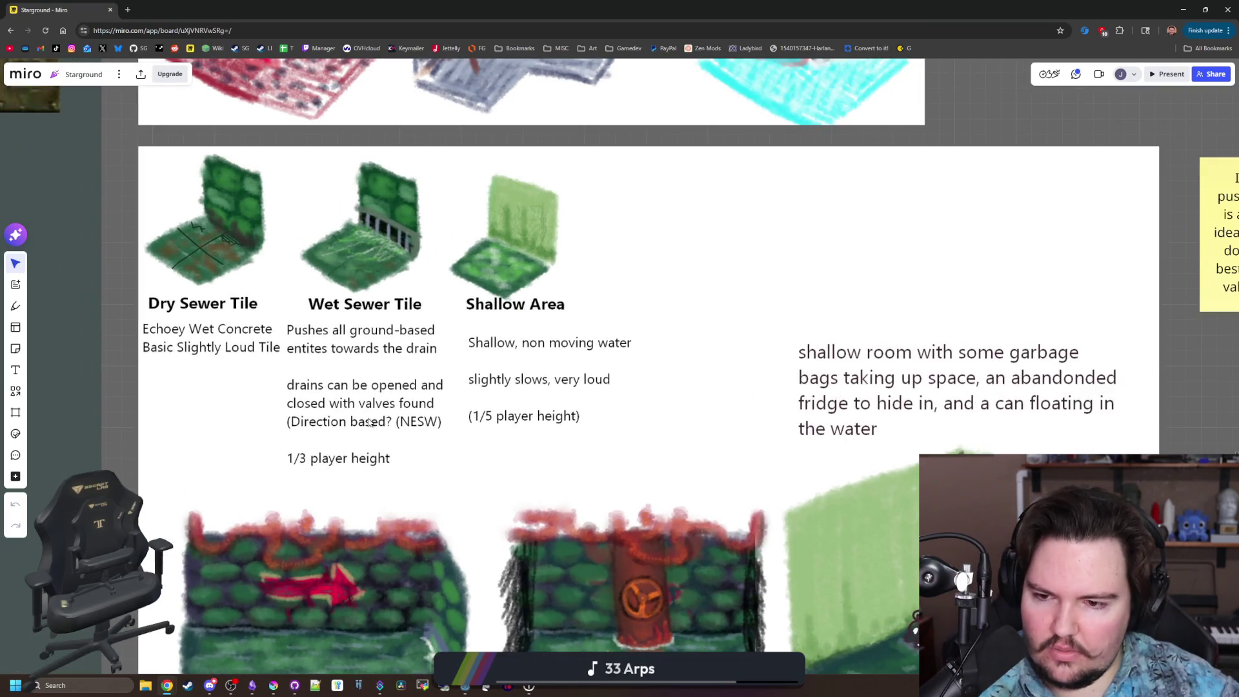
pyautogui.scroll(-1, 440, 464)
pyautogui.scroll(-2, 441, 464)
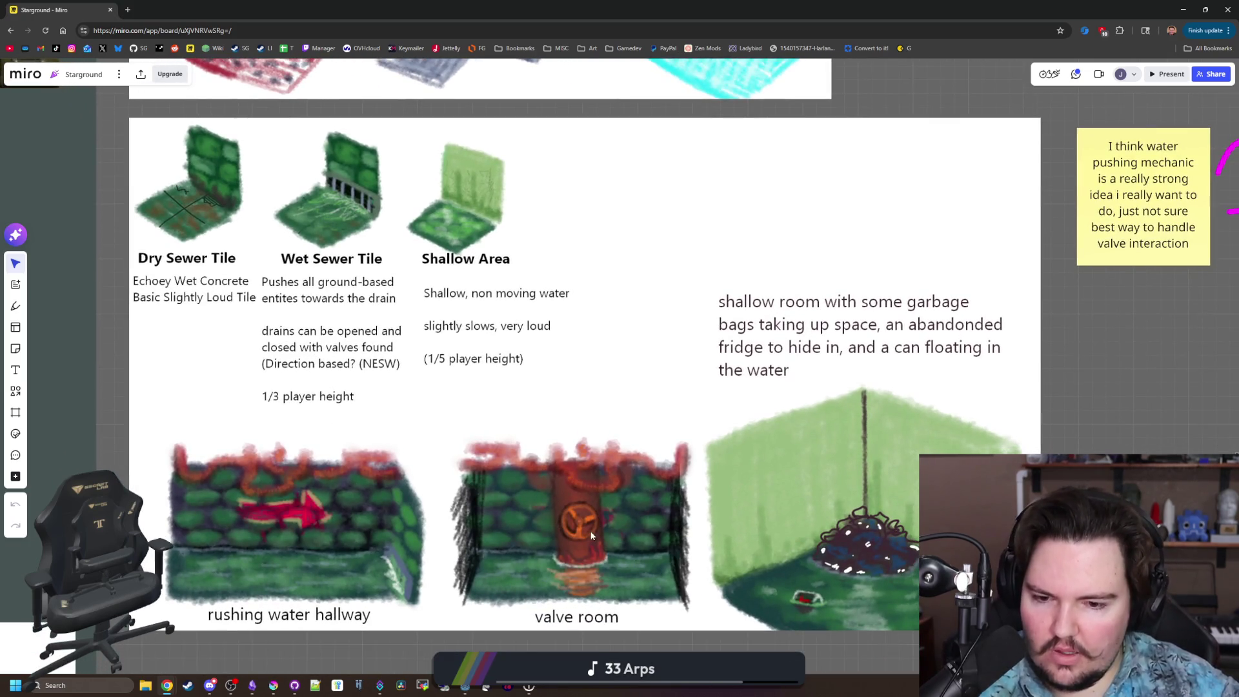
pyautogui.hscroll(1, 600, 451)
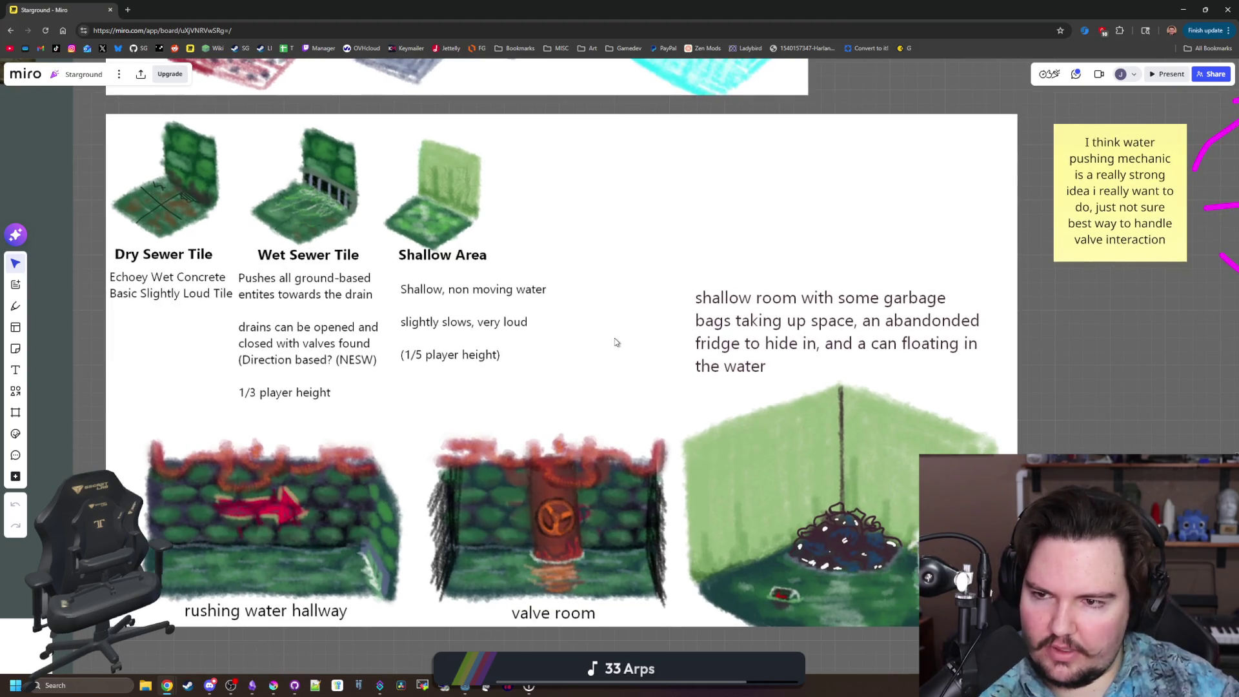
# Pan across the water-mechanic sticky notes and lower row, then return to the Godot game.
pyautogui.moveTo(724, 368); pyautogui.dragTo(488, 368)
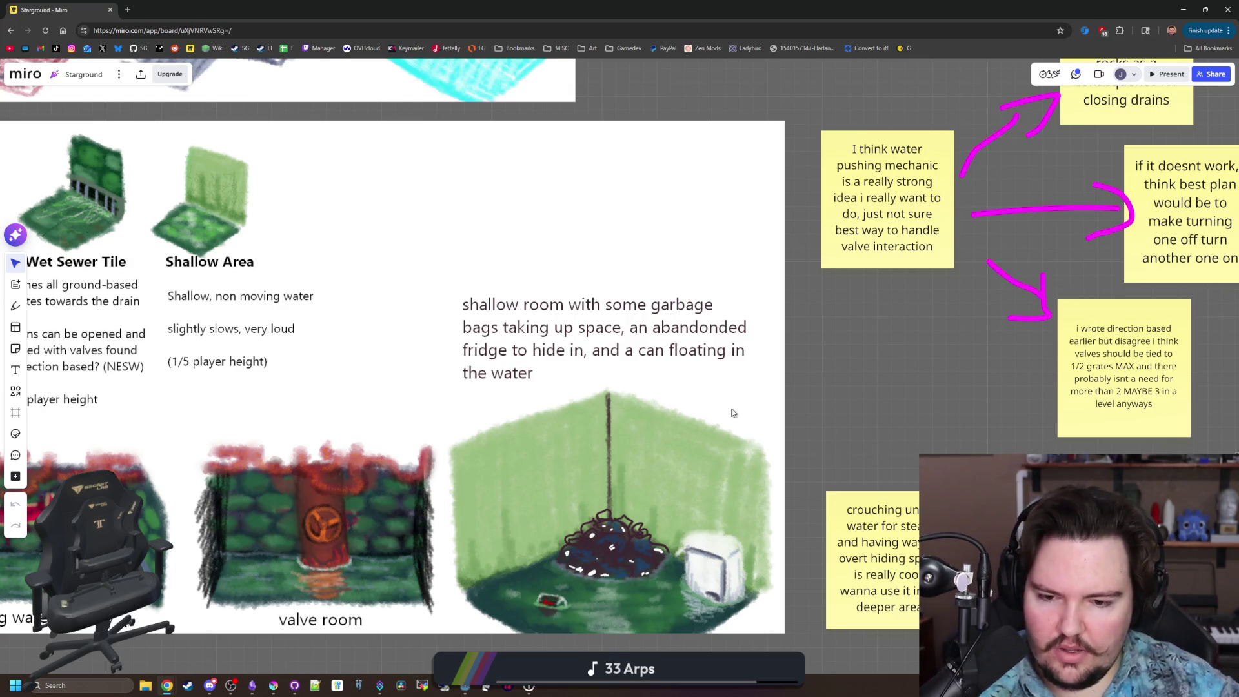
pyautogui.moveTo(893, 342); pyautogui.dragTo(515, 359)
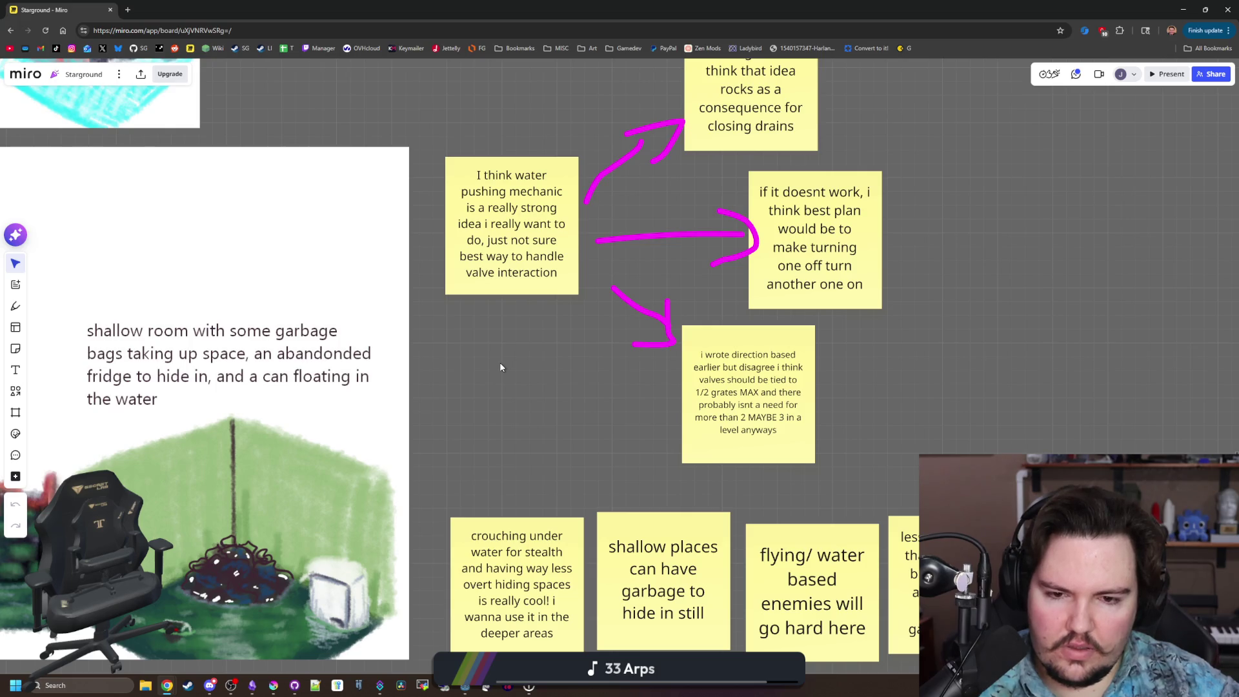
pyautogui.moveTo(501, 367)
pyautogui.mouseDown()
pyautogui.moveTo(498, 409)
pyautogui.moveTo(426, 500)
pyautogui.moveTo(496, 260)
pyautogui.mouseUp()
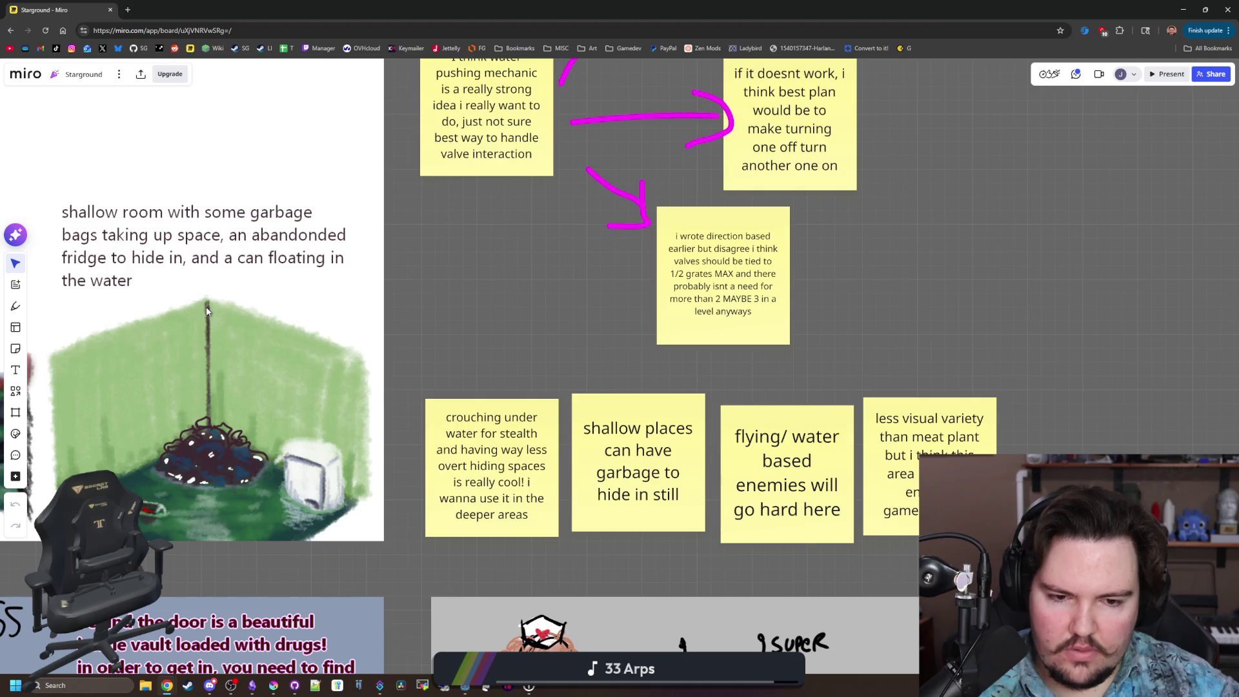
pyautogui.hscroll(-10, 373, 359)
pyautogui.hscroll(-3, 373, 358)
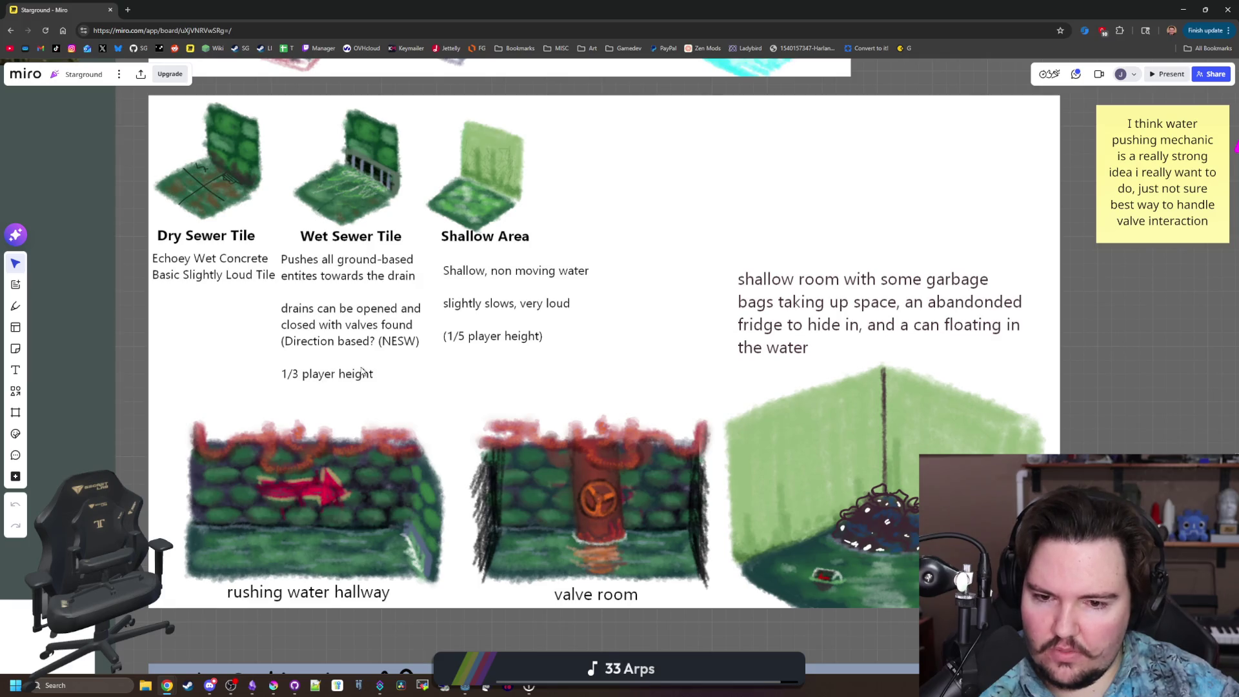
pyautogui.scroll(5, 238, 487)
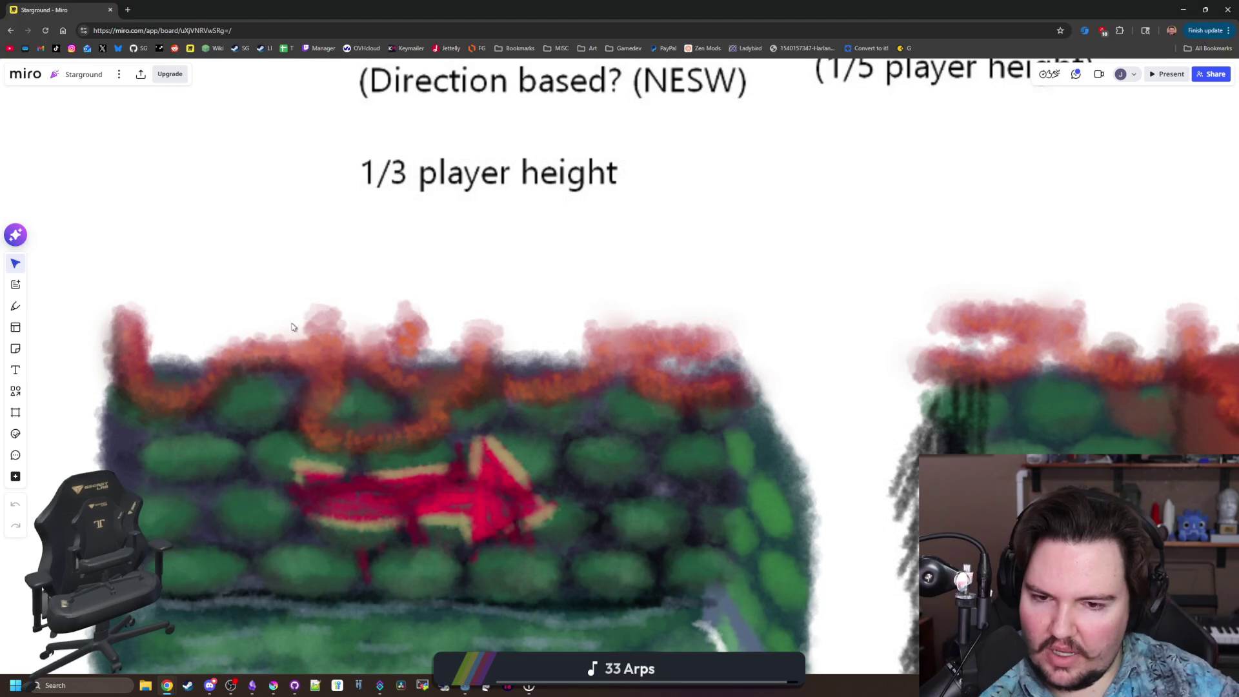
pyautogui.scroll(-4, 292, 327)
pyautogui.scroll(-2, 356, 489)
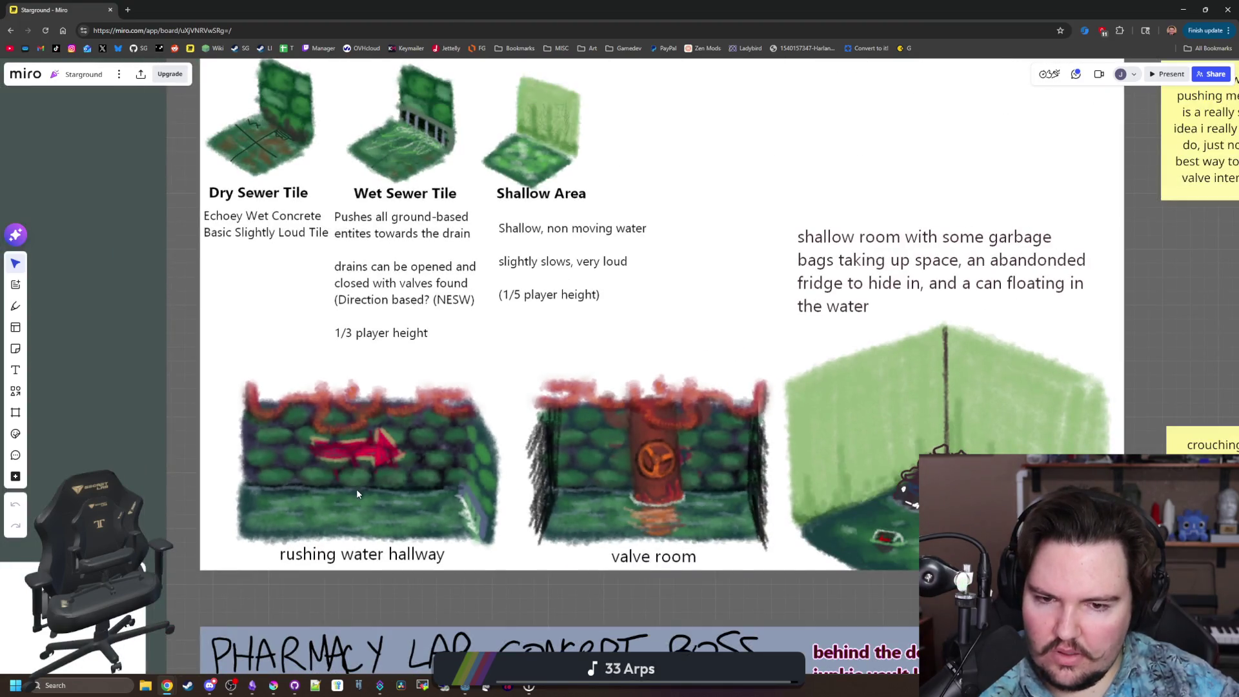
pyautogui.scroll(-3, 356, 489)
pyautogui.scroll(3, 503, 368)
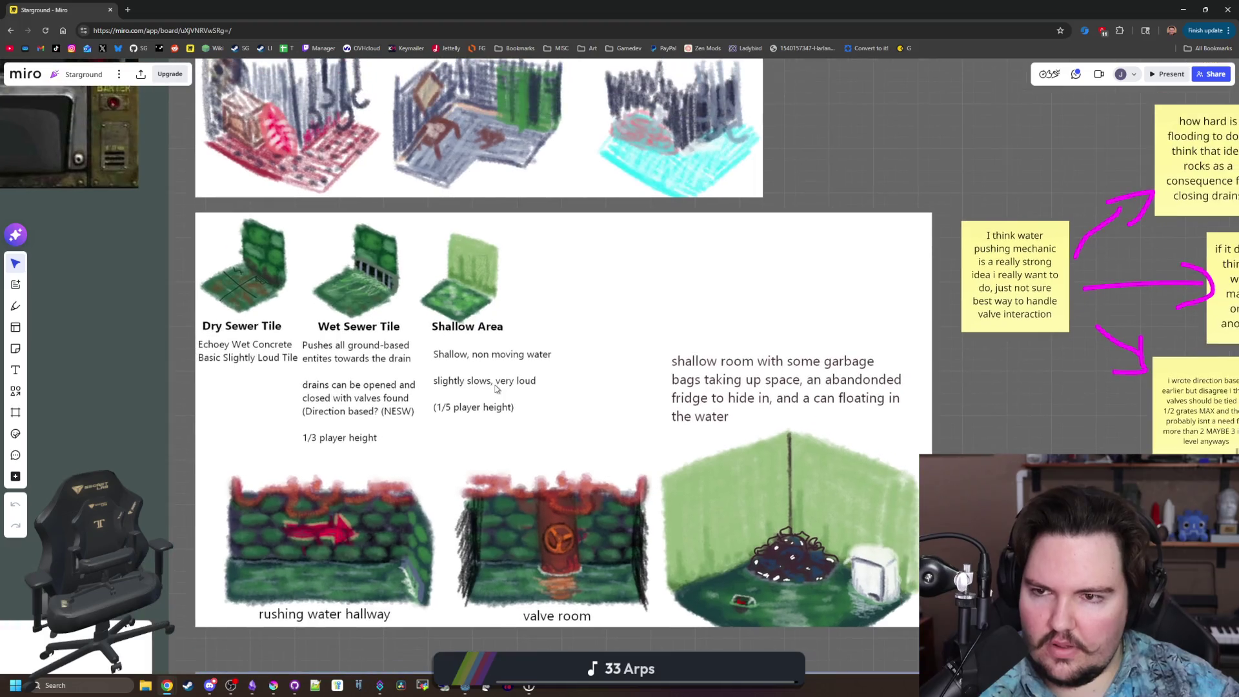
pyautogui.scroll(-2, 496, 389)
pyautogui.hotkey('alt', 'Tab')
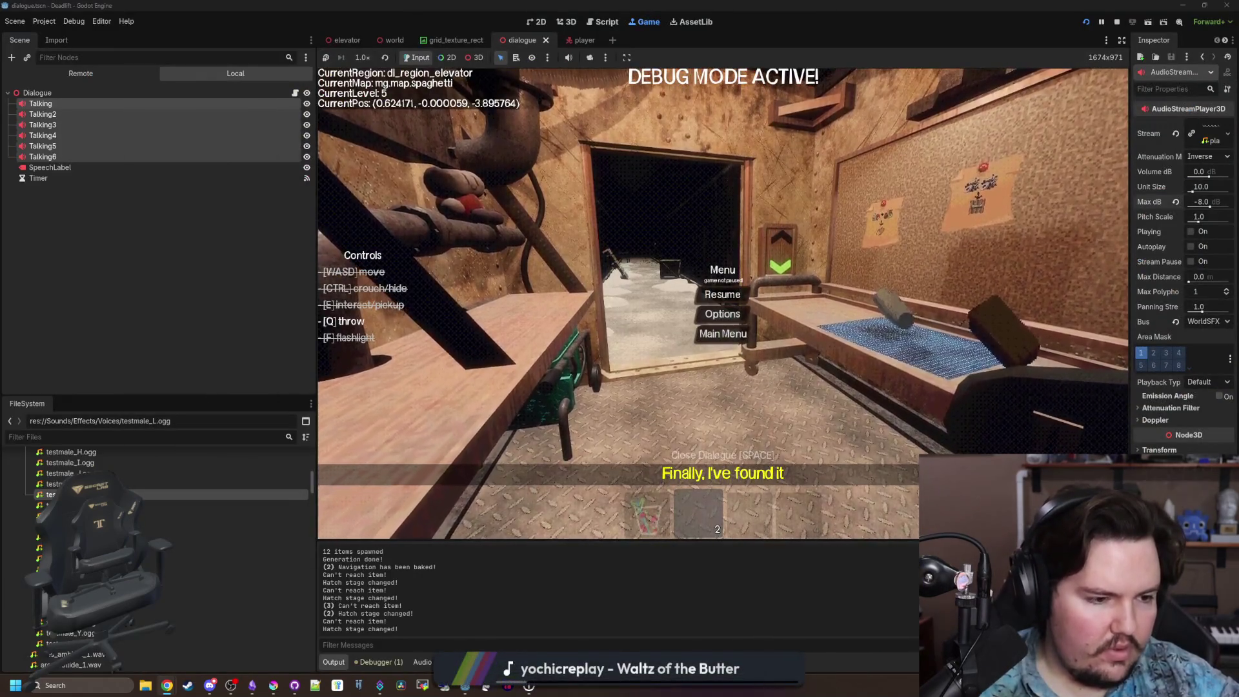
# Resume the game and walk from the elevator through the freezer to the breakroom tables.
pyautogui.click(725, 293)
pyautogui.press('w')
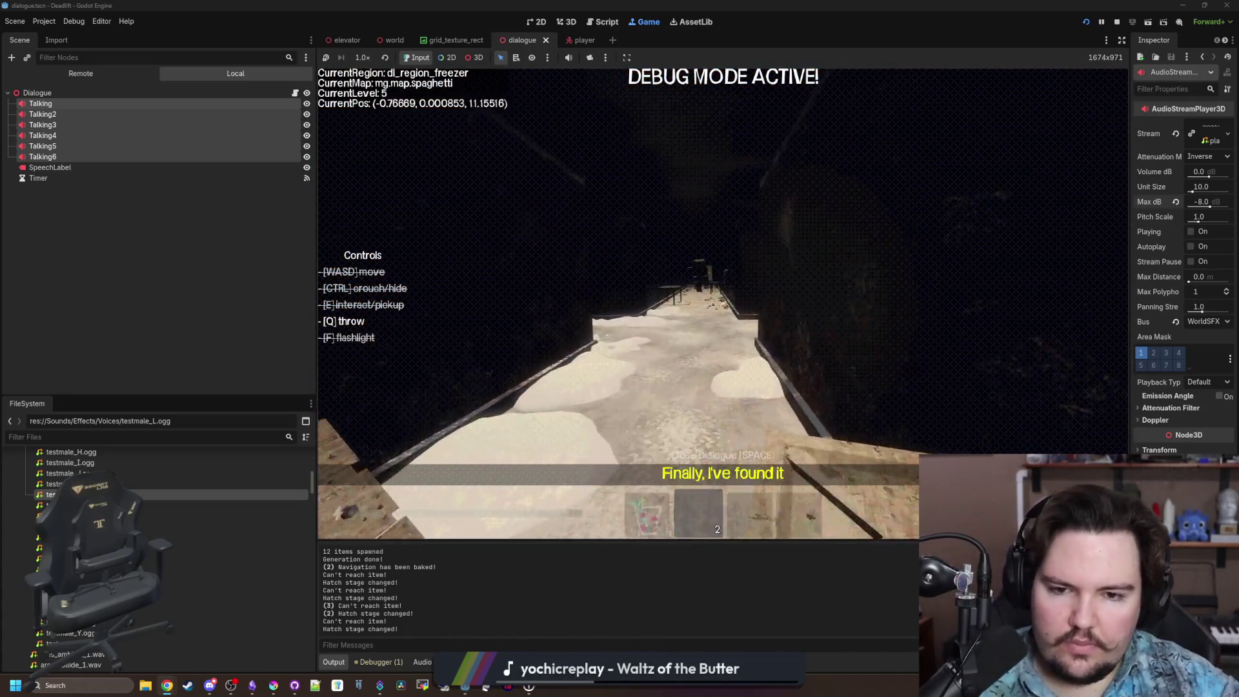
pyautogui.press('w')
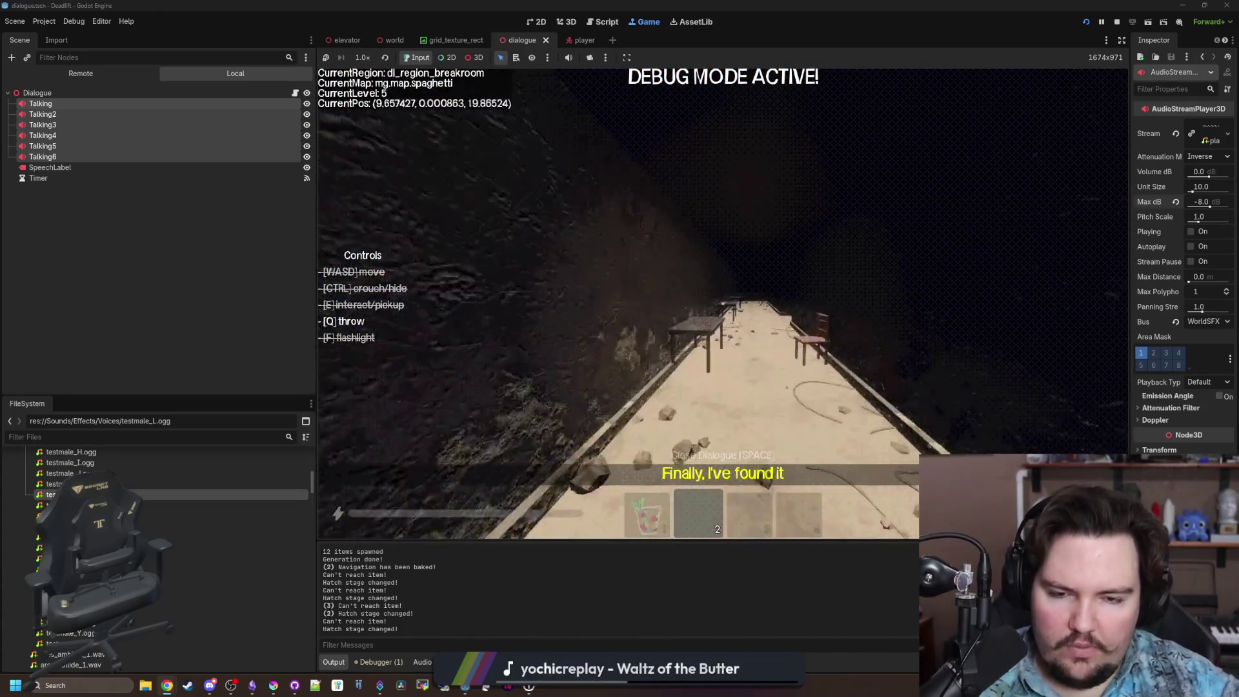
pyautogui.press('w')
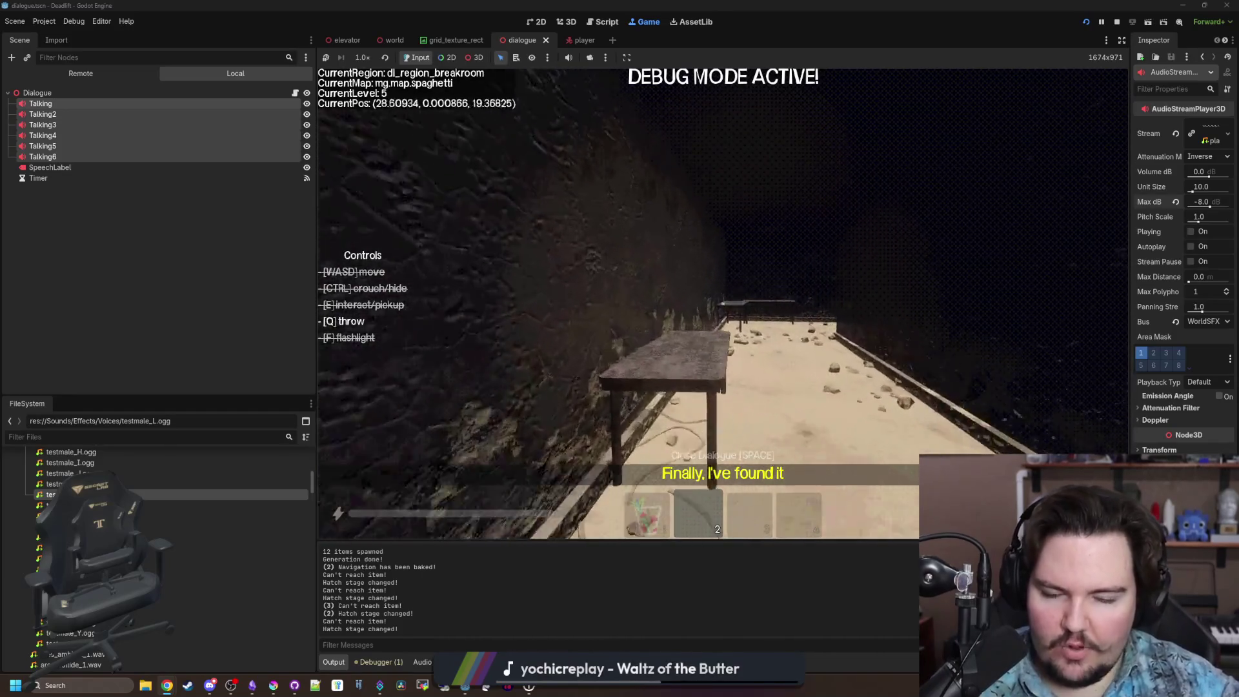
pyautogui.press('w')
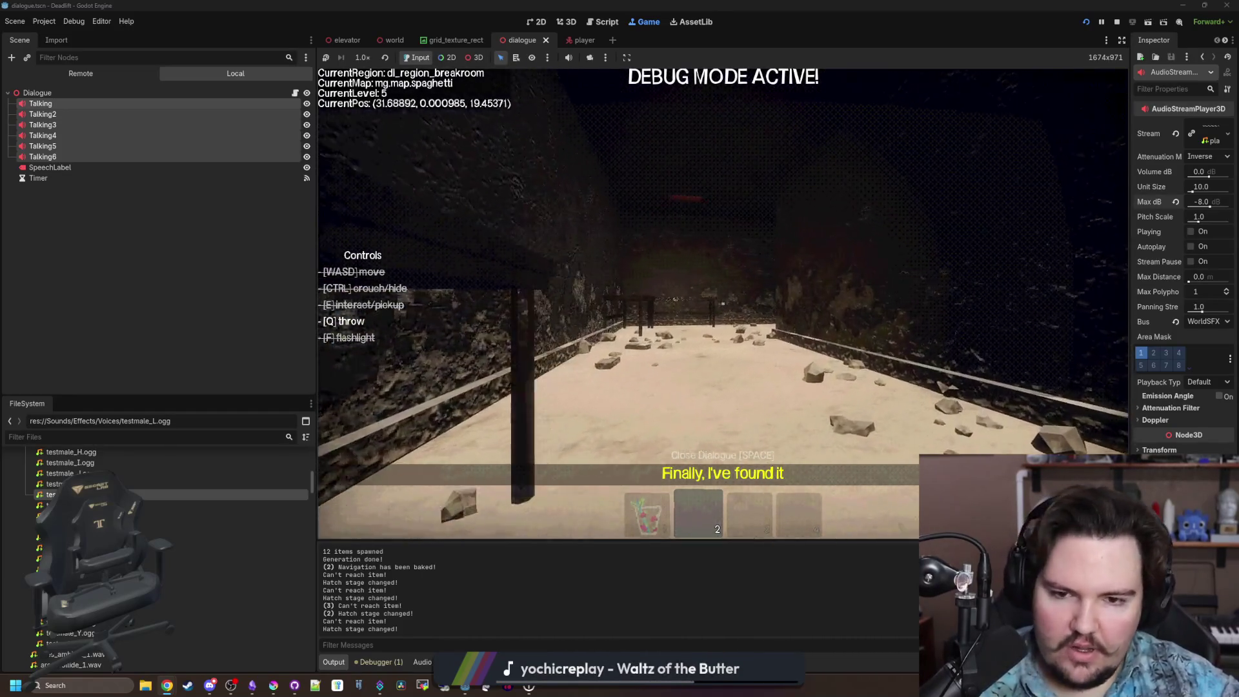
pyautogui.press('w')
# Walk back down the corridor into the elevator, looking at the corner pipe, chair and green machine.
pyautogui.press('w')
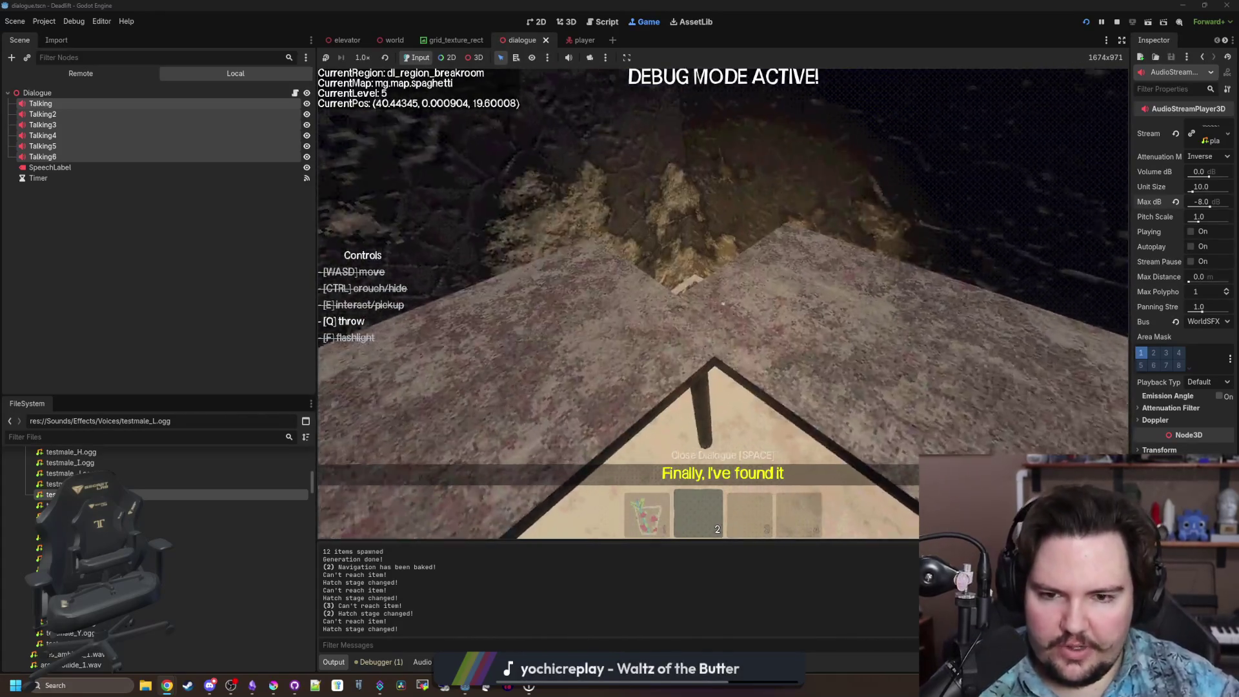
pyautogui.press('w')
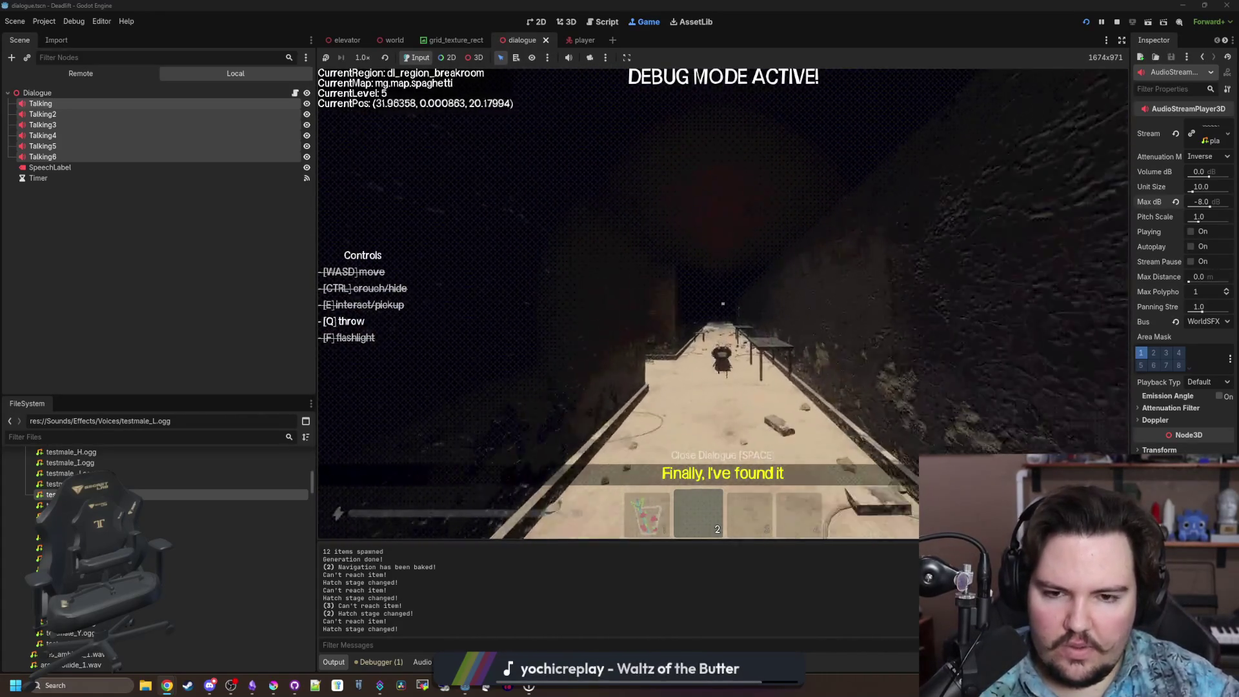
pyautogui.press('w')
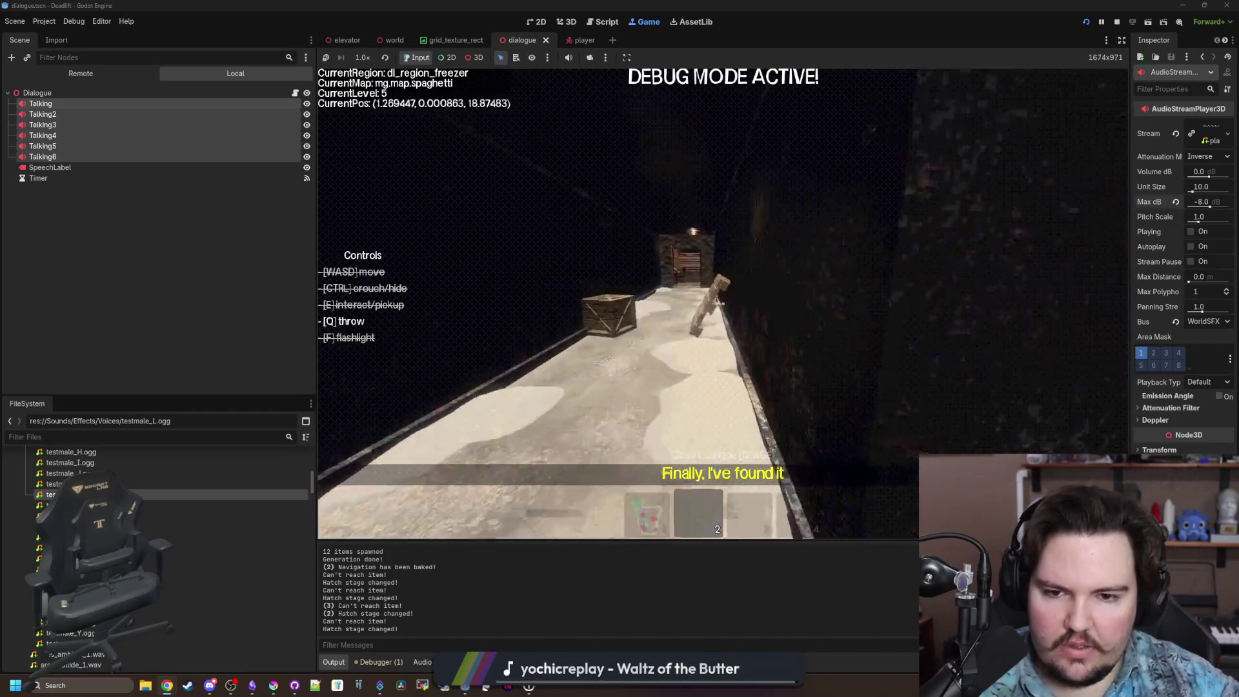
pyautogui.press('w')
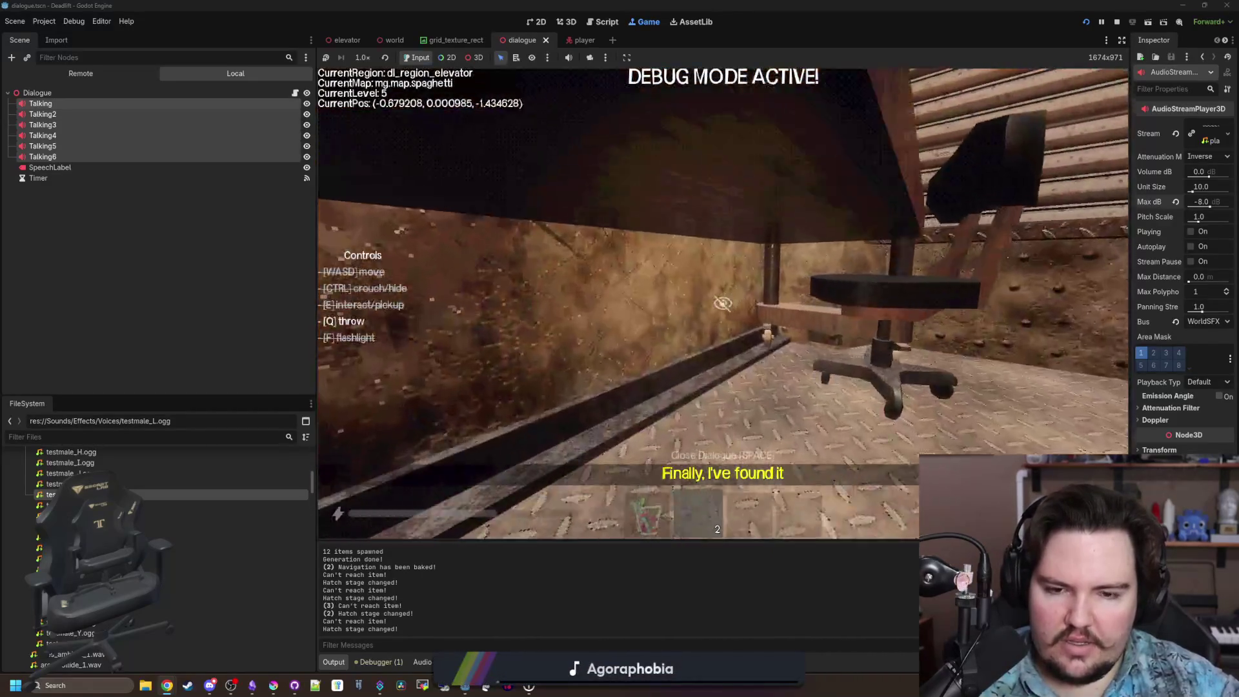
pyautogui.press('w')
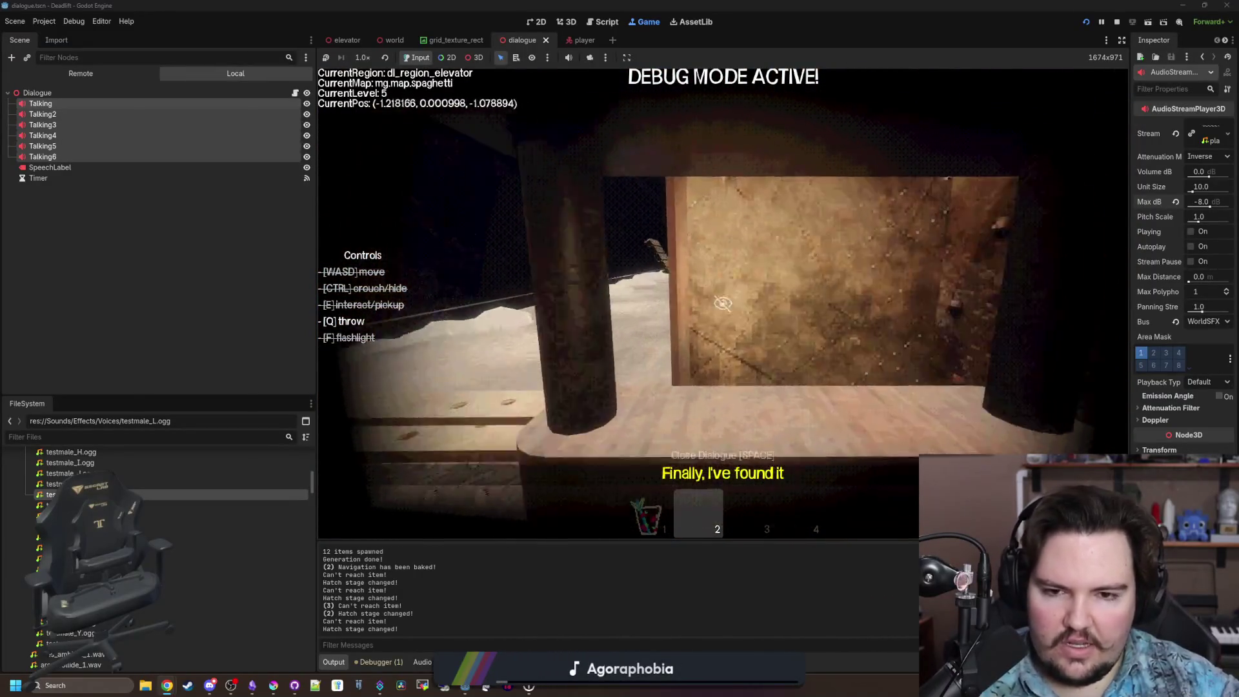
pyautogui.moveTo(723, 303)
pyautogui.press('w')
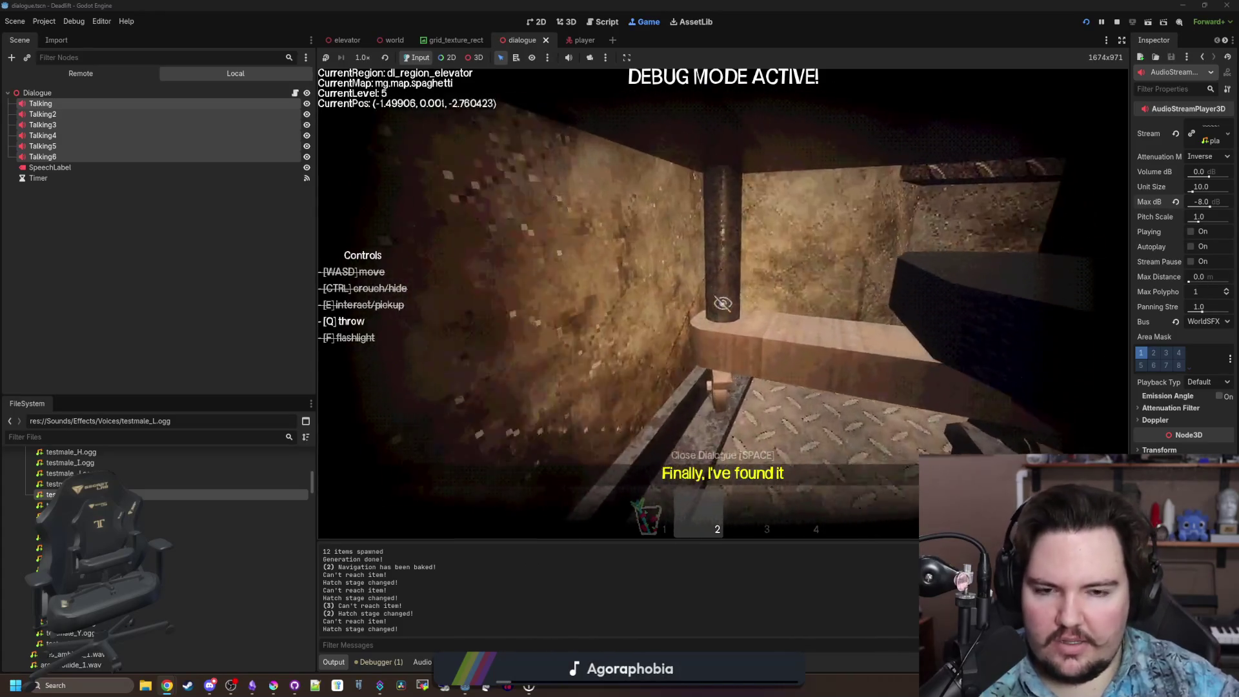
pyautogui.press('w')
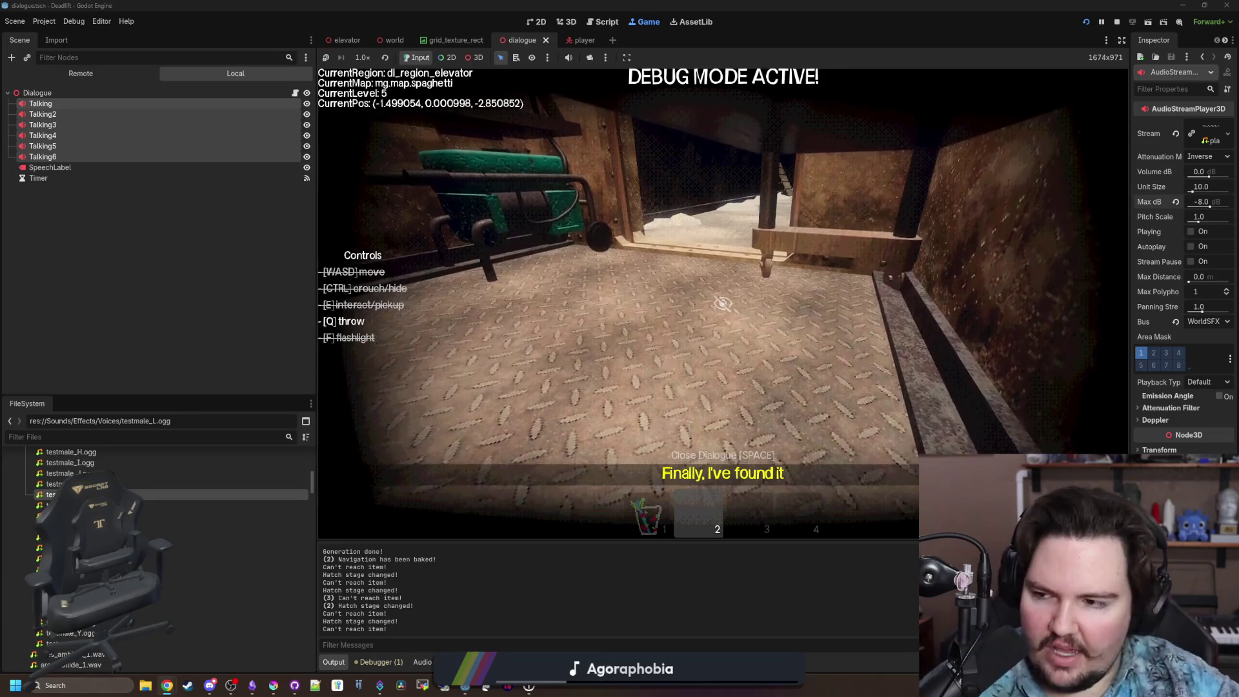
# Pause the game and open desmos.com in a maximized browser window.
pyautogui.moveTo(722, 303)
pyautogui.press('Escape')
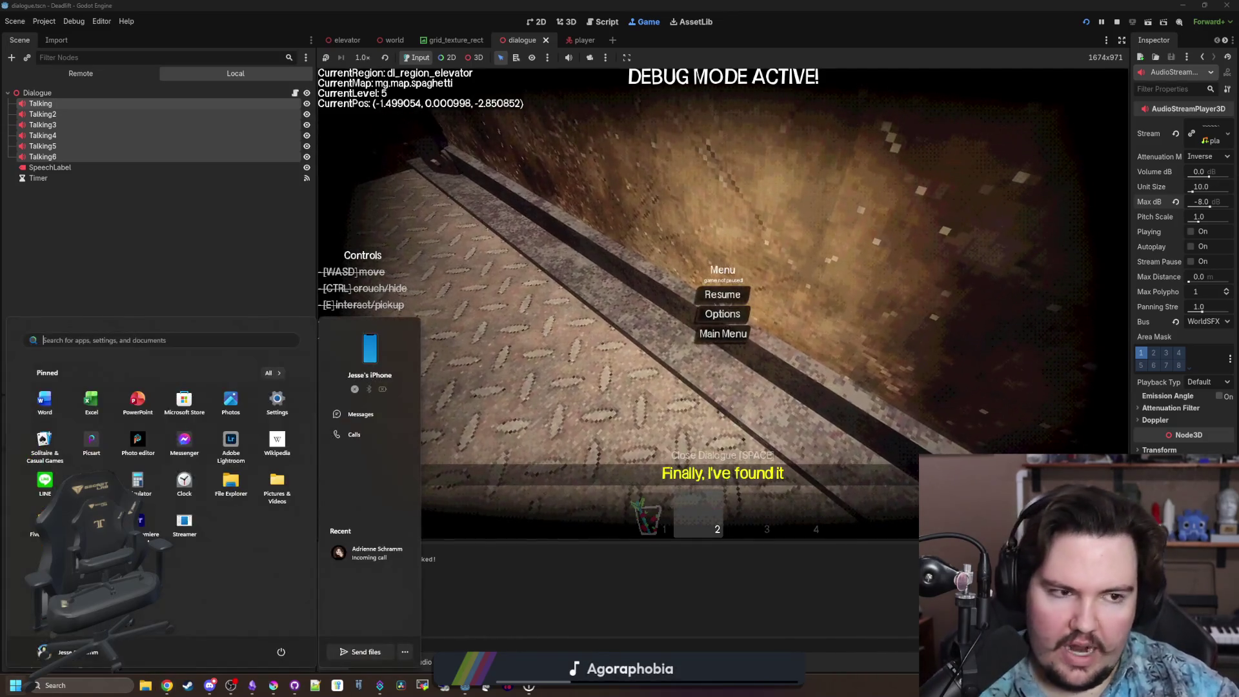
pyautogui.press('super+2')
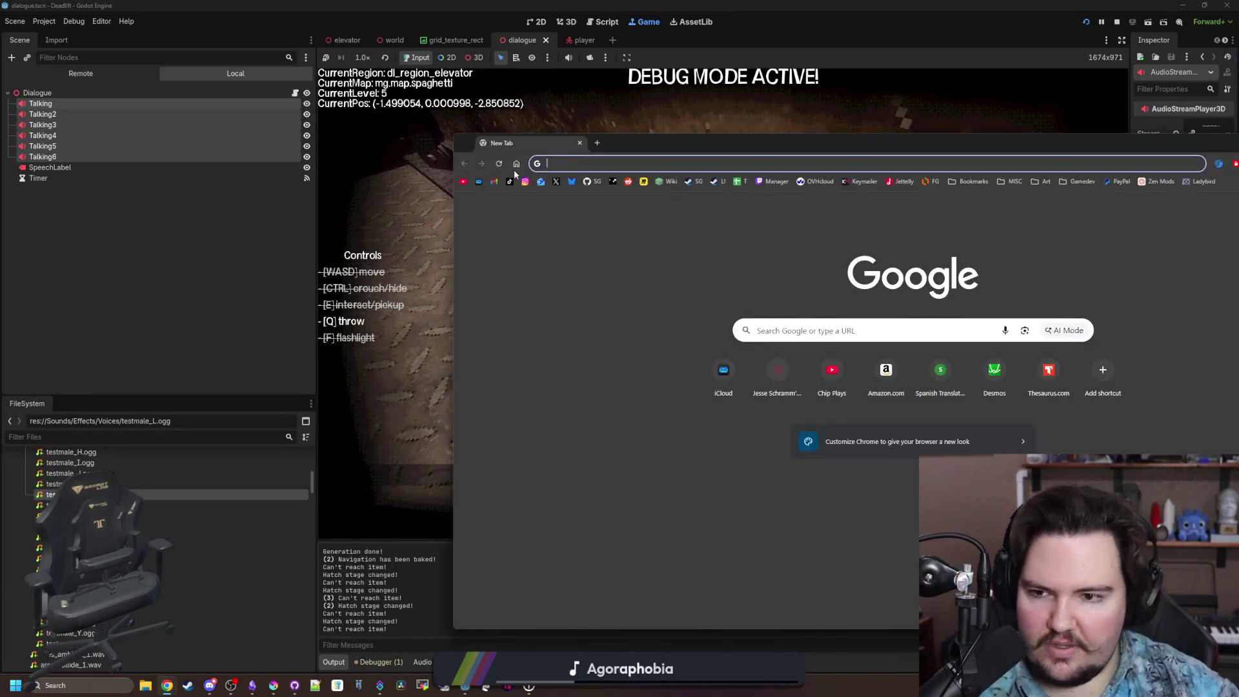
pyautogui.write('des')
pyautogui.press('Return')
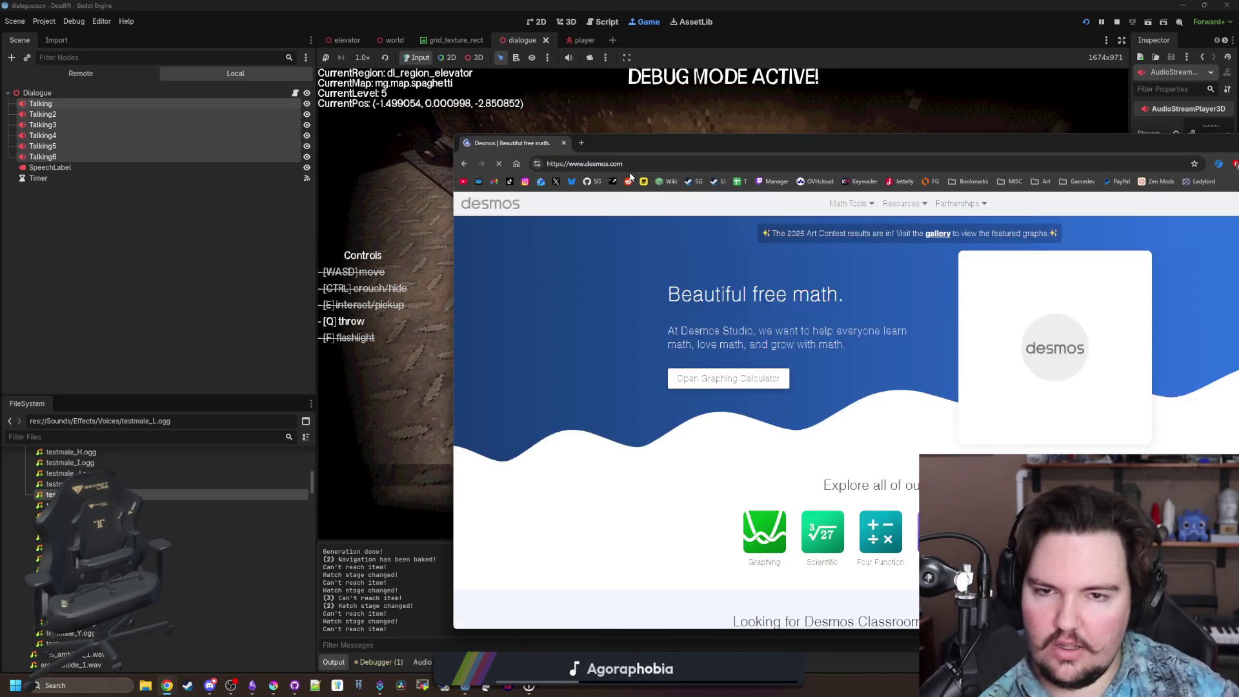
pyautogui.doubleClick(679, 145)
# Open the Desmos graphing calculator, enter x^2, then replace it with 2^x.
pyautogui.click(409, 257)
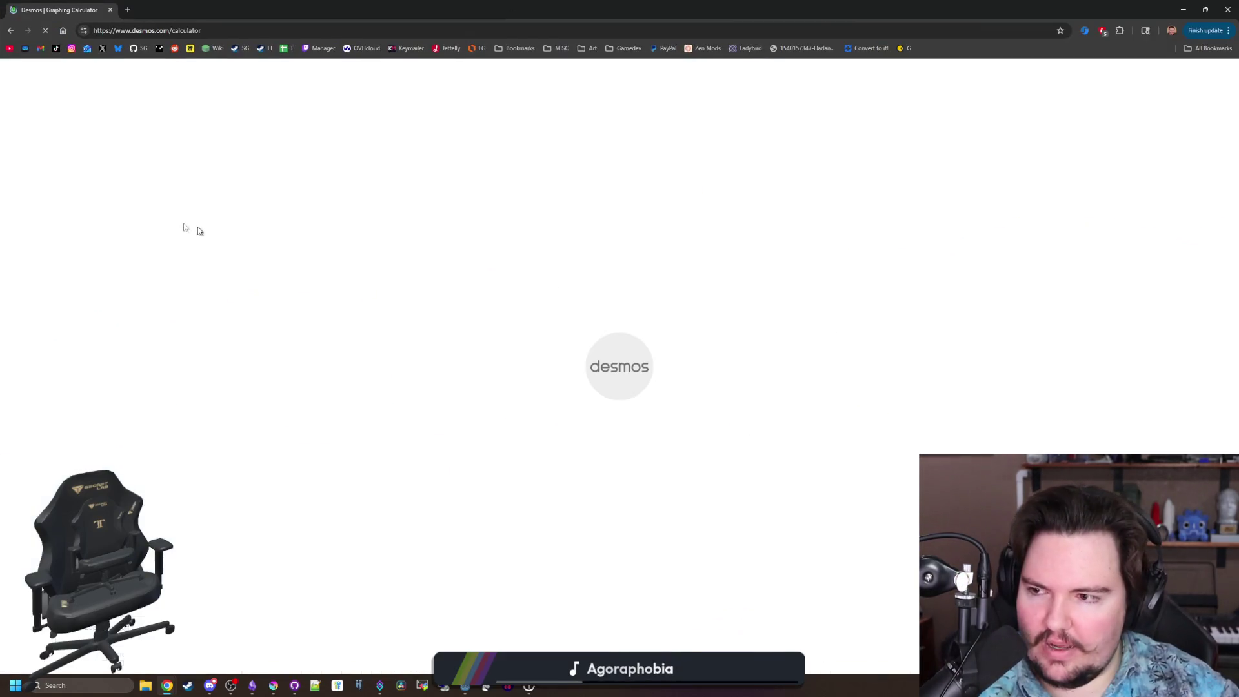
pyautogui.write('x^2')
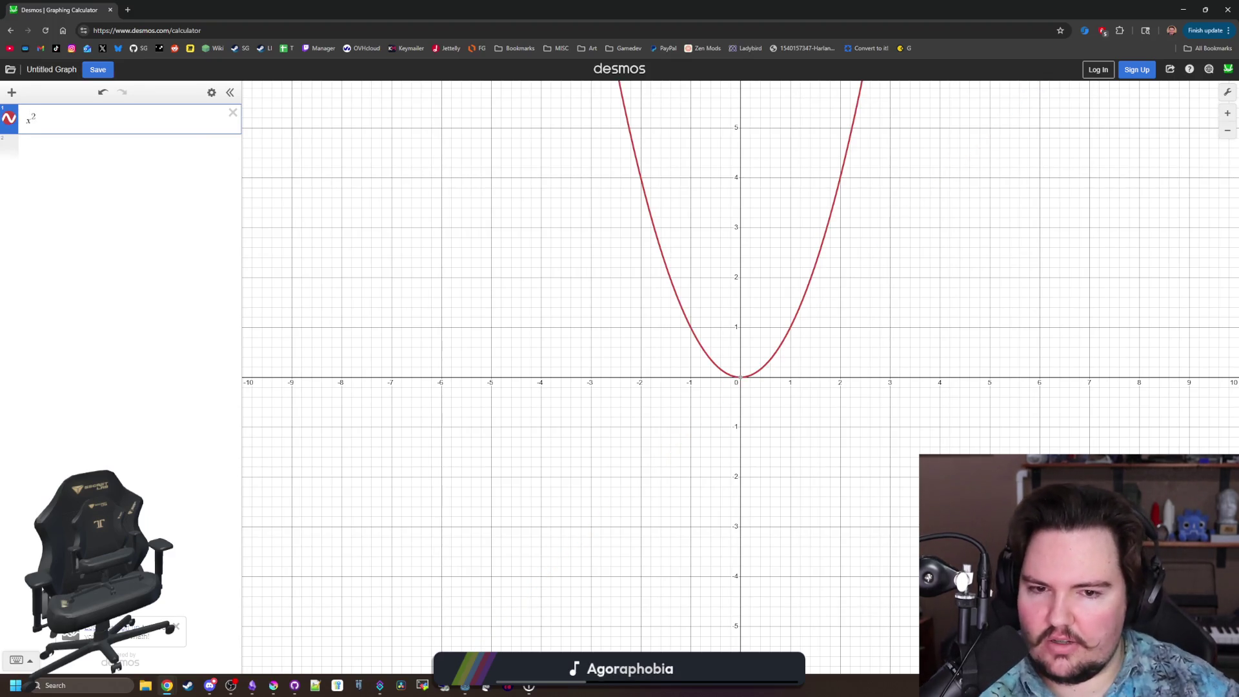
pyautogui.press('BackSpace')
pyautogui.press('BackSpace')
pyautogui.press('BackSpace')
pyautogui.write('2^x')
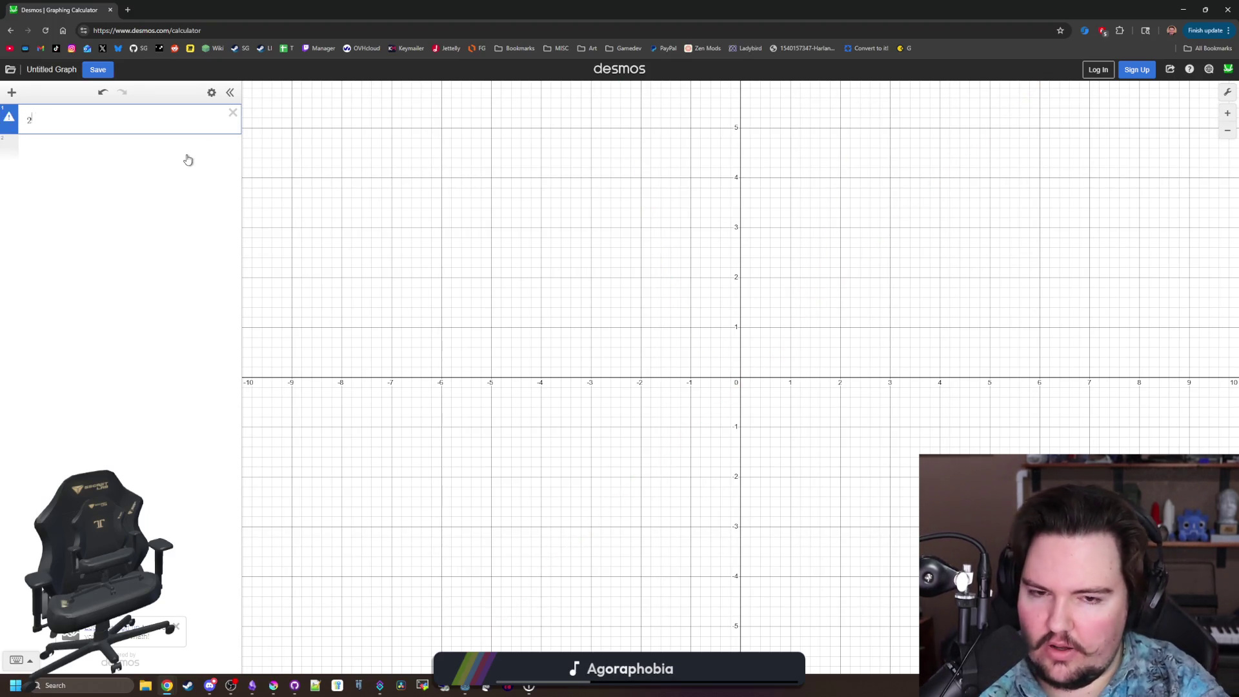
# Zoom the graph and trace up the 2^x curve reading its values.
pyautogui.scroll(-3, 384, 373)
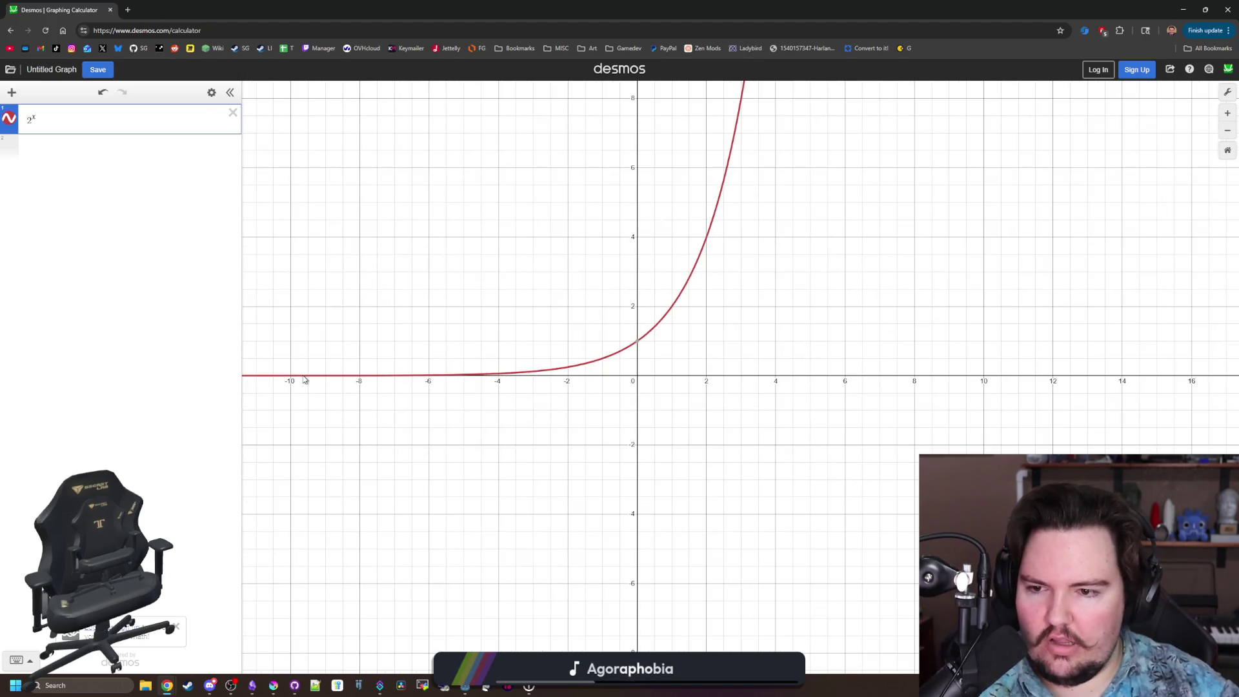
pyautogui.moveTo(375, 387)
pyautogui.mouseDown()
pyautogui.moveTo(525, 398)
pyautogui.moveTo(545, 467)
pyautogui.moveTo(595, 463)
pyautogui.moveTo(687, 413)
pyautogui.moveTo(732, 308)
pyautogui.mouseUp()
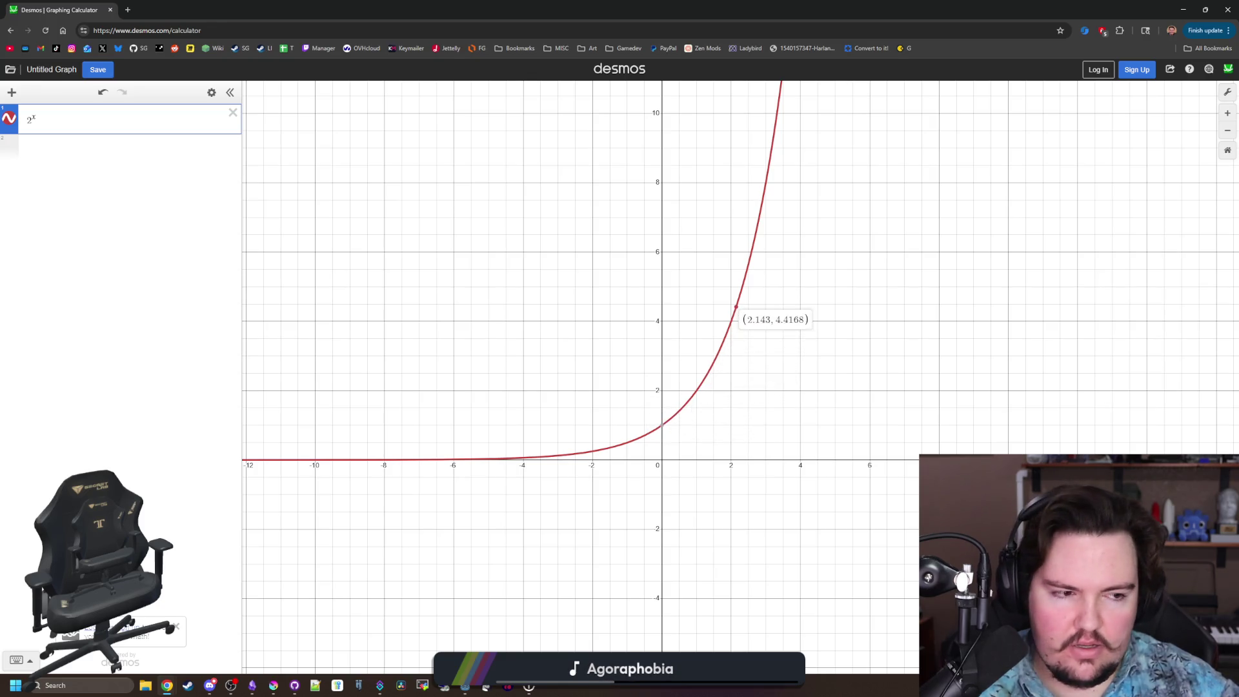
pyautogui.scroll(-1, 811, 354)
pyautogui.moveTo(811, 354); pyautogui.dragTo(764, 443)
pyautogui.scroll(-1, 764, 443)
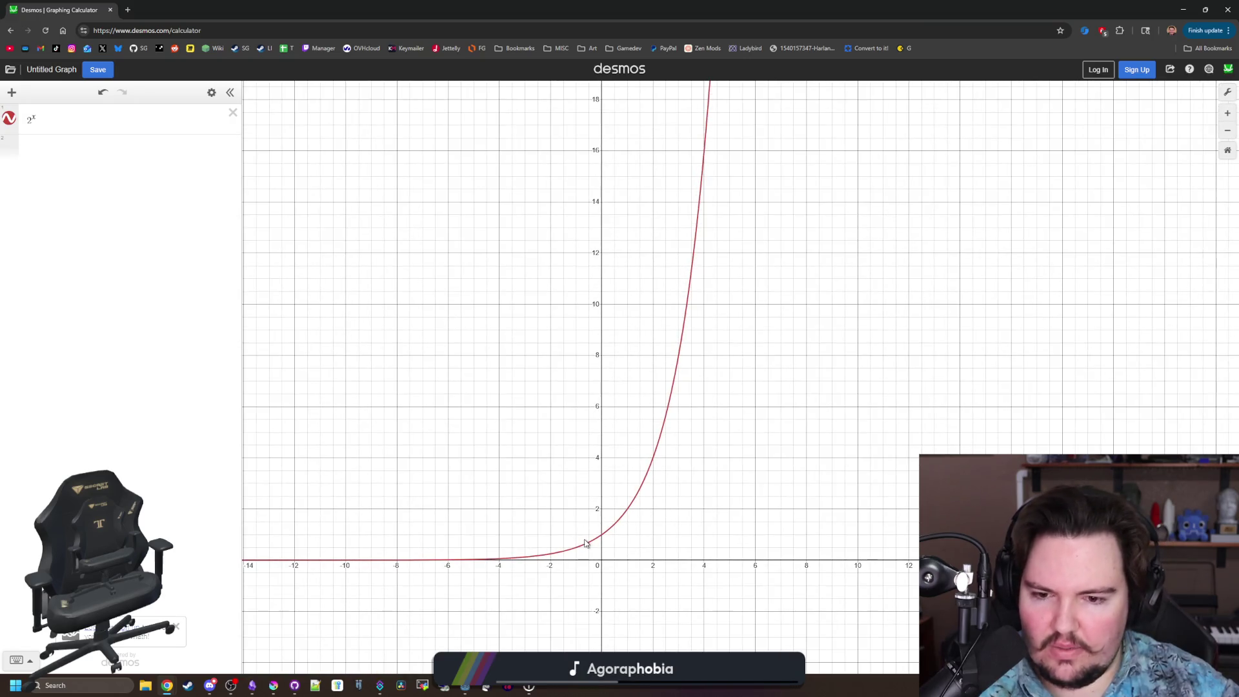
pyautogui.moveTo(609, 529)
pyautogui.mouseDown()
pyautogui.moveTo(648, 505)
pyautogui.moveTo(672, 419)
pyautogui.moveTo(702, 126)
pyautogui.mouseUp()
# Zoom in and out repeatedly, then check the curve's value near x = 5.5.
pyautogui.scroll(-2, 689, 489)
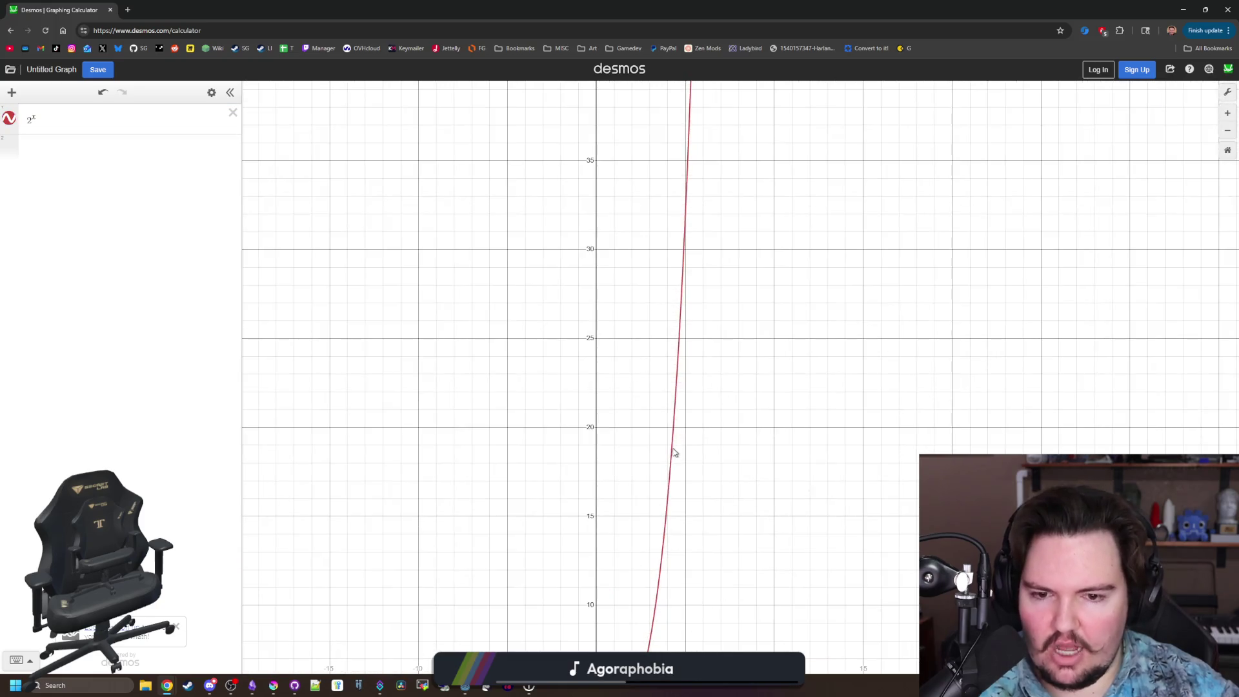
pyautogui.scroll(-2, 634, 350)
pyautogui.scroll(10, 633, 387)
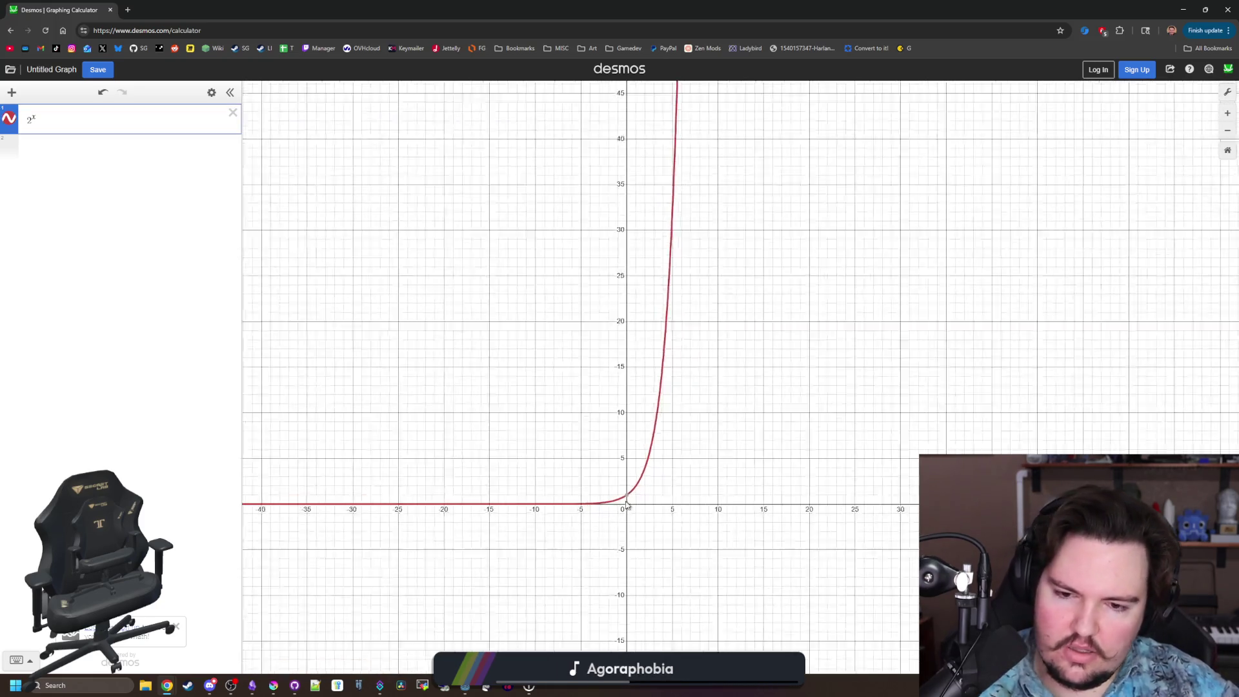
pyautogui.scroll(-6, 591, 485)
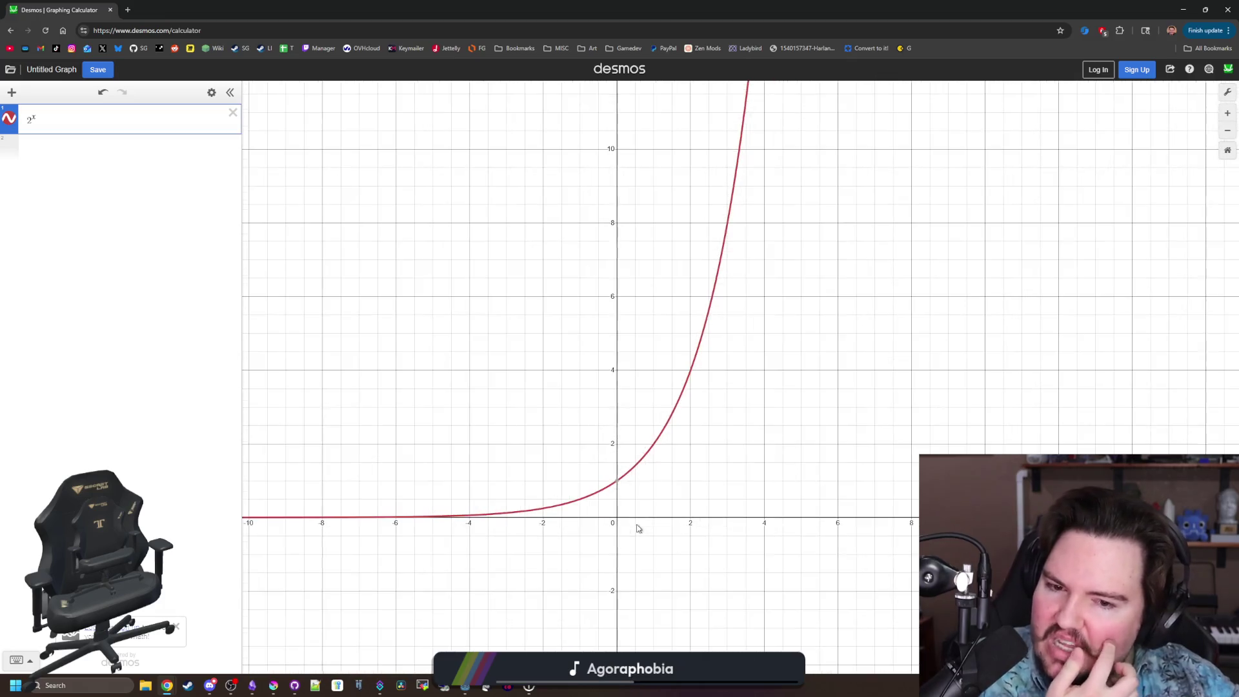
pyautogui.scroll(-3, 637, 528)
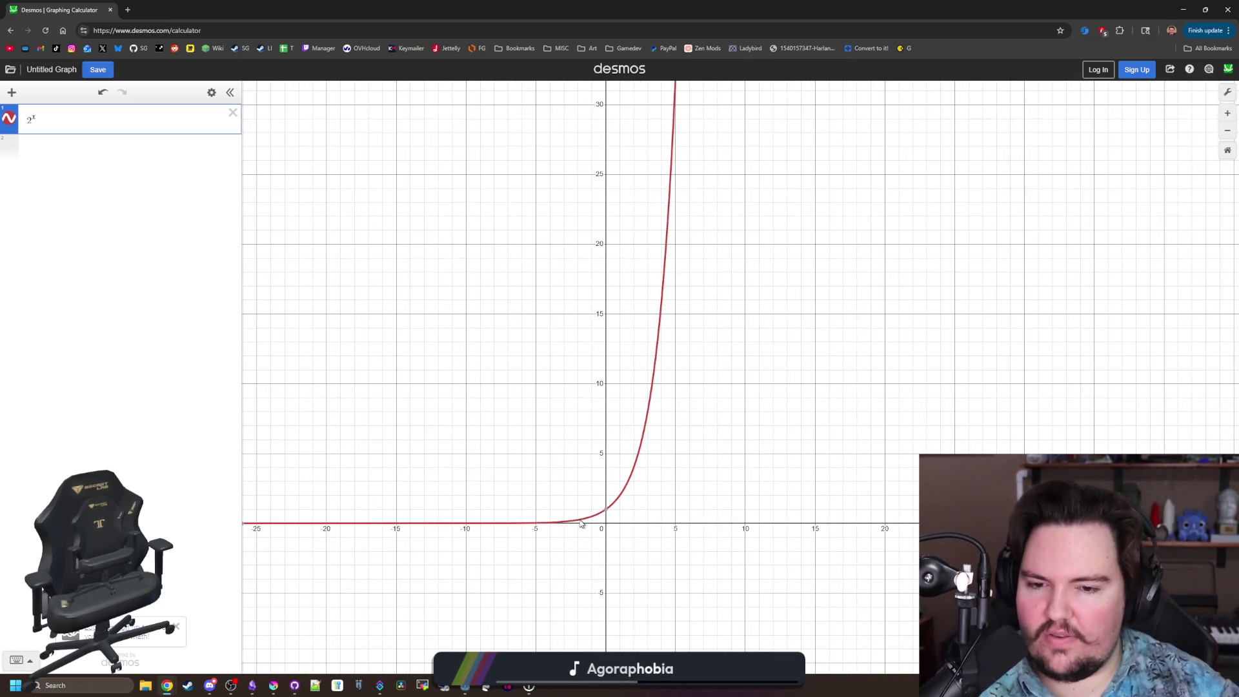
pyautogui.scroll(2, 601, 494)
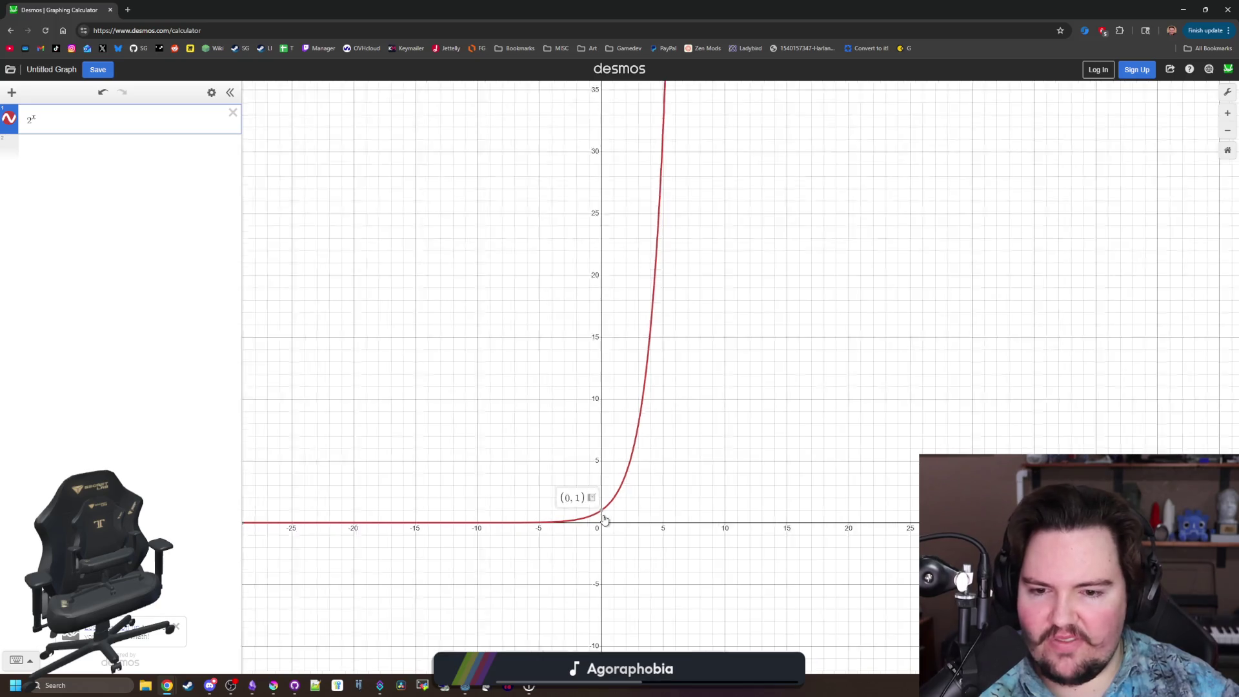
pyautogui.scroll(4, 603, 486)
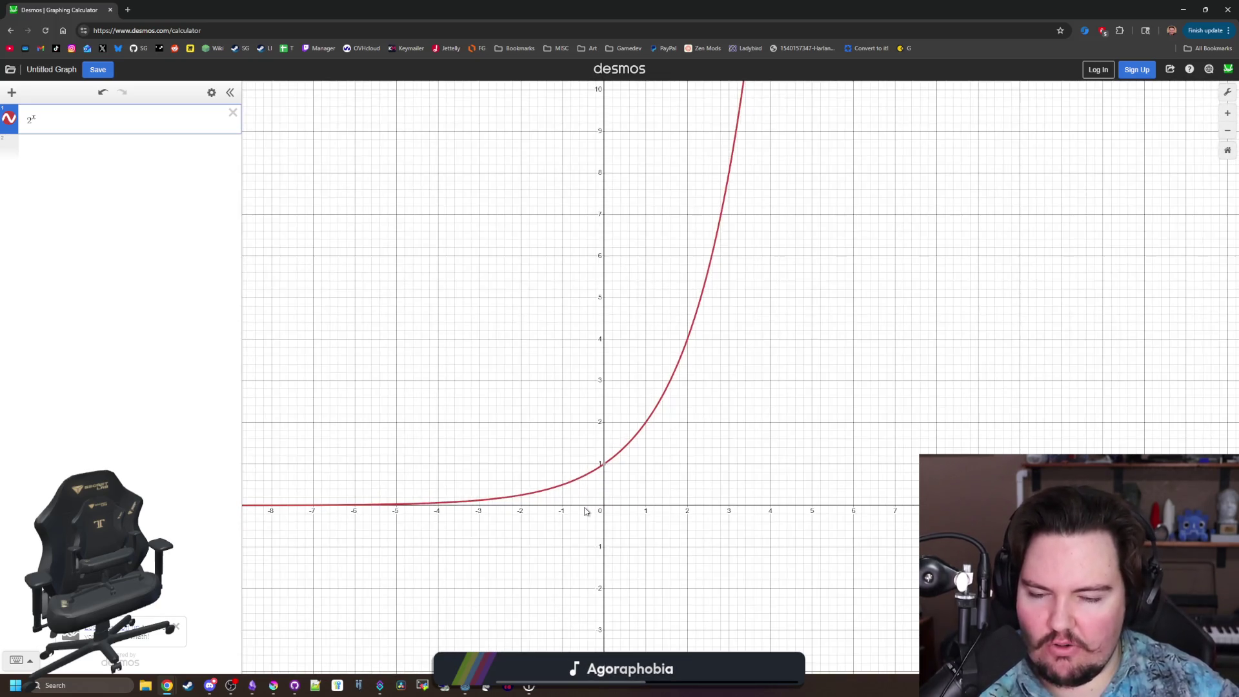
pyautogui.scroll(-3, 601, 491)
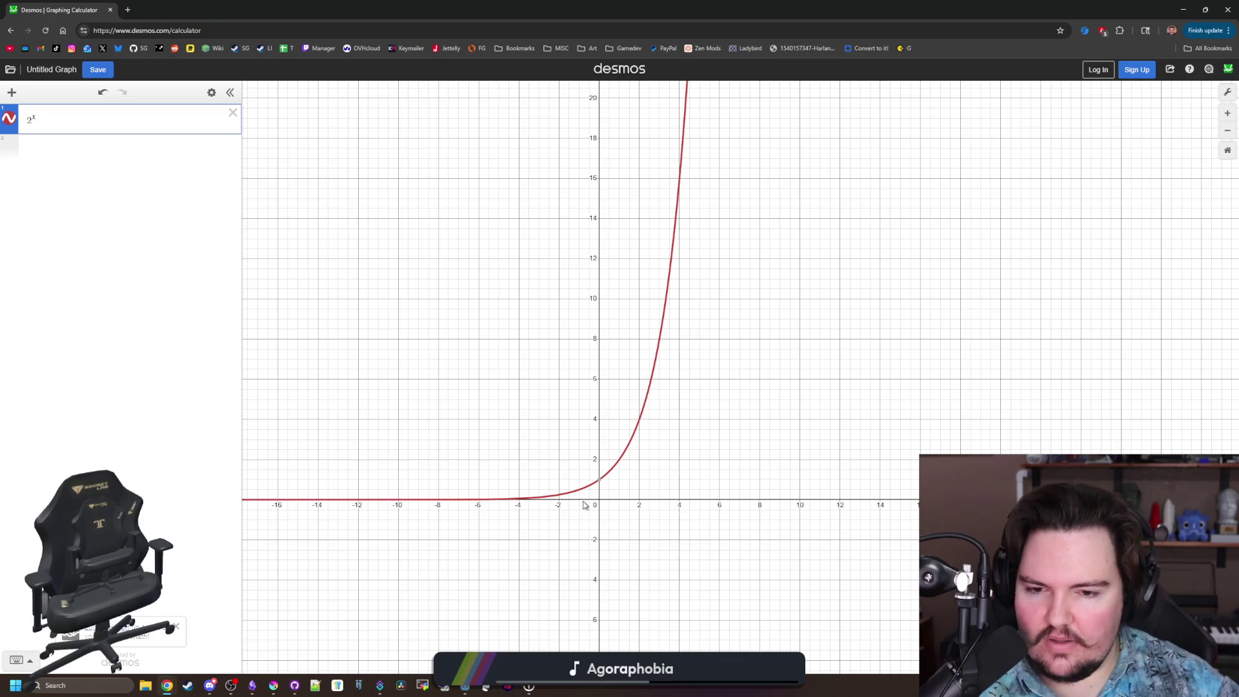
pyautogui.scroll(-2, 584, 504)
pyautogui.scroll(2, 476, 498)
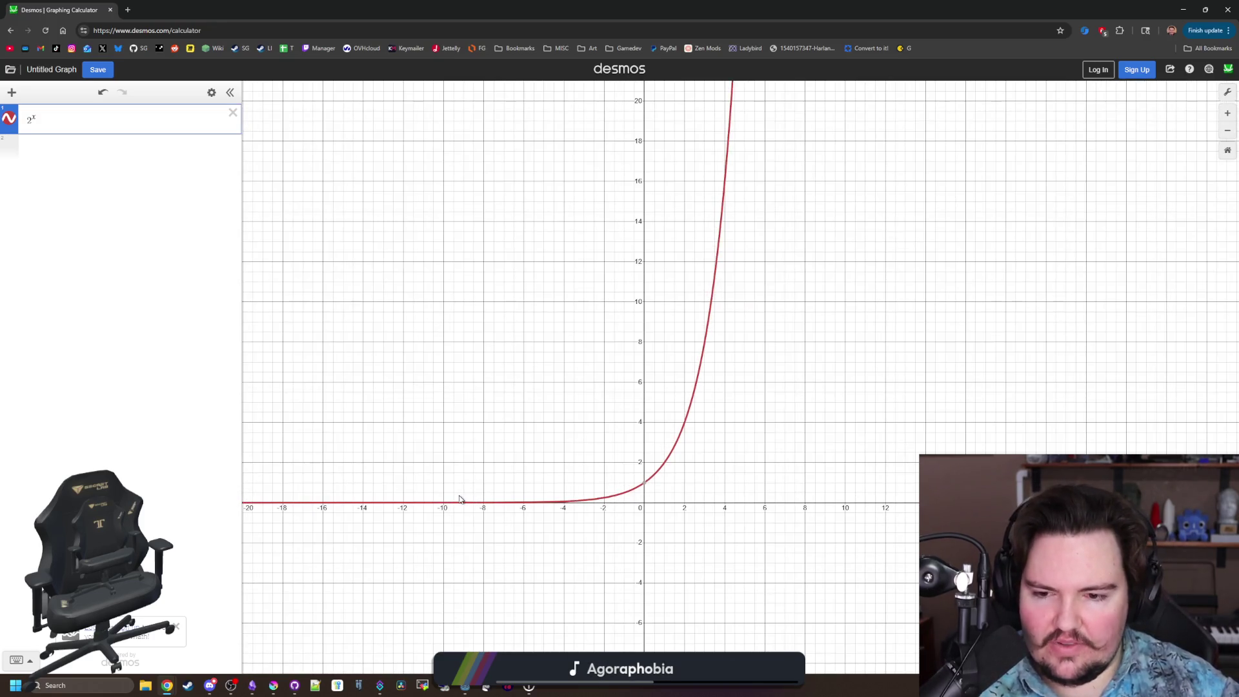
pyautogui.scroll(-2, 517, 423)
pyautogui.scroll(-3, 572, 589)
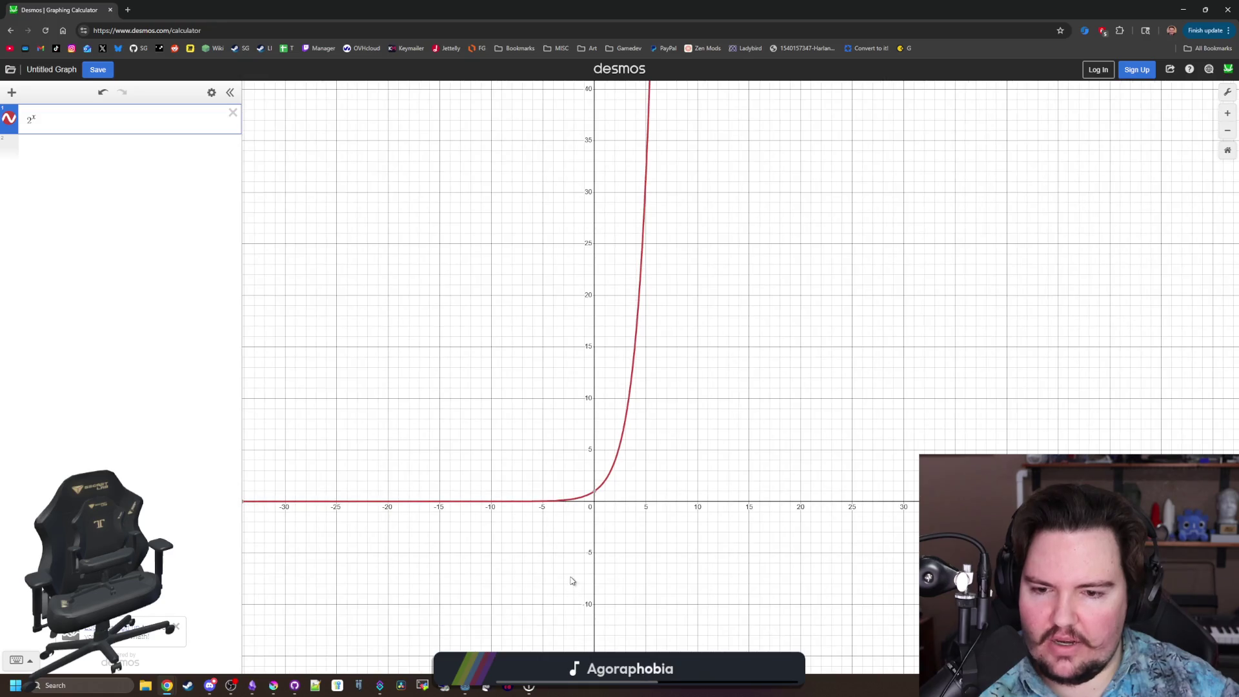
pyautogui.scroll(1, 537, 507)
pyautogui.moveTo(629, 404)
pyautogui.mouseDown()
pyautogui.moveTo(641, 409)
pyautogui.moveTo(650, 161)
pyautogui.moveTo(641, 270)
pyautogui.moveTo(643, 257)
pyautogui.mouseUp()
# Move the browser window aside to reveal the paused Godot game.
pyautogui.scroll(5, 606, 387)
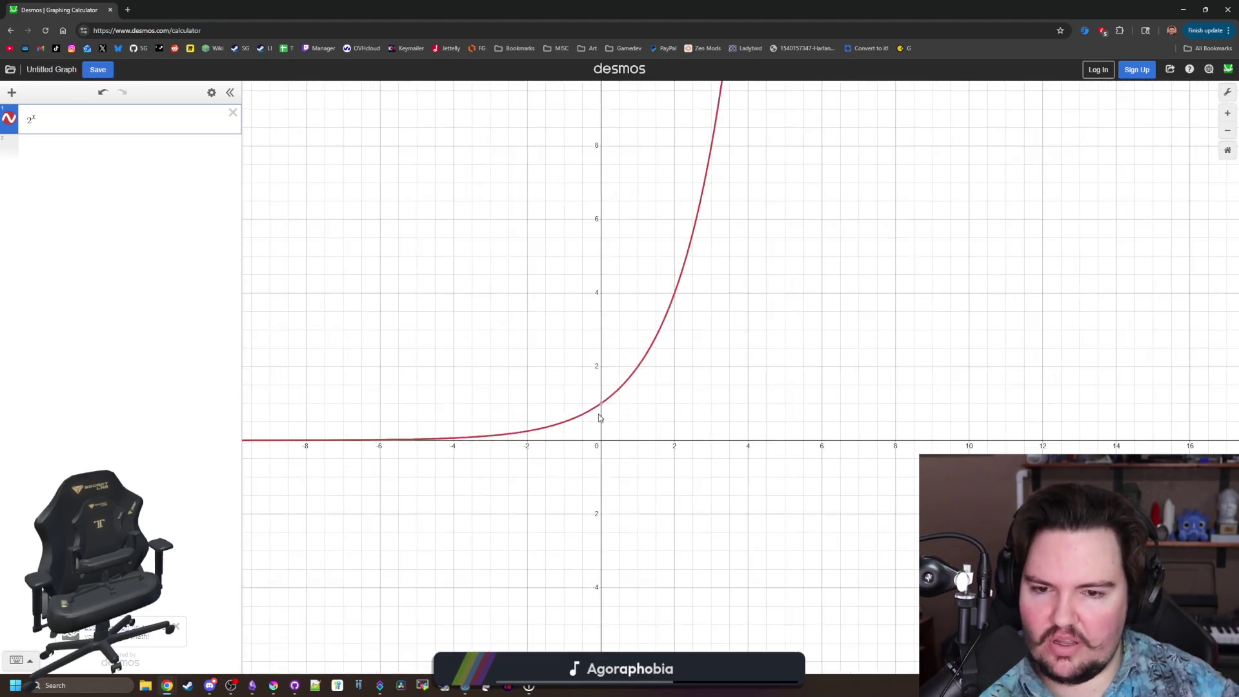
pyautogui.scroll(-2, 596, 431)
pyautogui.moveTo(646, 10); pyautogui.dragTo(655, 444)
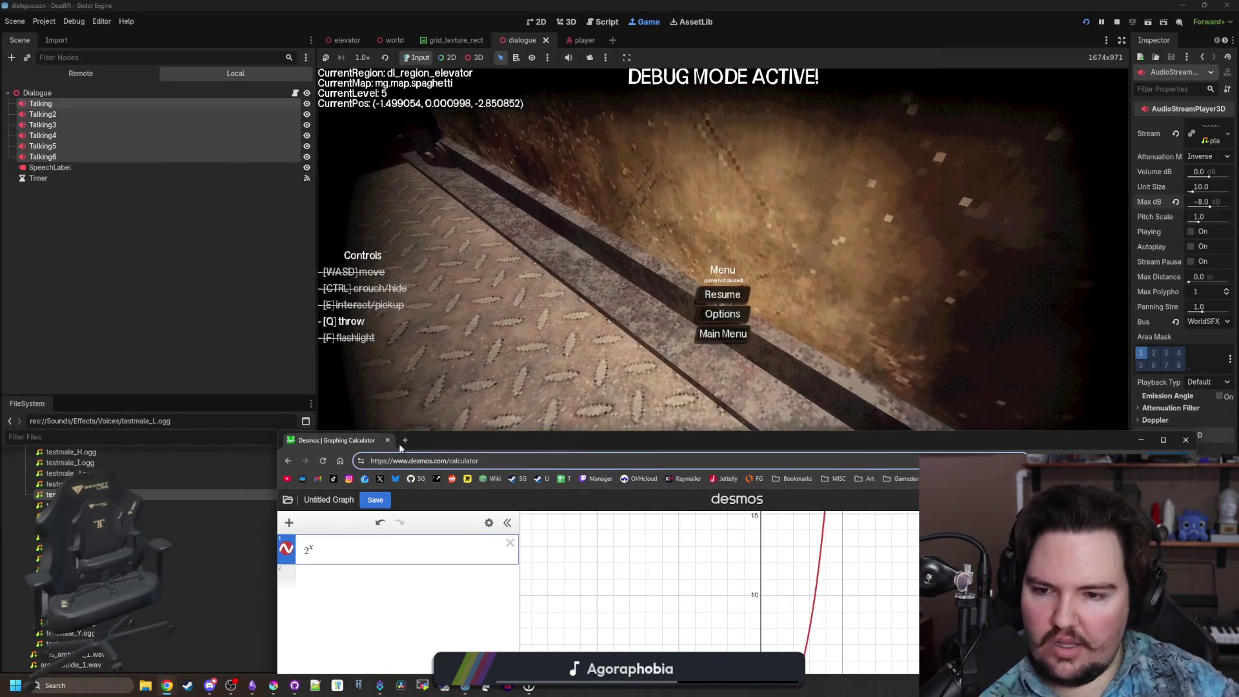
# Close the Desmos browser window, confirm leaving the page, and resume the paused game.
pyautogui.hotkey('ctrl', 'w')
pyautogui.click(781, 520)
pyautogui.click(710, 301)
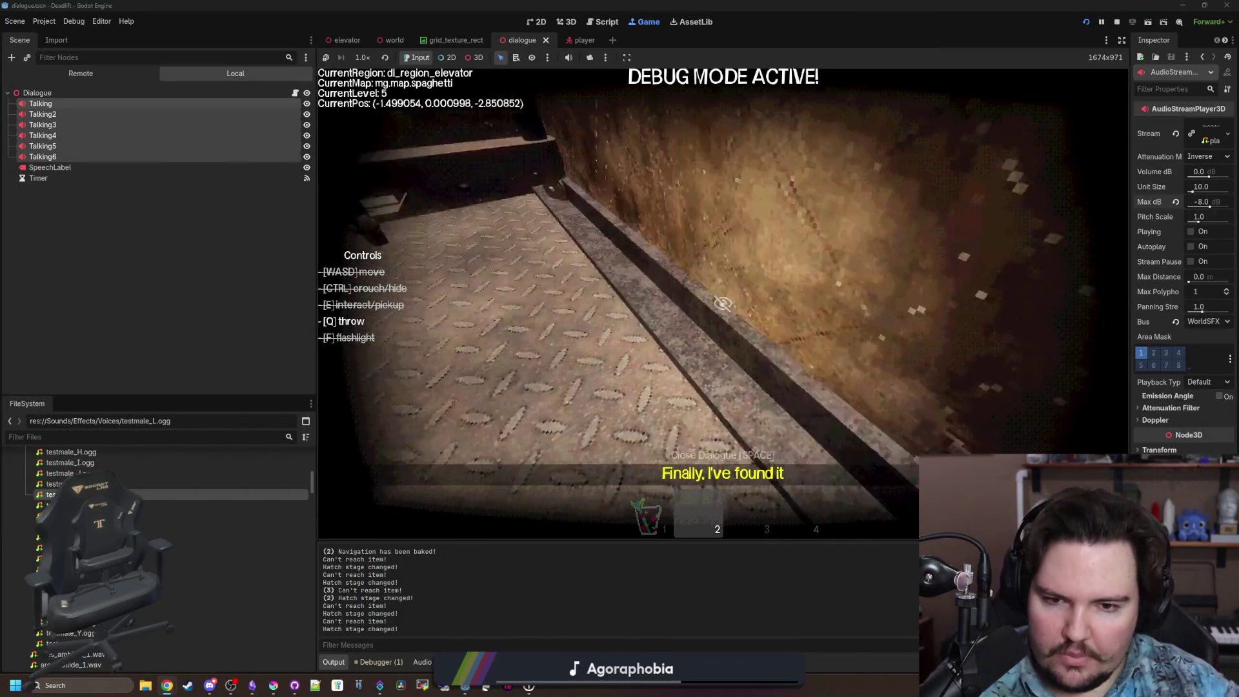
# Walk from the green generator out of the elevator, through the freezer corridor, into the breakroom.
pyautogui.press('w')
pyautogui.press('w')
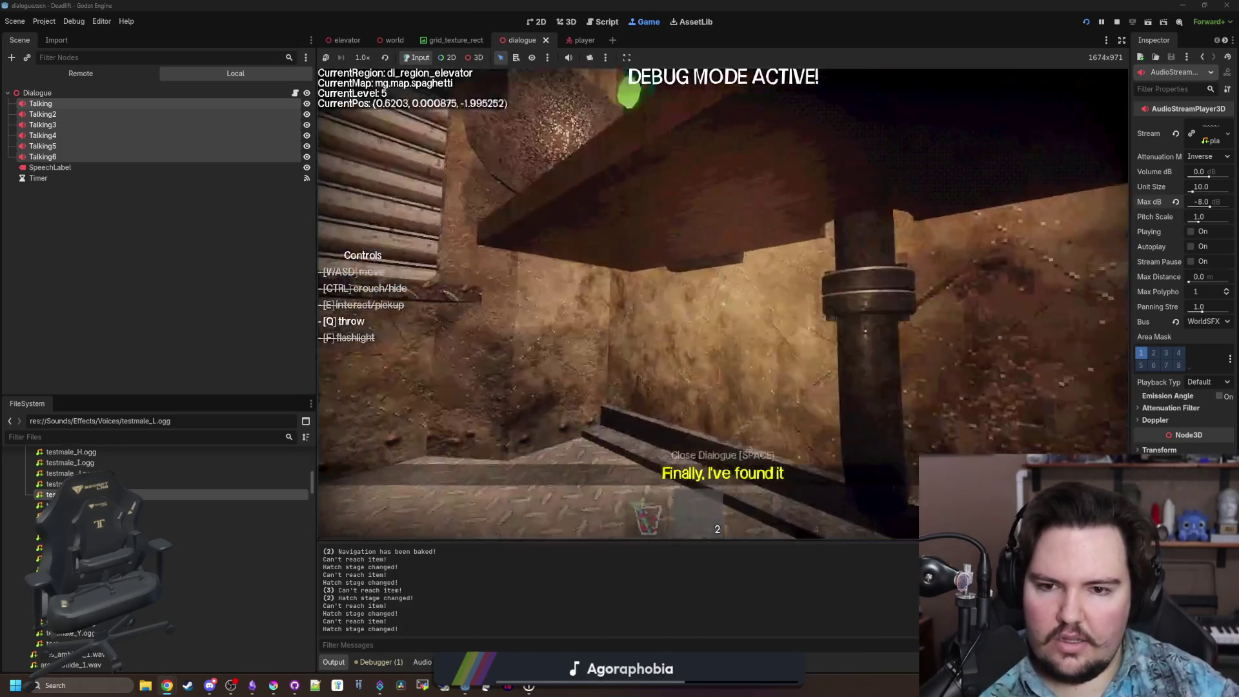
pyautogui.press('w')
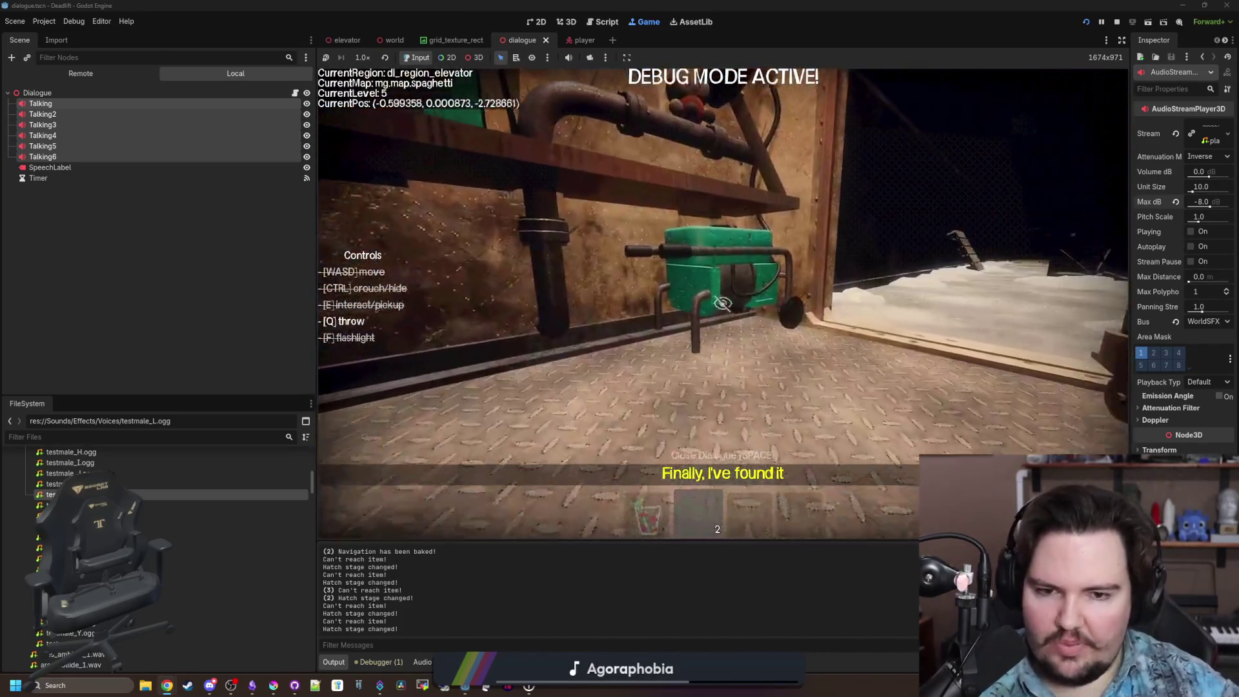
pyautogui.press('w')
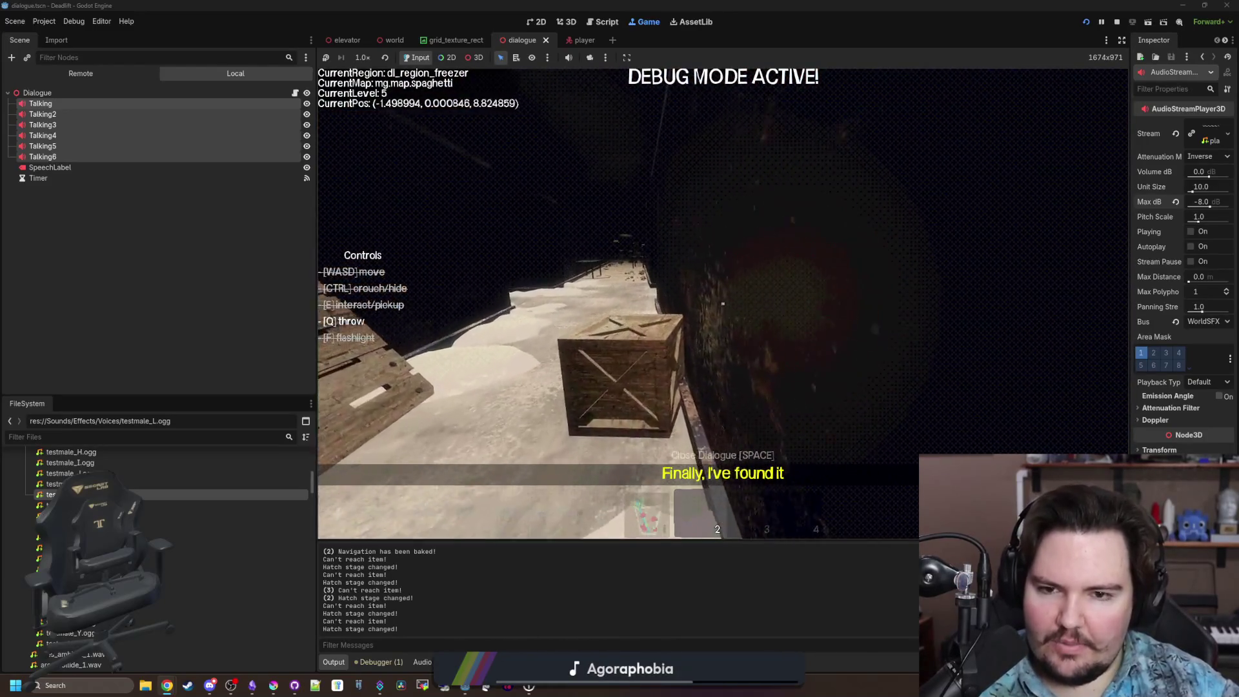
pyautogui.press('w')
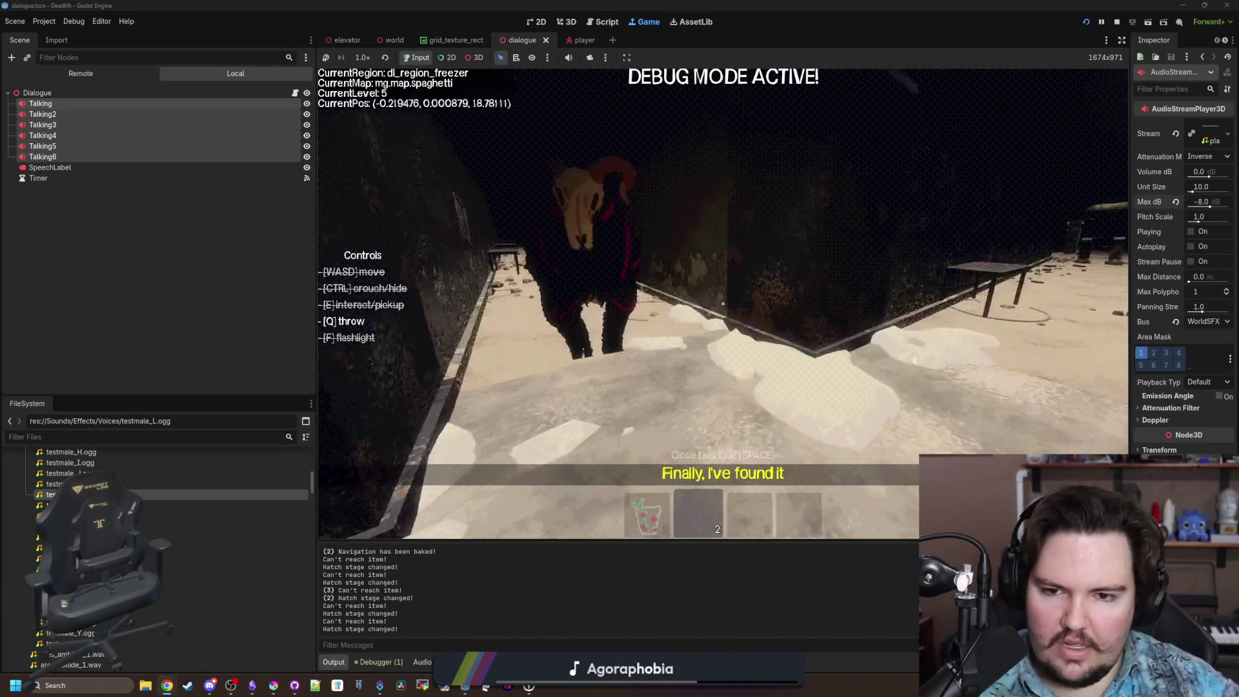
pyautogui.press('w')
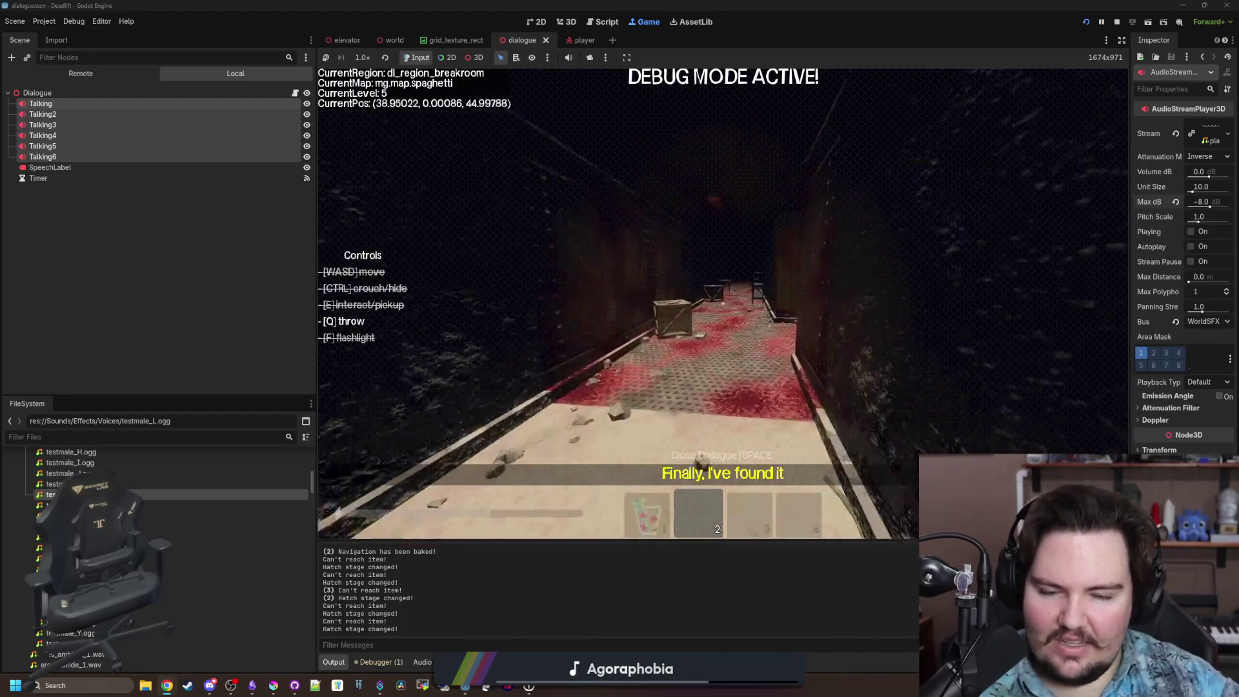
pyautogui.press('w')
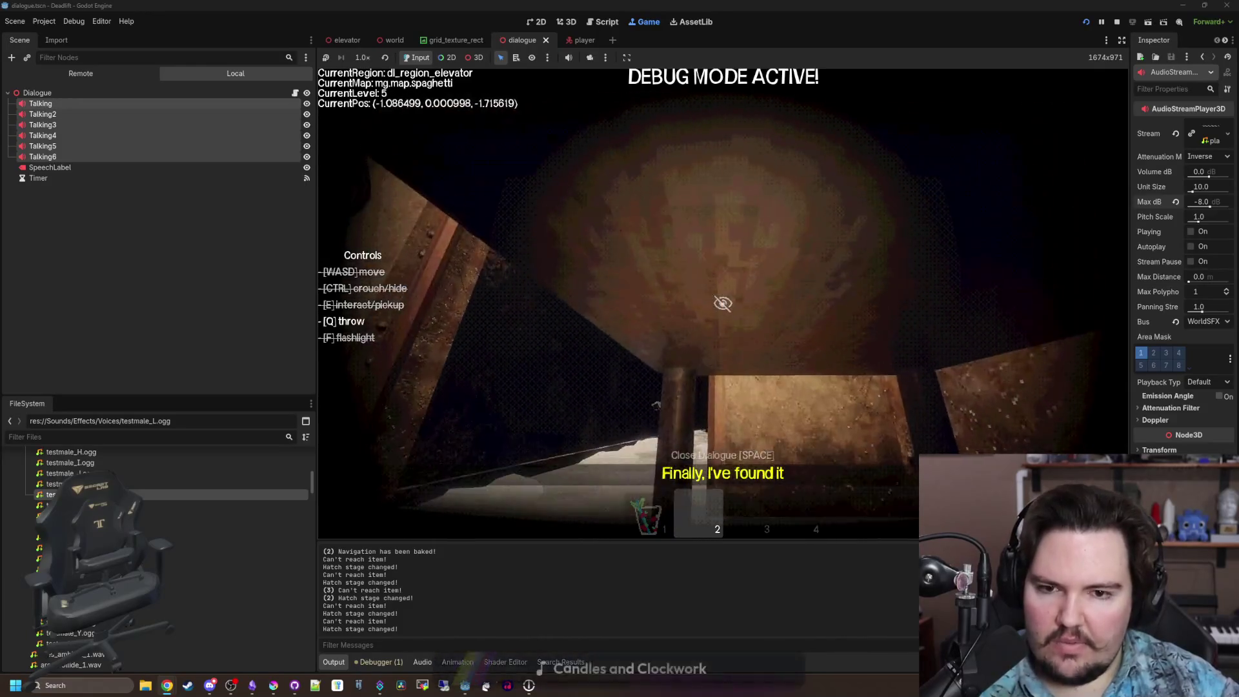
# Look around the elevator interior: hatch wall, door, ceiling, wall pipe and cart.
pyautogui.press('w')
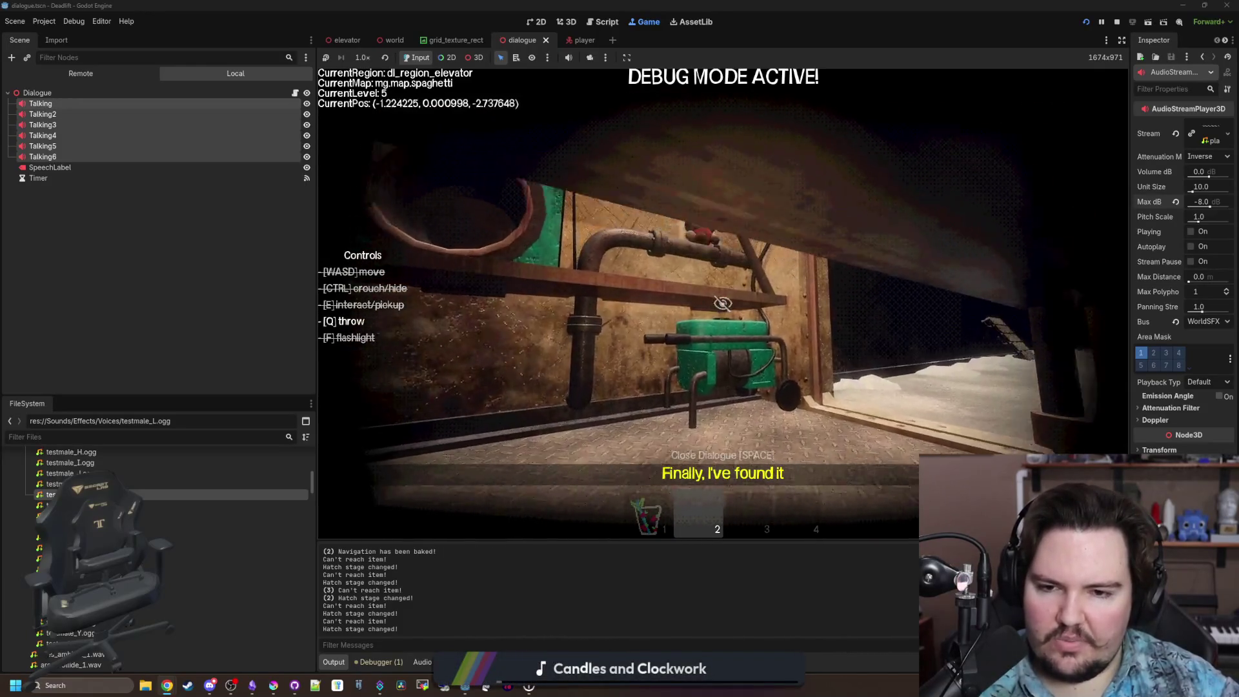
pyautogui.press('w')
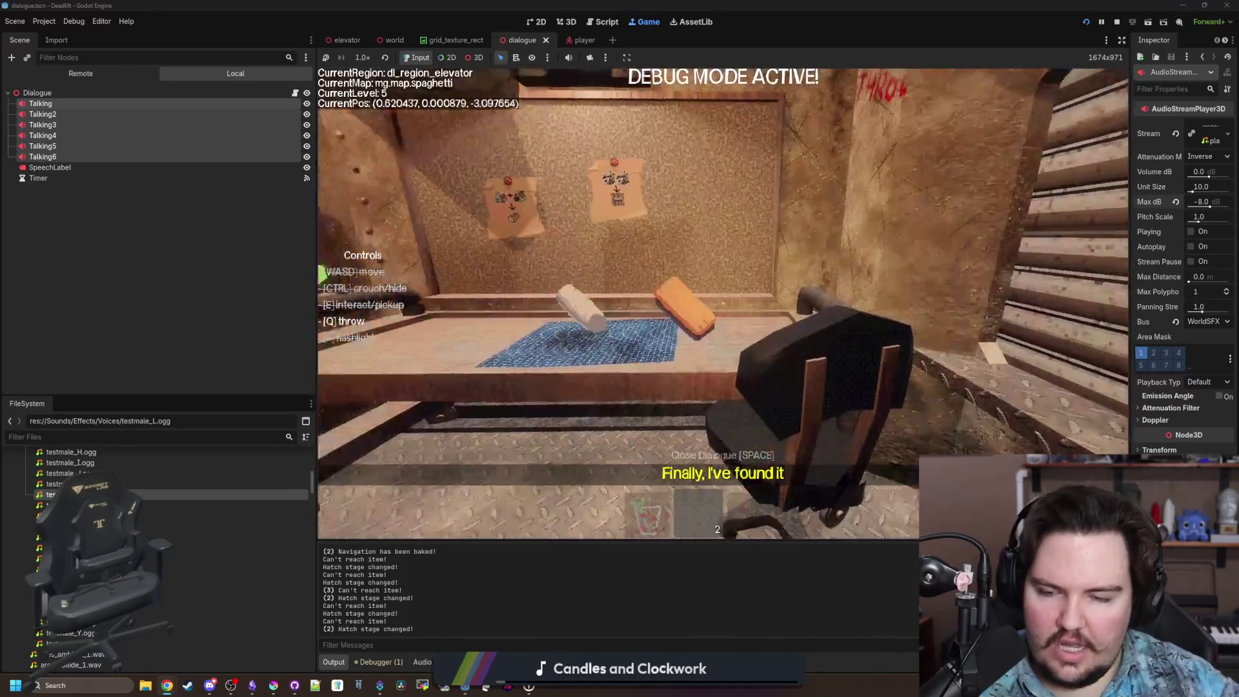
pyautogui.press('w')
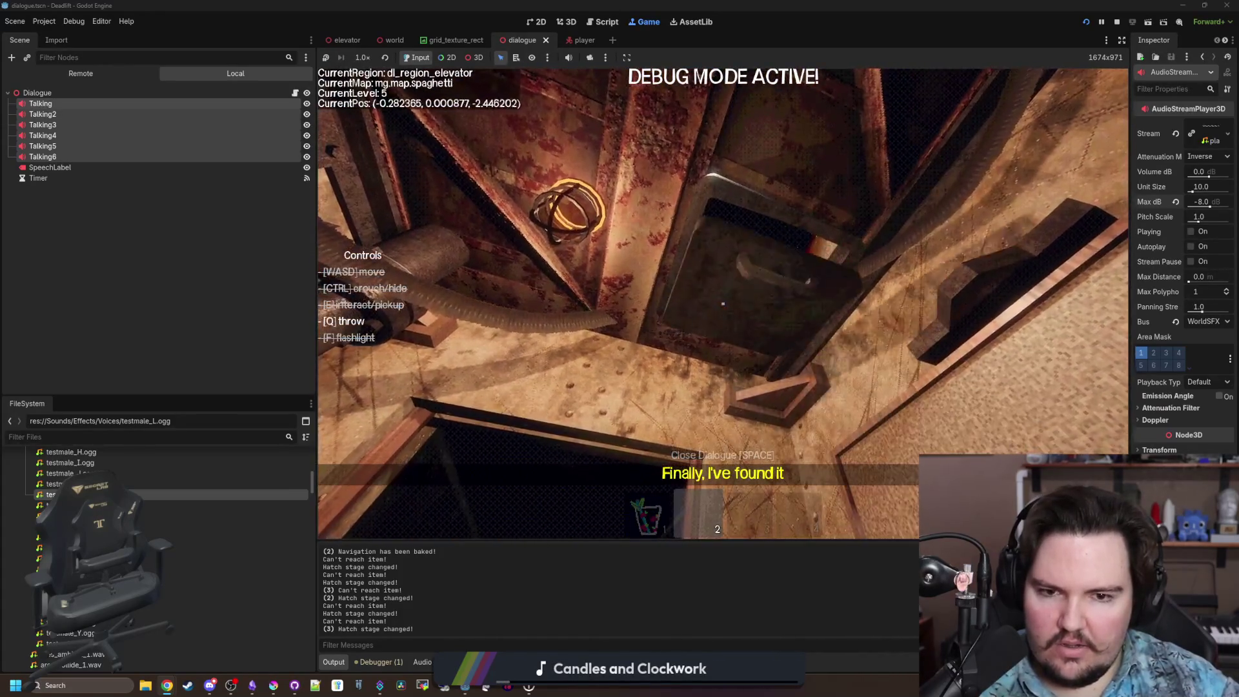
pyautogui.press('w')
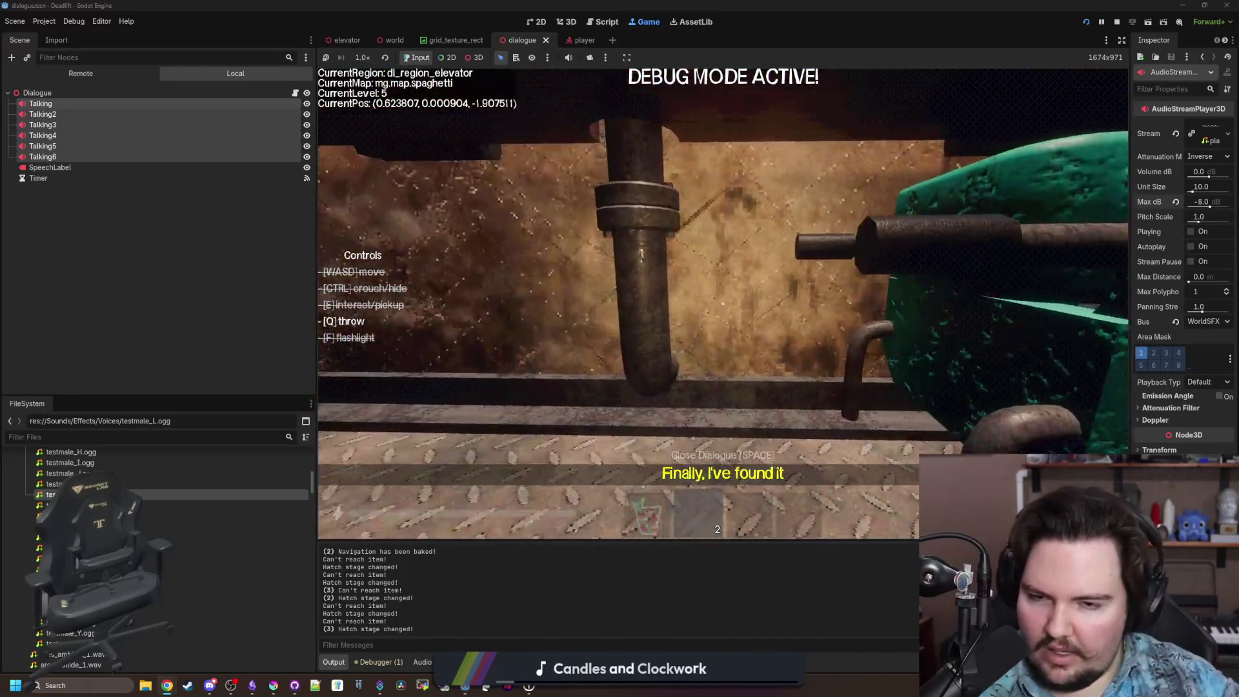
pyautogui.press('w')
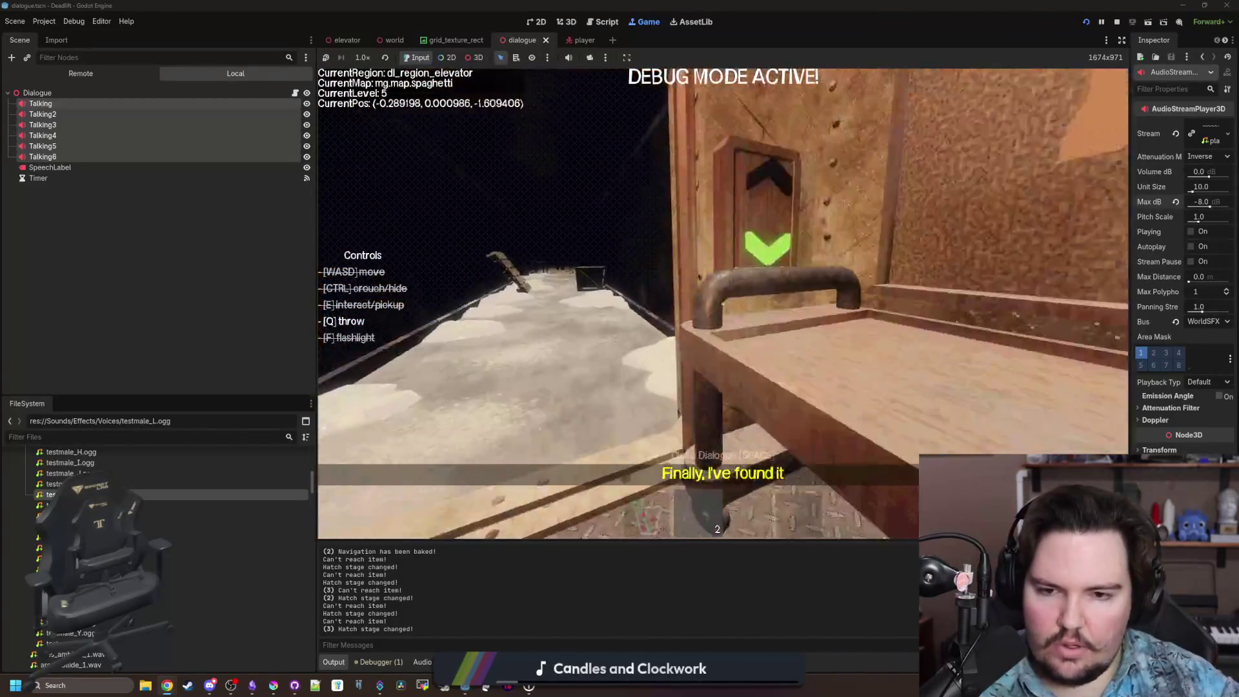
pyautogui.press('w')
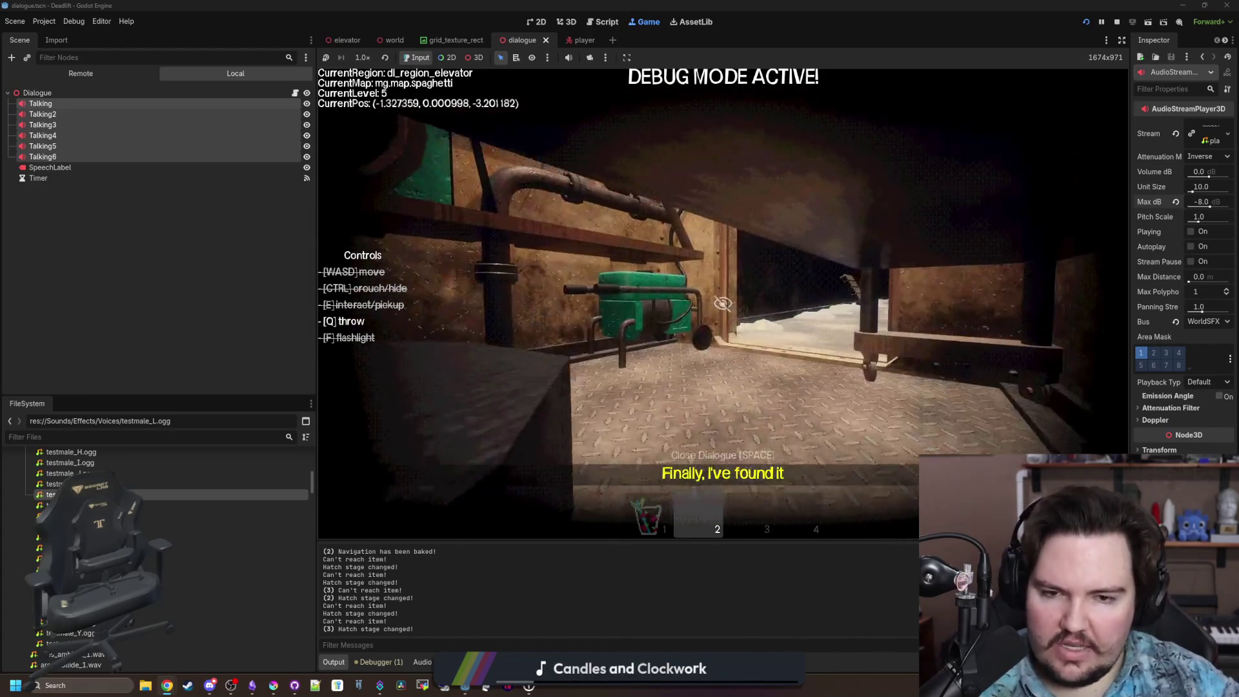
# Step out into the freezer corridor, return to the elevator's chair, then head toward the freezer room.
pyautogui.press('w')
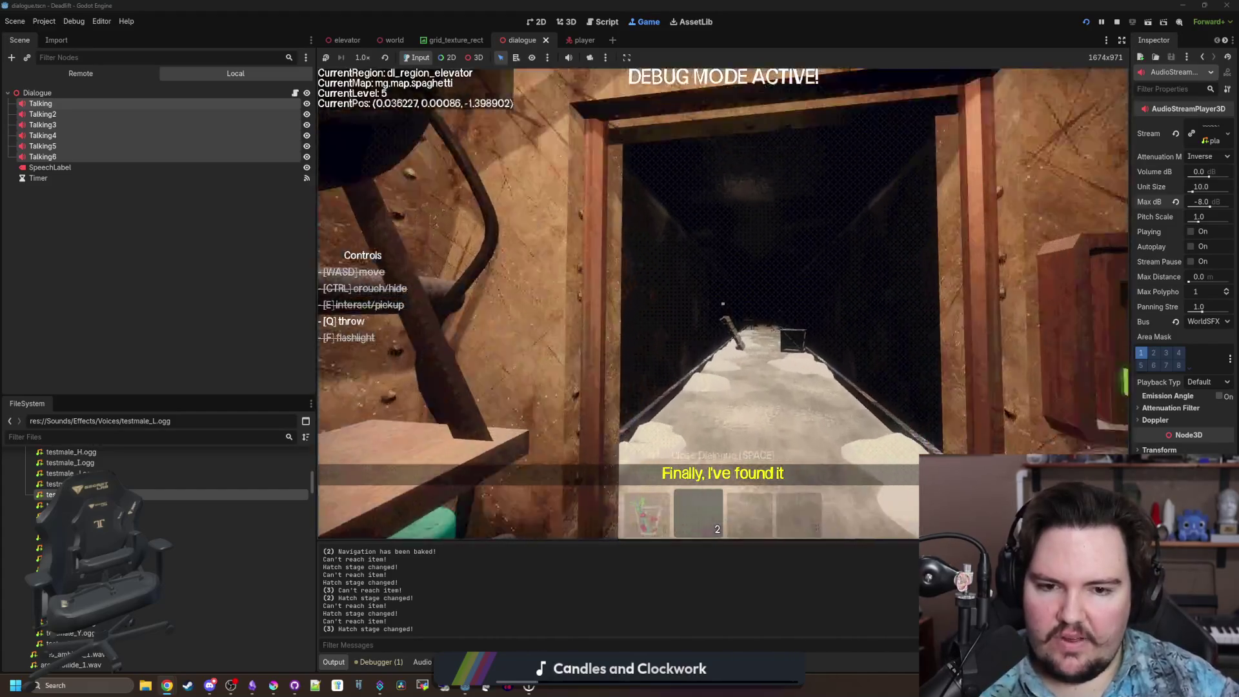
pyautogui.press('w')
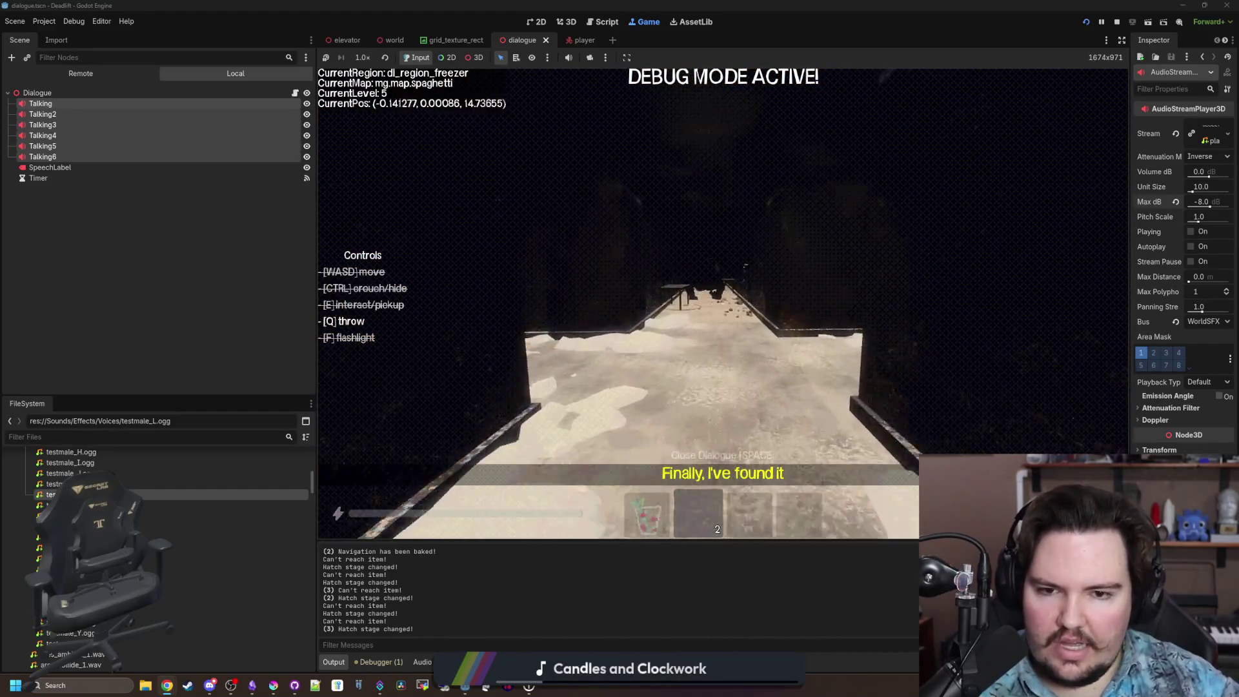
pyautogui.press('w')
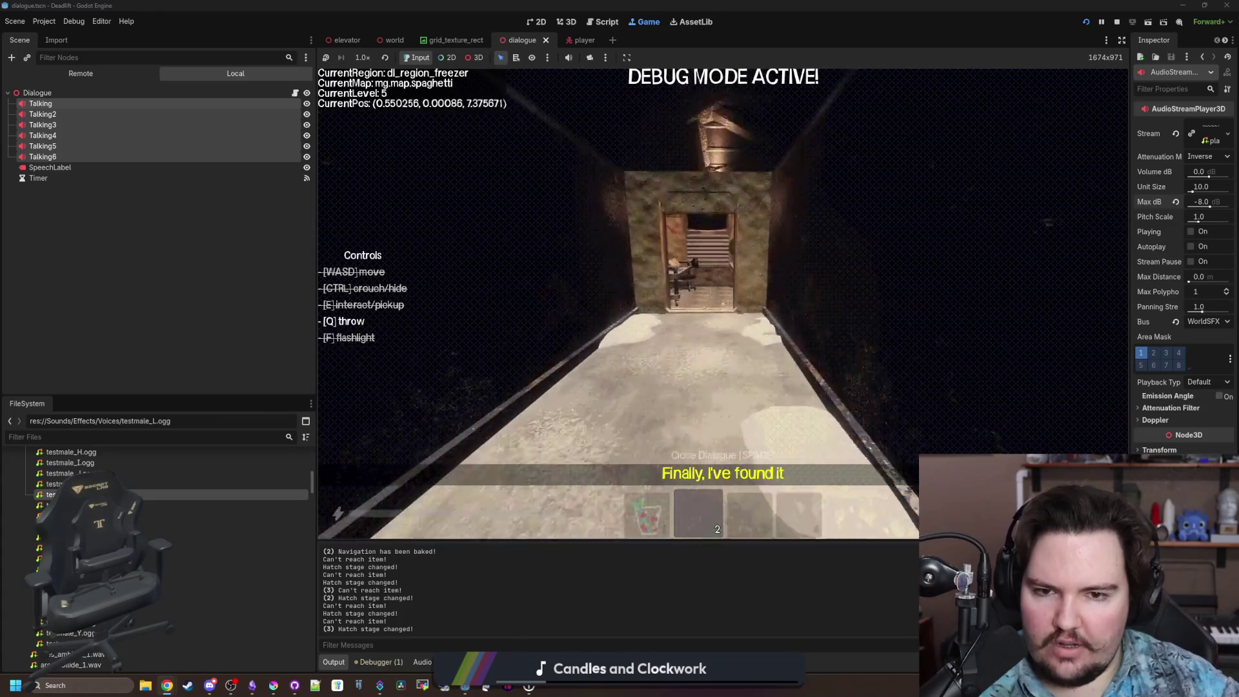
pyautogui.press('w')
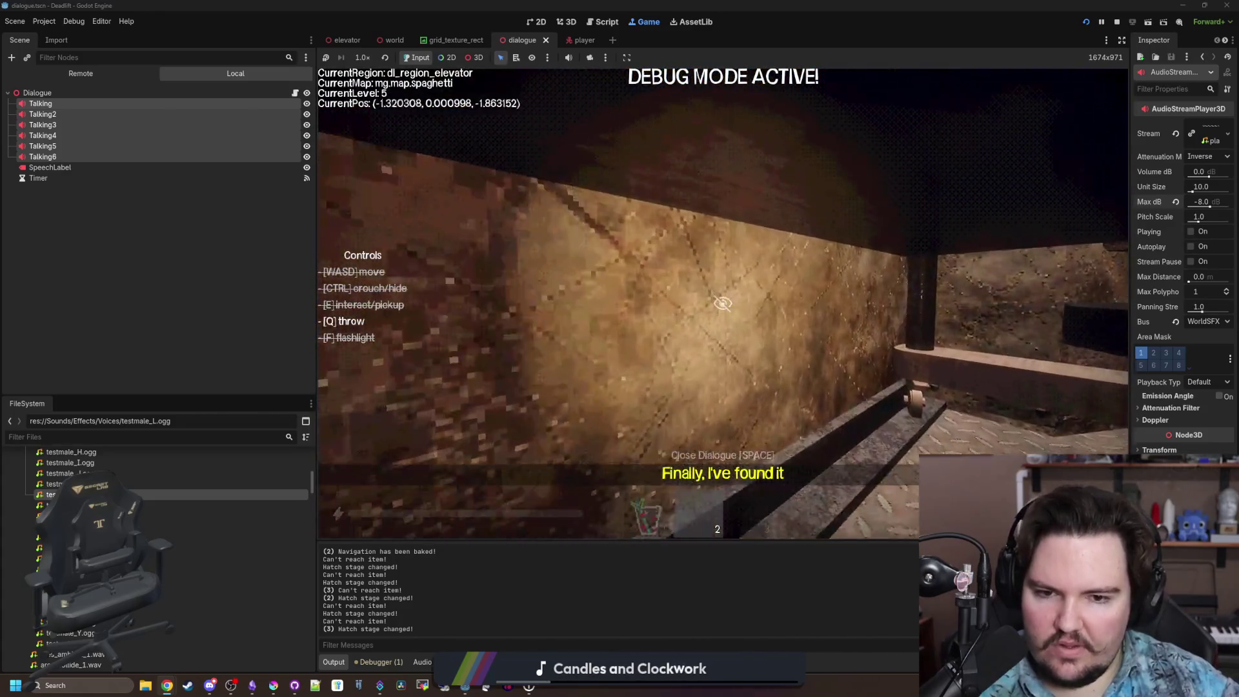
pyautogui.press('w')
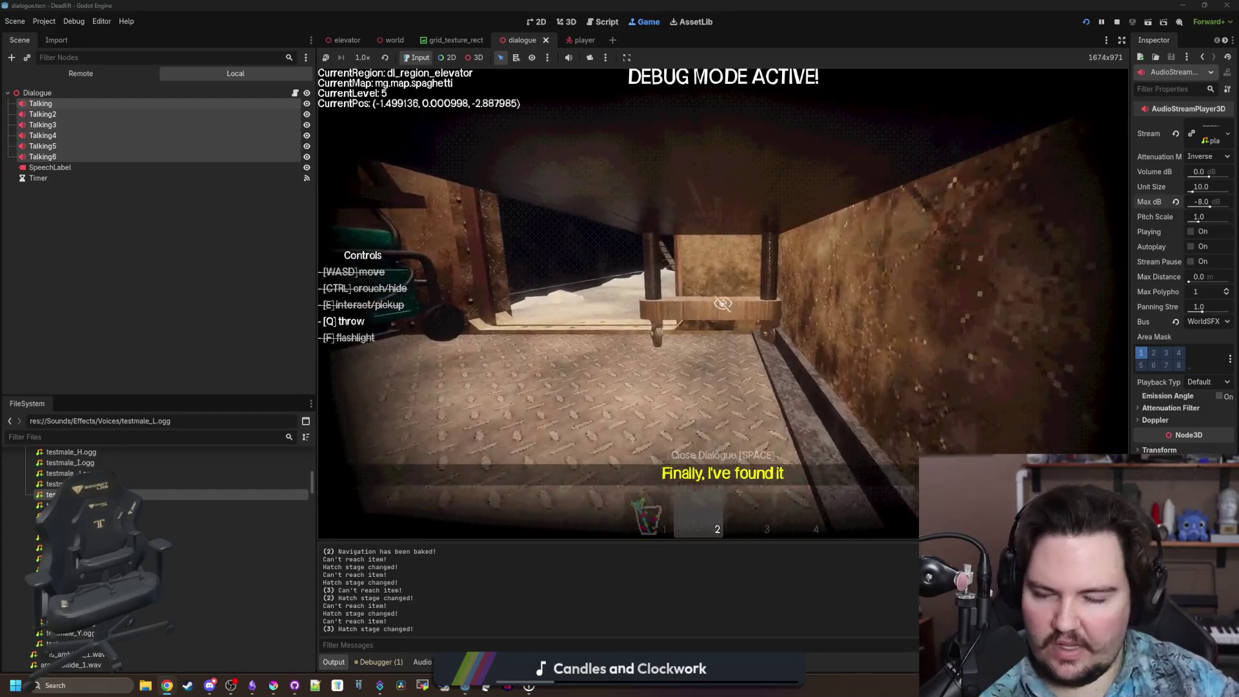
pyautogui.press('w')
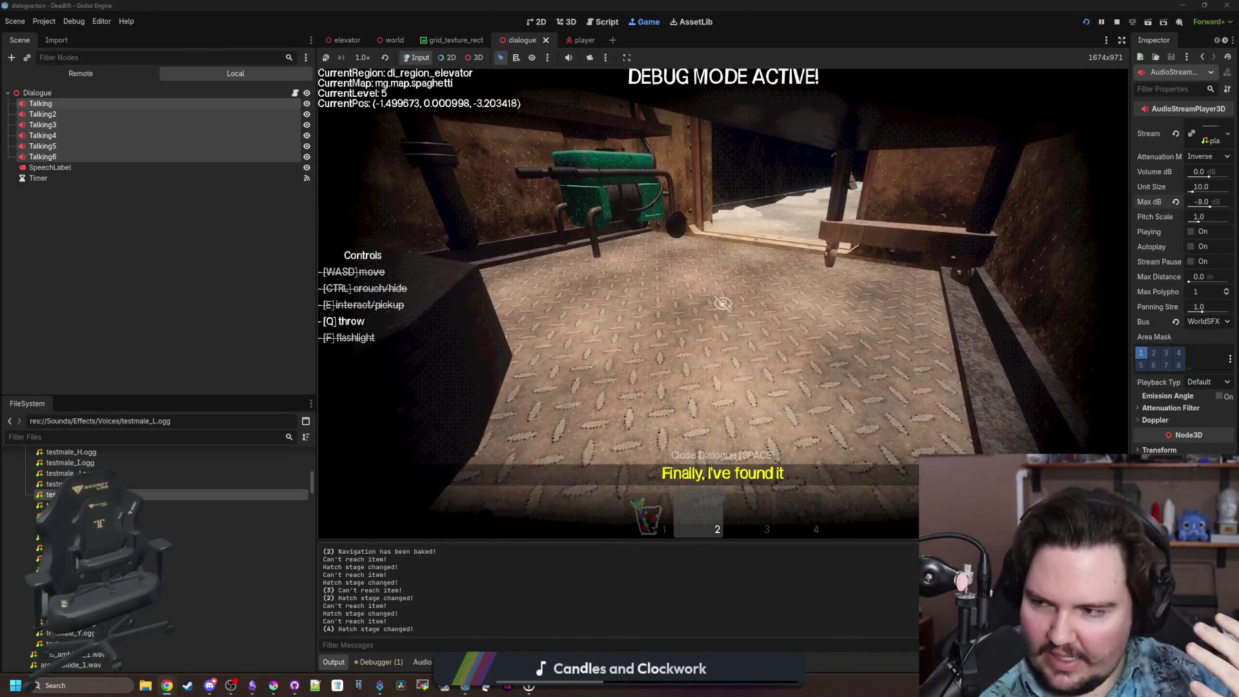
pyautogui.press('w')
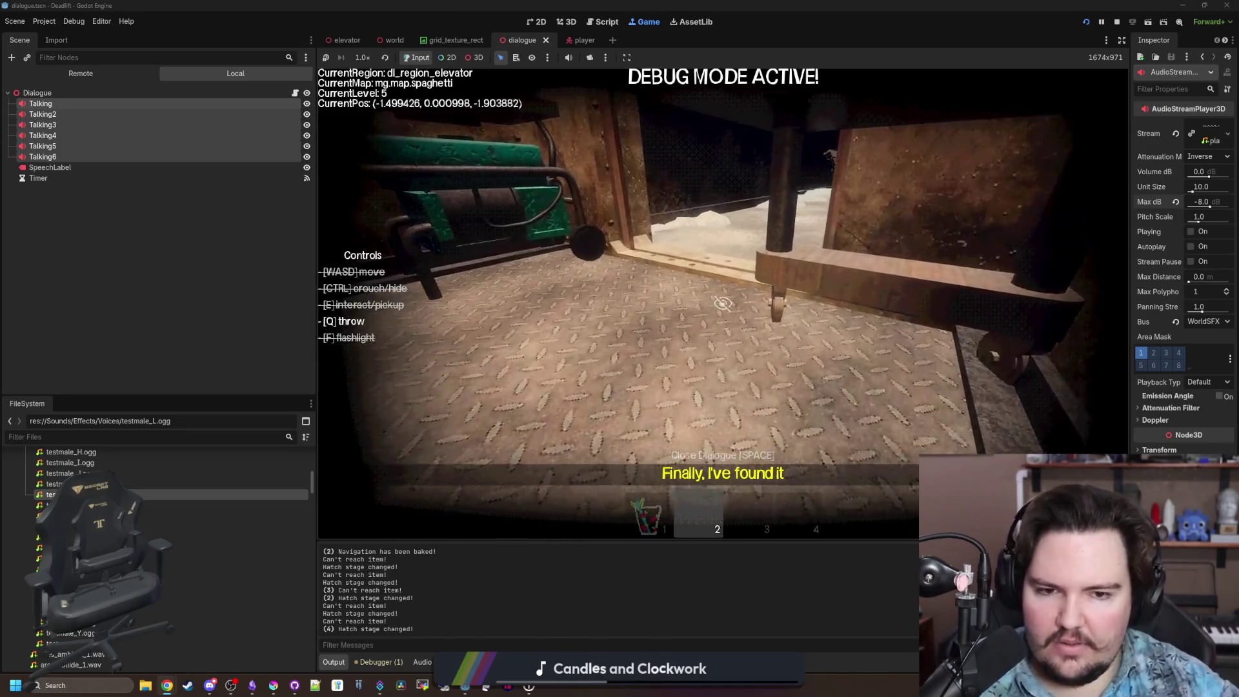
pyautogui.press('a')
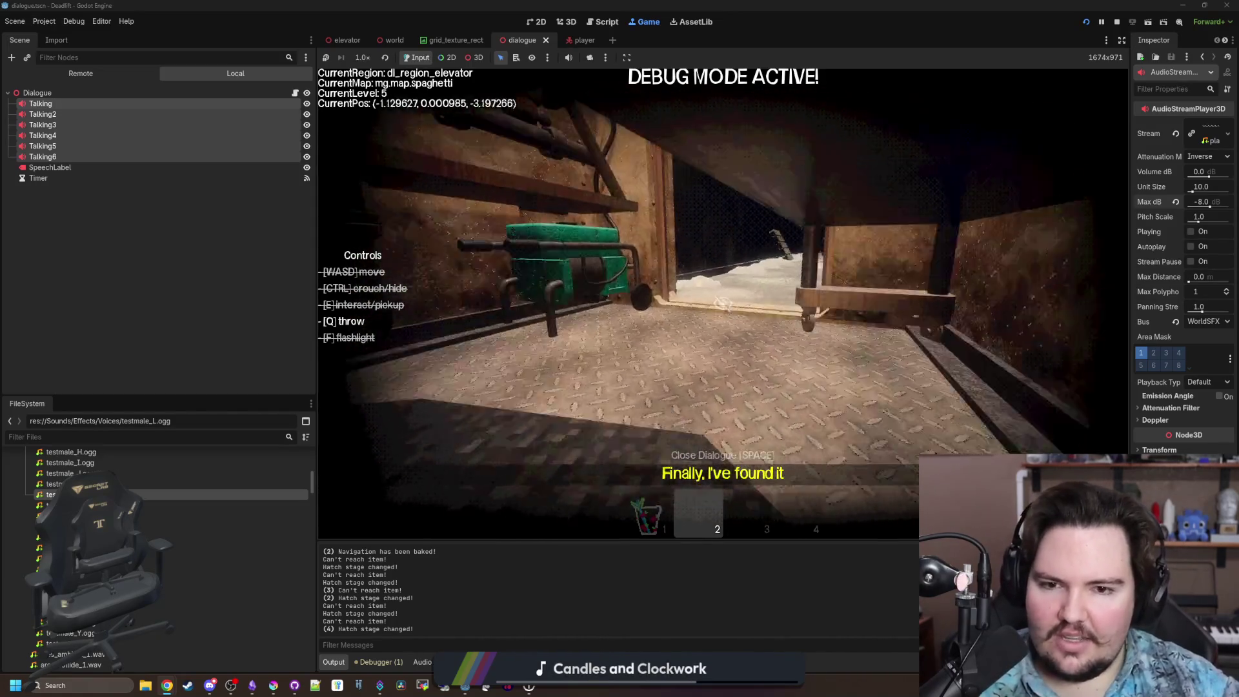
pyautogui.press('w')
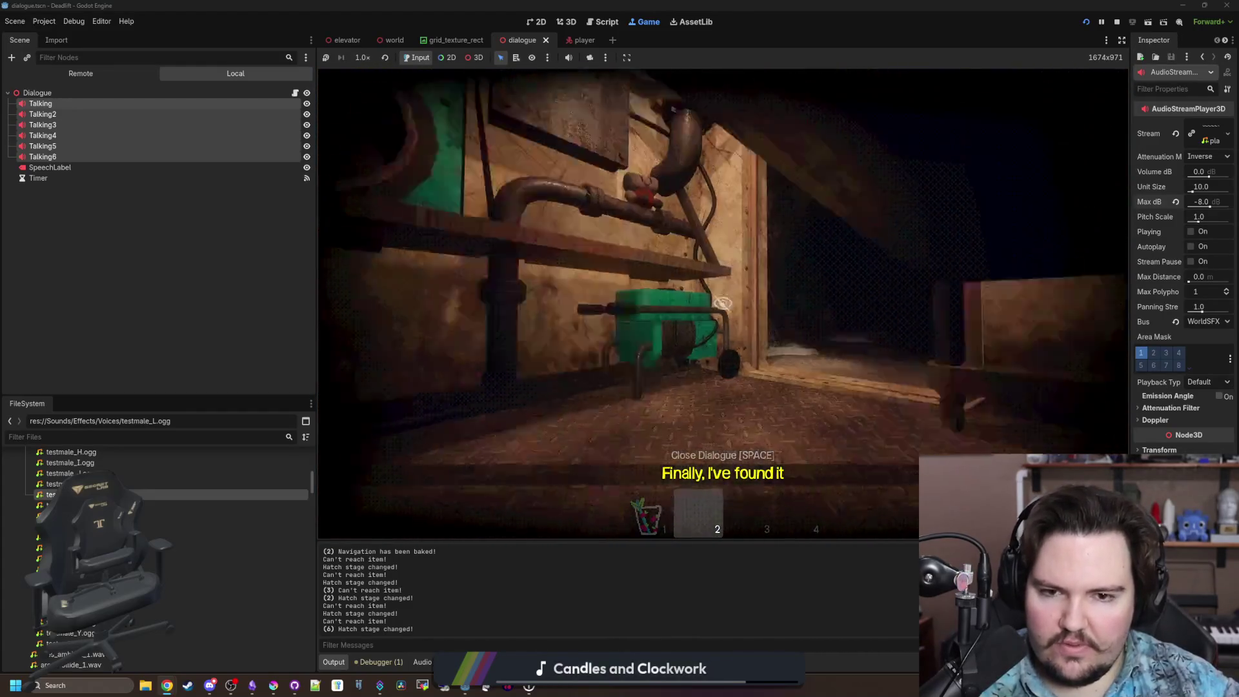
# Sprint down the dark corridor to the bench and hide behind its post.
pyautogui.hotkey('shift', 'w')
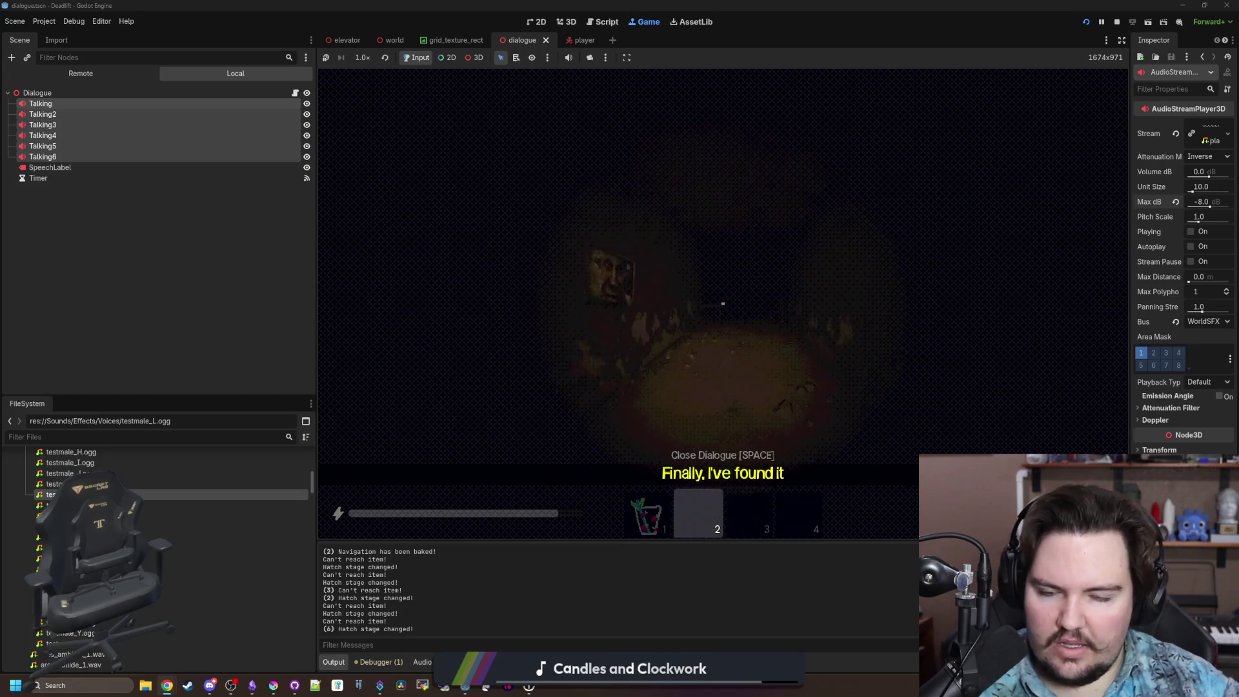
pyautogui.hotkey('shift', 'w')
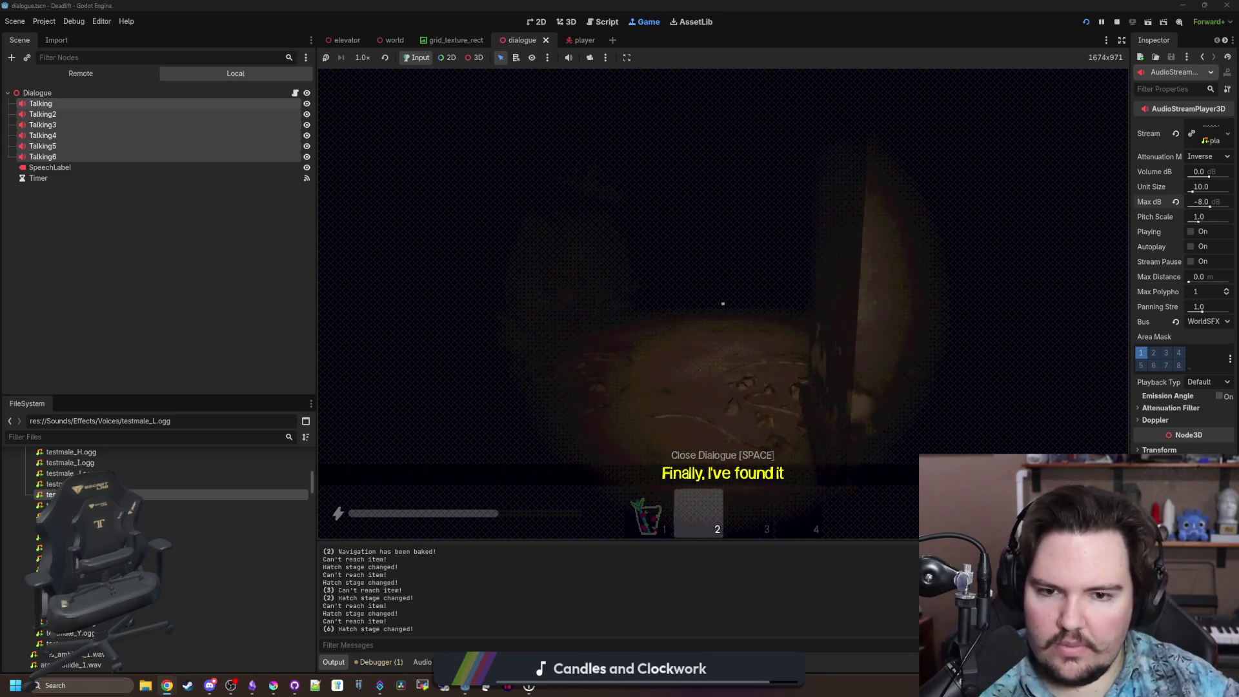
pyautogui.hotkey('shift', 'w')
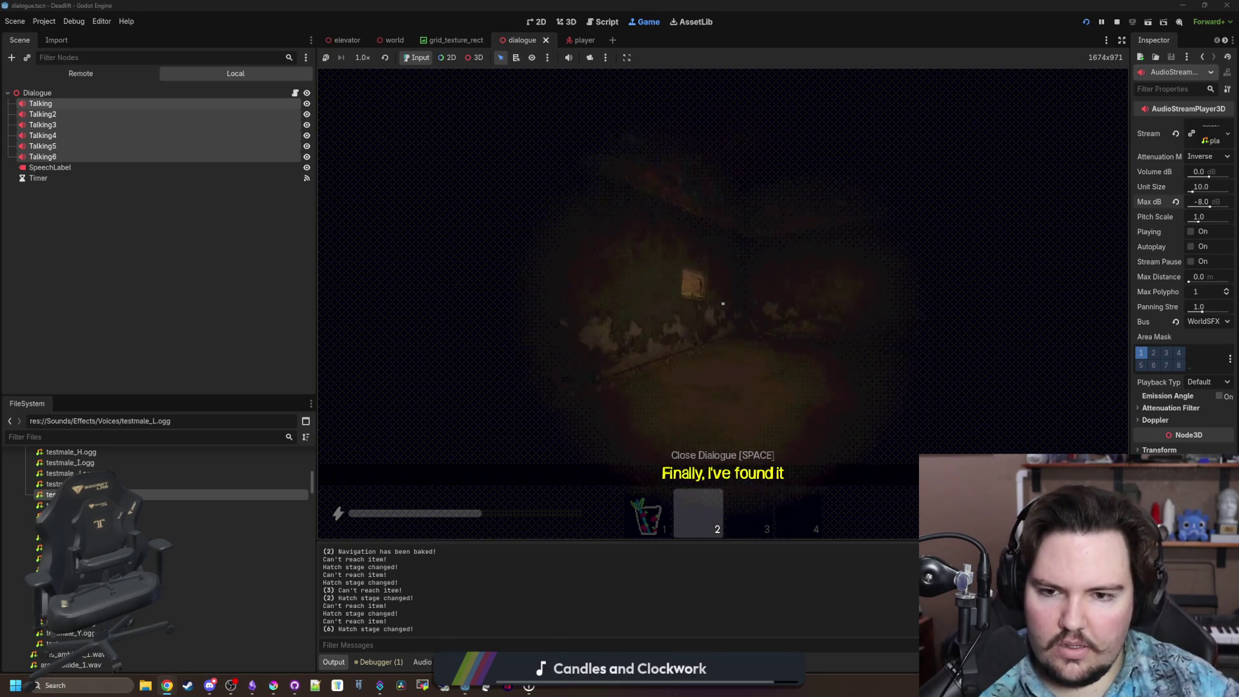
pyautogui.hotkey('shift', 'w')
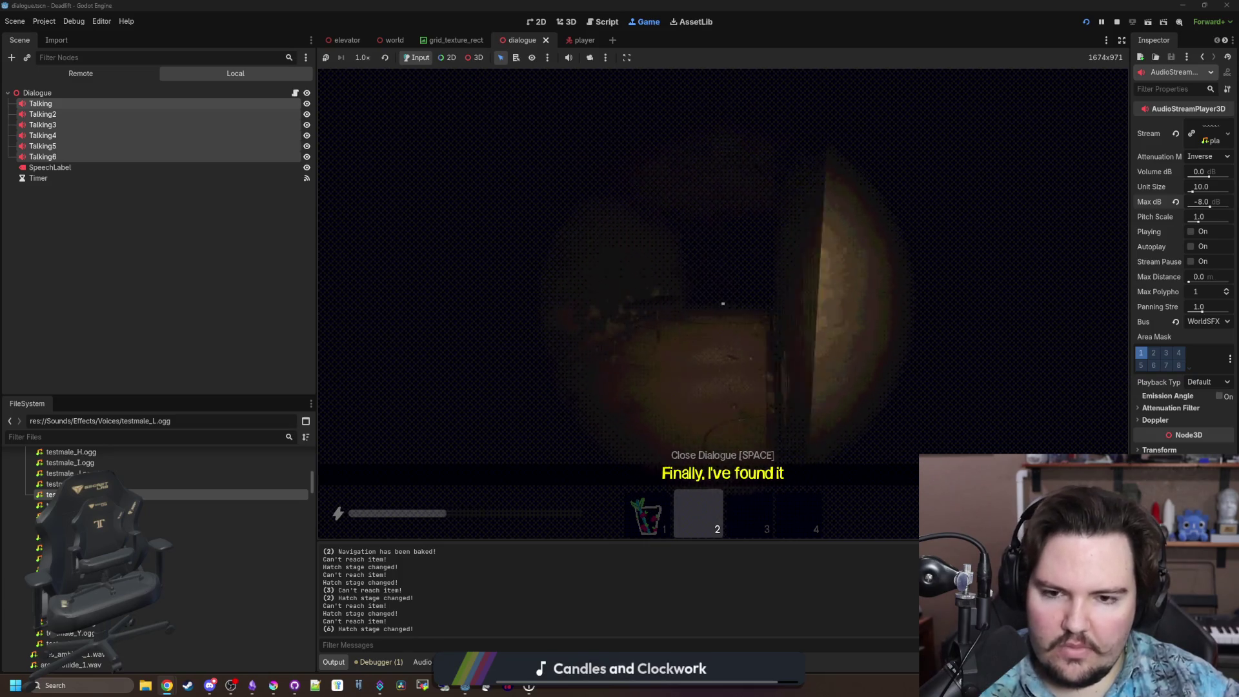
pyautogui.hotkey('shift', 'w')
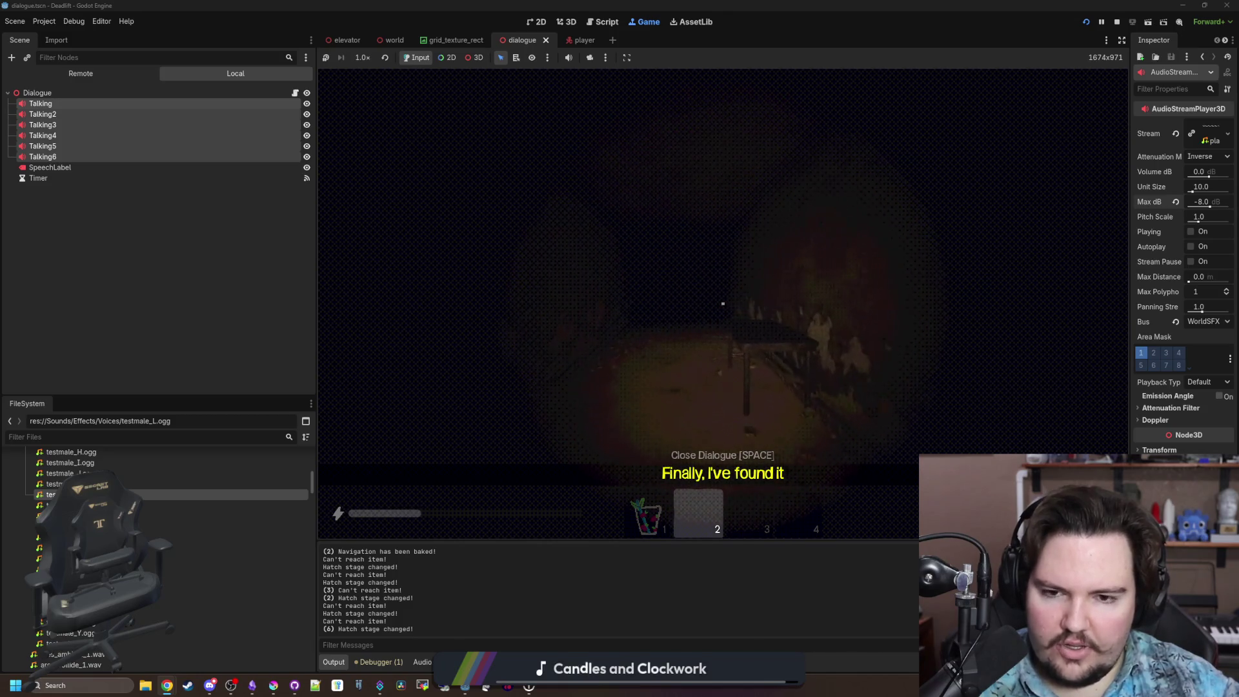
pyautogui.press('w')
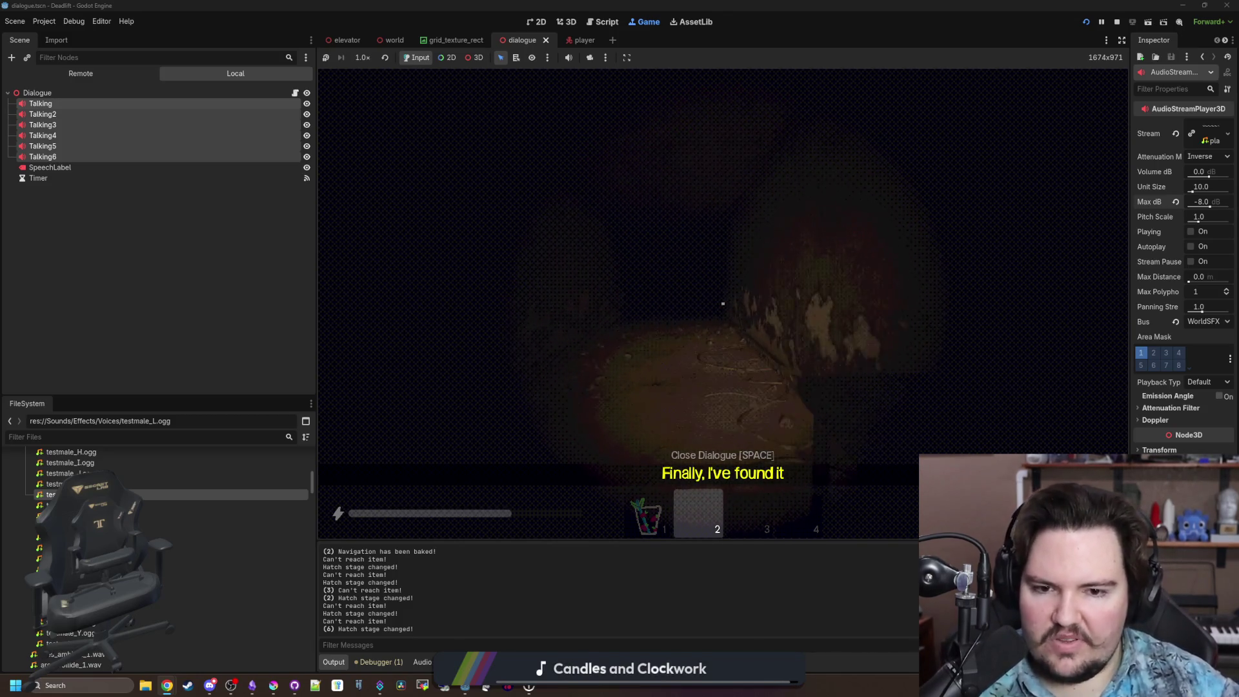
pyautogui.press('w')
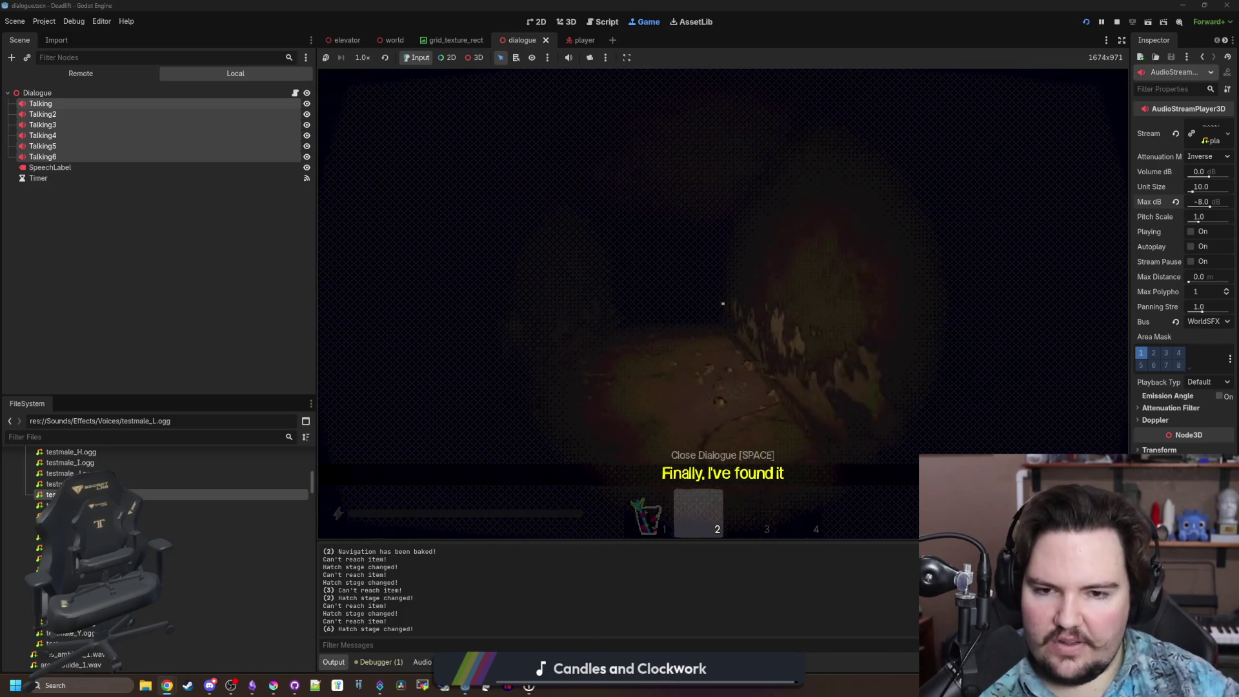
# Sprint past the horned creature toward the ladder wall and the box.
pyautogui.hotkey('shift', 'w')
pyautogui.hotkey('shift', 'w')
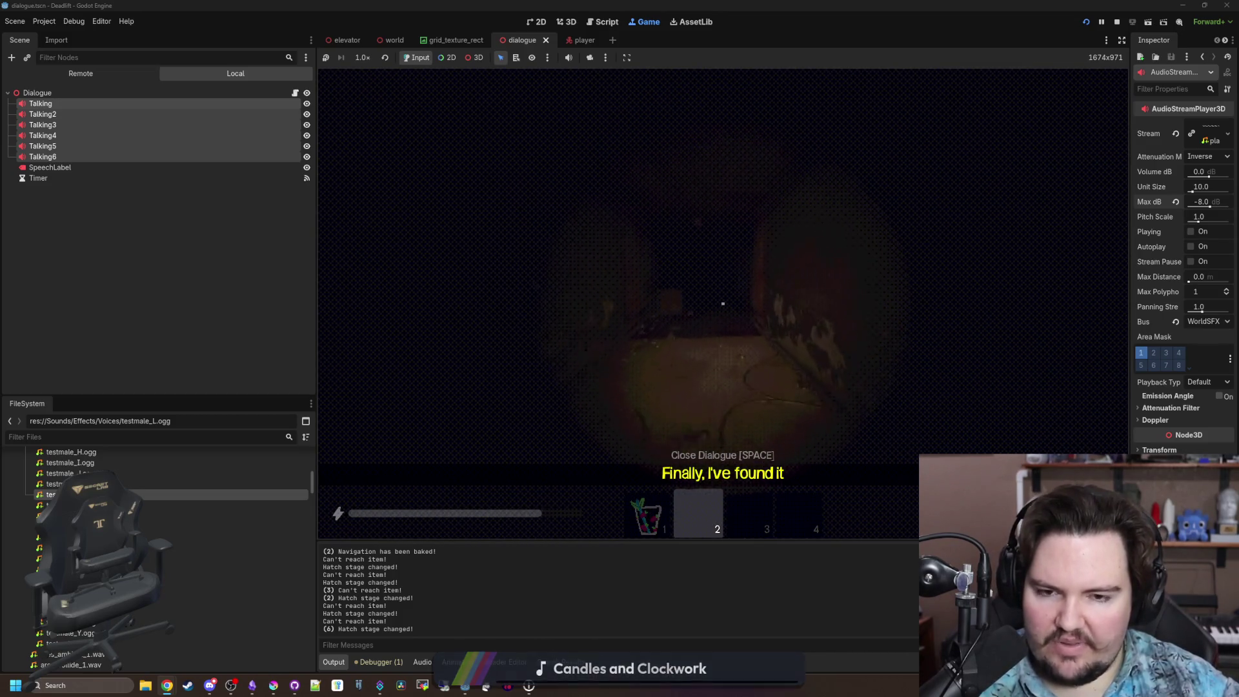
pyautogui.hotkey('shift', 'w')
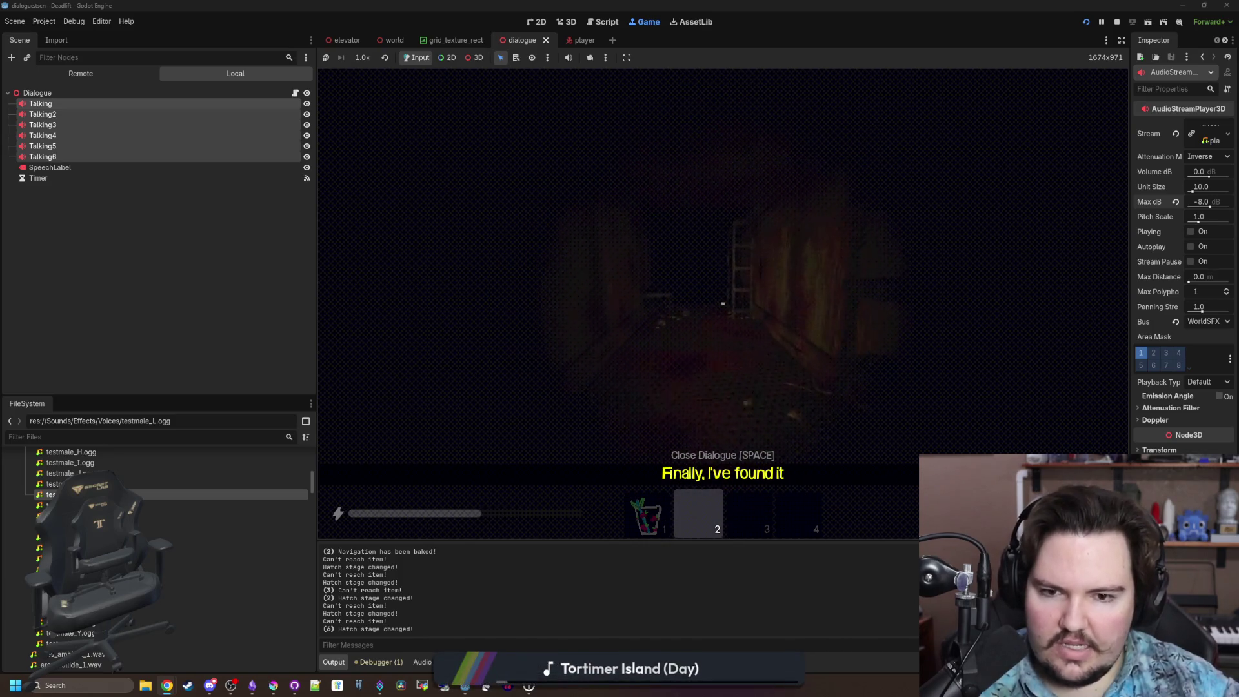
pyautogui.hotkey('shift', 'w')
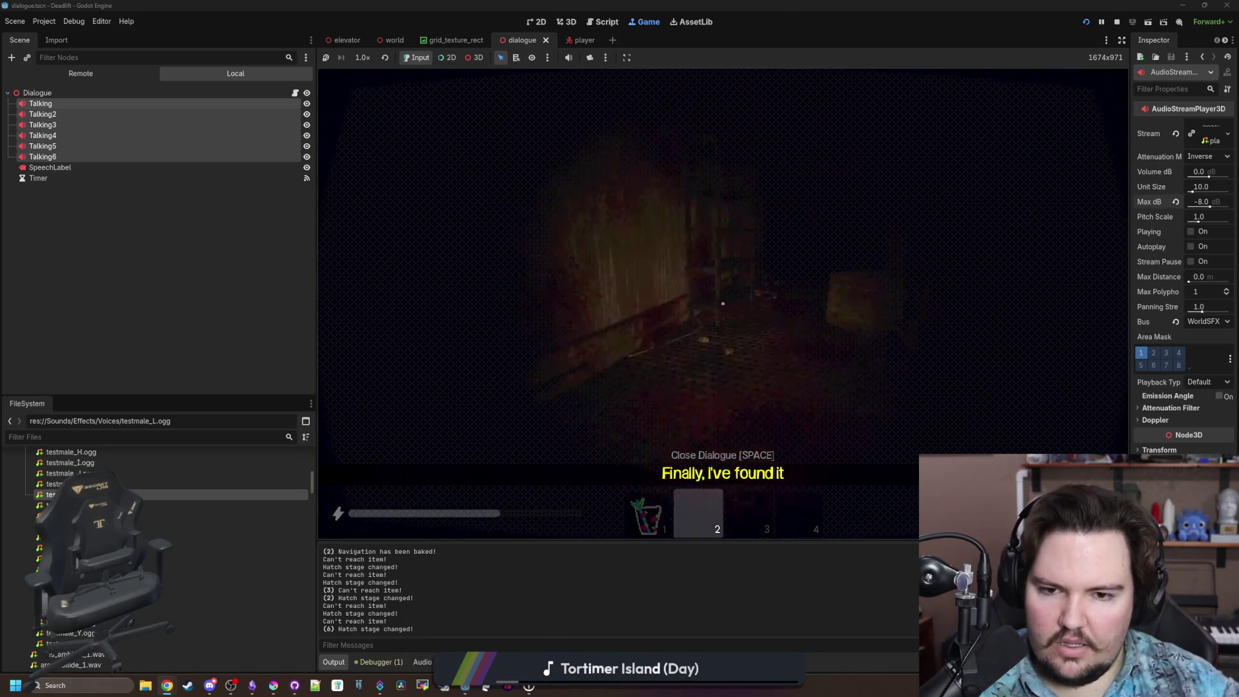
pyautogui.hotkey('shift', 'w')
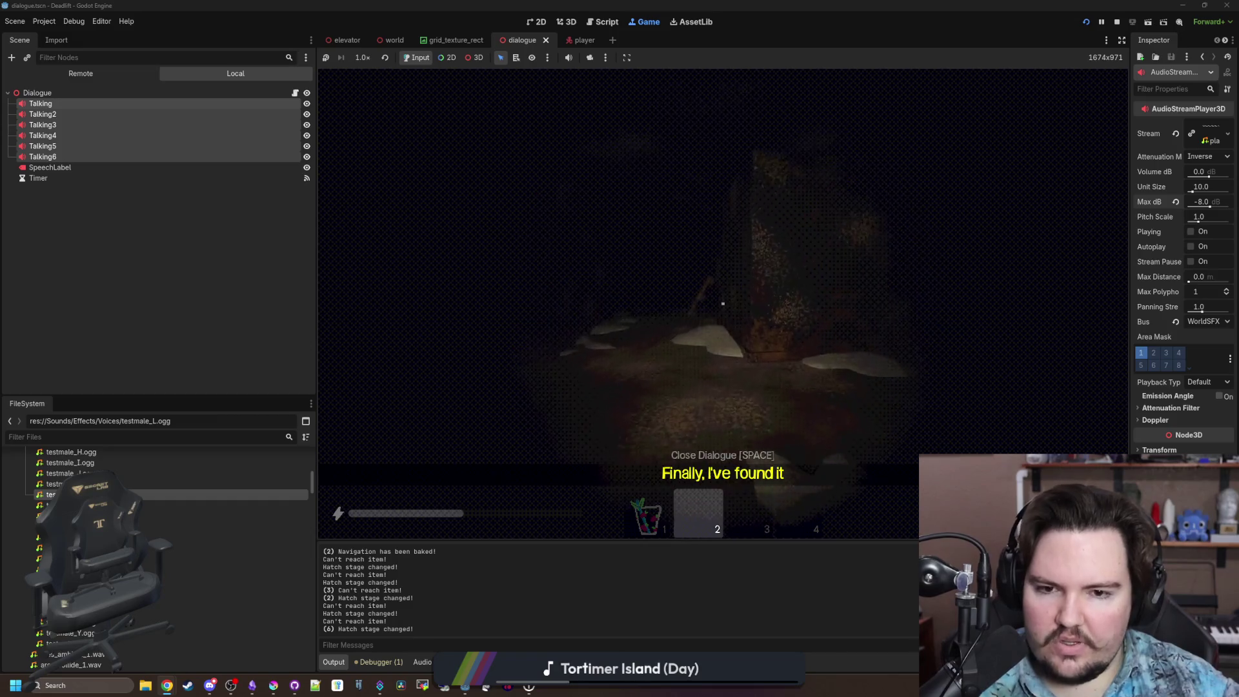
# Walk through the lit doorway into the elevator and activate the descent at the panel.
pyautogui.press('w')
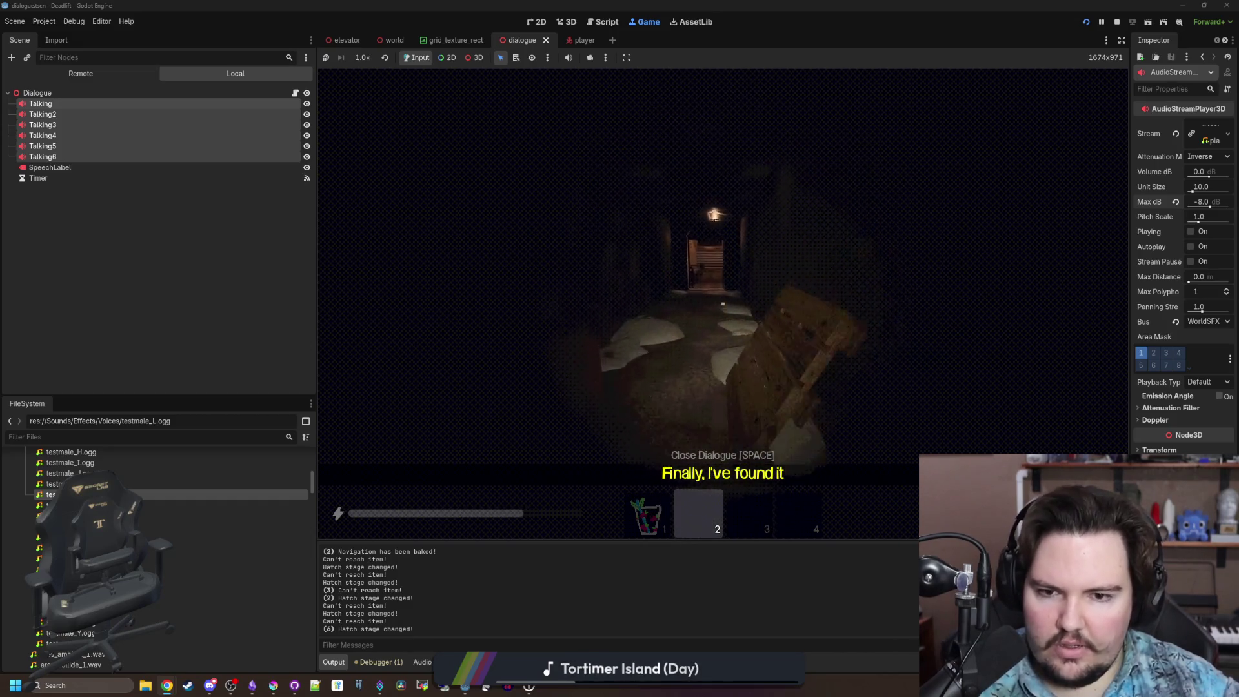
pyautogui.press('w')
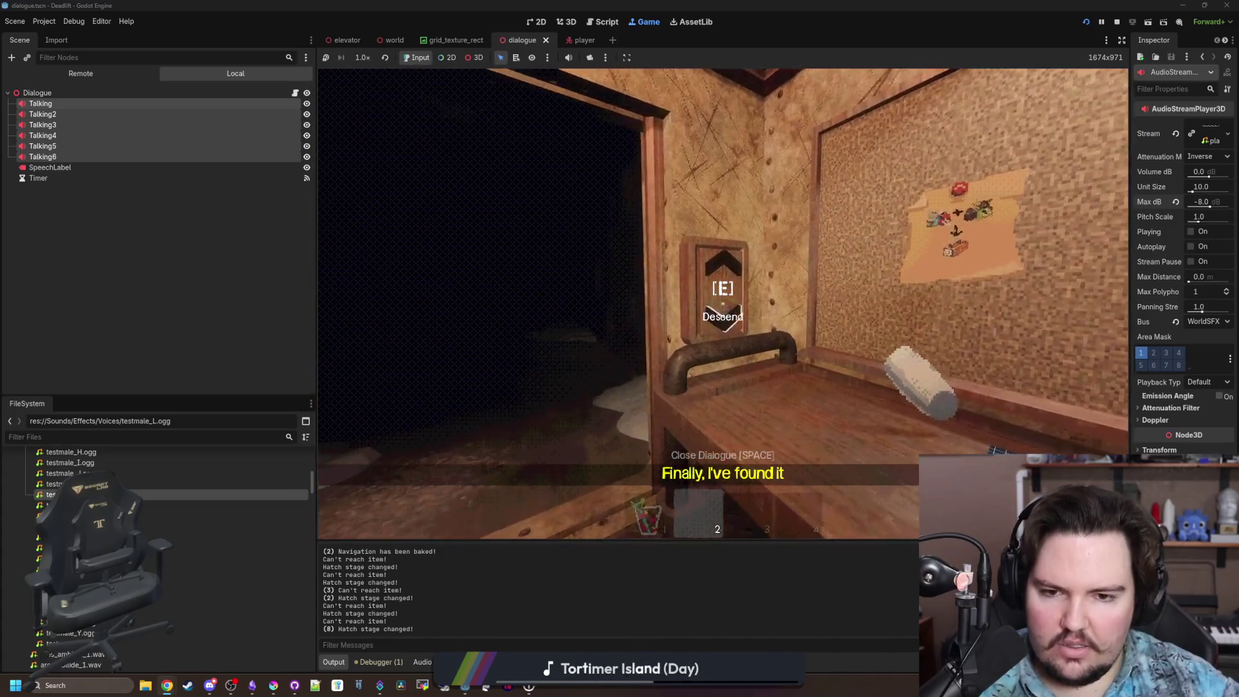
pyautogui.press('F3')
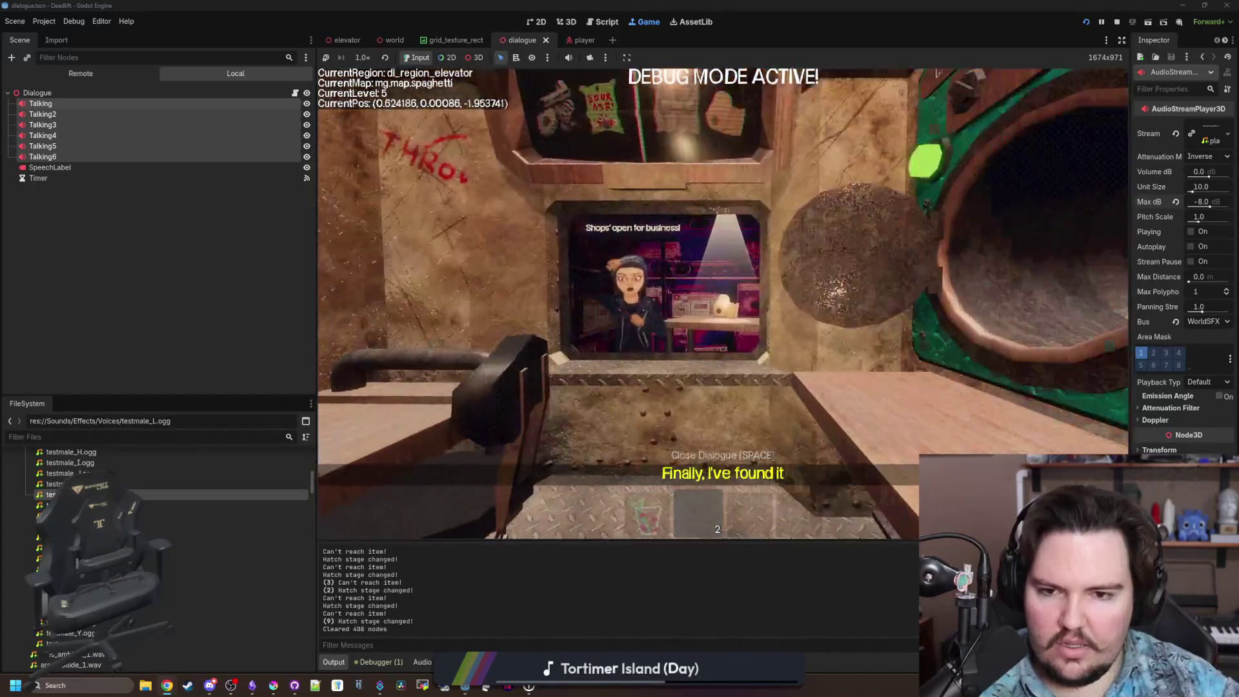
# Back away from the shop window and move the white cylinder onto the blue mat.
pyautogui.press('s')
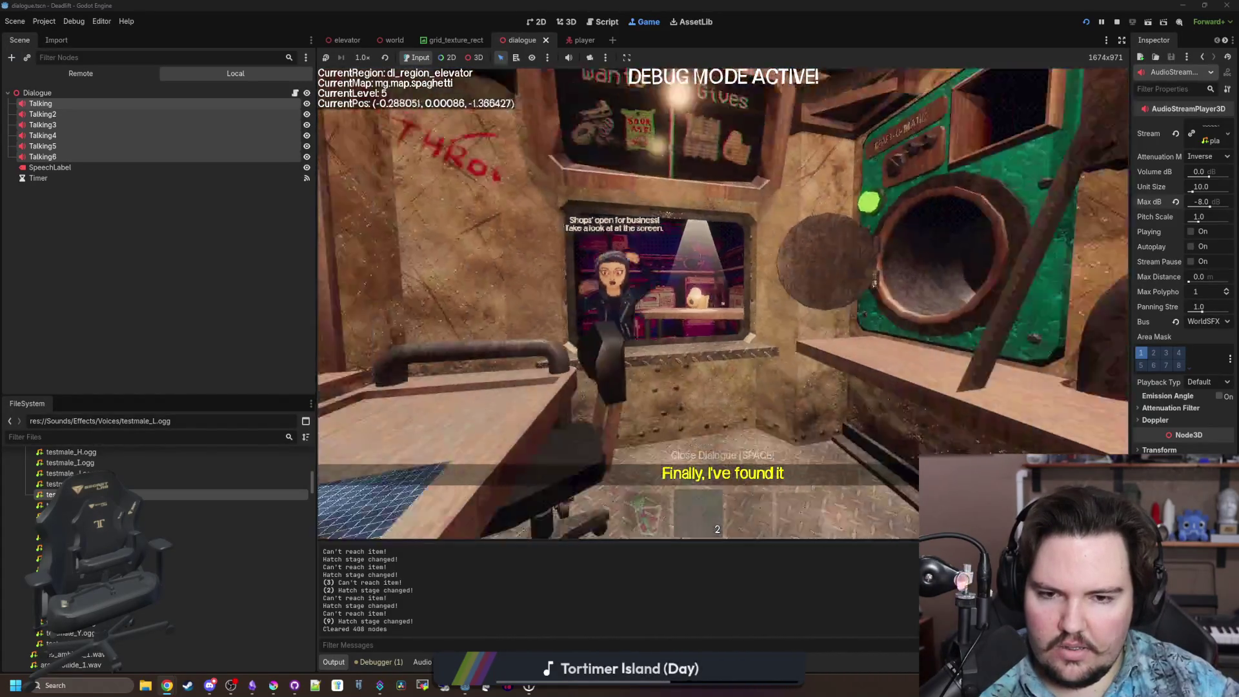
pyautogui.press('e')
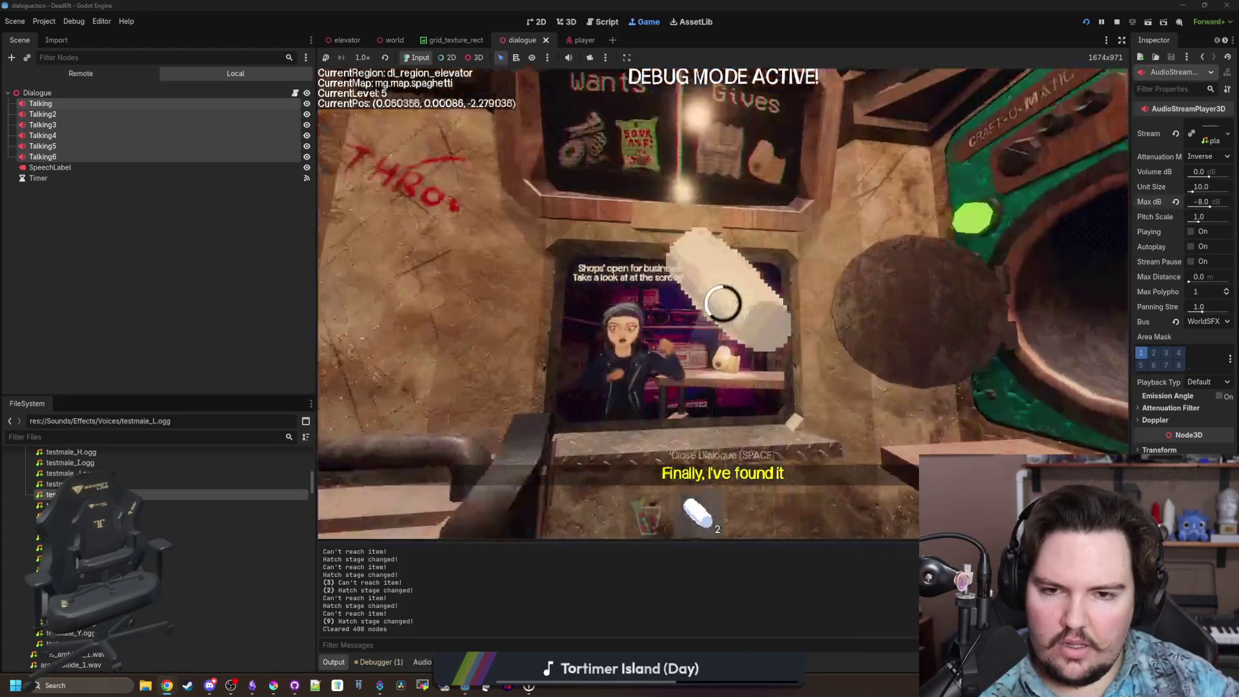
pyautogui.press('s')
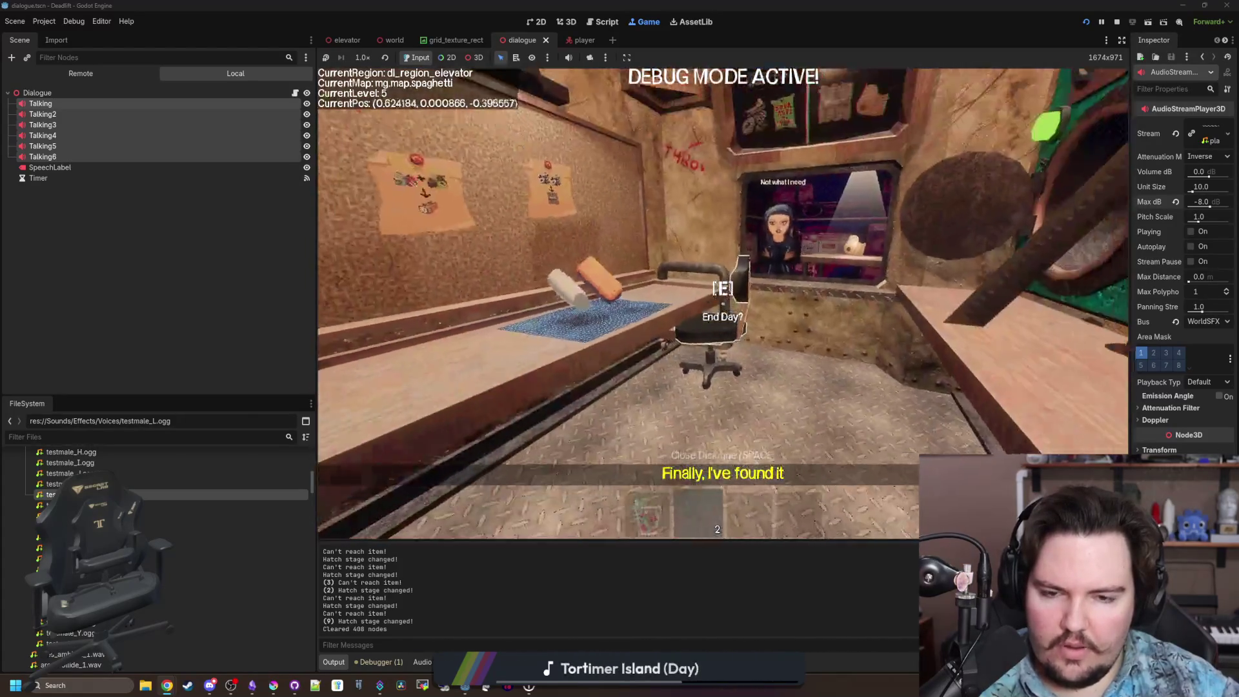
pyautogui.press('s')
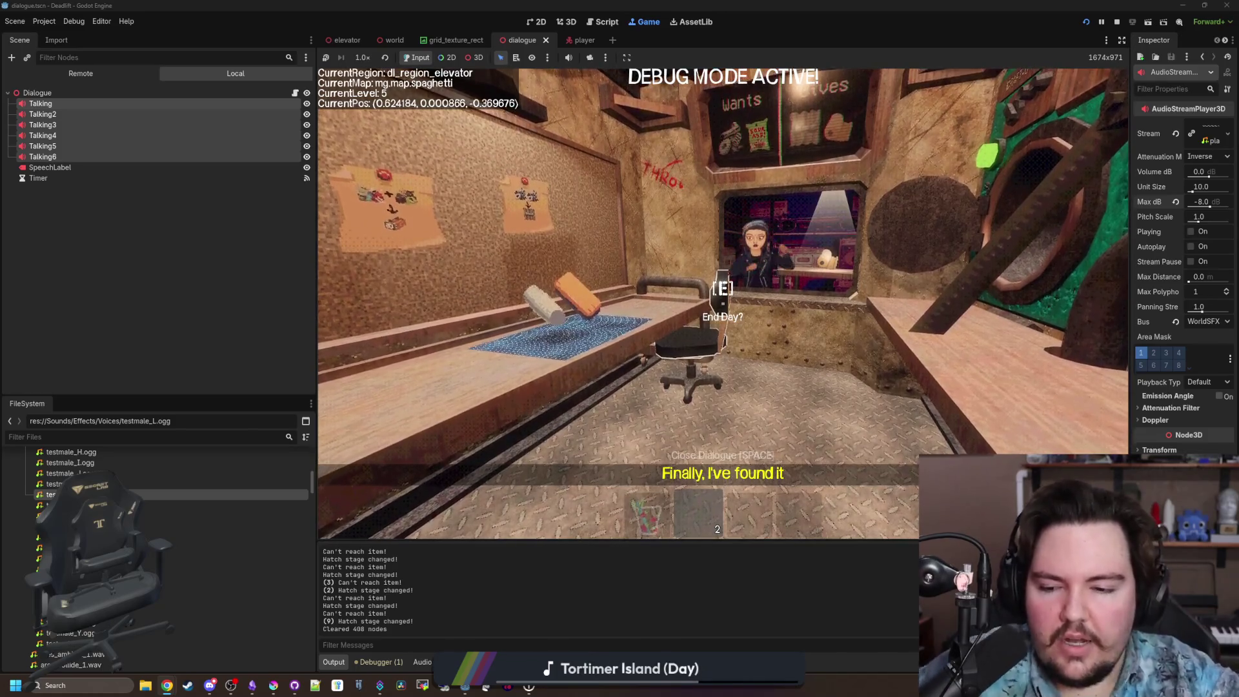
# Resume the game, walk to the character's window, pause, and switch to the Deadlift notes.
pyautogui.press('super')
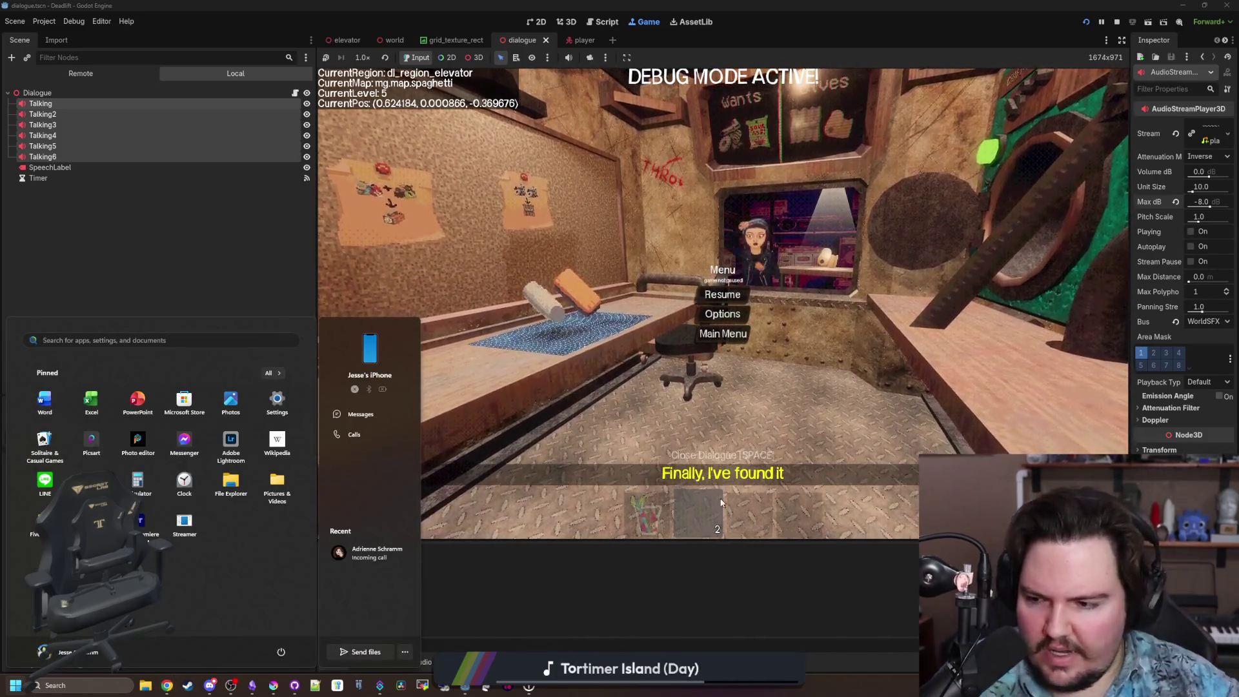
pyautogui.click(688, 566)
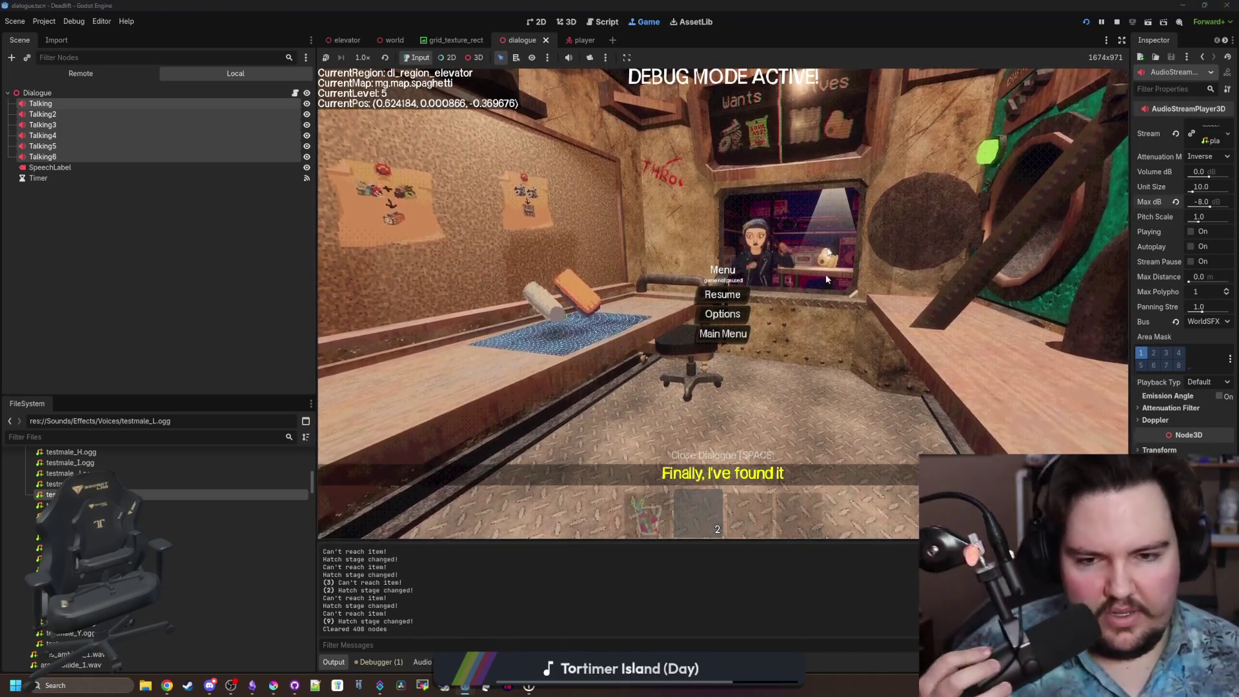
pyautogui.click(723, 295)
pyautogui.press('w')
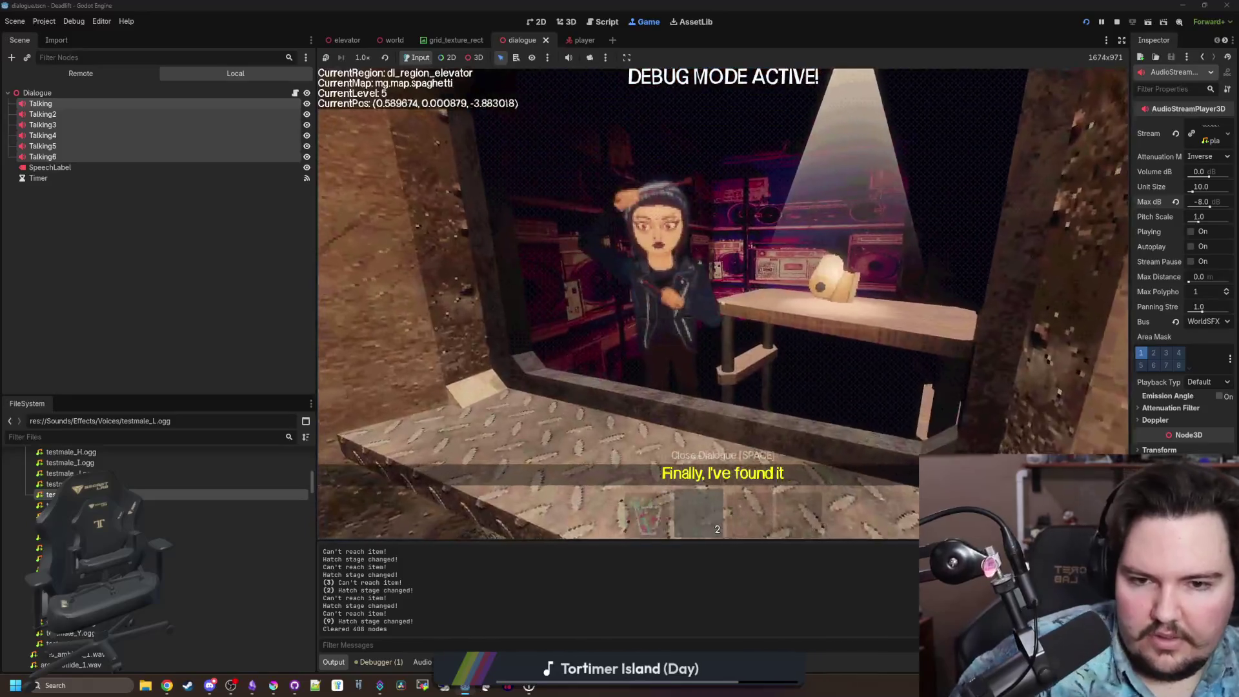
pyautogui.press('Escape')
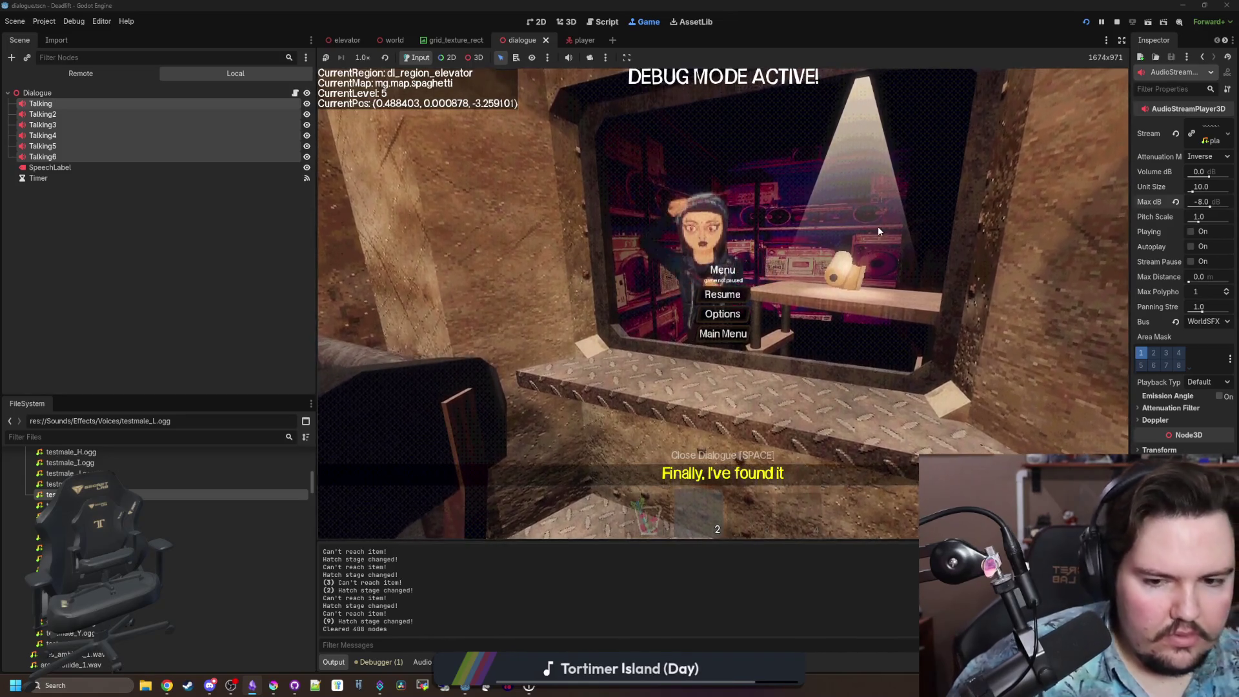
pyautogui.press('Escape')
pyautogui.press('Escape')
pyautogui.press('Escape')
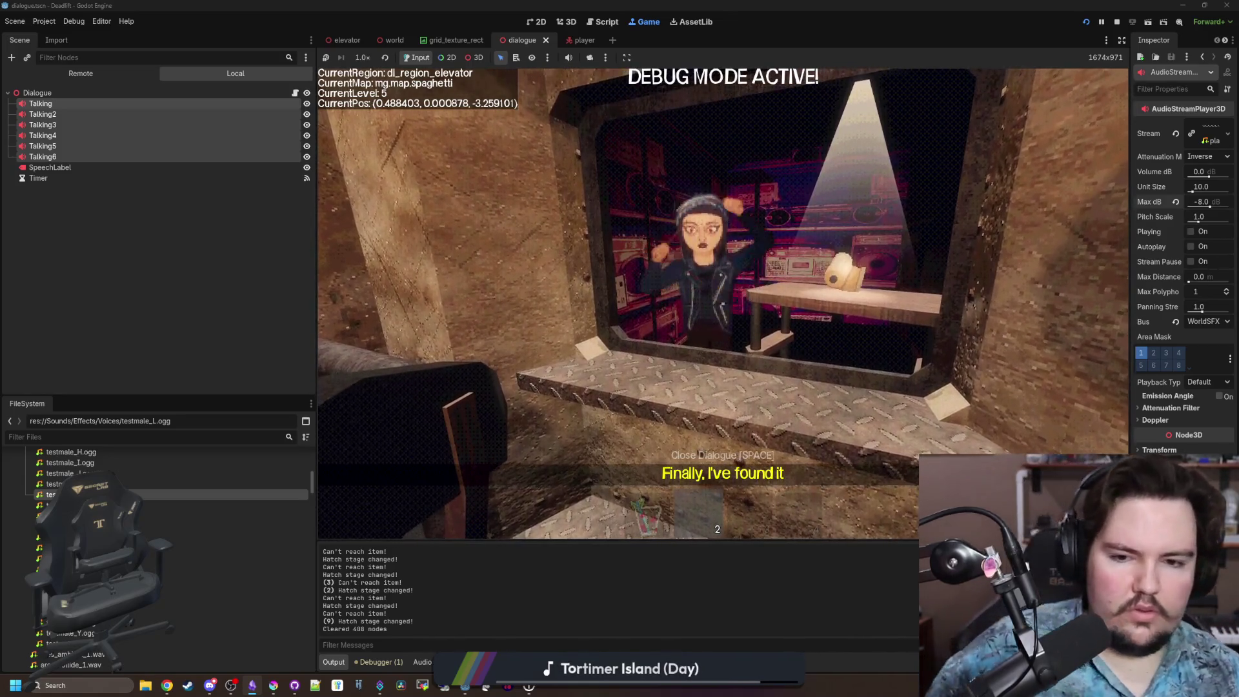
pyautogui.press('Escape')
pyautogui.hotkey('alt', 'Tab')
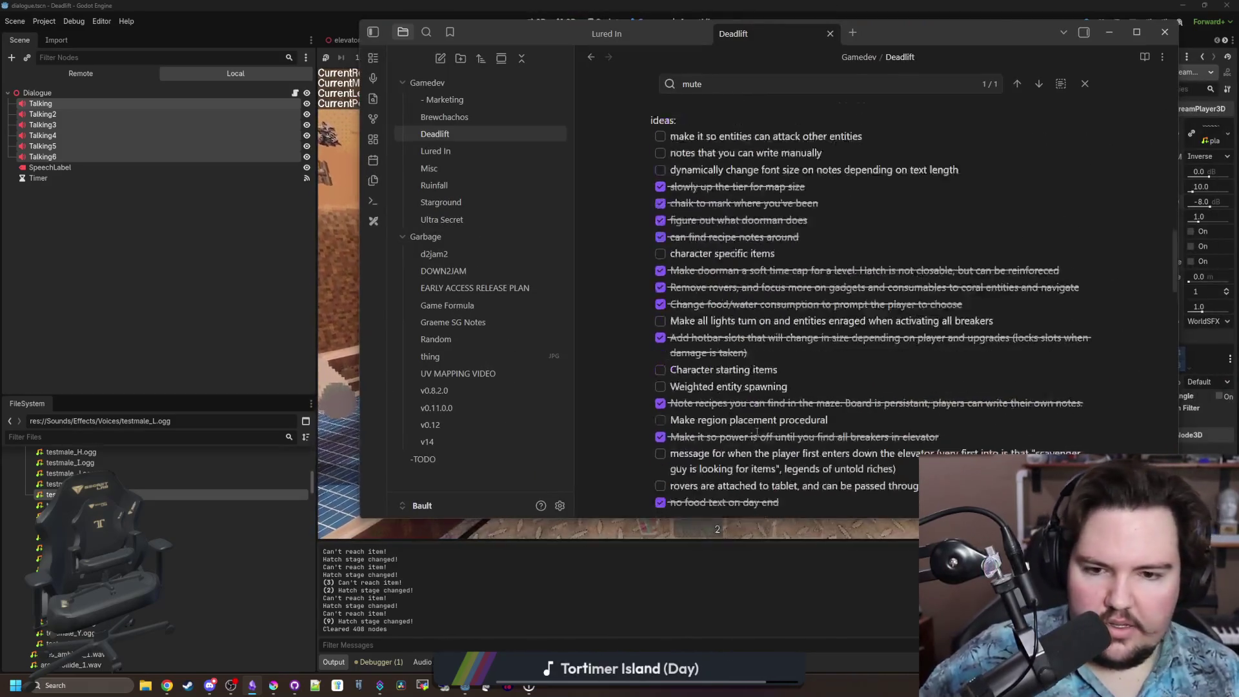
# Add changelog bullets 'Added a new dialogue system' and 'Decreased the warning count on scavengers'.
pyautogui.scroll(-20, 757, 432)
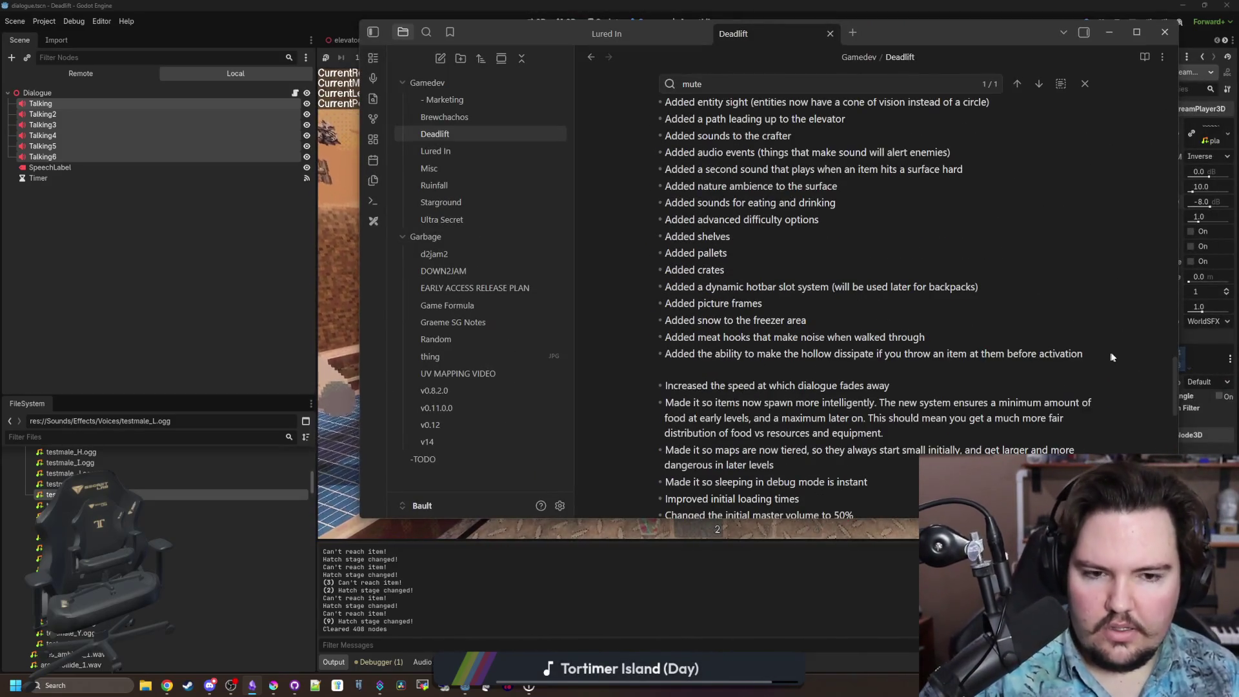
pyautogui.click(1093, 353)
pyautogui.press('Return')
pyautogui.write('Ad')
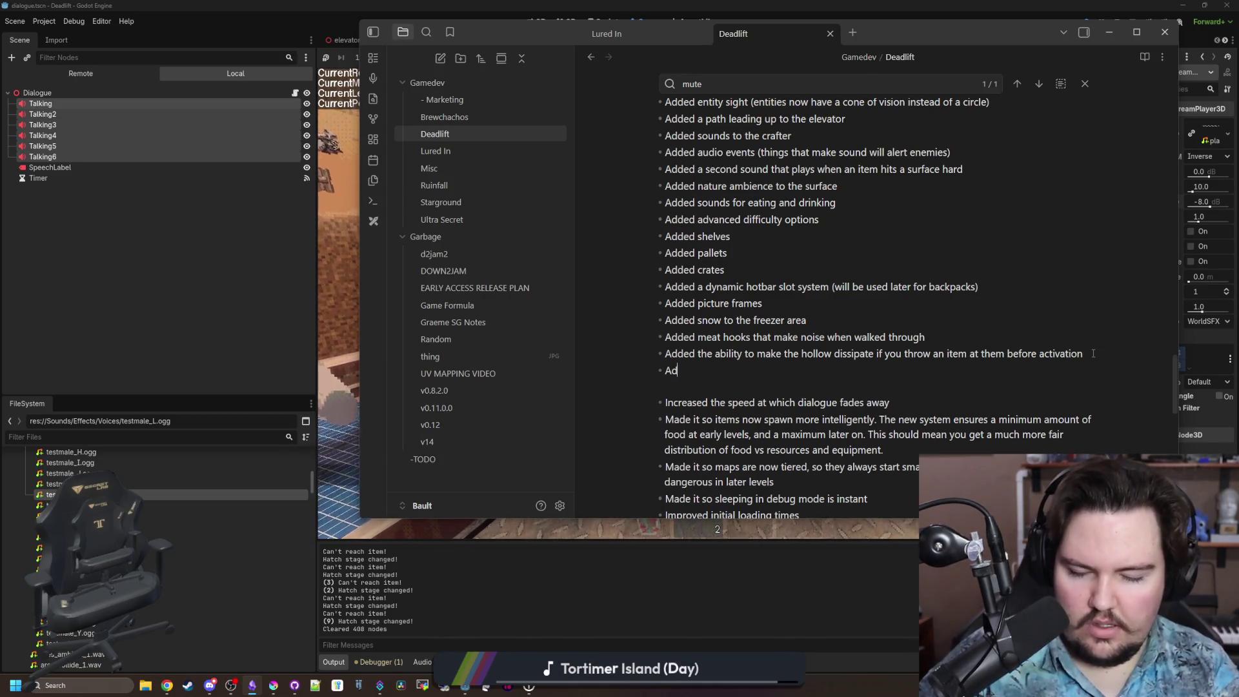
pyautogui.write('ded a new dialogue syst')
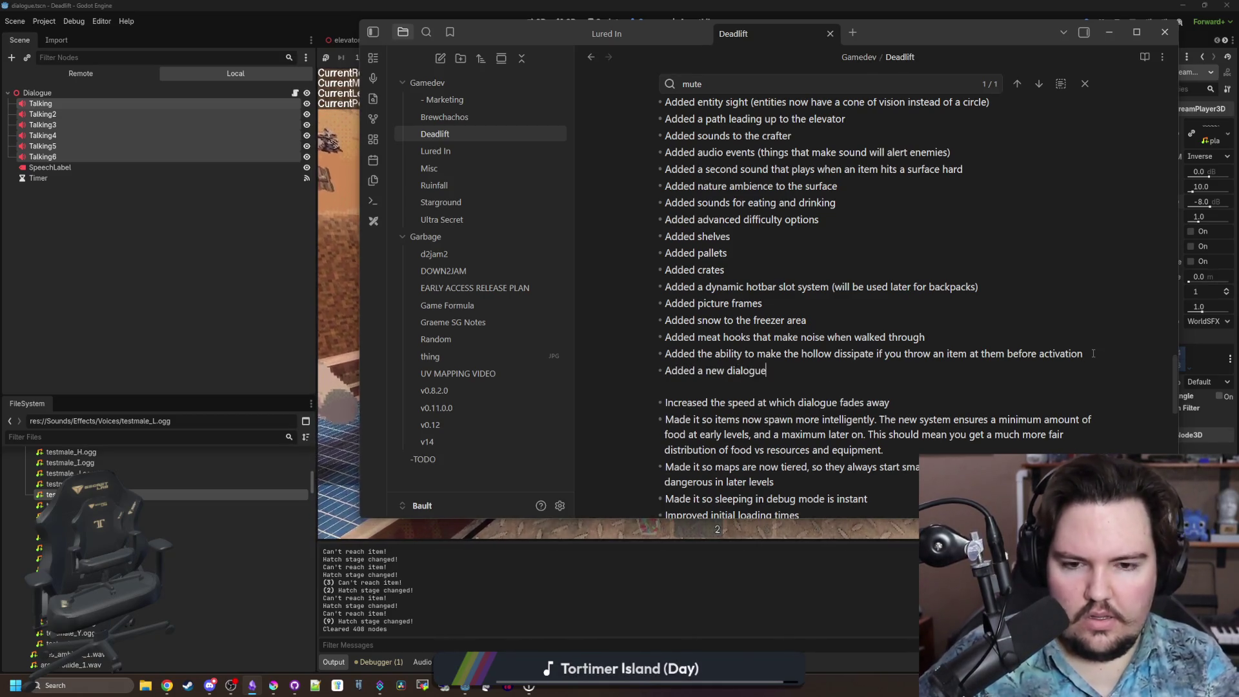
pyautogui.write('em')
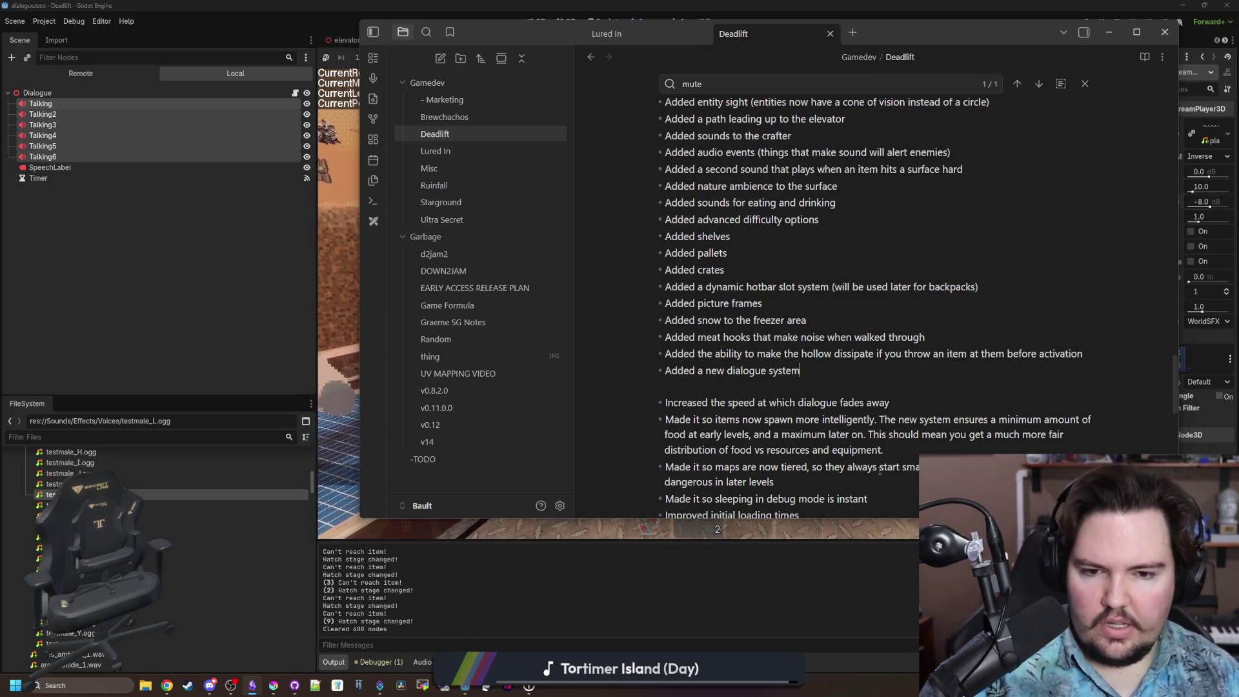
pyautogui.scroll(-8, 710, 343)
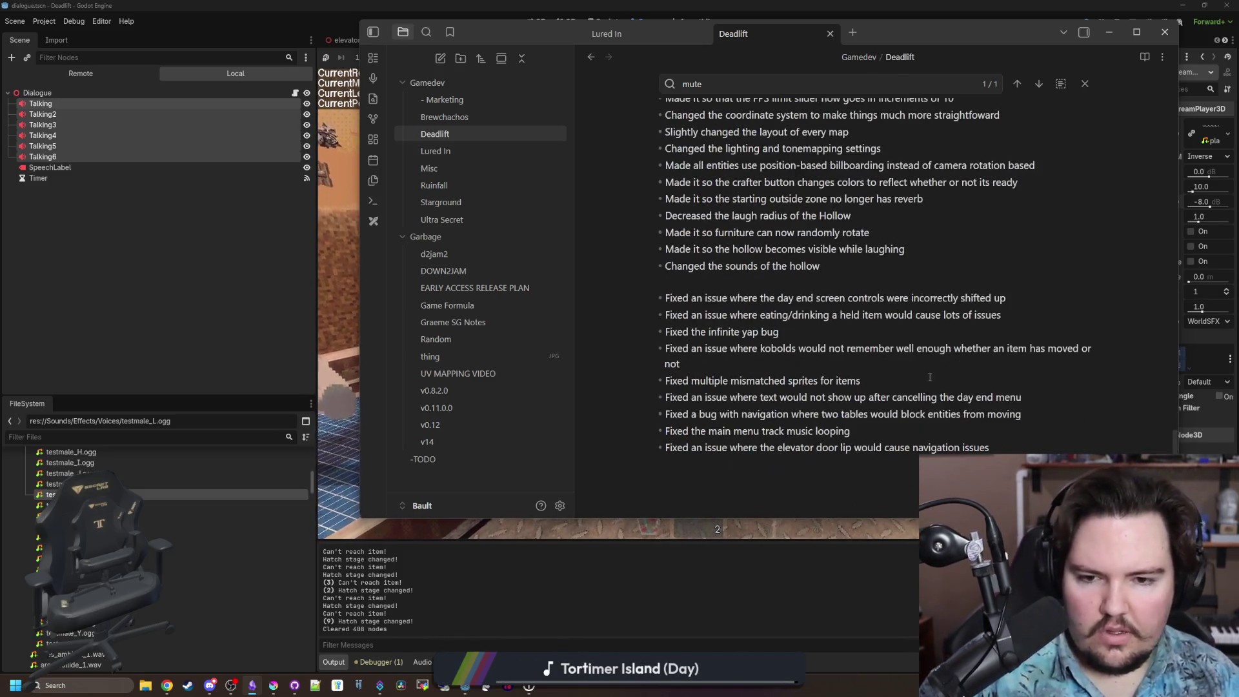
pyautogui.press('Return')
pyautogui.write('Decrea')
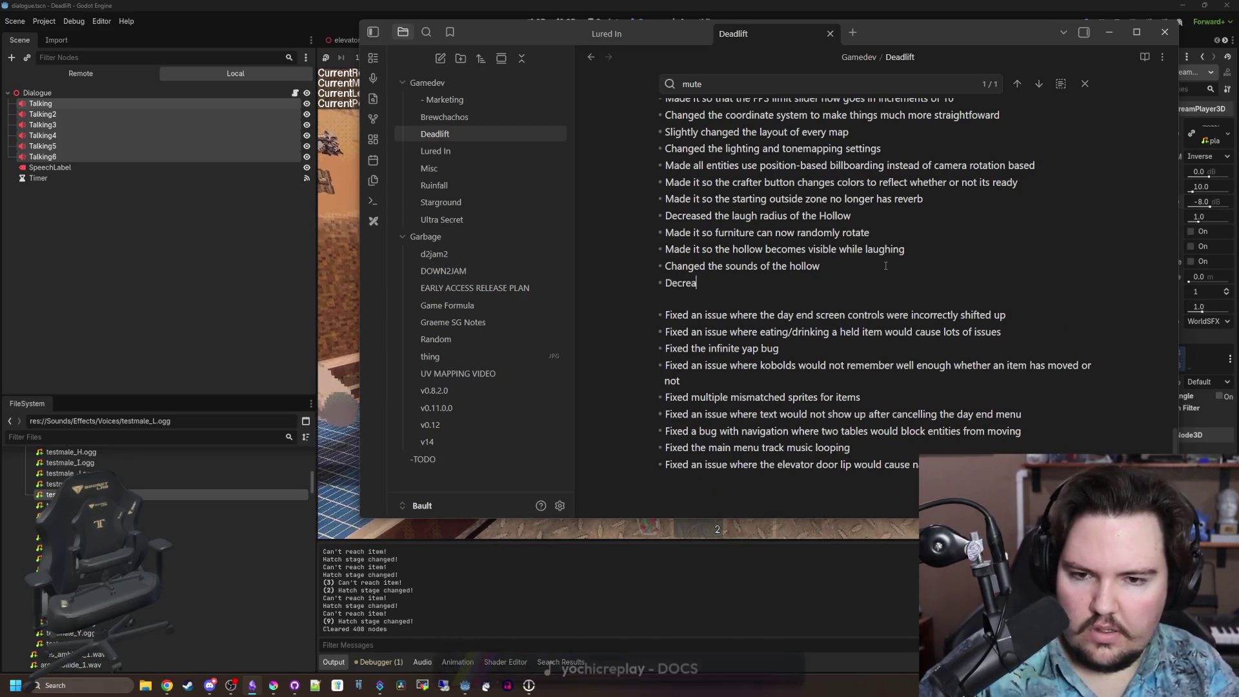
pyautogui.write('sed the warning count on')
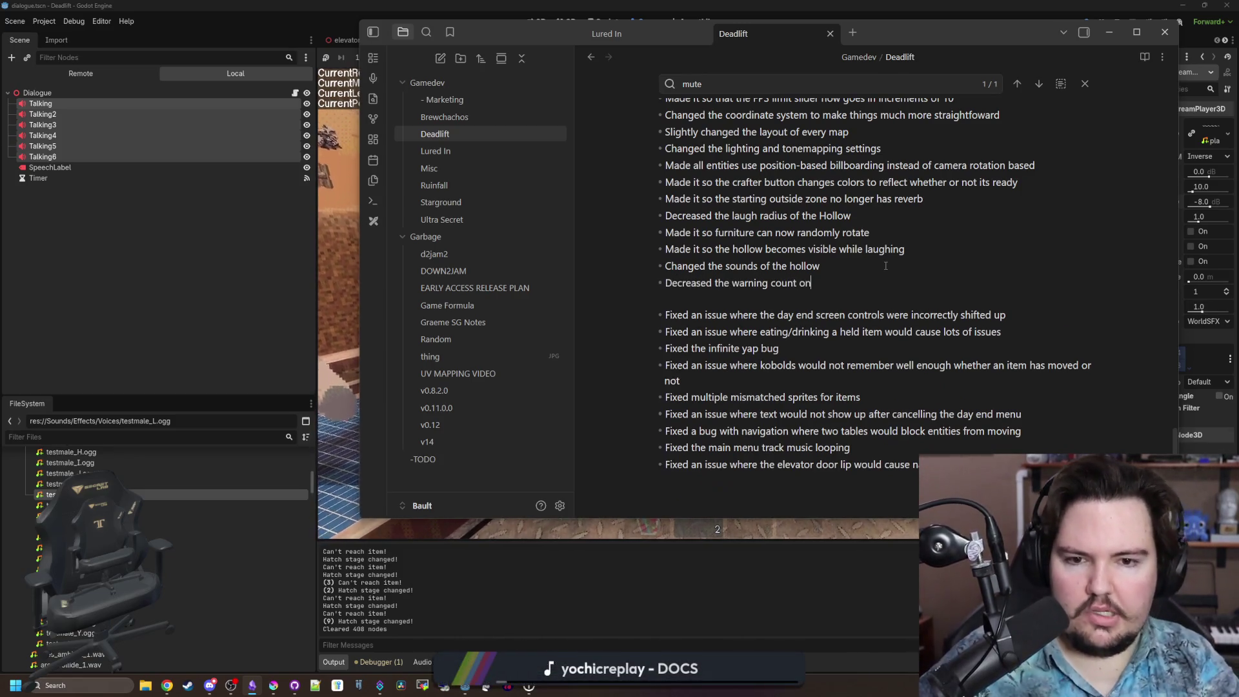
pyautogui.write(' scavengers')
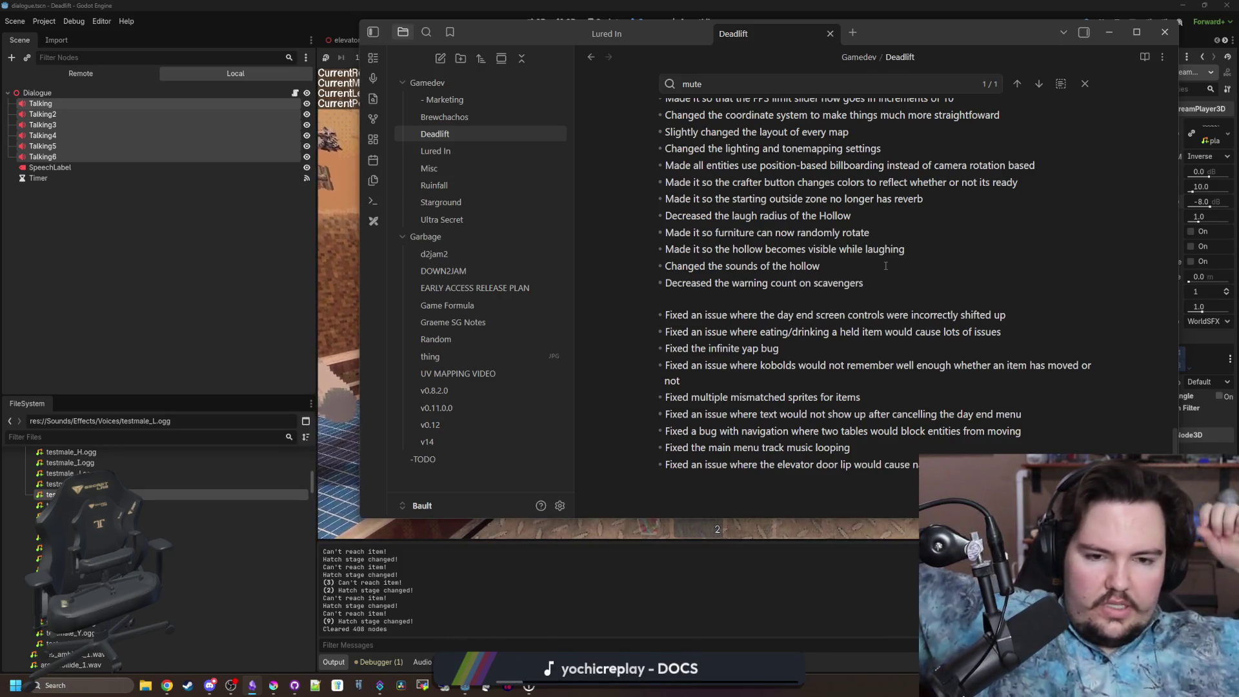
# Add a bullet about the new trading screen below the dialogue entry, then return to Godot.
pyautogui.scroll(6, 885, 266)
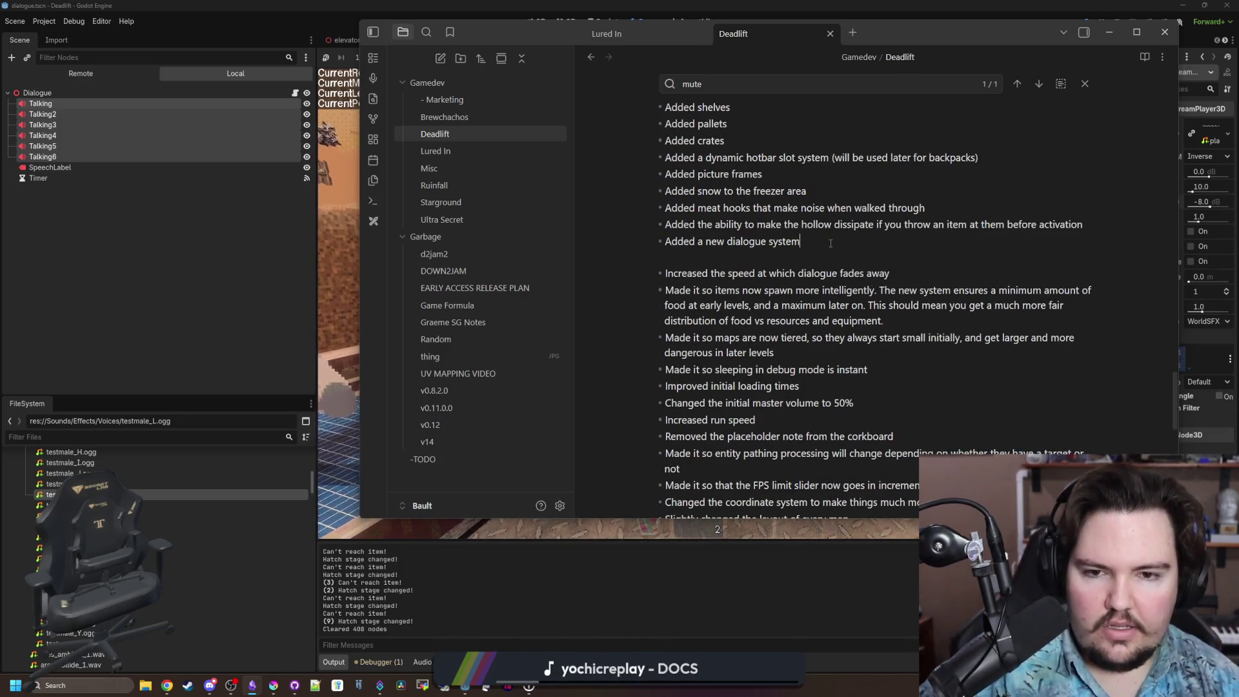
pyautogui.press('Return')
pyautogui.write('Added a n')
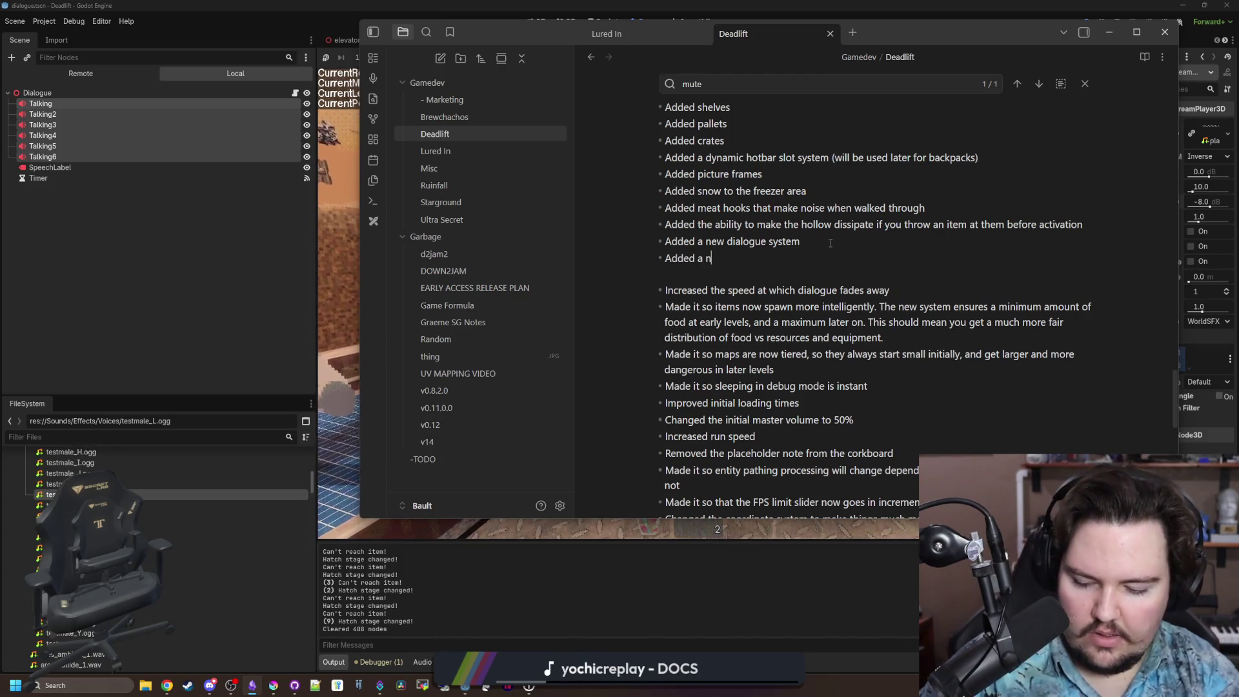
pyautogui.write('ew trading screen')
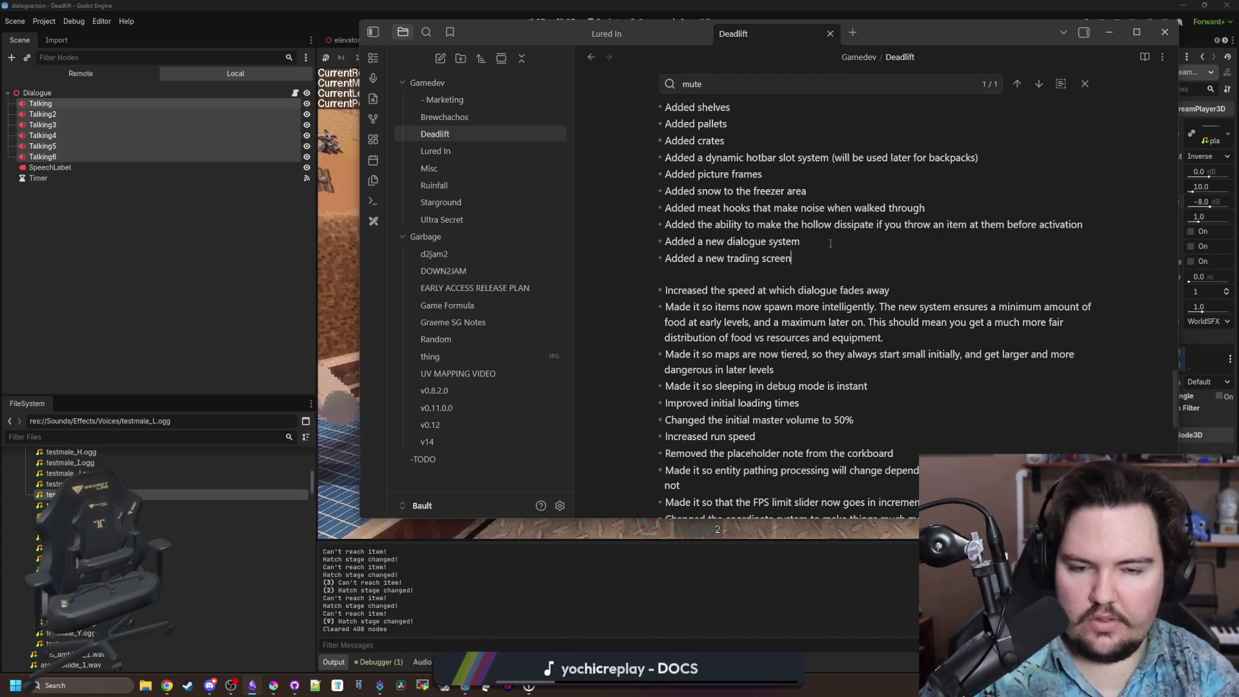
pyautogui.write('s you trade multiple different items')
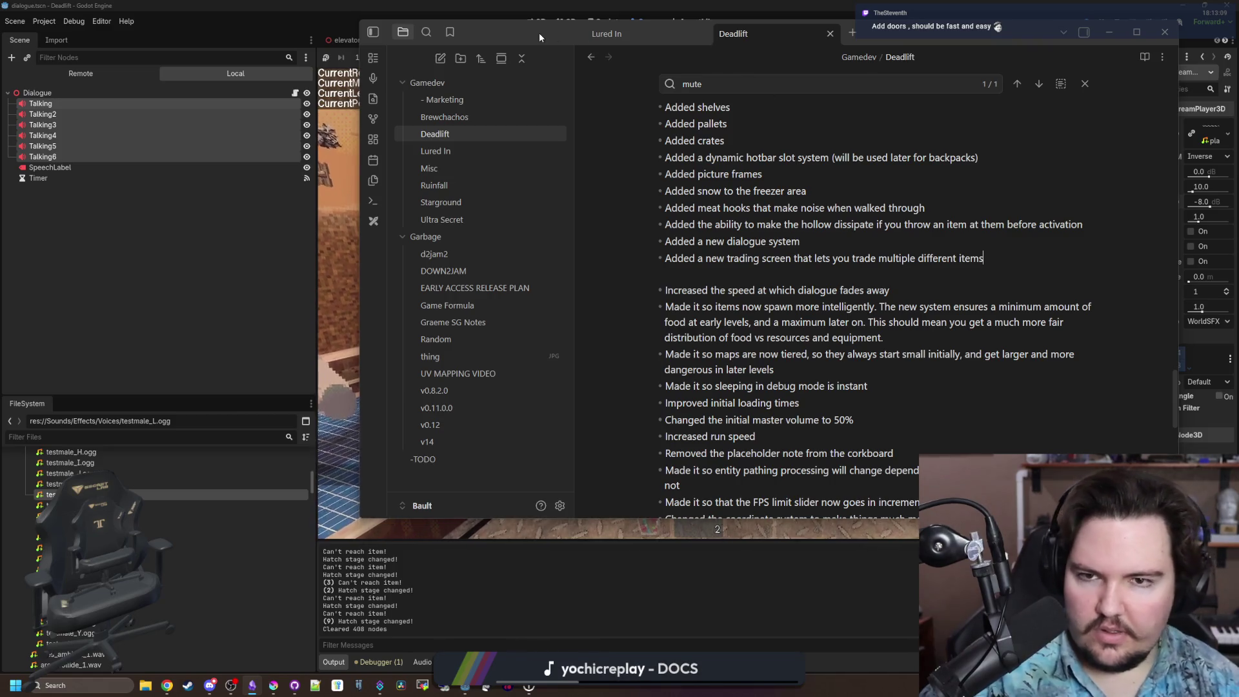
pyautogui.hotkey('alt', 'Tab')
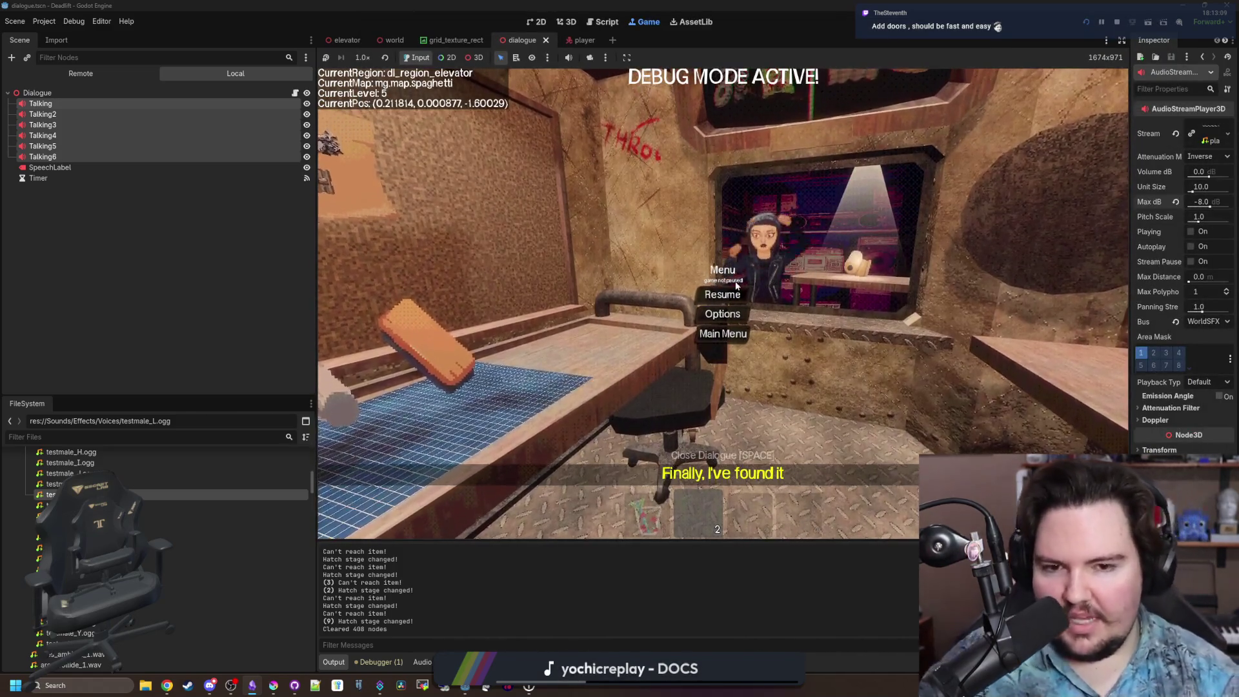
# Resume the game, walk around the elevator toward its descend button, and pause.
pyautogui.click(735, 292)
pyautogui.press('w')
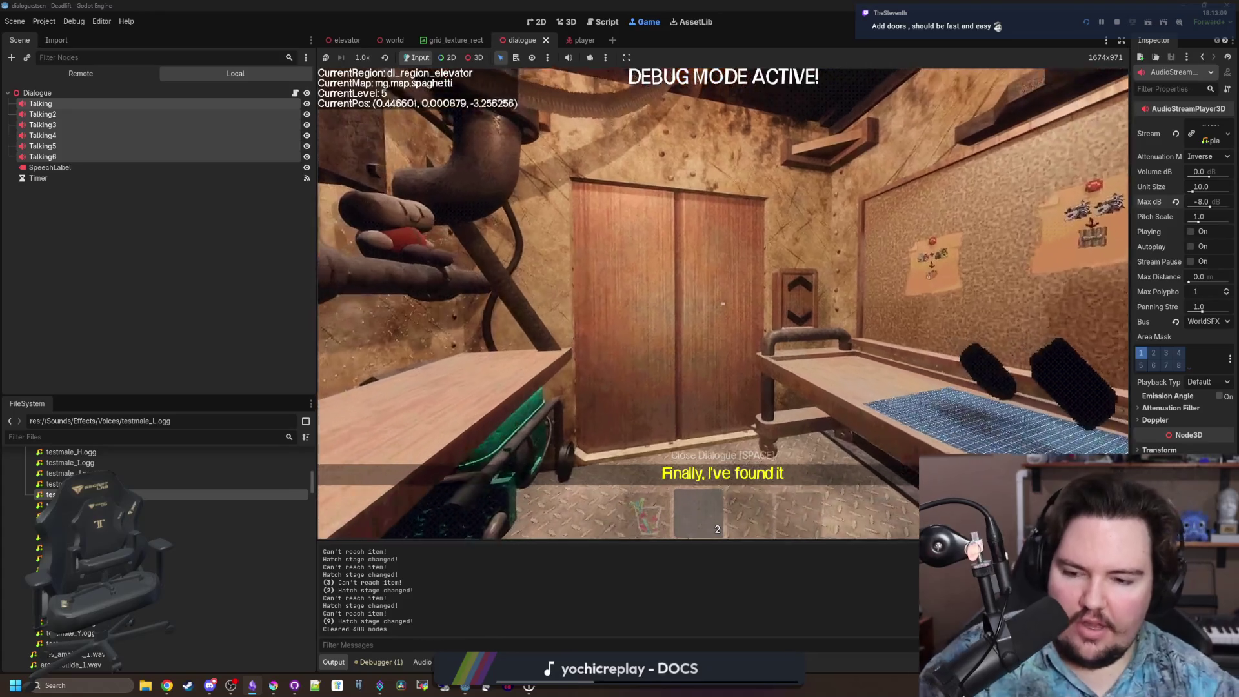
pyautogui.press('w')
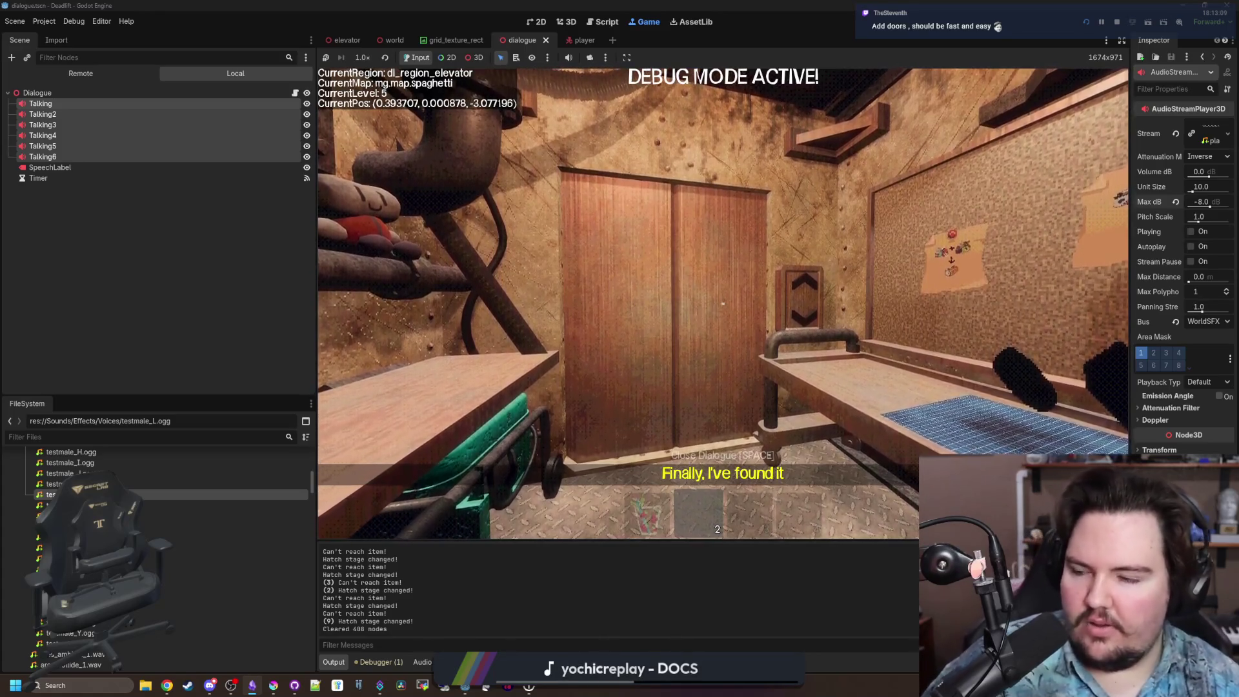
pyautogui.press('w')
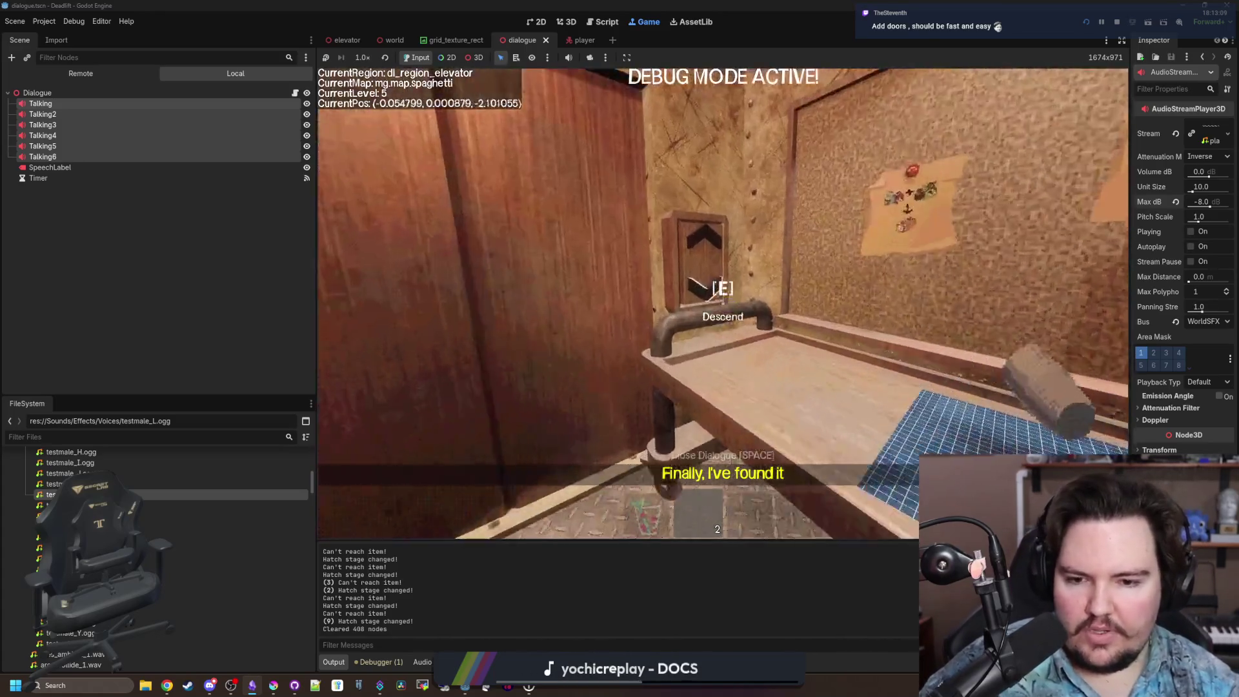
pyautogui.press('w')
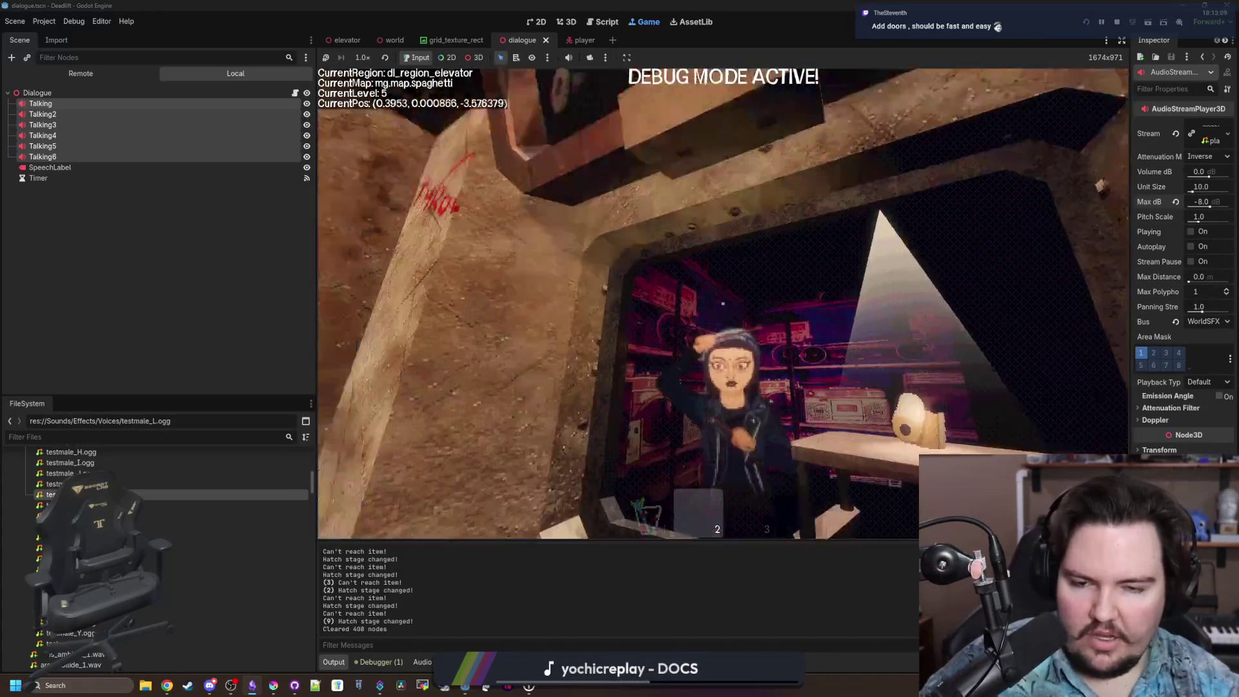
pyautogui.press('w')
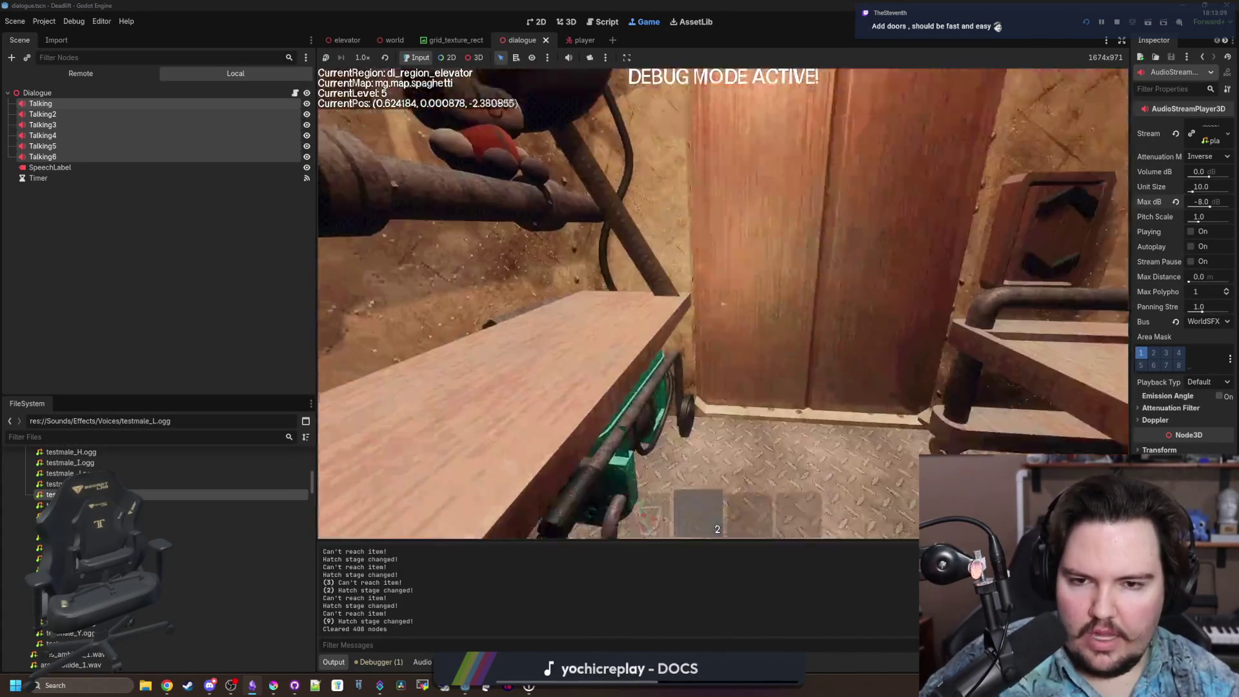
pyautogui.press('w')
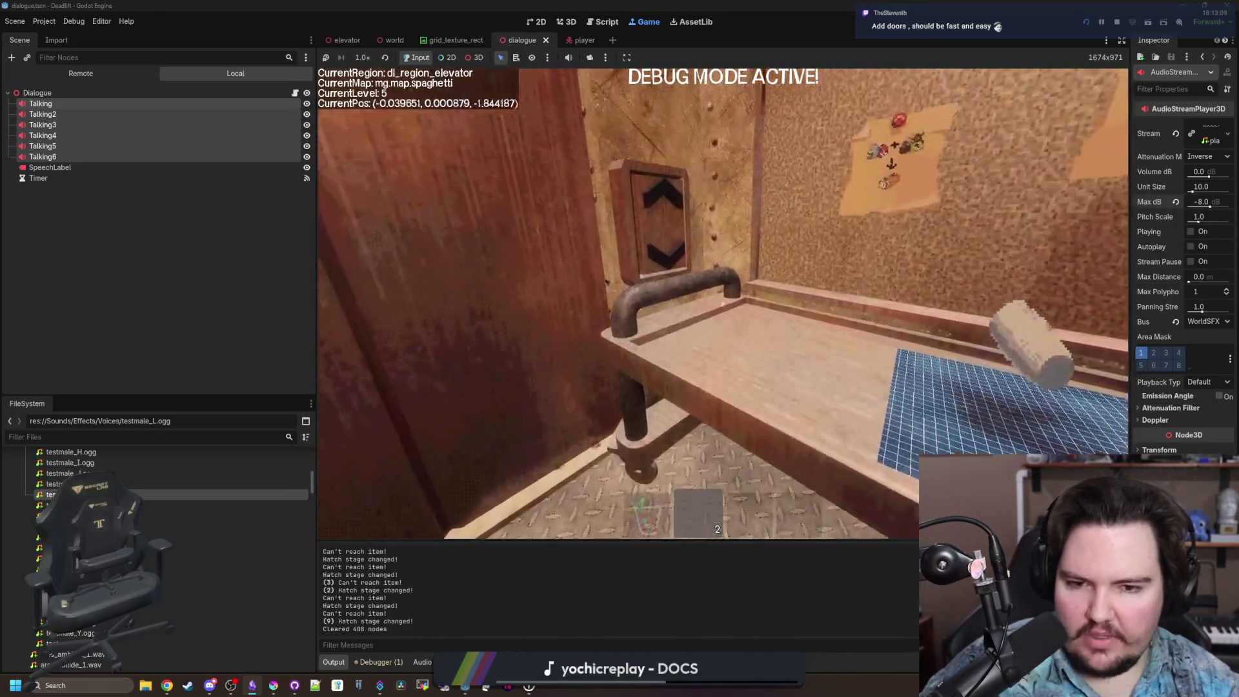
pyautogui.press('Escape')
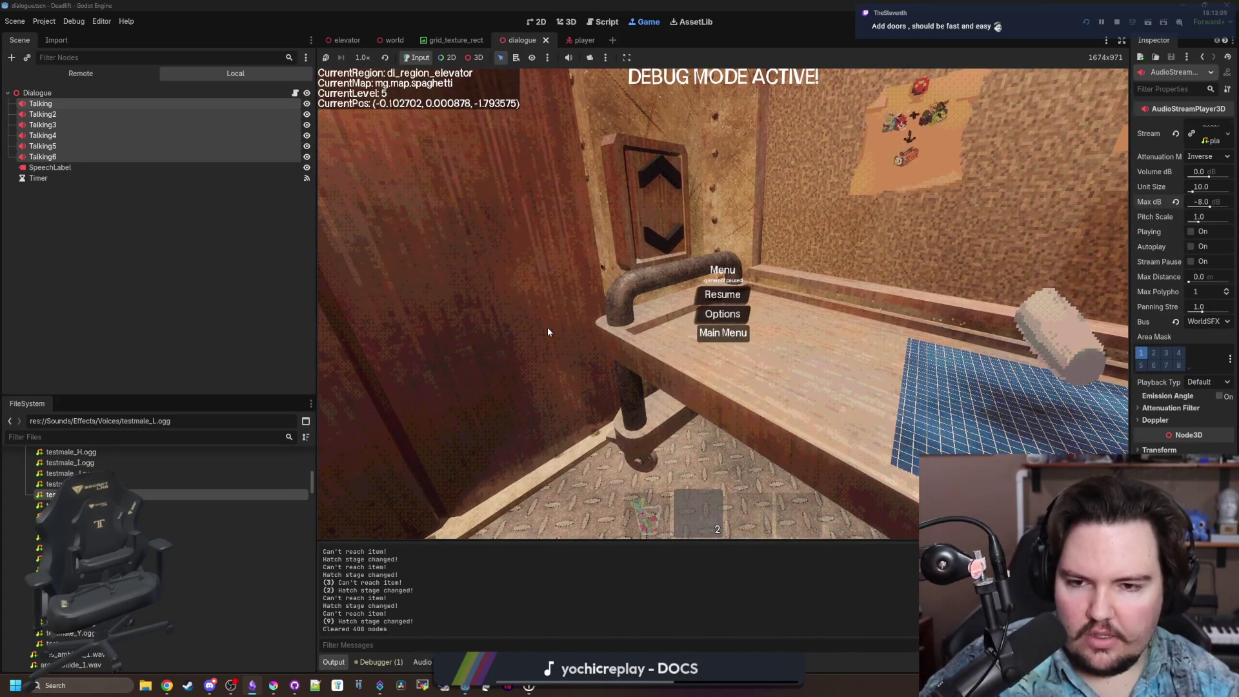
# Start a new game, descend to the breakroom, and walk through the overgrown region back to the elevator.
pyautogui.press('F5')
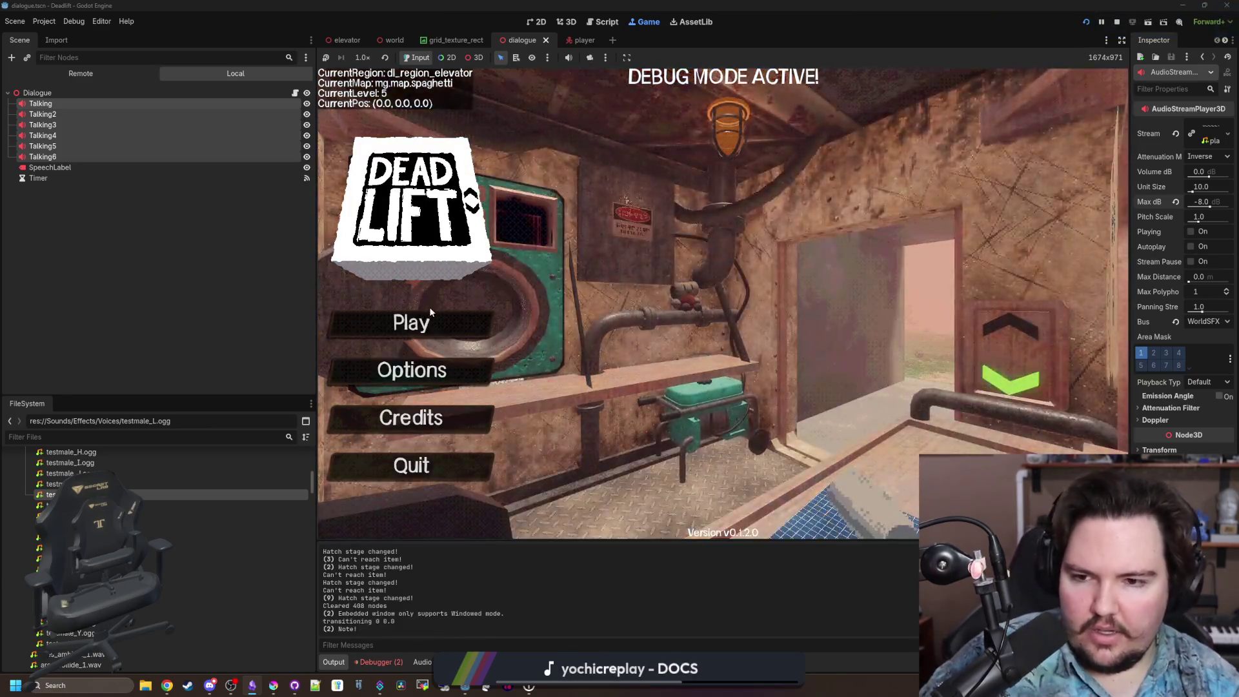
pyautogui.click(420, 326)
pyautogui.click(703, 356)
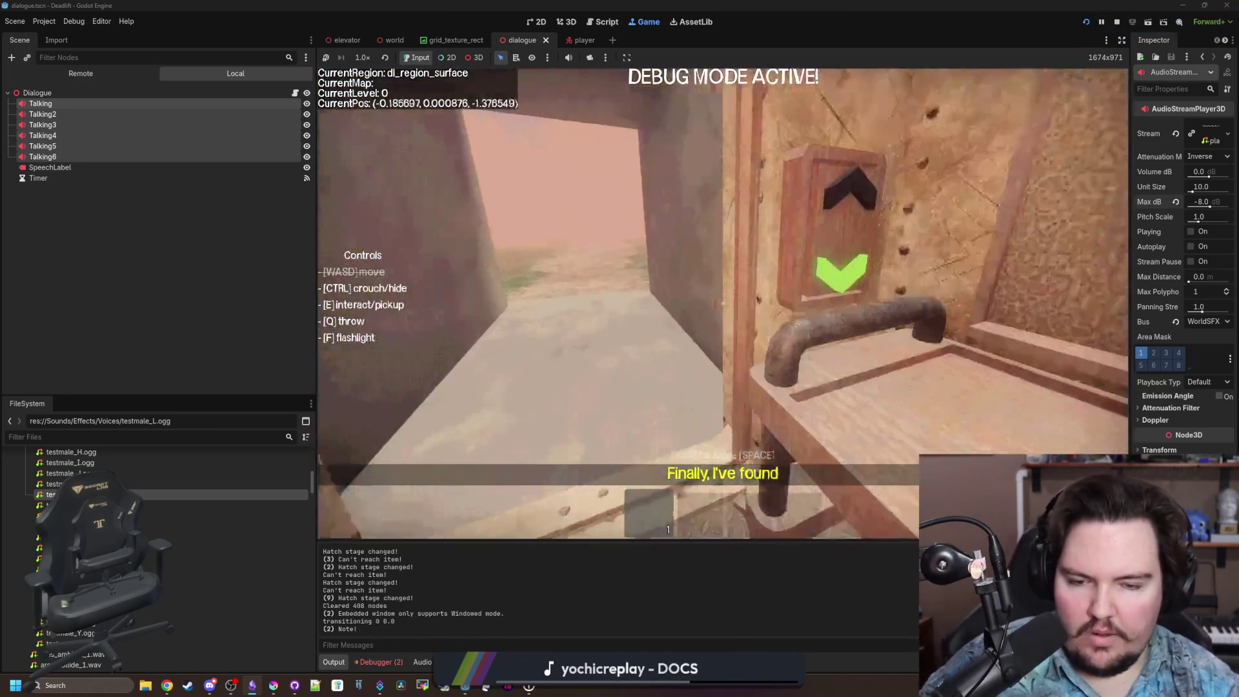
pyautogui.press('e')
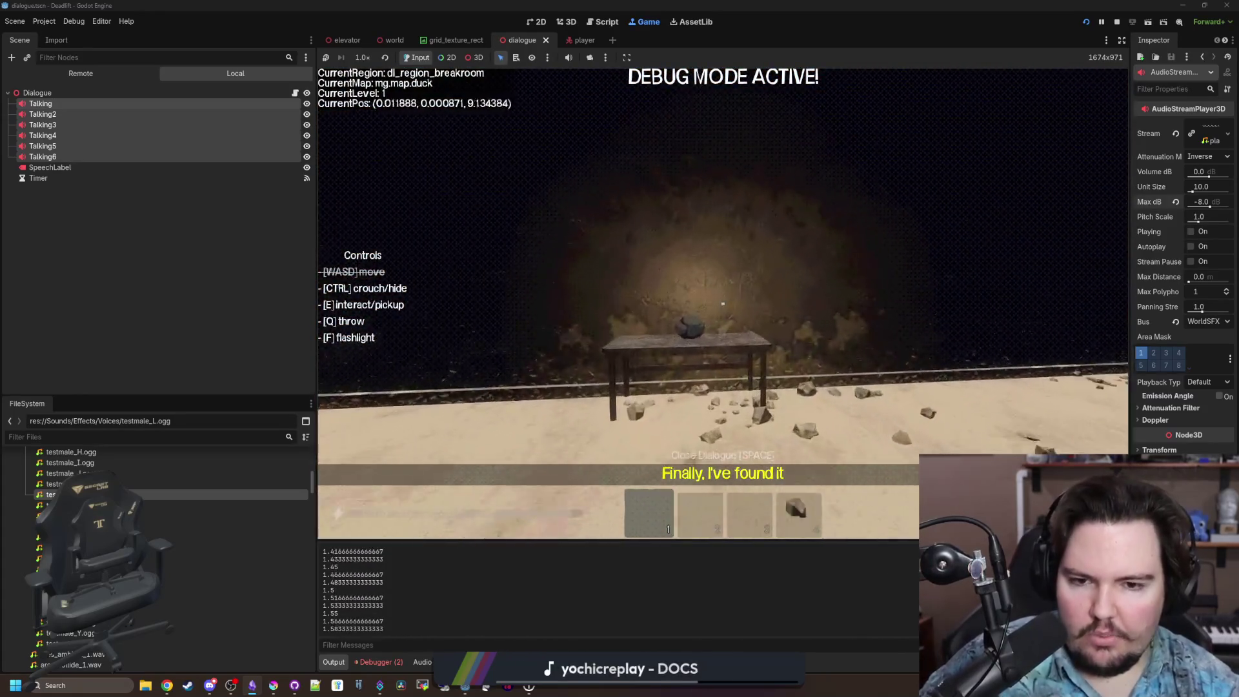
pyautogui.press('w')
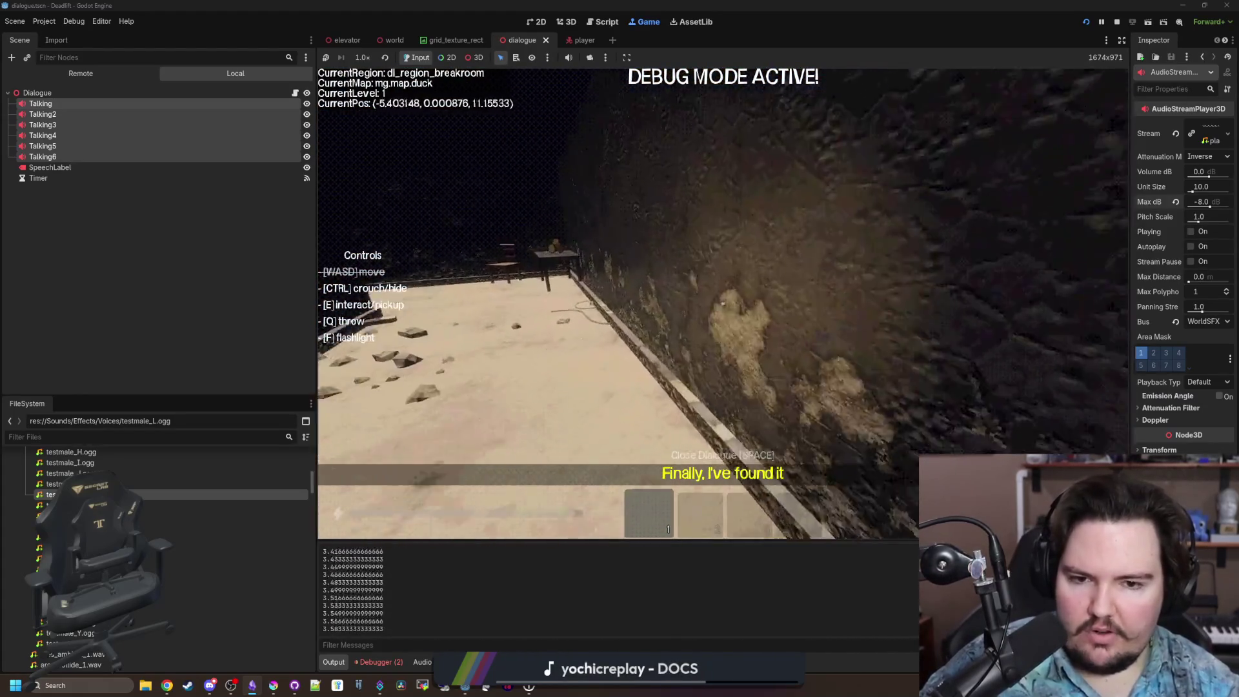
pyautogui.press('w')
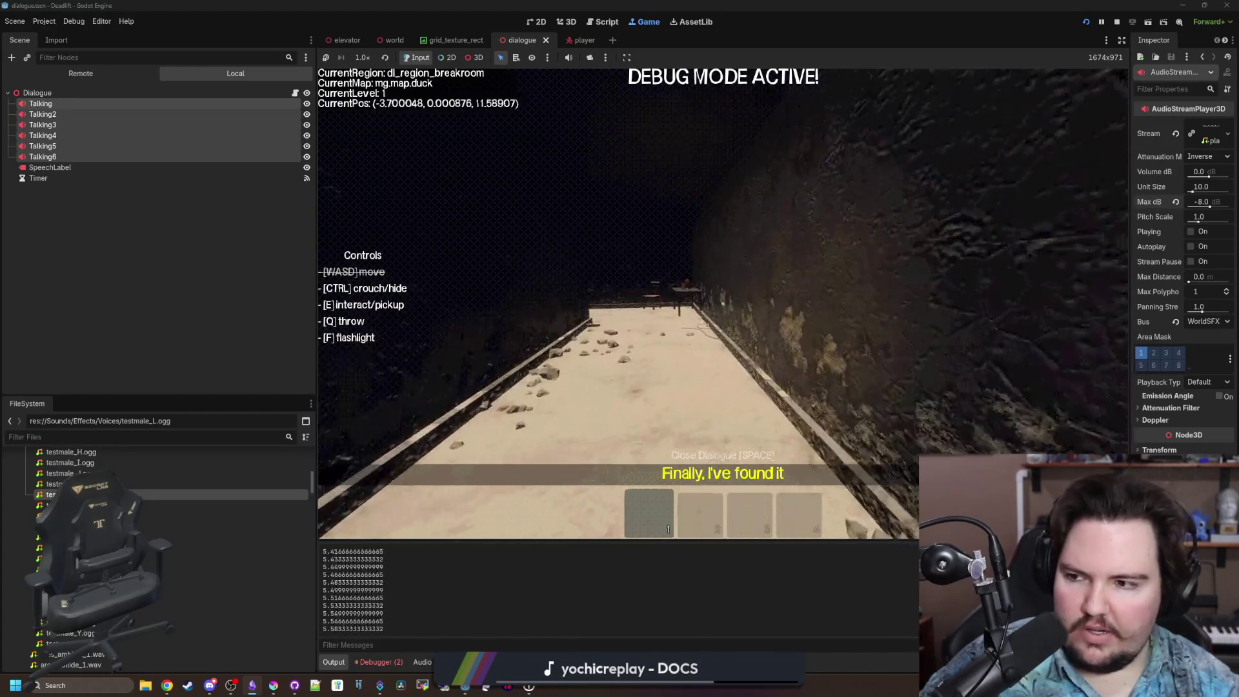
pyautogui.press('w')
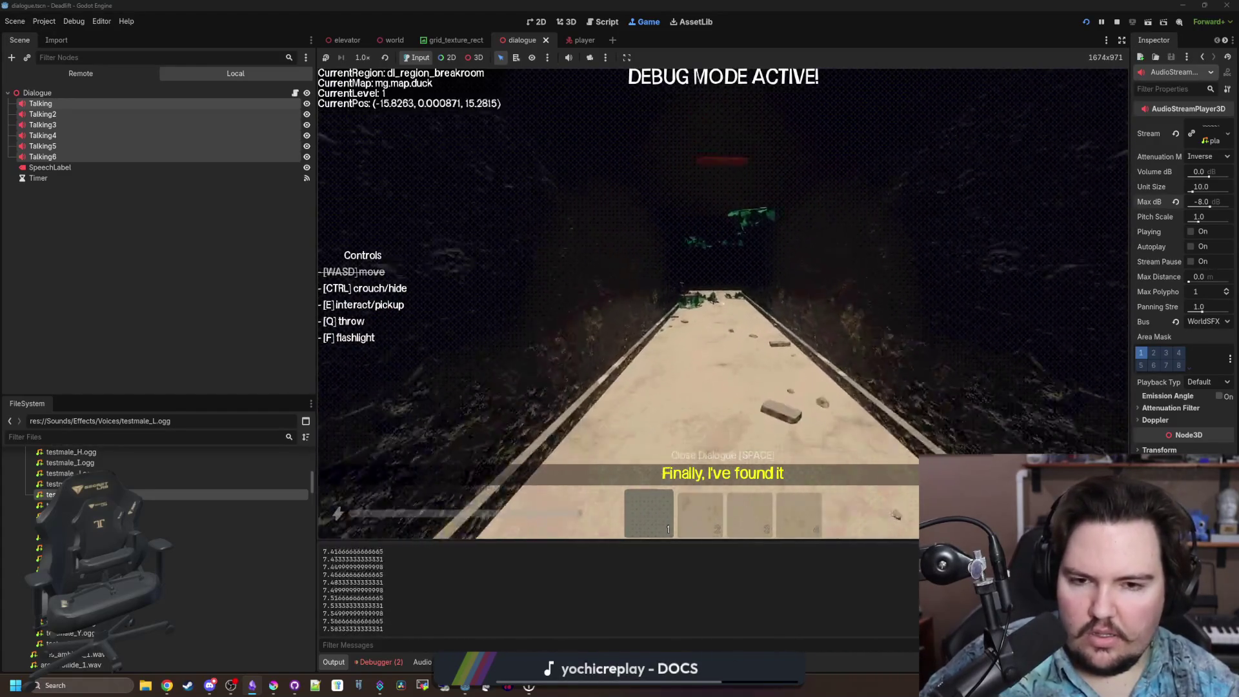
pyautogui.press('w')
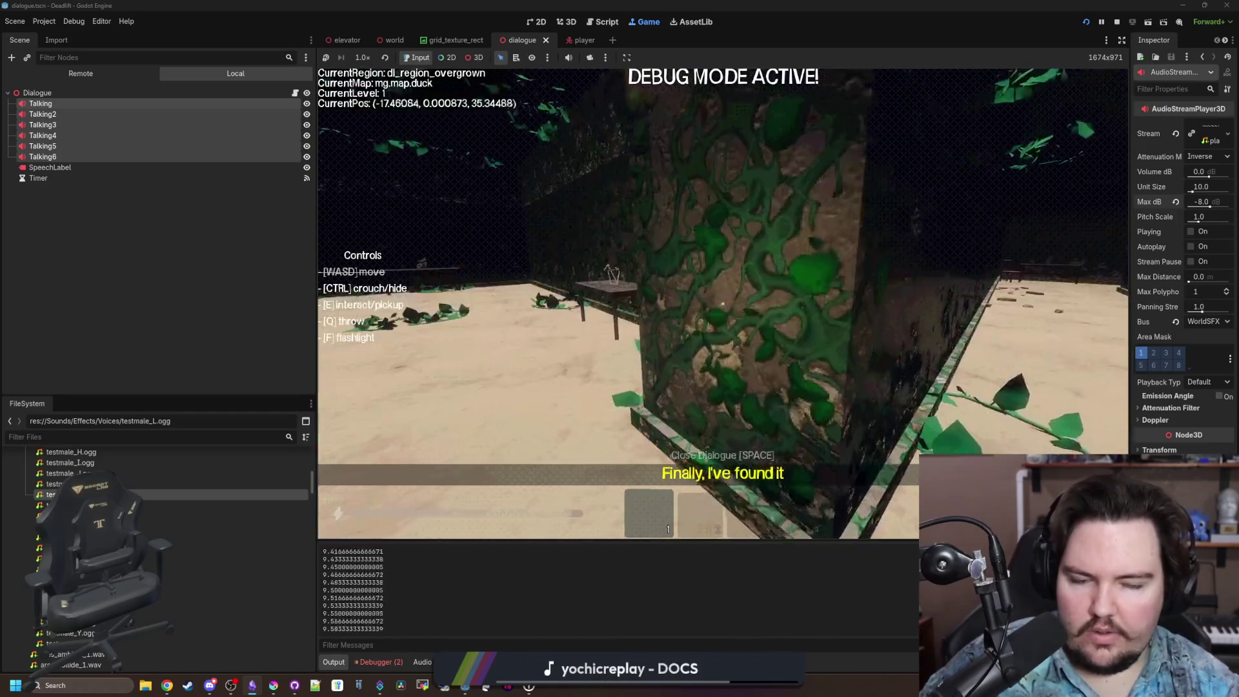
pyautogui.press('w')
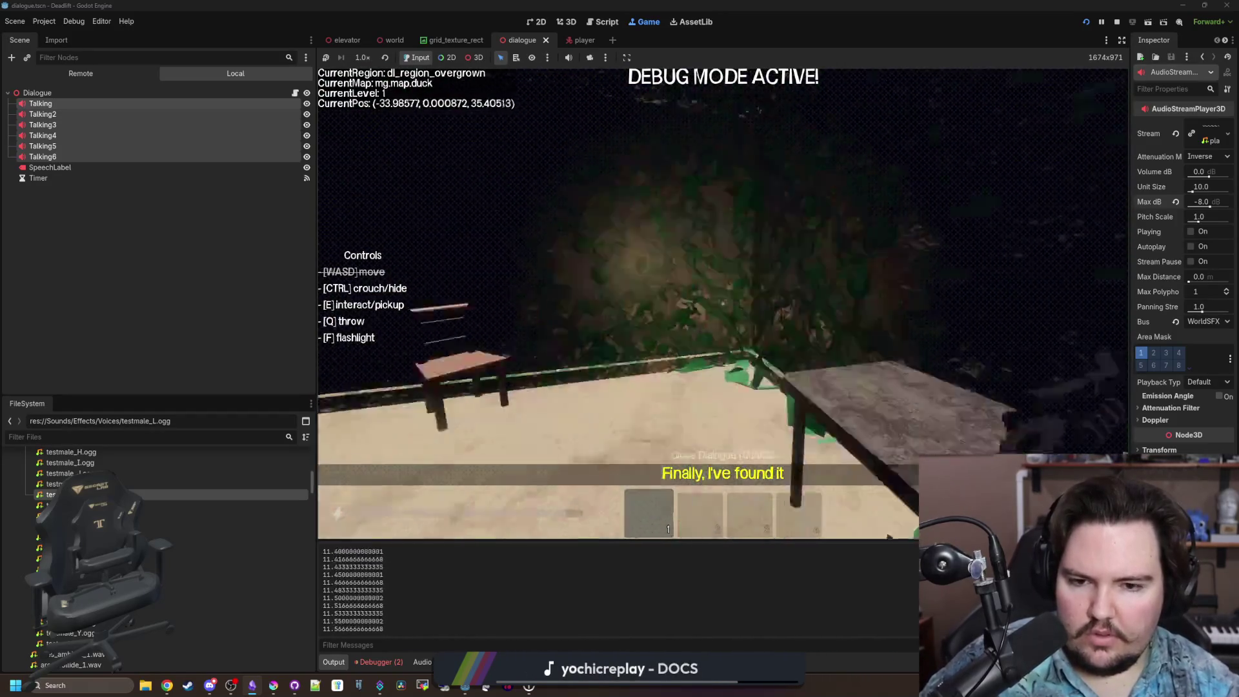
pyautogui.press('w')
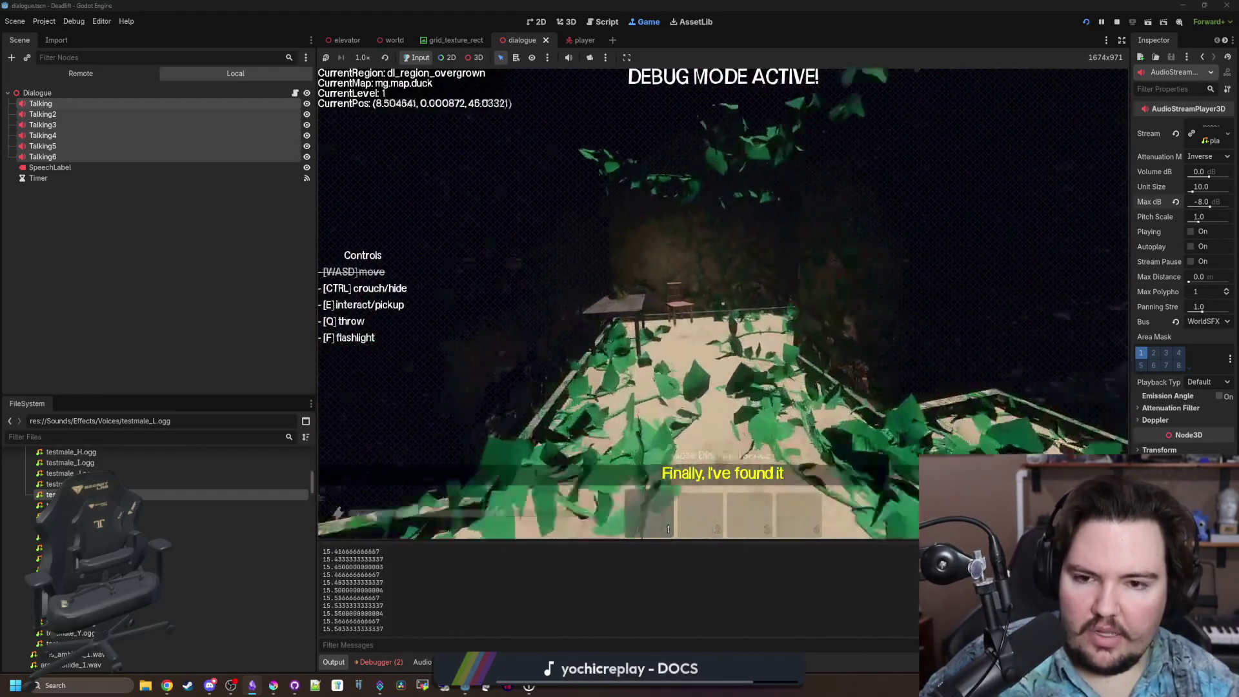
pyautogui.press('w')
pyautogui.press('w')
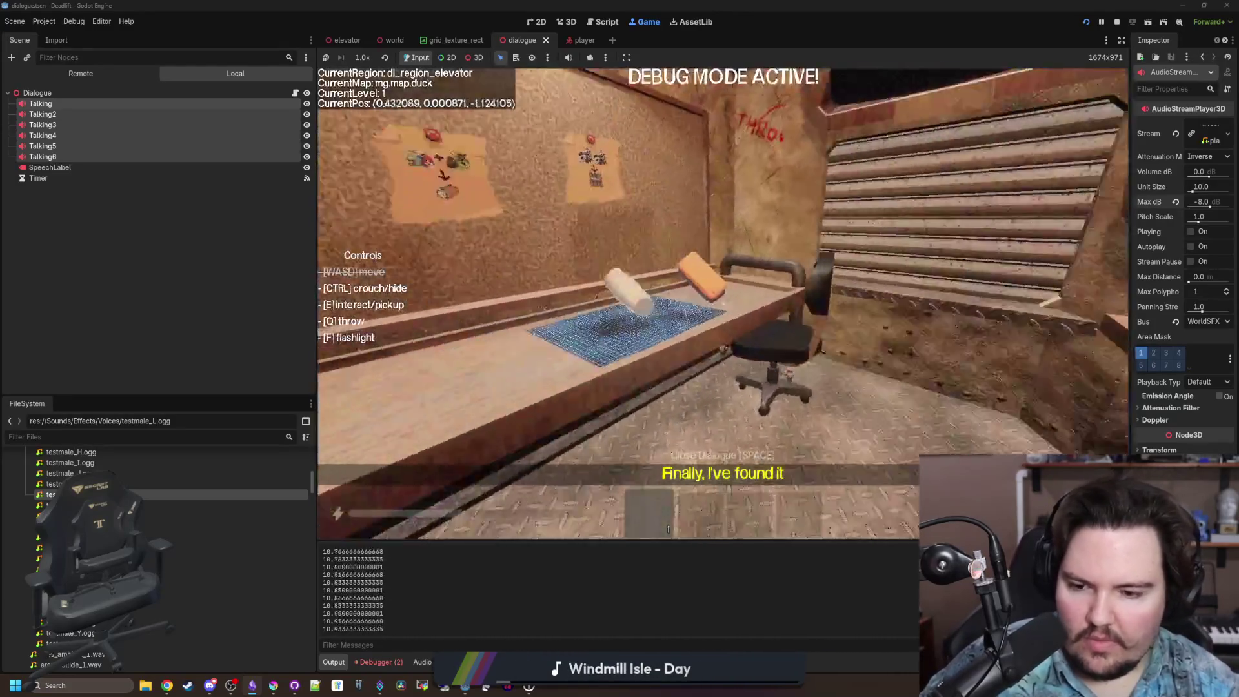
pyautogui.press('Escape')
# Filter for 'scave', open scavenger.gd, delete the print(aggroTimer) line, and go back to the game view.
pyautogui.click(194, 303)
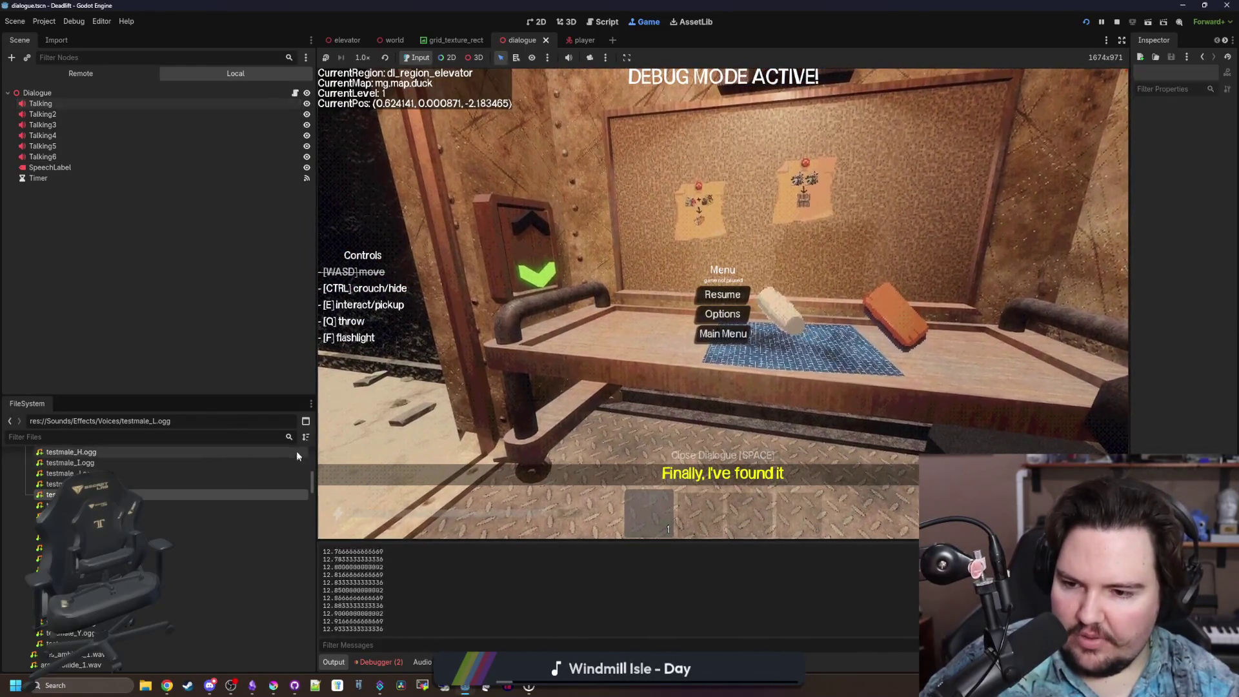
pyautogui.click(271, 436)
pyautogui.write('scave')
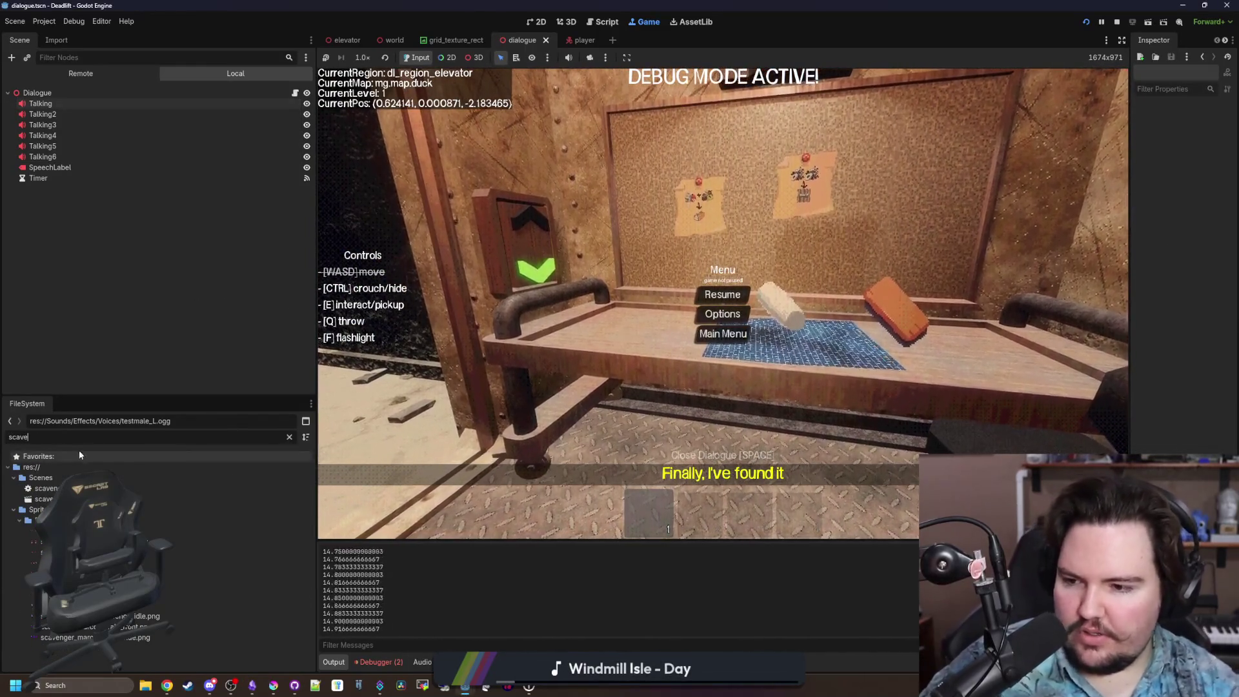
pyautogui.doubleClick(46, 488)
pyautogui.scroll(10, 582, 390)
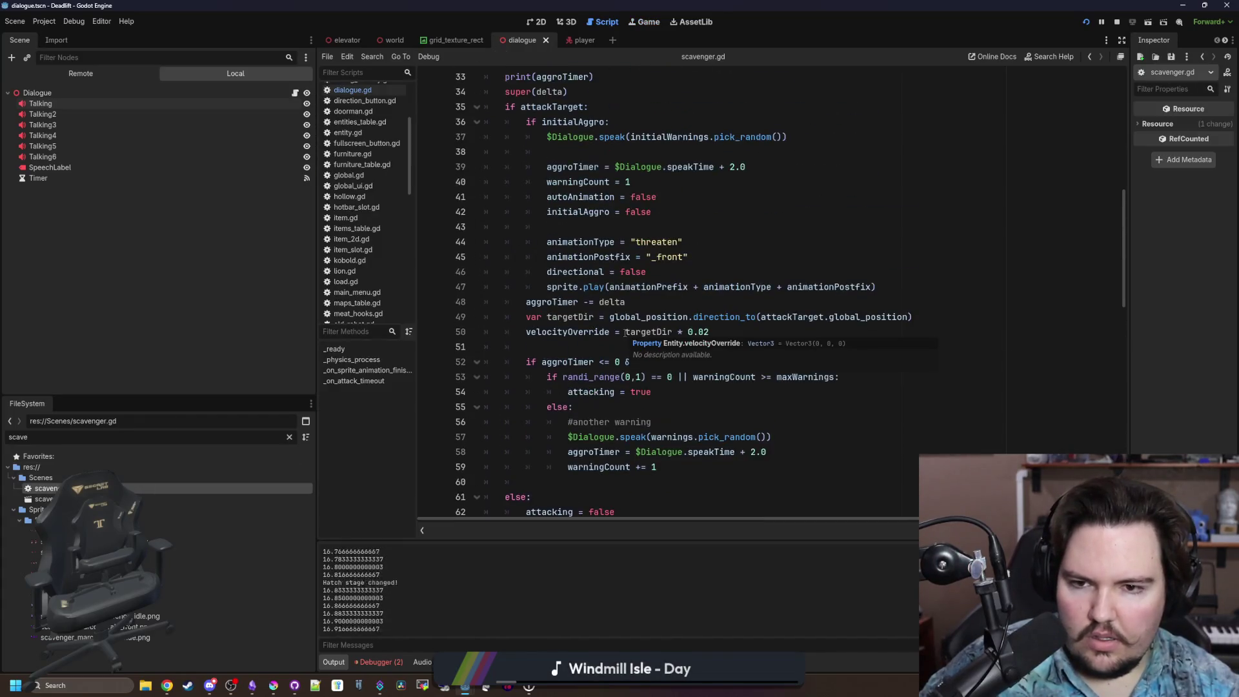
pyautogui.tripleClick(581, 302)
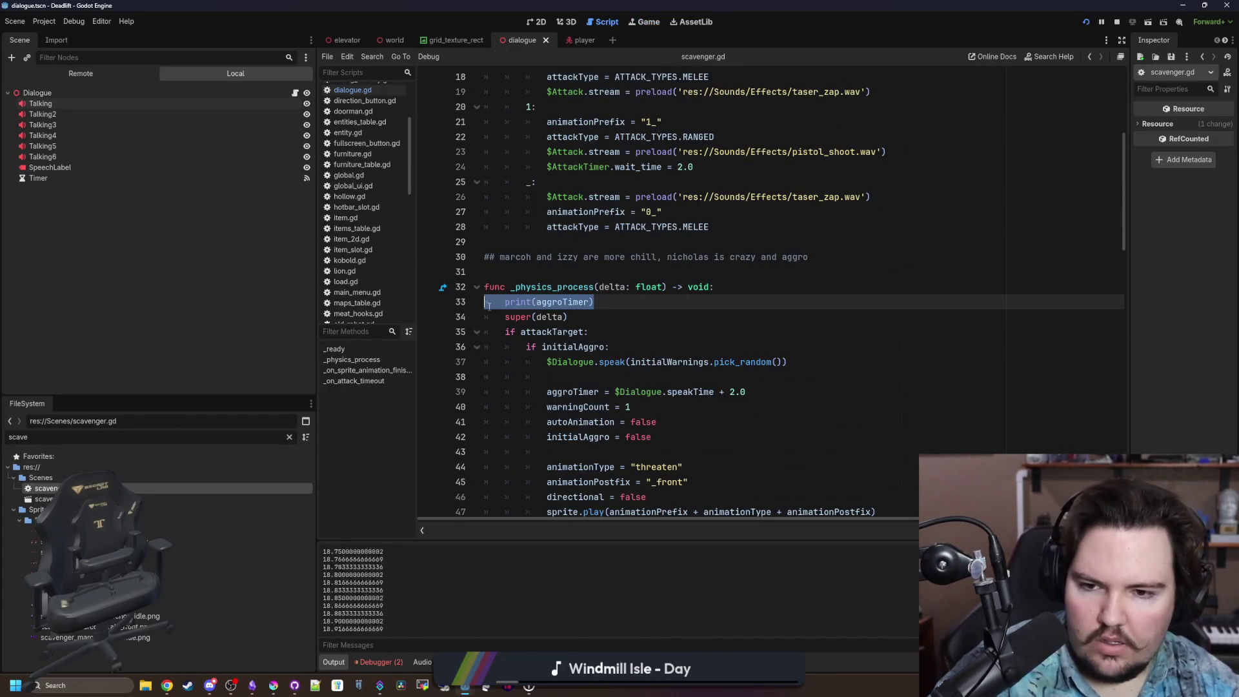
pyautogui.press('BackSpace')
pyautogui.click(546, 276)
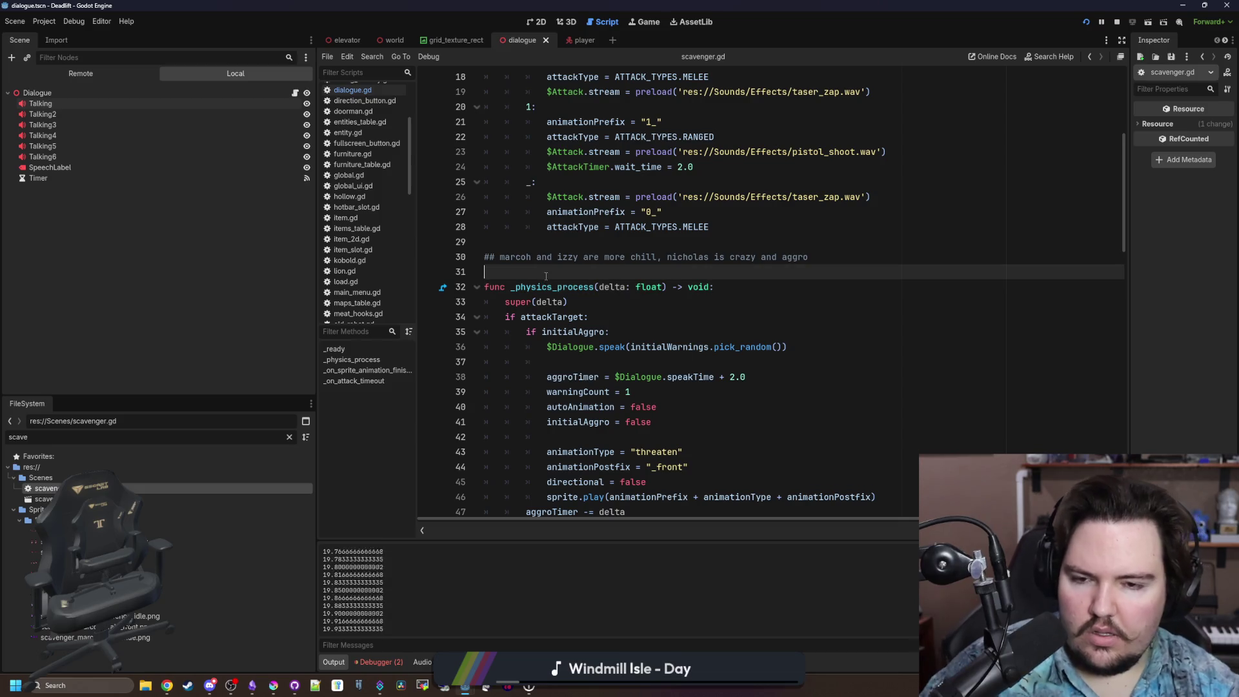
pyautogui.click(642, 21)
# Walk from the elevator through the breakroom corridor to the table and chair.
pyautogui.press('w')
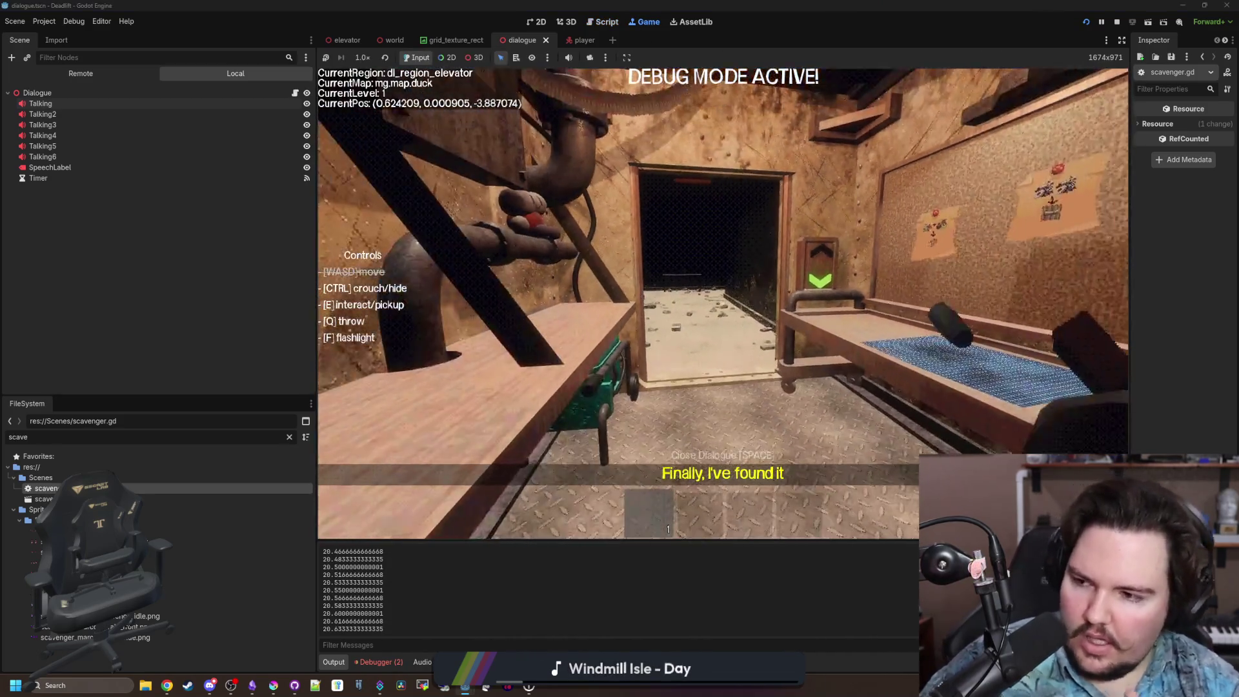
pyautogui.press('w')
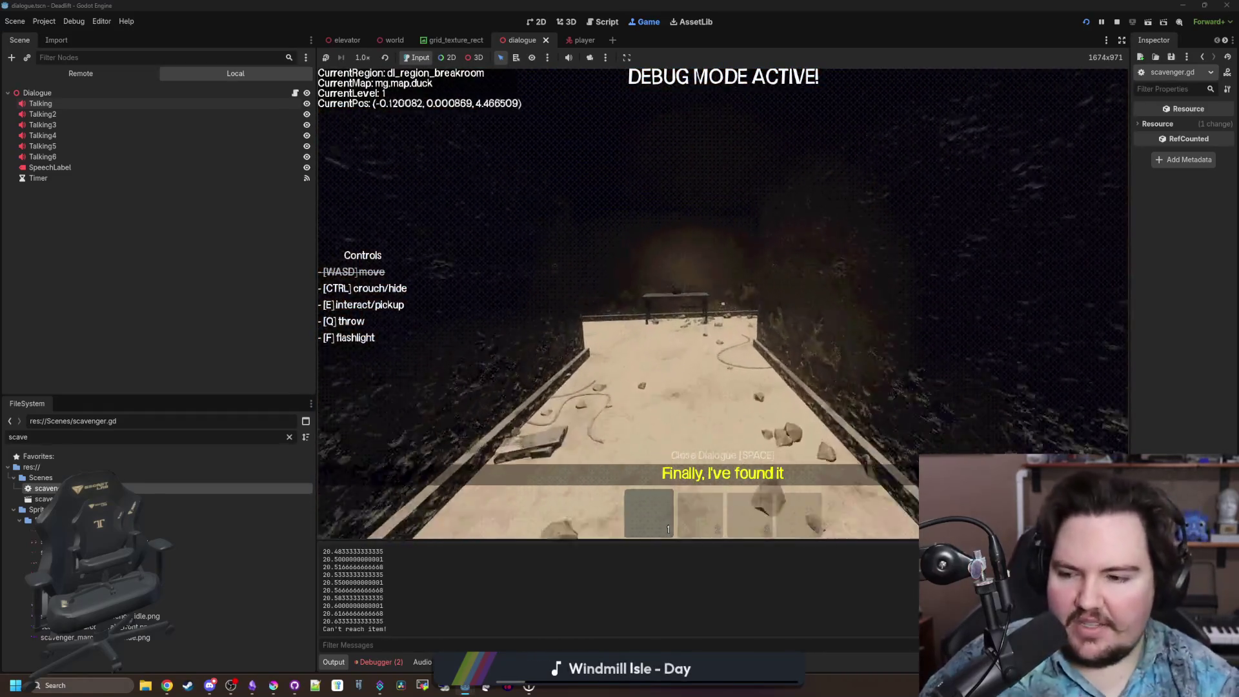
pyautogui.press('w')
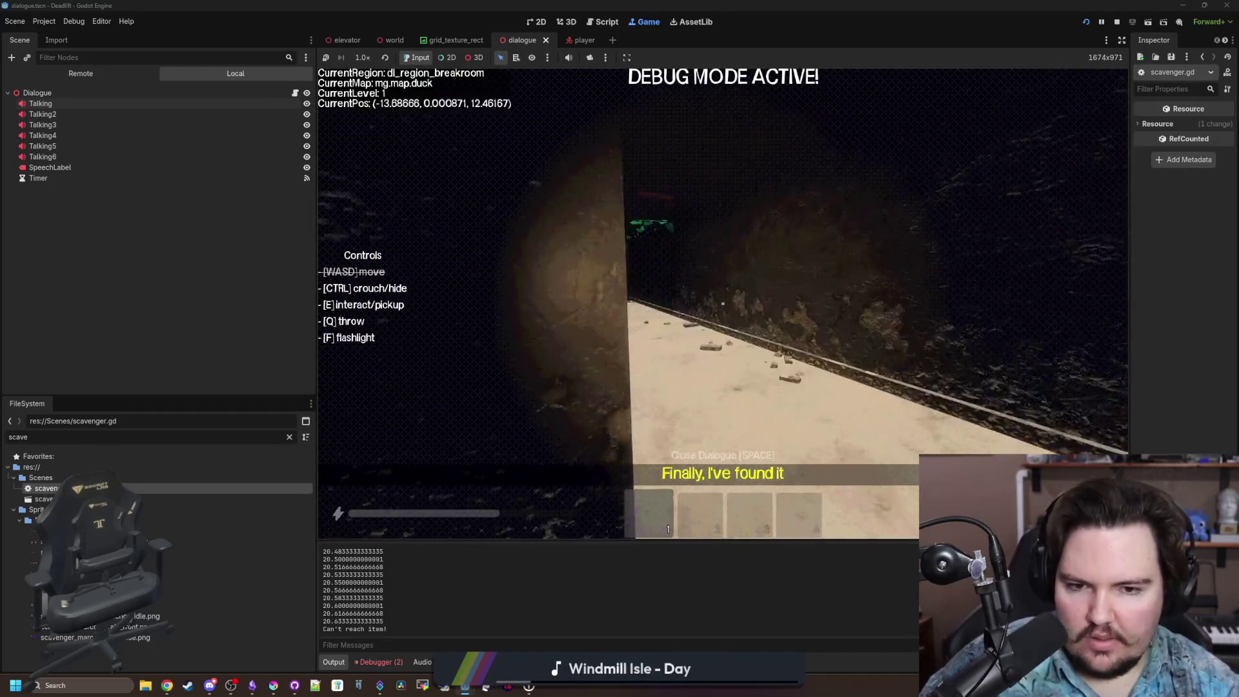
pyautogui.press('w')
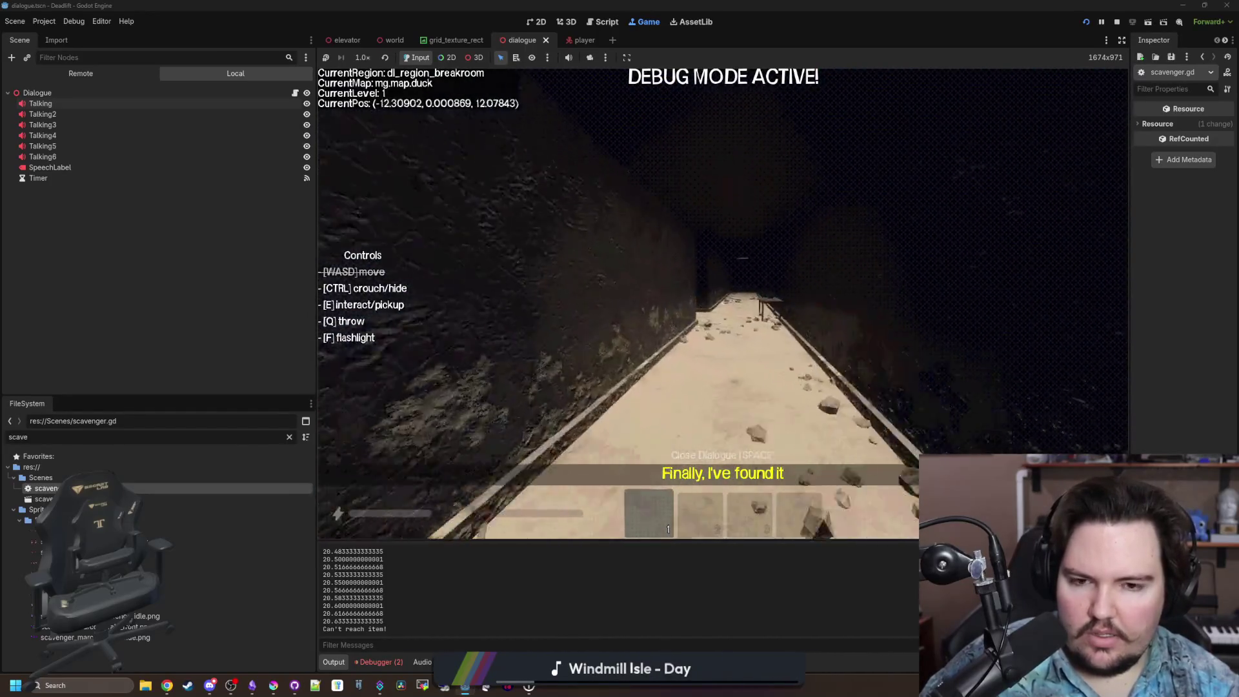
pyautogui.press('w')
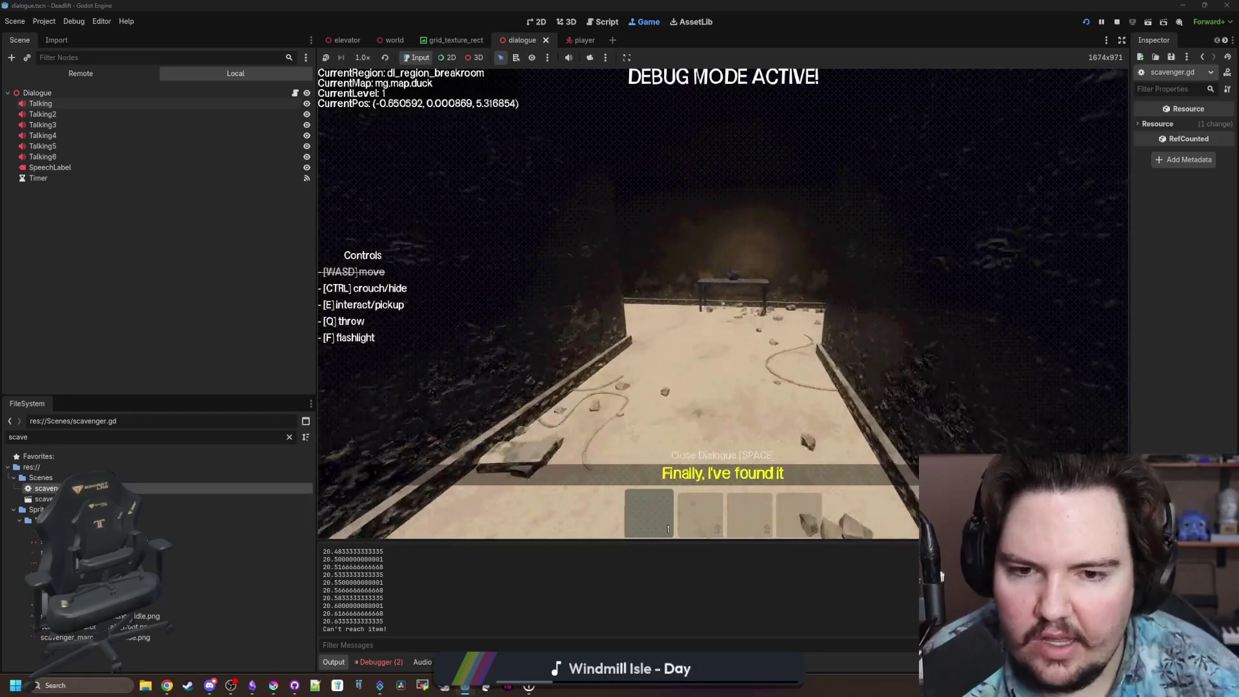
pyautogui.press('w')
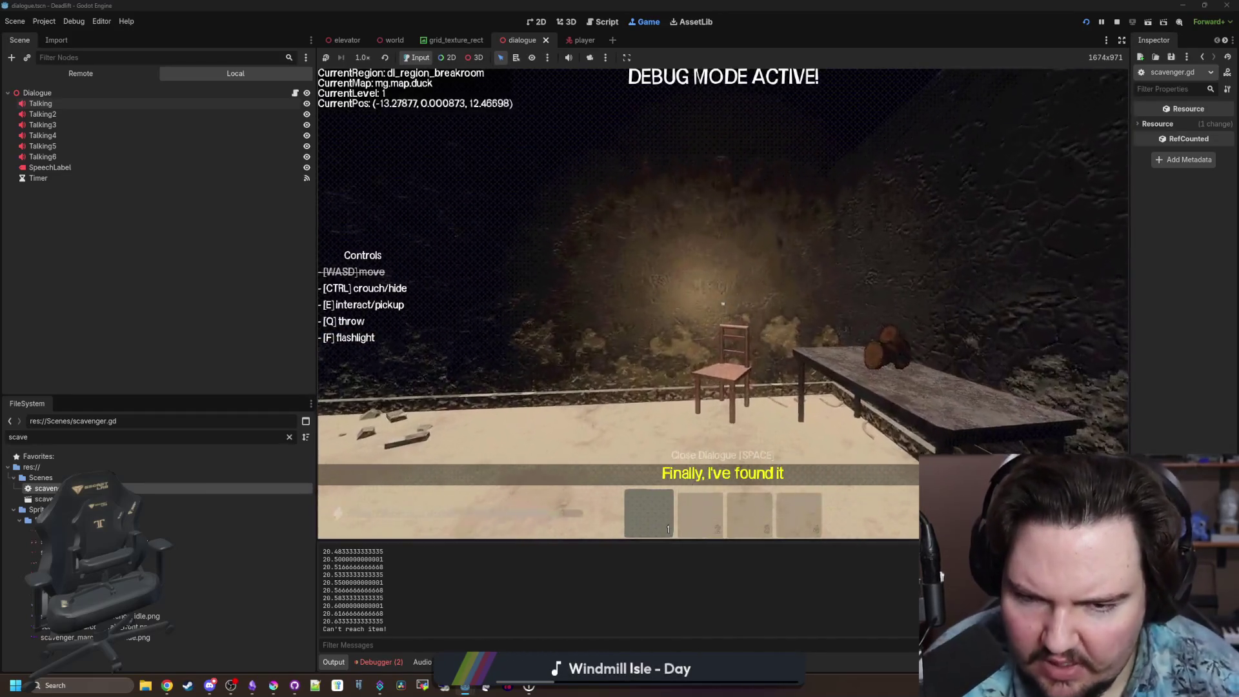
# Cross the overgrown region, return through the breakroom corridor into the elevator, and pause.
pyautogui.press('w')
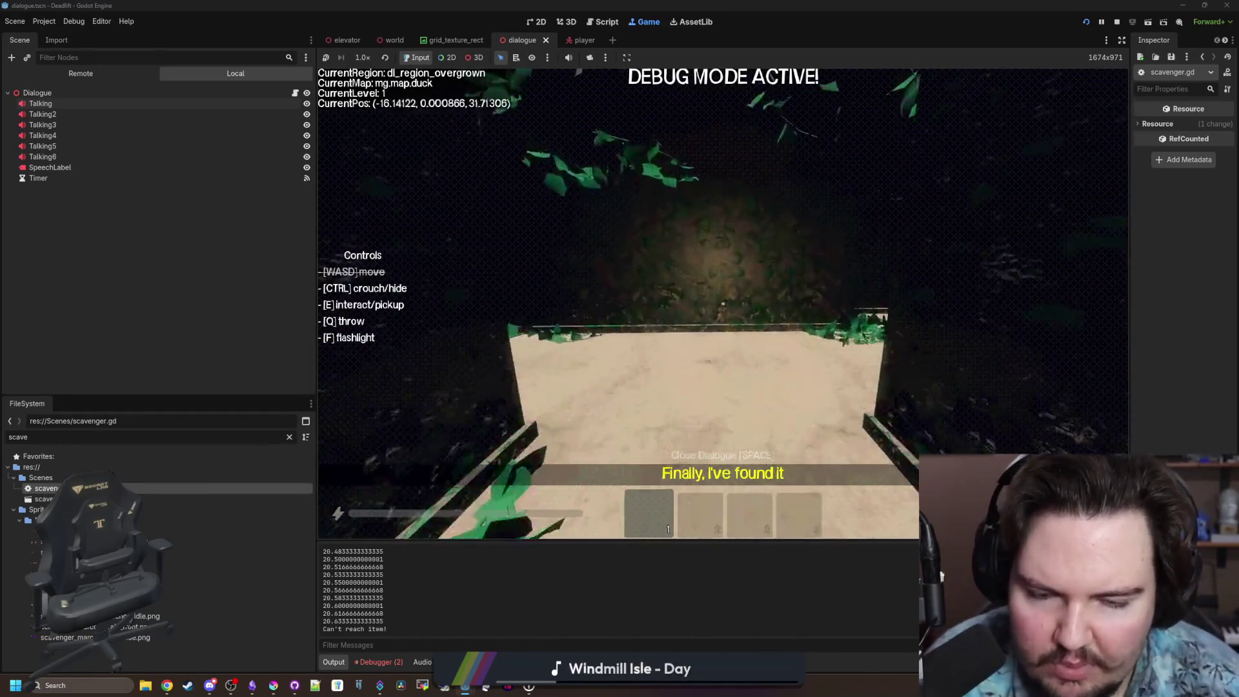
pyautogui.press('w')
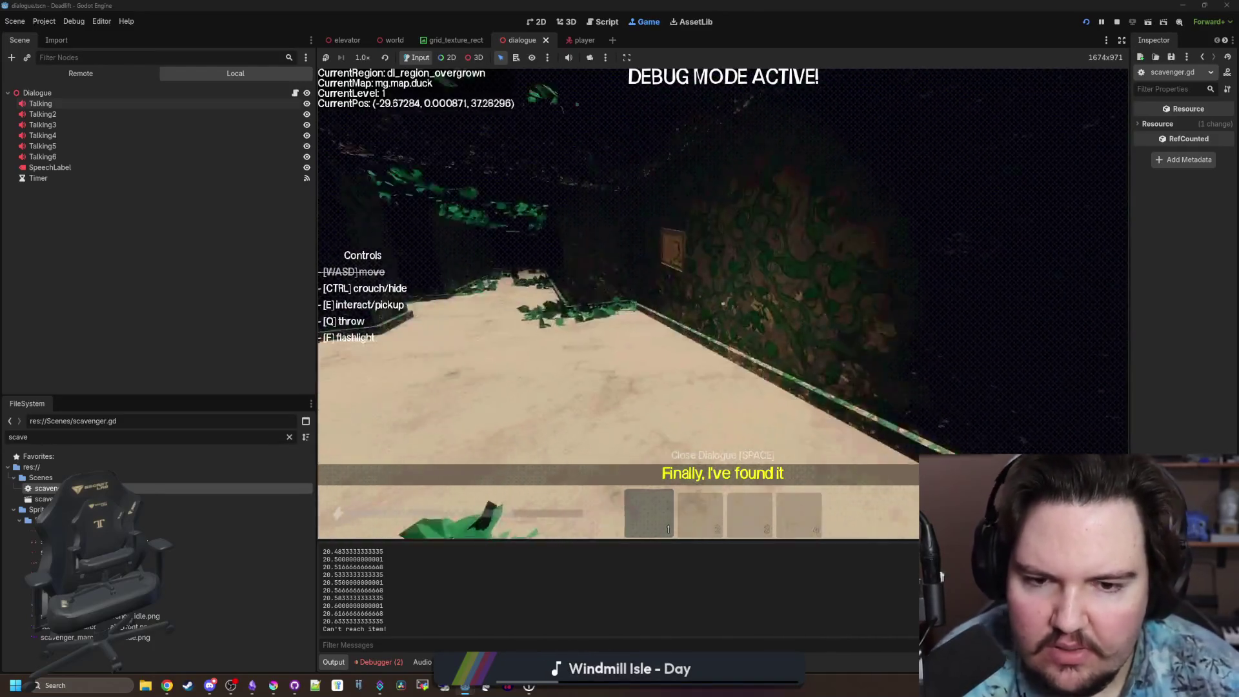
pyautogui.press('w')
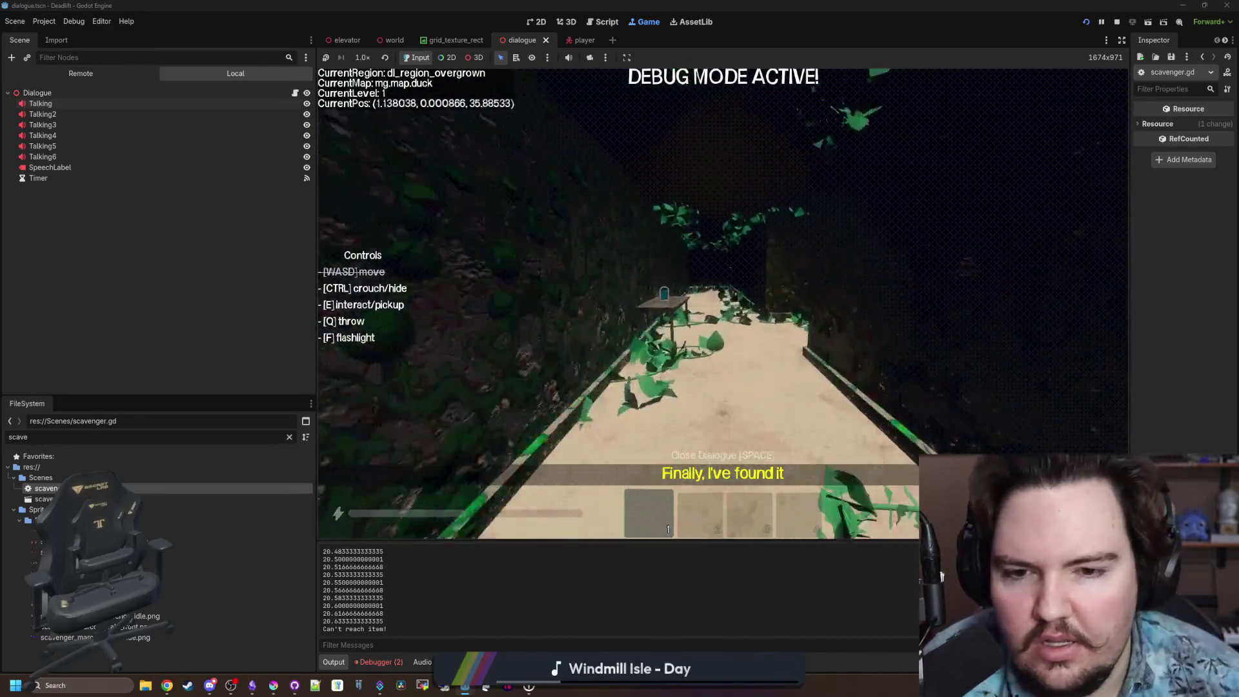
pyautogui.press('w')
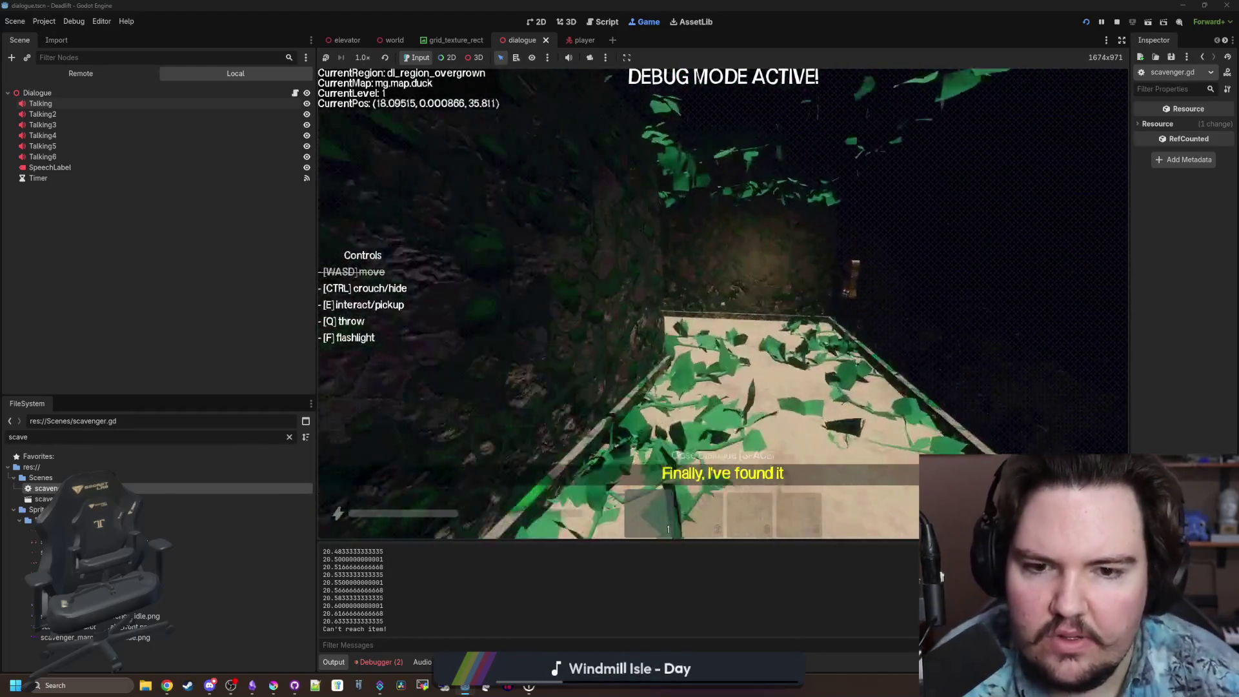
pyautogui.press('w')
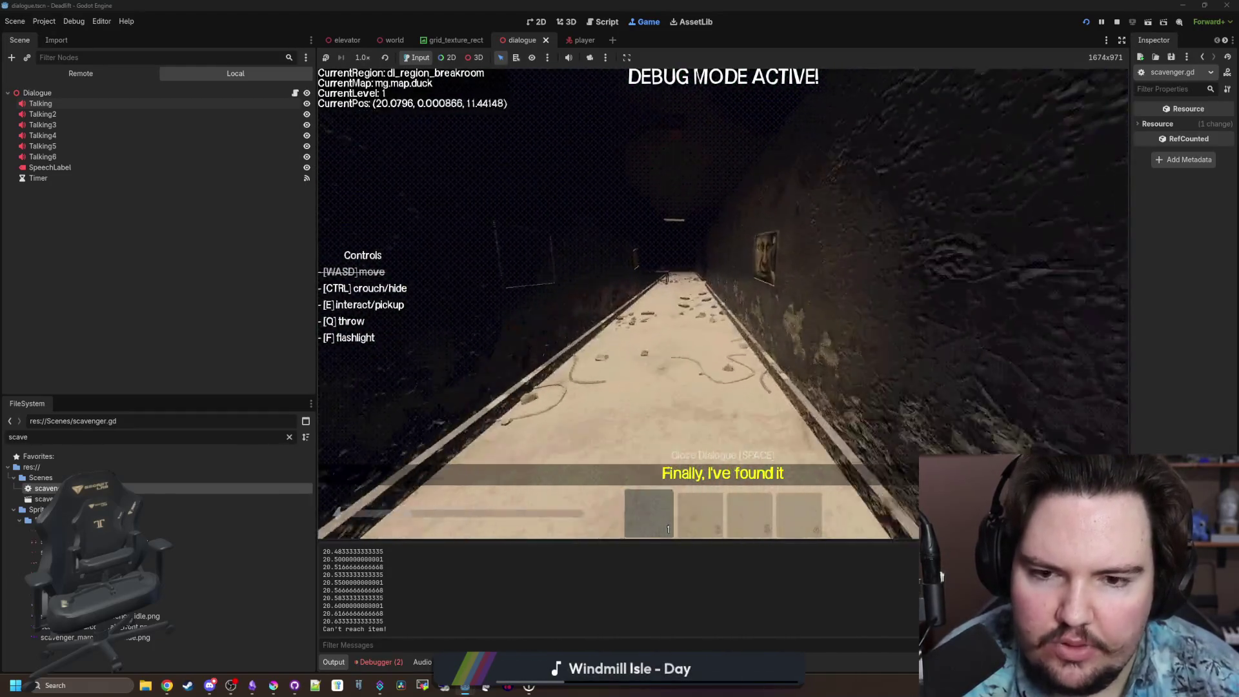
pyautogui.press('w')
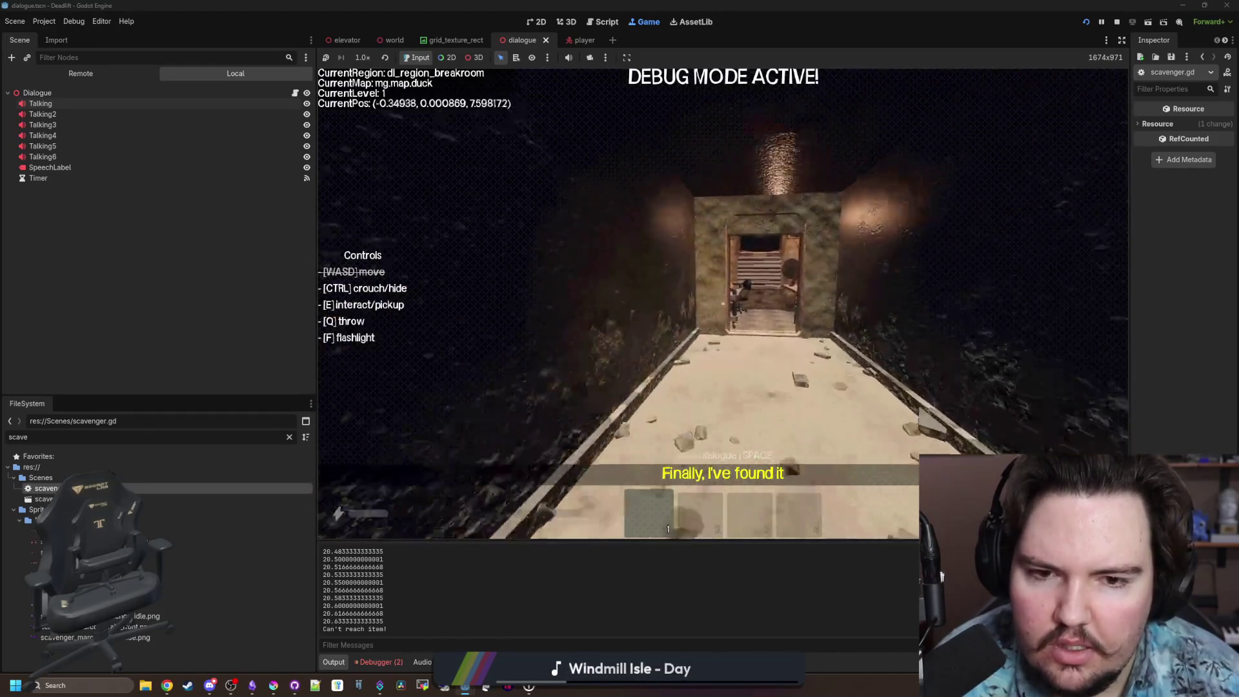
pyautogui.press('w')
pyautogui.press('Escape')
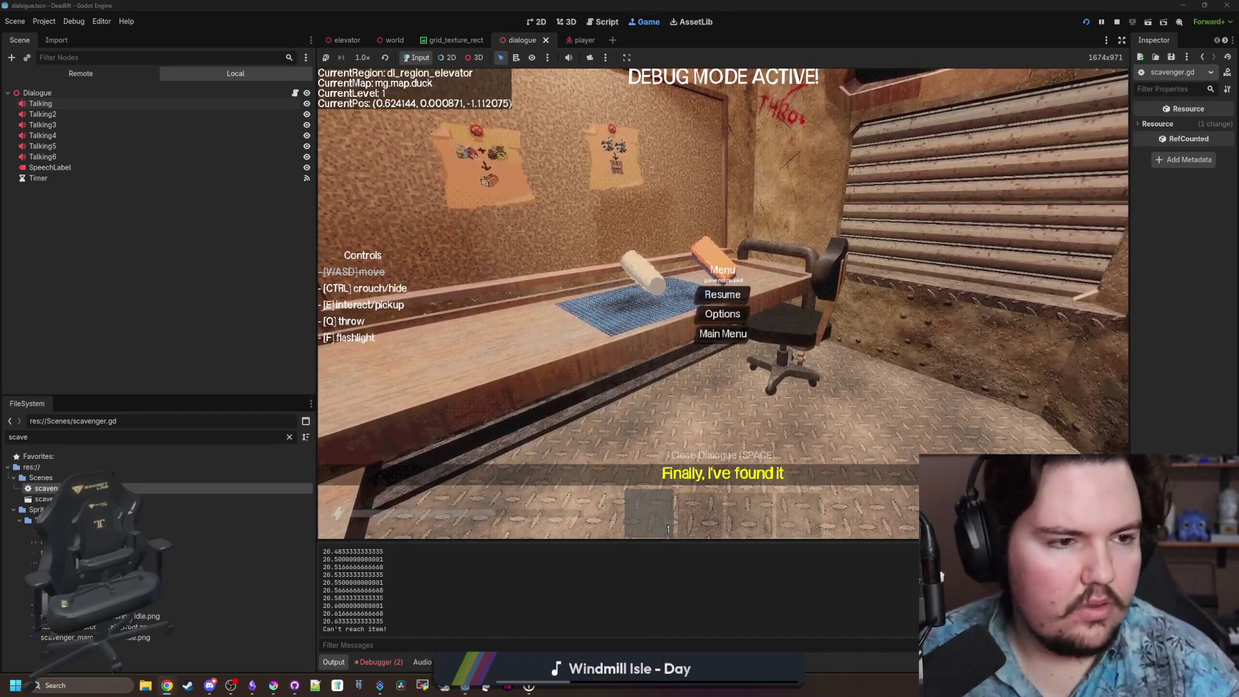
# Maximize Chrome, switch to Images for 'industrial door', and preview the commercial hollow metal double door.
pyautogui.hotkey('alt', 'Tab')
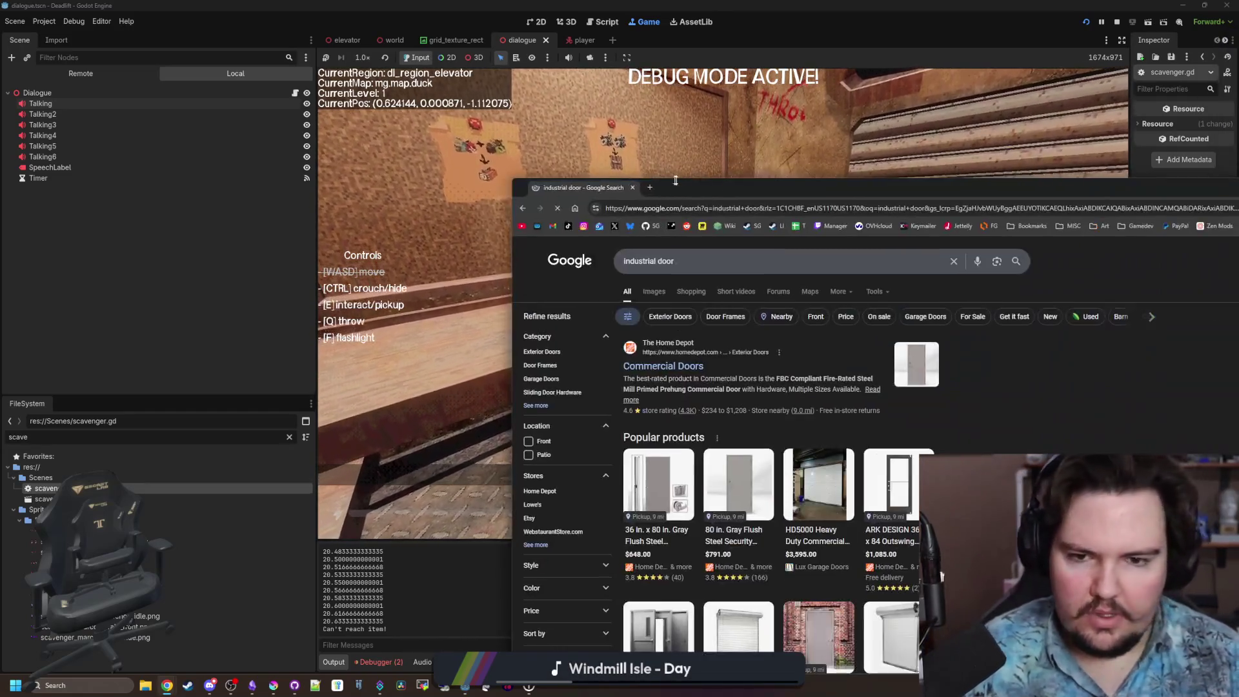
pyautogui.moveTo(676, 181); pyautogui.dragTo(635, 1)
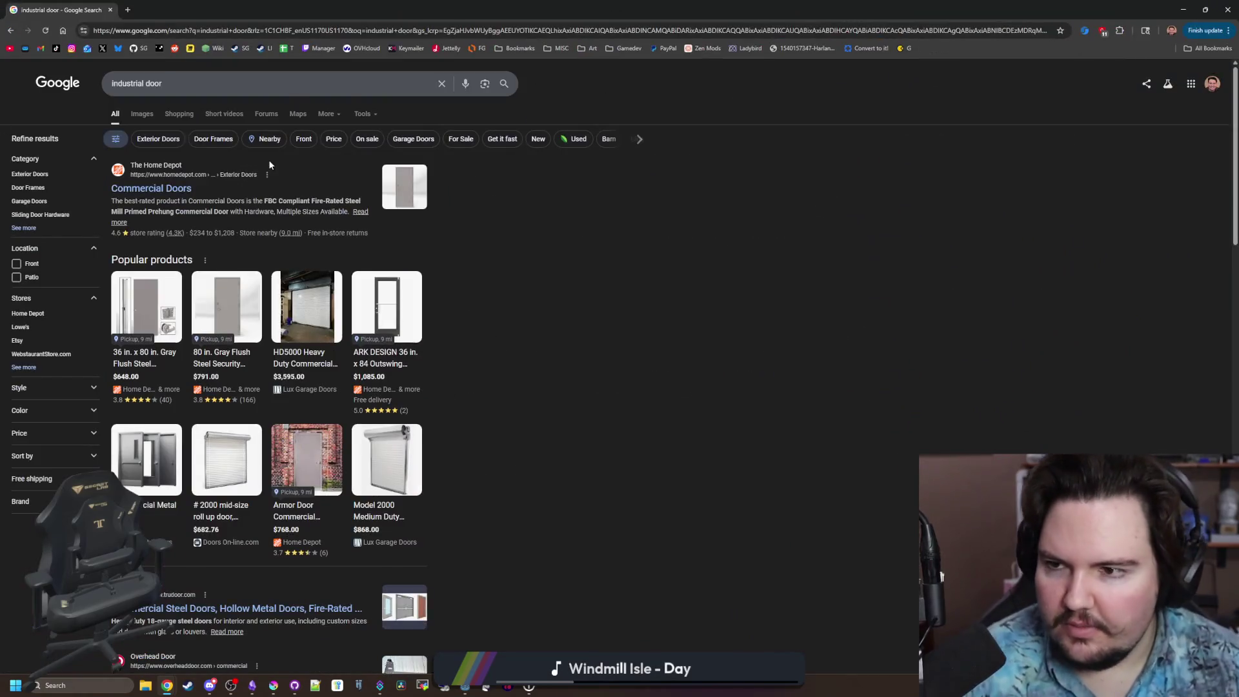
pyautogui.click(154, 118)
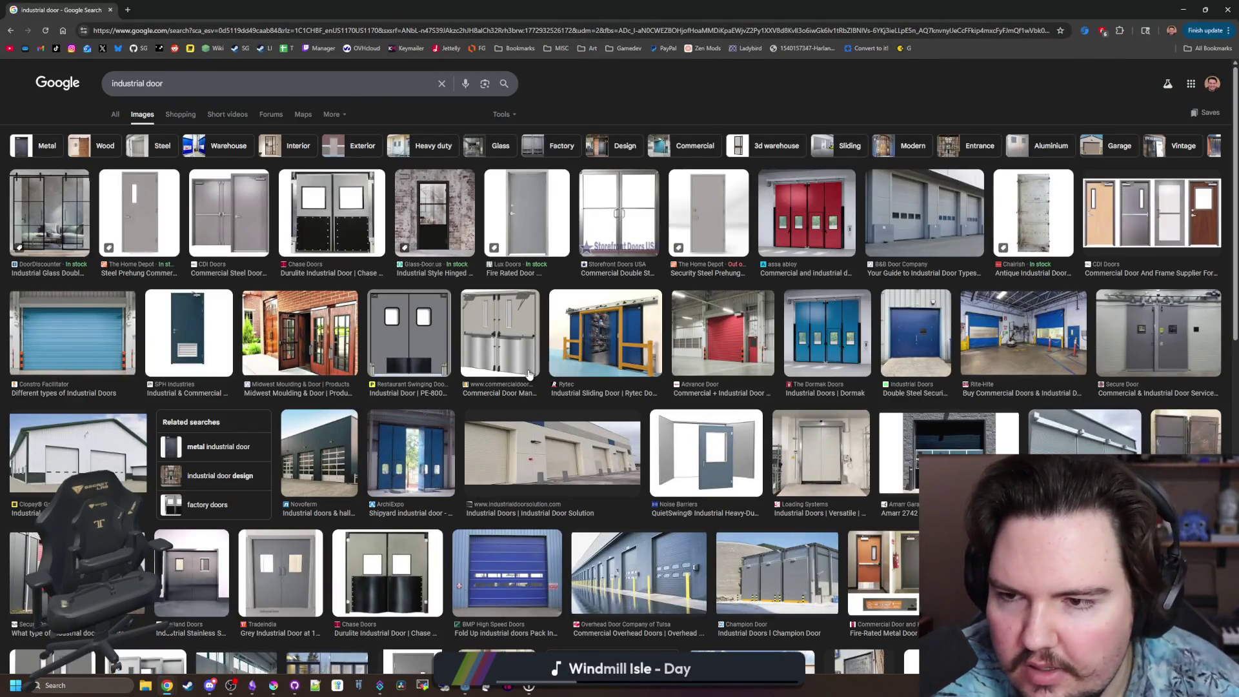
pyautogui.click(520, 359)
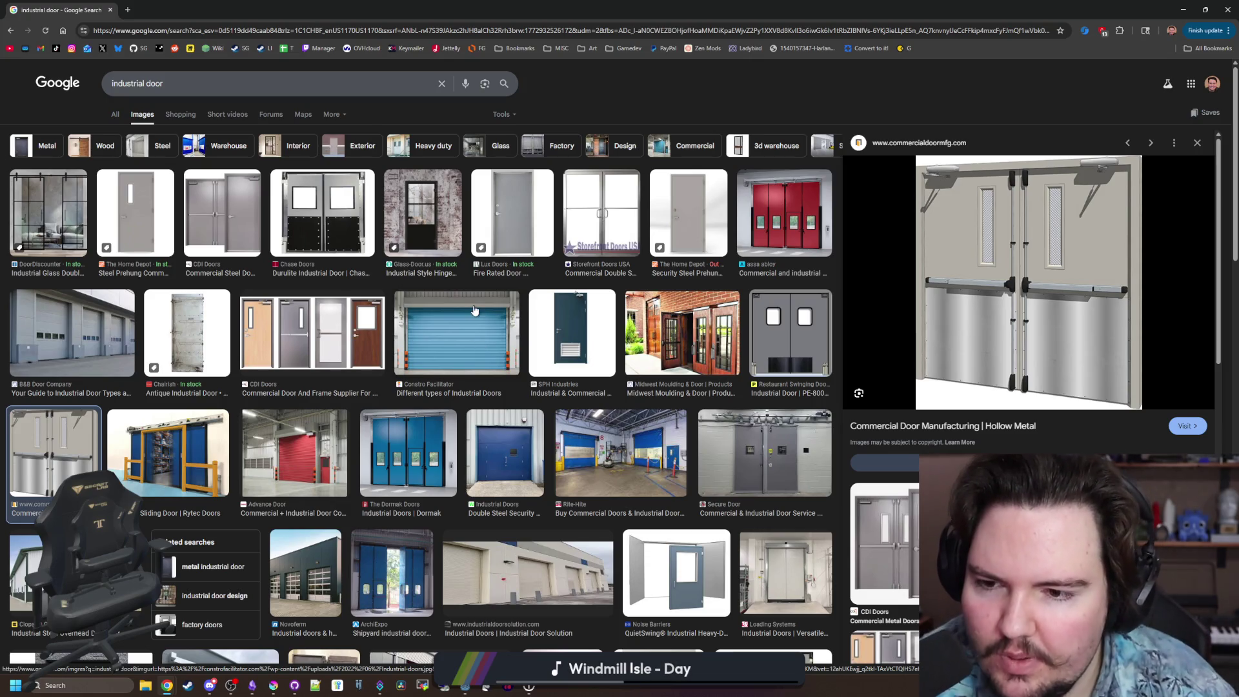
# Browse the fire door, Unreal pack, grey, Lakeland and swinging door images, then minimize Chrome.
pyautogui.scroll(-4, 298, 299)
pyautogui.scroll(-2, 299, 299)
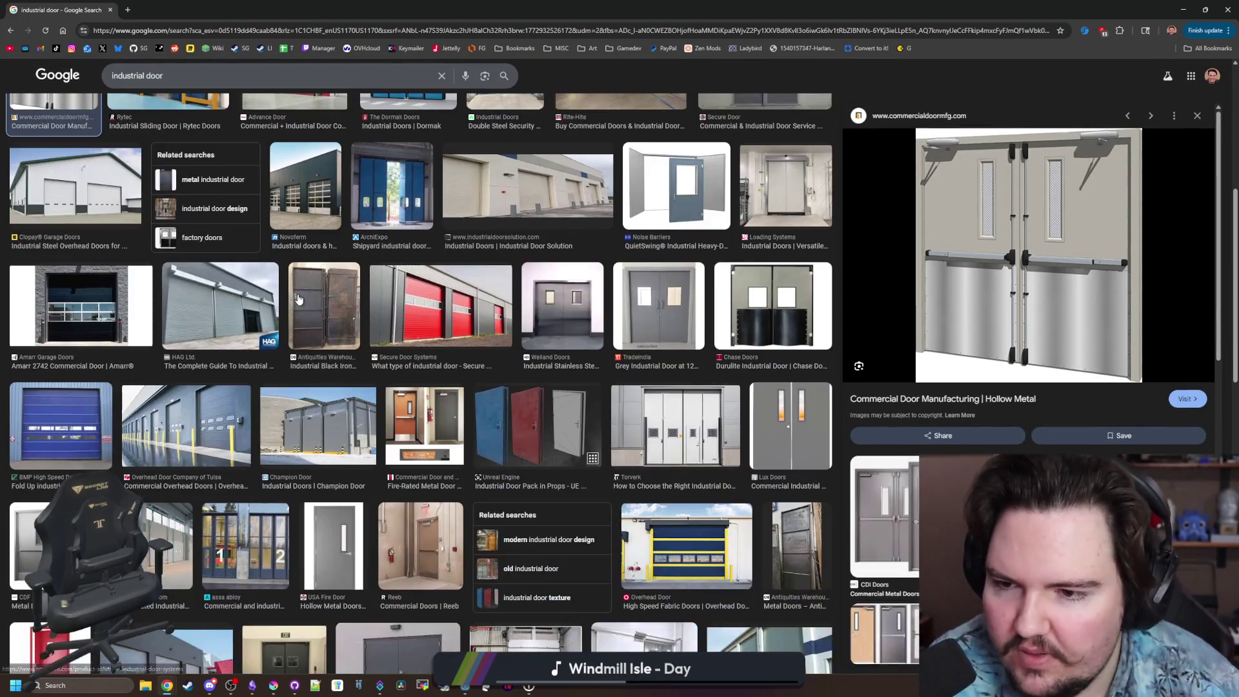
pyautogui.click(325, 298)
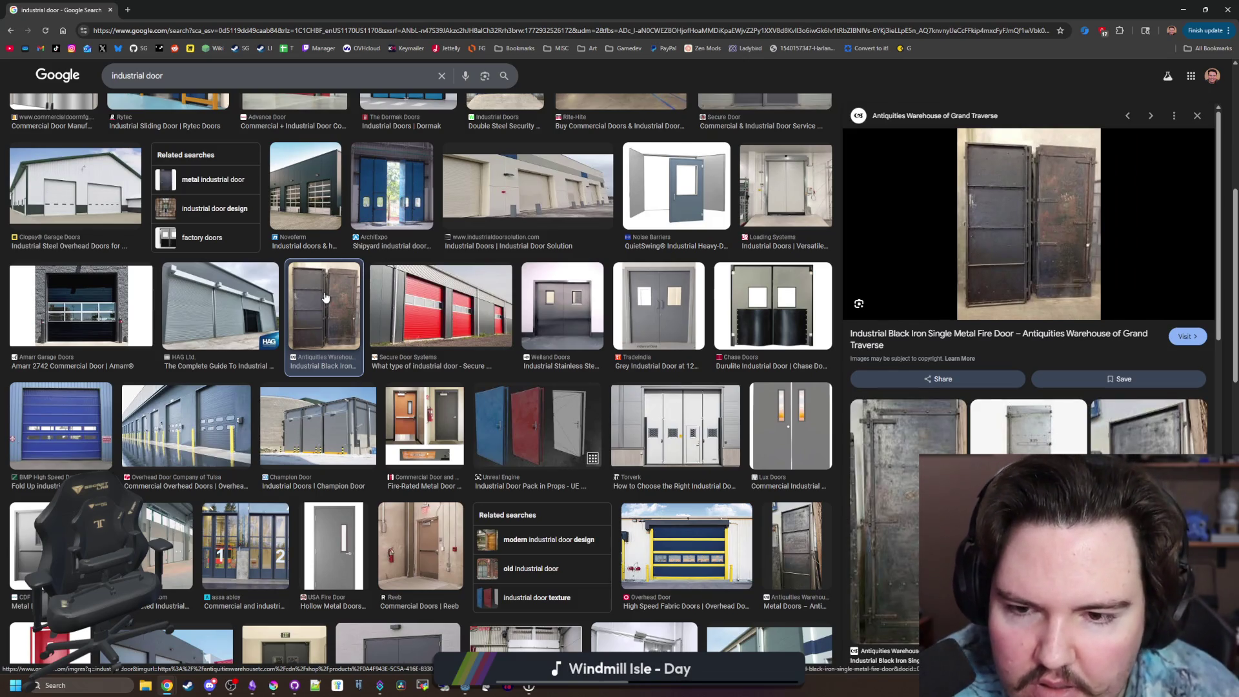
pyautogui.click(921, 442)
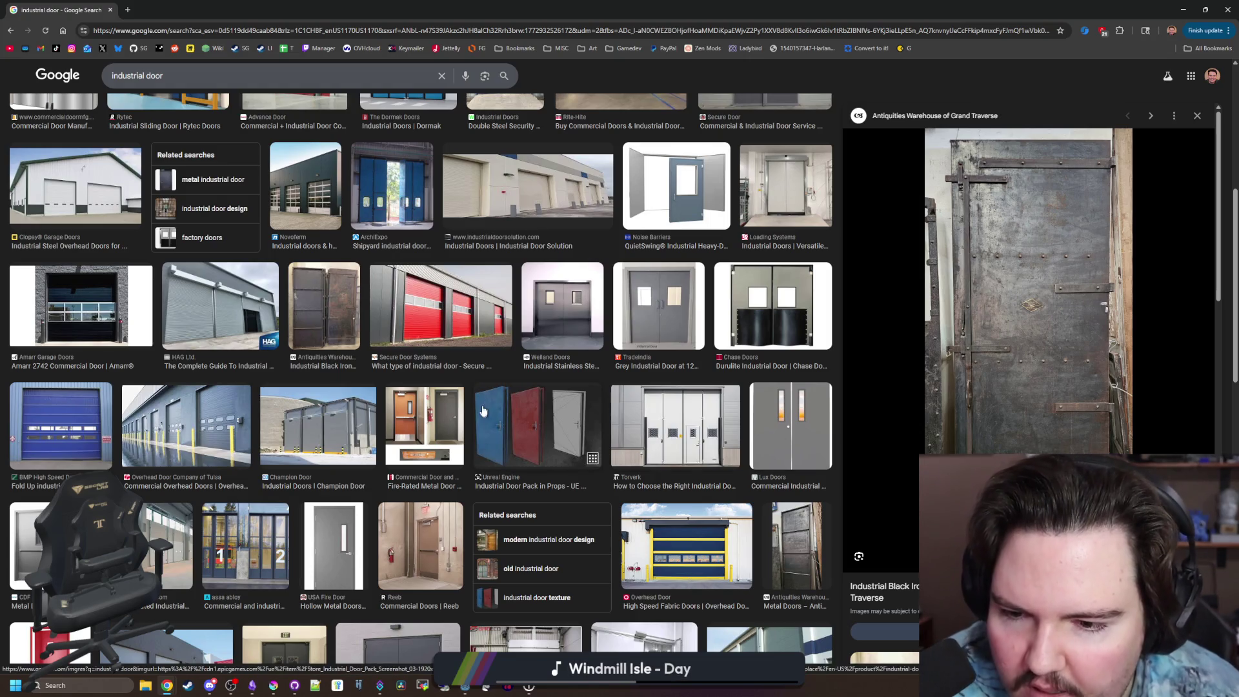
pyautogui.click(525, 414)
pyautogui.click(397, 446)
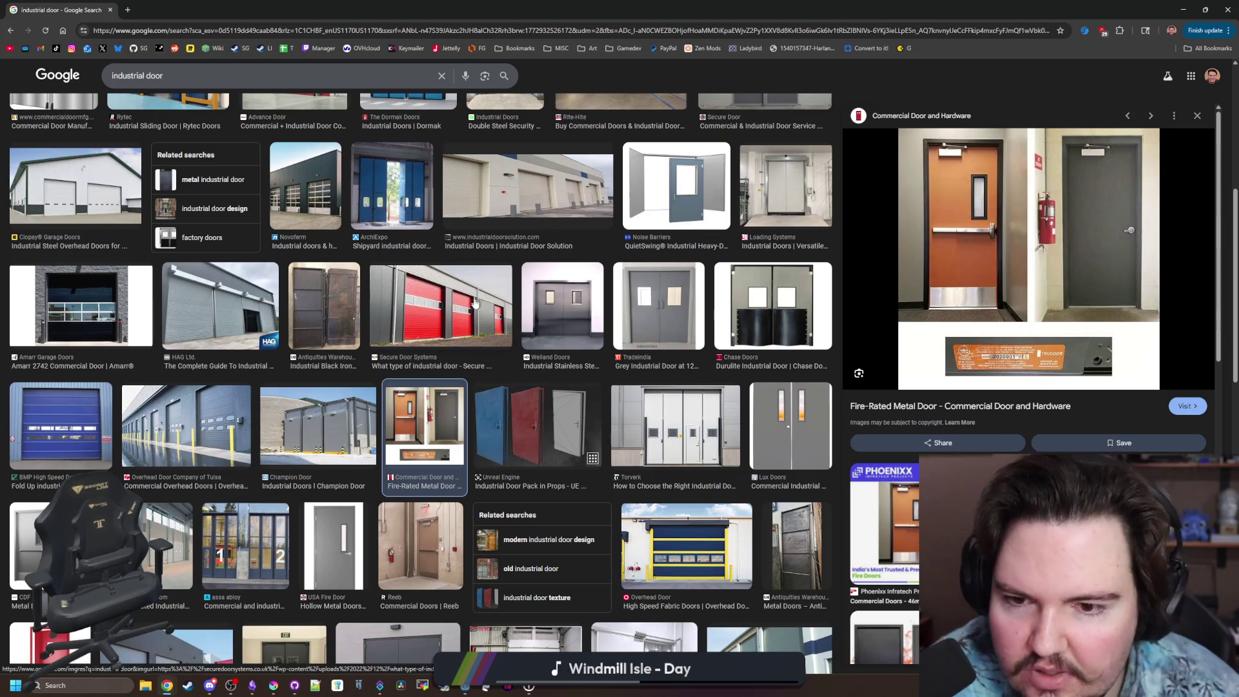
pyautogui.click(684, 298)
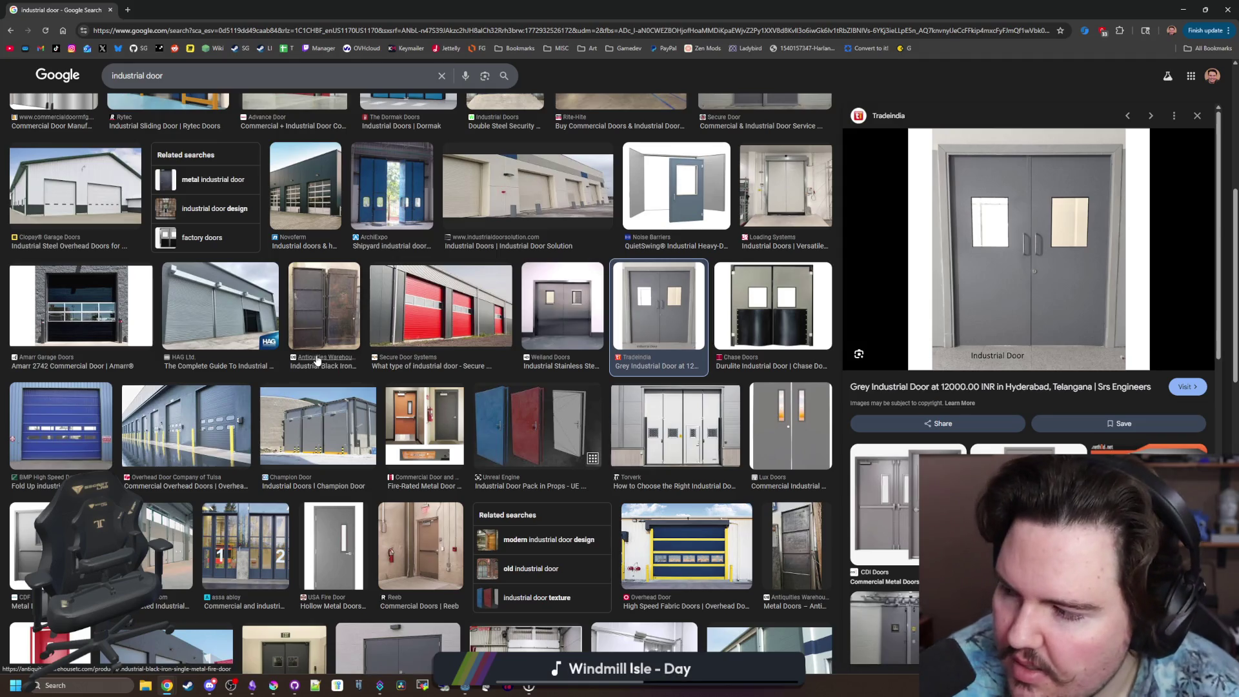
pyautogui.scroll(-3, 264, 353)
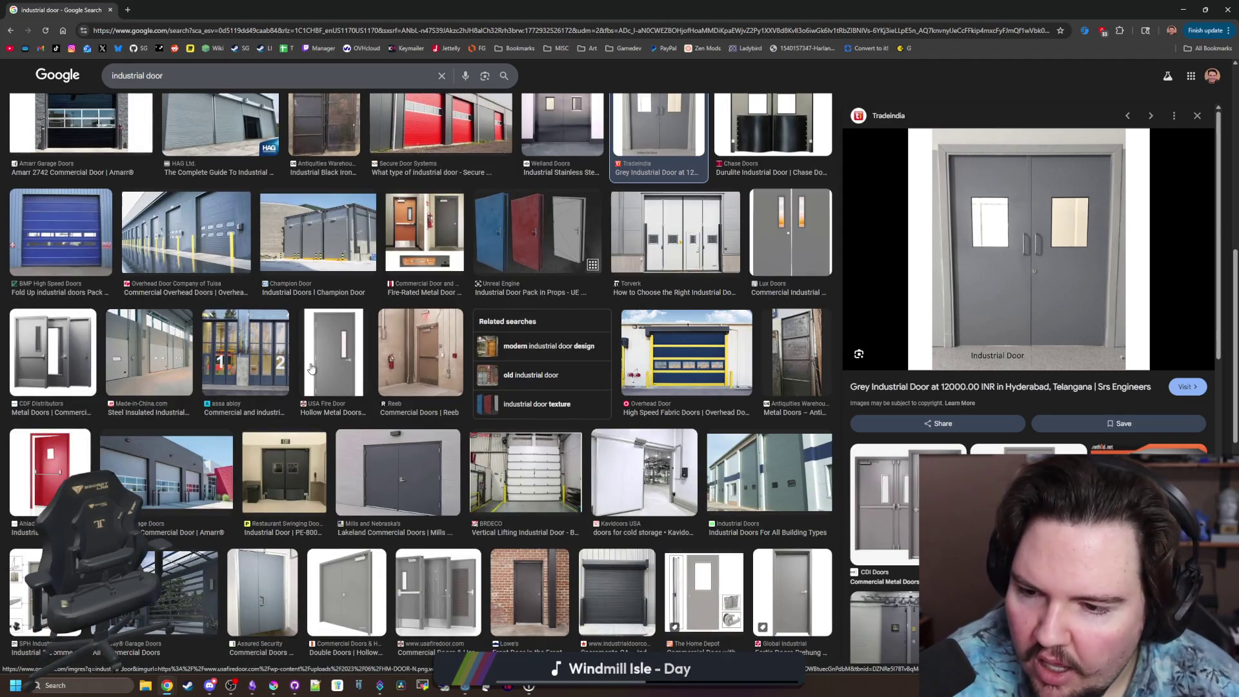
pyautogui.click(394, 454)
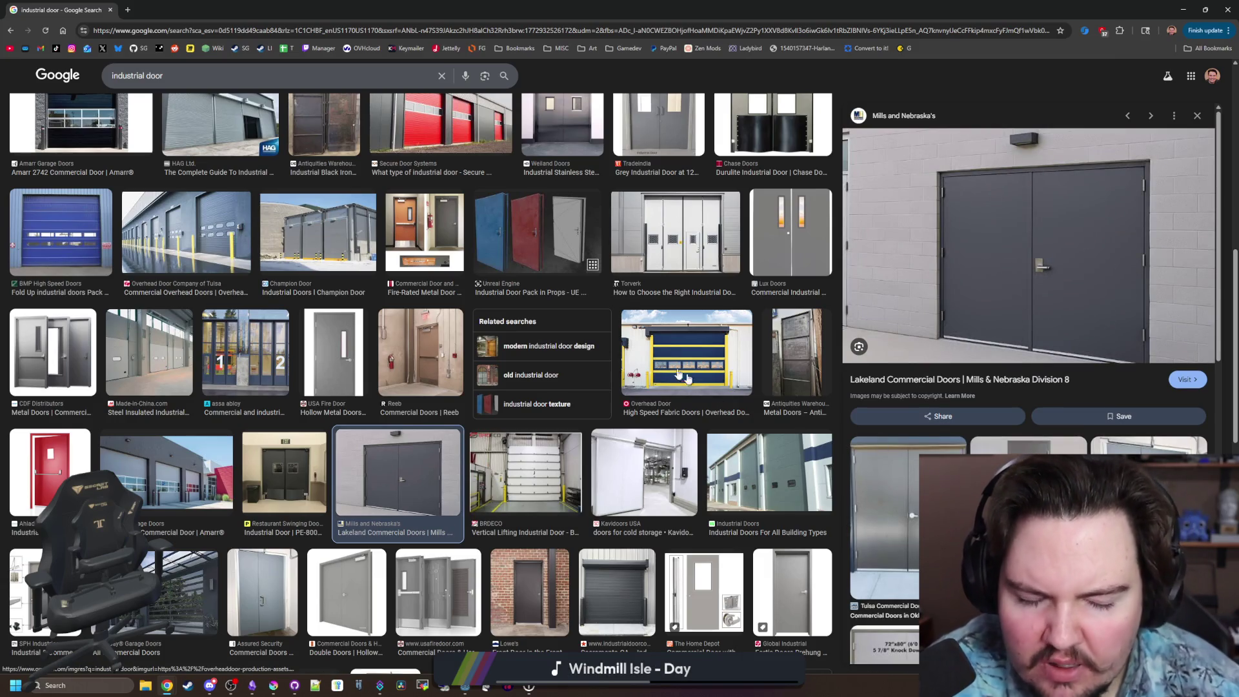
pyautogui.scroll(10, 586, 360)
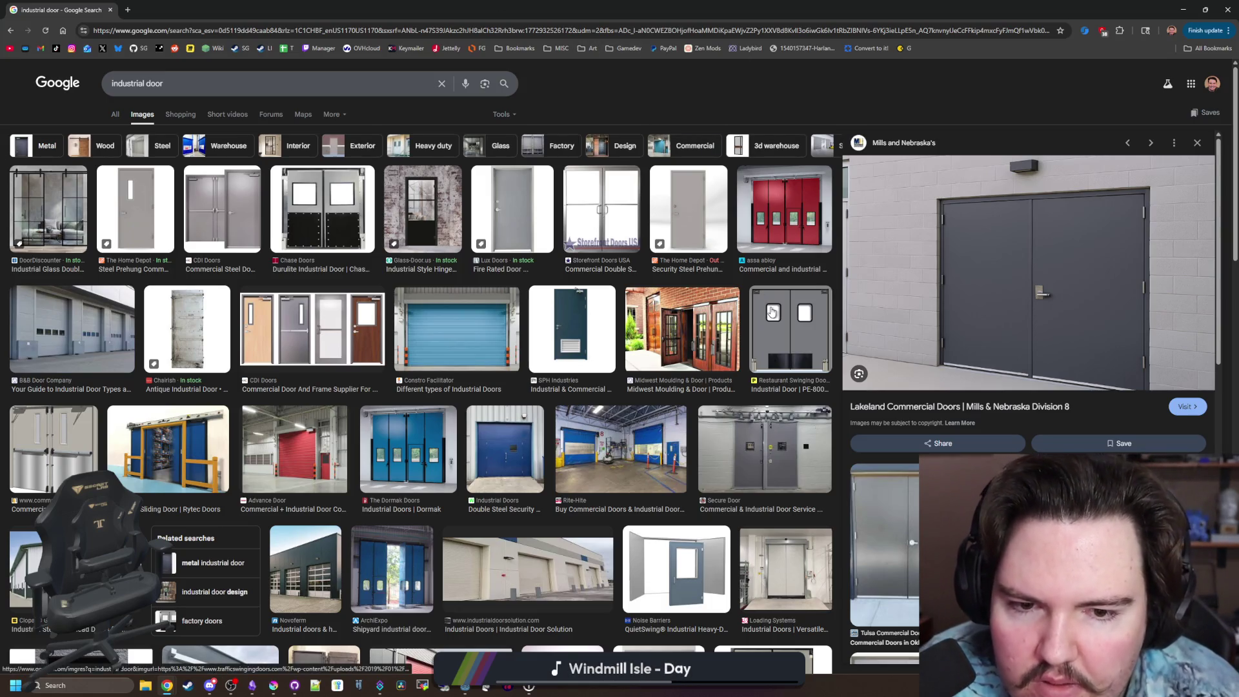
pyautogui.press('Left')
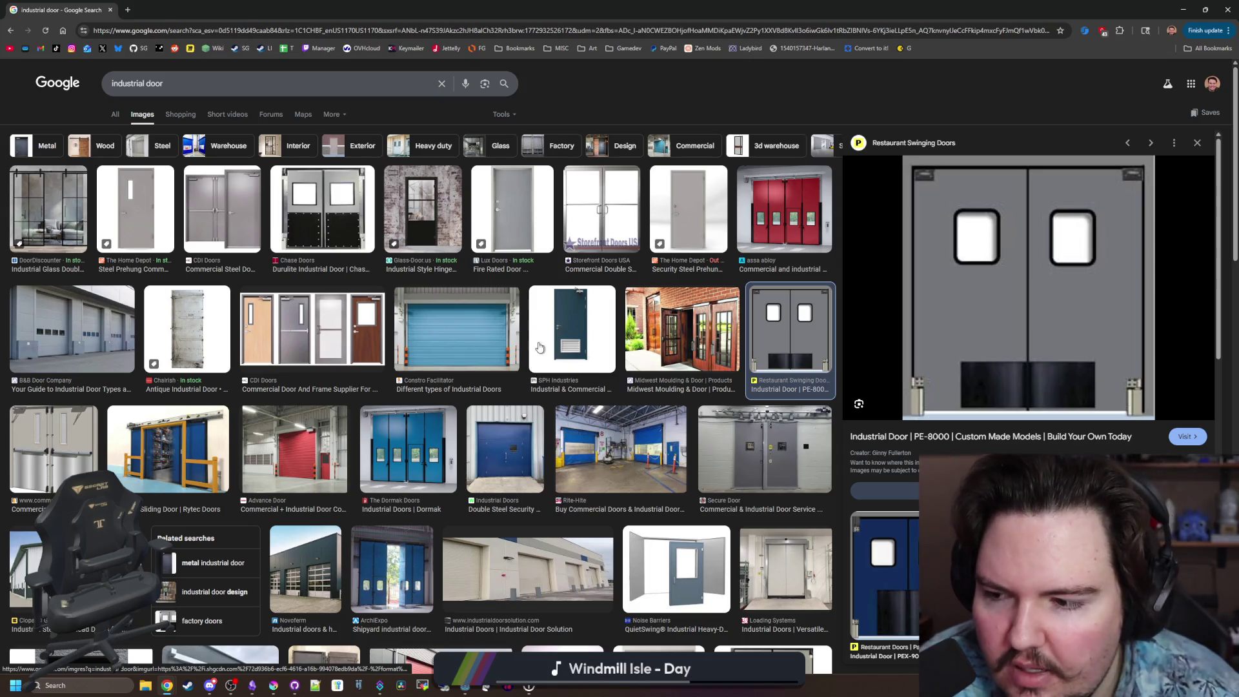
pyautogui.click(1183, 10)
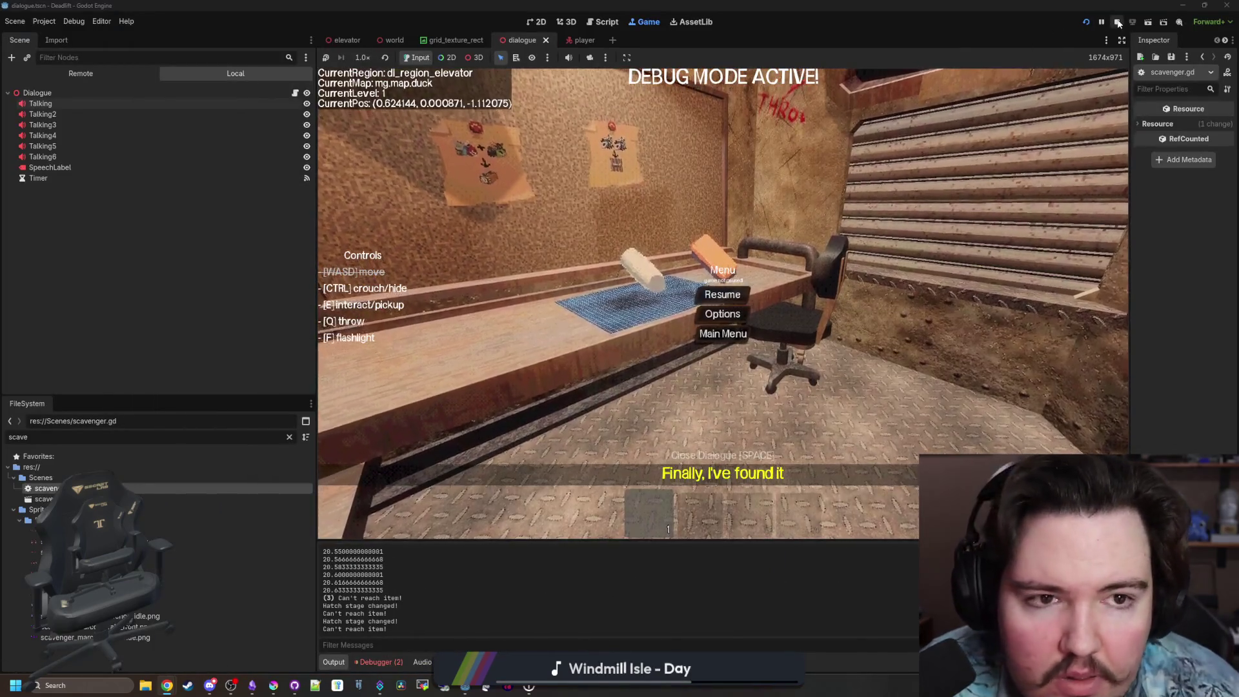
# Stop the running game and save the scene with Ctrl+S.
pyautogui.click(1118, 23)
pyautogui.hotkey('ctrl', 's')
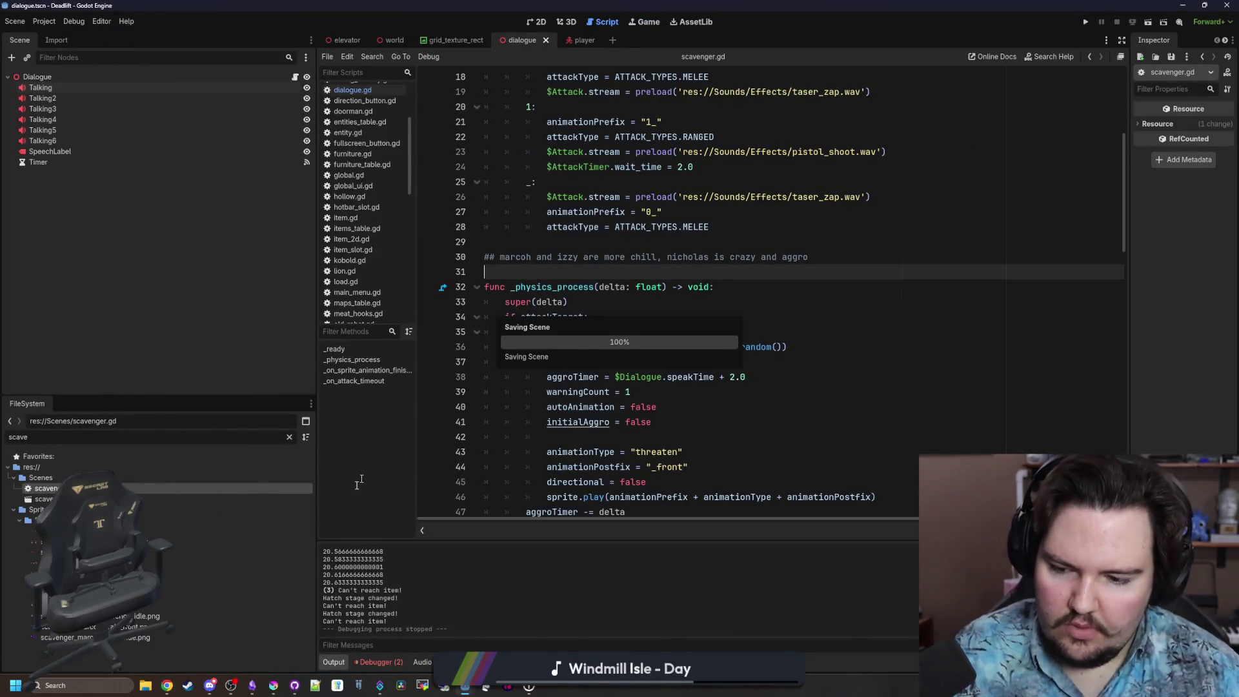
pyautogui.moveTo(278, 681)
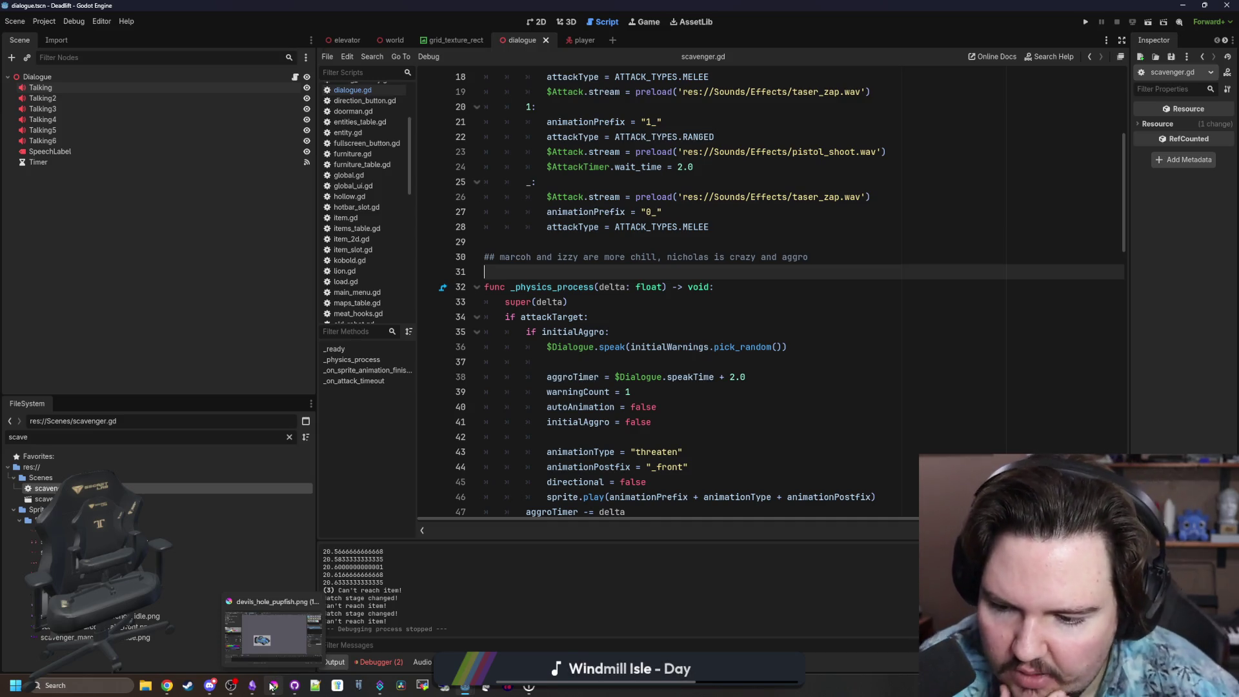
pyautogui.moveTo(457, 691)
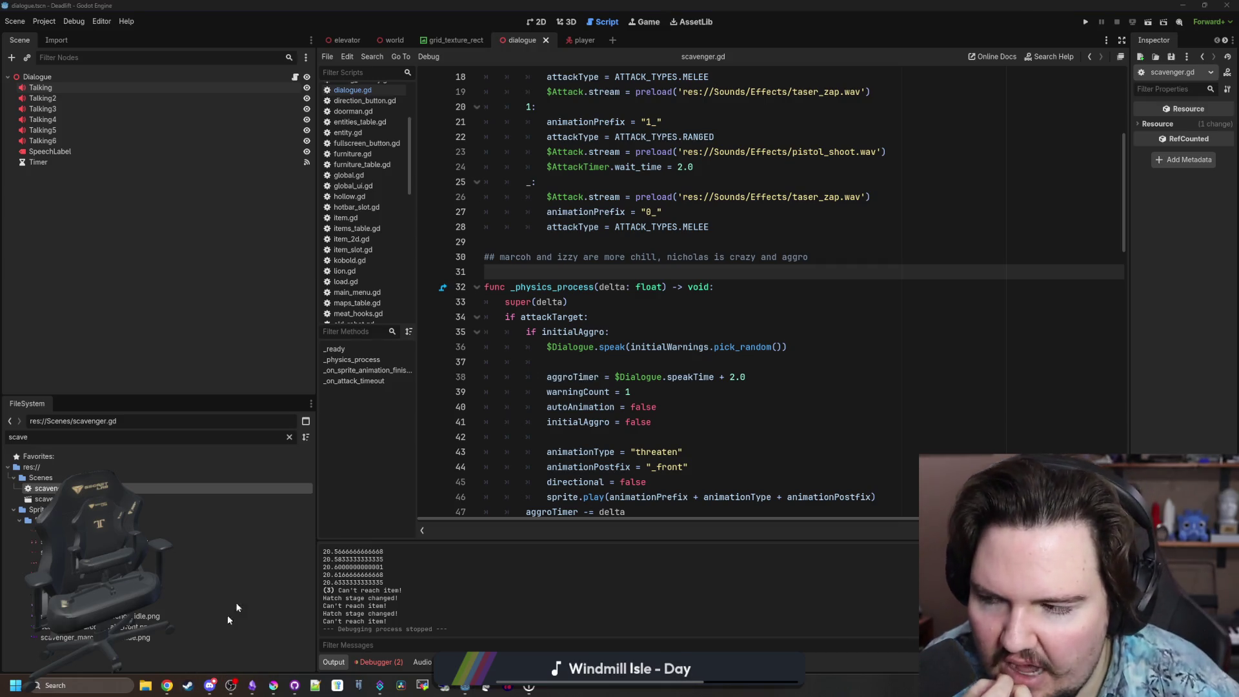
# Search the Steam library for Blender and launch it.
pyautogui.click(188, 685)
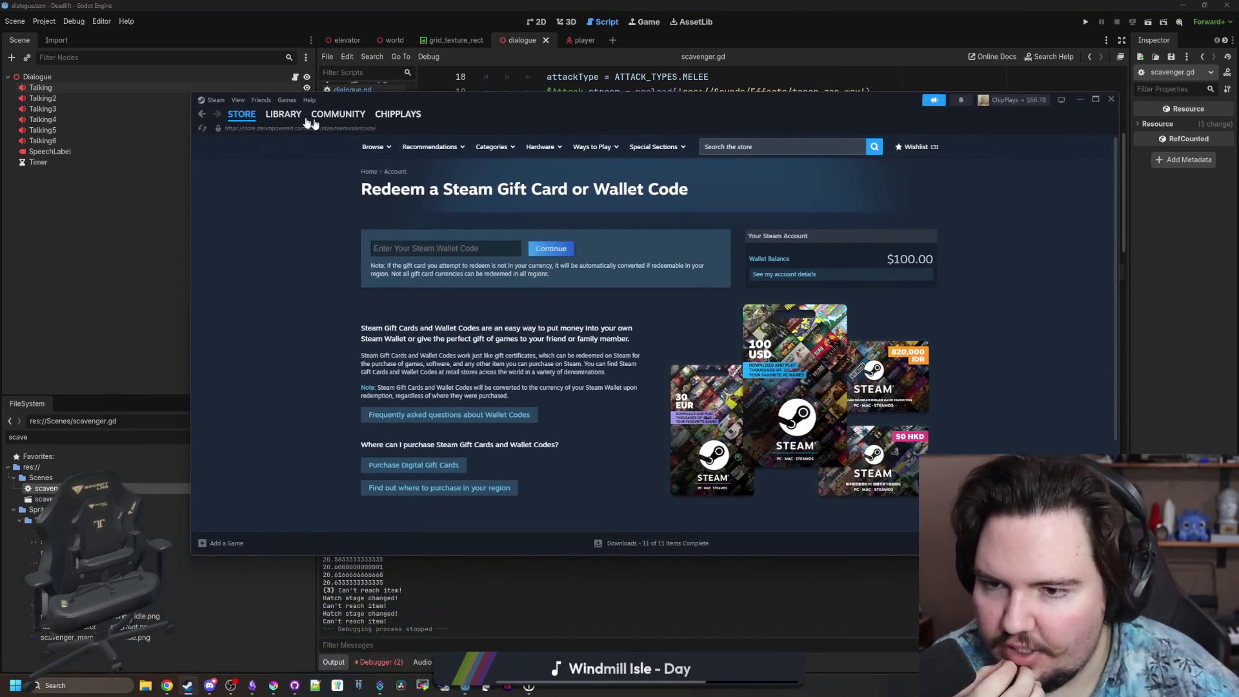
pyautogui.click(283, 113)
pyautogui.click(334, 178)
pyautogui.press('BackSpace')
pyautogui.press('BackSpace')
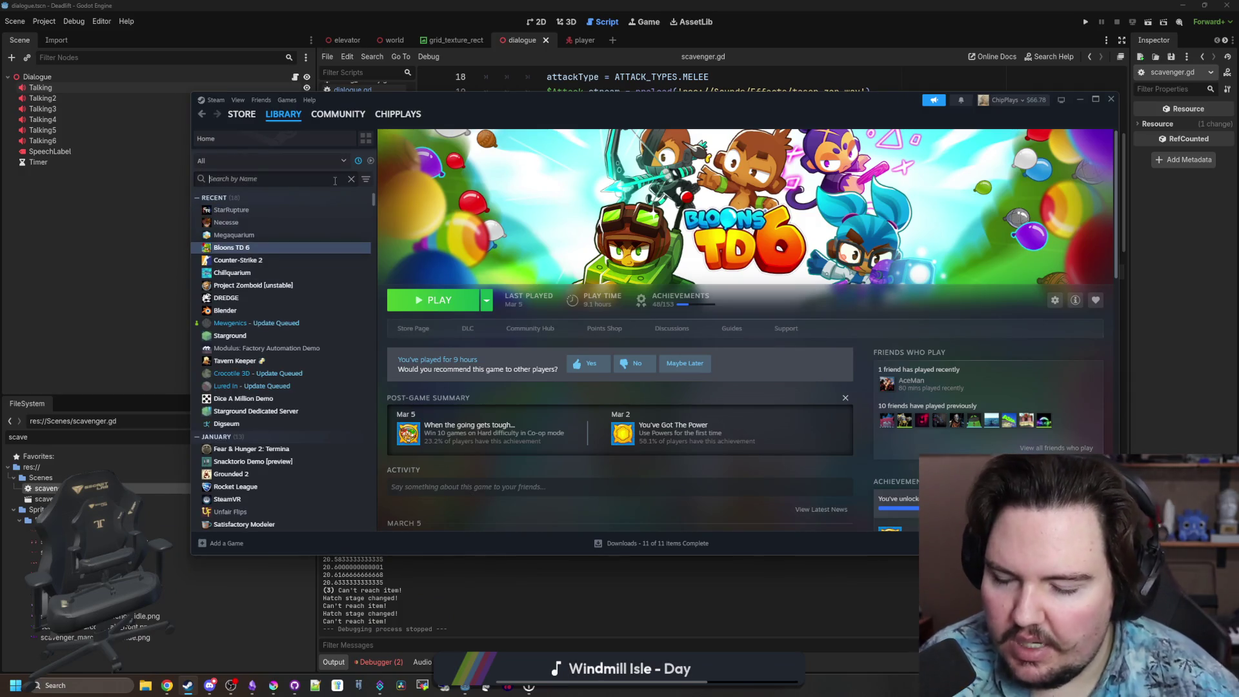
pyautogui.write('ender')
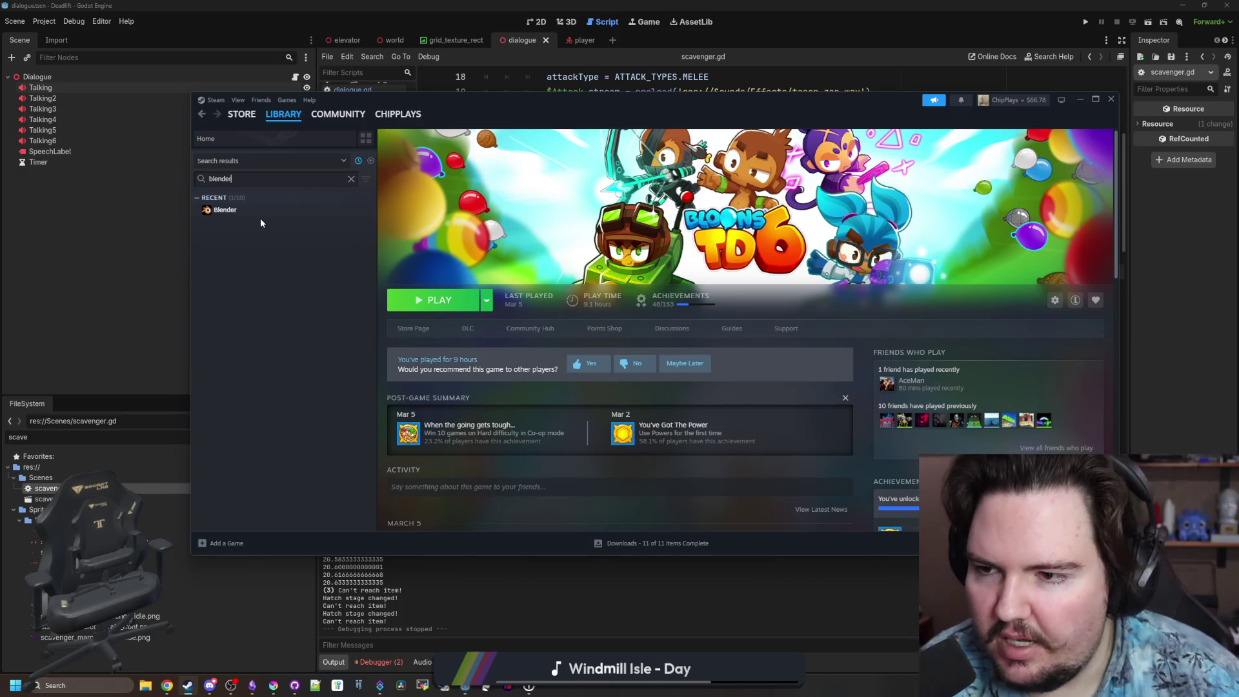
pyautogui.click(261, 211)
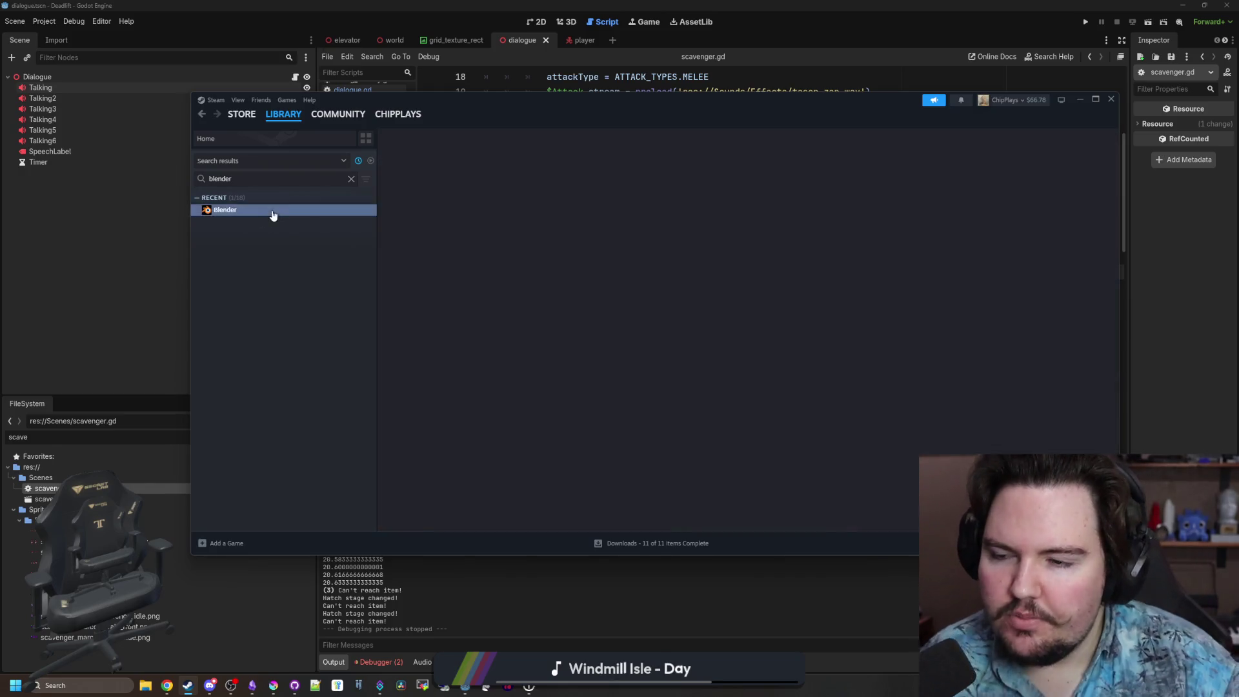
pyautogui.click(425, 303)
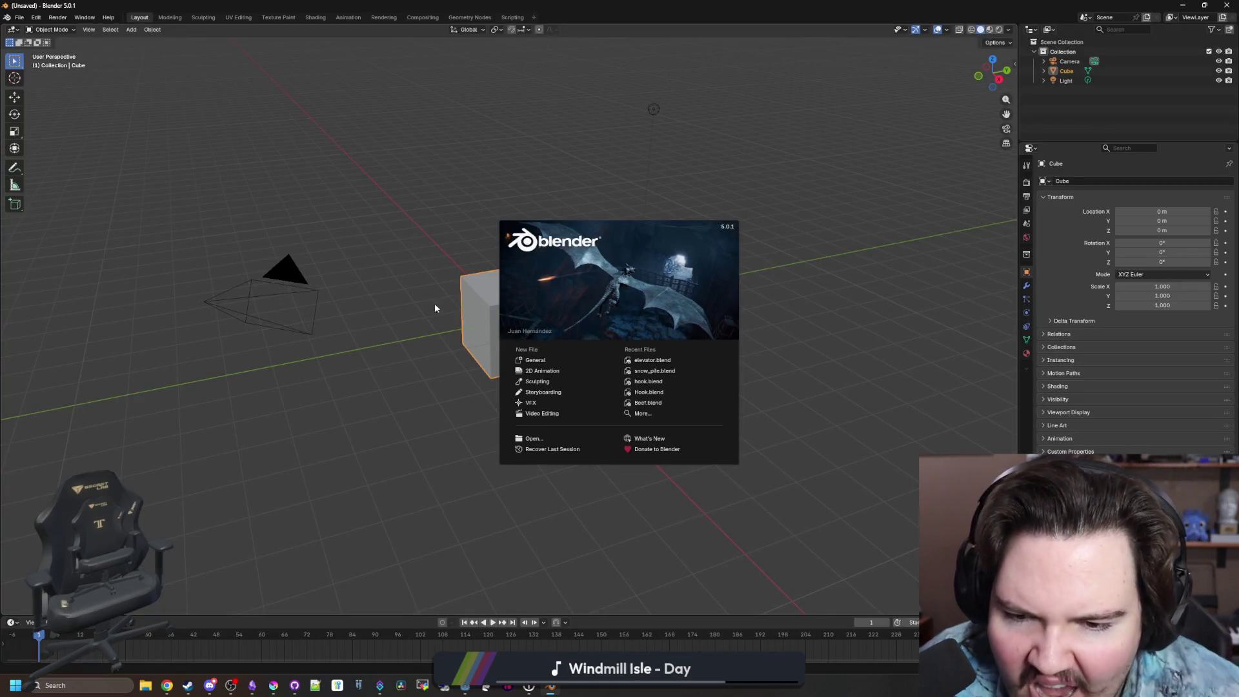
# Expand the splash screen's recent files list and move down to corridors.blend.
pyautogui.click(641, 417)
pyautogui.press('Down')
pyautogui.press('Down')
pyautogui.press('Down')
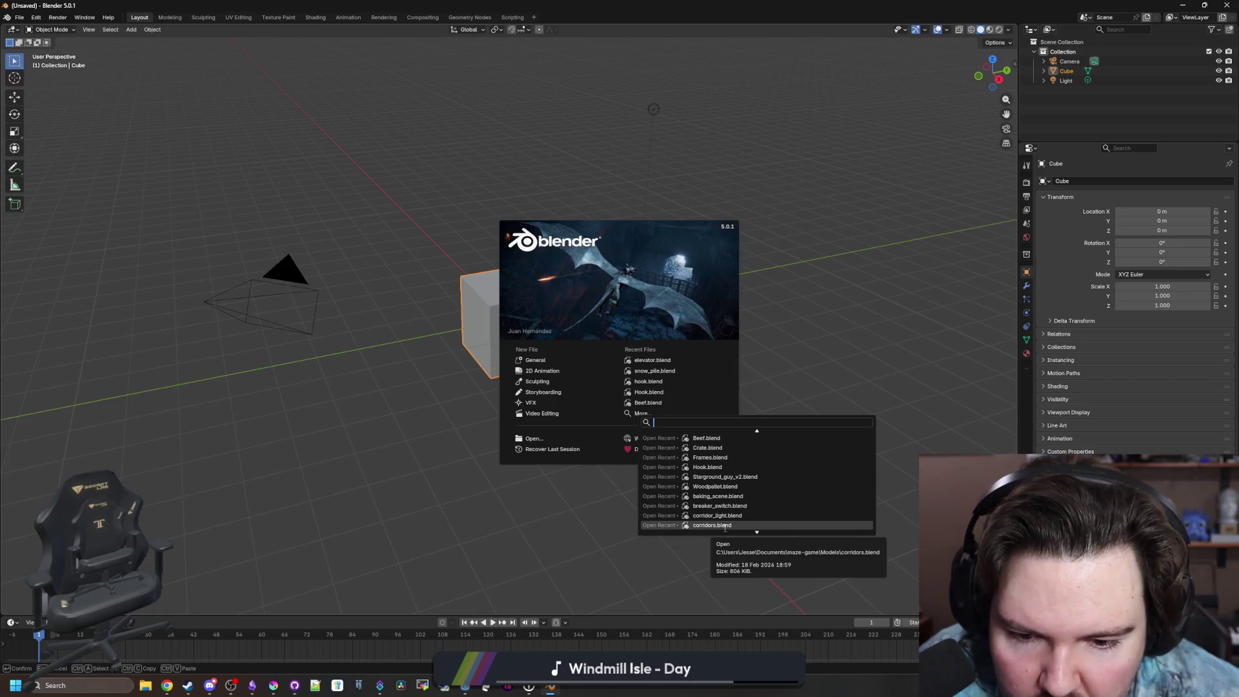
# Open corridors.blend, hide room_single_4way and unhide the straight corridor piece.
pyautogui.click(725, 527)
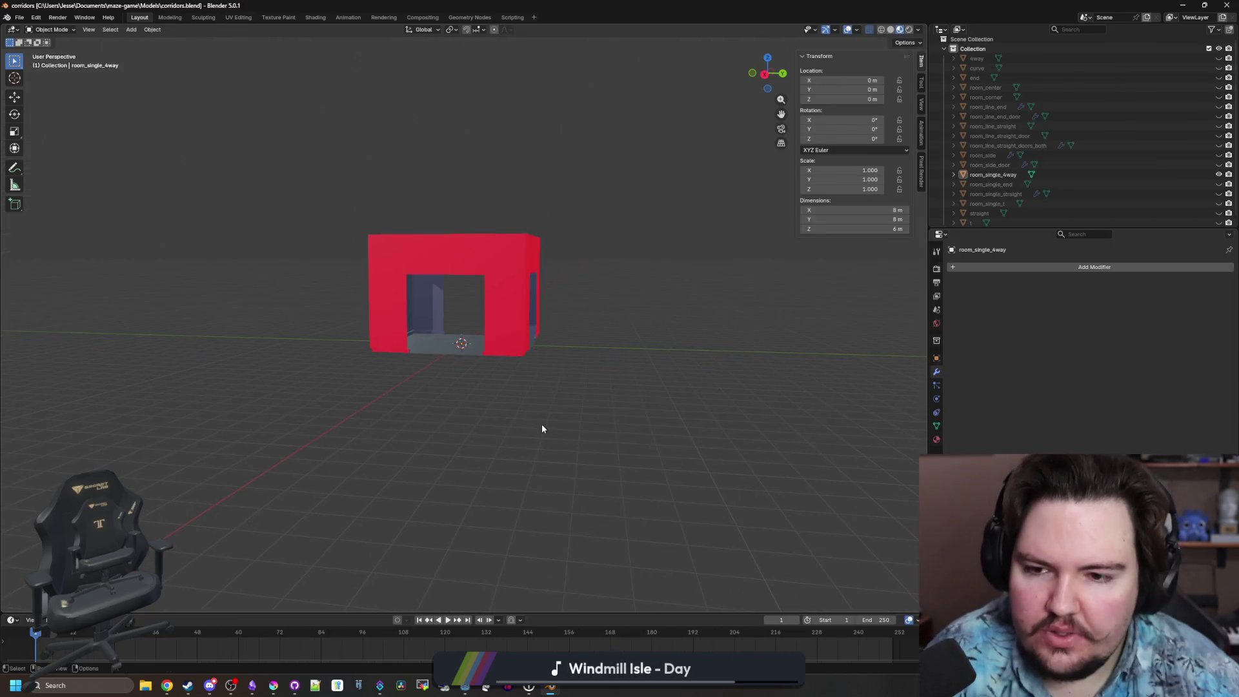
pyautogui.scroll(3, 685, 356)
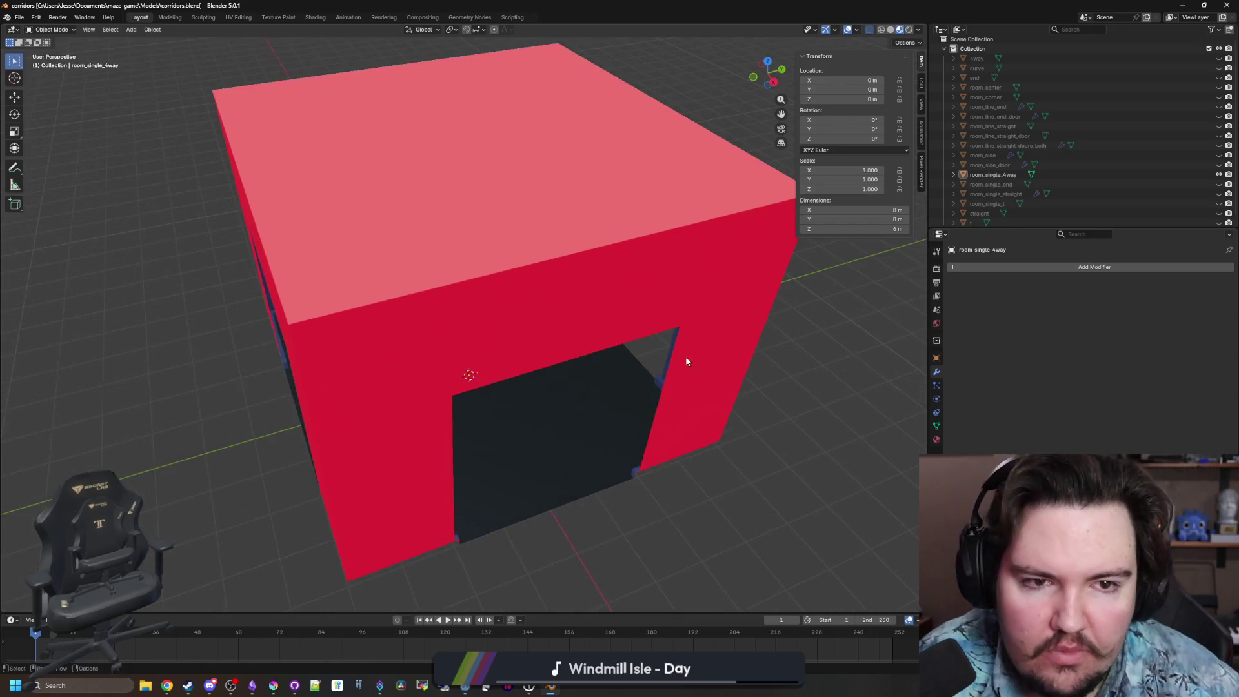
pyautogui.click(1219, 175)
pyautogui.scroll(-1, 1210, 78)
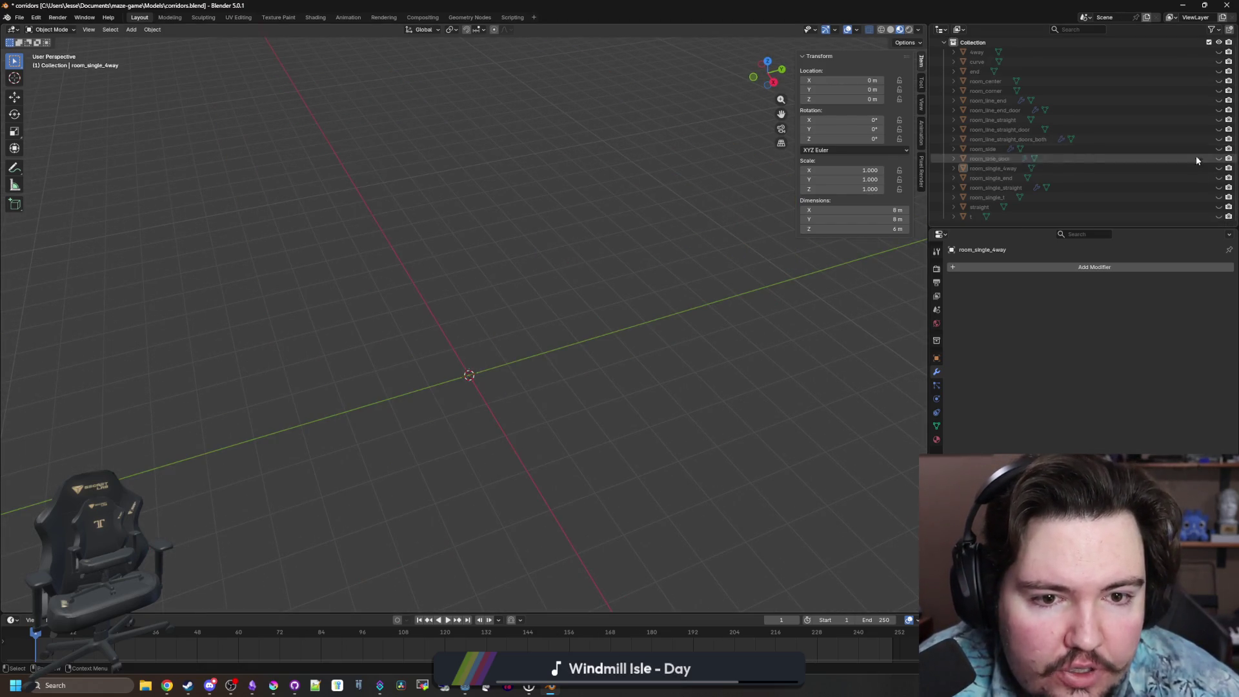
pyautogui.click(1219, 206)
# Duplicate the straight corridor piece in place and hide the original.
pyautogui.click(506, 347)
pyautogui.moveTo(506, 347); pyautogui.dragTo(594, 305)
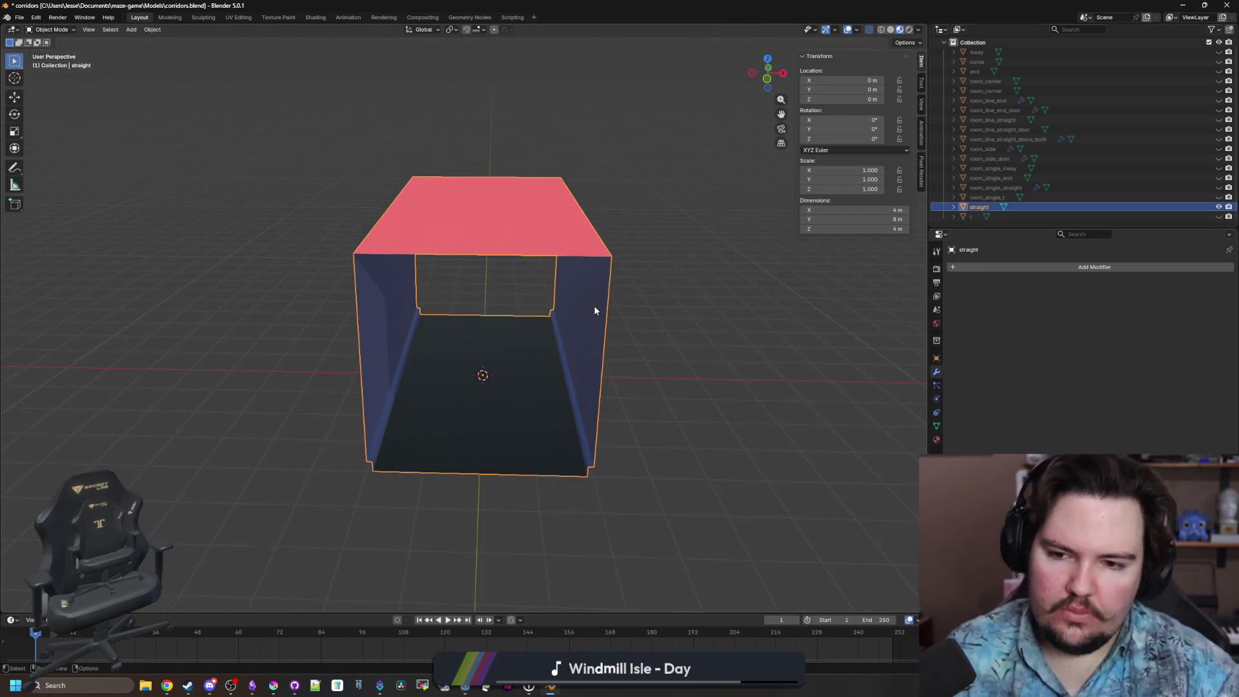
pyautogui.hotkey('shift', 'd')
pyautogui.rightClick(737, 348)
pyautogui.click(677, 333)
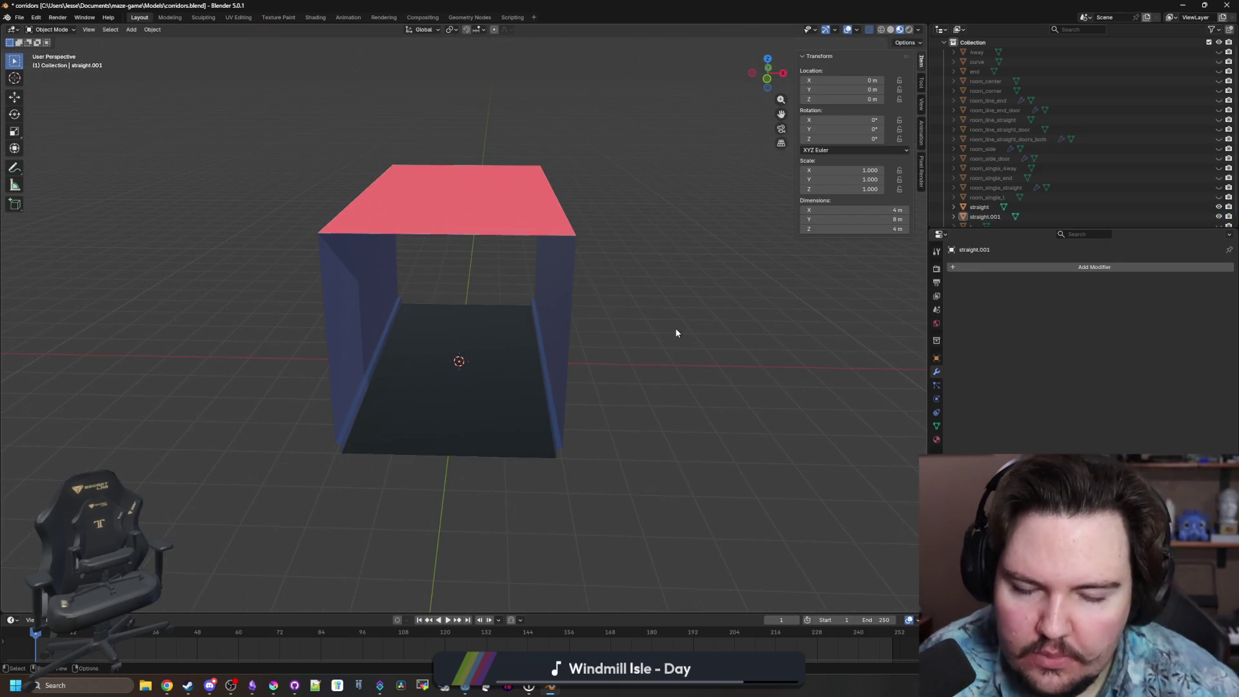
pyautogui.click(420, 384)
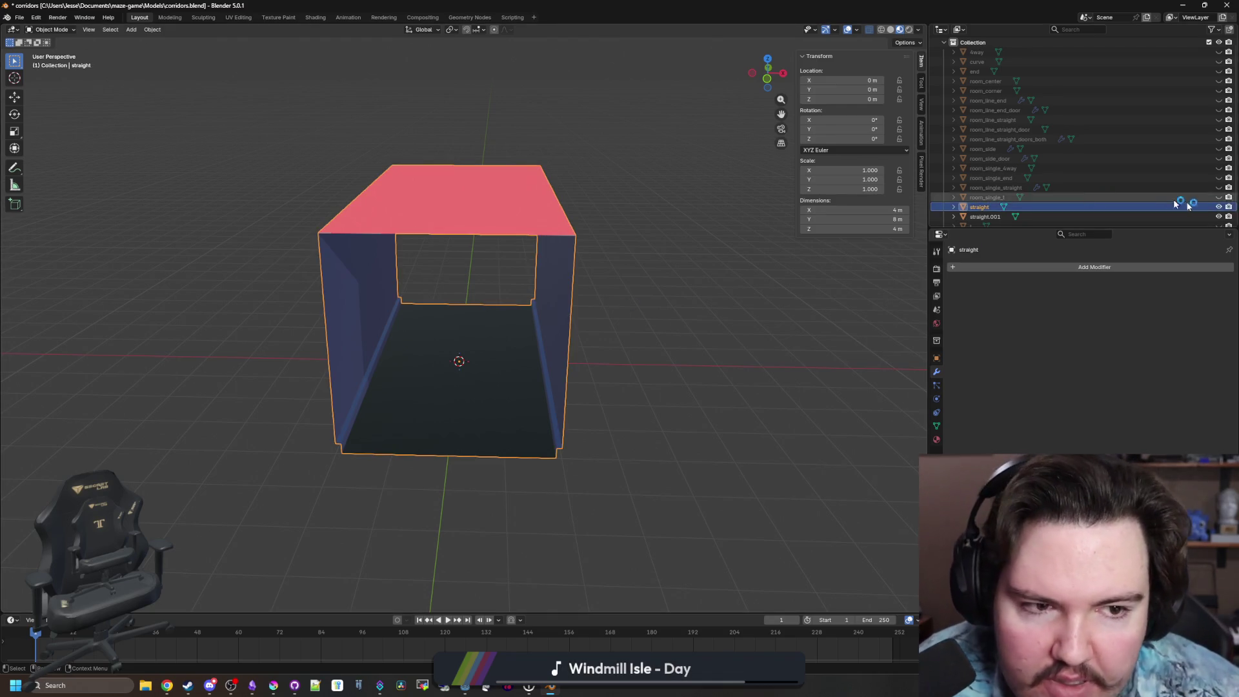
pyautogui.click(1219, 207)
# Rename the copy straight.001 to straight_door and select it in the viewport.
pyautogui.doubleClick(985, 217)
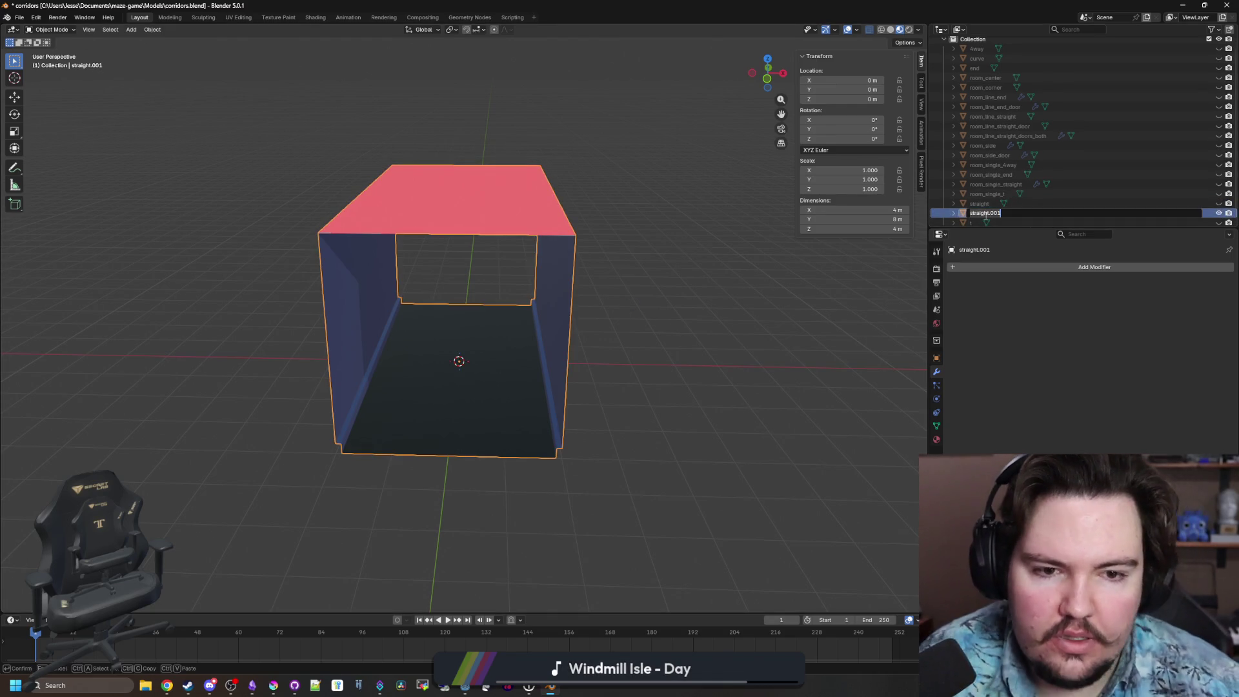
pyautogui.write('st')
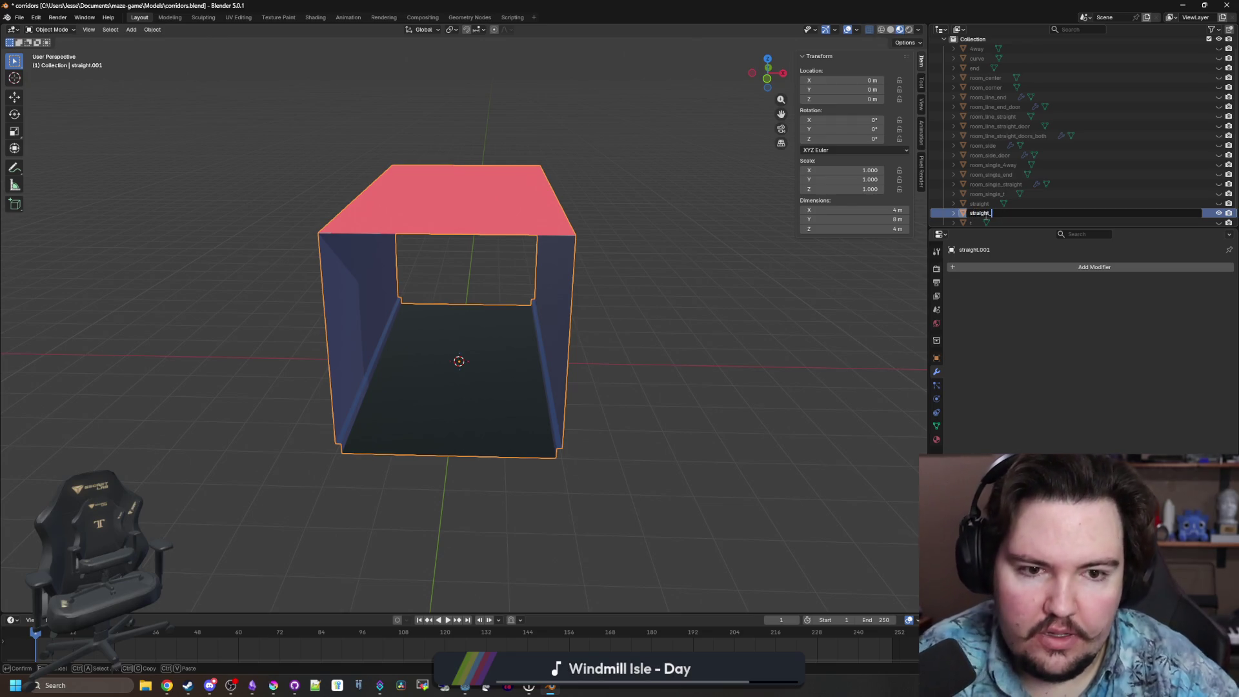
pyautogui.write('door')
pyautogui.press('Return')
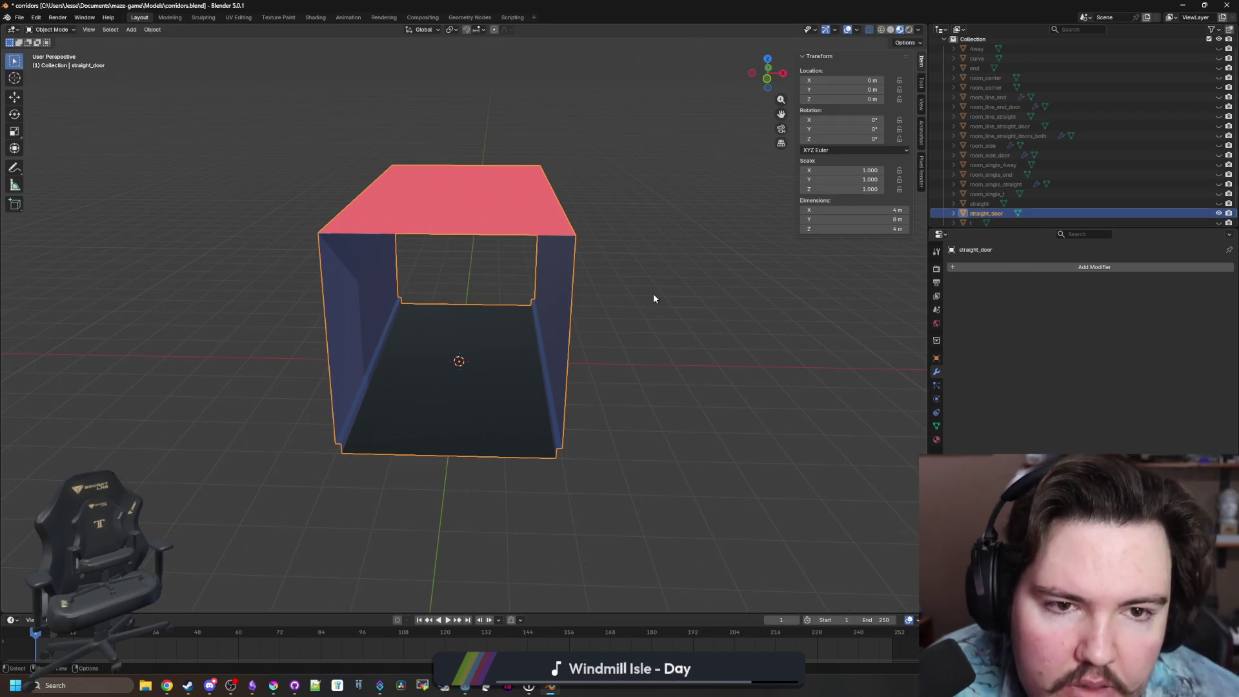
pyautogui.click(636, 297)
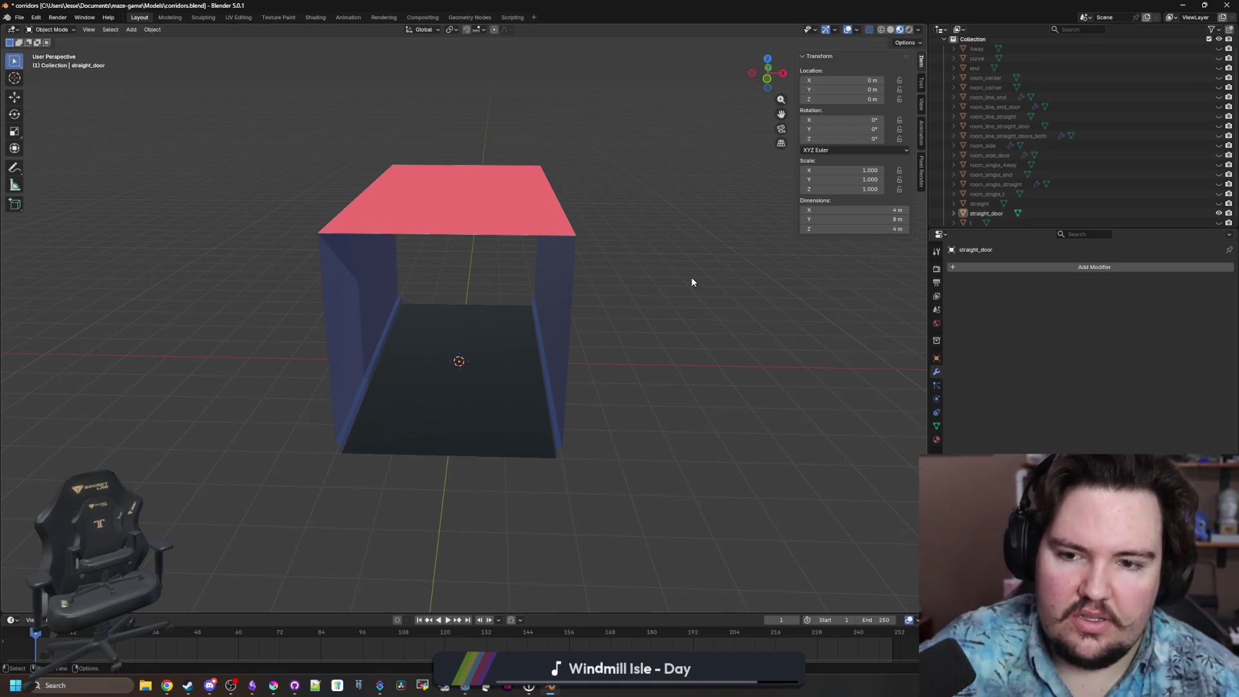
pyautogui.moveTo(691, 282); pyautogui.dragTo(679, 279)
pyautogui.scroll(3, 533, 331)
pyautogui.click(533, 330)
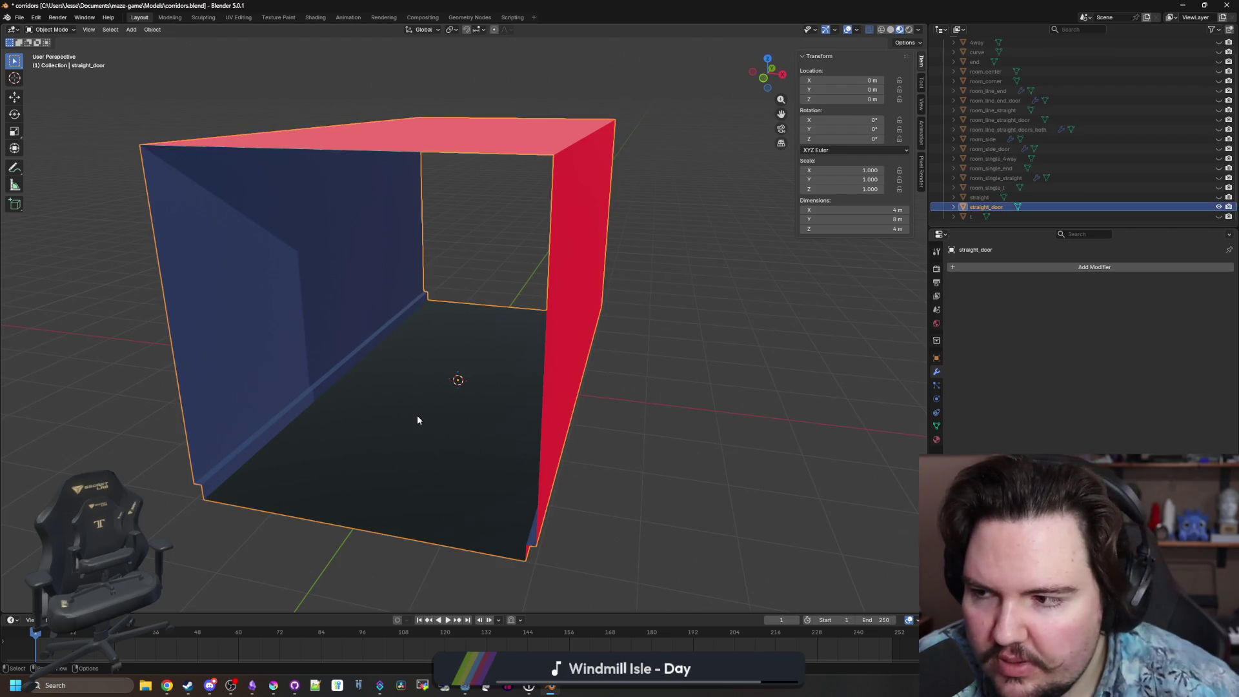
# In Edit Mode, add two vertical loop cuts across the straight_door box.
pyautogui.press('Tab')
pyautogui.moveTo(575, 393); pyautogui.dragTo(420, 291)
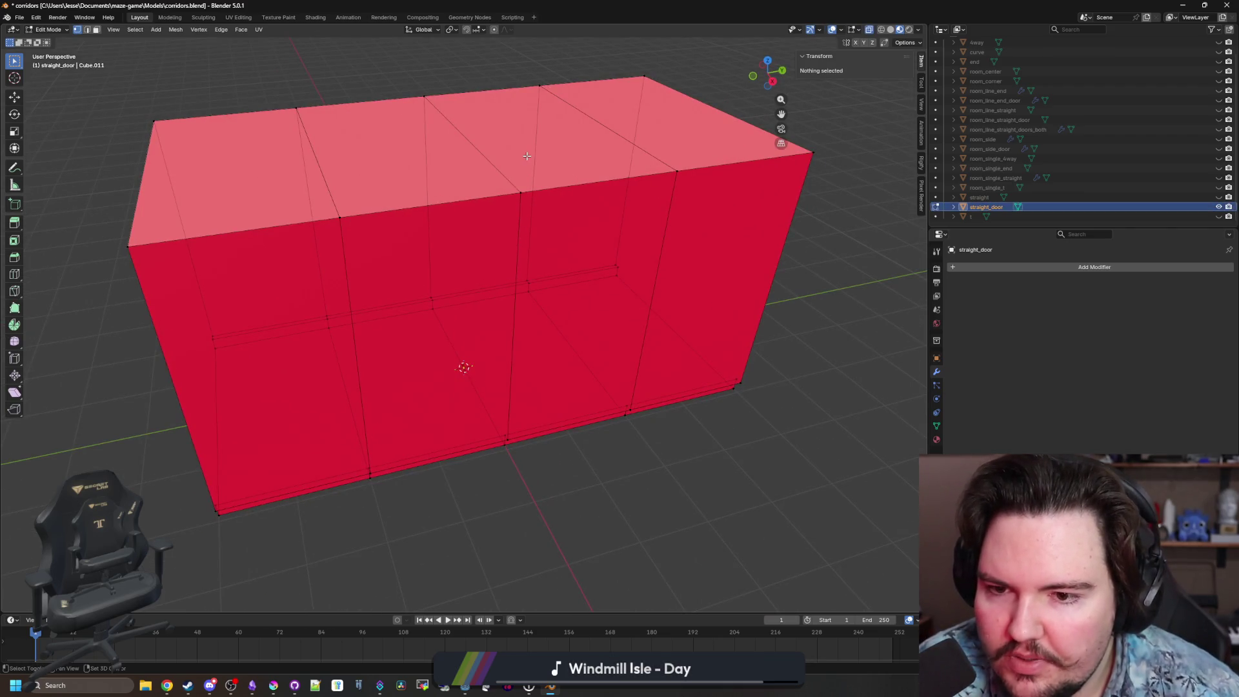
pyautogui.moveTo(524, 216); pyautogui.dragTo(521, 171)
pyautogui.moveTo(458, 200); pyautogui.dragTo(492, 200)
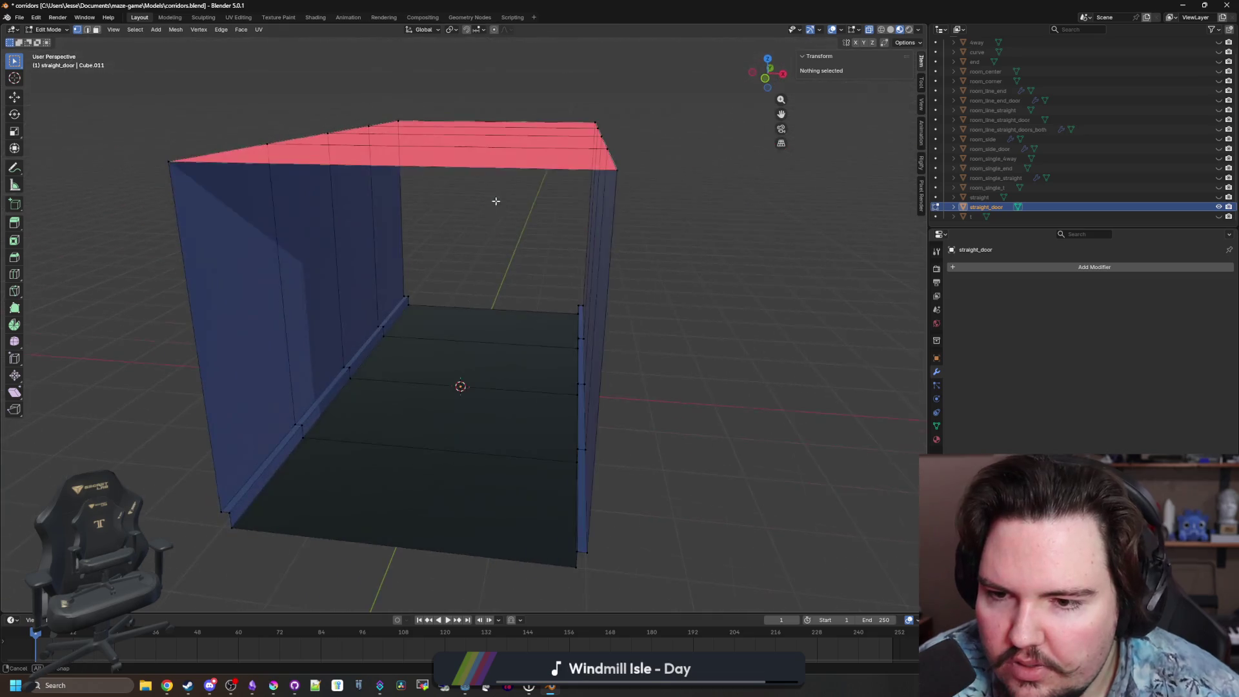
pyautogui.scroll(5, 352, 283)
pyautogui.click(14, 273)
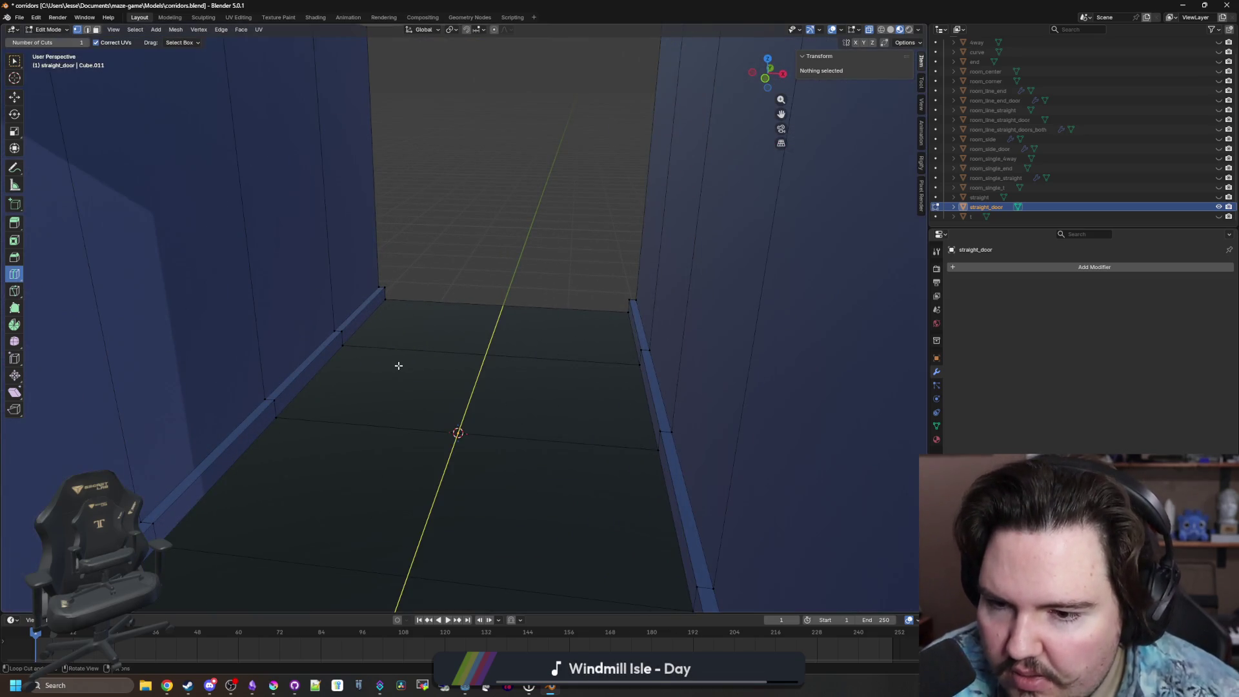
pyautogui.moveTo(398, 363)
pyautogui.mouseDown()
pyautogui.moveTo(352, 271)
pyautogui.moveTo(474, 369)
pyautogui.mouseUp()
pyautogui.scroll(-8, 473, 368)
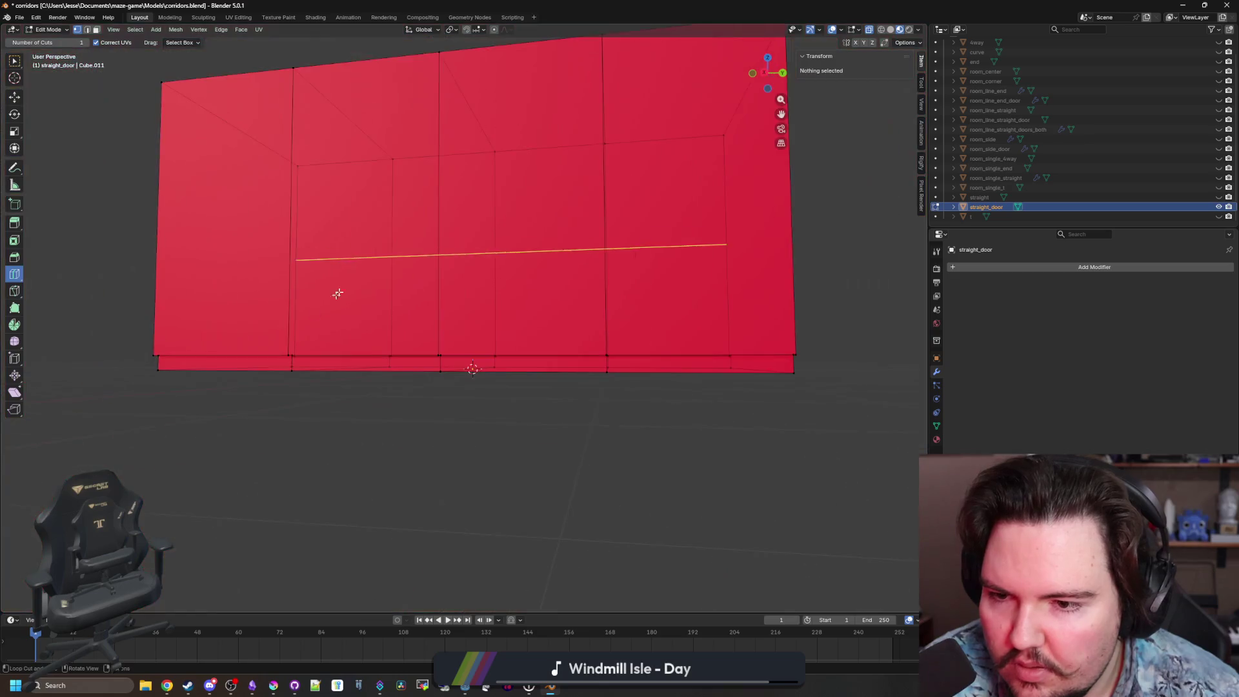
pyautogui.moveTo(338, 287); pyautogui.dragTo(406, 204)
pyautogui.click(410, 198)
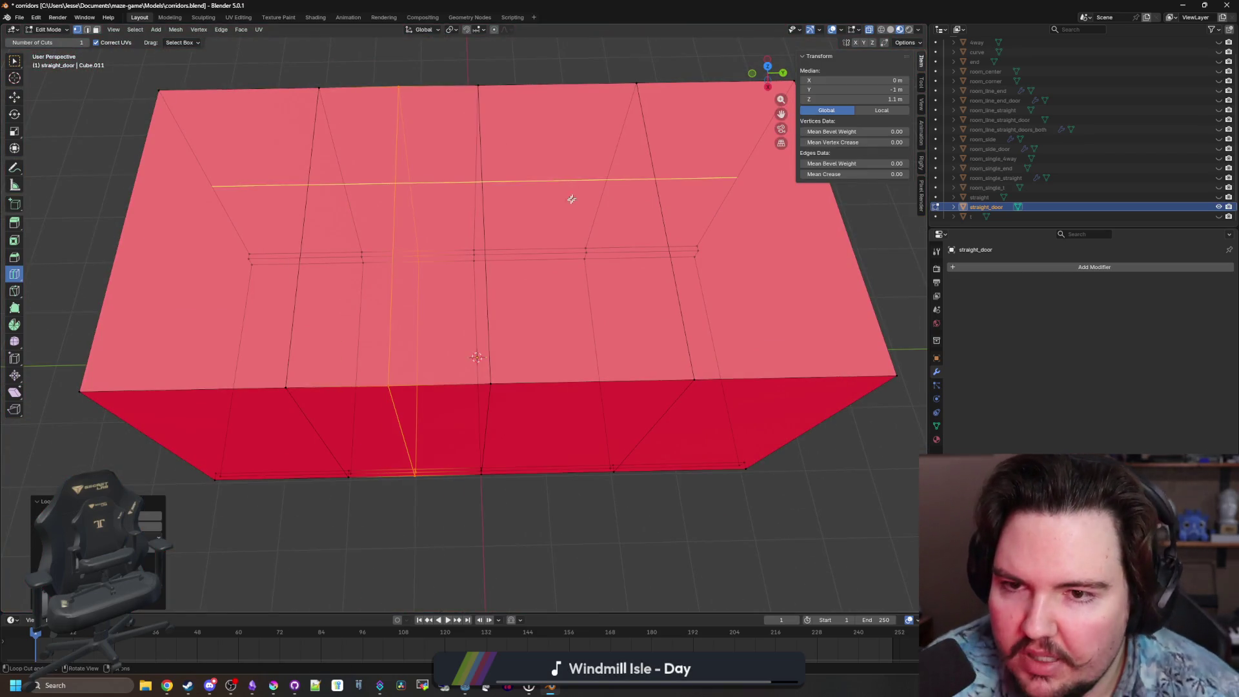
pyautogui.click(570, 200)
# Move the vertical edge loop at Y −1 m along Y to −0.5 m.
pyautogui.click(14, 60)
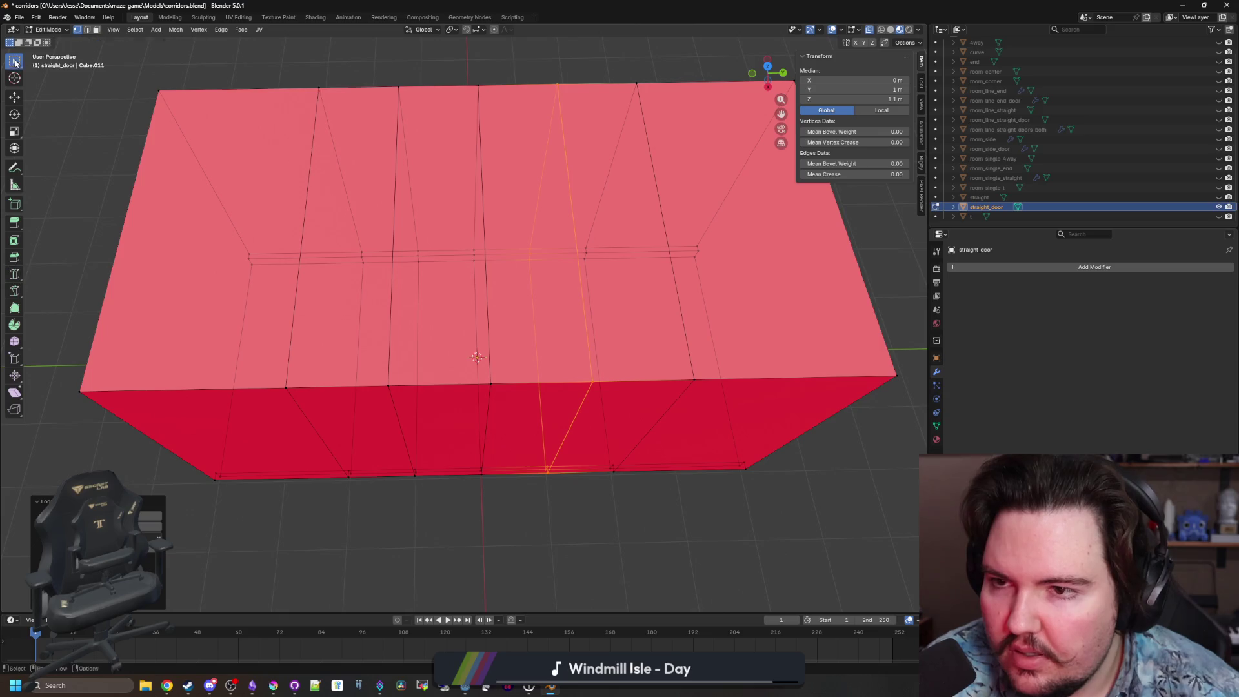
pyautogui.keyDown('alt'); pyautogui.click(404, 87); pyautogui.keyUp('alt')
pyautogui.keyDown('alt'); pyautogui.click(390, 396); pyautogui.keyUp('alt')
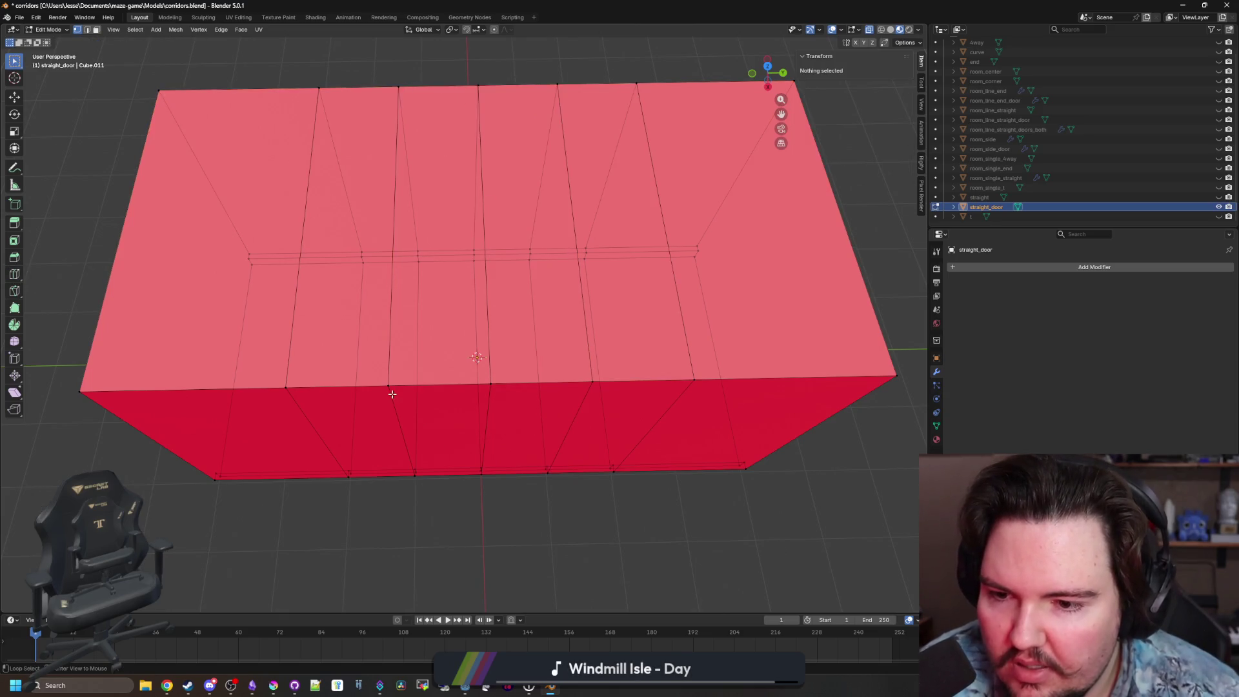
pyautogui.keyDown('alt'); pyautogui.click(393, 391); pyautogui.keyUp('alt')
pyautogui.press('g')
pyautogui.press('y')
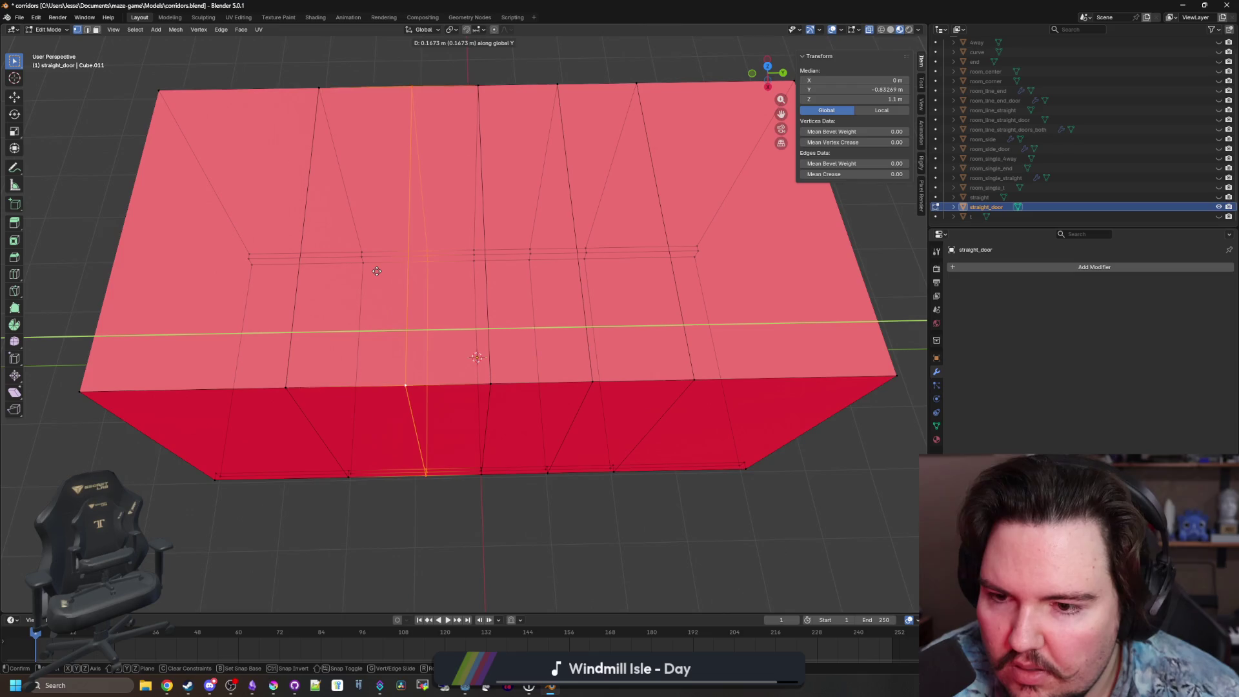
pyautogui.click(383, 269)
pyautogui.press('g')
pyautogui.press('y')
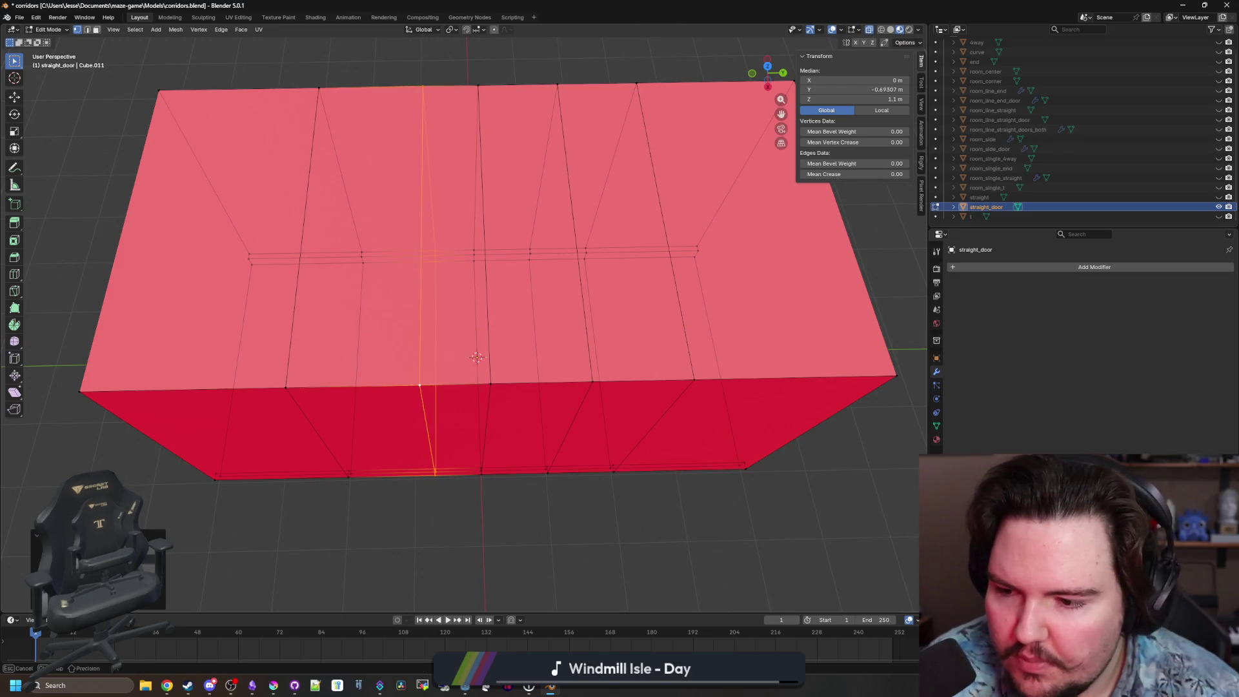
pyautogui.click(406, 387)
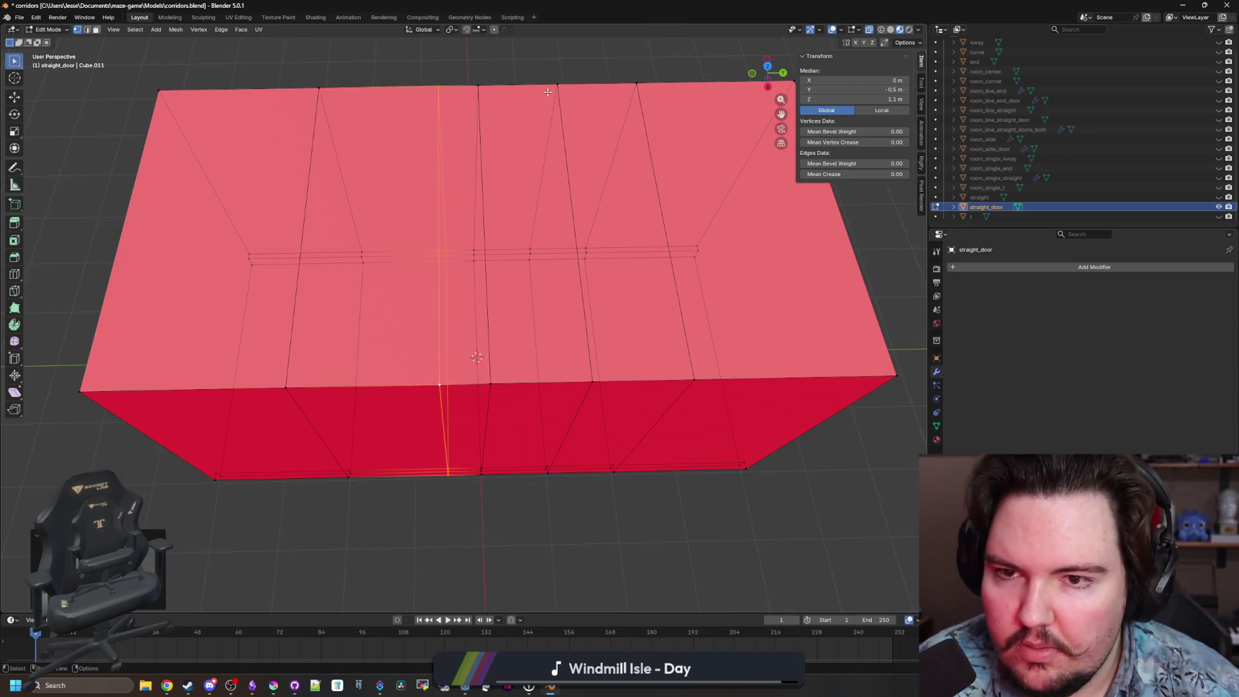
# Move the vertical edge loop at Y 1 m along Y to 0.5 m.
pyautogui.press('g')
pyautogui.press('y')
pyautogui.click(562, 281)
pyautogui.press('g')
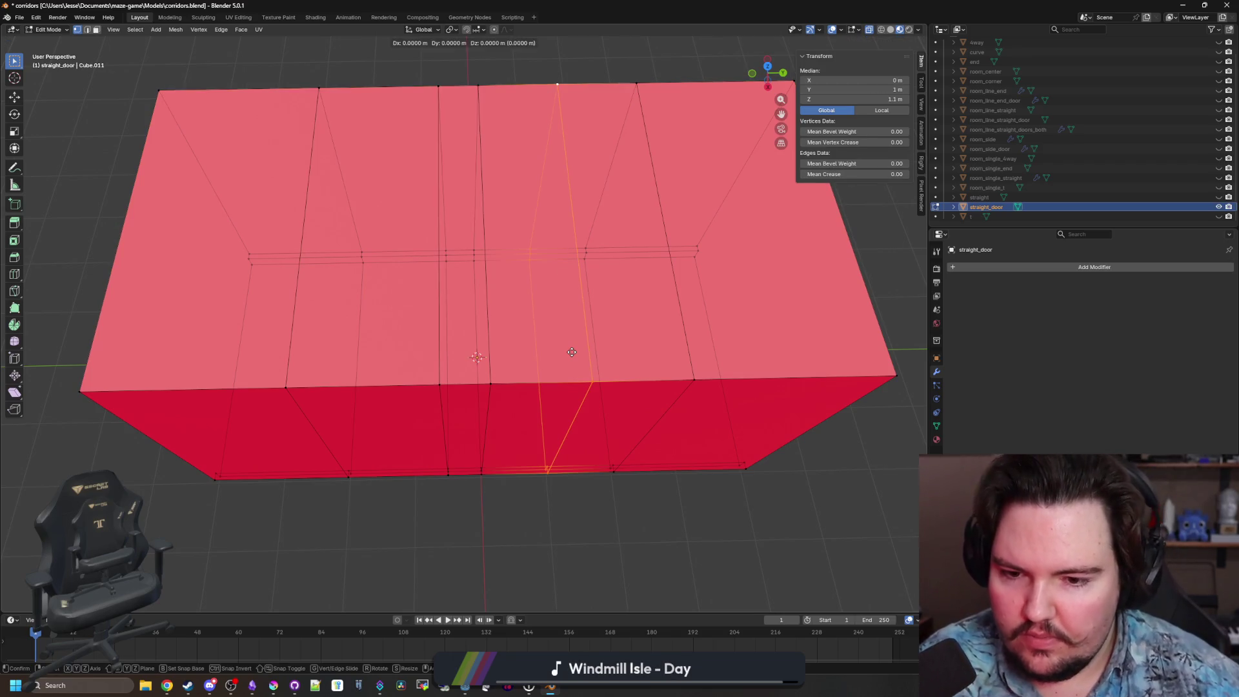
pyautogui.press('y')
pyautogui.click(552, 353)
pyautogui.press('g')
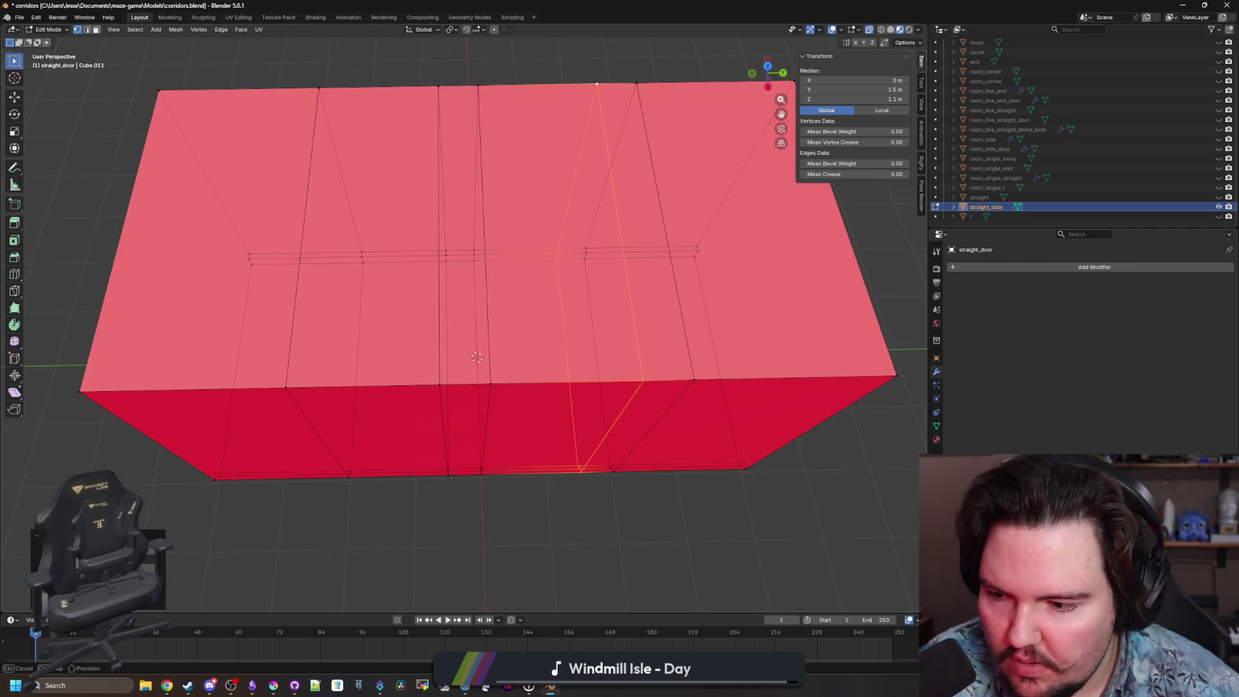
pyautogui.press('Return')
pyautogui.scroll(-3, 423, 518)
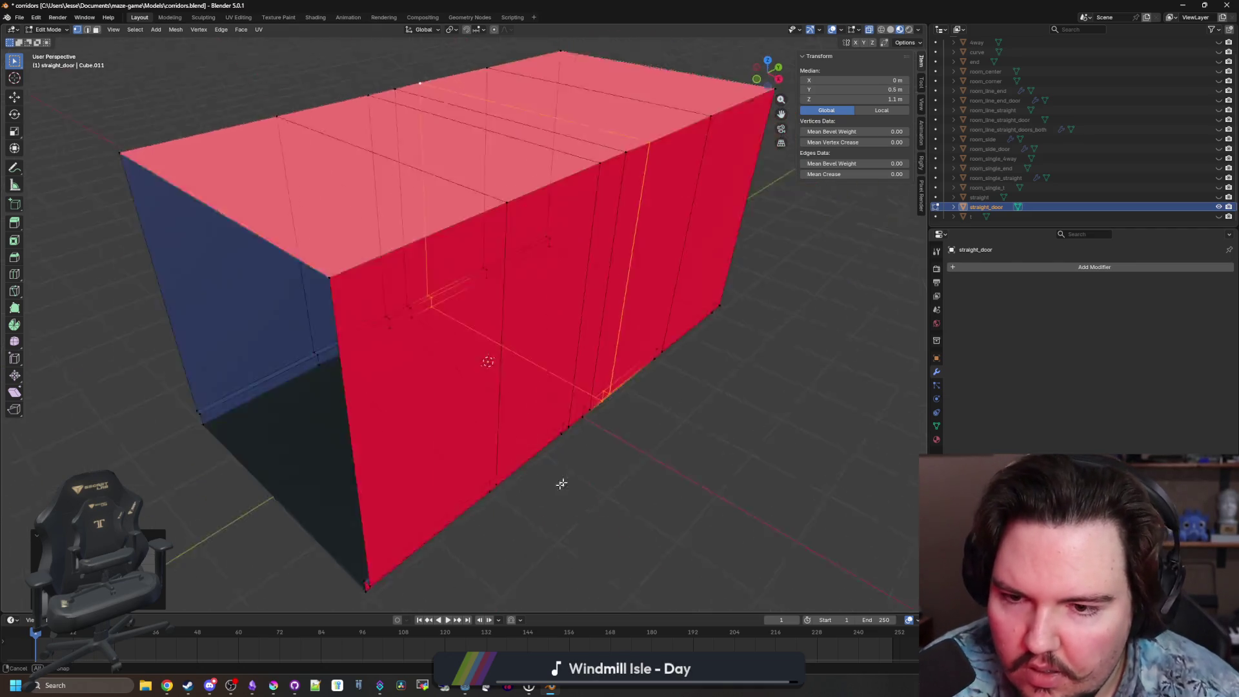
pyautogui.scroll(8, 561, 487)
pyautogui.click(439, 408)
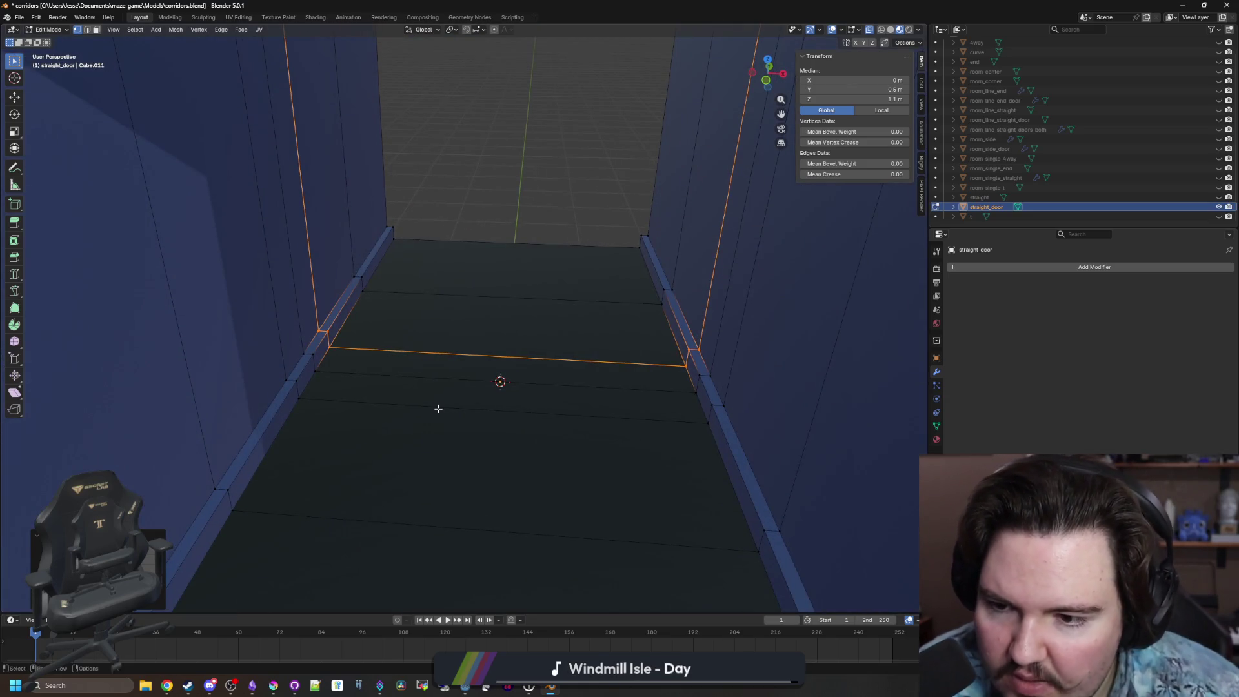
pyautogui.scroll(-10, 467, 388)
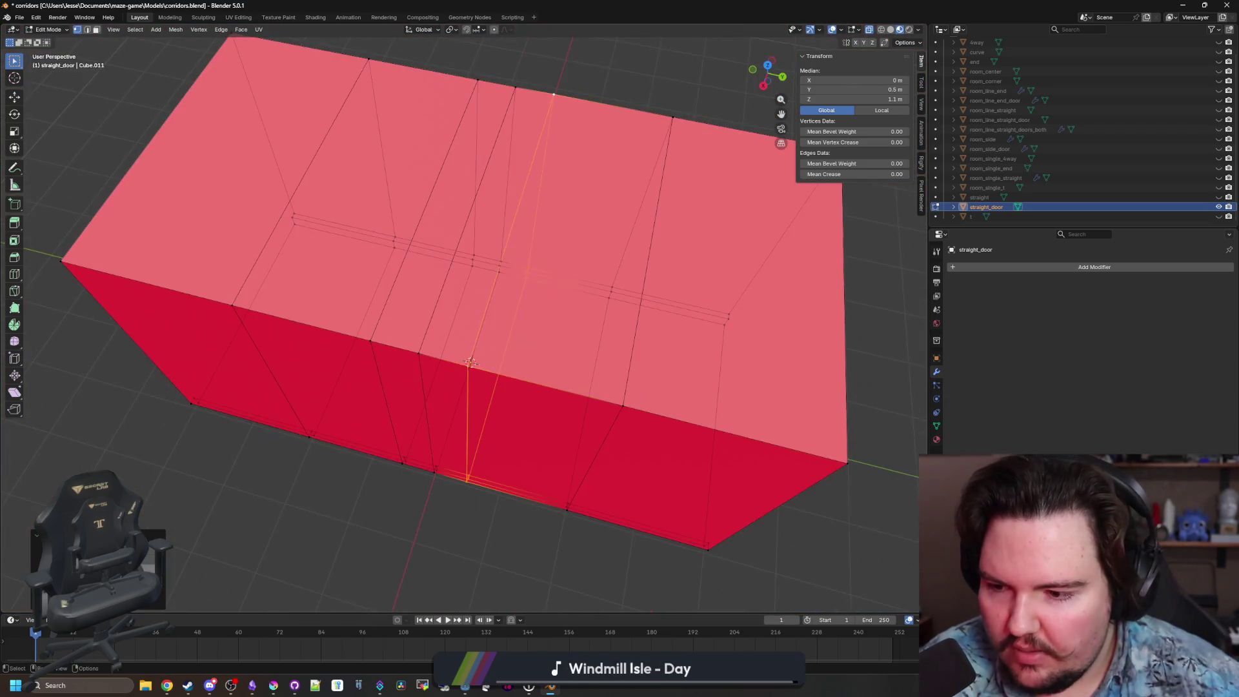
# Move the middle edge loops along Y to 0.25 m and −0.25 m.
pyautogui.press('g')
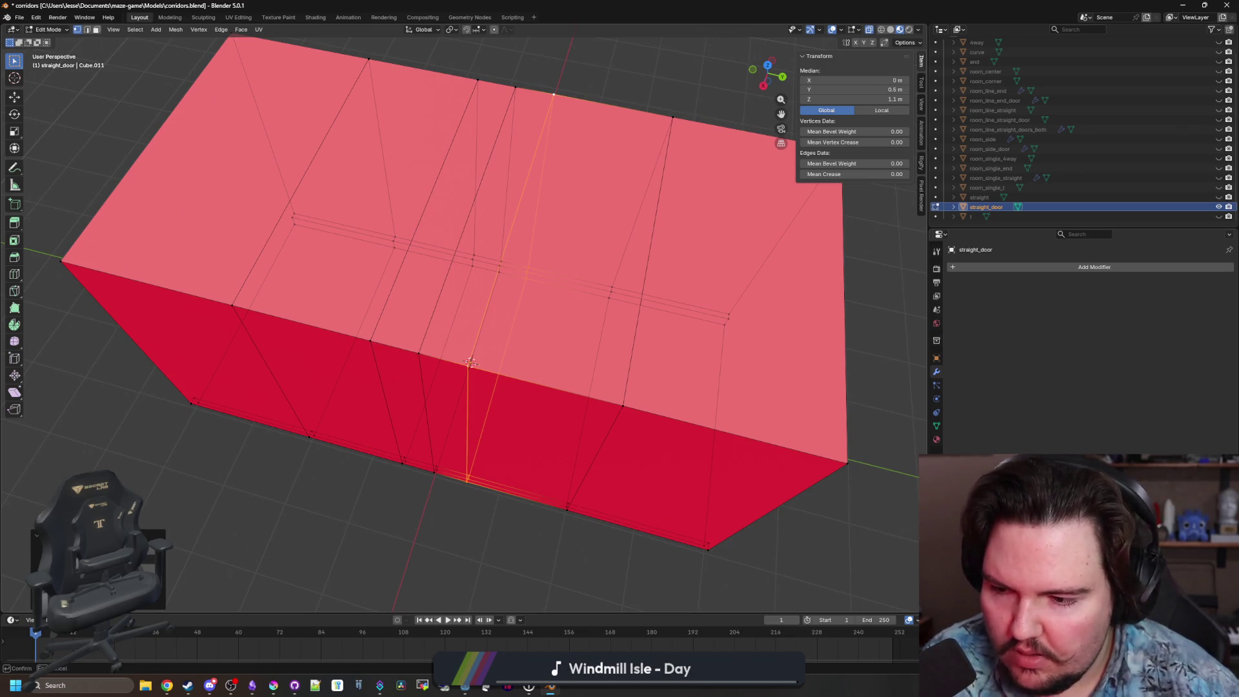
pyautogui.press('Return')
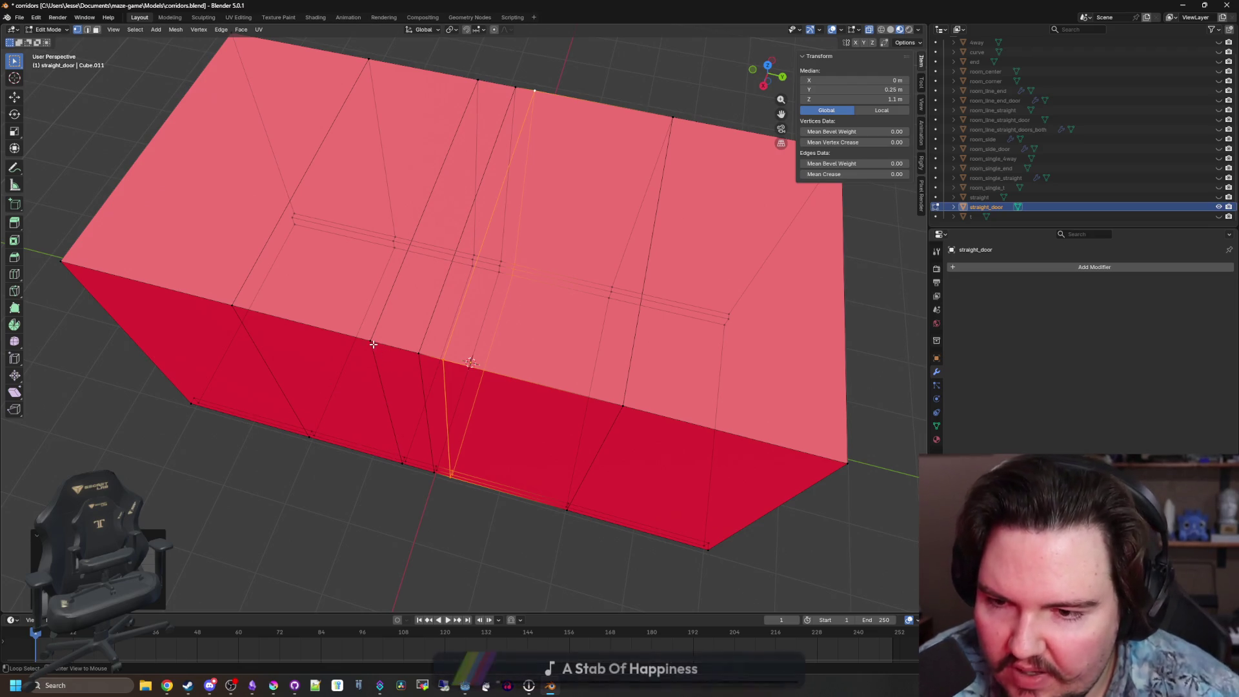
pyautogui.press('g')
pyautogui.press('y')
pyautogui.click(195, 536)
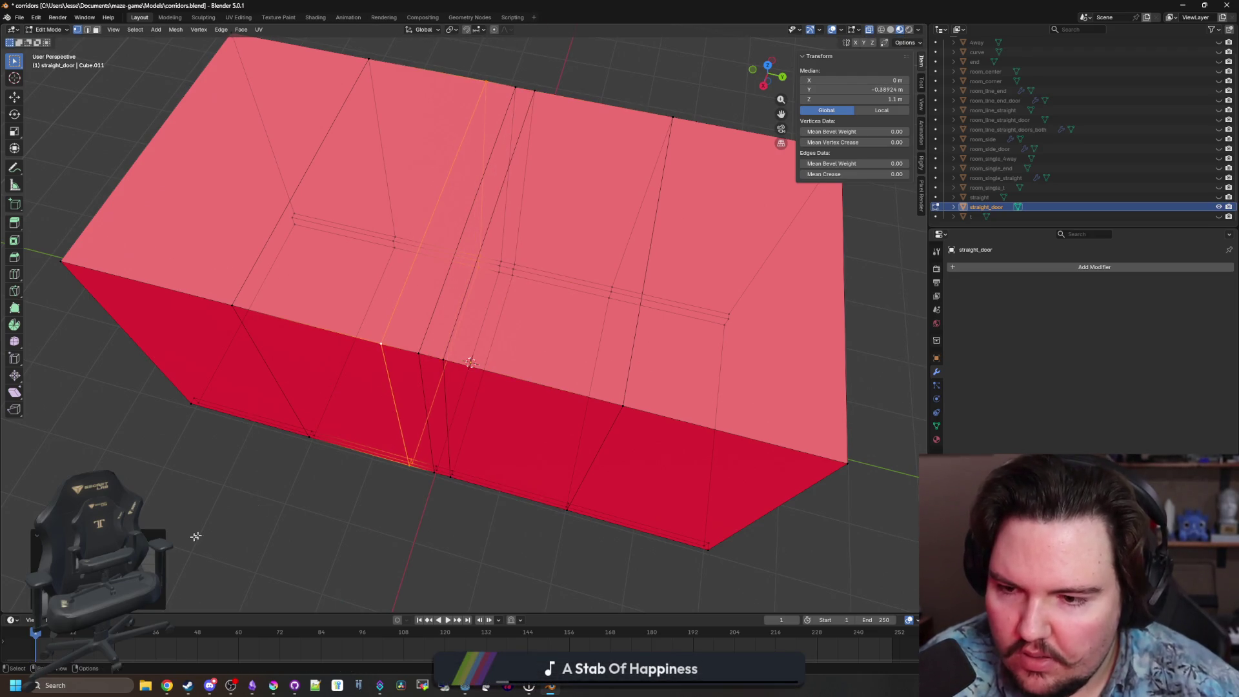
pyautogui.press('g')
pyautogui.press('Return')
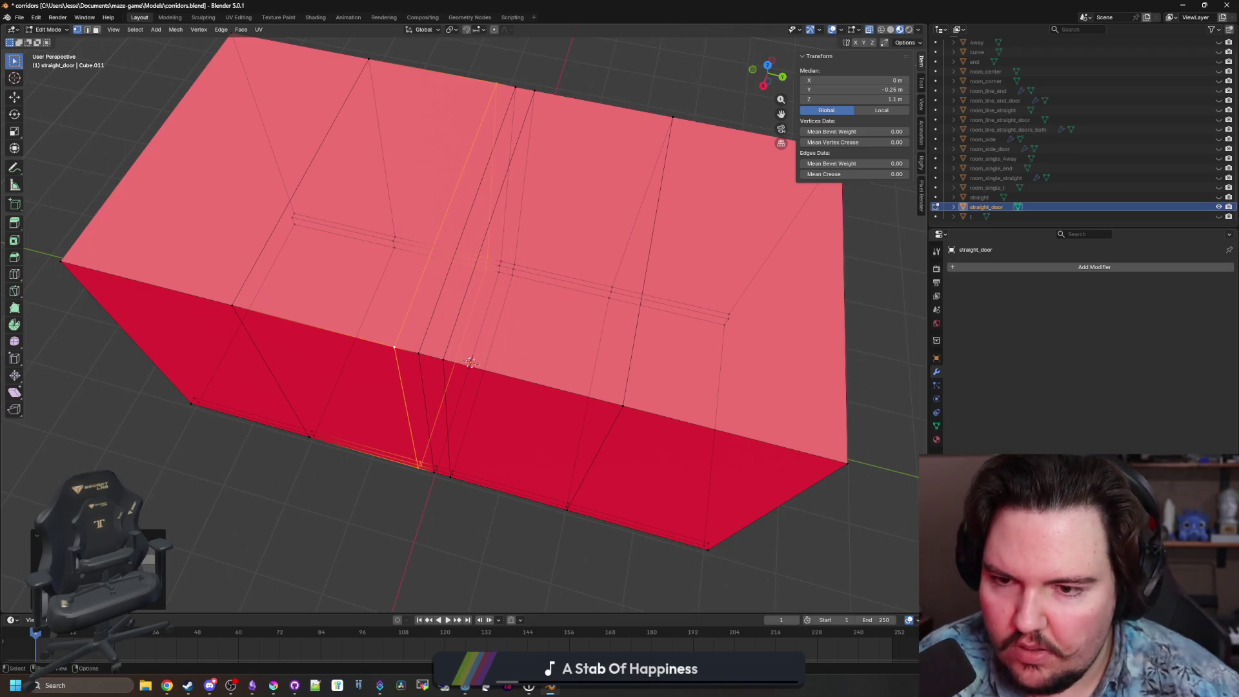
pyautogui.click(360, 518)
# Try dissolving a middle edge loop's vertices, then undo the dissolve.
pyautogui.press('3')
pyautogui.moveTo(406, 458); pyautogui.dragTo(280, 284)
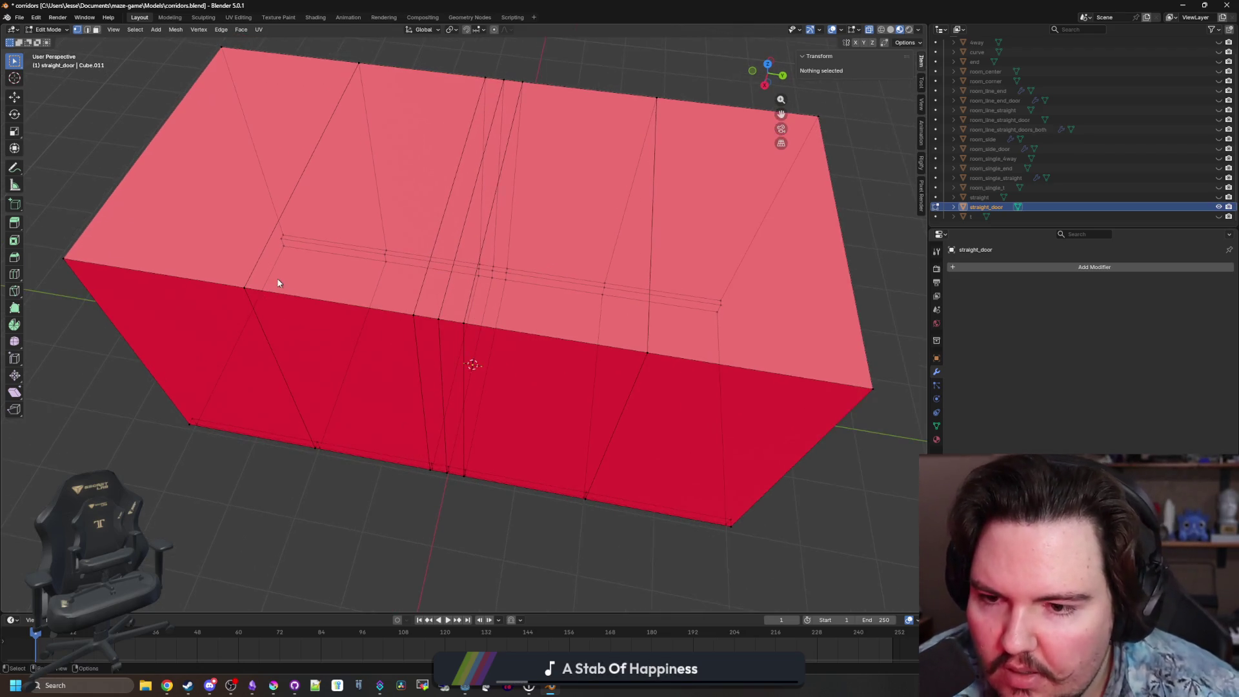
pyautogui.press('1')
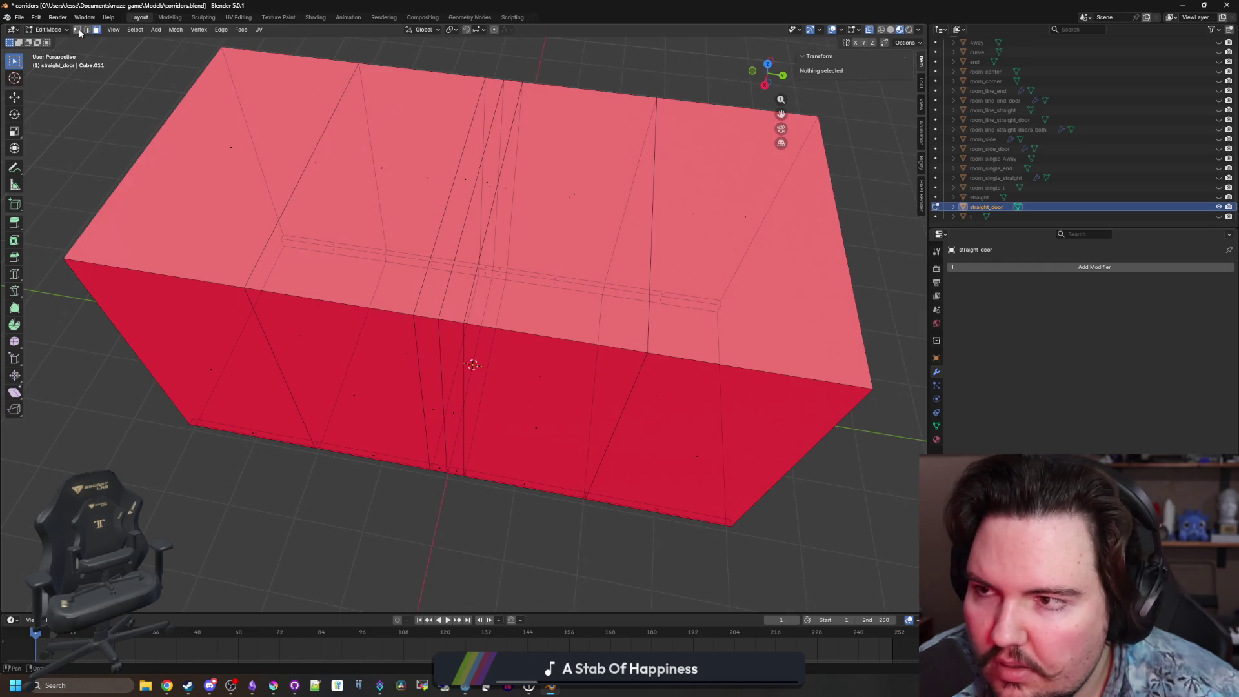
pyautogui.keyDown('alt'); pyautogui.click(434, 316); pyautogui.keyUp('alt')
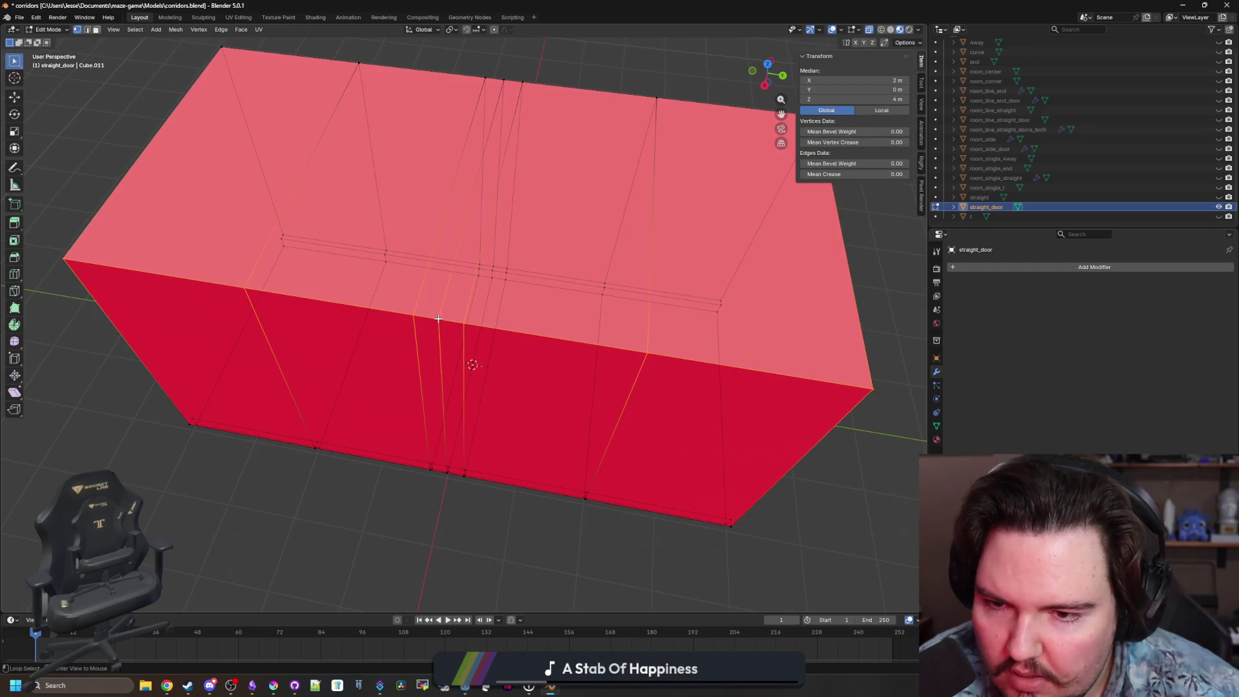
pyautogui.keyDown('alt'); pyautogui.click(436, 317); pyautogui.keyUp('alt')
pyautogui.moveTo(436, 317); pyautogui.dragTo(458, 347)
pyautogui.press('x')
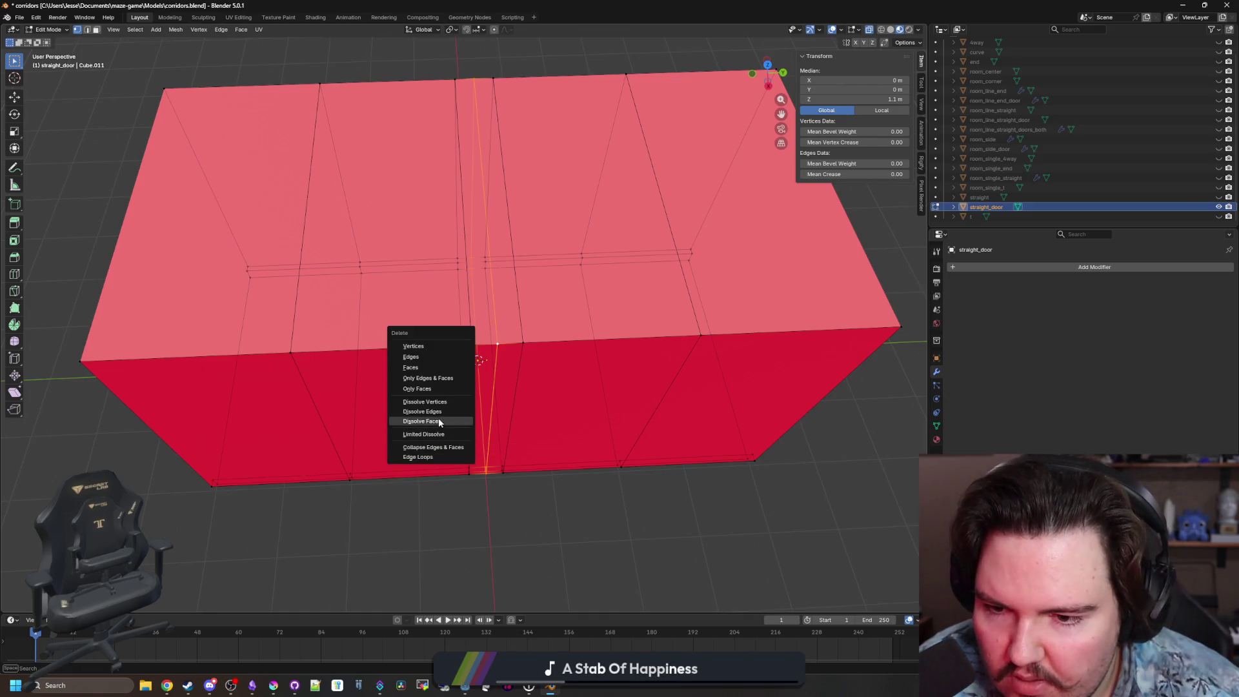
pyautogui.click(442, 402)
pyautogui.moveTo(443, 403)
pyautogui.mouseDown()
pyautogui.moveTo(442, 415)
pyautogui.moveTo(439, 386)
pyautogui.mouseUp()
pyautogui.hotkey('ctrl', 'z')
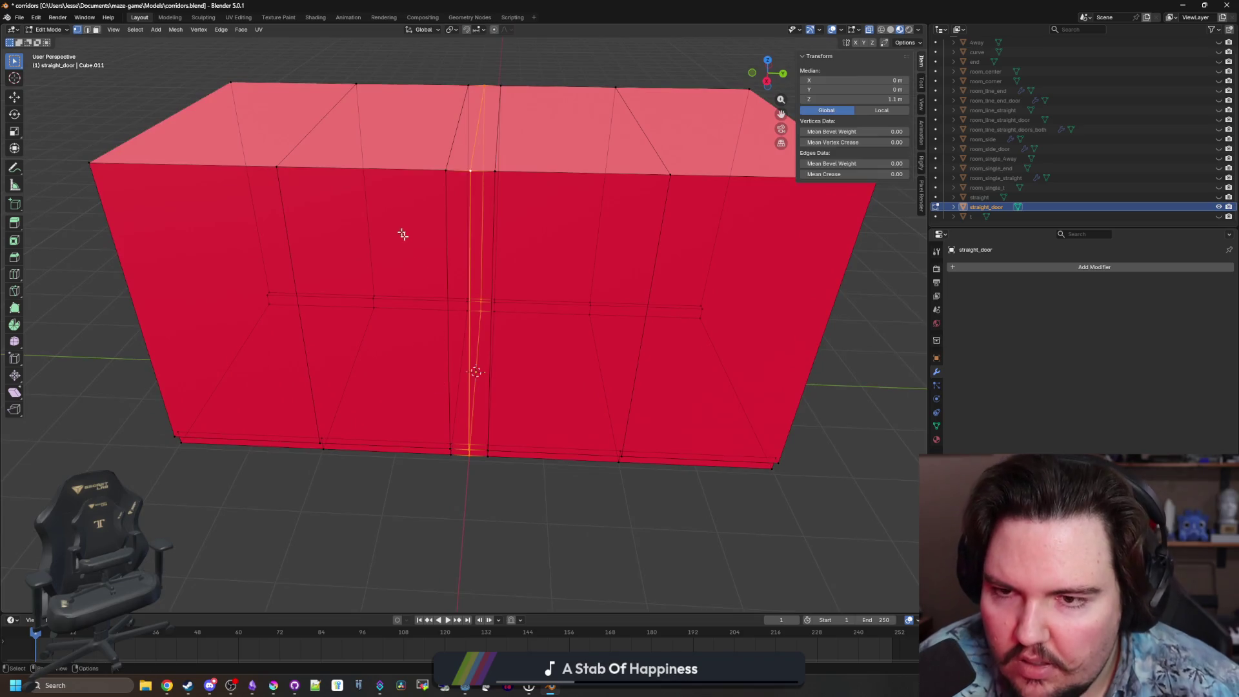
# Merge two top vertices into one and move a front-top vertex to Y −0.25 m.
pyautogui.moveTo(404, 235); pyautogui.dragTo(451, 193)
pyautogui.click(464, 77)
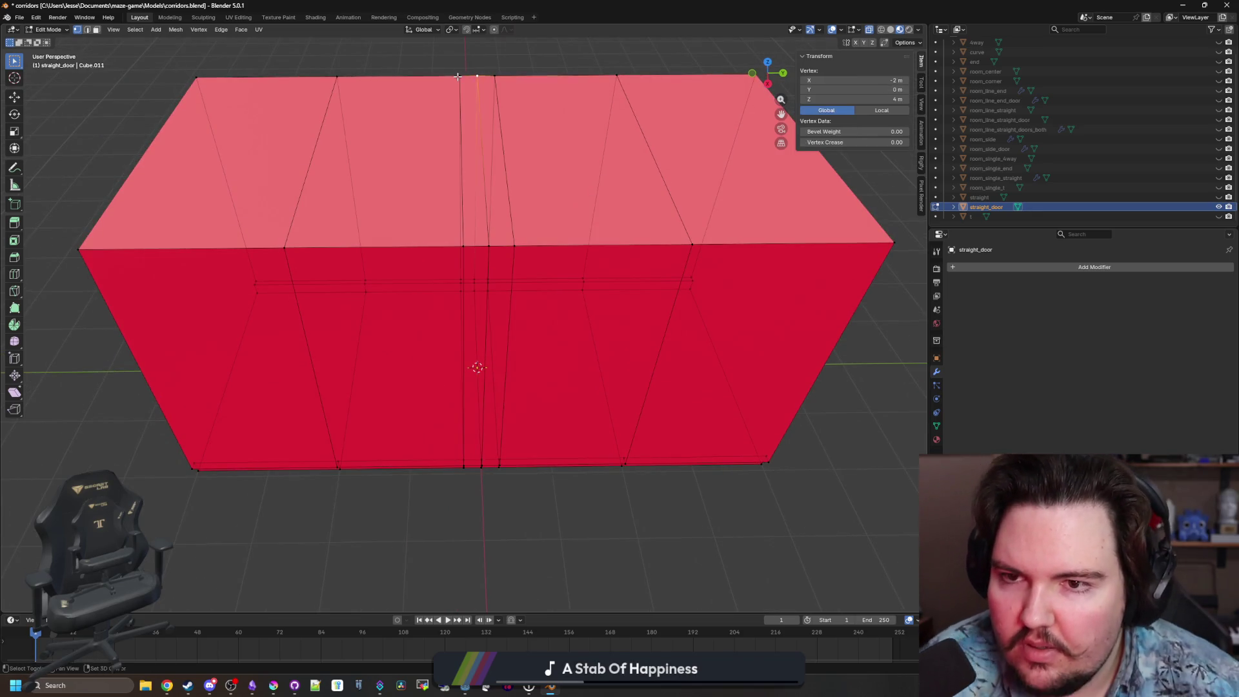
pyautogui.keyDown('shift'); pyautogui.click(463, 77); pyautogui.keyUp('shift')
pyautogui.press('m')
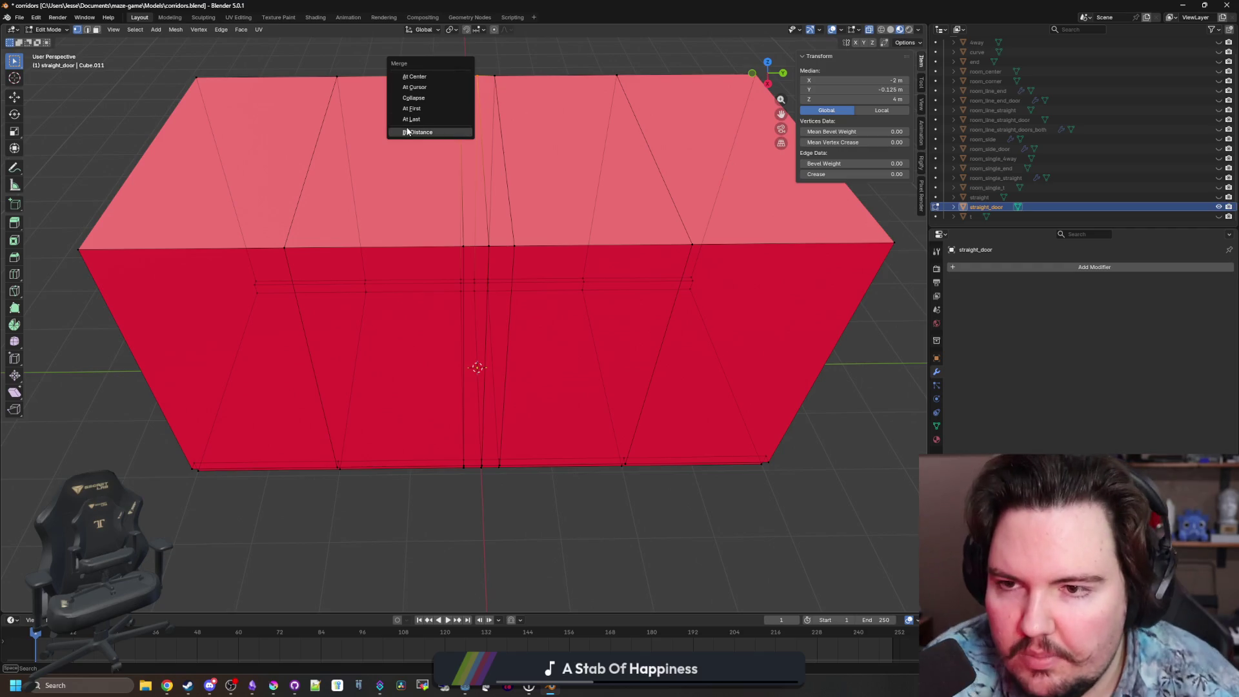
pyautogui.click(412, 120)
pyautogui.click(464, 242)
pyautogui.write('gy-0.25')
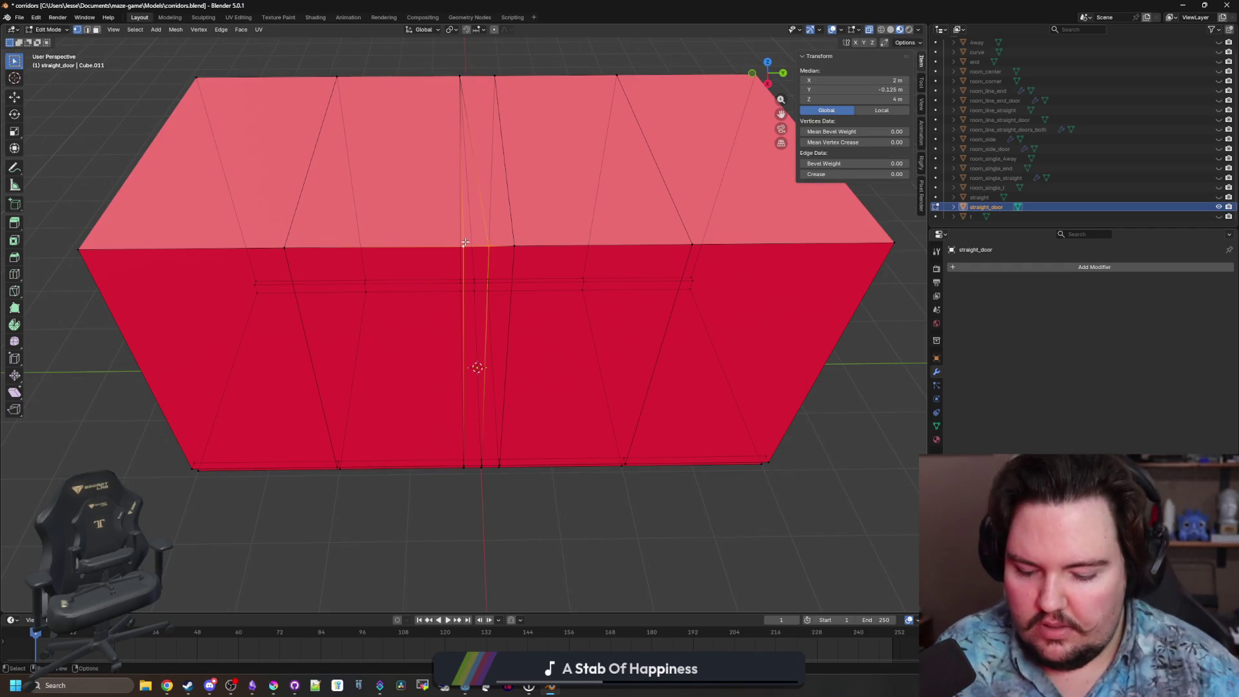
pyautogui.press('Return')
pyautogui.moveTo(471, 278)
pyautogui.mouseDown()
pyautogui.moveTo(501, 340)
pyautogui.moveTo(455, 437)
pyautogui.mouseUp()
pyautogui.scroll(5, 477, 451)
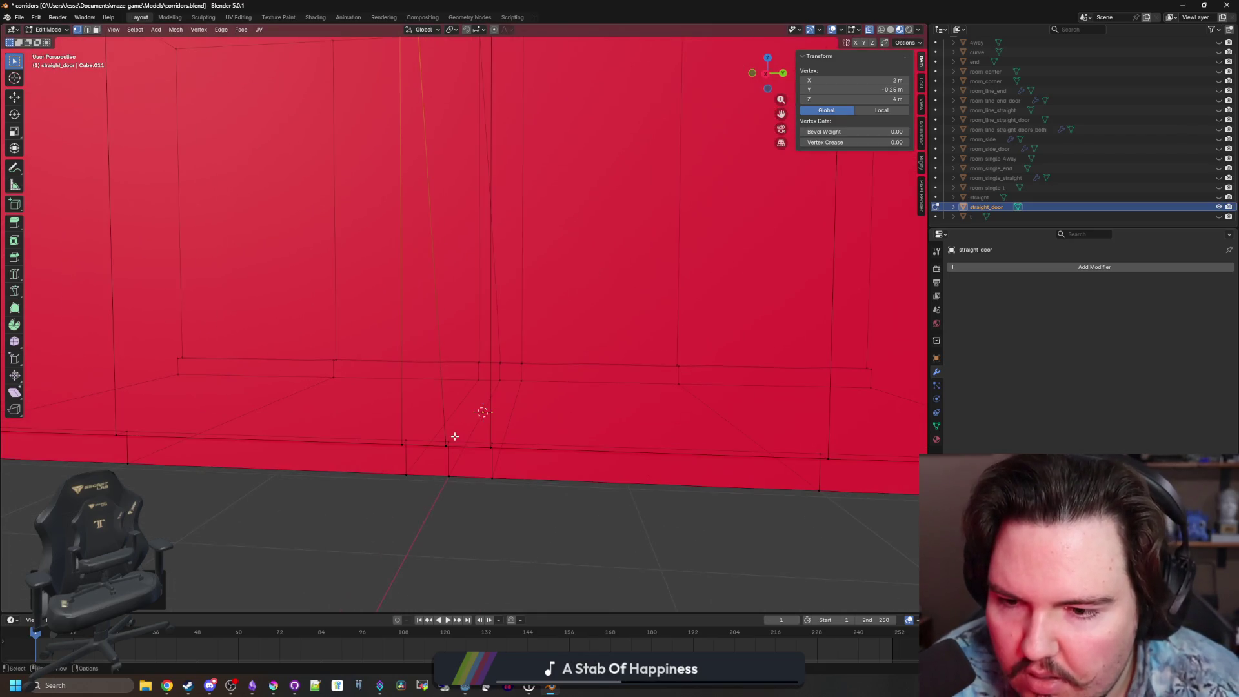
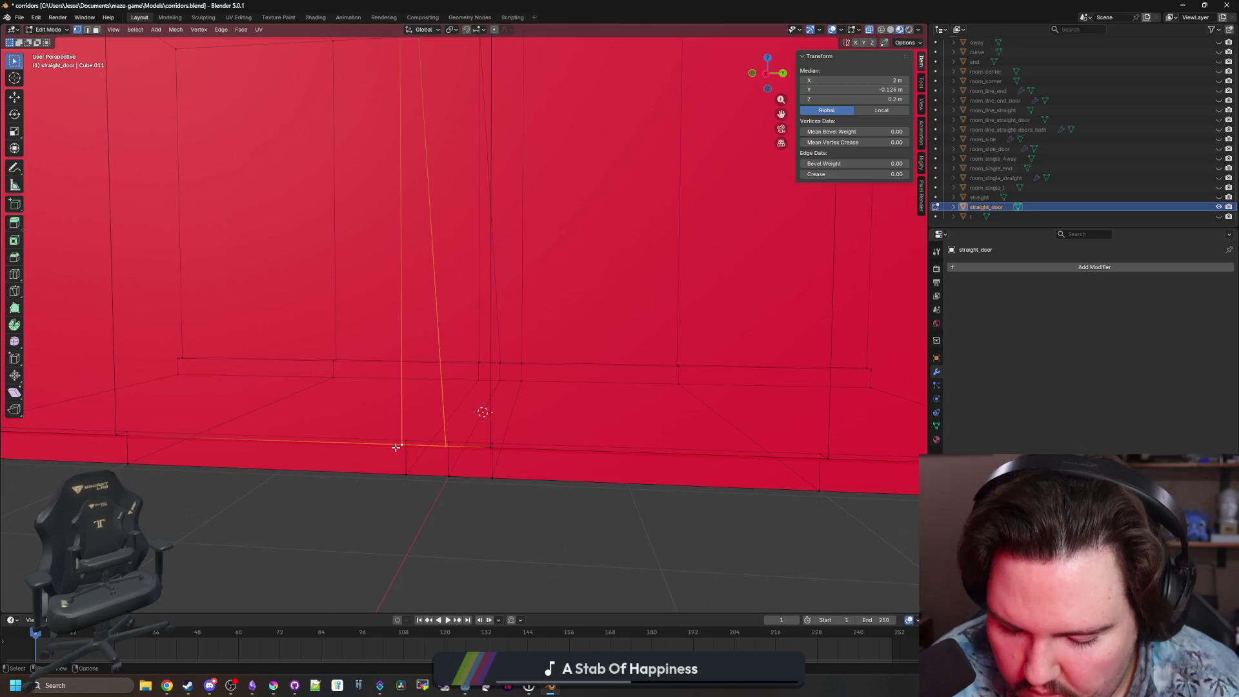
# Drop the stray lower wall-edge vertex straight down to floor level (Z 0).
pyautogui.click(421, 446)
pyautogui.press('g')
pyautogui.press('z')
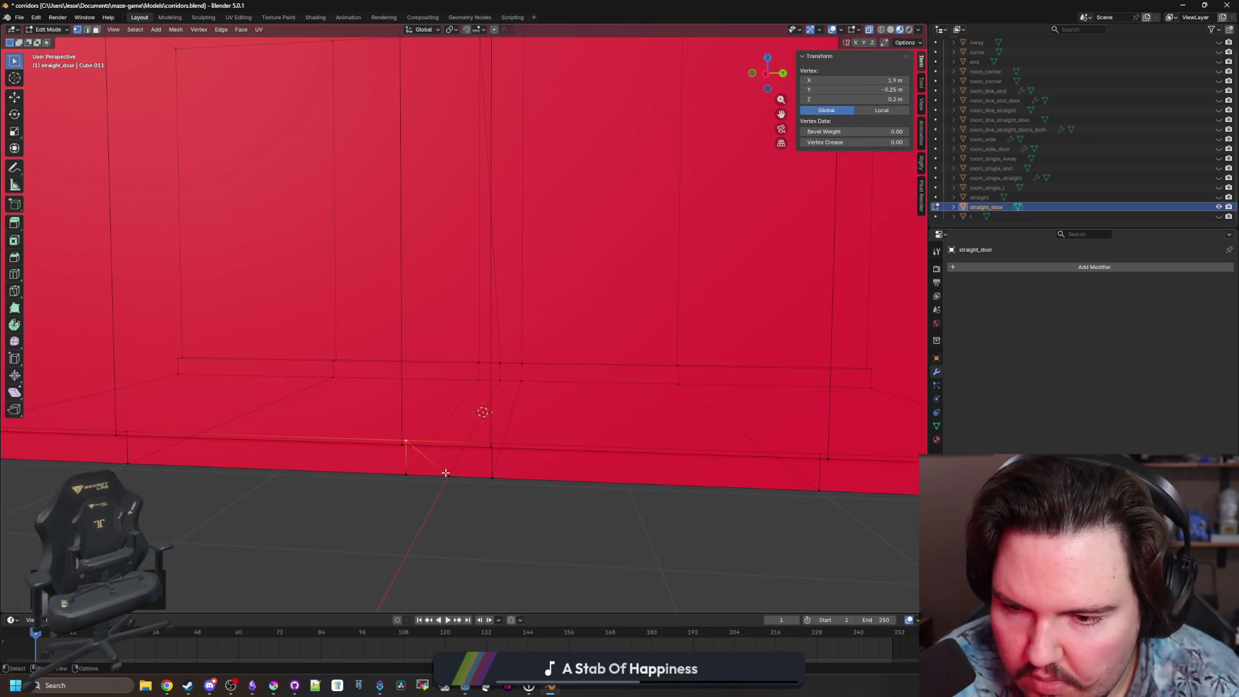
pyautogui.click(414, 475)
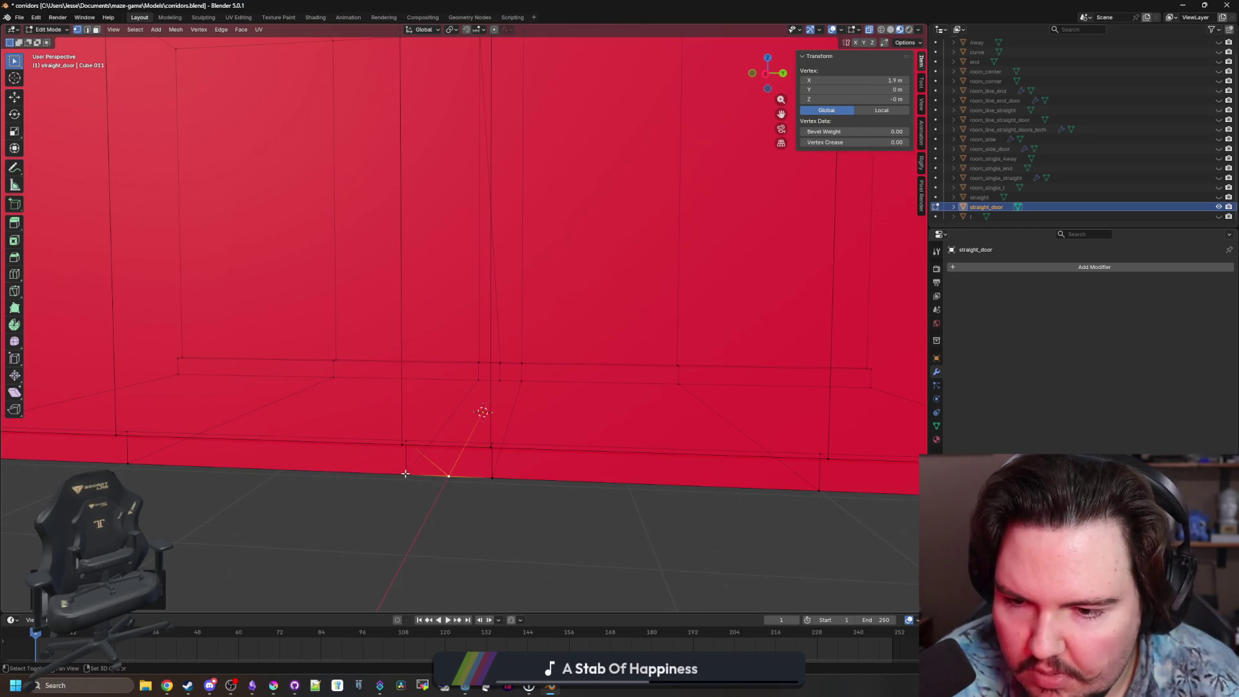
# Merge the two overlapping wall vertices with Merge At Last.
pyautogui.keyDown('shift'); pyautogui.click(406, 474); pyautogui.keyUp('shift')
pyautogui.moveTo(407, 470); pyautogui.dragTo(493, 371)
pyautogui.keyDown('shift'); pyautogui.click(458, 366); pyautogui.keyUp('shift')
pyautogui.press('m')
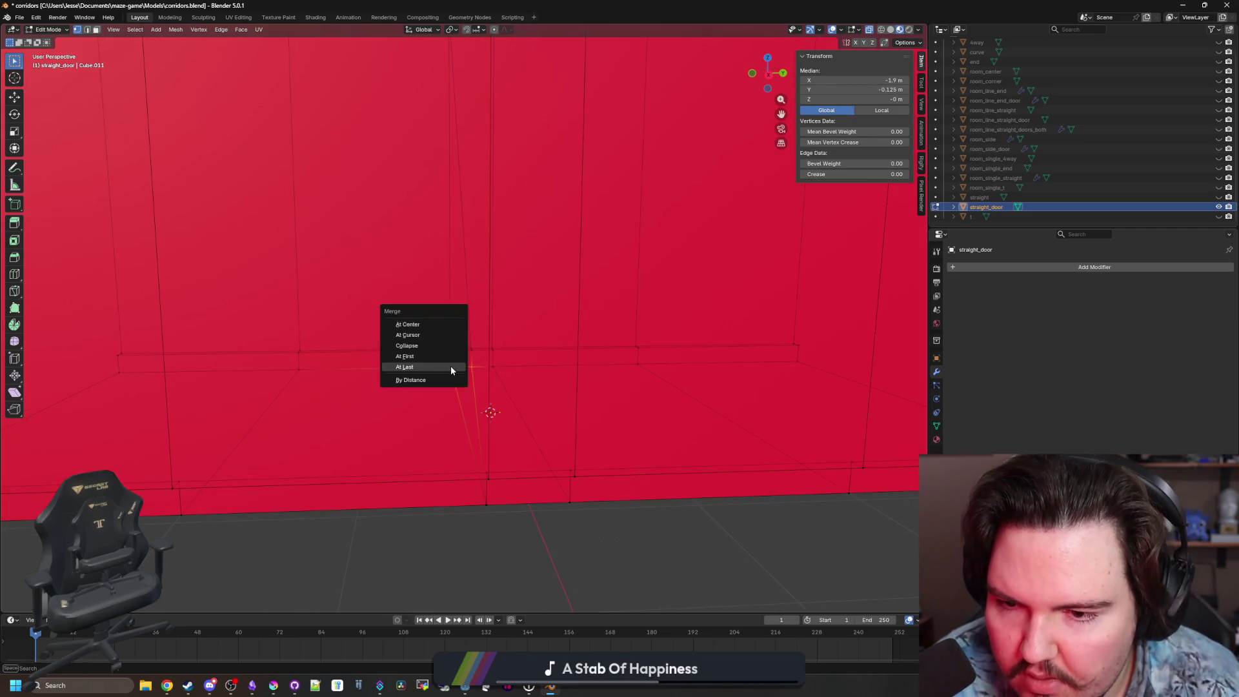
pyautogui.click(451, 368)
# Select the wall-base vertex at Y -0.25 m, view the mesh from above, then deselect all.
pyautogui.click(460, 349)
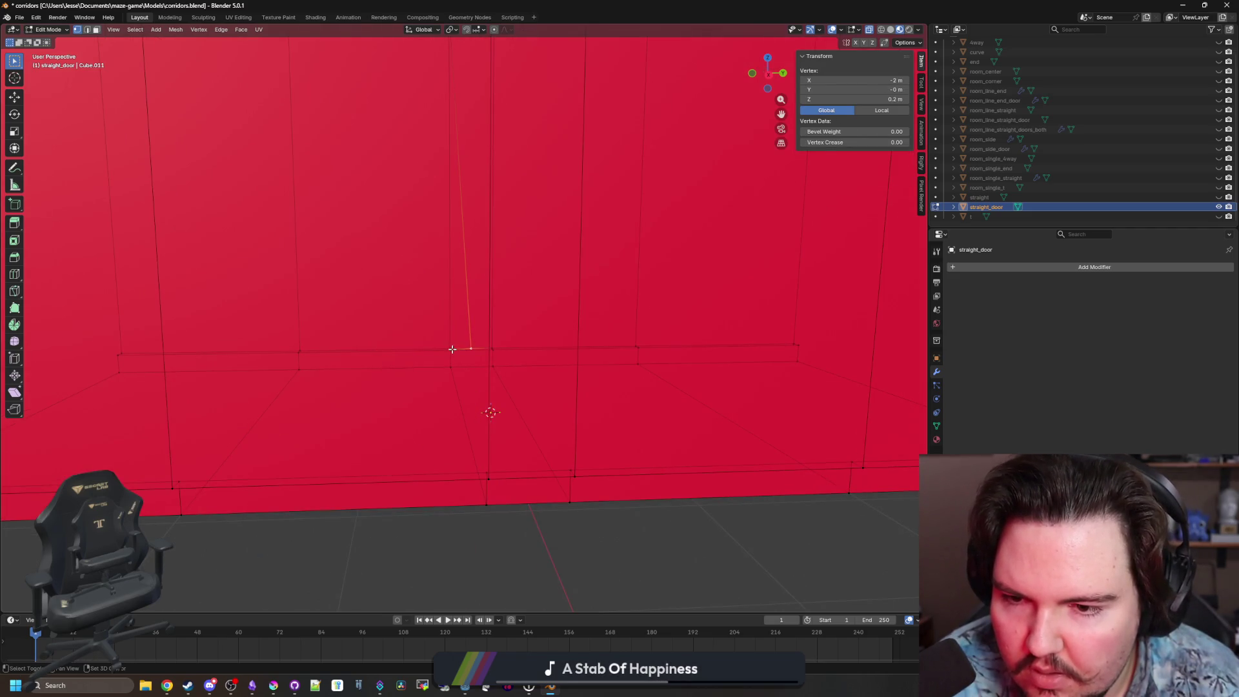
pyautogui.click(455, 348)
pyautogui.click(452, 347)
pyautogui.click(450, 344)
pyautogui.click(450, 344)
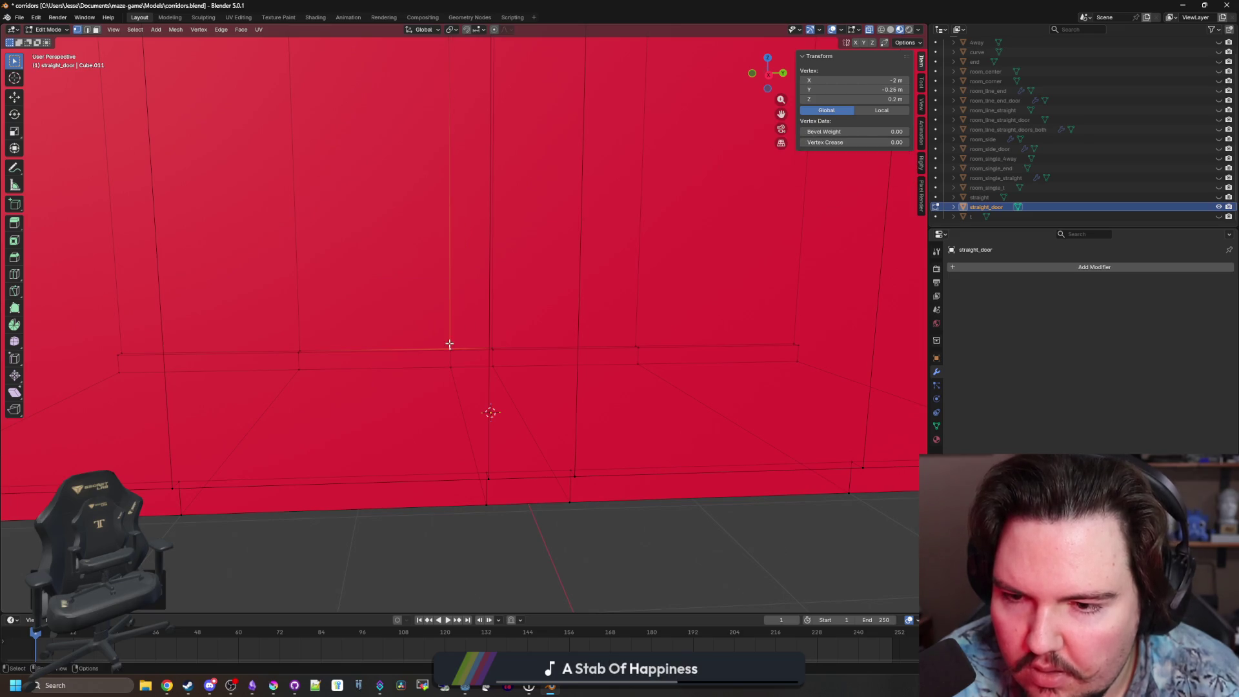
pyautogui.moveTo(448, 342)
pyautogui.mouseDown()
pyautogui.moveTo(409, 296)
pyautogui.moveTo(427, 414)
pyautogui.moveTo(258, 271)
pyautogui.mouseUp()
pyautogui.hotkey('alt', 'a')
pyautogui.scroll(10, 453, 423)
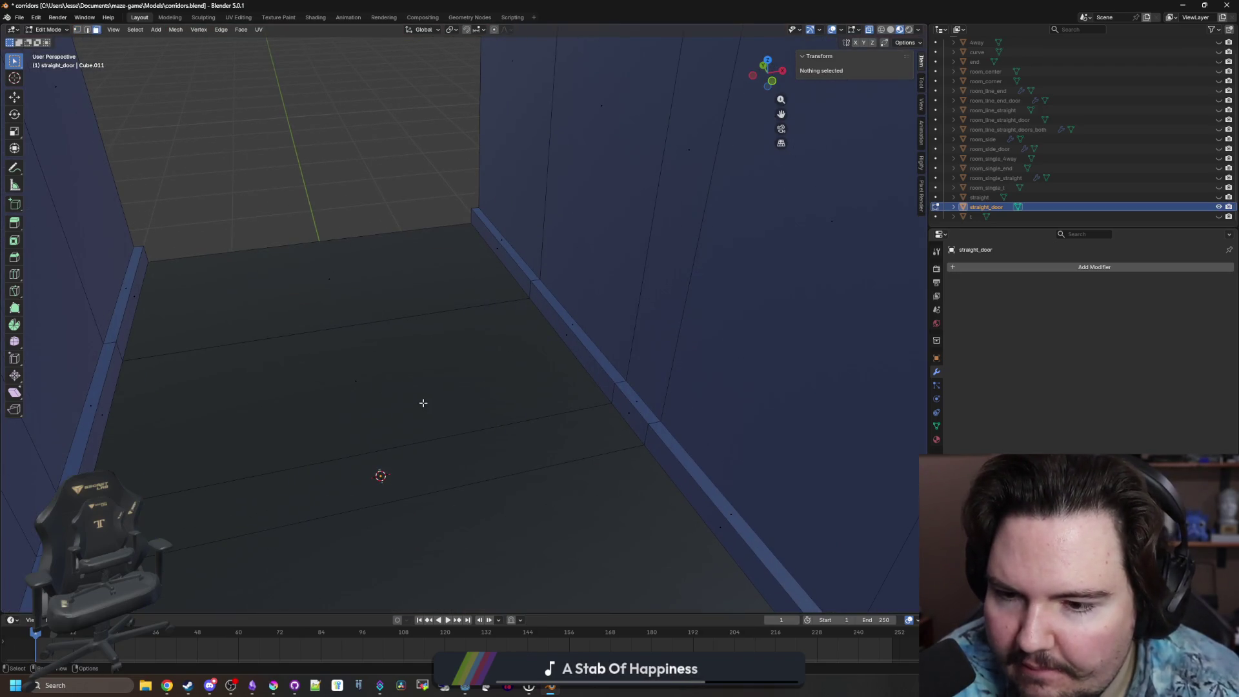
# Select the trim, floor strip and wall faces around the doorway on the first side.
pyautogui.click(630, 409)
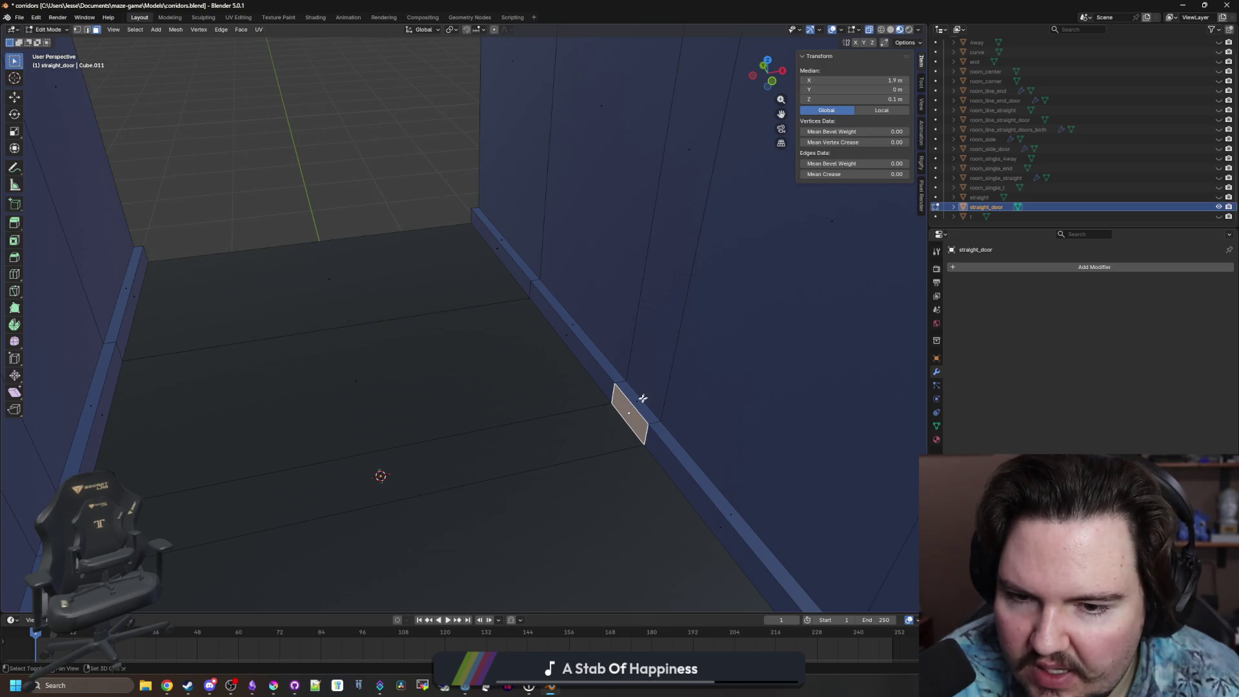
pyautogui.keyDown('shift'); pyautogui.click(643, 399); pyautogui.keyUp('shift')
pyautogui.keyDown('shift'); pyautogui.click(382, 478); pyautogui.keyUp('shift')
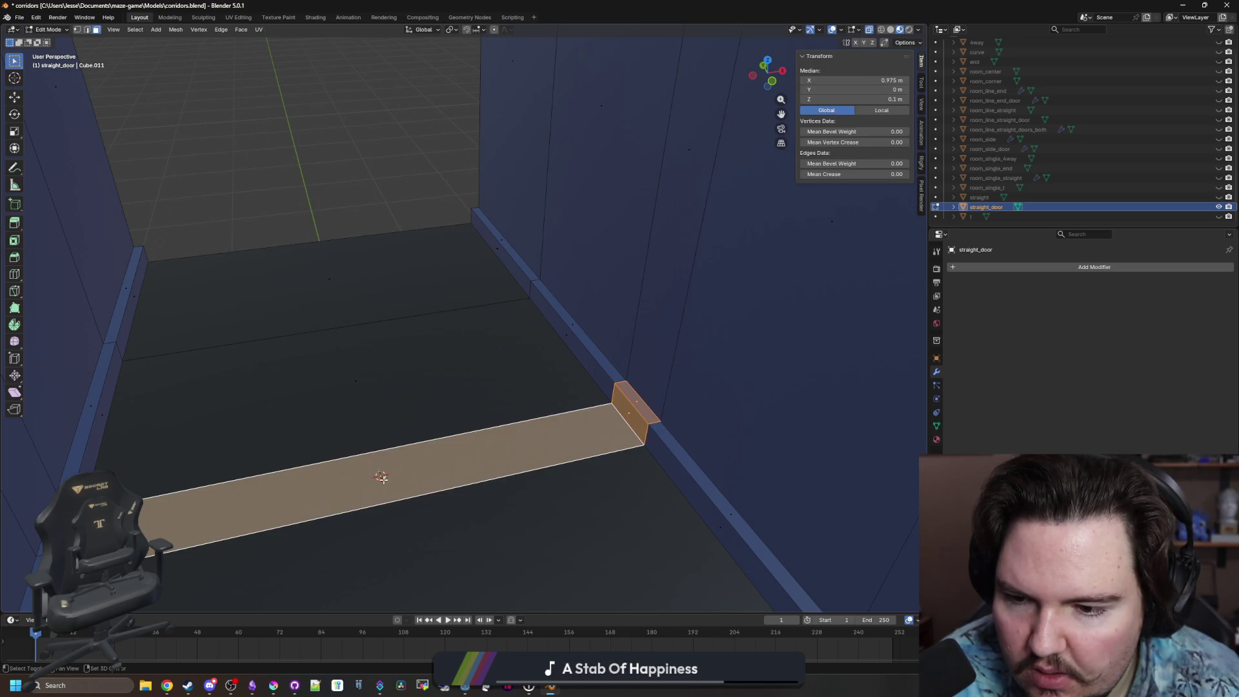
pyautogui.keyDown('shift'); pyautogui.click(702, 249); pyautogui.keyUp('shift')
pyautogui.moveTo(702, 249)
pyautogui.mouseDown()
pyautogui.moveTo(362, 321)
pyautogui.moveTo(132, 332)
pyautogui.moveTo(346, 327)
pyautogui.mouseUp()
pyautogui.keyDown('shift'); pyautogui.click(173, 334); pyautogui.keyUp('shift')
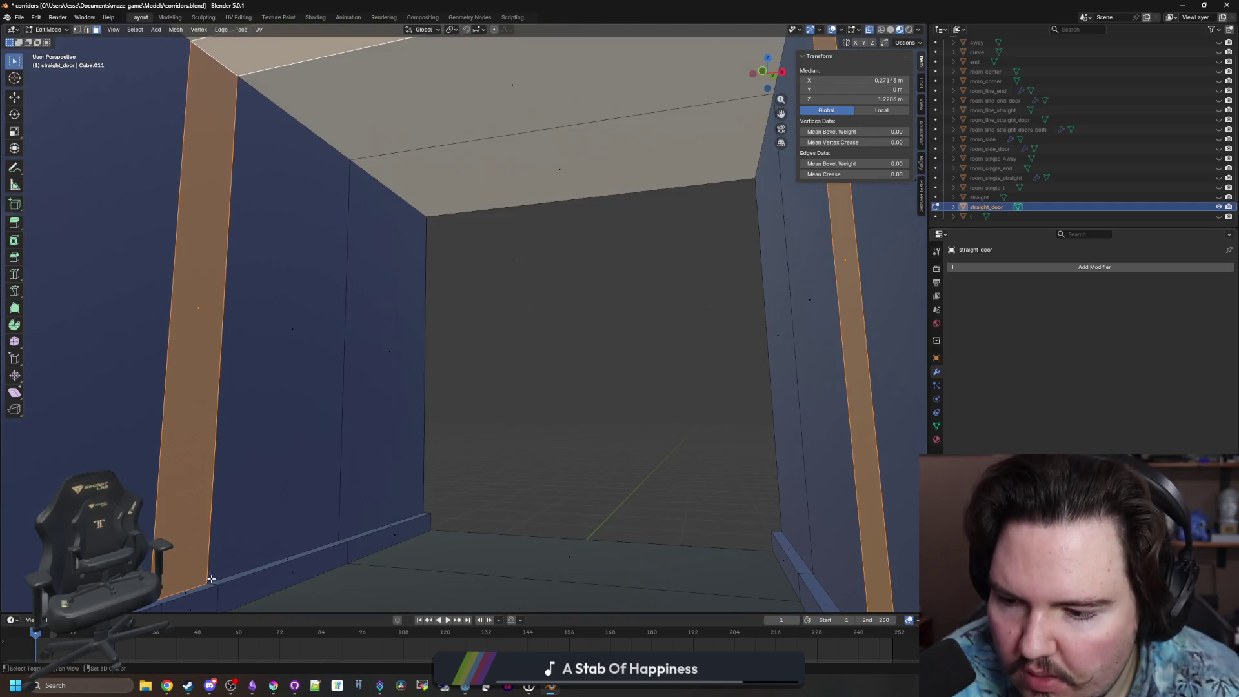
pyautogui.keyDown('shift'); pyautogui.click(188, 594); pyautogui.keyUp('shift')
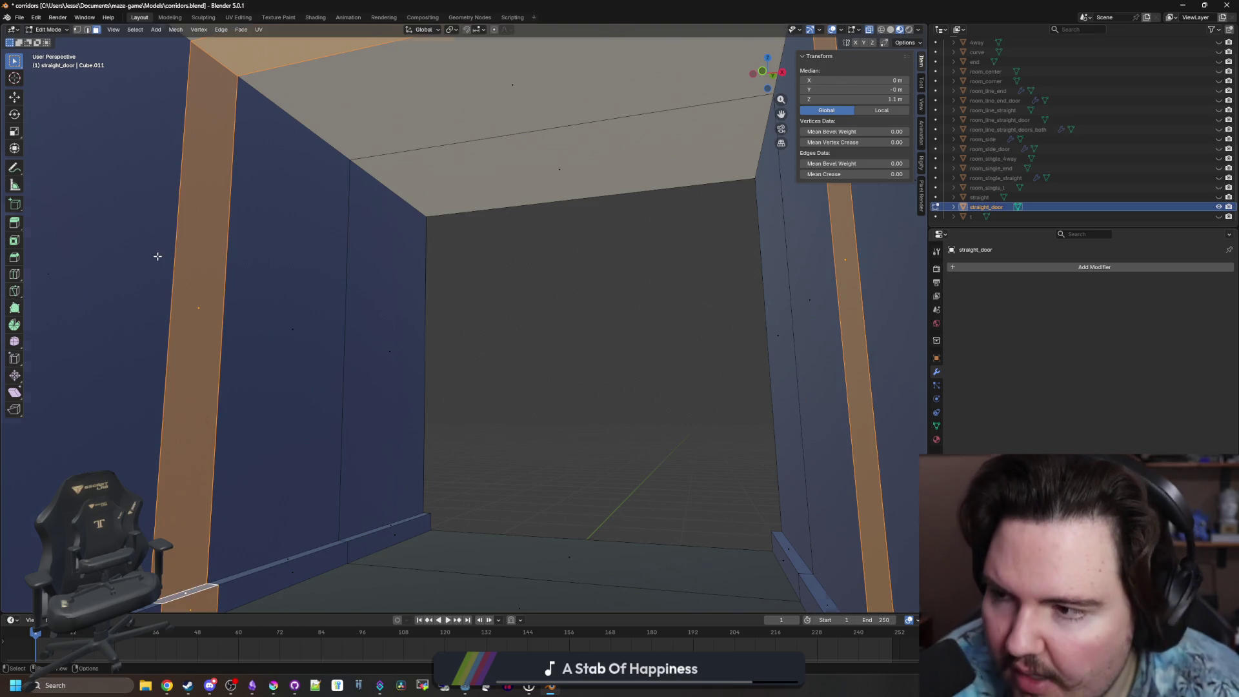
pyautogui.press('KP_Decimal')
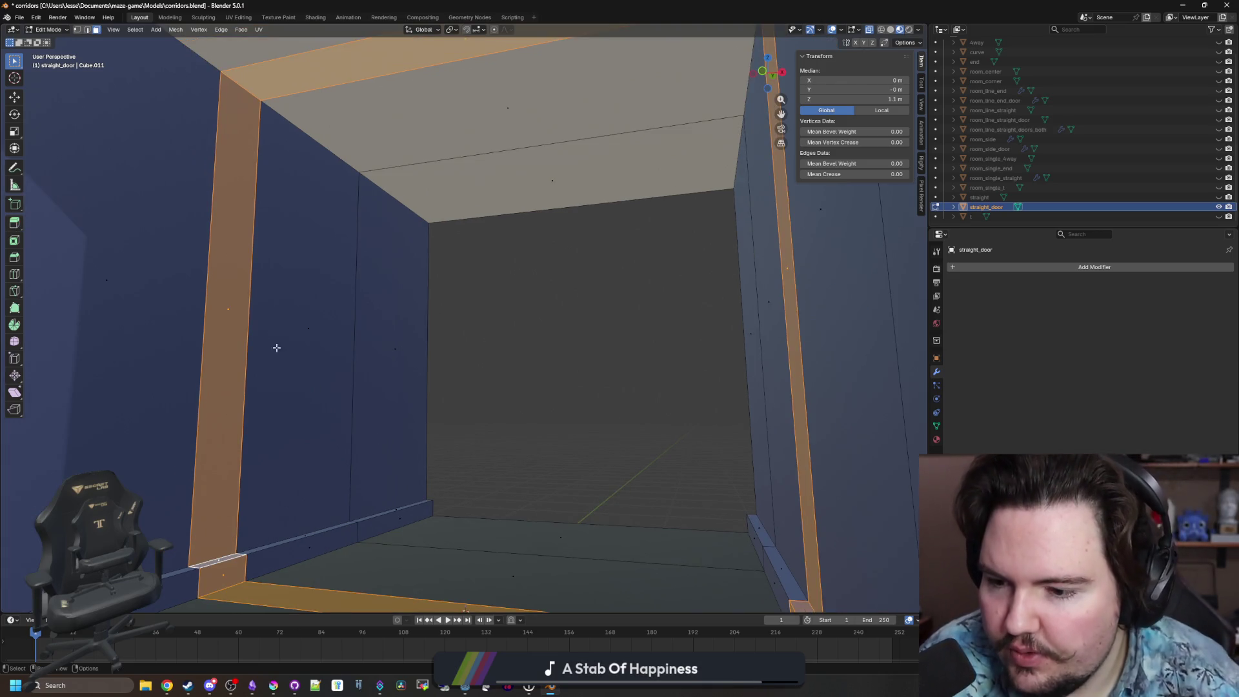
# Add the faces on the other side and extrude them inward along their normals.
pyautogui.click(240, 553)
pyautogui.keyDown('shift'); pyautogui.click(238, 548); pyautogui.keyUp('shift')
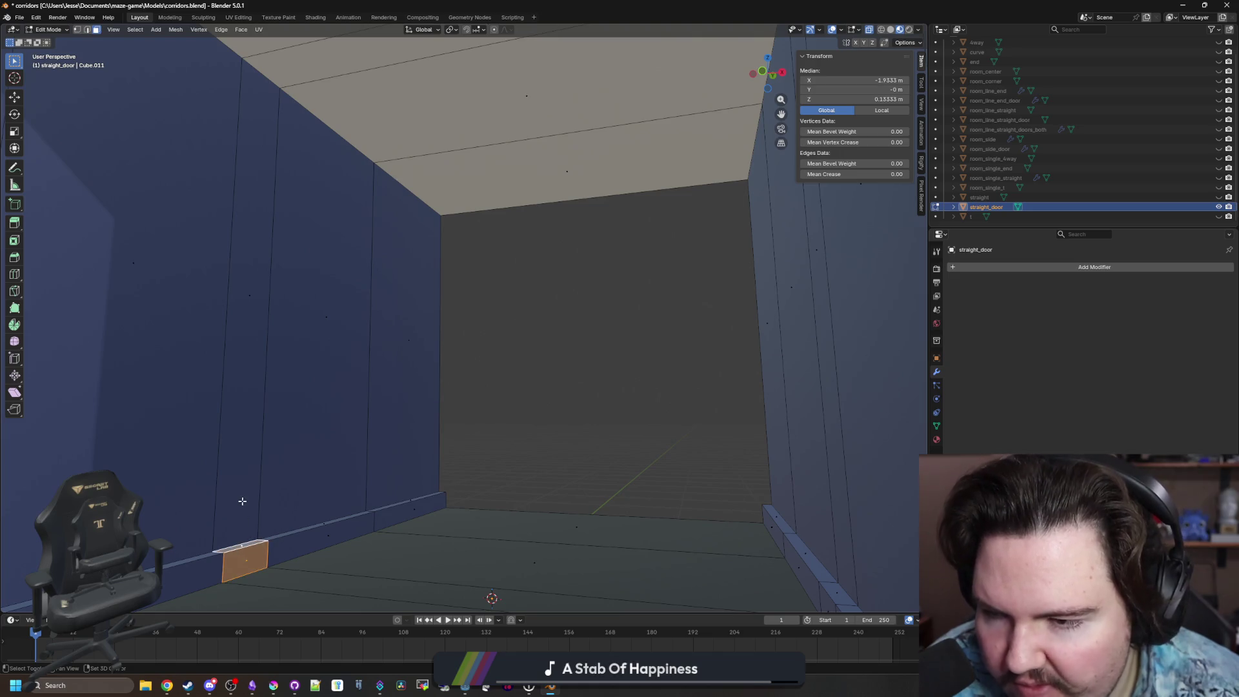
pyautogui.keyDown('shift'); pyautogui.click(256, 288); pyautogui.keyUp('shift')
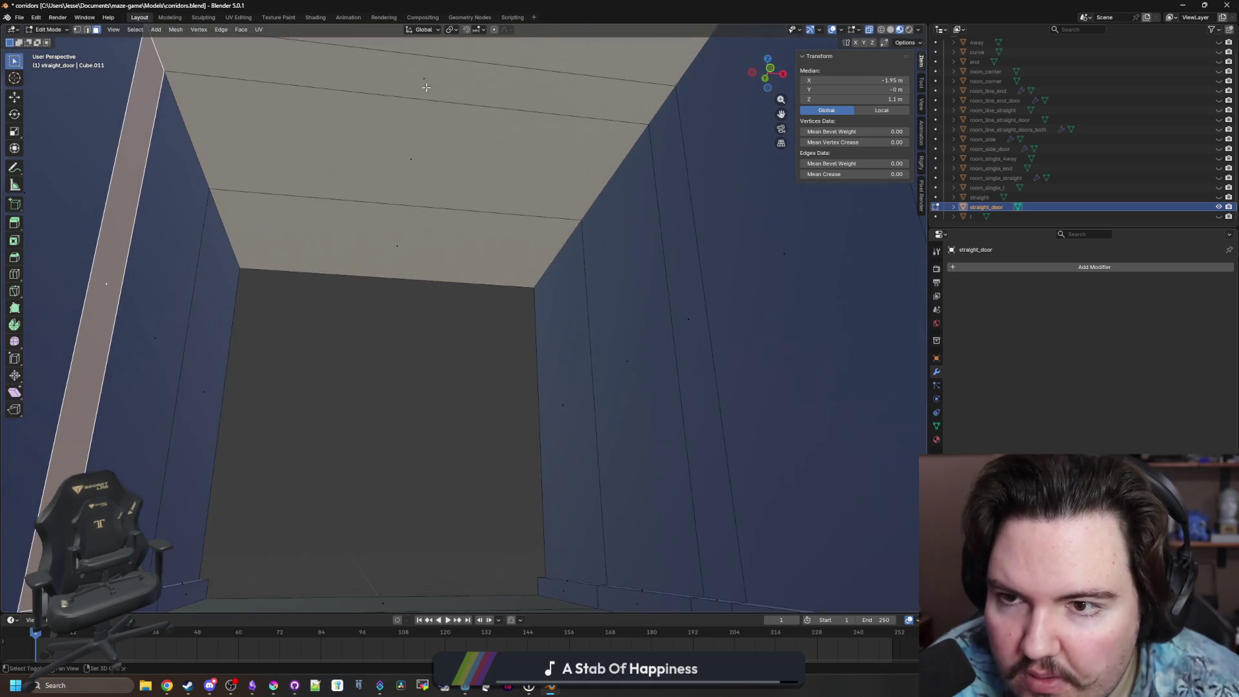
pyautogui.hotkey('ctrl', 'z')
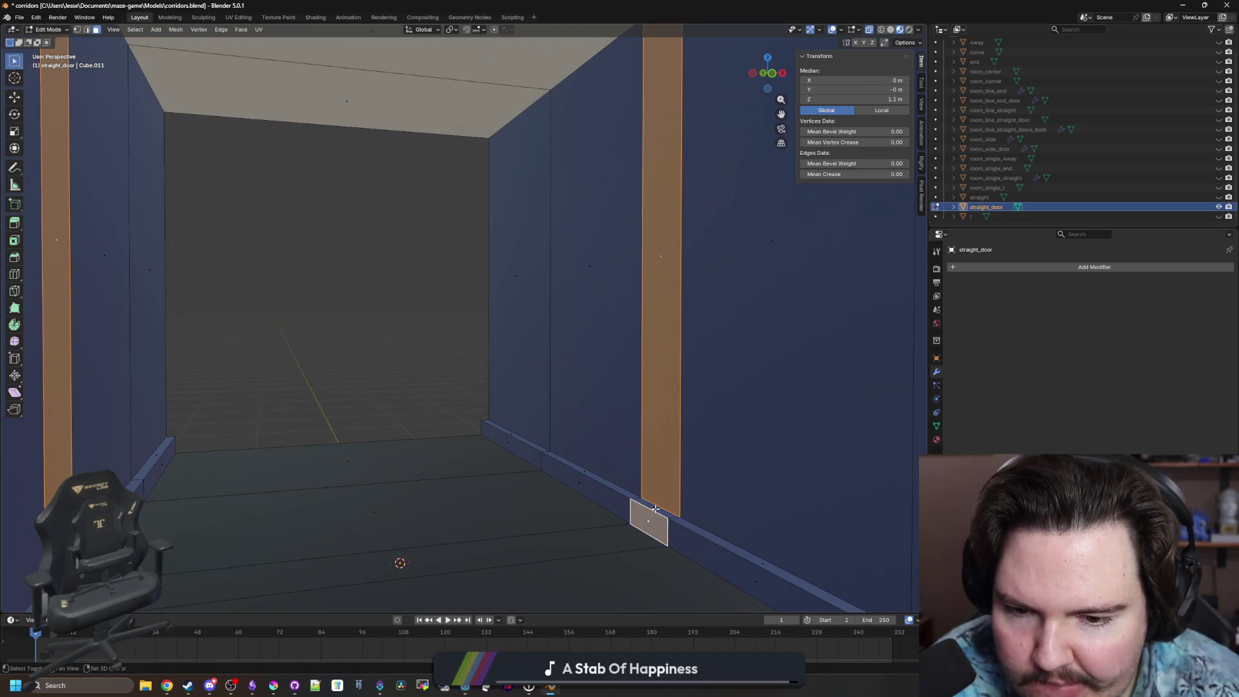
pyautogui.moveTo(14, 222); pyautogui.dragTo(74, 255)
pyautogui.moveTo(433, 330)
pyautogui.mouseDown()
pyautogui.moveTo(457, 313)
pyautogui.moveTo(442, 282)
pyautogui.moveTo(411, 312)
pyautogui.moveTo(437, 325)
pyautogui.moveTo(450, 310)
pyautogui.mouseUp()
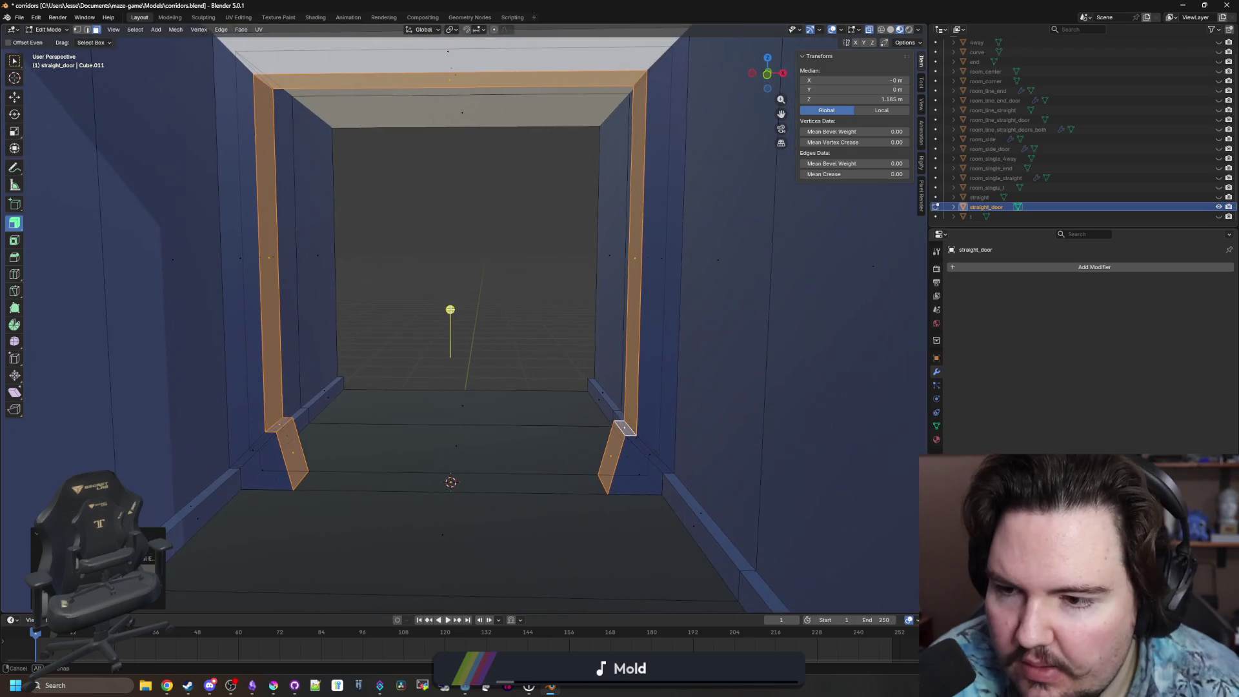
# Confirm the door frame with a slight scale and select the ceiling face above the doorway.
pyautogui.press('s')
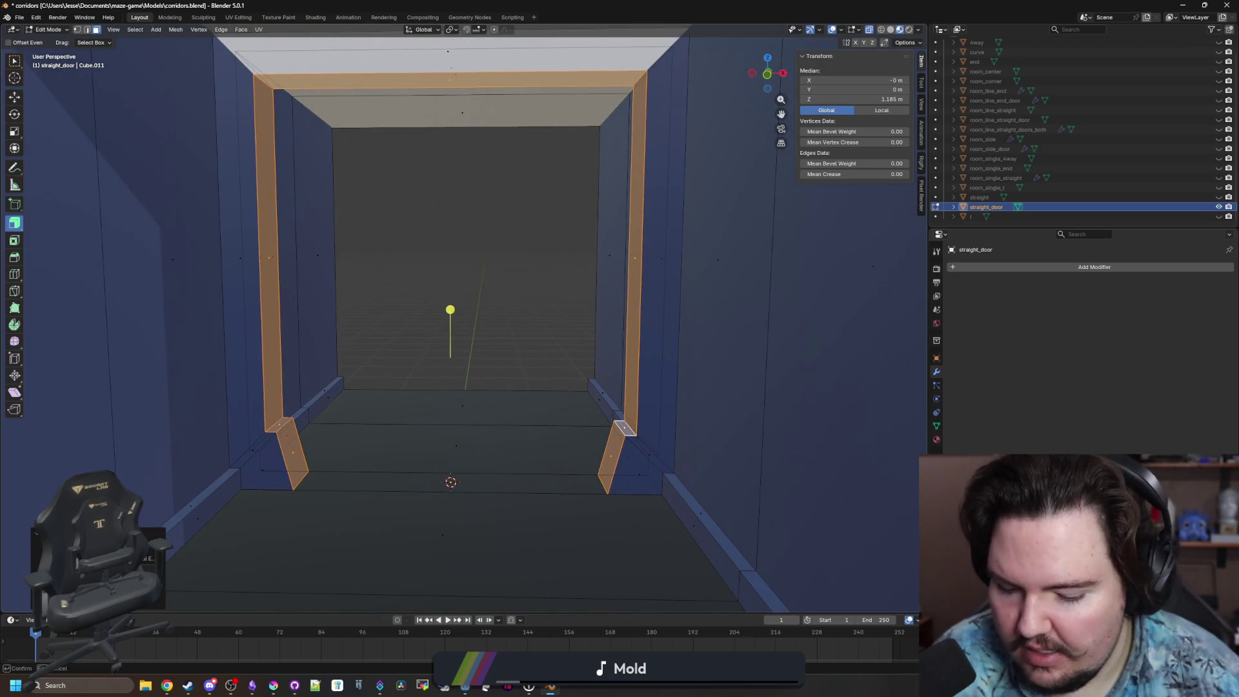
pyautogui.press('Return')
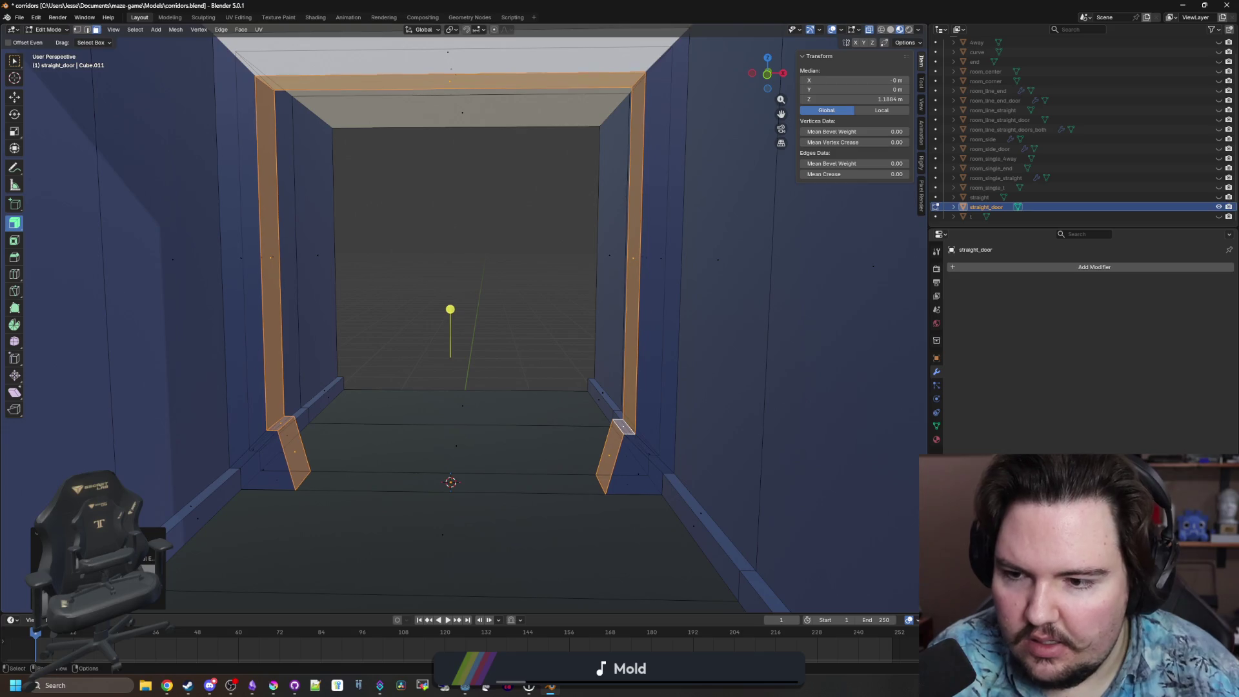
pyautogui.click(518, 300)
pyautogui.click(487, 113)
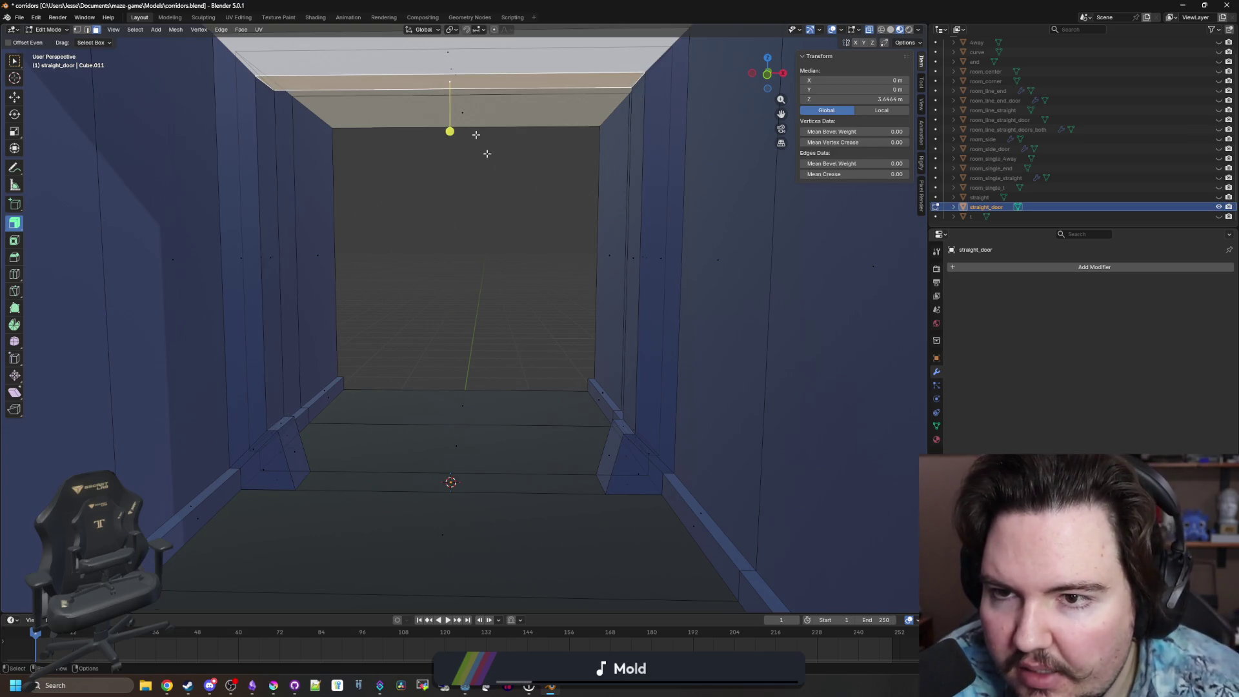
pyautogui.moveTo(488, 148); pyautogui.dragTo(521, 215)
# Lower the doorway ceiling face to about 2.65 m, then raise it 0.5 m to 3.15 m.
pyautogui.press('g')
pyautogui.press('z')
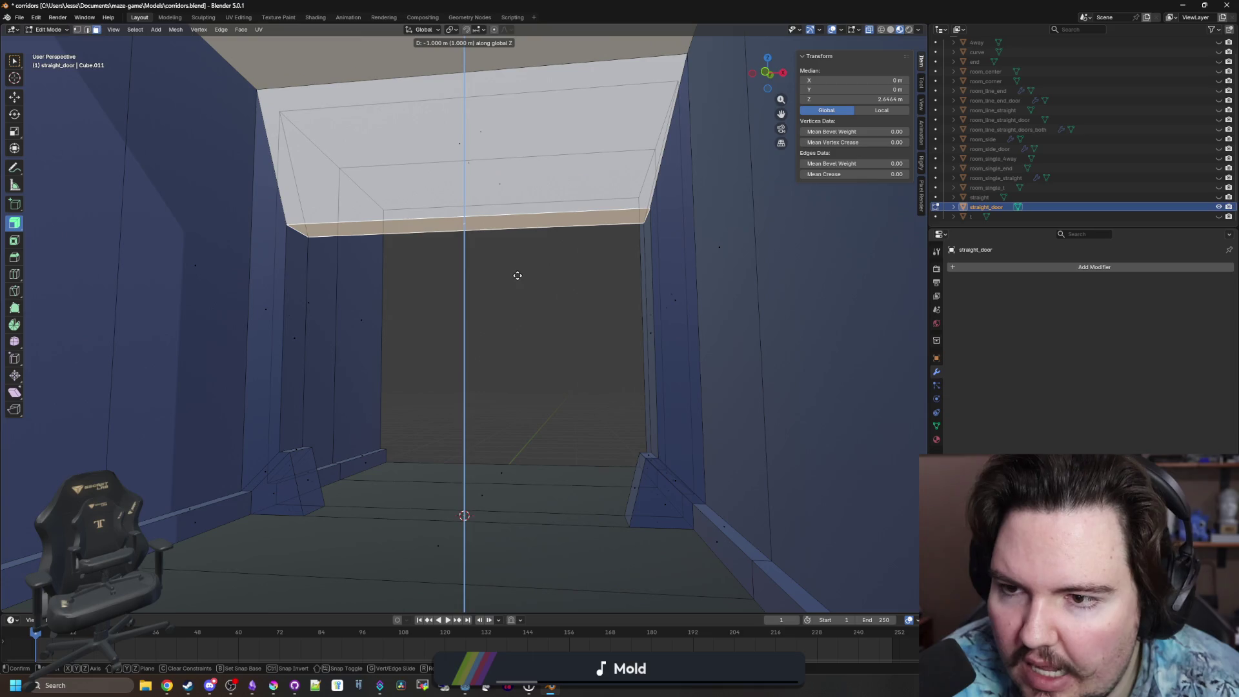
pyautogui.click(517, 274)
pyautogui.scroll(2, 530, 341)
pyautogui.write('g')
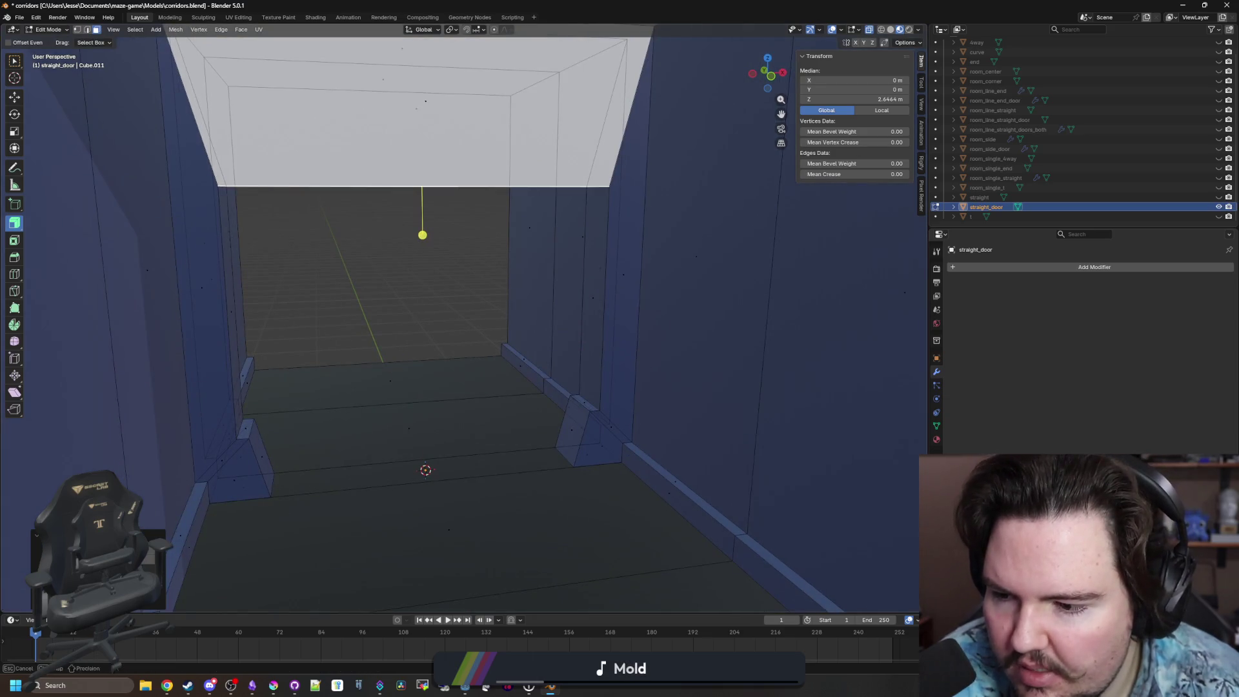
pyautogui.write('z0.5')
pyautogui.press('Return')
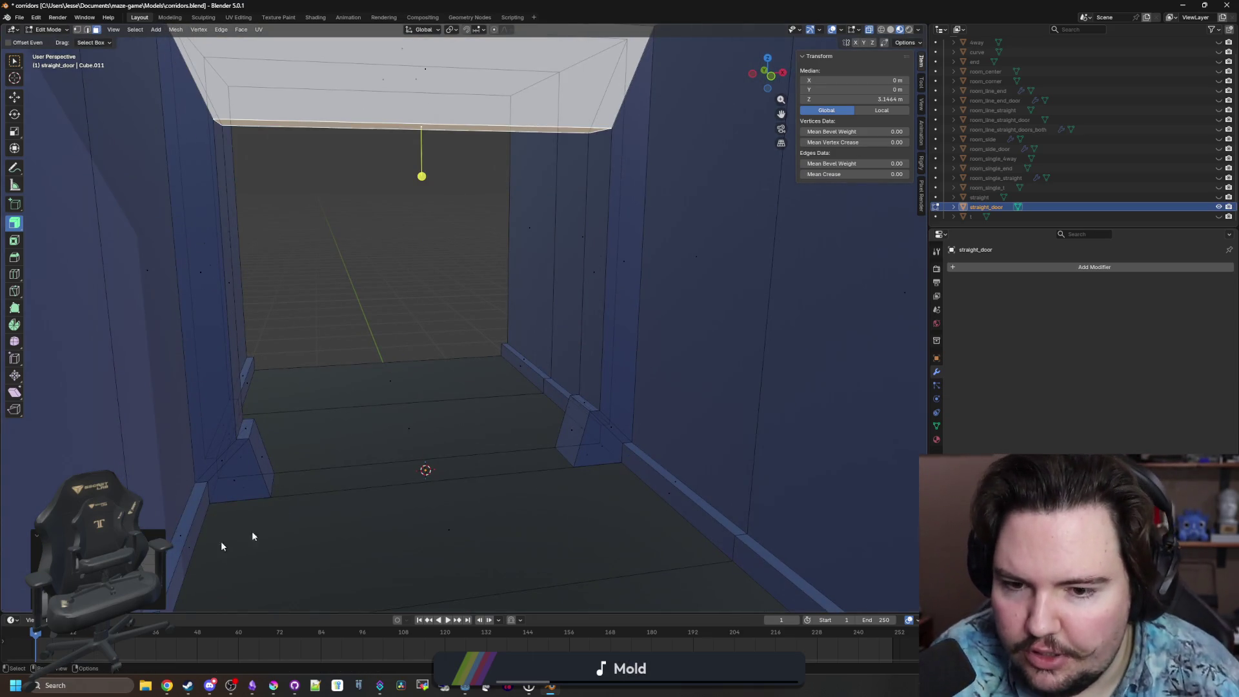
# Check the whole object in Object Mode, then return to Edit Mode with vertex select.
pyautogui.press('Tab')
pyautogui.scroll(3, 428, 330)
pyautogui.press('Tab')
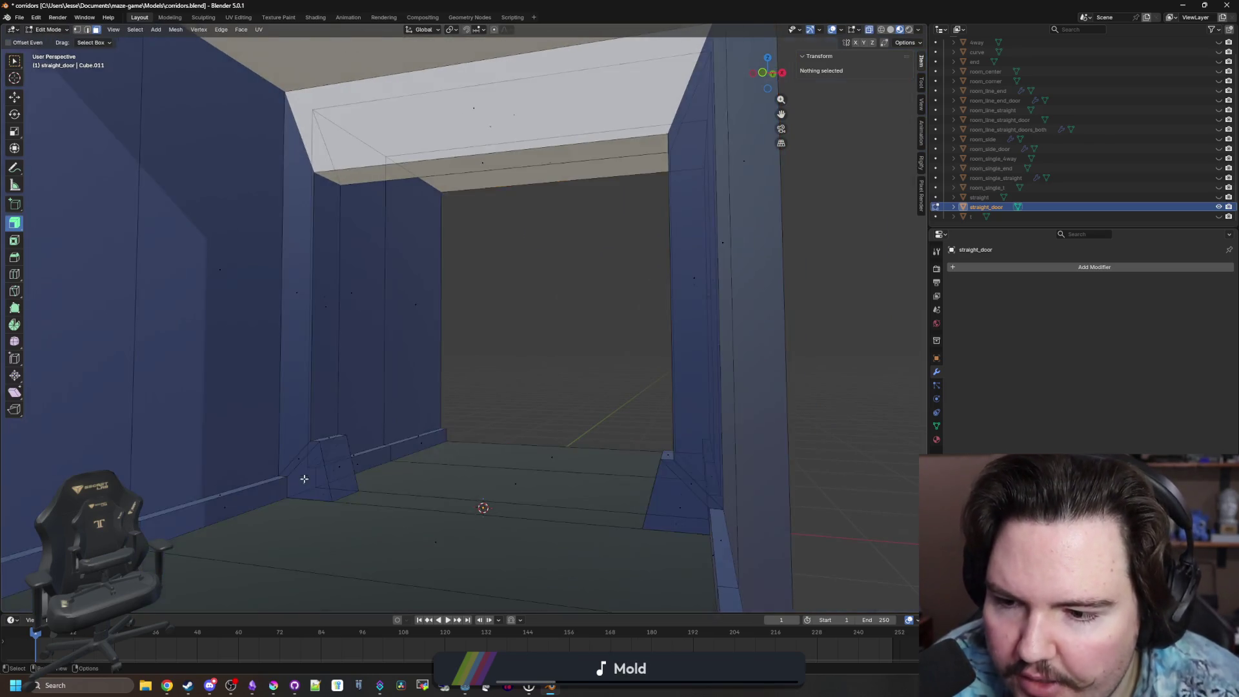
pyautogui.scroll(3, 306, 473)
pyautogui.click(78, 31)
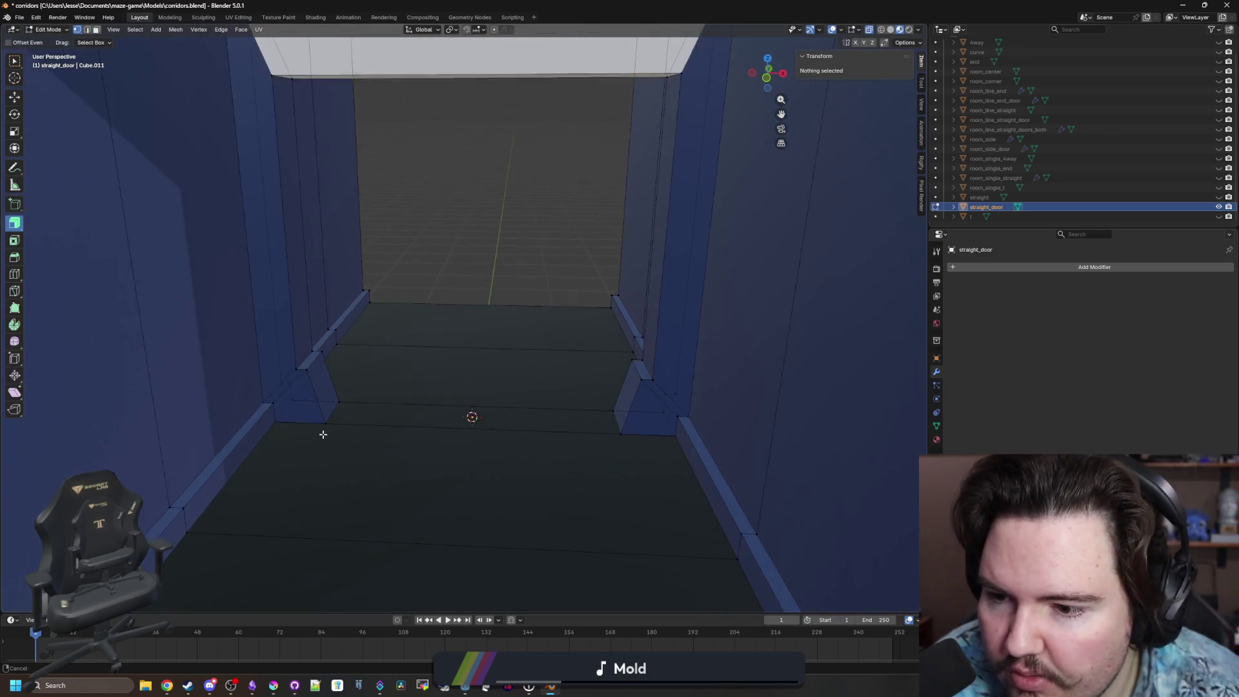
pyautogui.moveTo(321, 432)
pyautogui.mouseDown()
pyautogui.moveTo(222, 420)
pyautogui.moveTo(234, 439)
pyautogui.mouseUp()
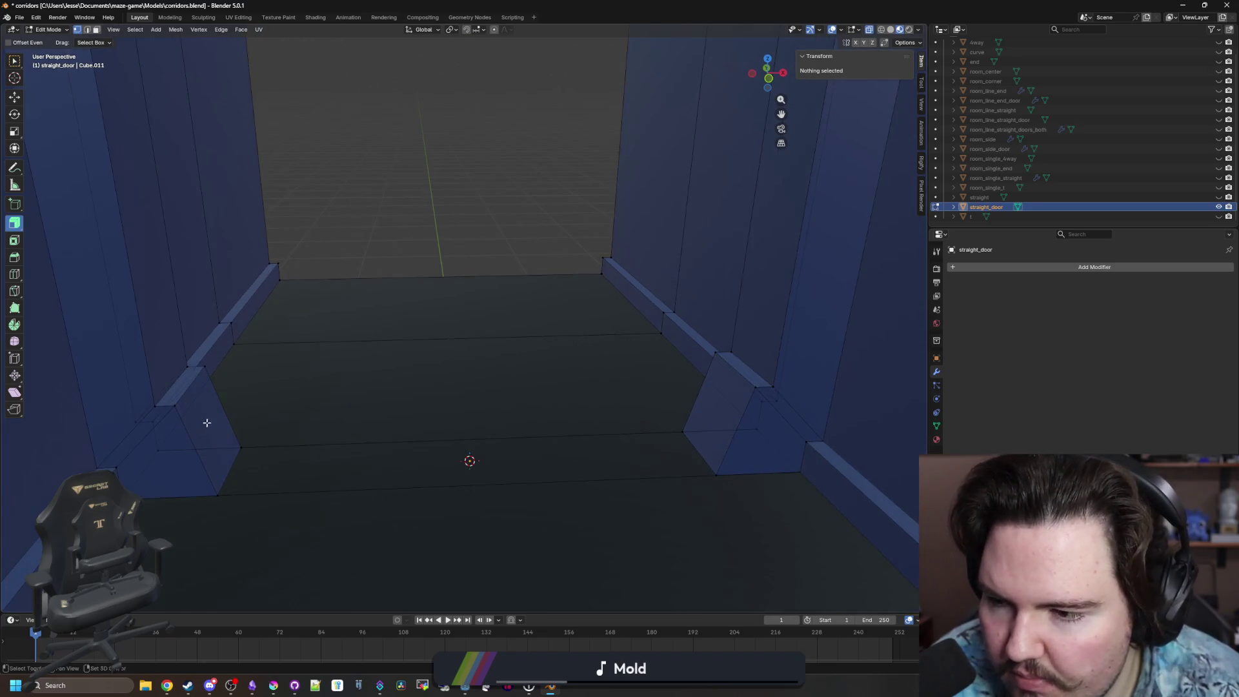
pyautogui.scroll(1, 196, 388)
# Move the two wall-corner vertices at the left doorway's foot to Z 0.
pyautogui.click(186, 387)
pyautogui.keyDown('shift'); pyautogui.click(215, 351); pyautogui.keyUp('shift')
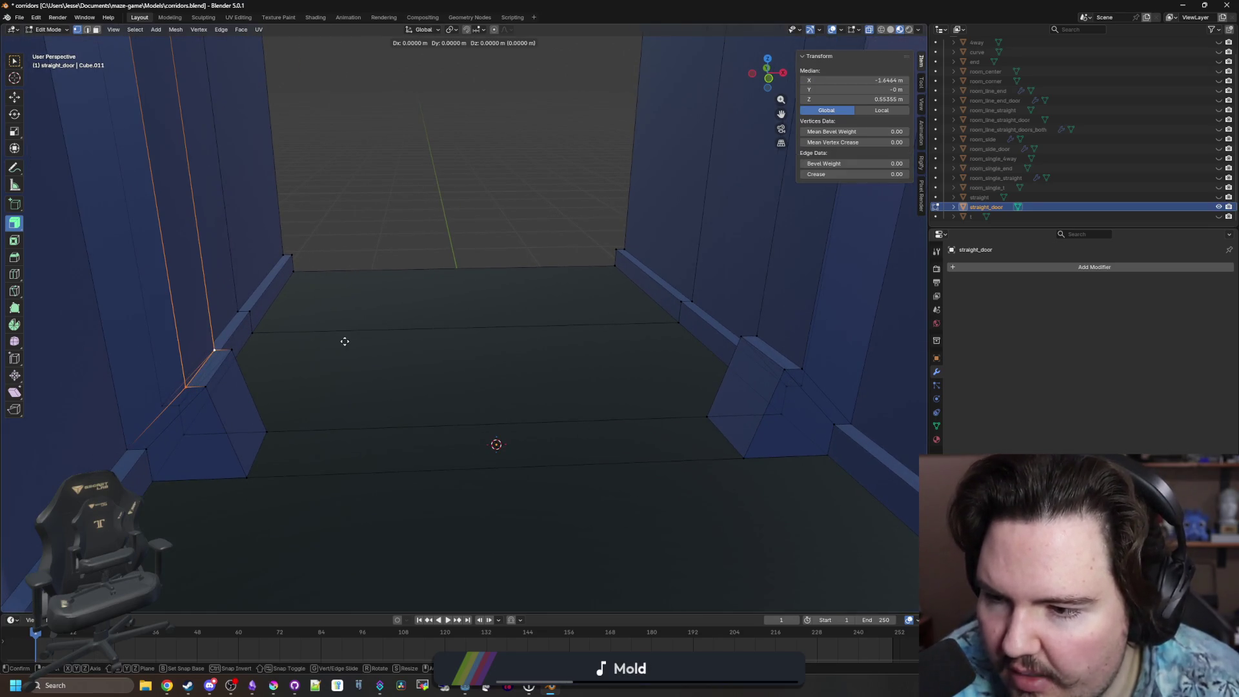
pyautogui.press('g')
pyautogui.press('z')
pyautogui.click(271, 396)
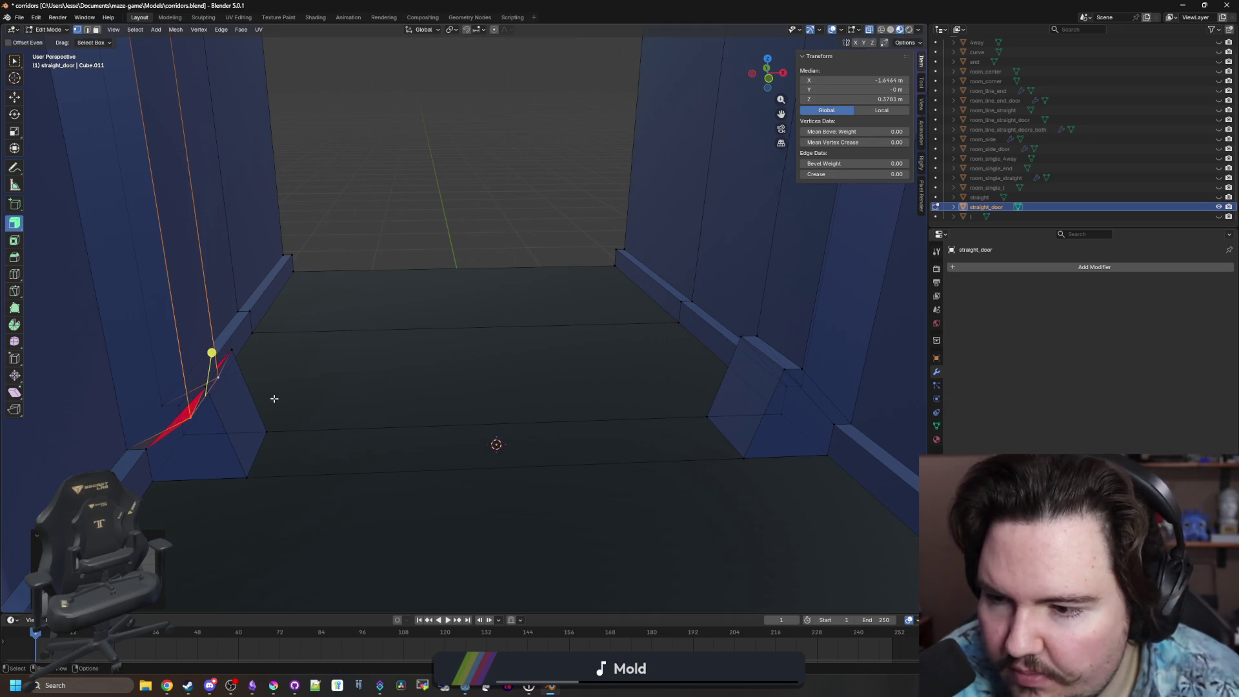
pyautogui.click(883, 98)
pyautogui.write('0')
pyautogui.press('Return')
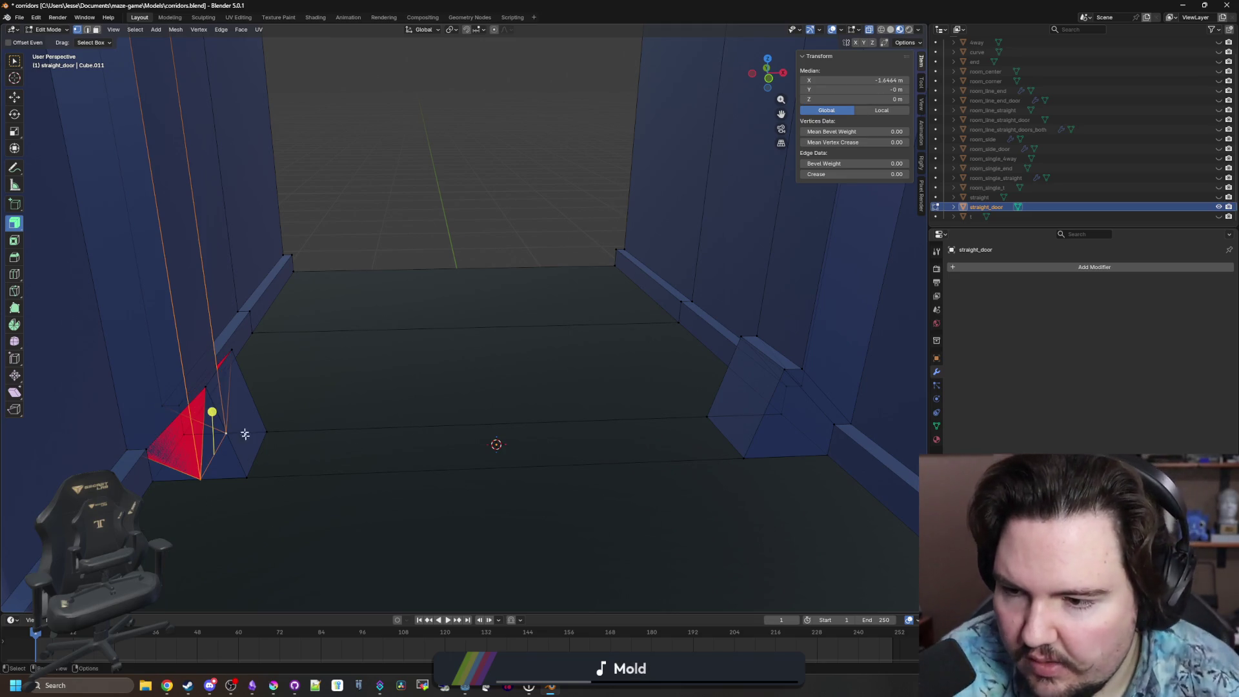
# Merge the stray vertex pairs at the left doorway's foot with Merge At Last.
pyautogui.click(207, 379)
pyautogui.keyDown('shift'); pyautogui.click(153, 429); pyautogui.keyUp('shift')
pyautogui.press('m')
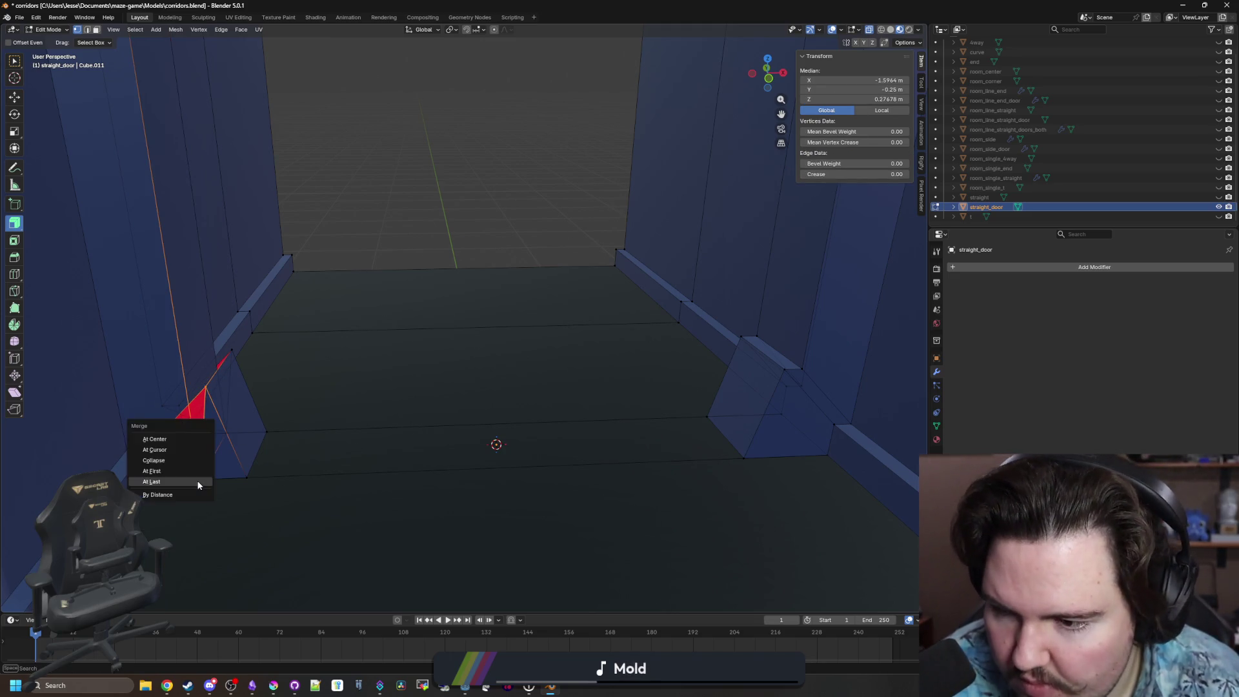
pyautogui.click(198, 486)
pyautogui.click(226, 432)
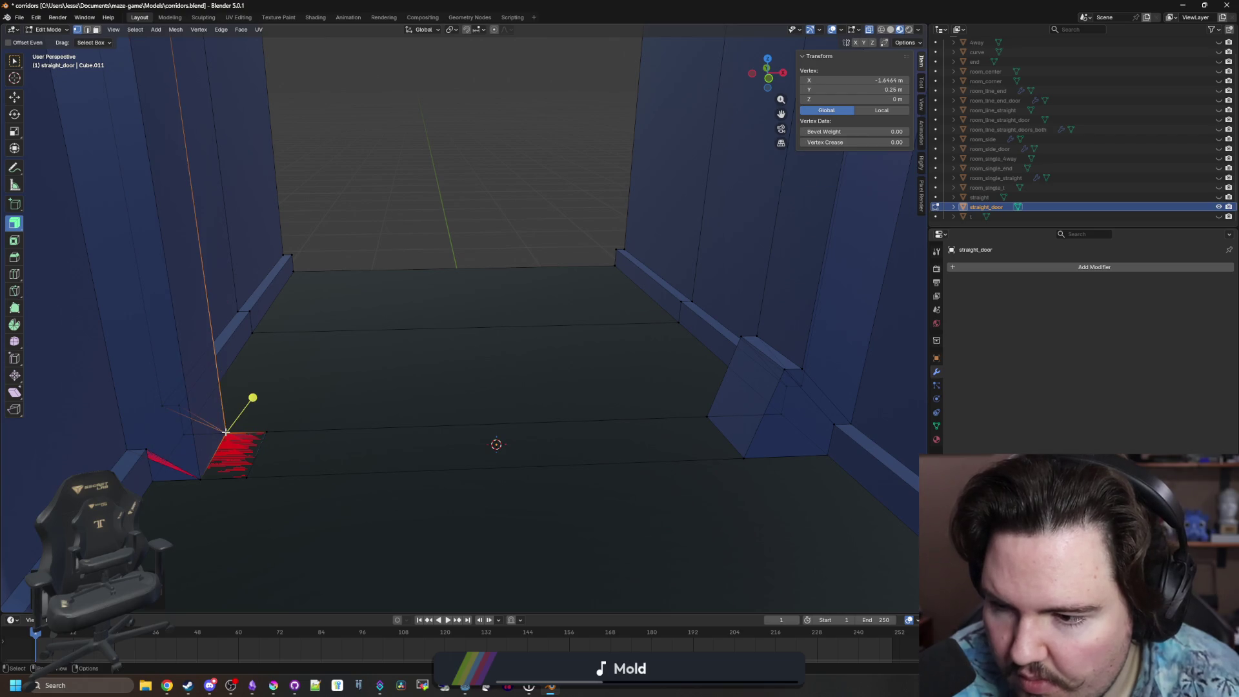
pyautogui.click(200, 479)
pyautogui.click(265, 431)
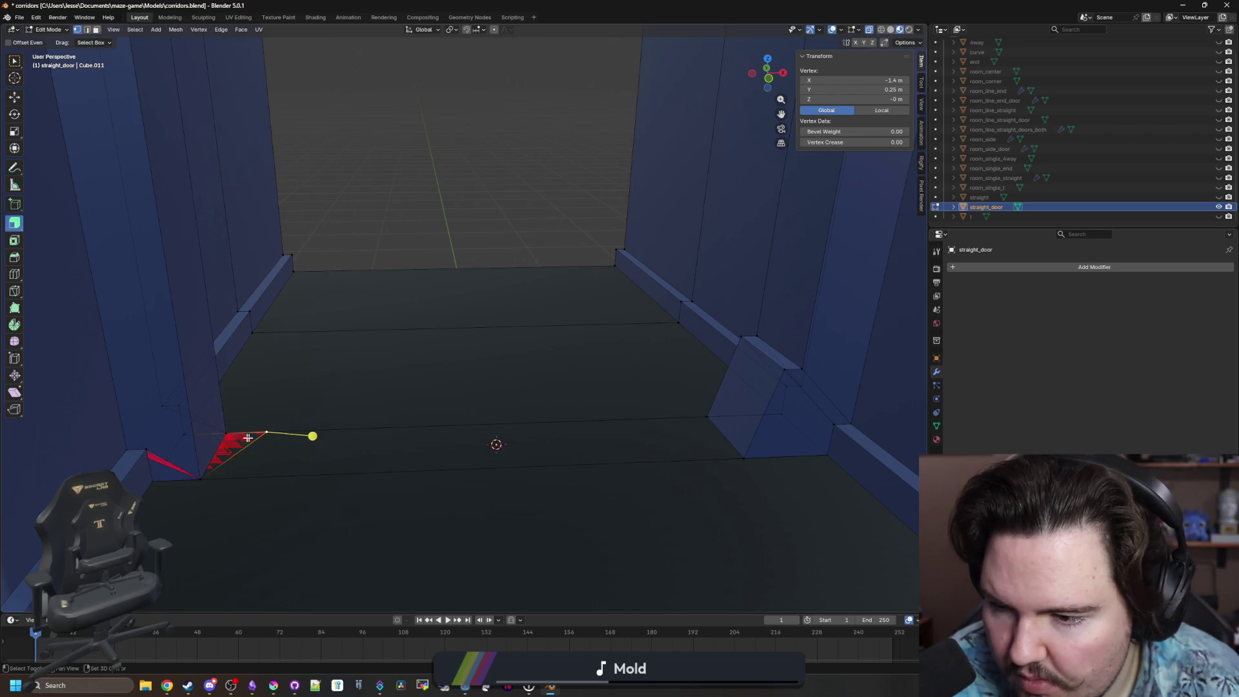
pyautogui.keyDown('shift'); pyautogui.click(225, 434); pyautogui.keyUp('shift')
pyautogui.press('m')
pyautogui.click(222, 439)
pyautogui.click(140, 456)
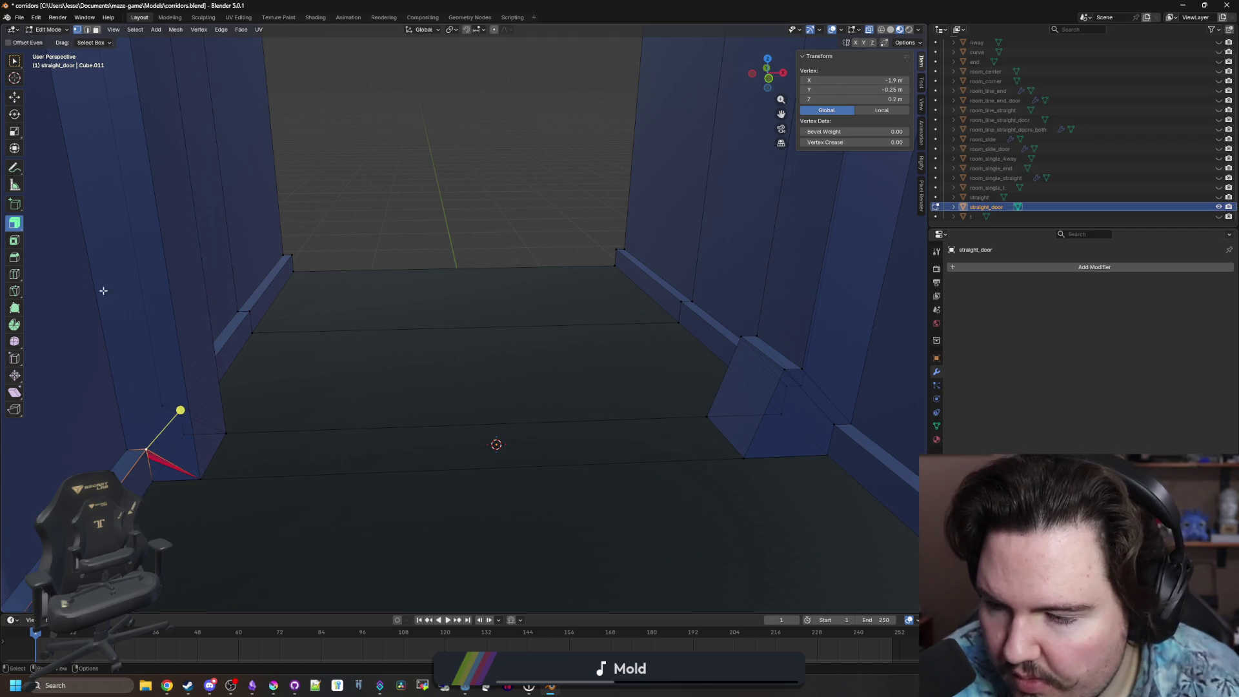
# In face select, delete the two leftover triangle faces by the doorway with Only Faces.
pyautogui.click(97, 31)
pyautogui.click(160, 454)
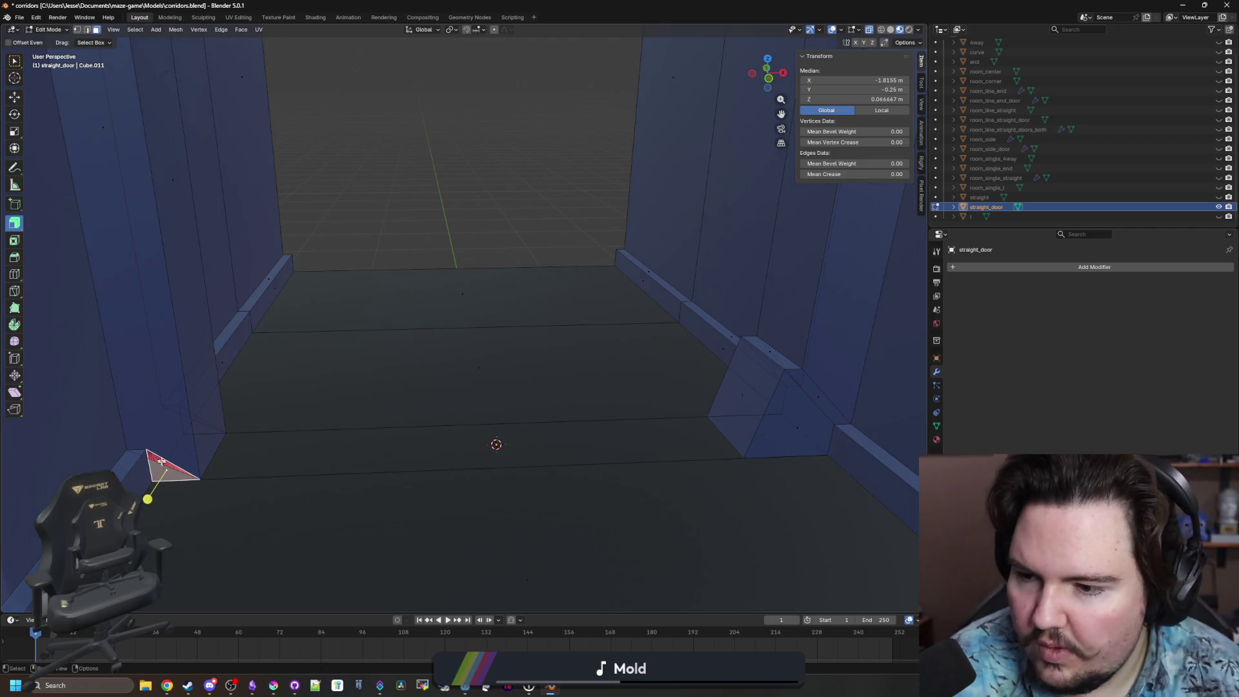
pyautogui.press('x')
pyautogui.click(150, 439)
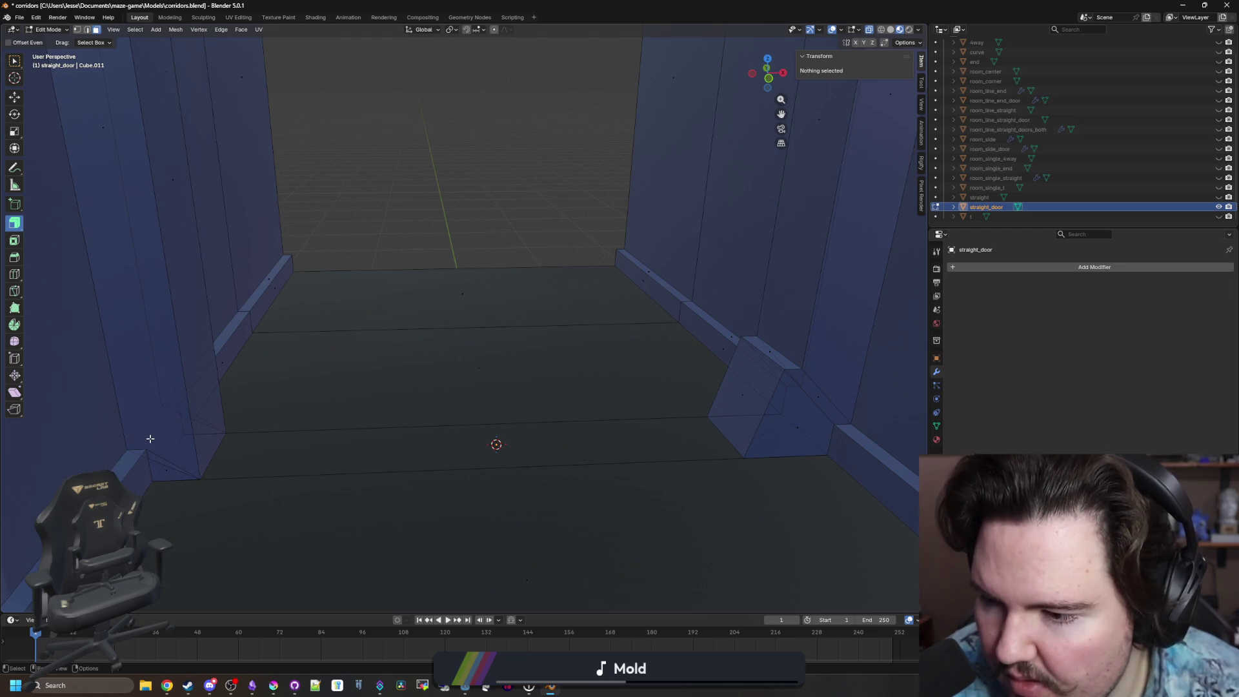
pyautogui.click(153, 453)
pyautogui.press('x')
pyautogui.click(152, 435)
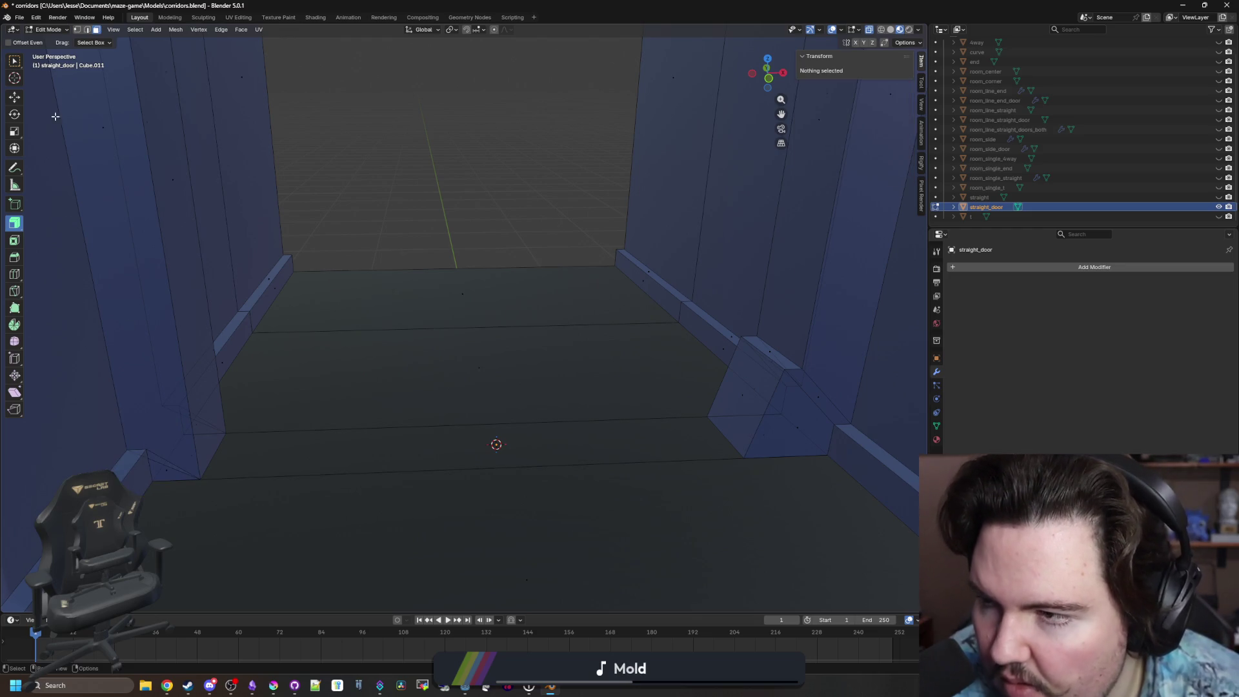
# Delete the leftover left wall face and the bottom triangle faces on the left doorway side.
pyautogui.press('w')
pyautogui.click(142, 258)
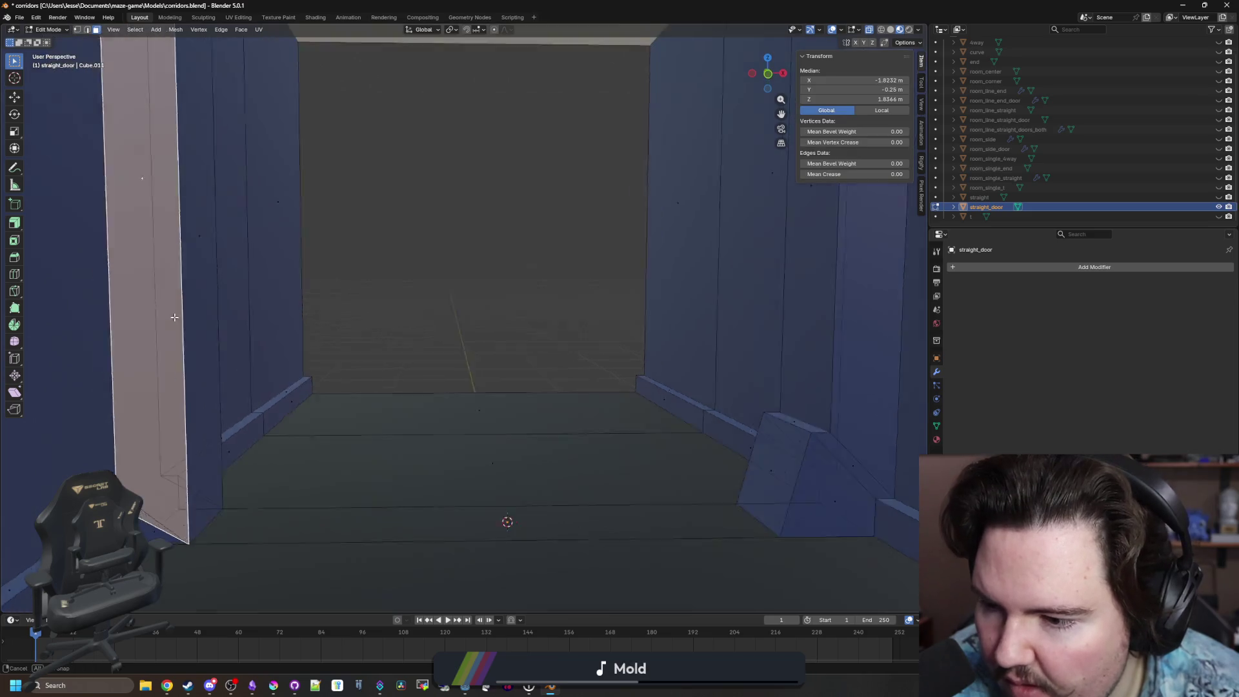
pyautogui.press('x')
pyautogui.click(172, 304)
pyautogui.click(189, 533)
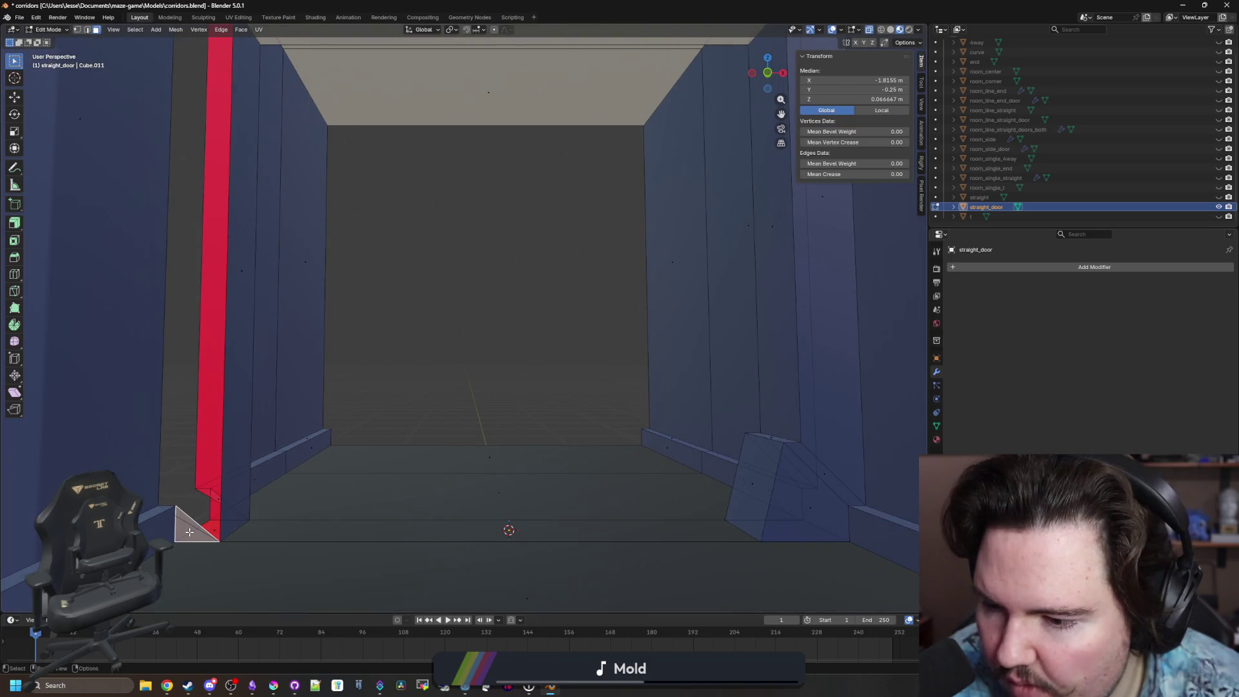
pyautogui.press('x')
pyautogui.click(189, 532)
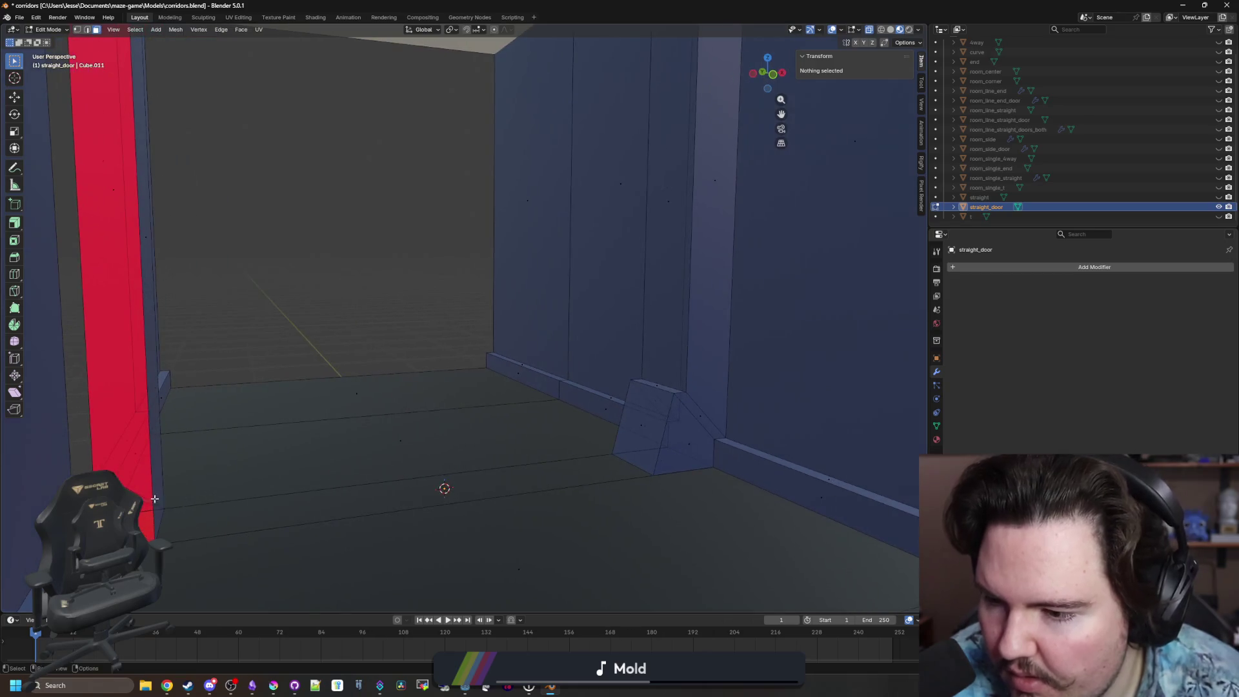
pyautogui.click(155, 503)
pyautogui.press('x')
pyautogui.click(131, 500)
pyautogui.click(131, 462)
pyautogui.press('x')
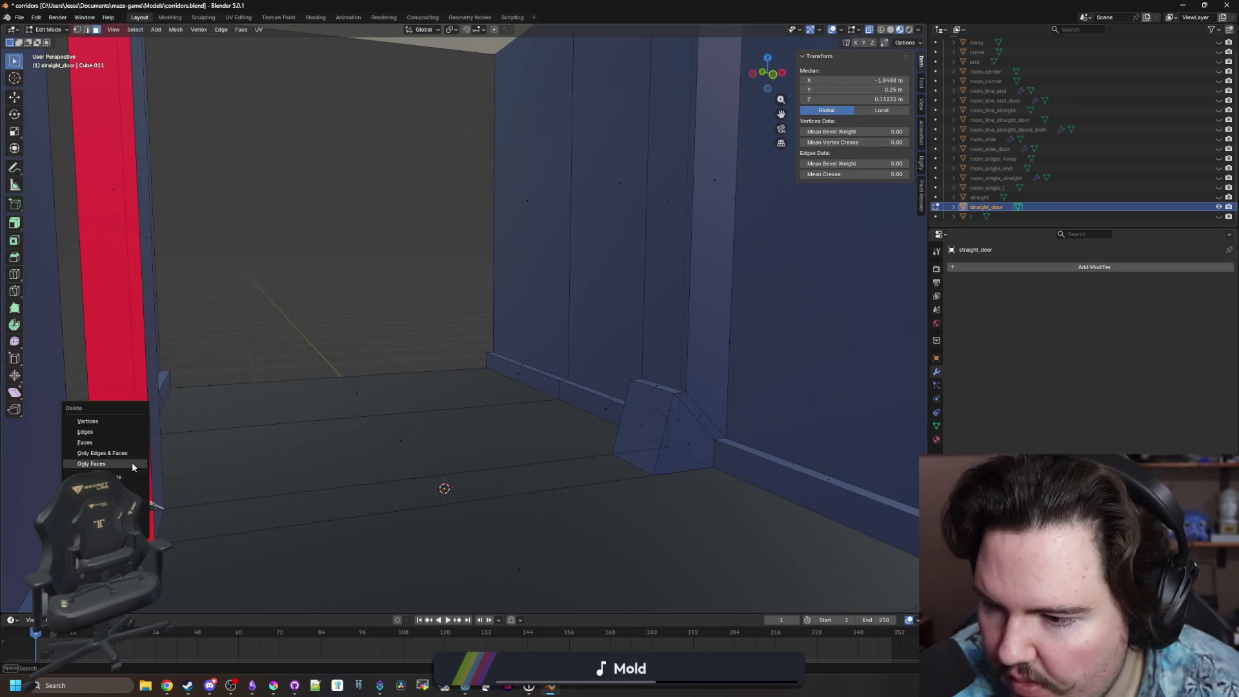
pyautogui.click(132, 462)
# Delete the wall strip beside the left doorway and the leftover corner face.
pyautogui.click(149, 287)
pyautogui.press('x')
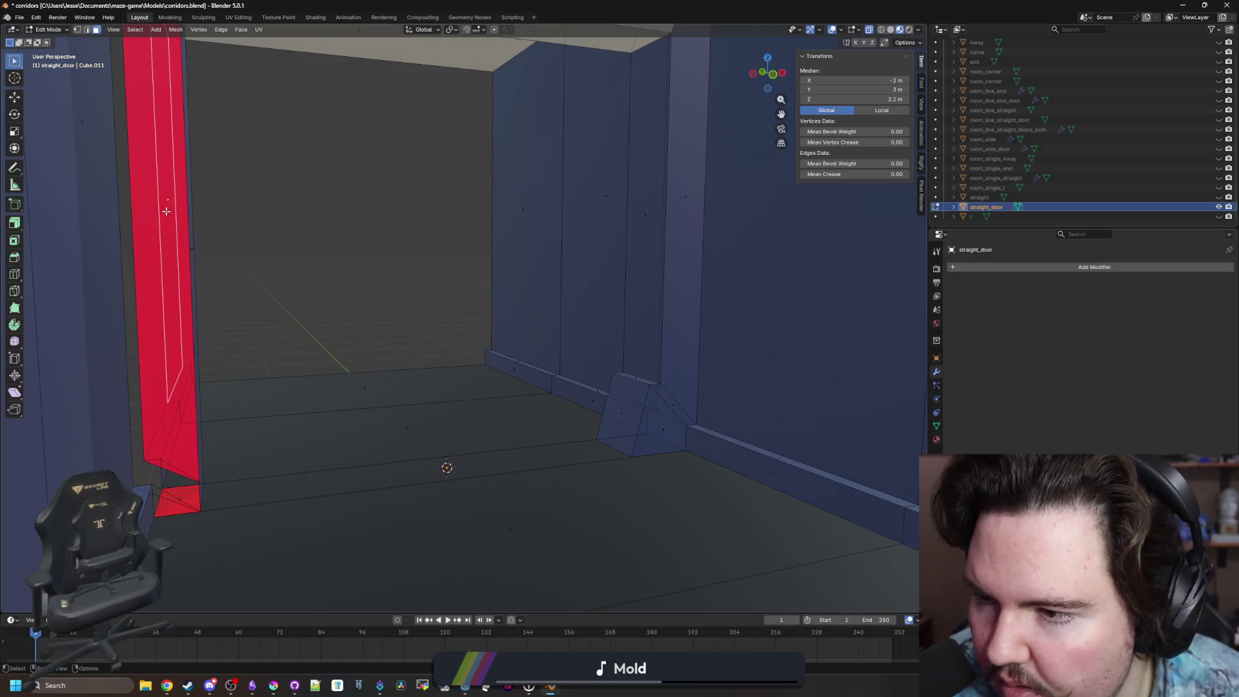
pyautogui.click(167, 210)
pyautogui.press('x')
pyautogui.click(166, 211)
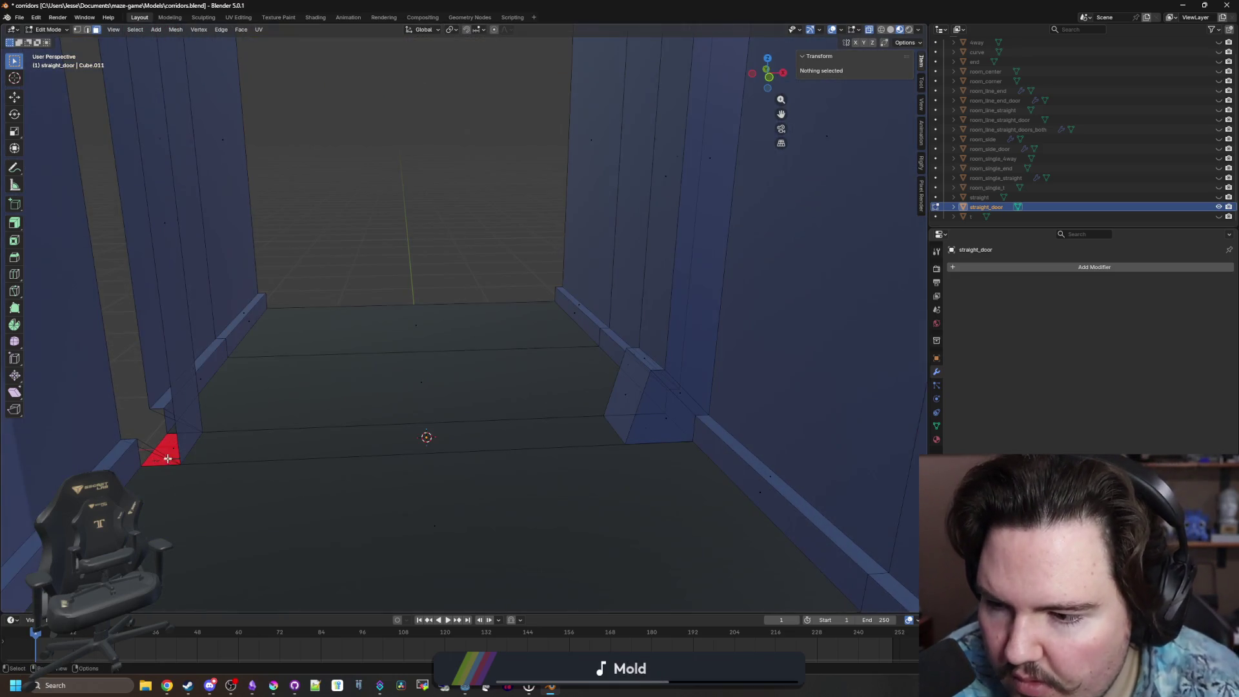
pyautogui.click(168, 458)
pyautogui.press('x')
pyautogui.click(170, 444)
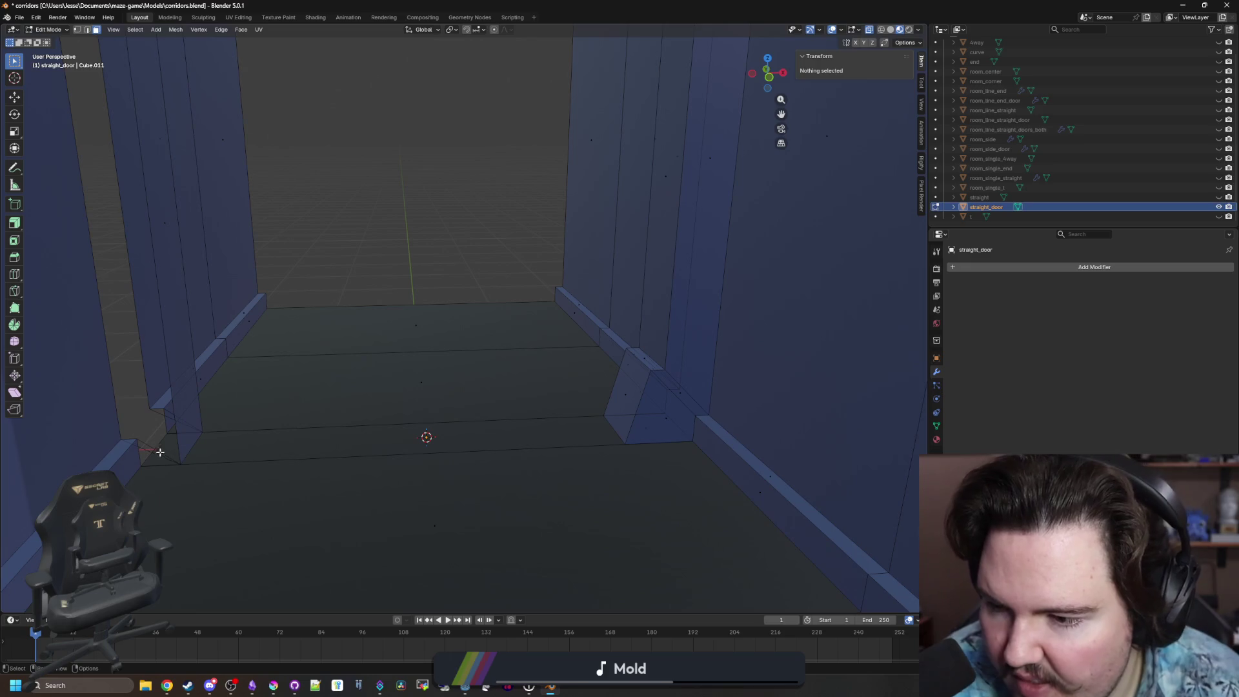
# Remove the floor strip across the doorway and the triangle faces on the right ramp.
pyautogui.click(423, 435)
pyautogui.press('x')
pyautogui.click(426, 435)
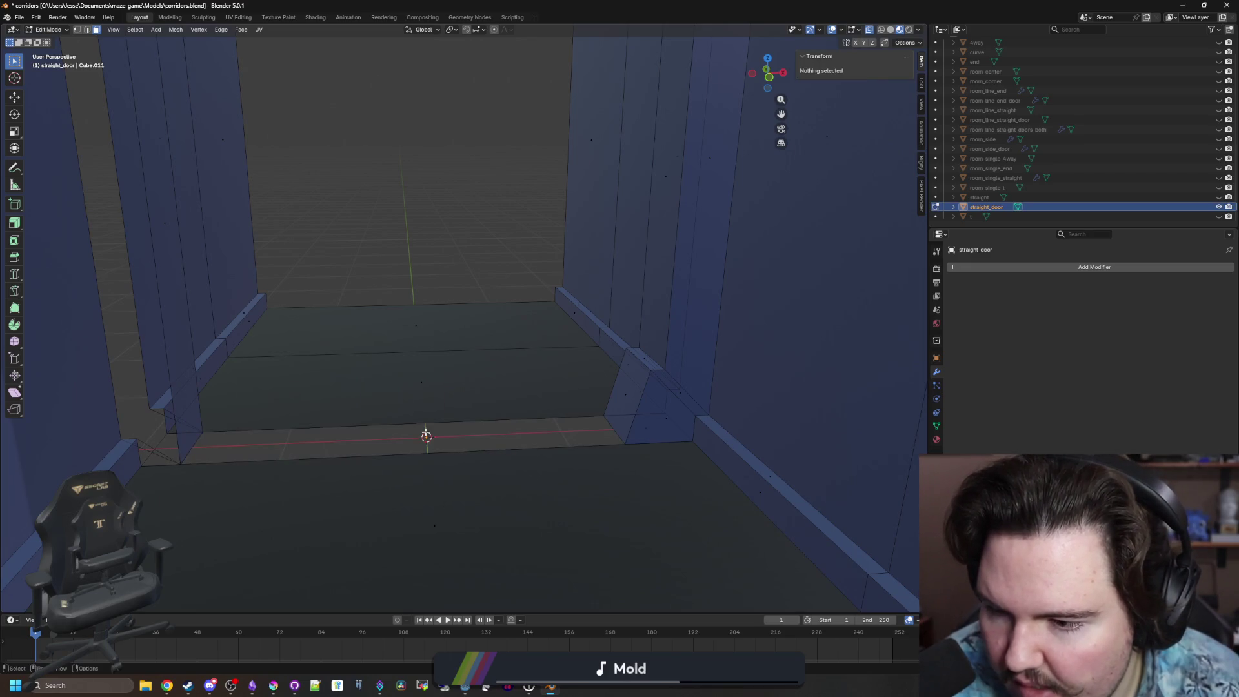
pyautogui.click(674, 416)
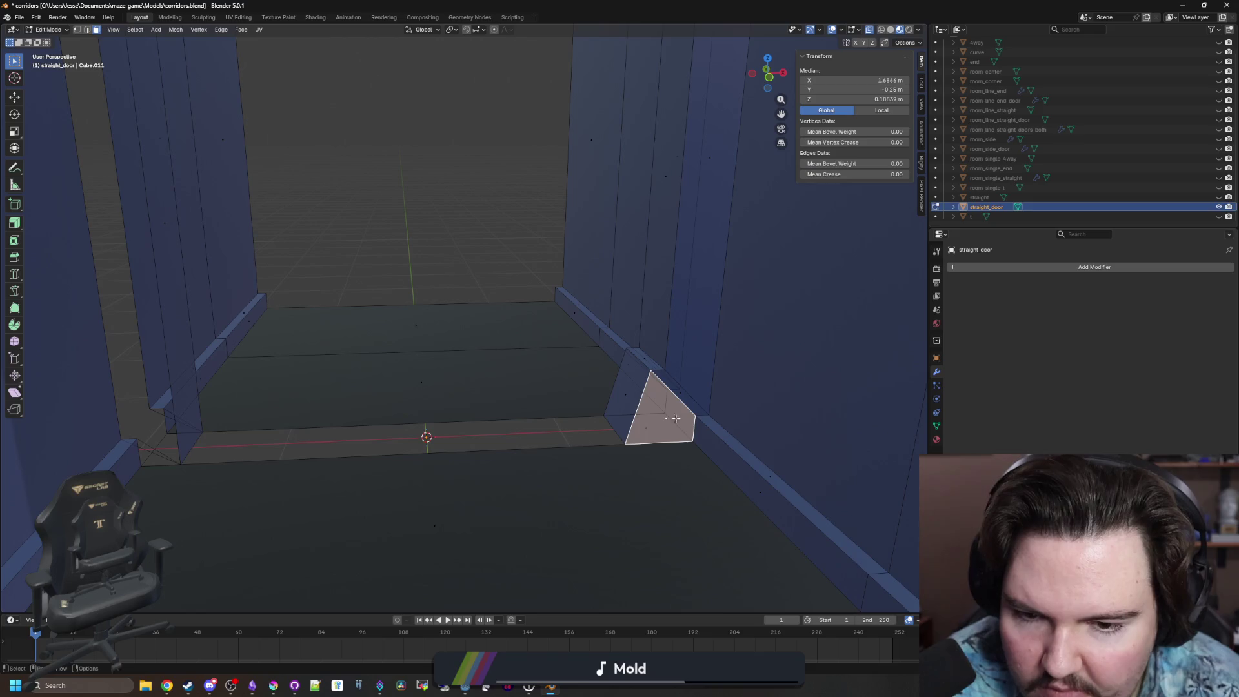
pyautogui.press('x')
pyautogui.click(664, 417)
pyautogui.click(619, 397)
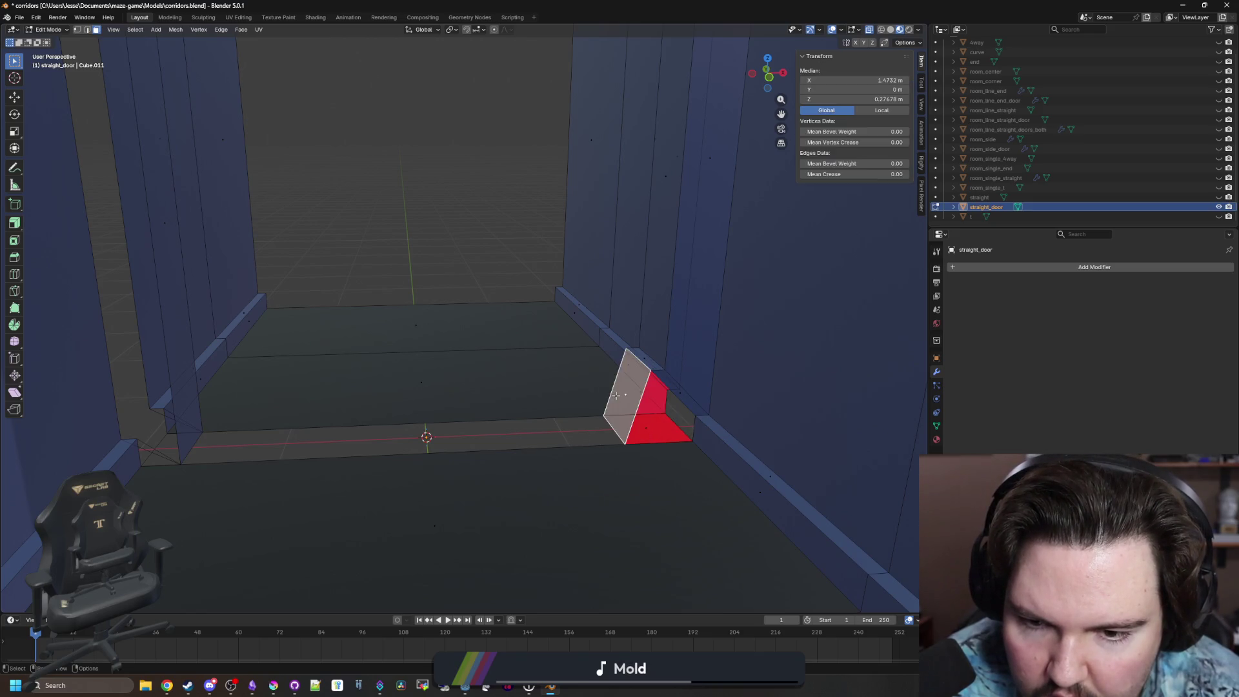
pyautogui.press('x')
pyautogui.click(627, 394)
# Delete the remaining small faces around the right baseboard, including the thin top face.
pyautogui.click(638, 395)
pyautogui.press('x')
pyautogui.click(637, 394)
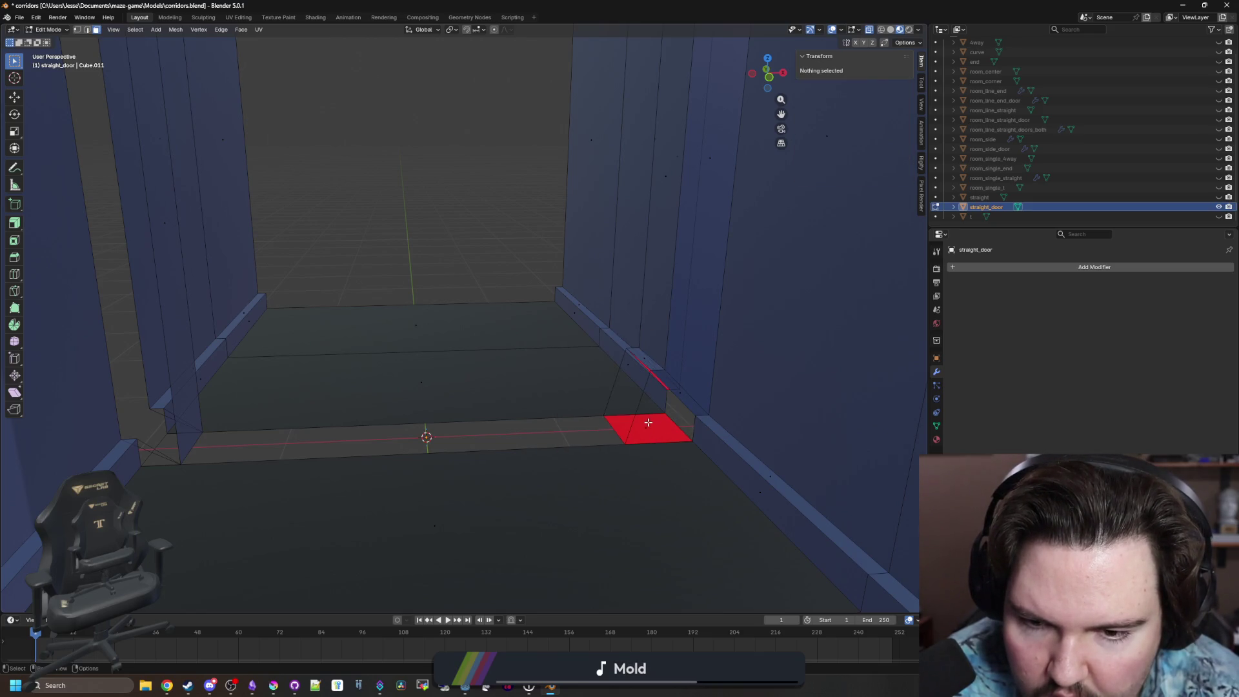
pyautogui.click(648, 423)
pyautogui.press('x')
pyautogui.click(648, 422)
pyautogui.click(683, 389)
pyautogui.press('x')
pyautogui.click(682, 391)
pyautogui.click(656, 371)
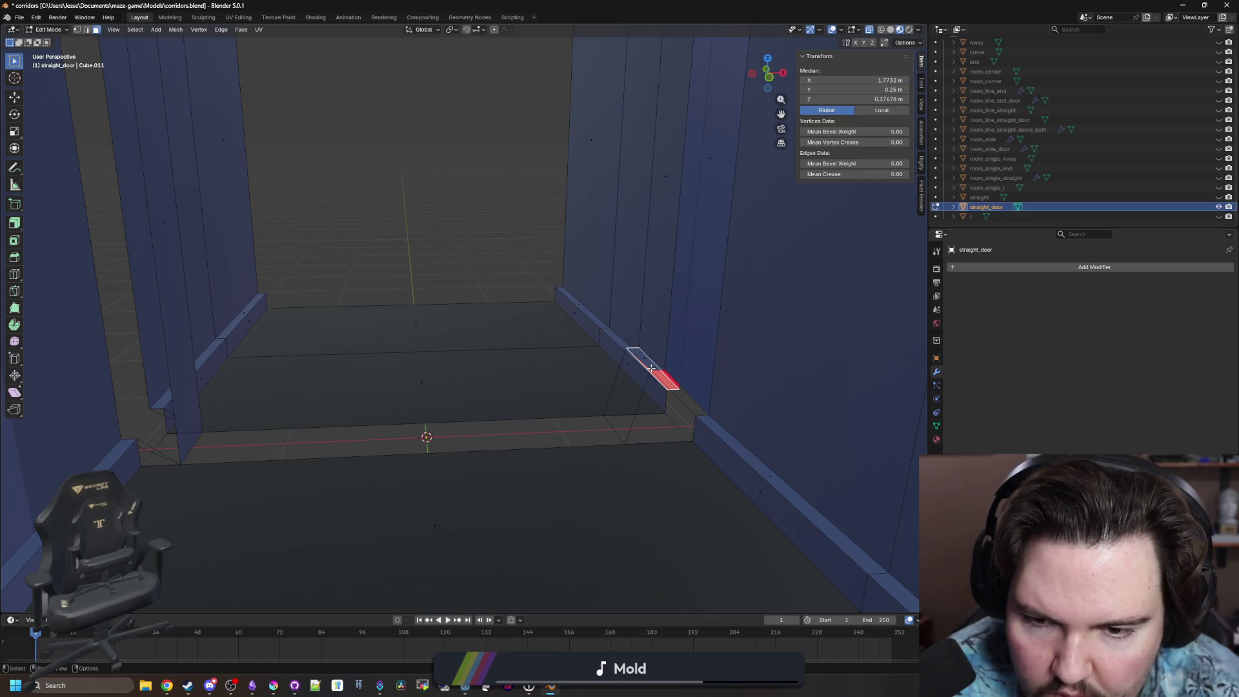
pyautogui.click(653, 374)
pyautogui.press('x')
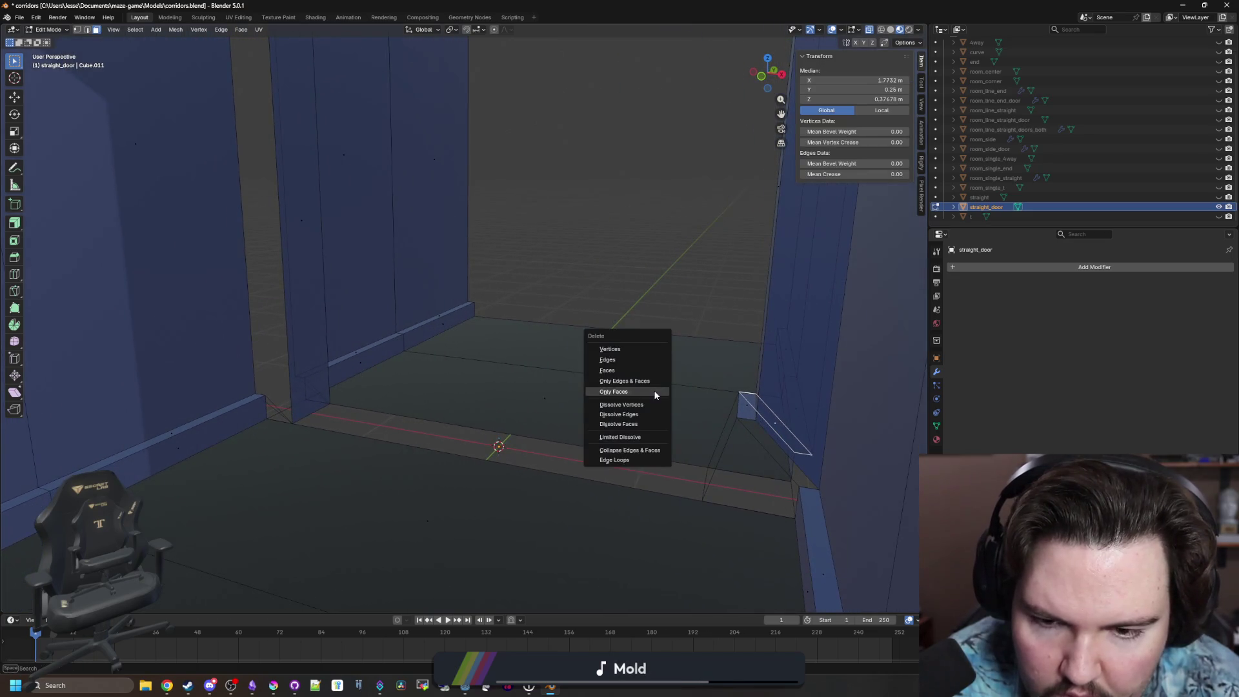
pyautogui.click(653, 390)
pyautogui.scroll(-3, 592, 411)
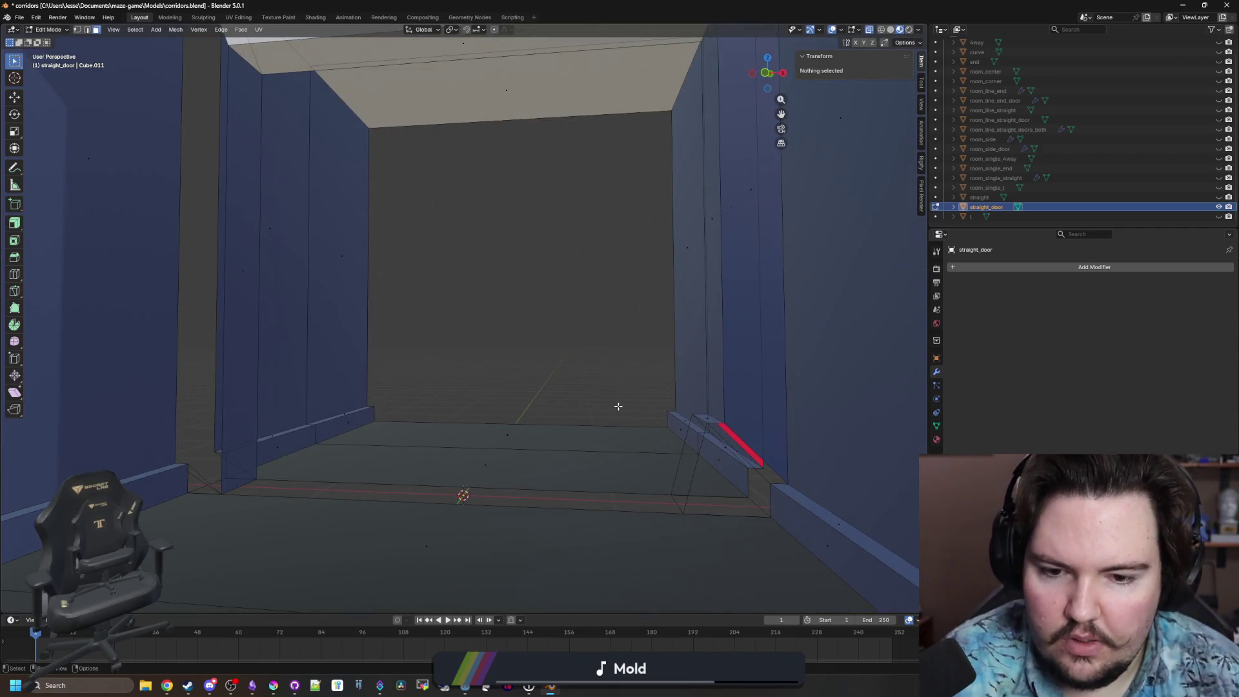
pyautogui.scroll(3, 613, 406)
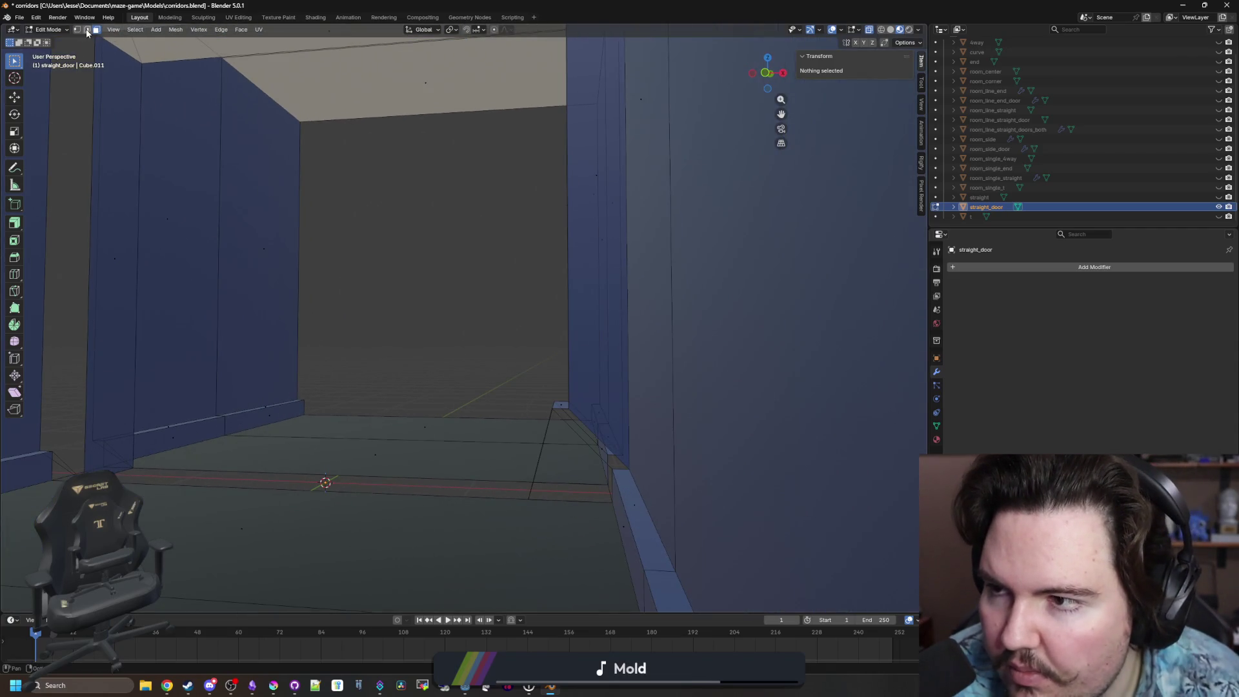
# Drop the door-corner vertex to floor level by setting its height to 0.
pyautogui.click(76, 29)
pyautogui.click(569, 416)
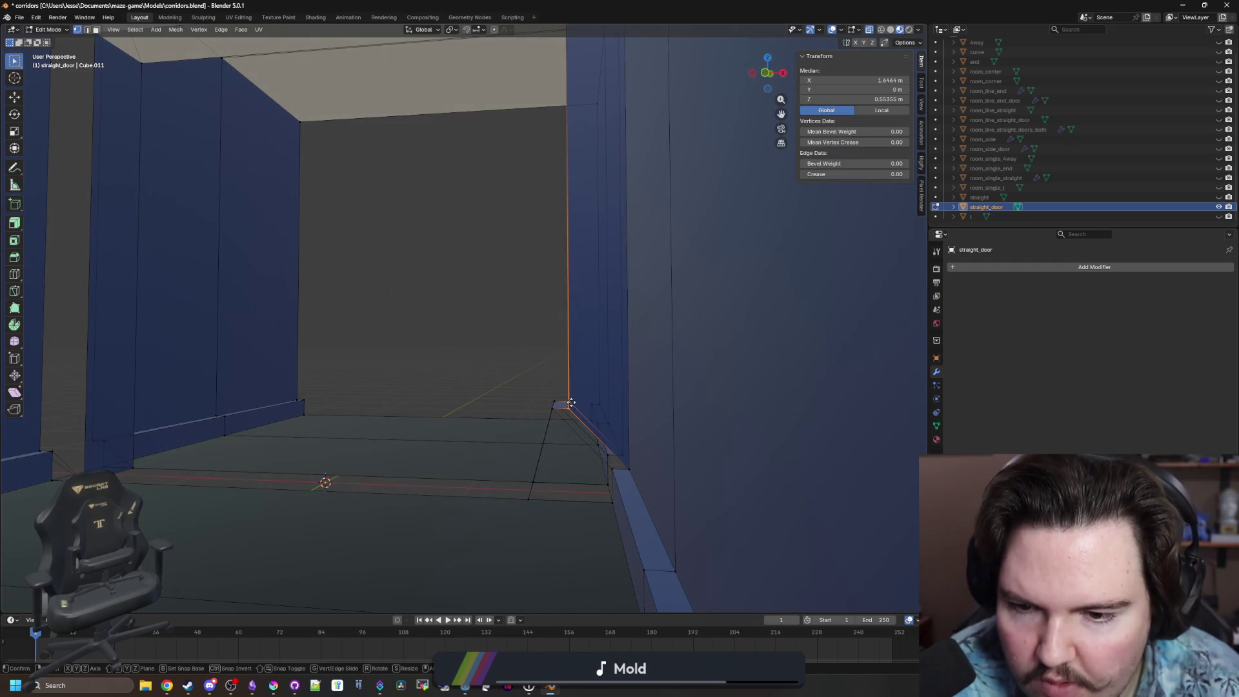
pyautogui.click(876, 98)
pyautogui.write('0')
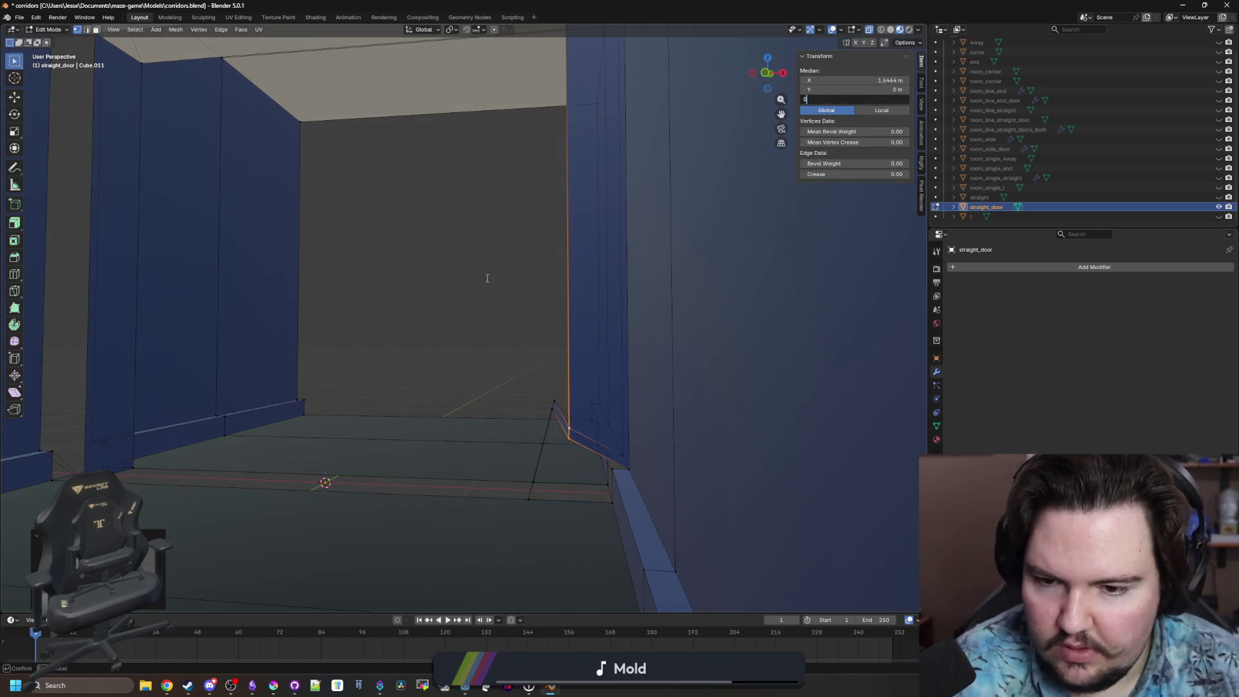
pyautogui.press('Return')
# Select the two door faces and delete only those faces.
pyautogui.click(95, 29)
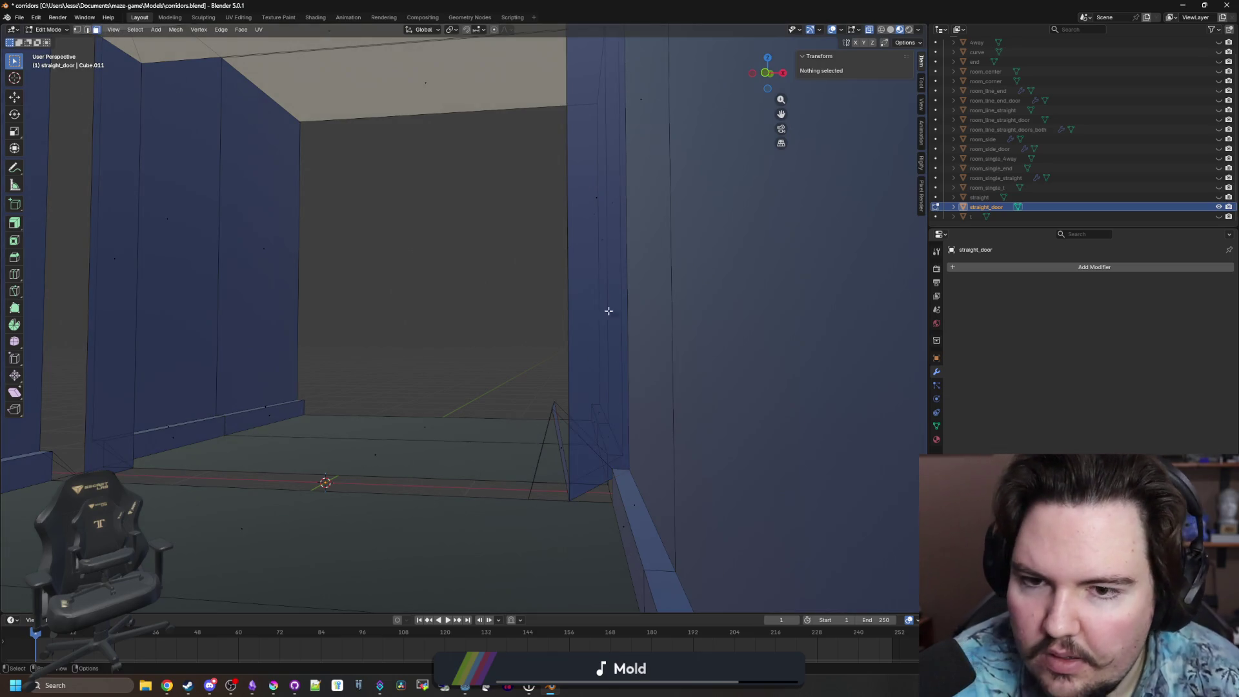
pyautogui.click(612, 187)
pyautogui.keyDown('shift'); pyautogui.click(598, 193); pyautogui.keyUp('shift')
pyautogui.press('x')
pyautogui.click(599, 192)
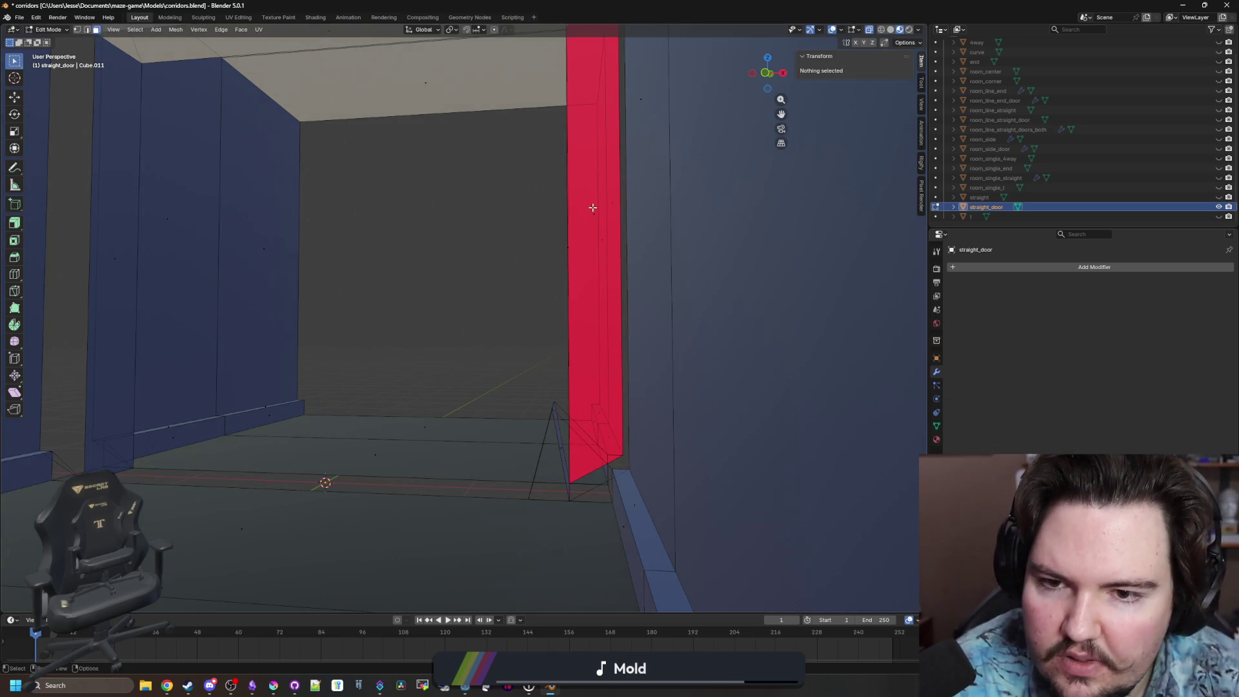
# Merge the thin face's top and bottom vertices at the right door corner, then deselect all.
pyautogui.scroll(-5, 501, 290)
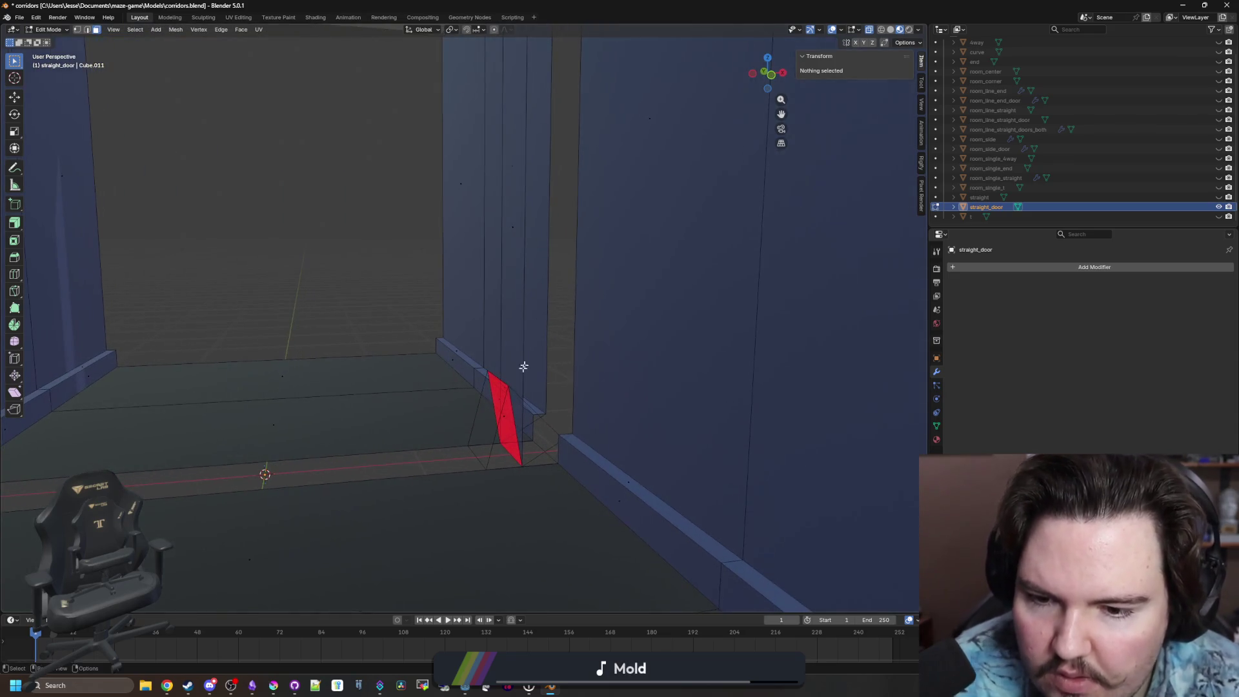
pyautogui.moveTo(599, 410); pyautogui.dragTo(547, 404)
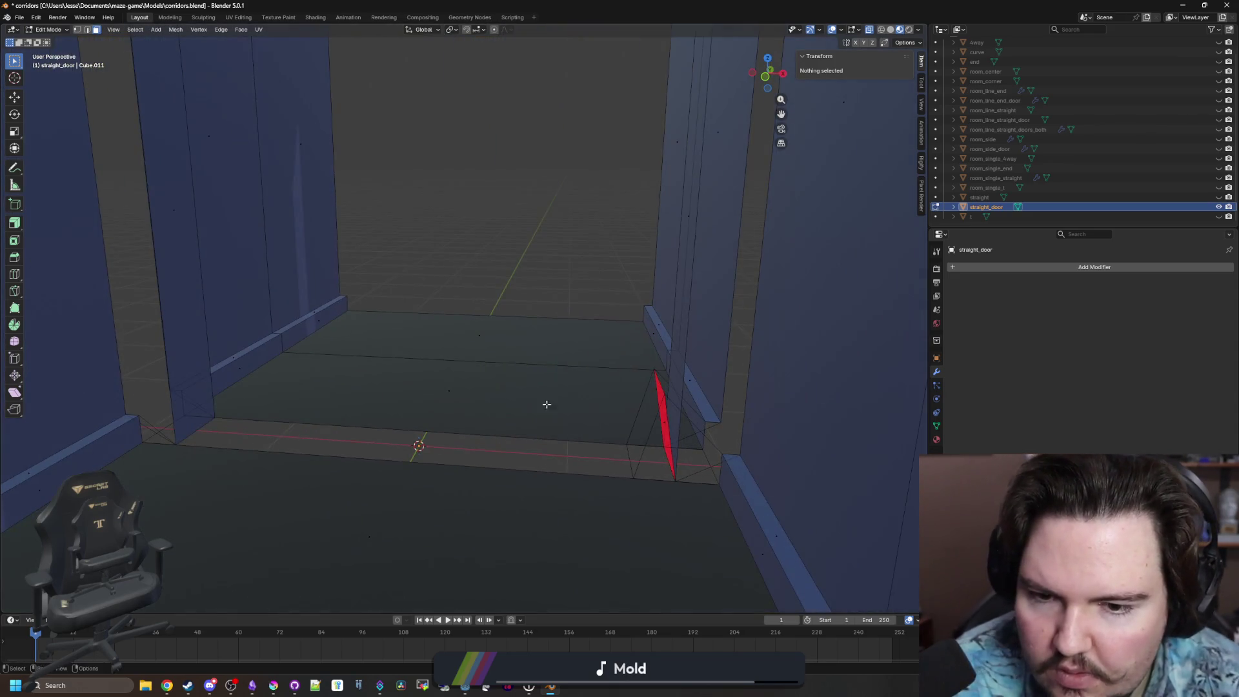
pyautogui.click(76, 29)
pyautogui.click(663, 396)
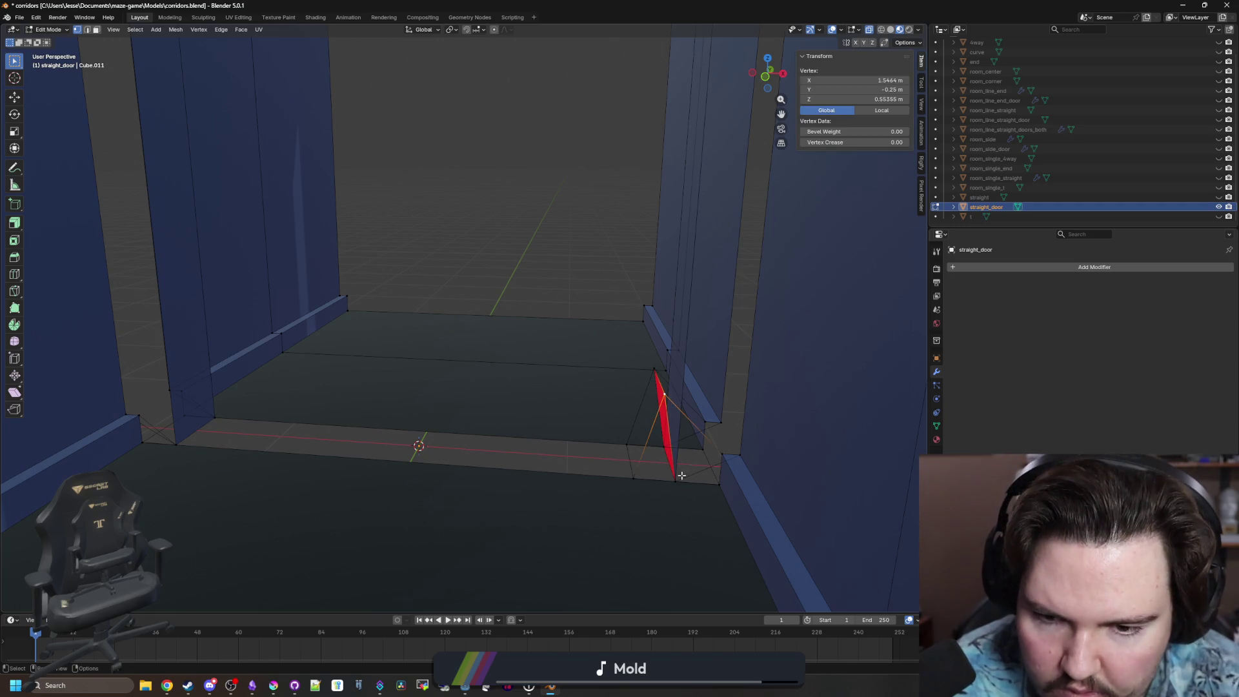
pyautogui.keyDown('shift'); pyautogui.click(674, 479); pyautogui.keyUp('shift')
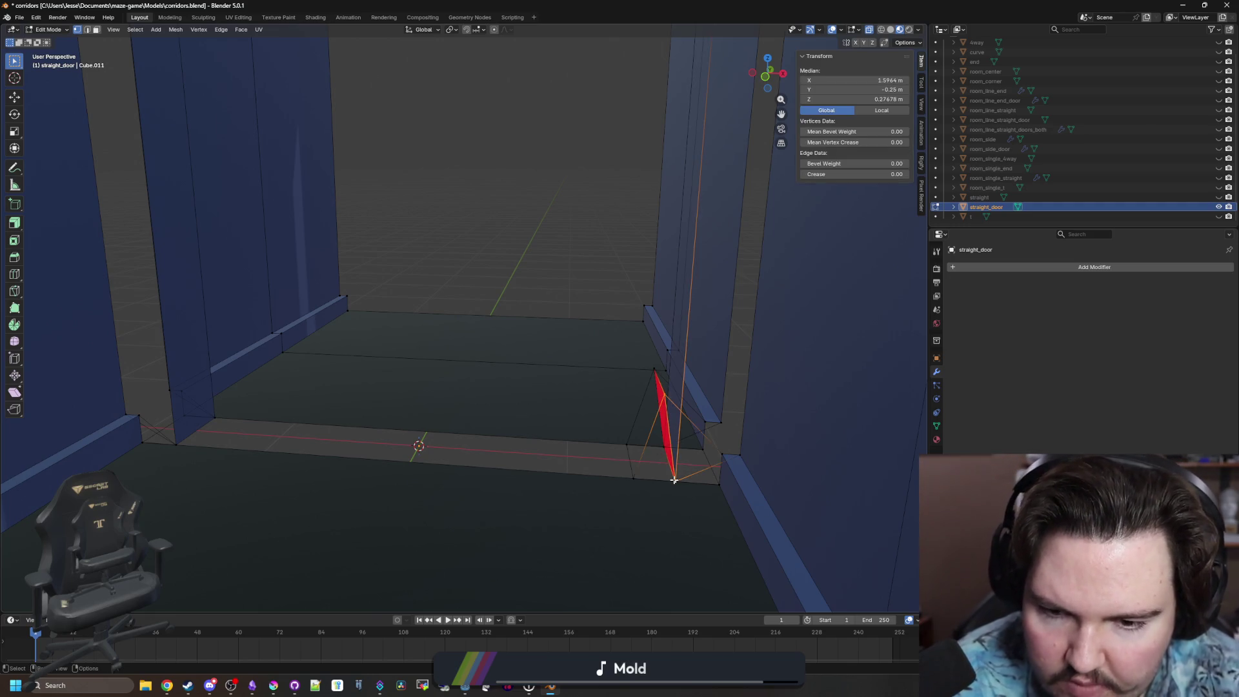
pyautogui.press('m')
pyautogui.click(642, 470)
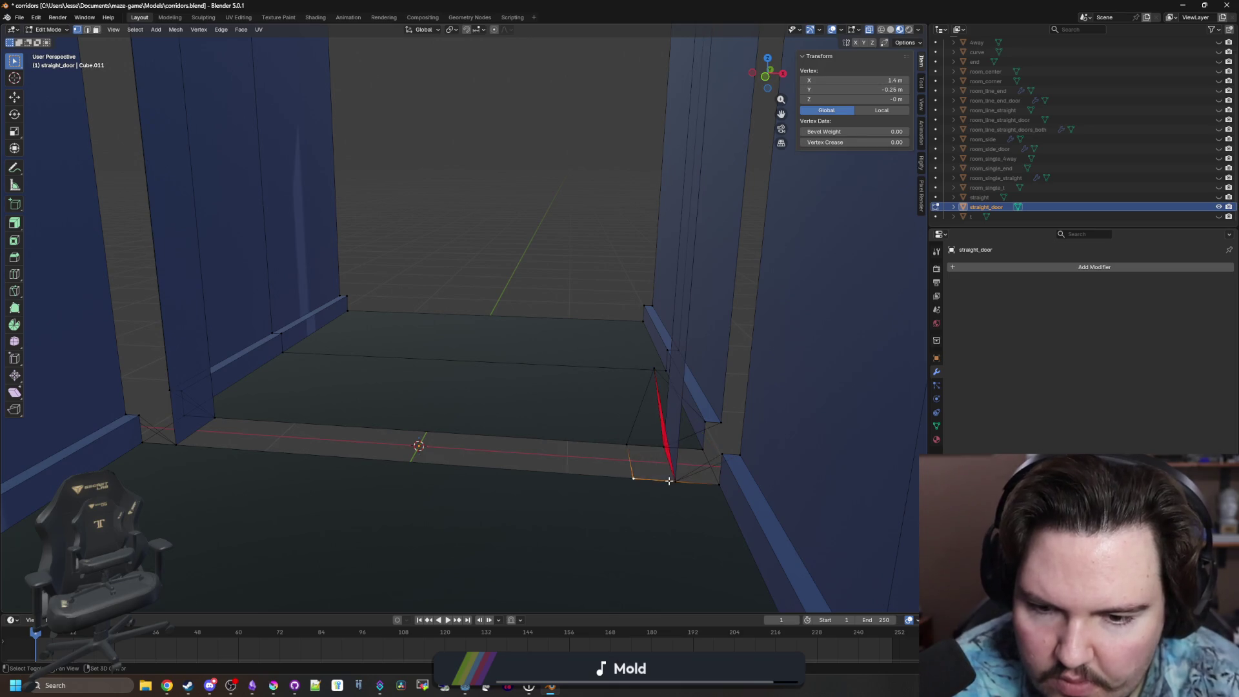
pyautogui.press('m')
pyautogui.click(665, 478)
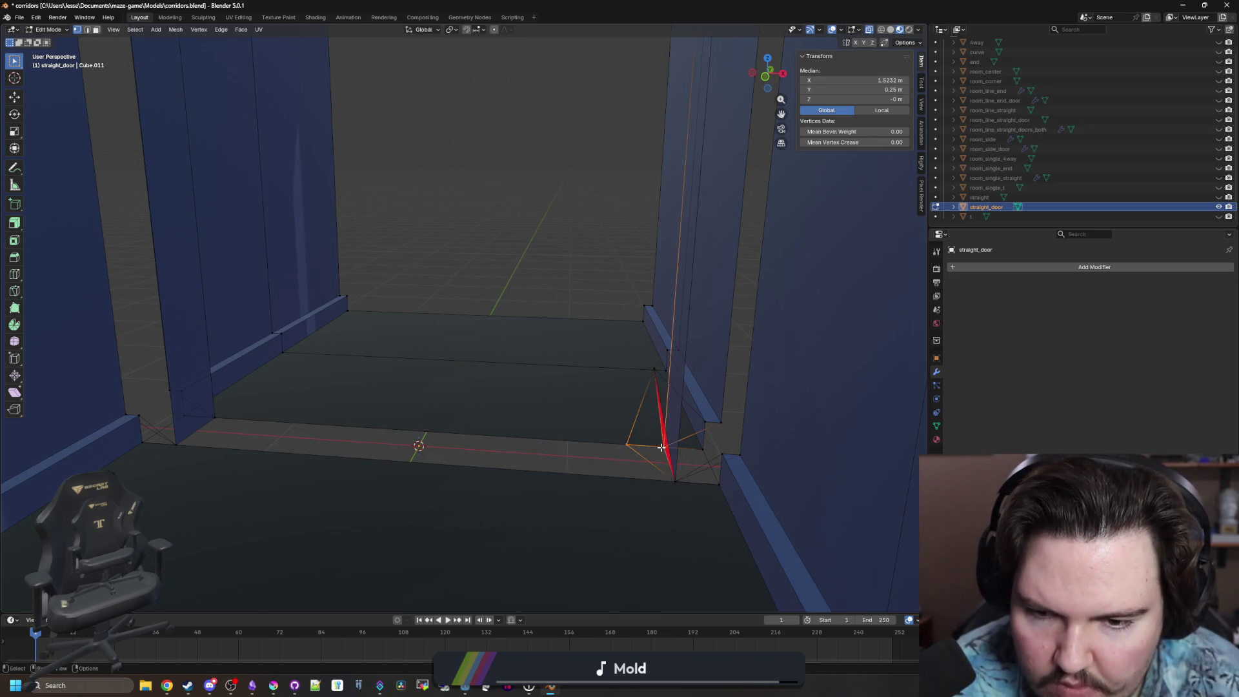
pyautogui.hotkey('ctrl', 'z')
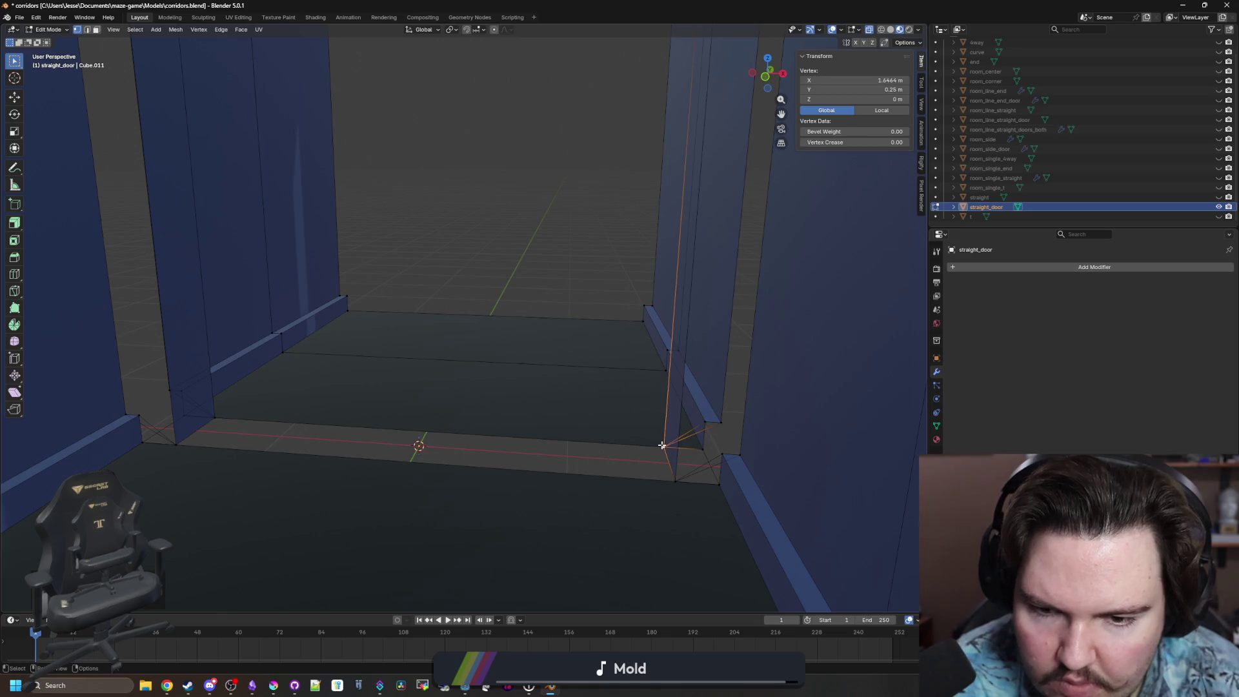
pyautogui.hotkey('alt', 'a')
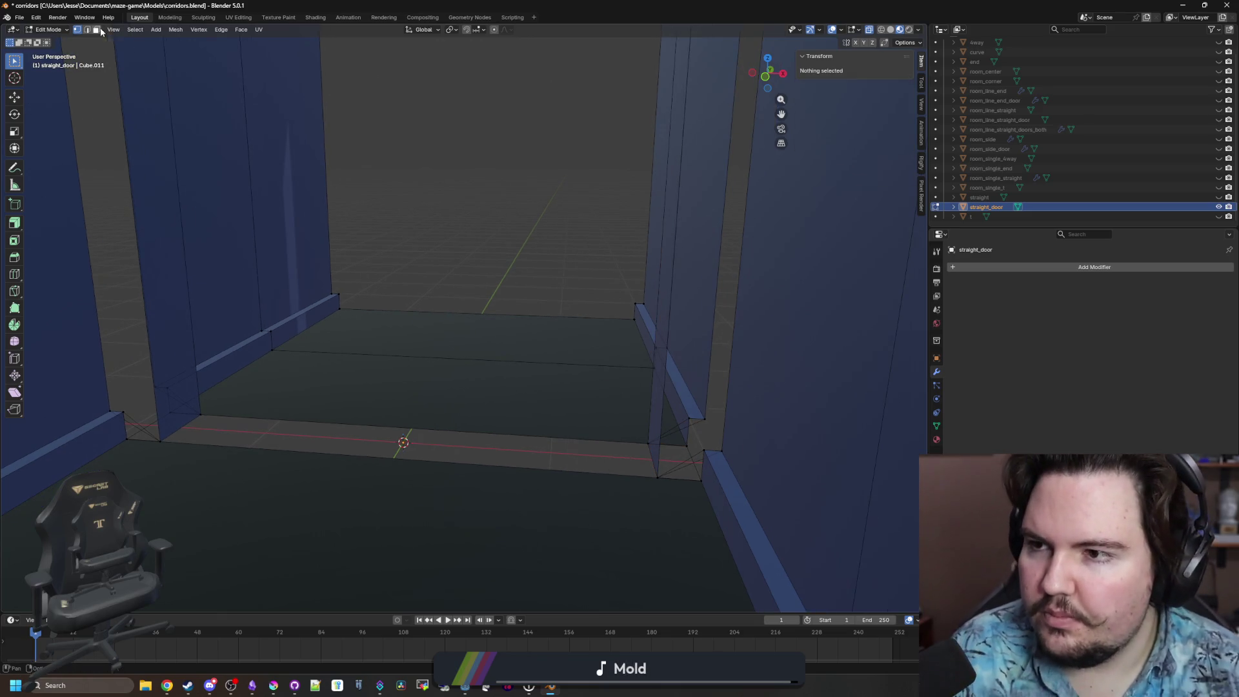
# Delete the stray edge at the left door corner of the floor.
pyautogui.click(151, 437)
pyautogui.press('x')
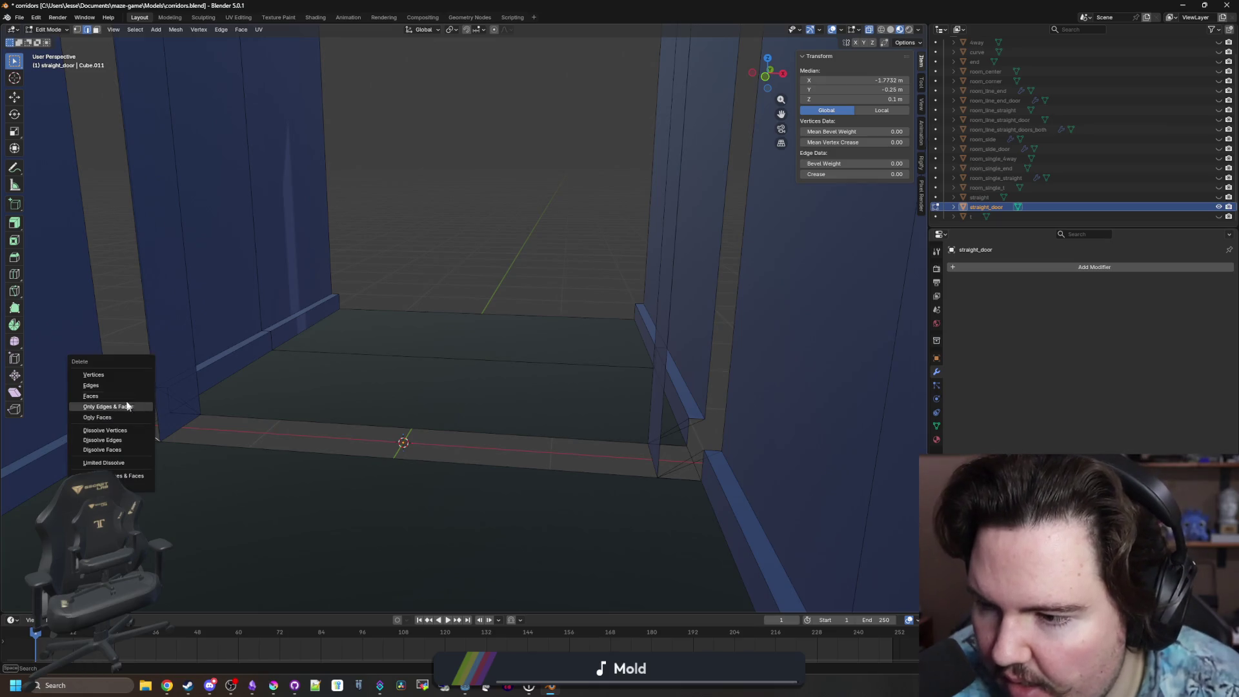
pyautogui.click(119, 385)
pyautogui.click(121, 407)
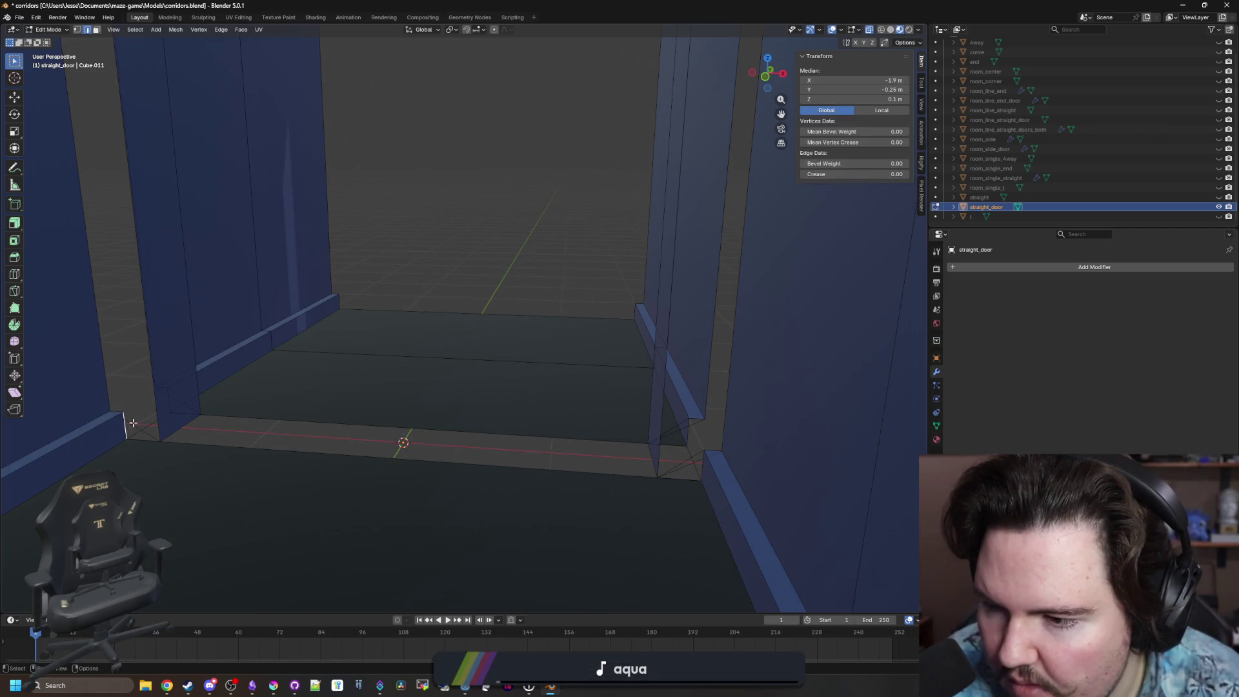
pyautogui.press('x')
pyautogui.click(135, 424)
# Delete the stray edges at the right door corner.
pyautogui.click(694, 461)
pyautogui.press('x')
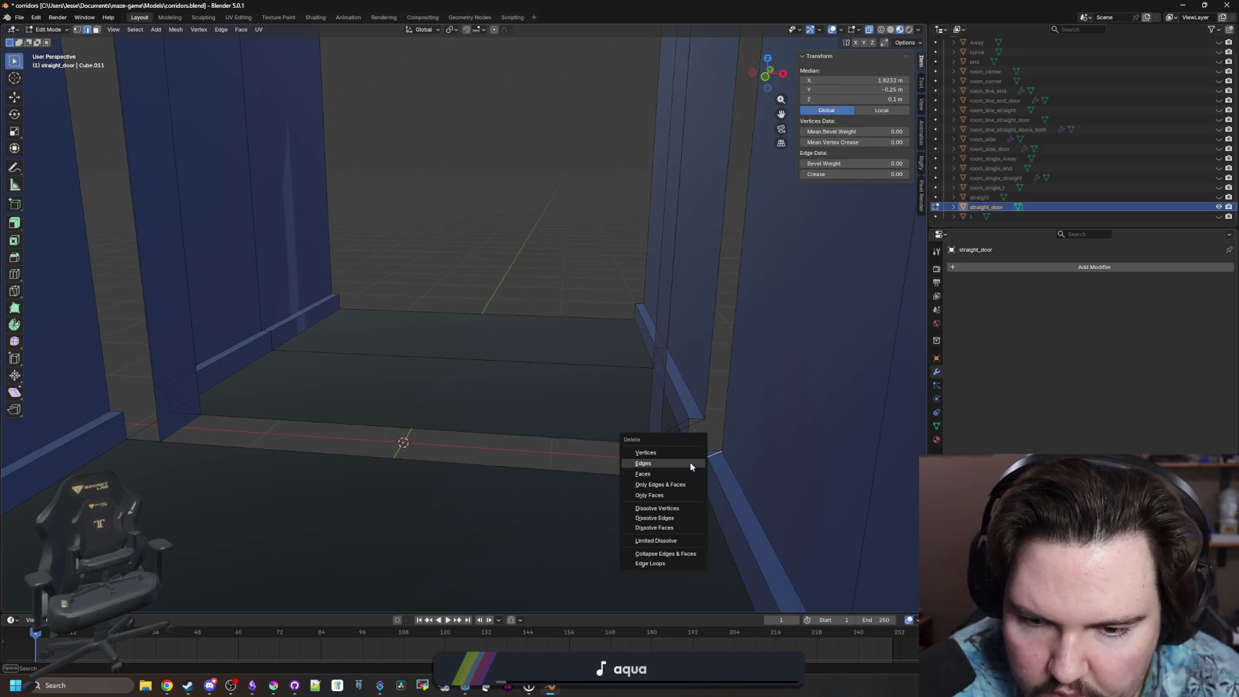
pyautogui.click(690, 462)
pyautogui.click(686, 452)
pyautogui.press('x')
pyautogui.click(685, 452)
pyautogui.click(676, 431)
pyautogui.press('x')
pyautogui.click(676, 431)
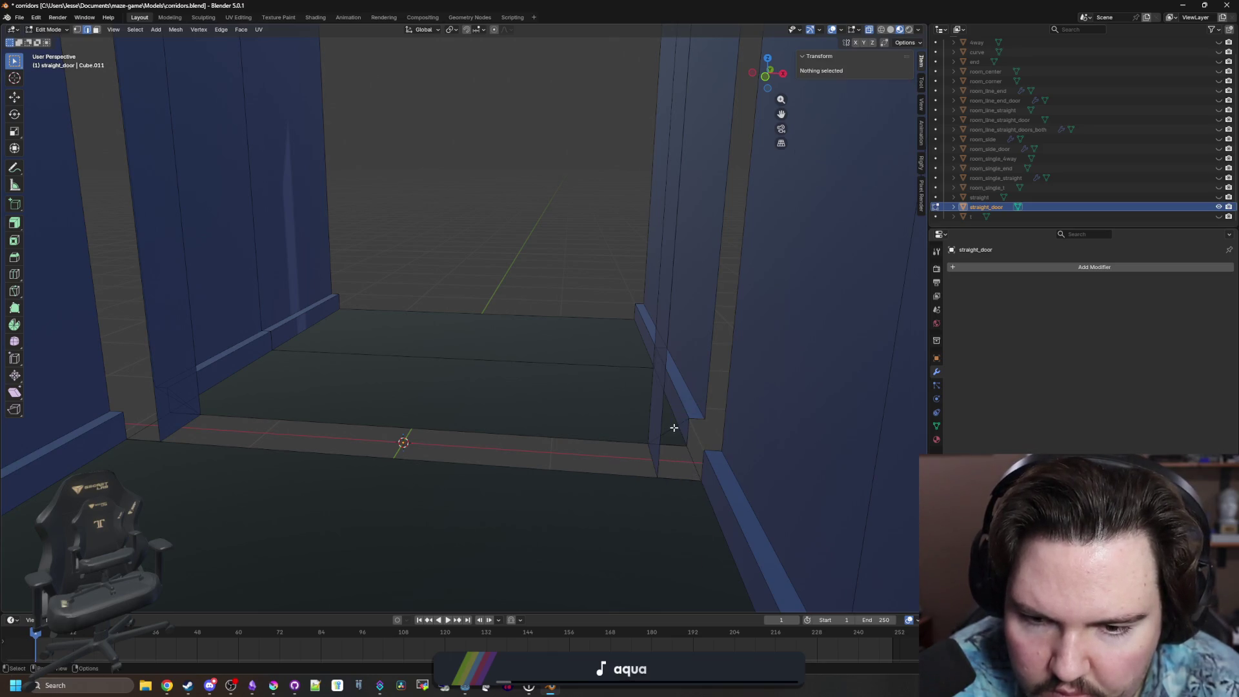
pyautogui.click(674, 428)
pyautogui.press('x')
pyautogui.click(673, 427)
# Delete the remaining stray edges at the left door corner.
pyautogui.click(166, 405)
pyautogui.click(173, 400)
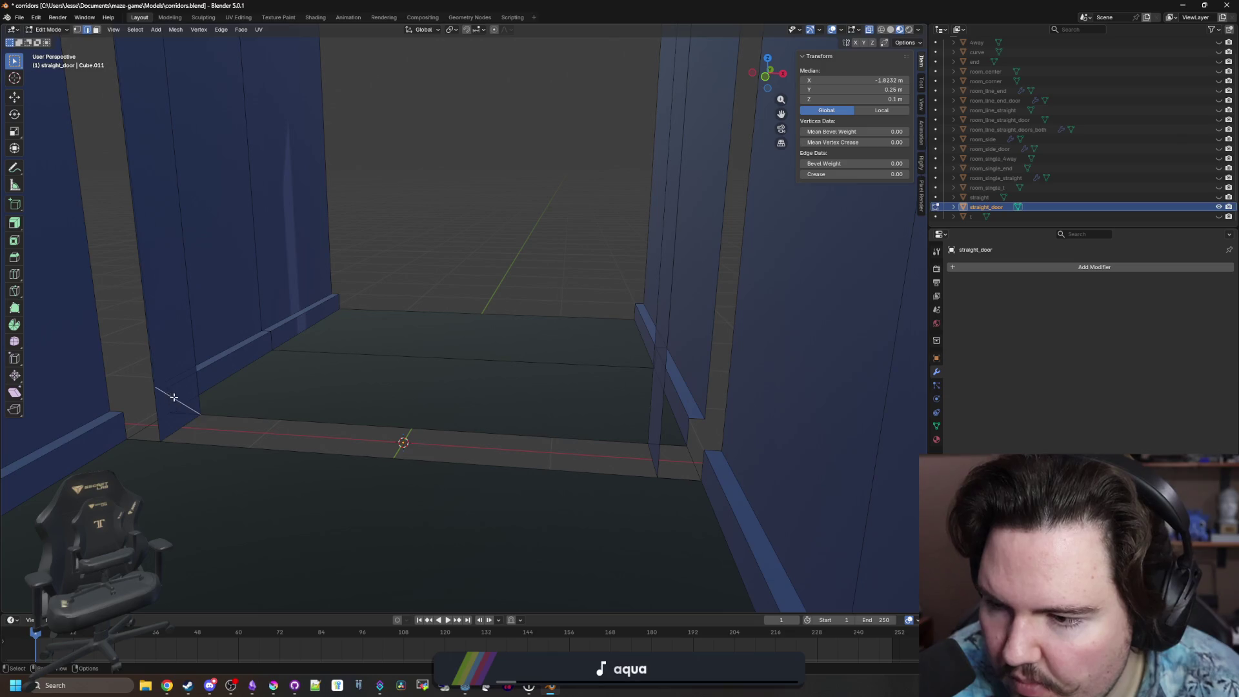
pyautogui.press('x')
pyautogui.click(174, 397)
pyautogui.click(175, 395)
pyautogui.press('x')
pyautogui.click(177, 394)
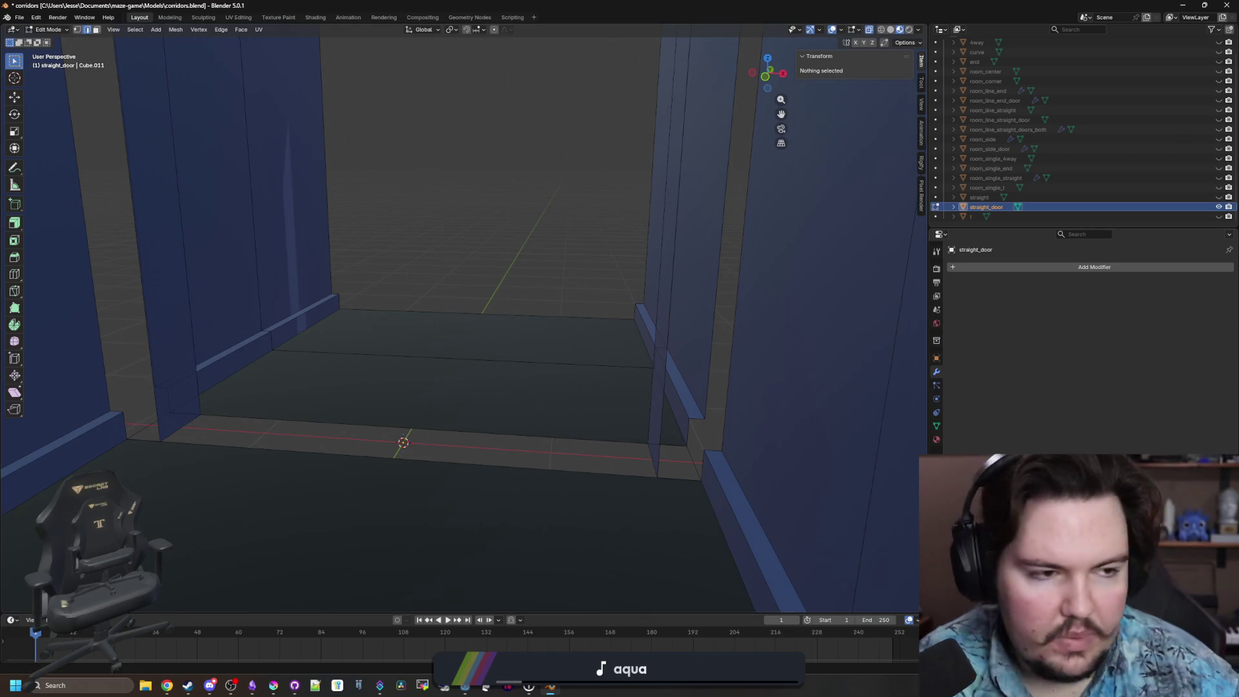
# Open Chrome to the Steamworks dashboard and open the Lured In app page.
pyautogui.click(168, 686)
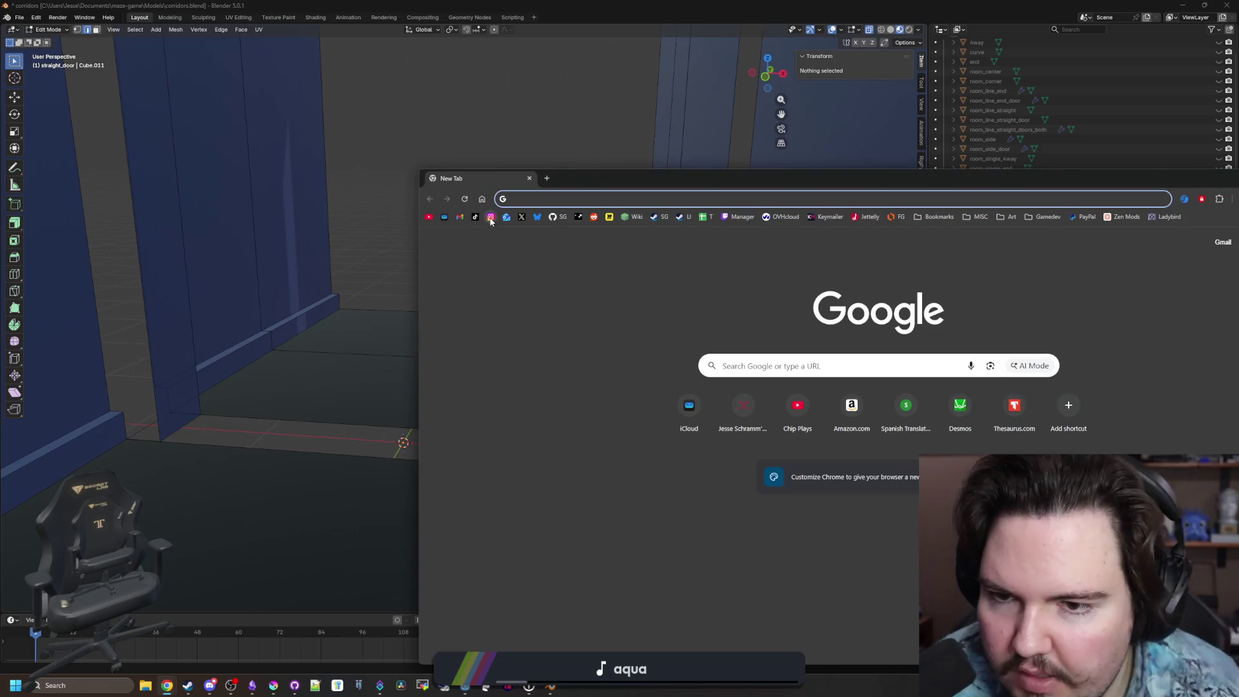
pyautogui.click(572, 222)
pyautogui.moveTo(626, 176); pyautogui.dragTo(504, 126)
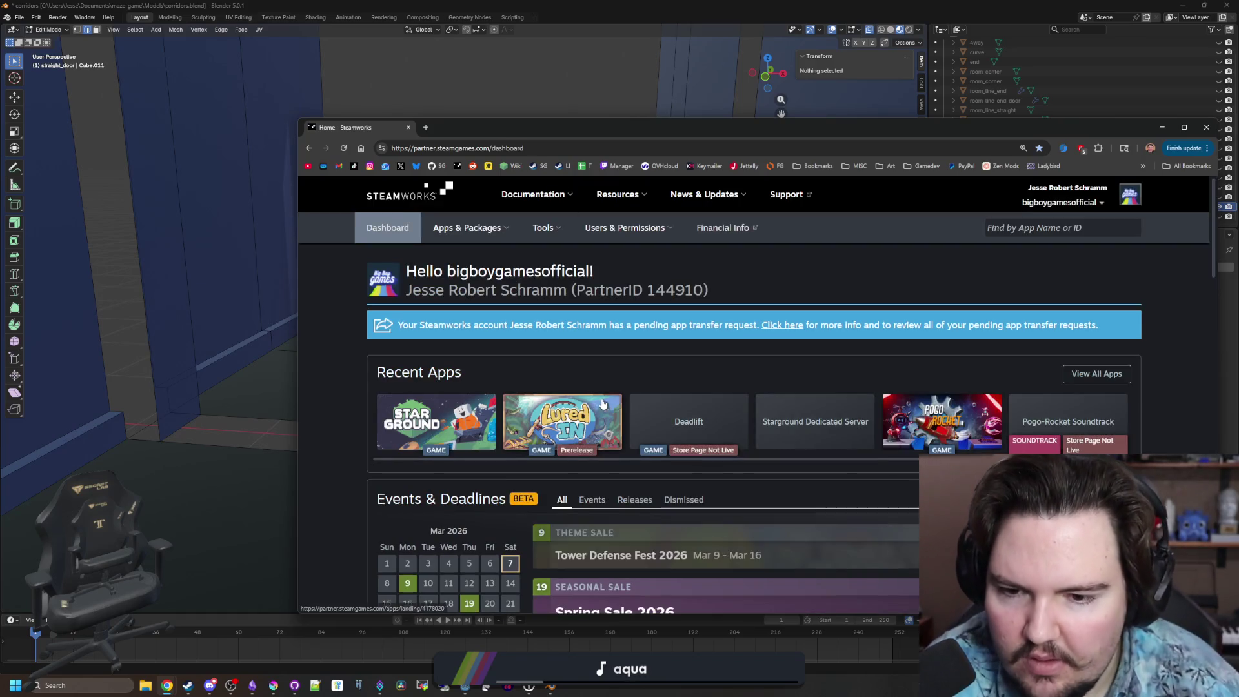
pyautogui.scroll(-2, 602, 403)
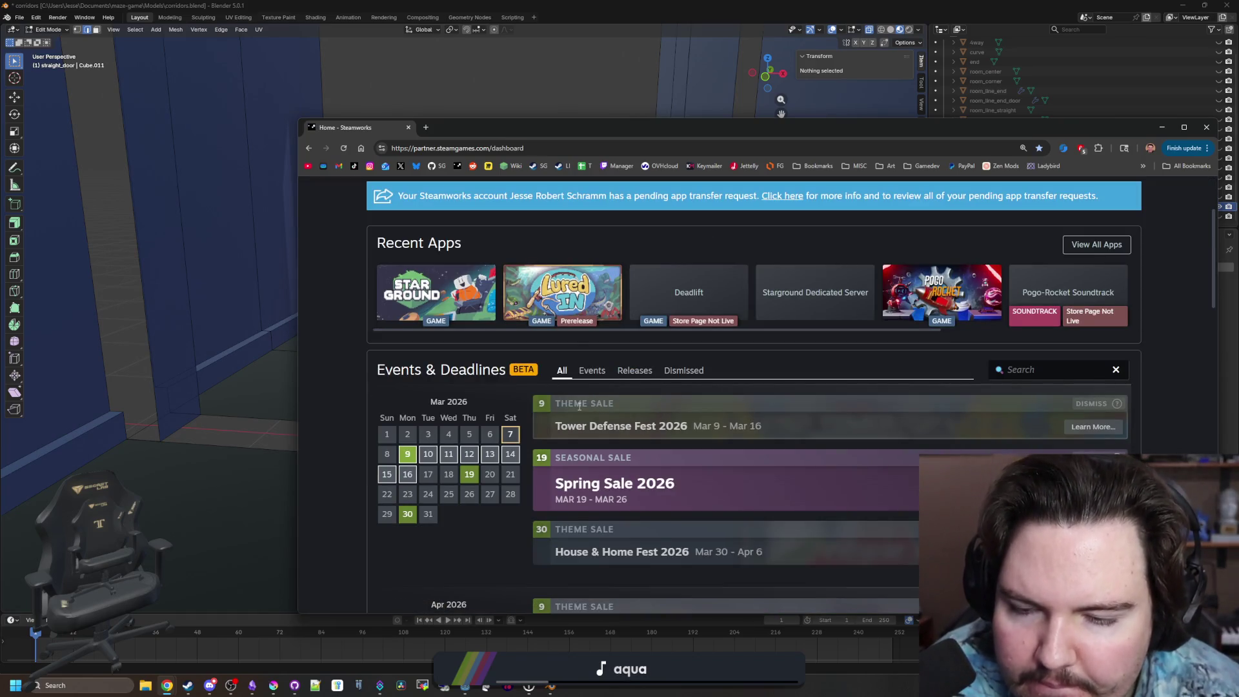
pyautogui.click(646, 294)
pyautogui.moveTo(633, 127); pyautogui.dragTo(482, 84)
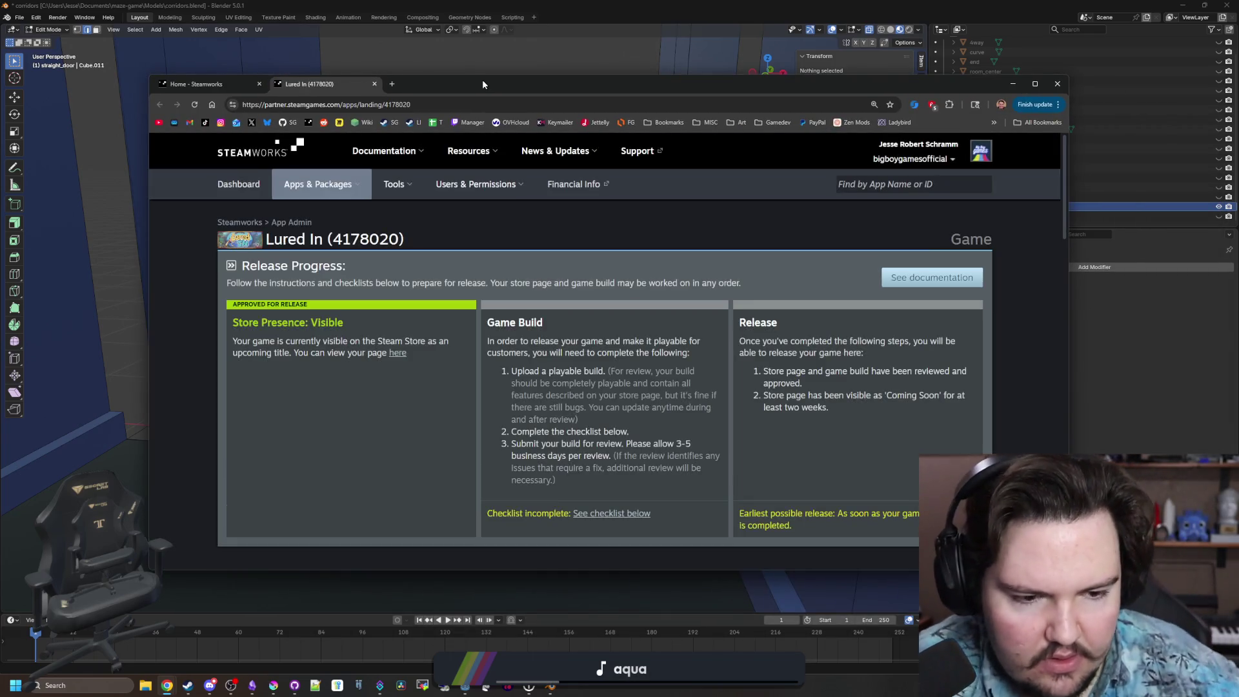
# Open Lured In's Edit Store Page form and scroll down to Supported Features.
pyautogui.scroll(-2, 553, 308)
pyautogui.scroll(-3, 553, 309)
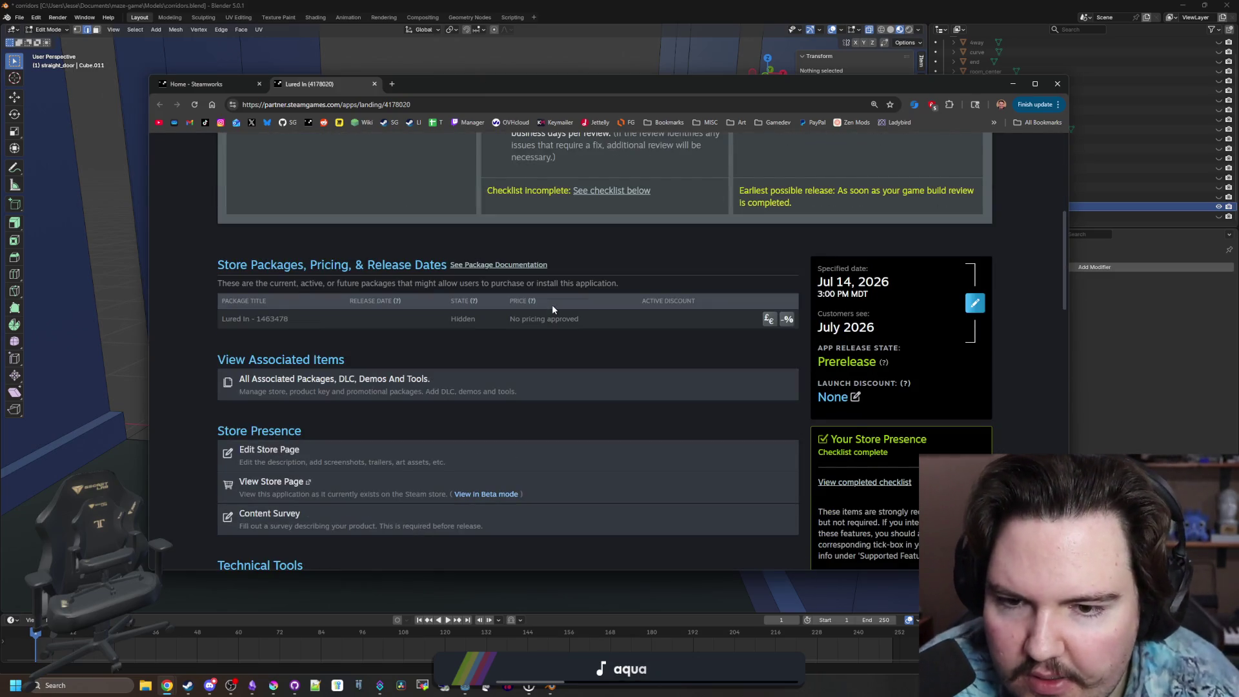
pyautogui.scroll(-1, 356, 417)
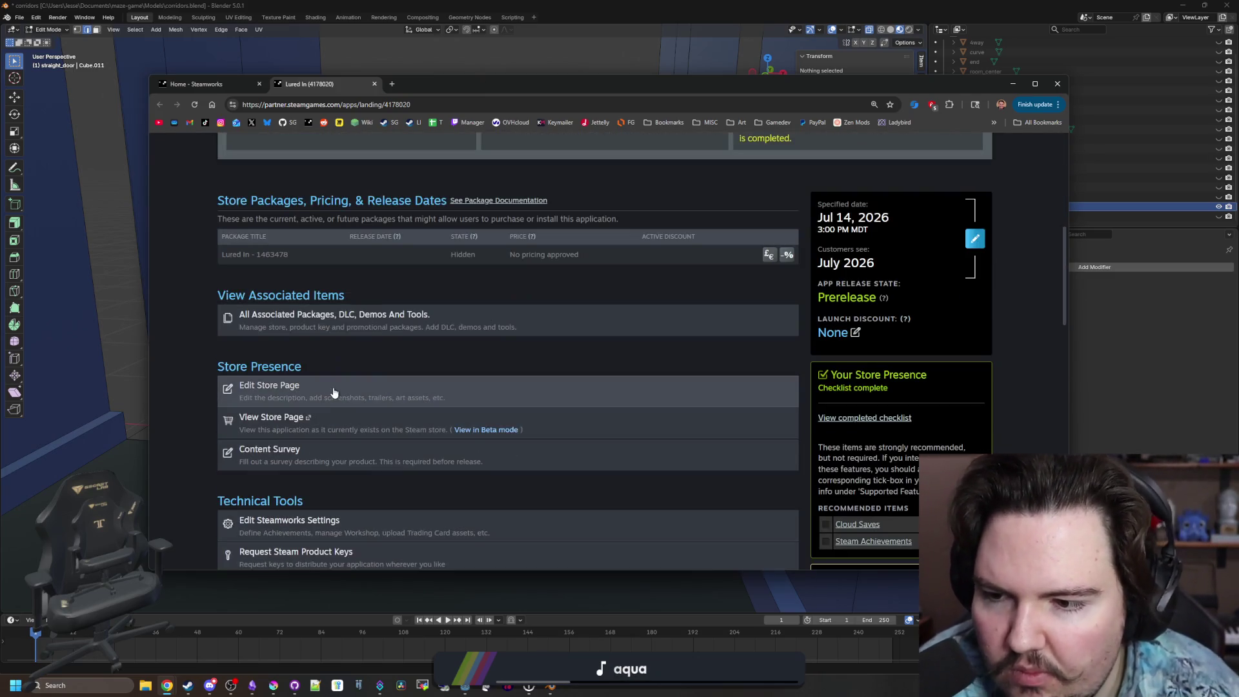
pyautogui.scroll(-2, 273, 432)
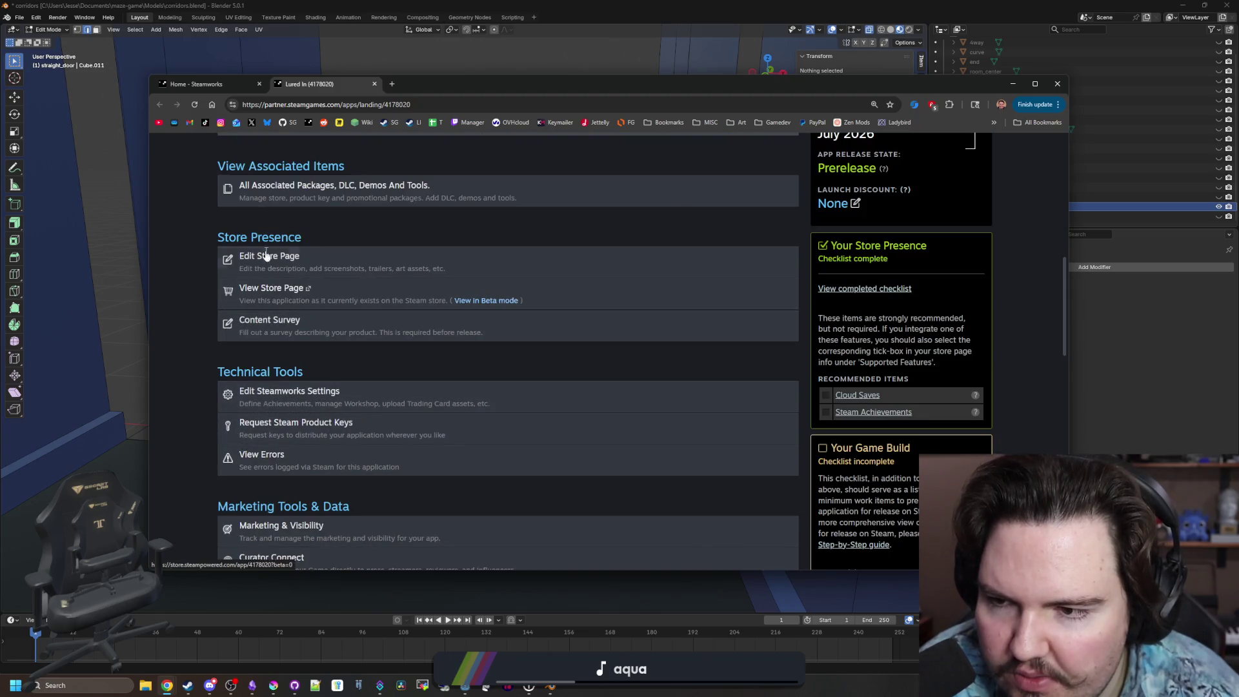
pyautogui.click(291, 257)
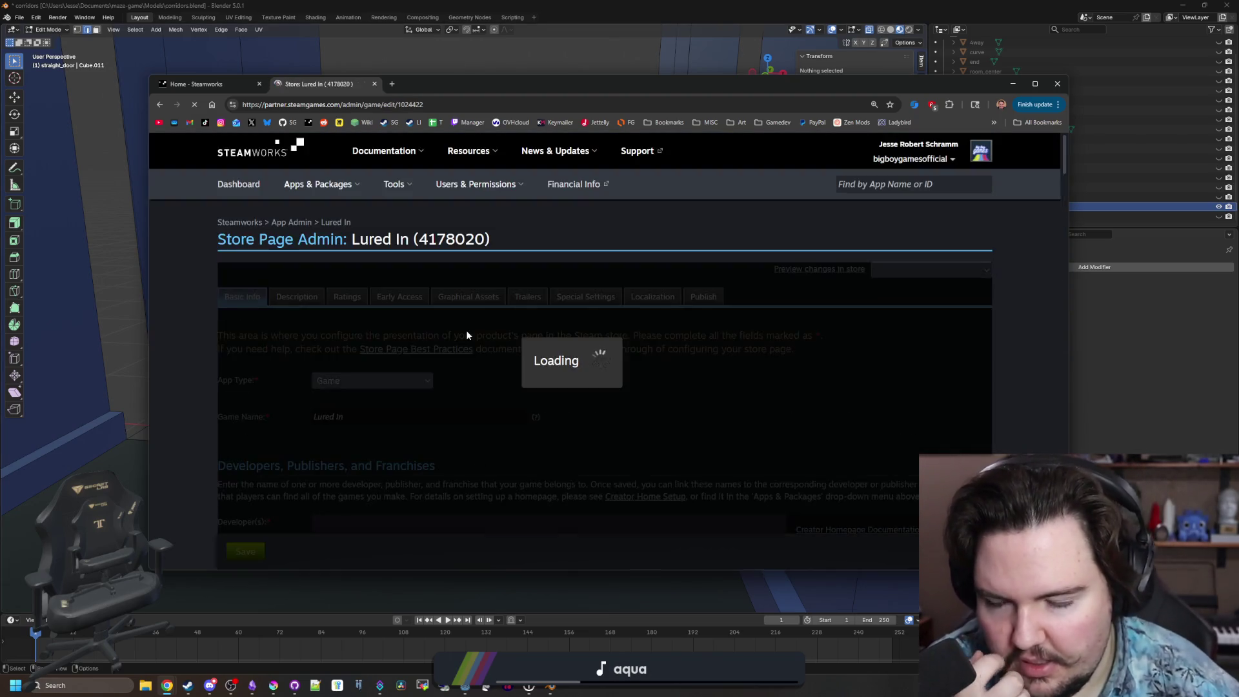
pyautogui.scroll(-5, 466, 332)
pyautogui.scroll(-15, 466, 333)
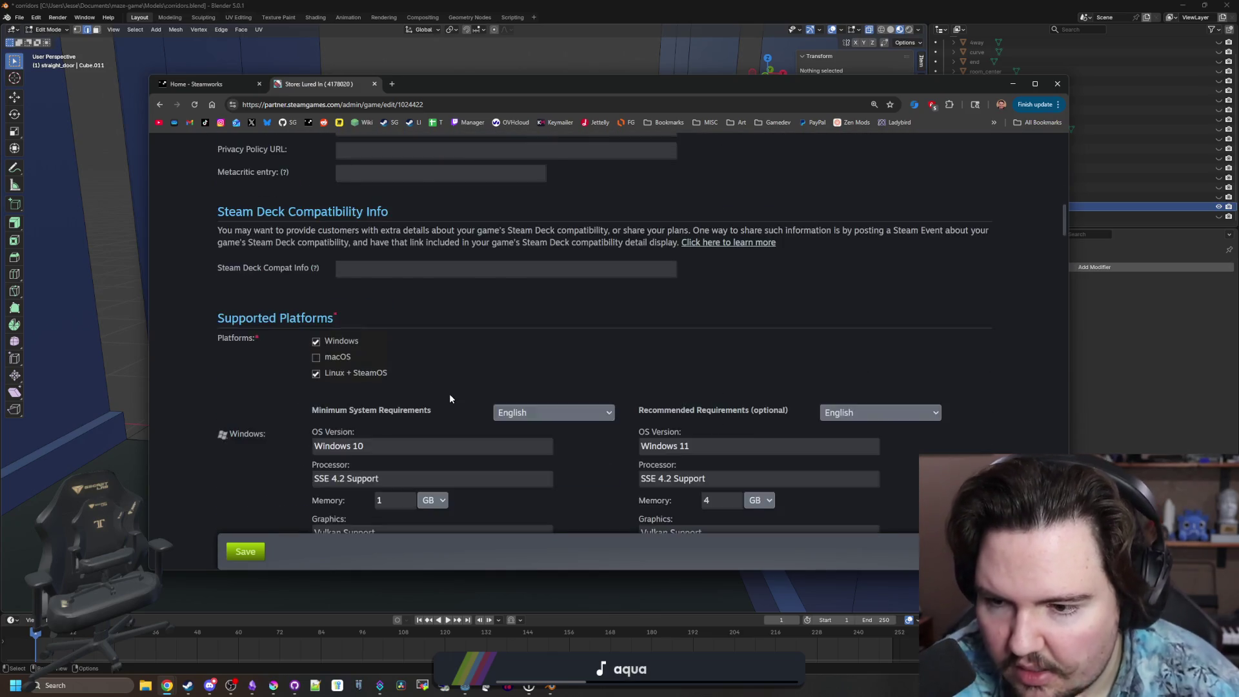
pyautogui.scroll(-15, 446, 404)
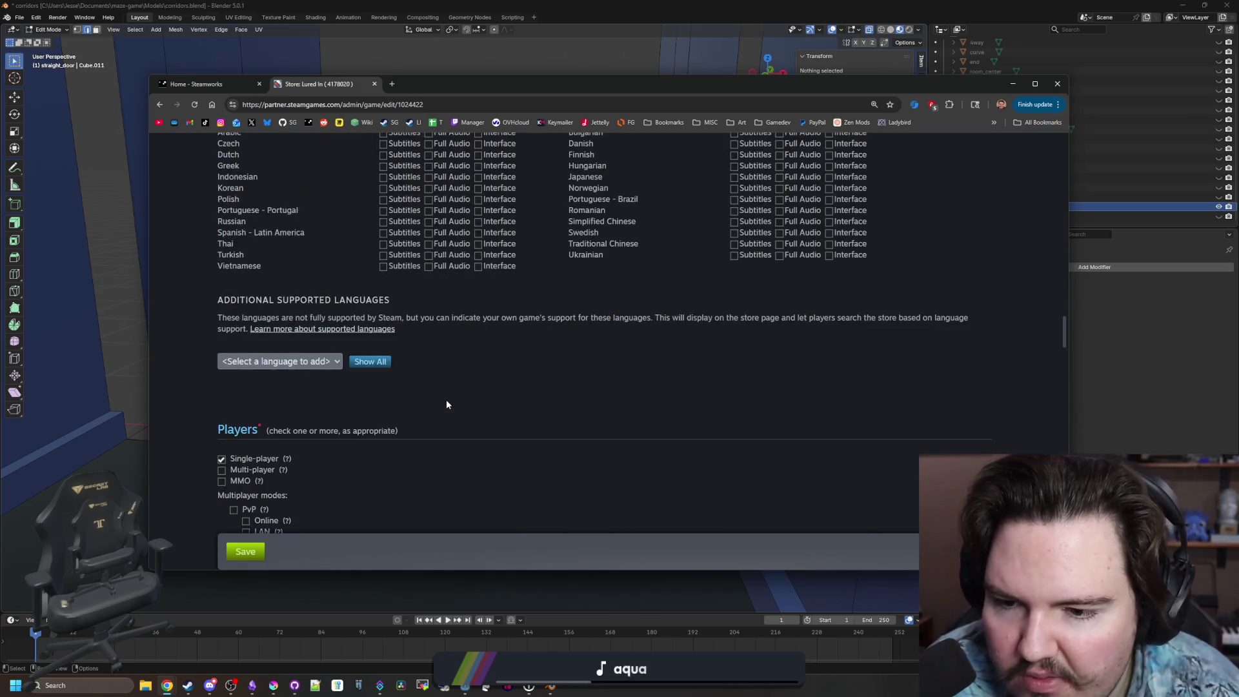
pyautogui.scroll(-7, 446, 405)
pyautogui.scroll(6, 446, 404)
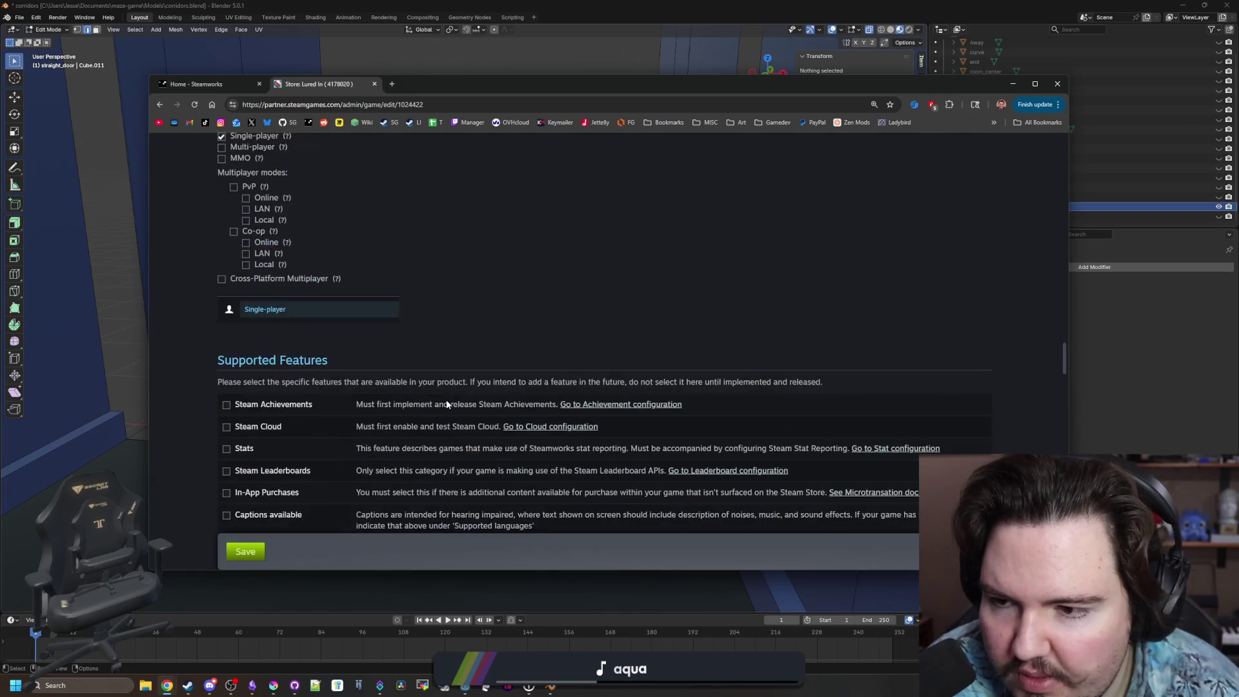
# Start the Controller Support Wizard and declare full support for Xbox controllers.
pyautogui.scroll(-1, 210, 387)
pyautogui.click(227, 341)
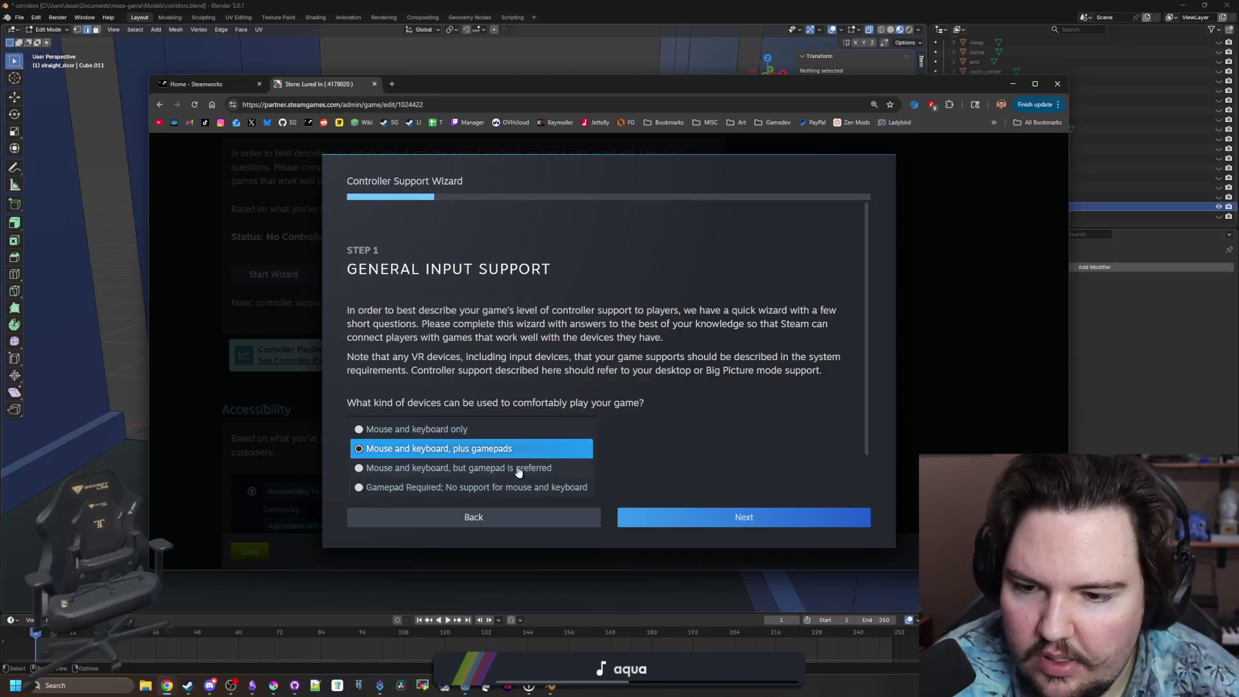
pyautogui.click(712, 511)
pyautogui.scroll(-1, 600, 413)
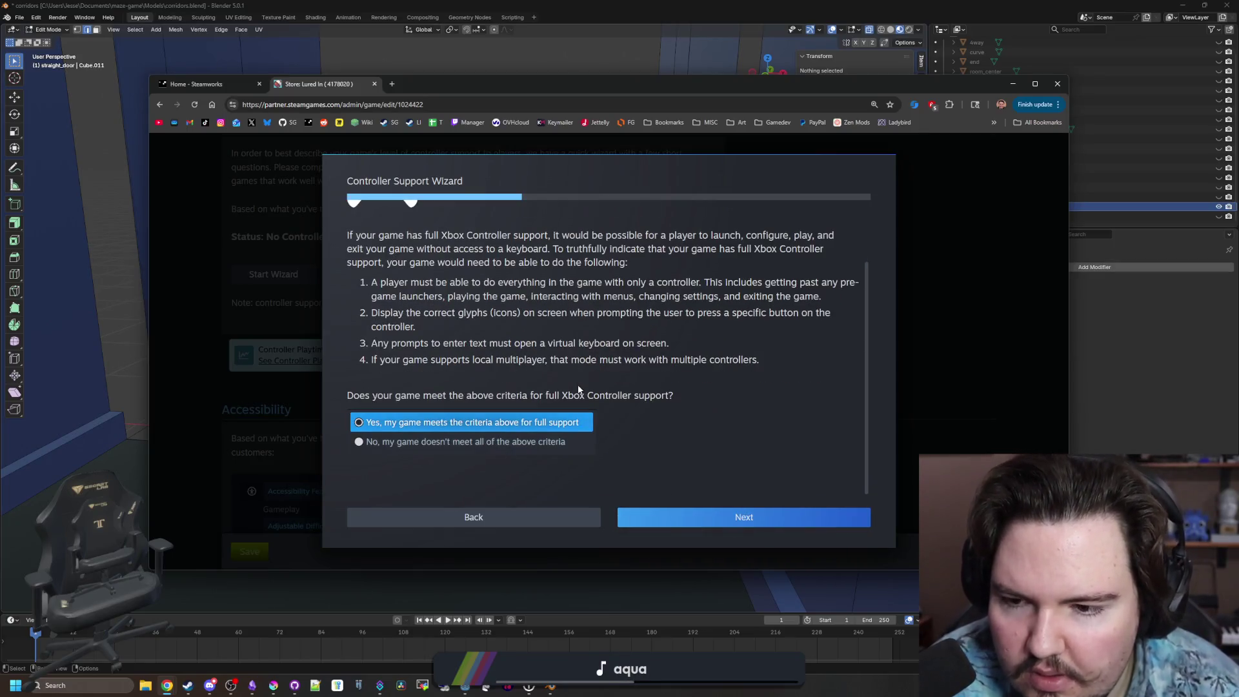
pyautogui.click(695, 524)
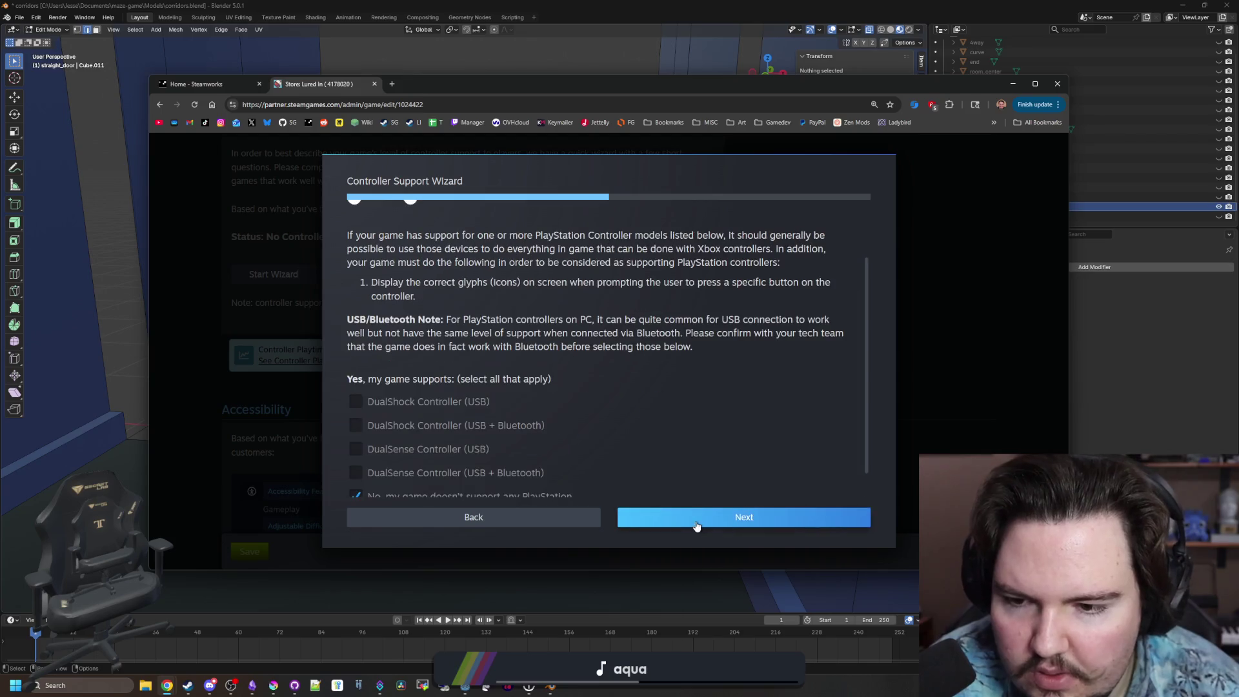
pyautogui.click(471, 518)
pyautogui.scroll(1, 456, 420)
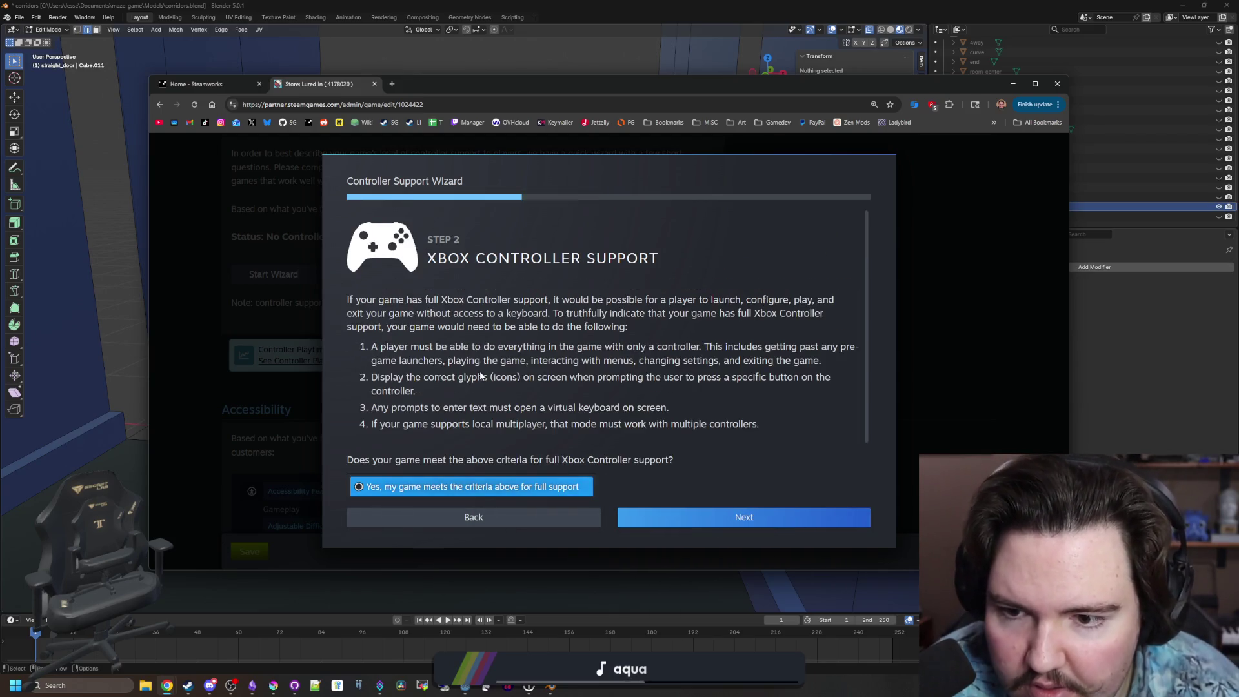
pyautogui.scroll(-1, 715, 445)
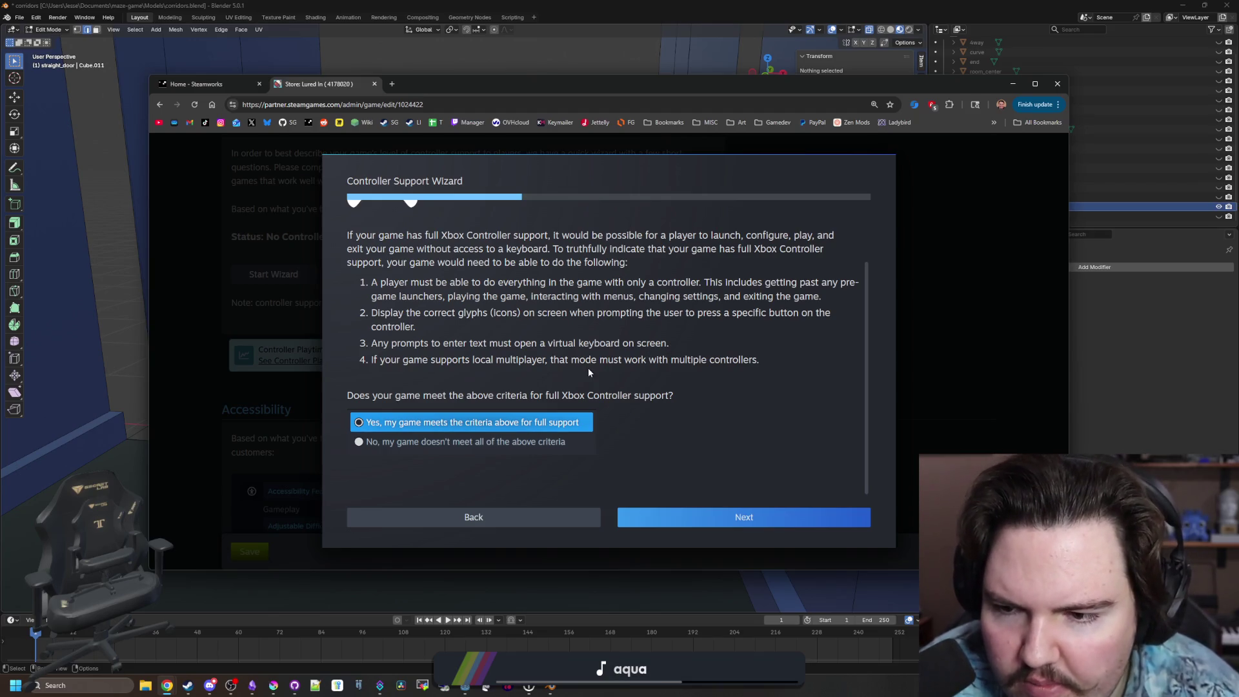
pyautogui.click(689, 520)
# Advance to the wizard's Summary step and Save and Exit.
pyautogui.scroll(-1, 625, 409)
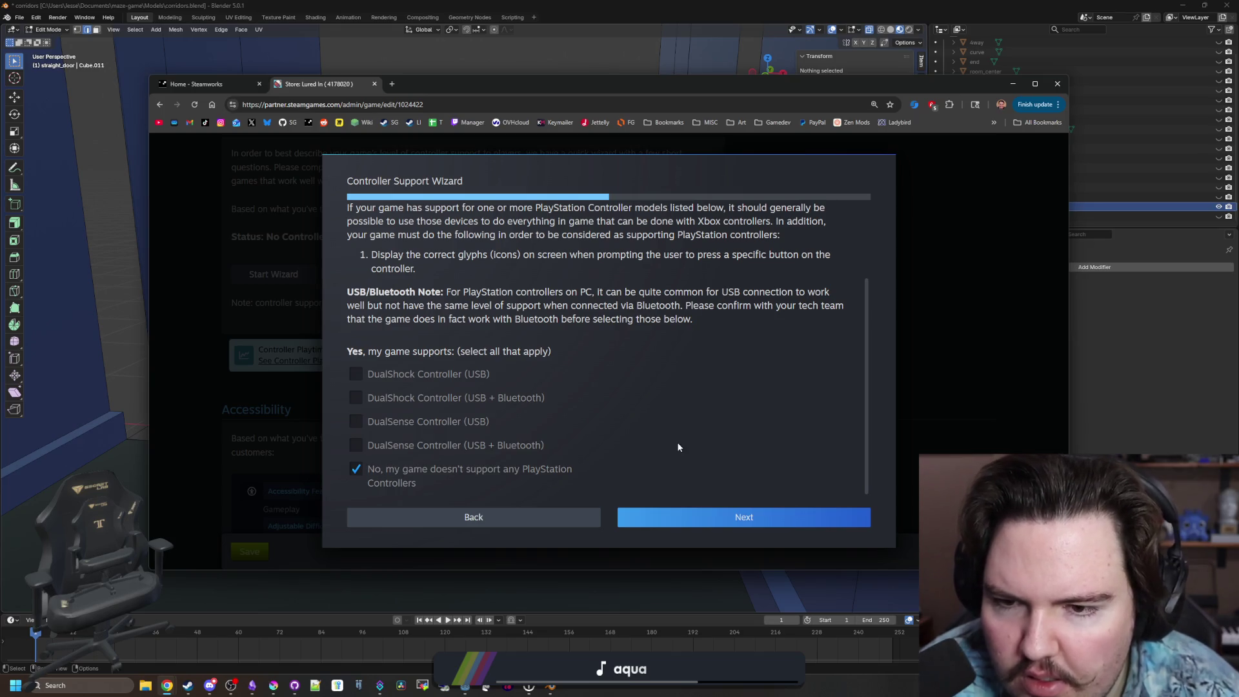
pyautogui.scroll(1, 678, 446)
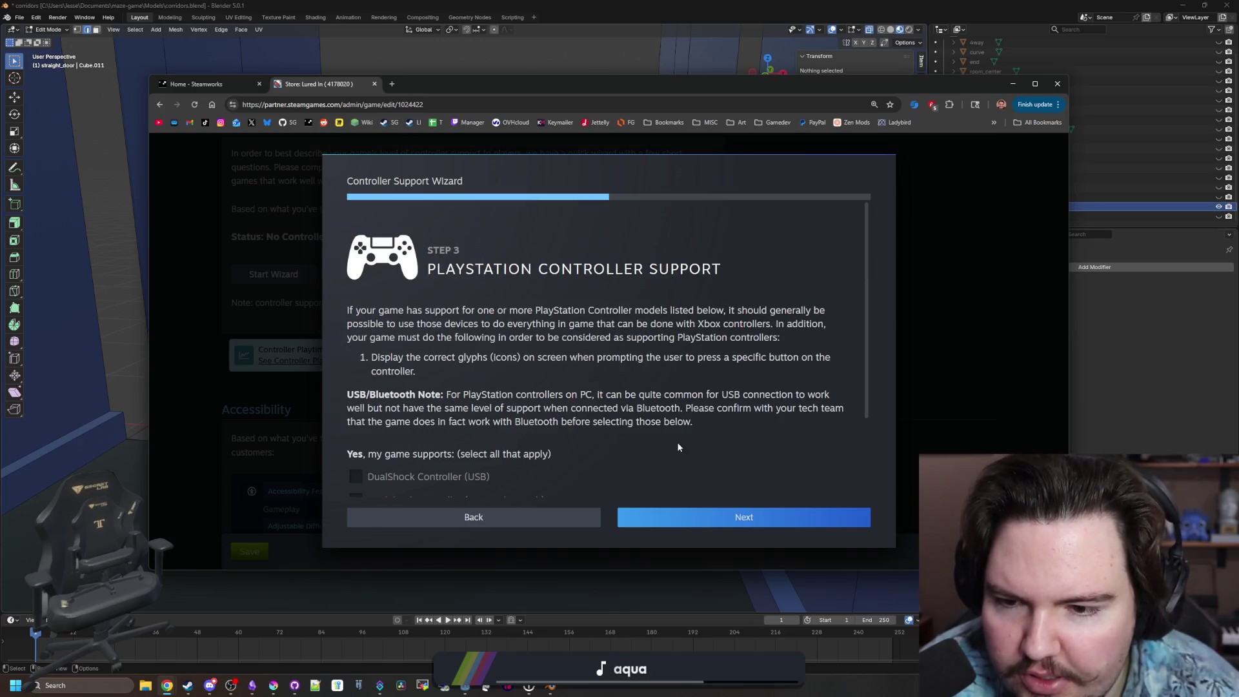
pyautogui.scroll(-1, 671, 482)
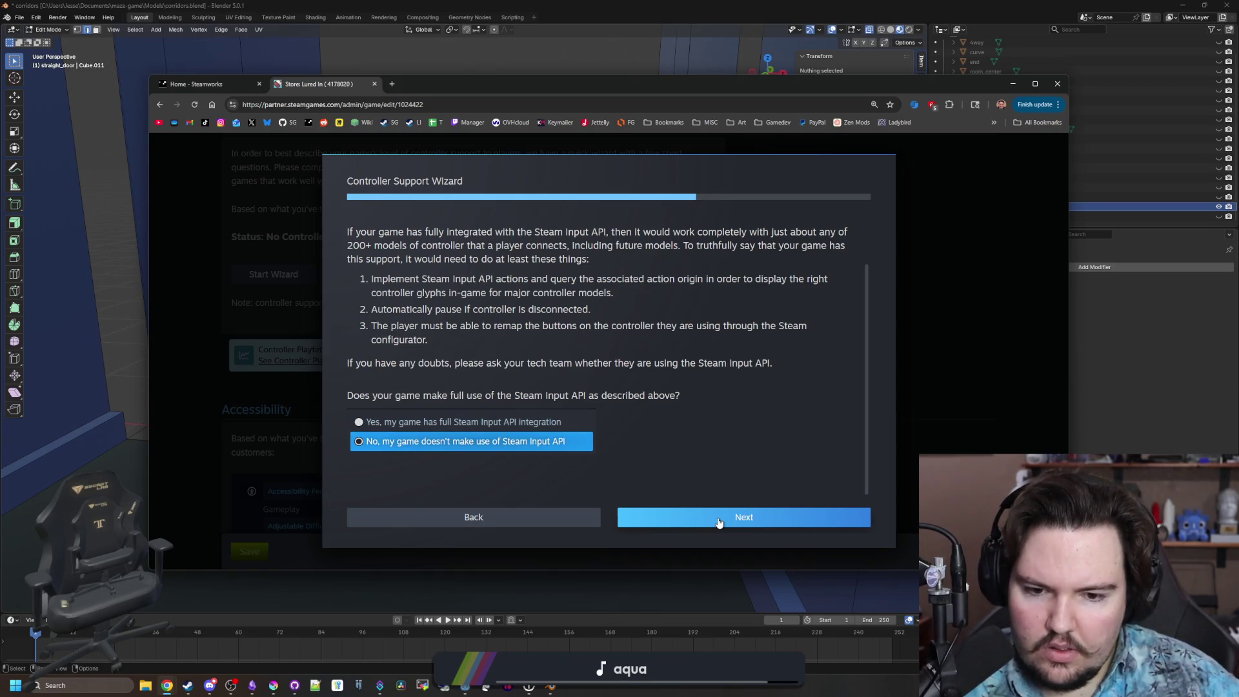
pyautogui.click(719, 522)
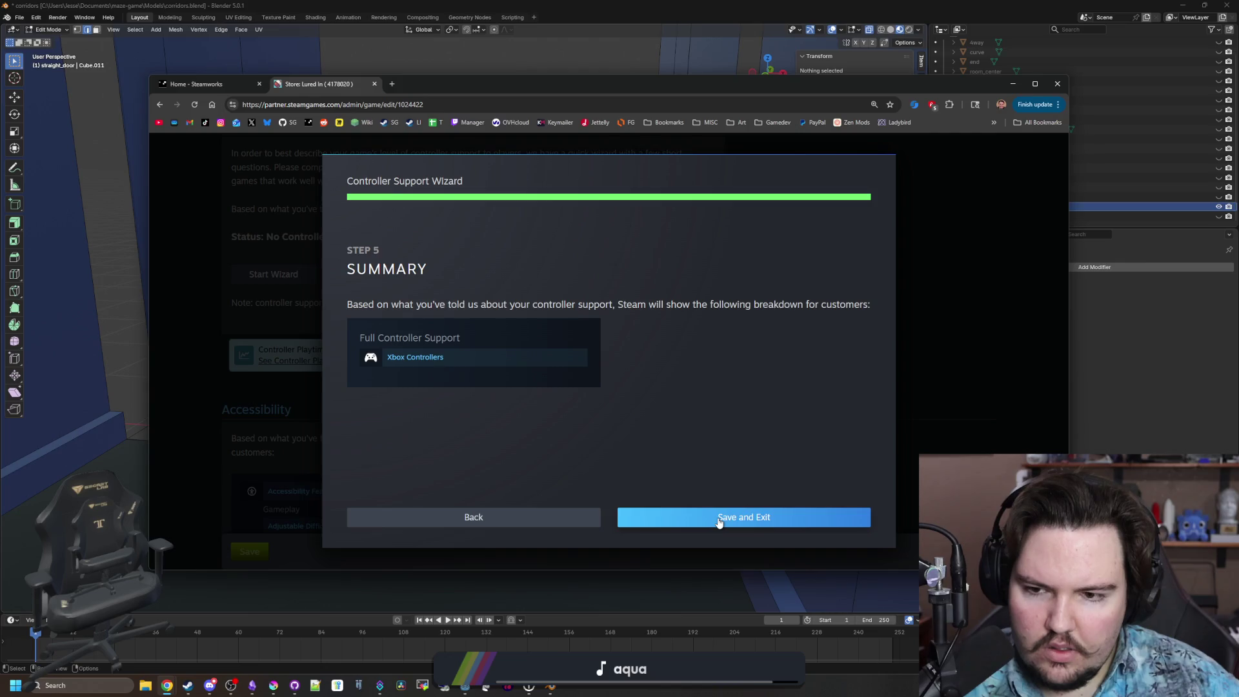
pyautogui.click(719, 522)
# Save the Lured In store page edits, then publish them to the public store.
pyautogui.scroll(-10, 510, 440)
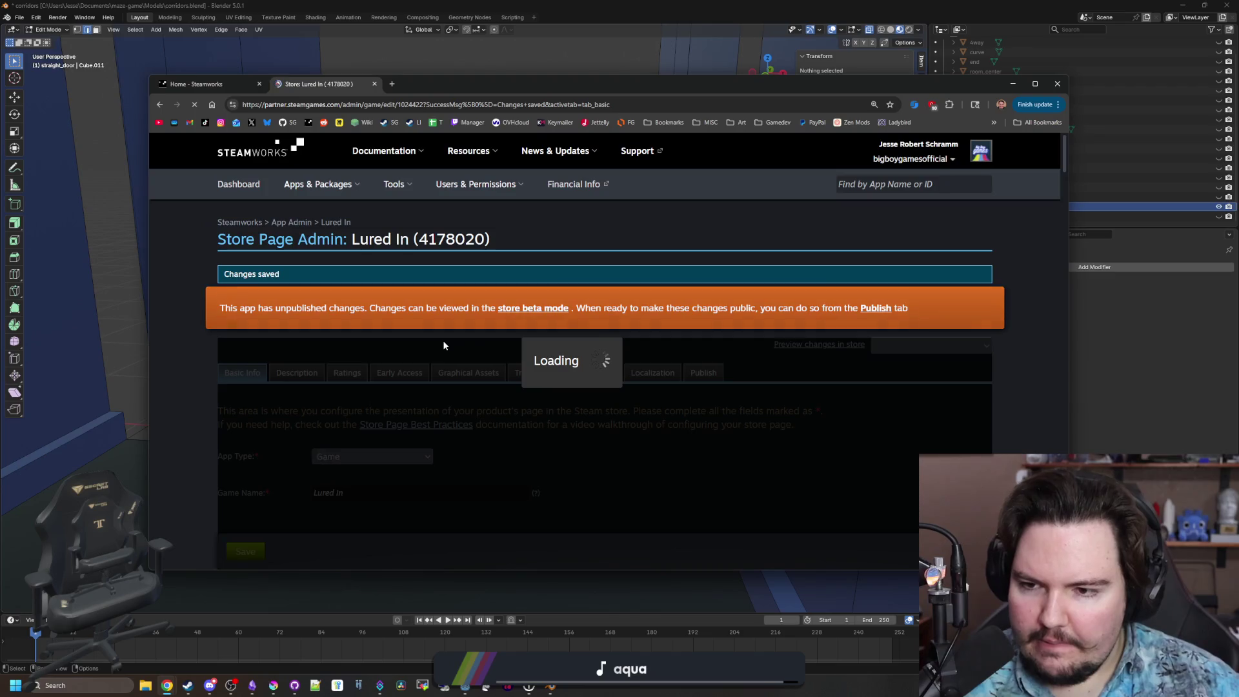
pyautogui.scroll(-6, 395, 413)
pyautogui.scroll(-15, 395, 413)
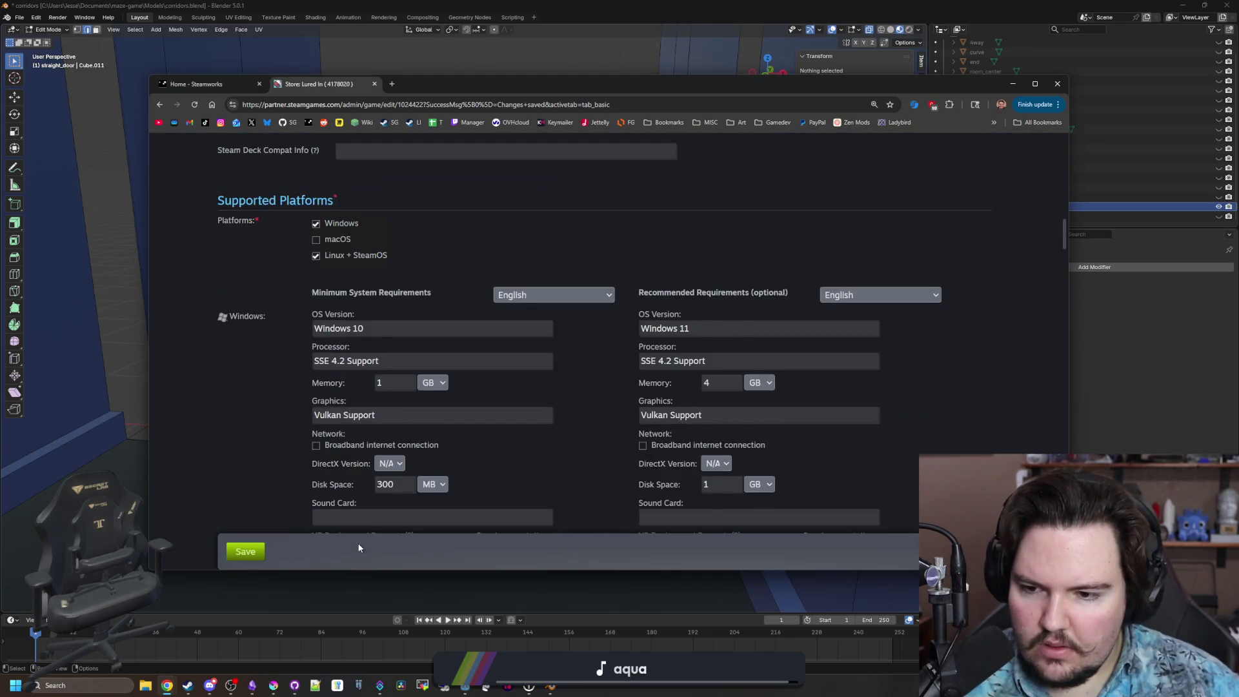
pyautogui.scroll(-15, 311, 500)
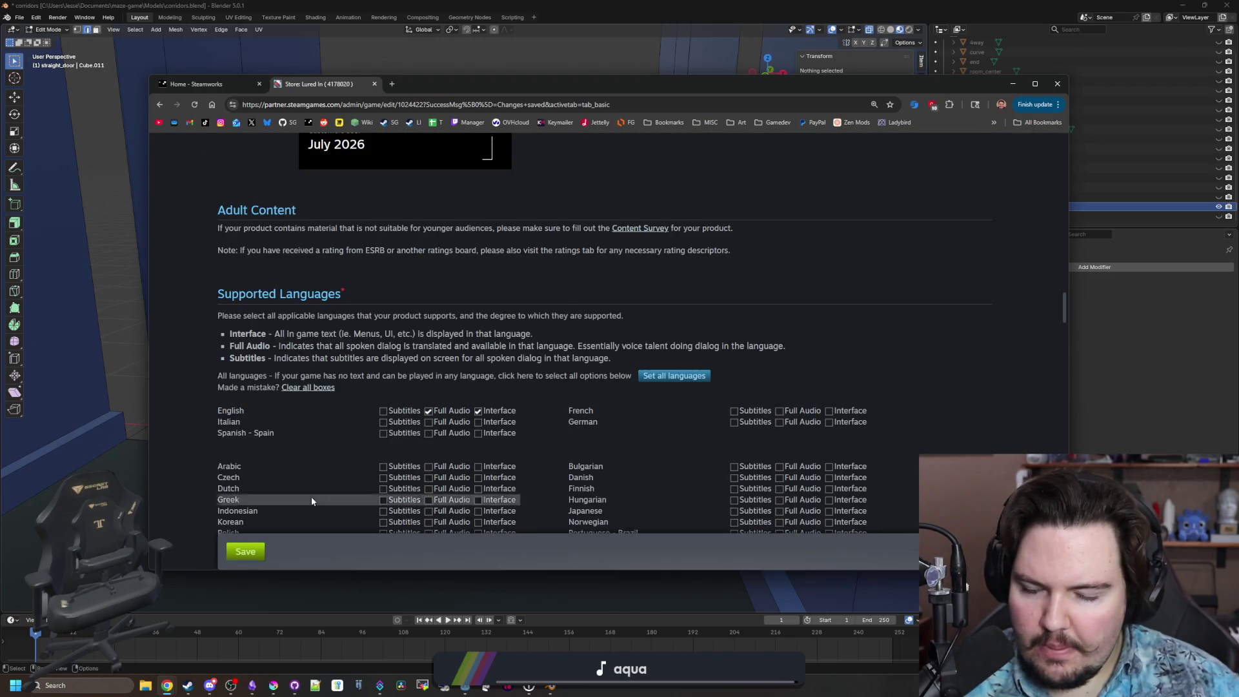
pyautogui.scroll(-15, 312, 500)
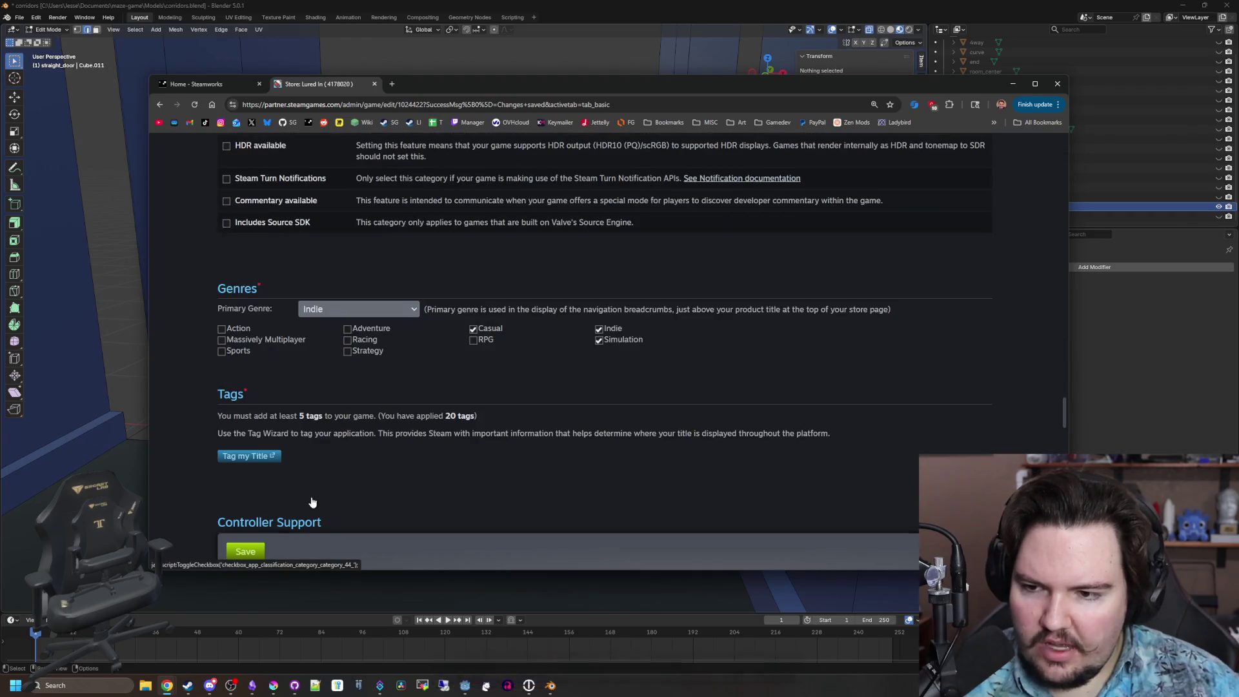
pyautogui.scroll(-12, 312, 501)
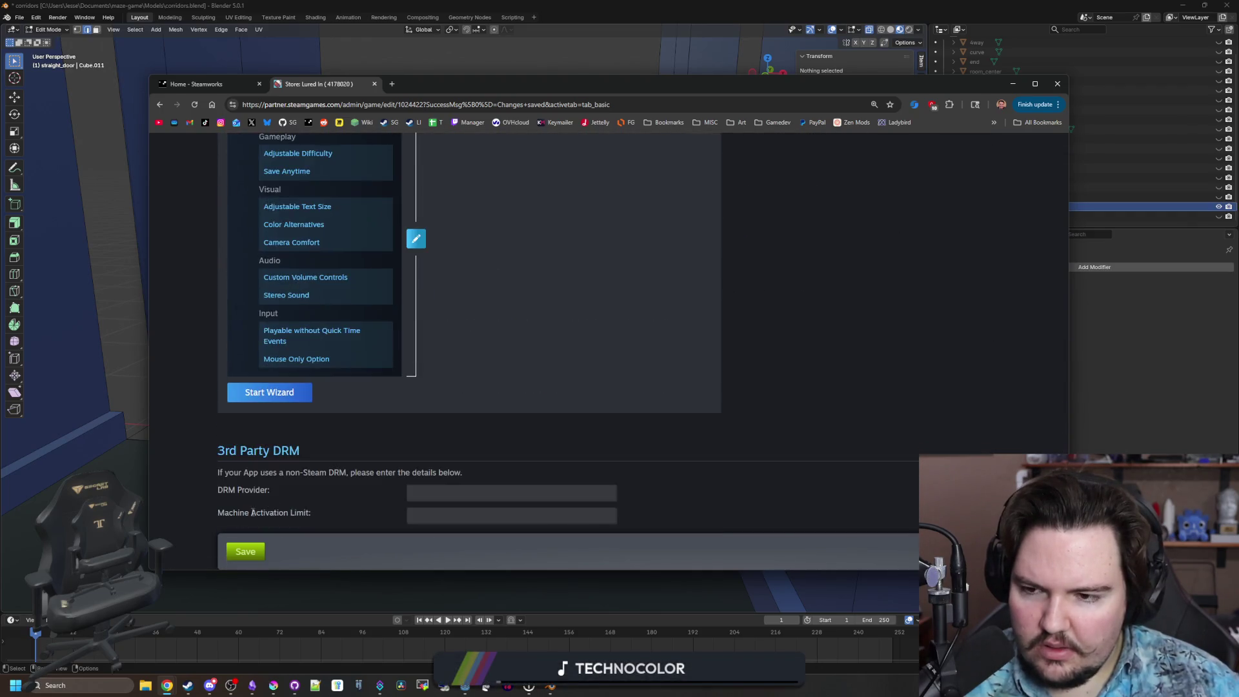
pyautogui.scroll(-8, 320, 474)
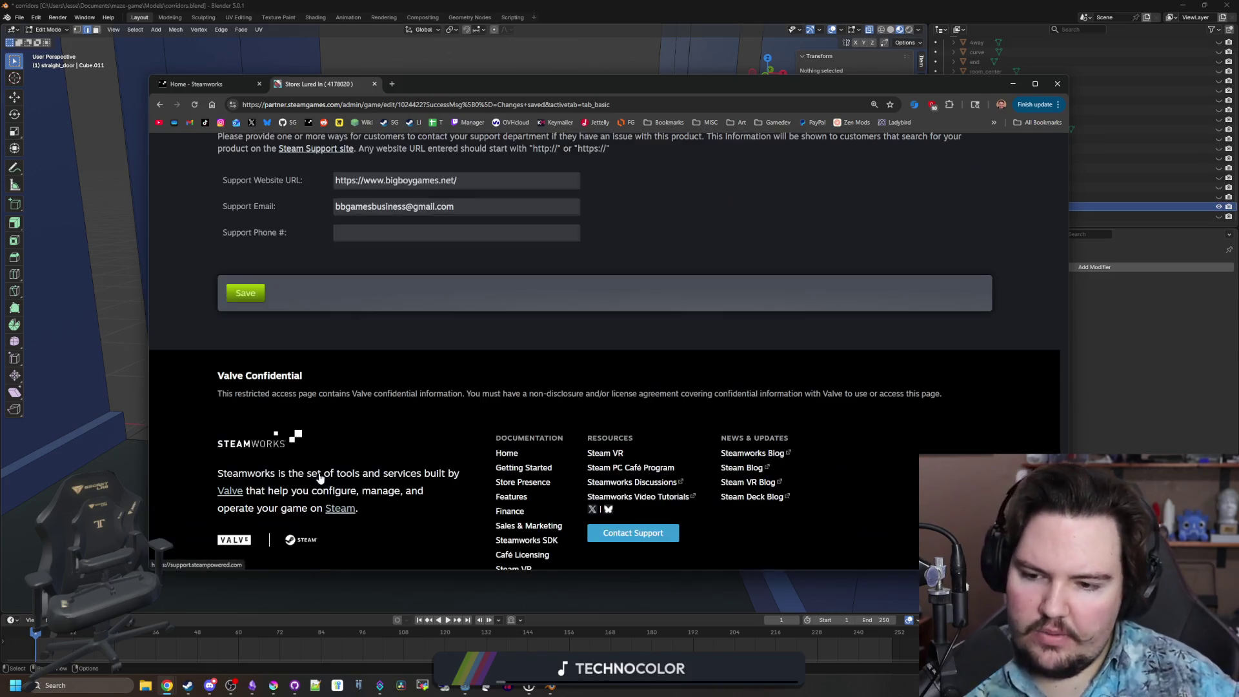
pyautogui.click(246, 293)
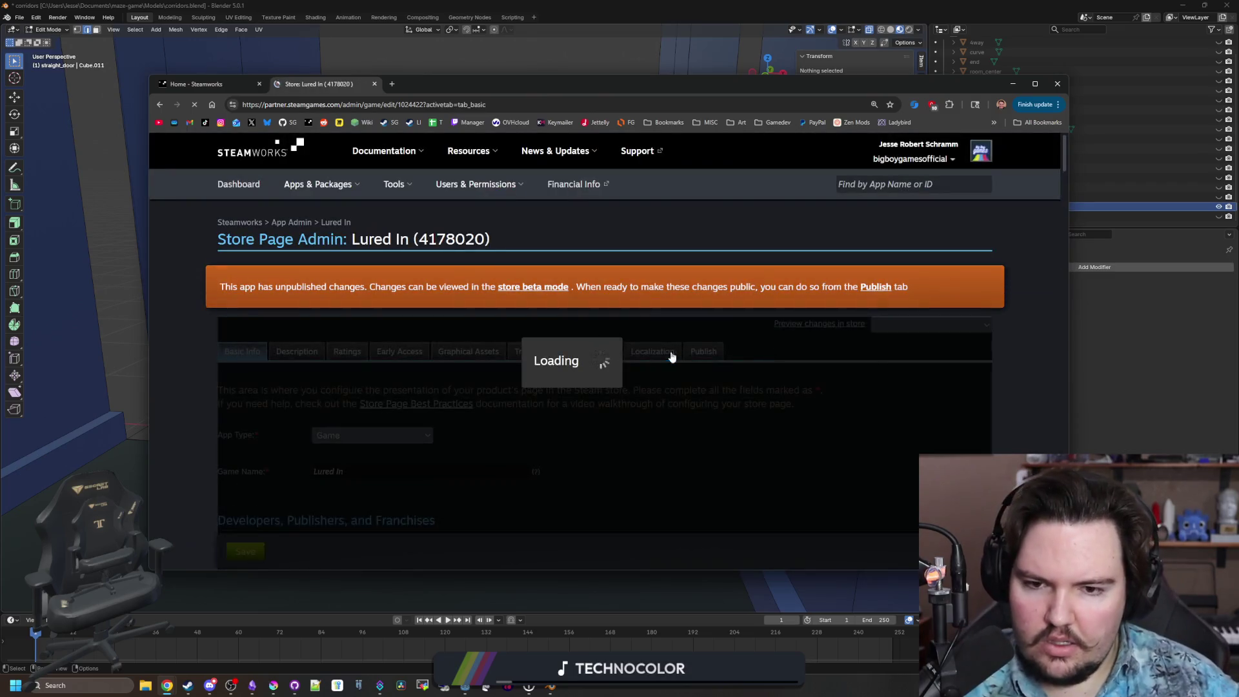
pyautogui.click(703, 352)
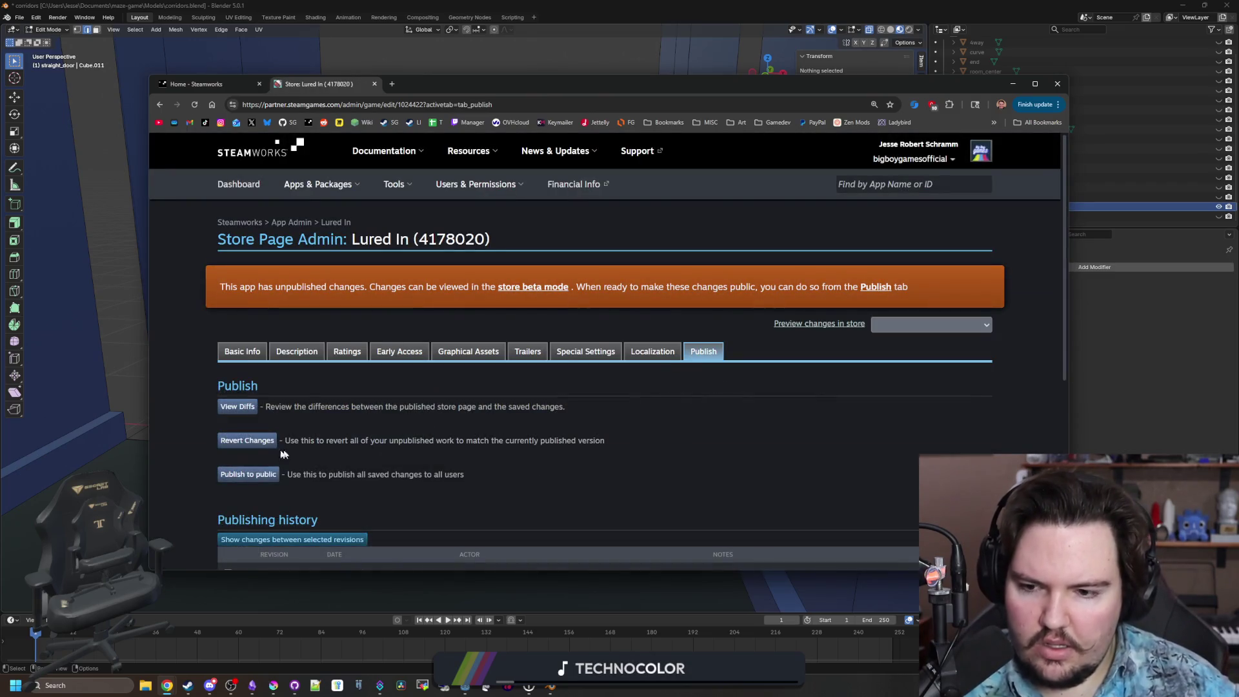
pyautogui.scroll(-2, 255, 471)
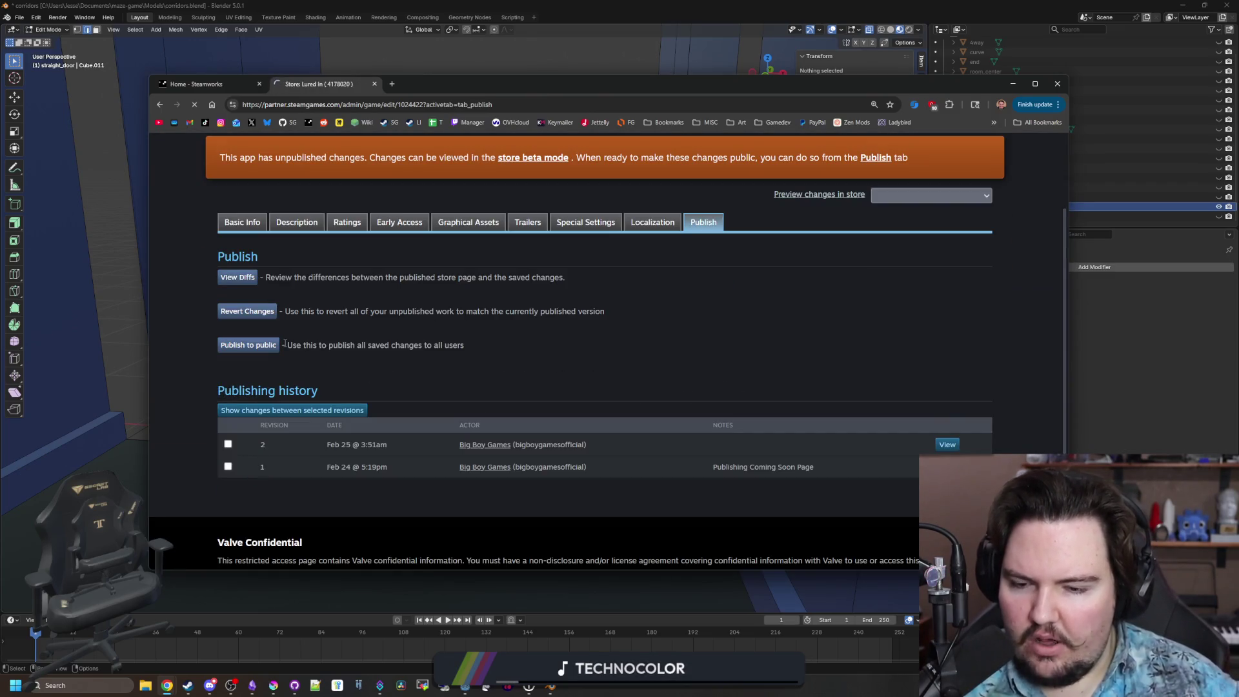
pyautogui.click(264, 345)
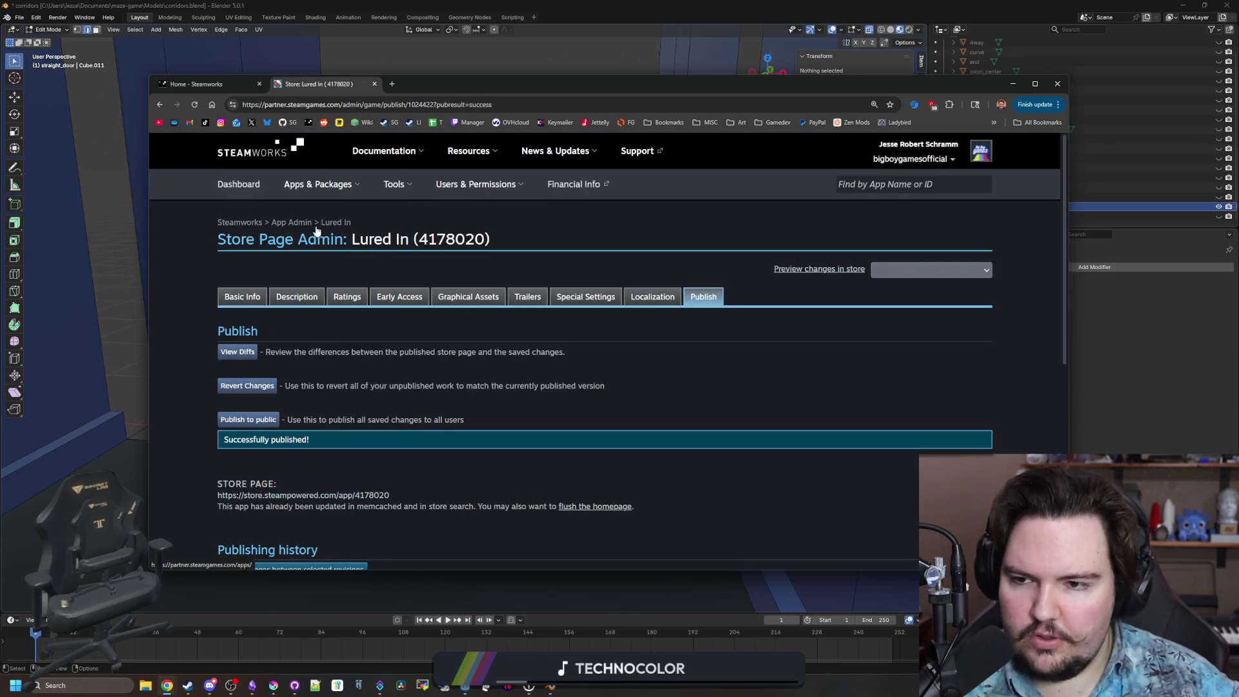
# Go to Lured In's landing page and open its Edit Steamworks Settings page.
pyautogui.click(336, 223)
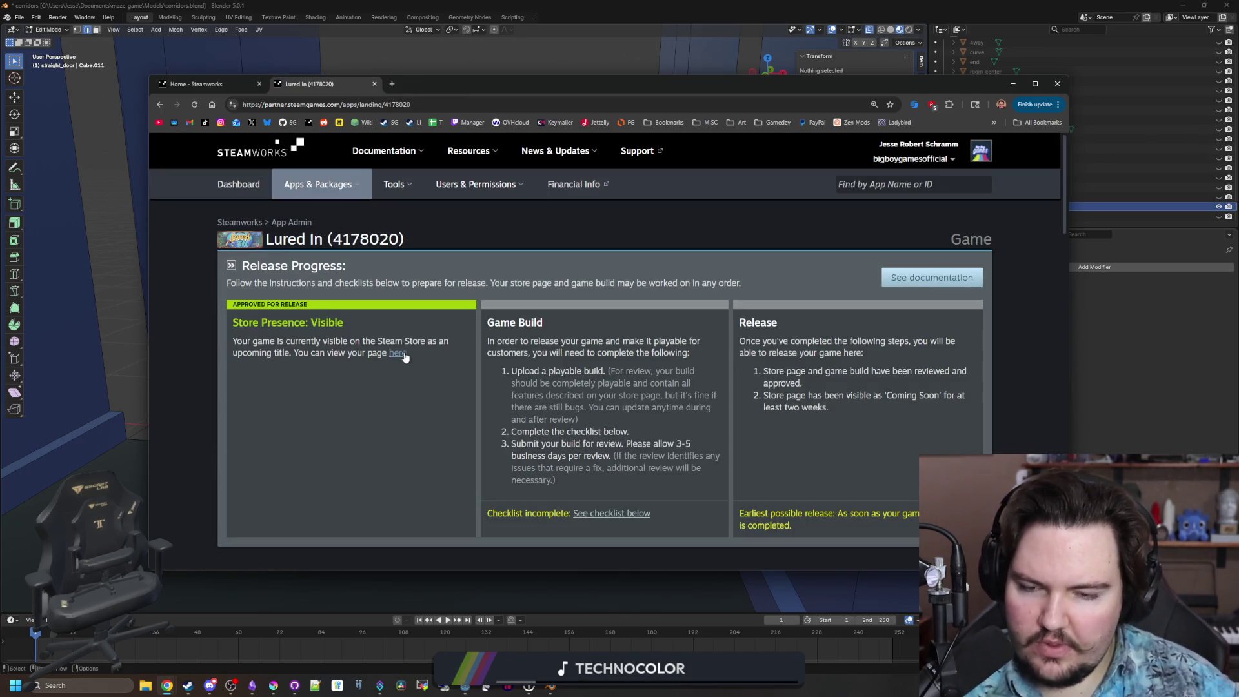
pyautogui.scroll(-5, 406, 358)
pyautogui.scroll(-2, 406, 359)
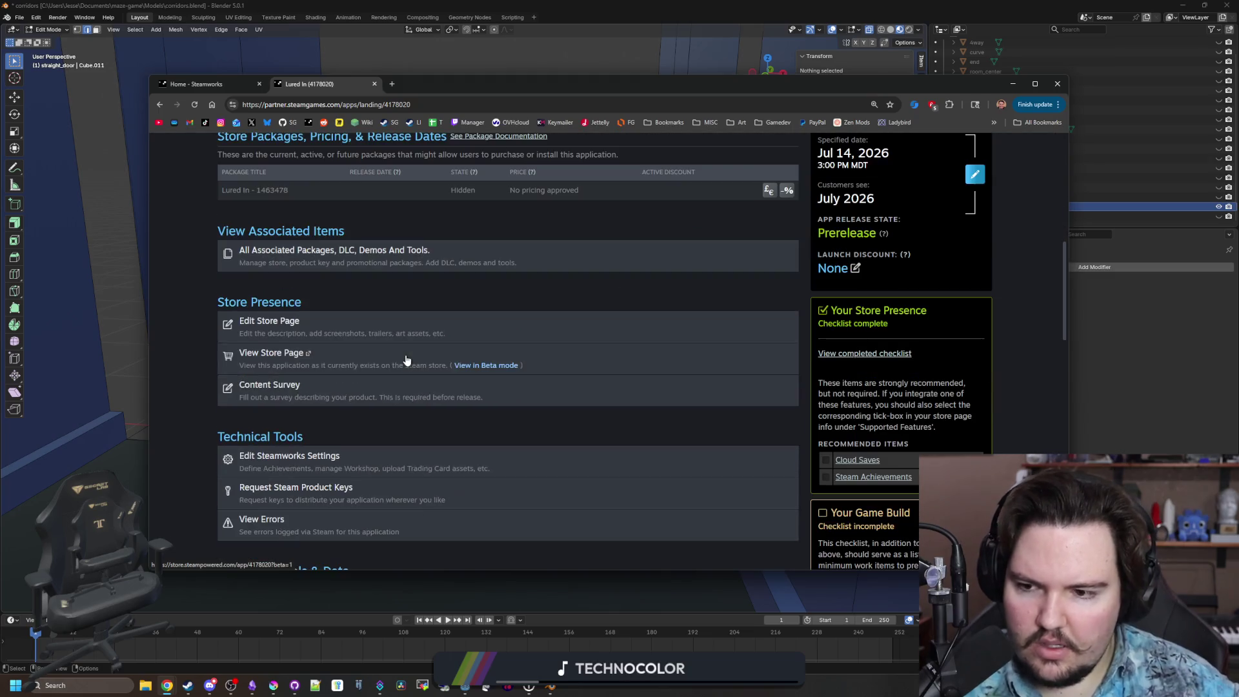
pyautogui.click(356, 473)
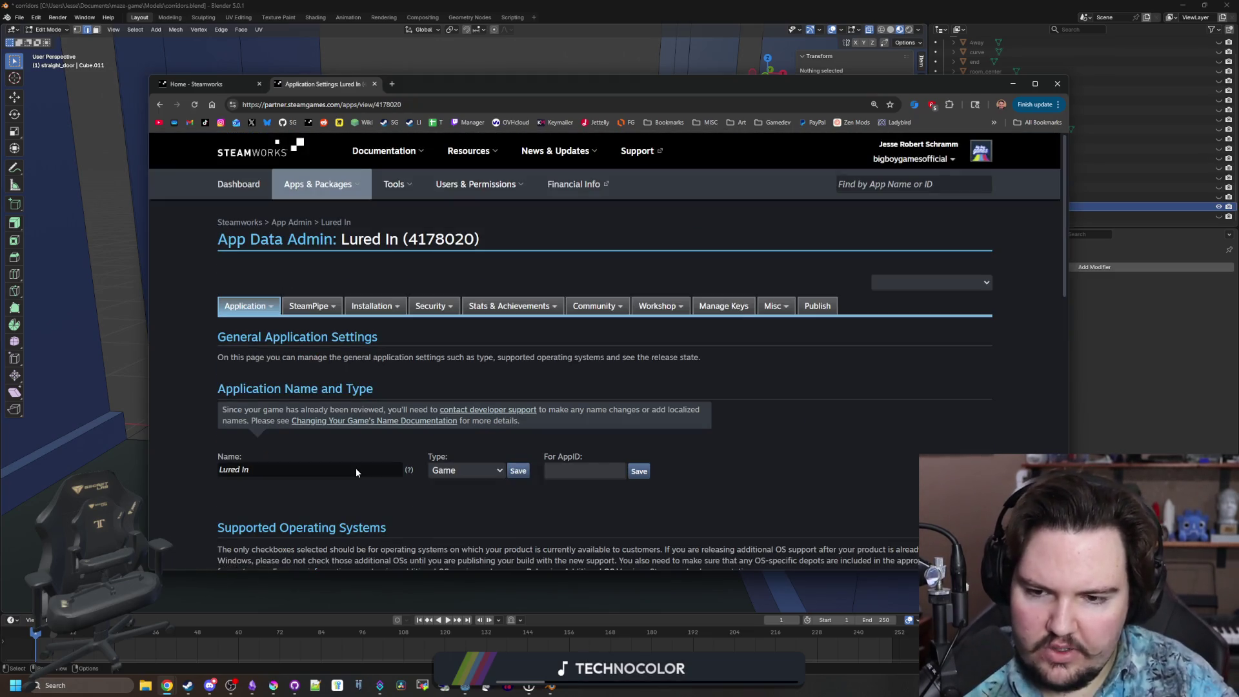
pyautogui.scroll(-4, 253, 427)
pyautogui.scroll(-5, 253, 428)
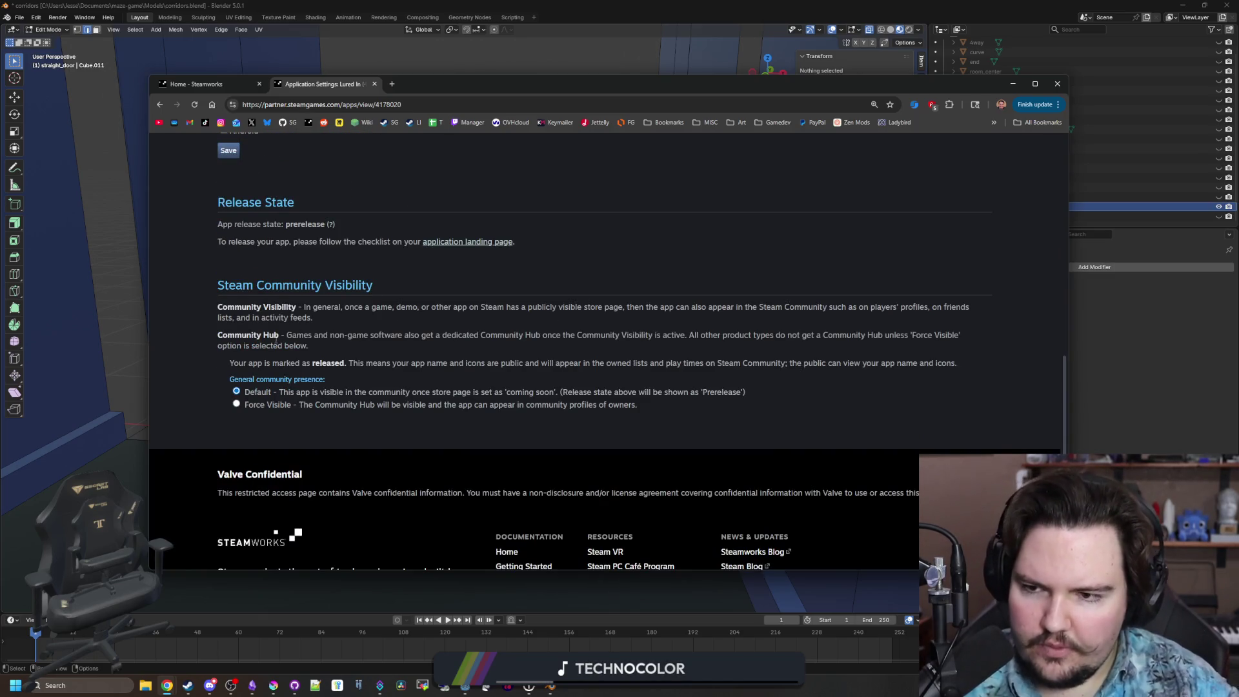
pyautogui.scroll(5, 277, 342)
pyautogui.scroll(3, 315, 325)
# Review the Installation > General Installation launch options, then close the tab.
pyautogui.moveTo(317, 241)
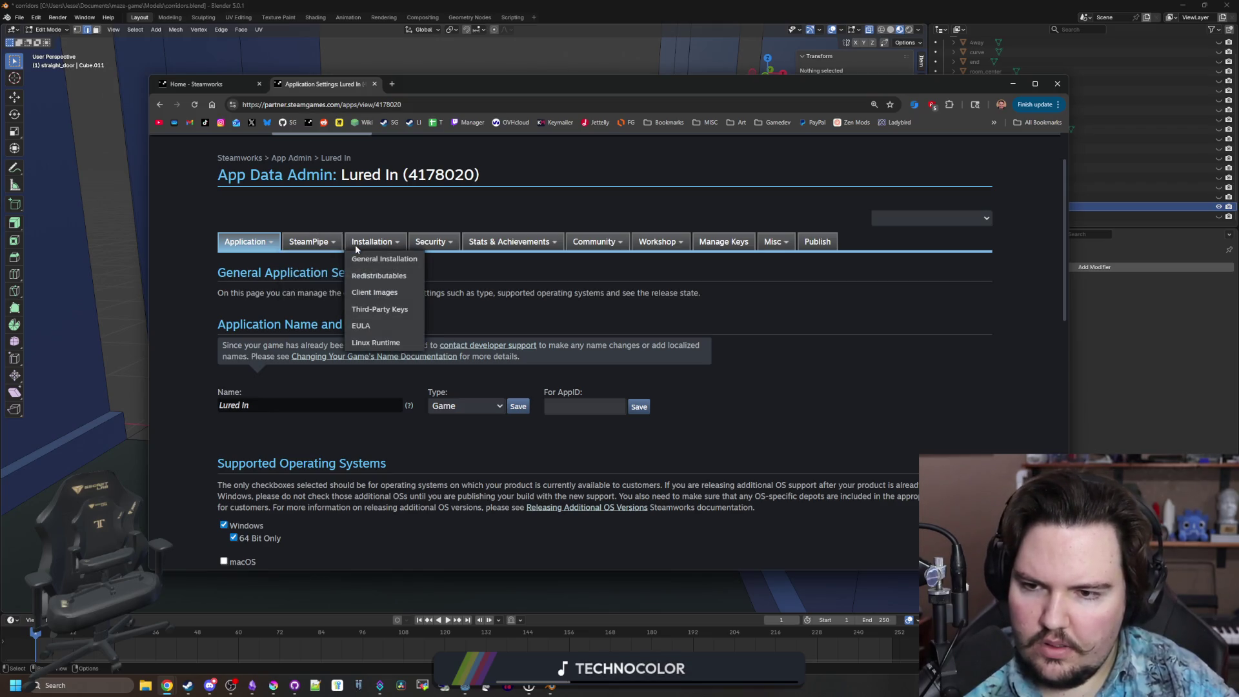
pyautogui.click(385, 259)
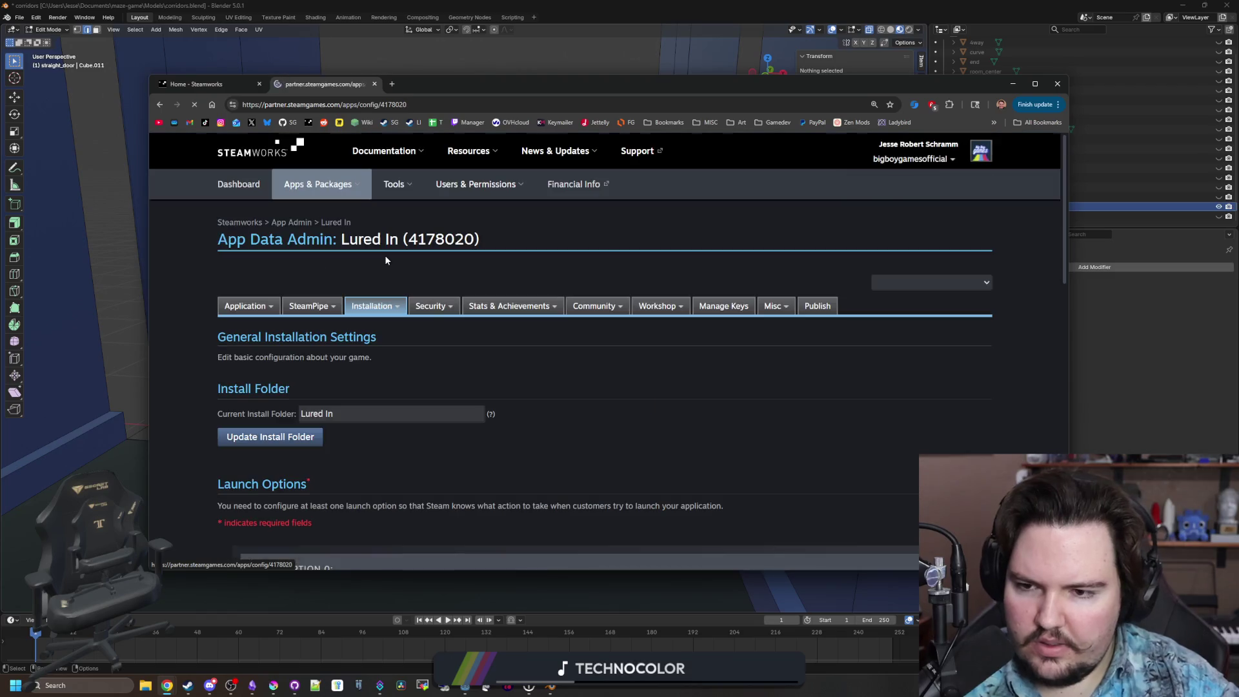
pyautogui.scroll(-10, 381, 277)
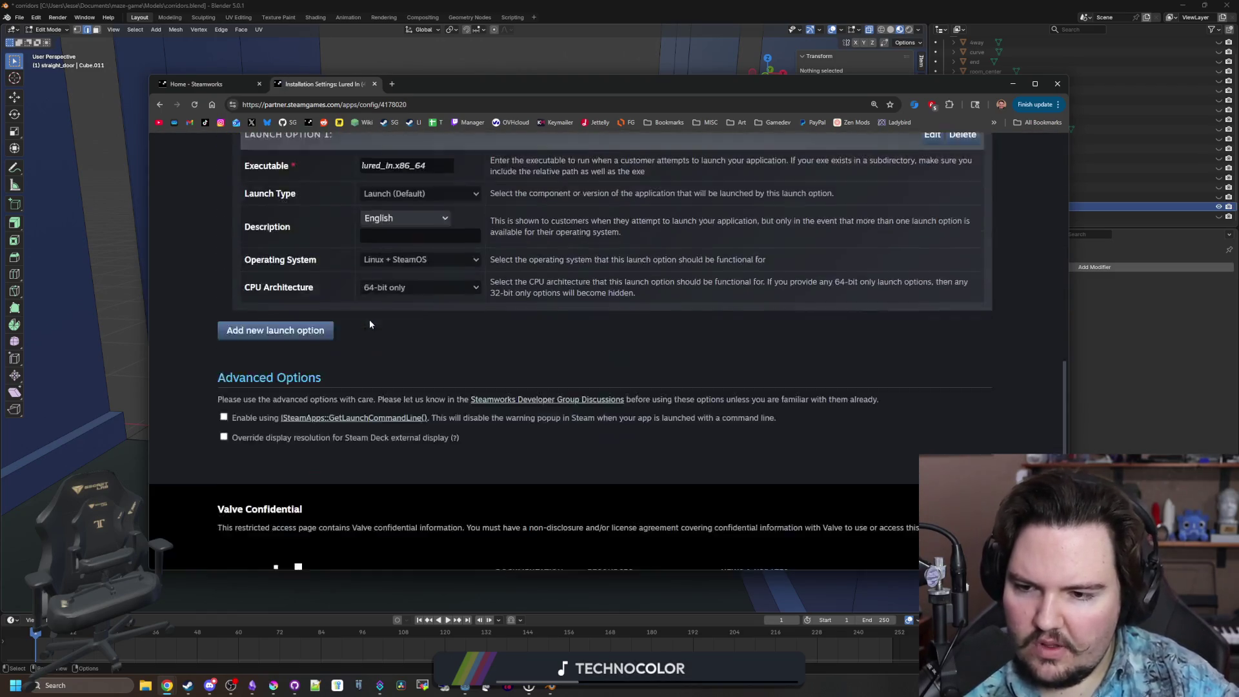
pyautogui.scroll(15, 387, 297)
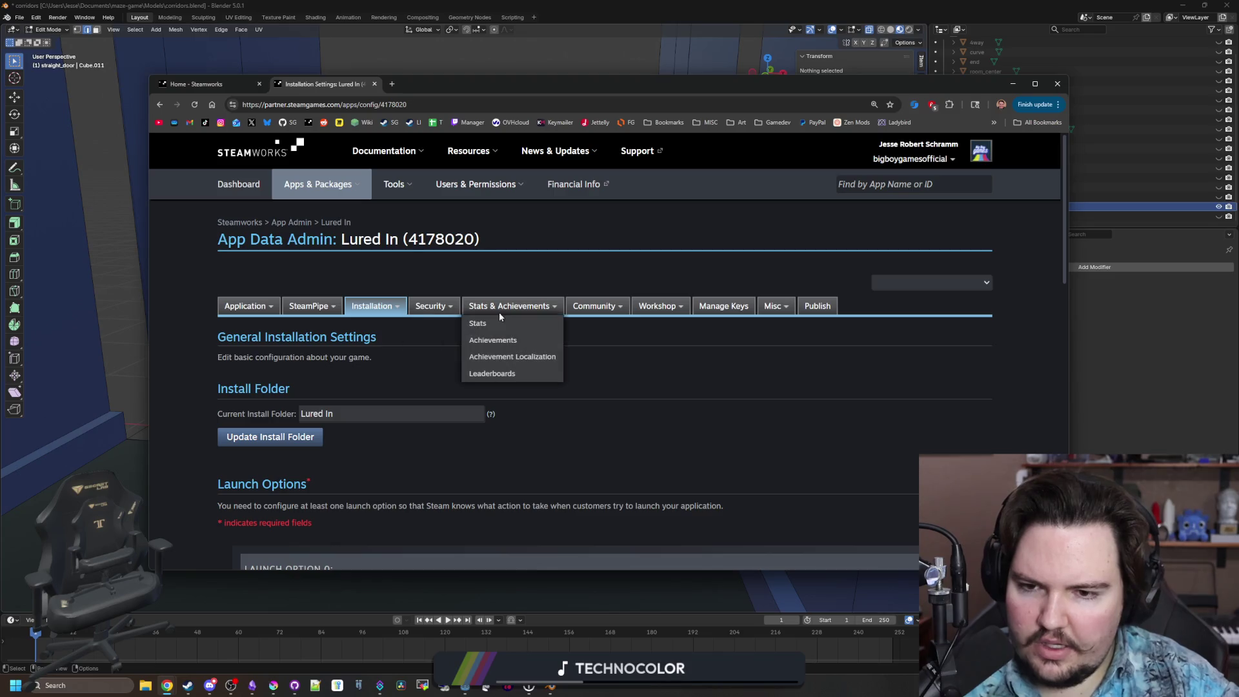
pyautogui.moveTo(599, 312)
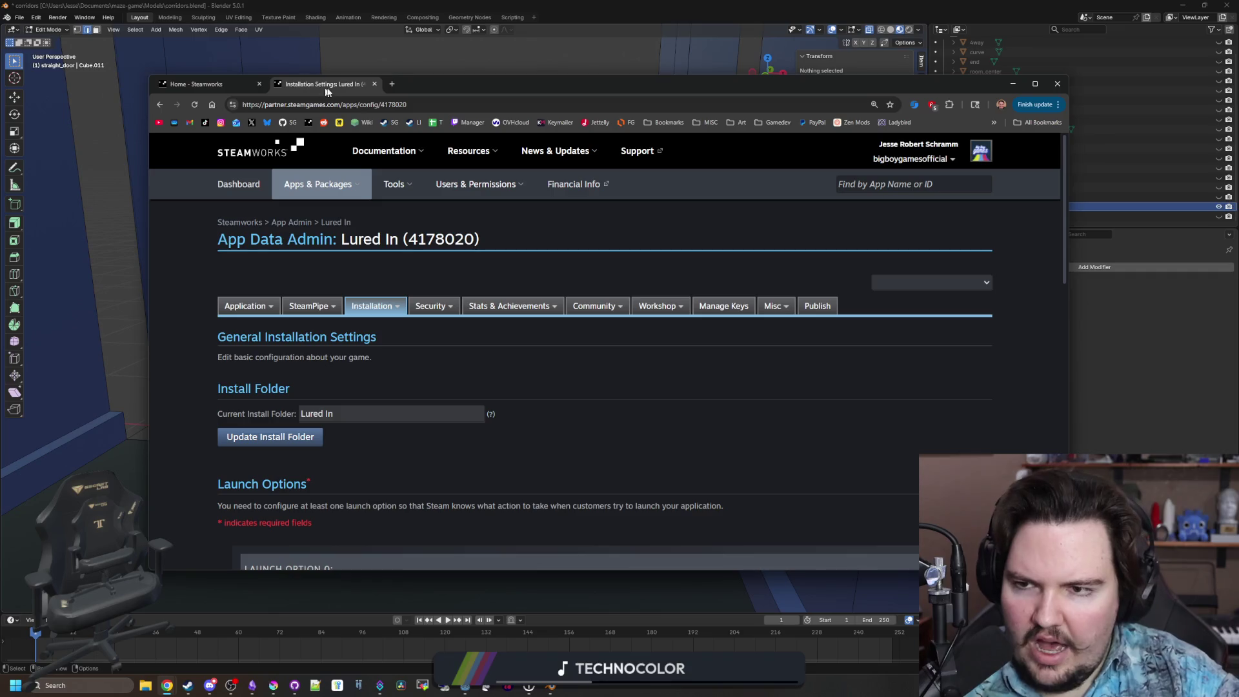
pyautogui.click(375, 83)
pyautogui.scroll(2, 360, 337)
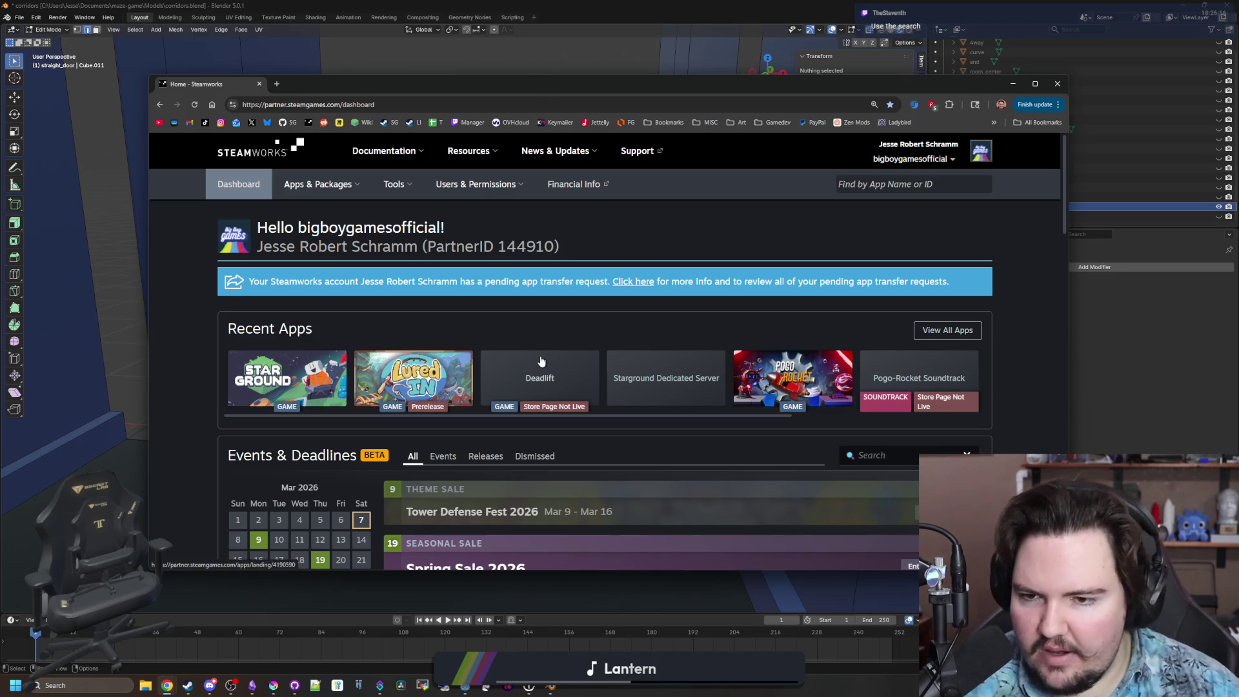
# Return to Blender, save corridors.blend, then minimize and restore the Blender window.
pyautogui.hotkey('alt', 'Tab')
pyautogui.scroll(-3, 449, 198)
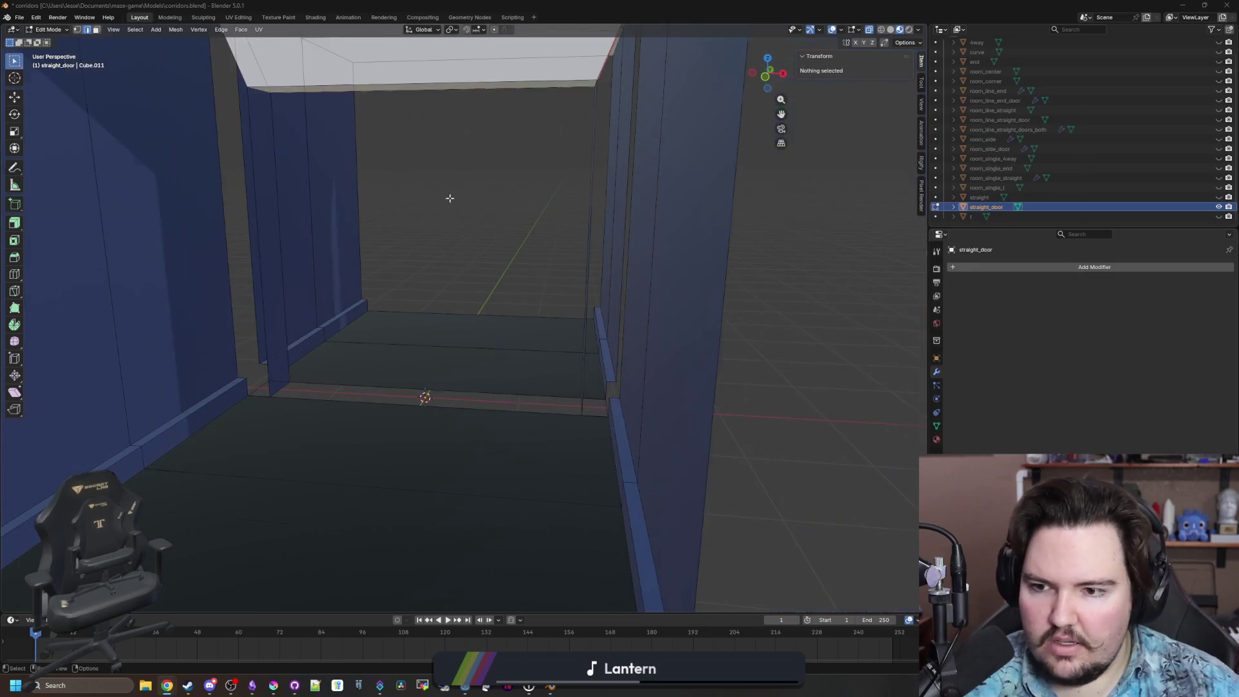
pyautogui.hotkey('ctrl', 's')
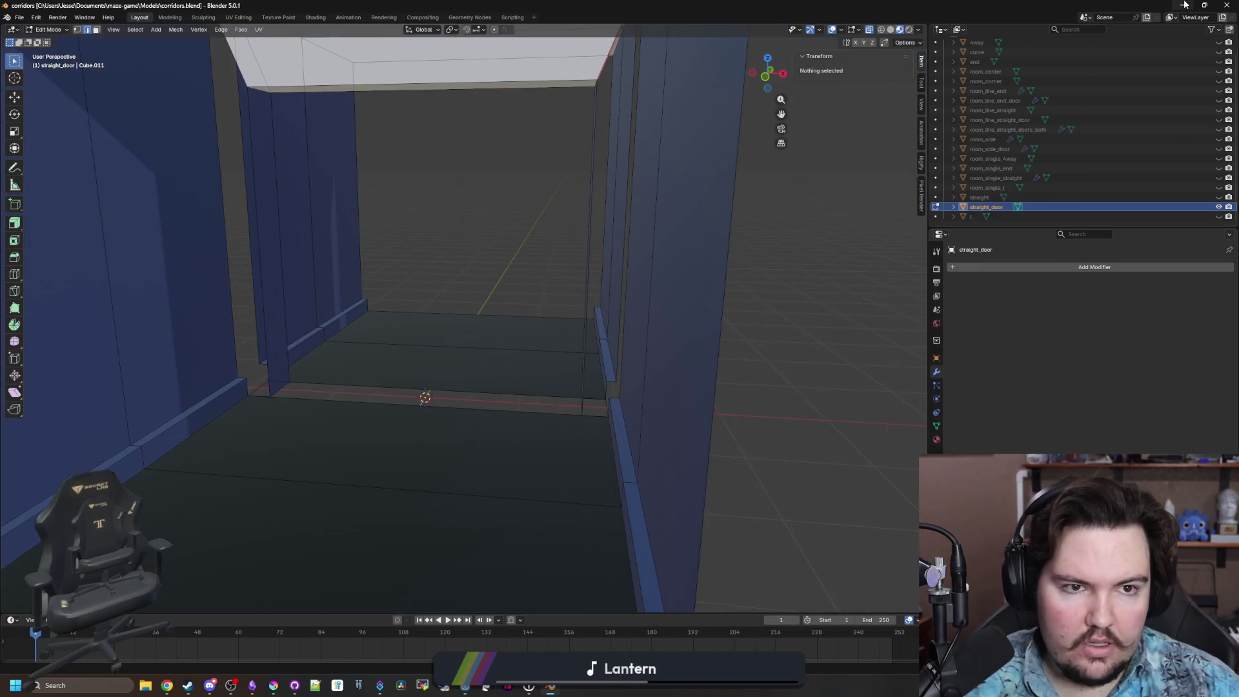
pyautogui.click(1182, 5)
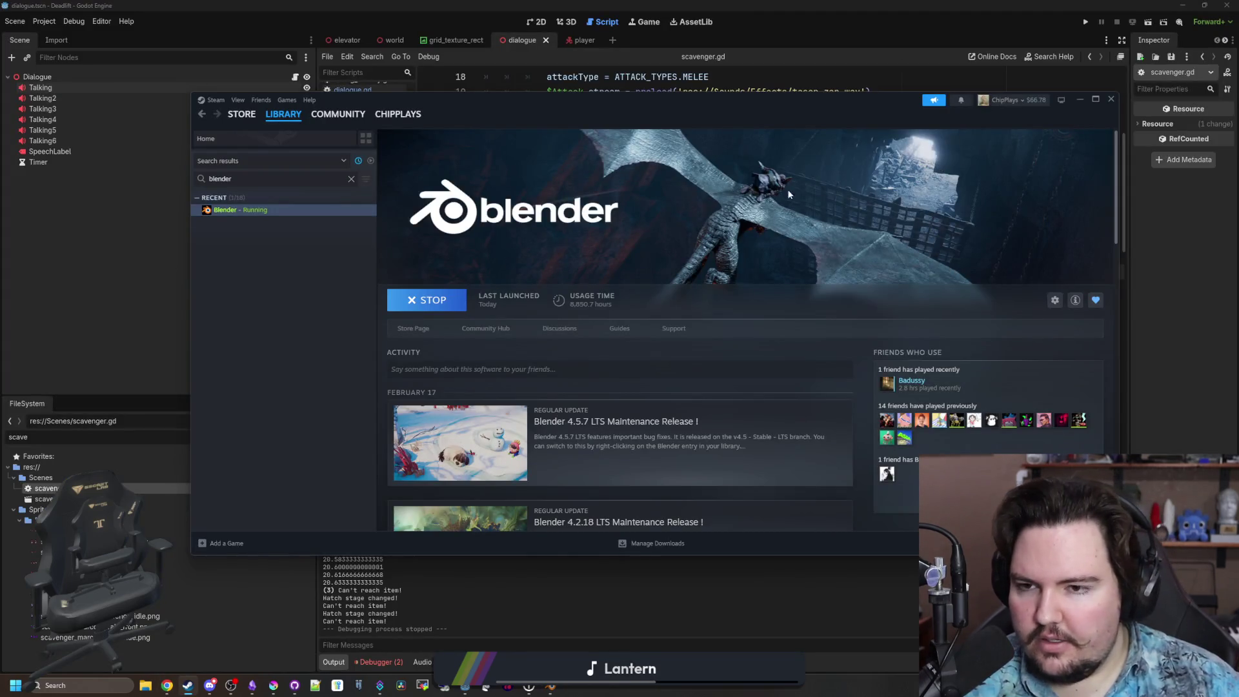
pyautogui.click(551, 688)
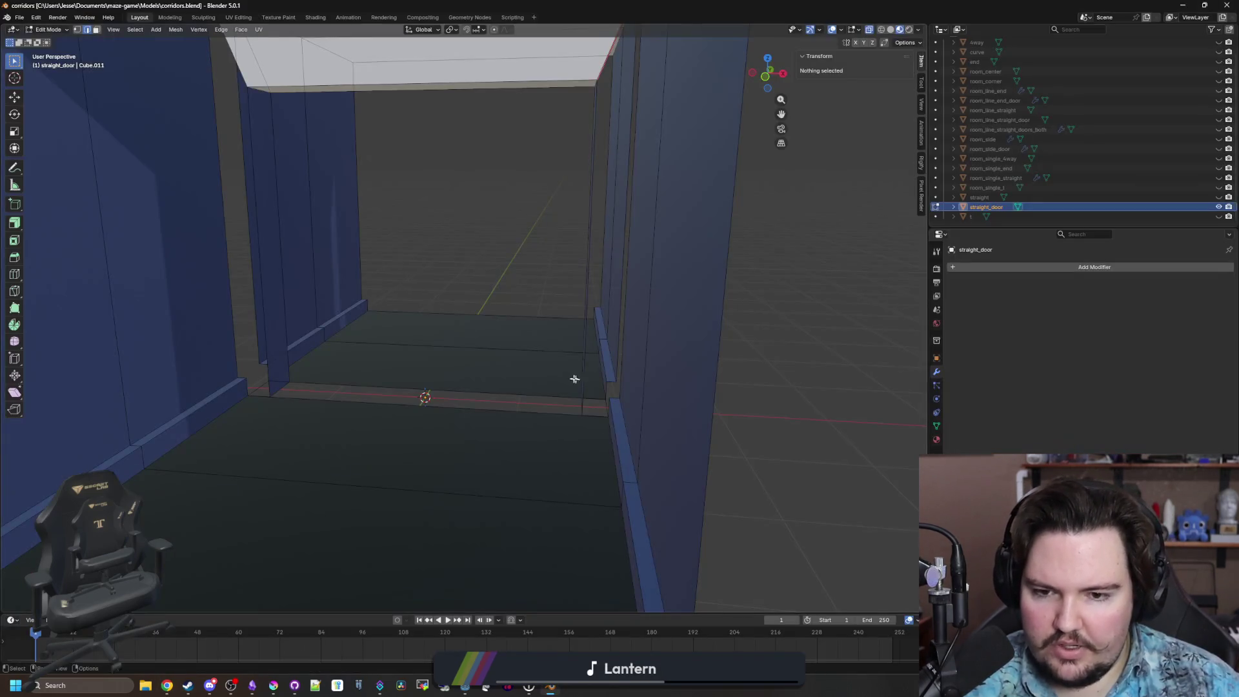
pyautogui.press('super+Down')
pyautogui.press('super+Down')
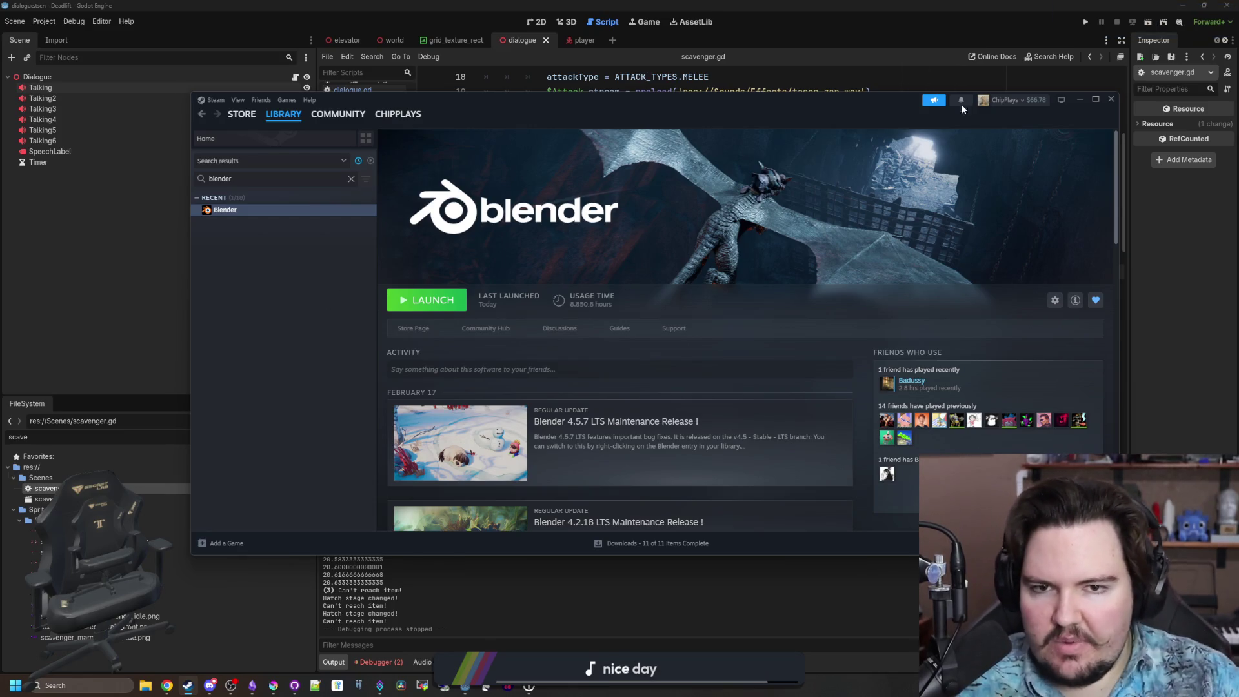
# Launch Blender from its Steam library page and dismiss the splash screen.
pyautogui.click(1079, 99)
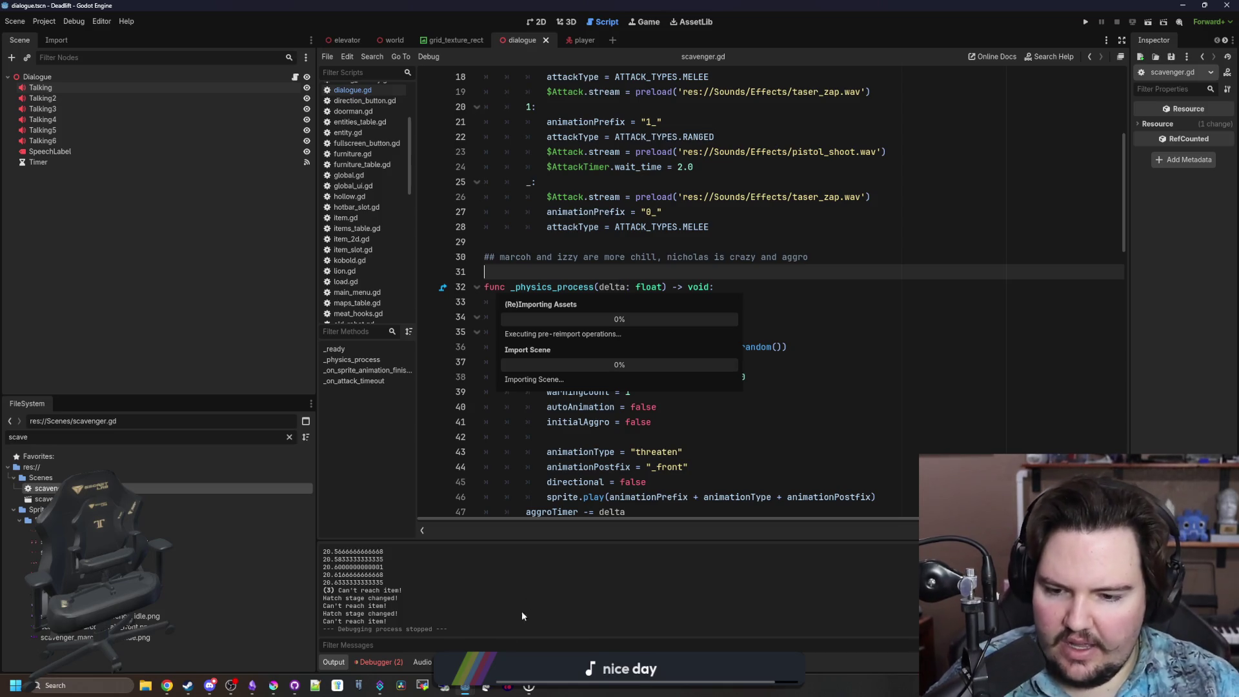
pyautogui.click(191, 688)
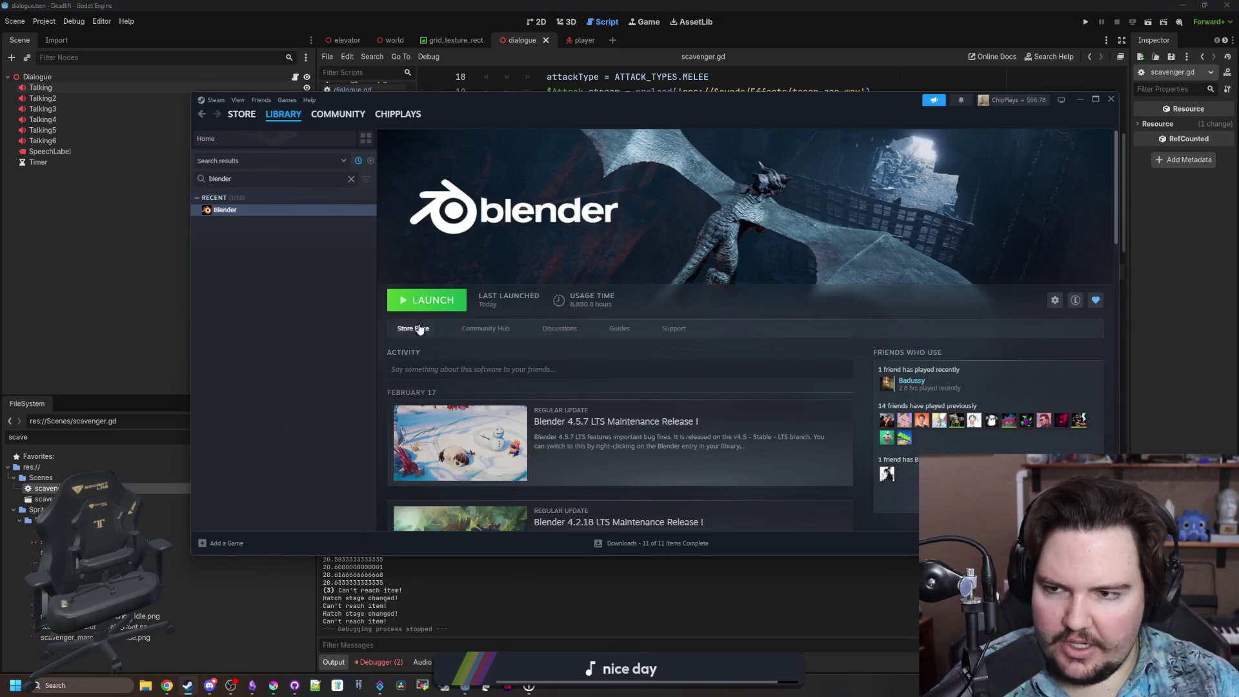
pyautogui.click(423, 309)
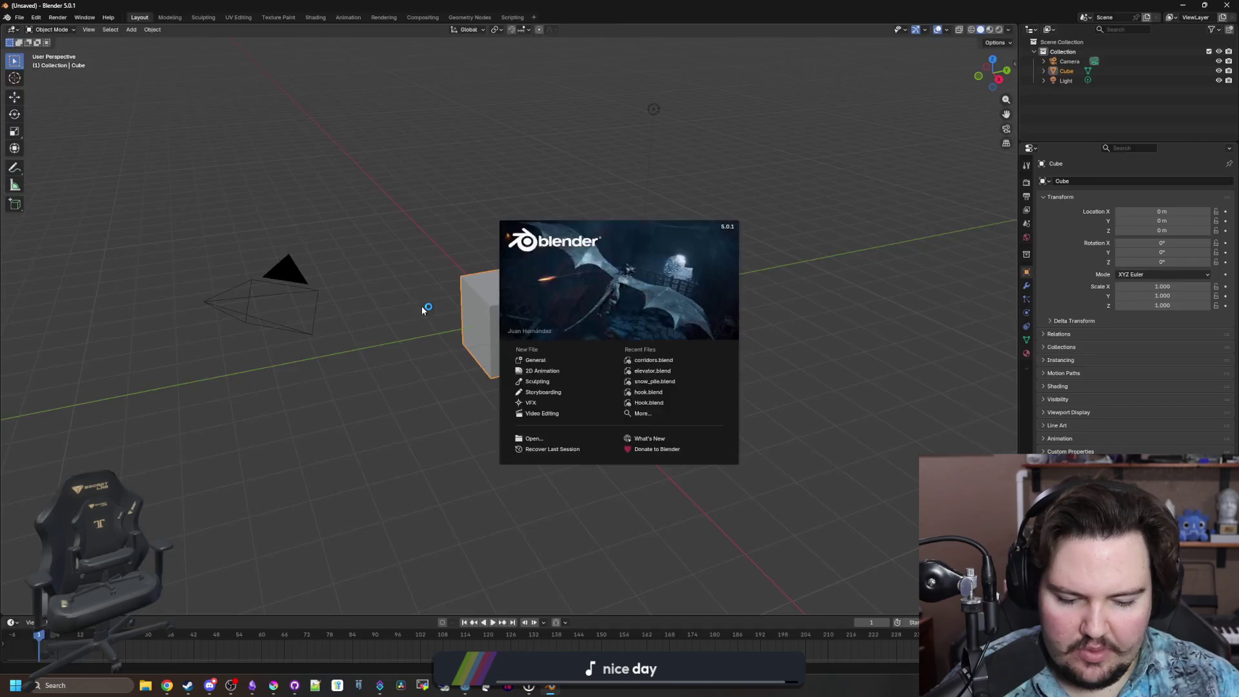
pyautogui.click(423, 309)
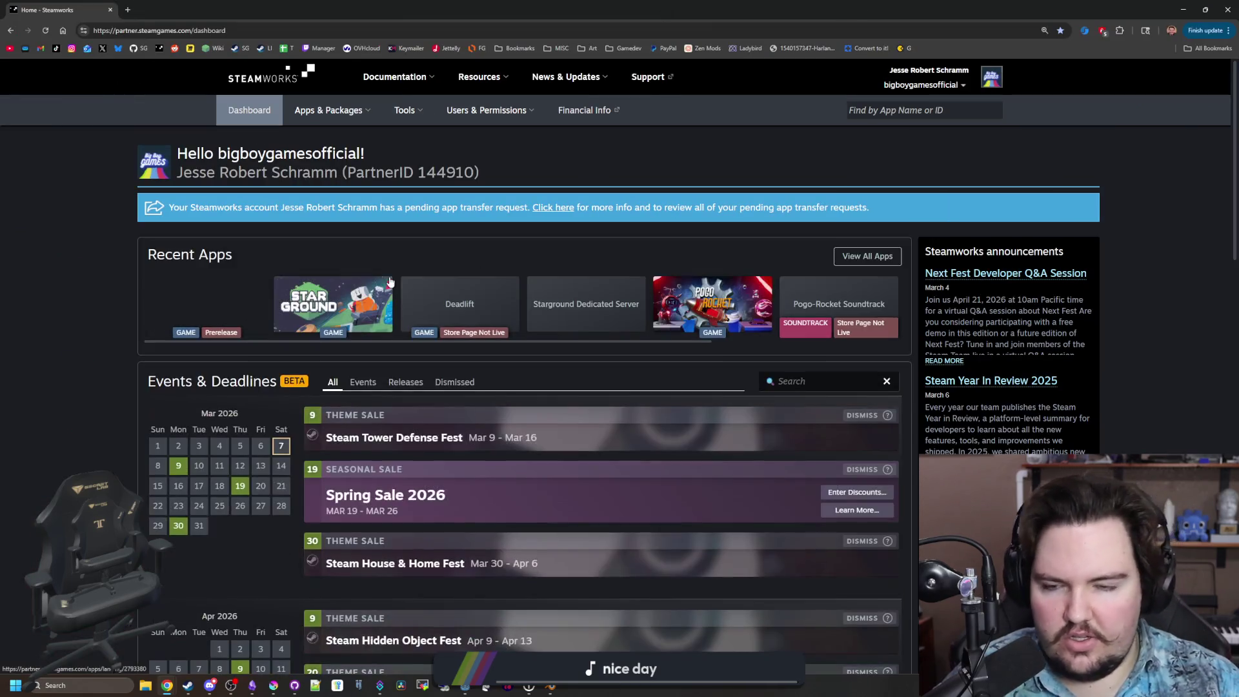
# Open the Lured In App Admin page, review its release checklist, then return to Blender.
pyautogui.click(233, 321)
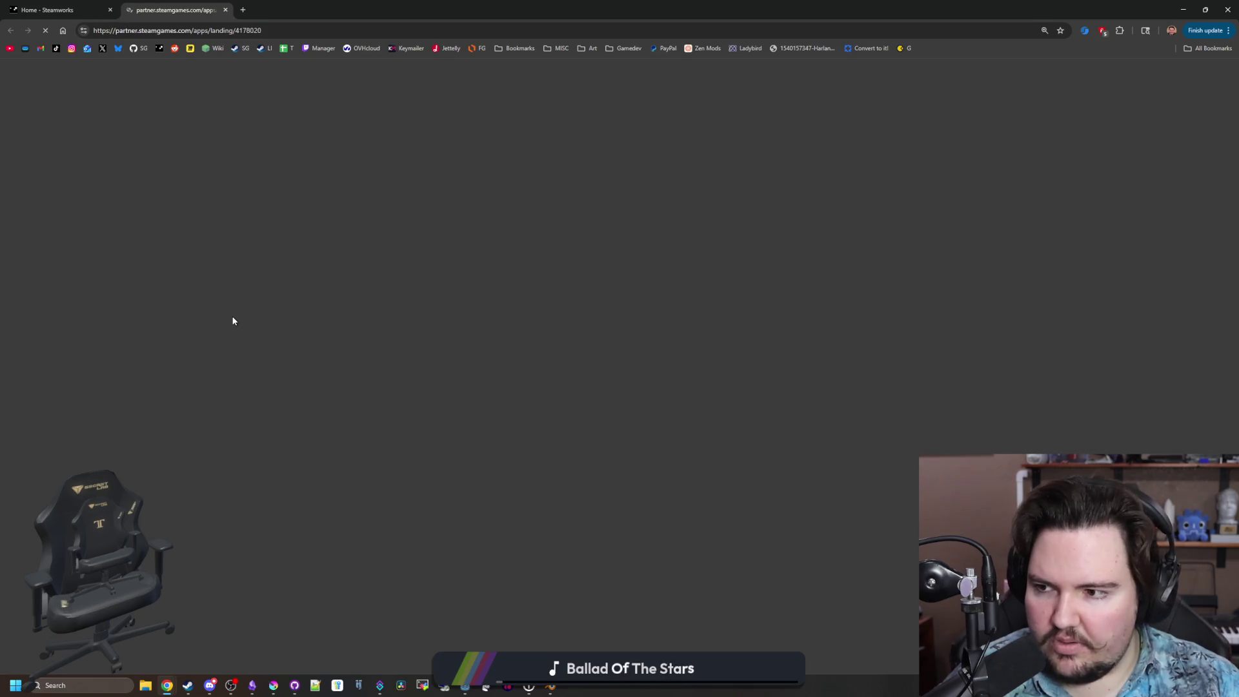
pyautogui.scroll(-10, 233, 321)
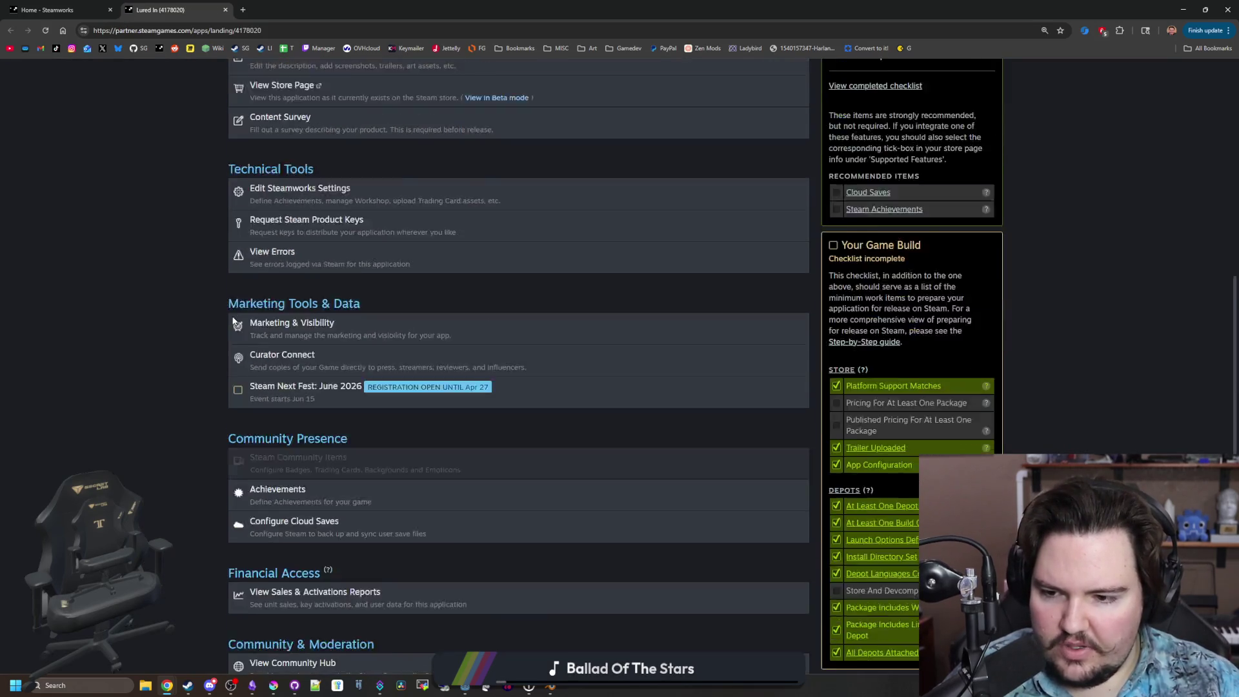
pyautogui.scroll(2, 209, 421)
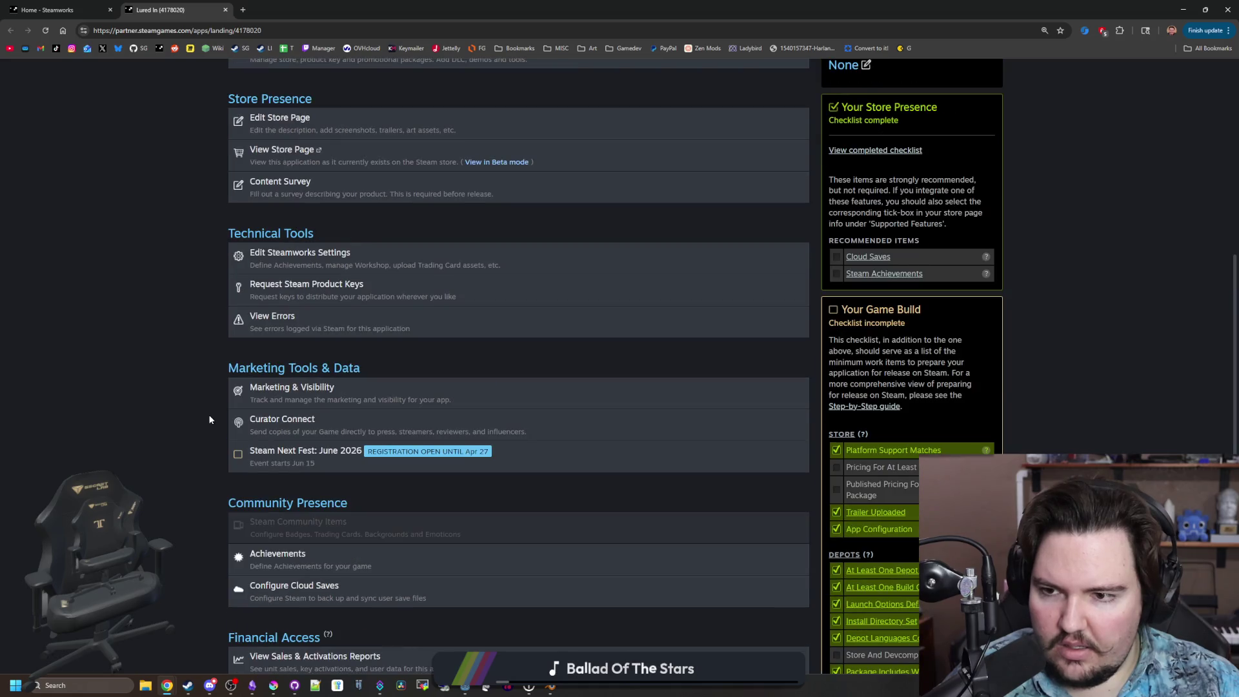
pyautogui.scroll(2, 209, 420)
pyautogui.scroll(-4, 209, 420)
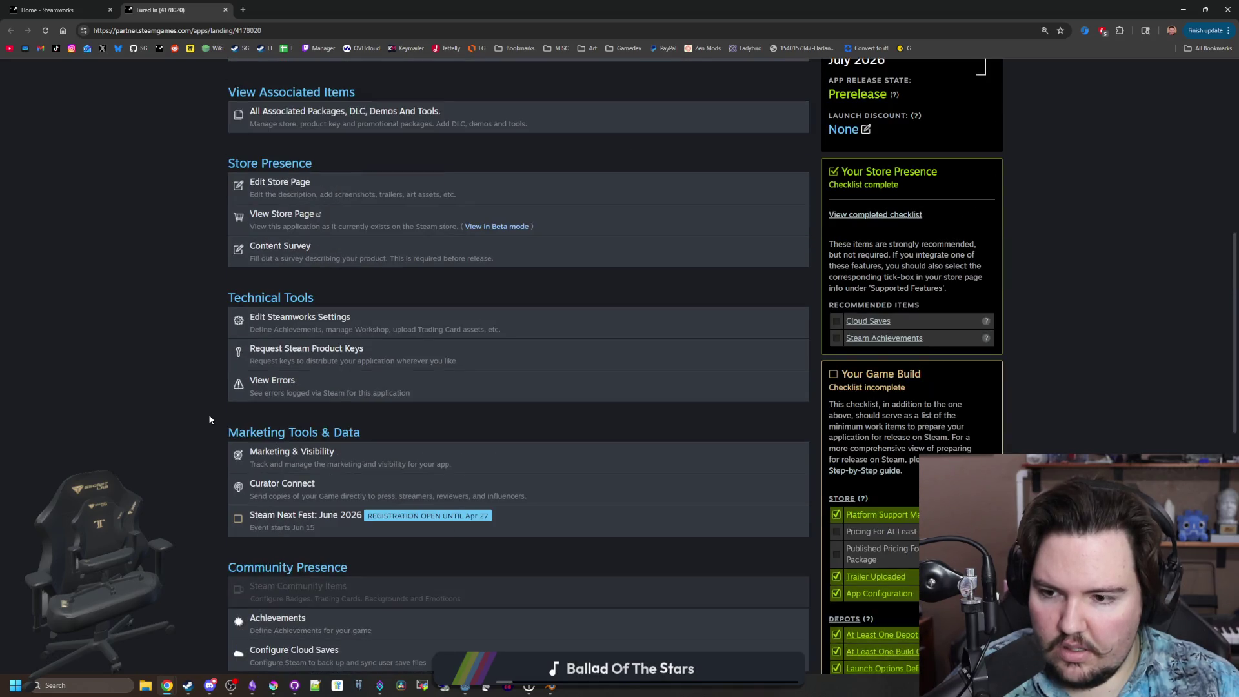
pyautogui.scroll(-2, 209, 420)
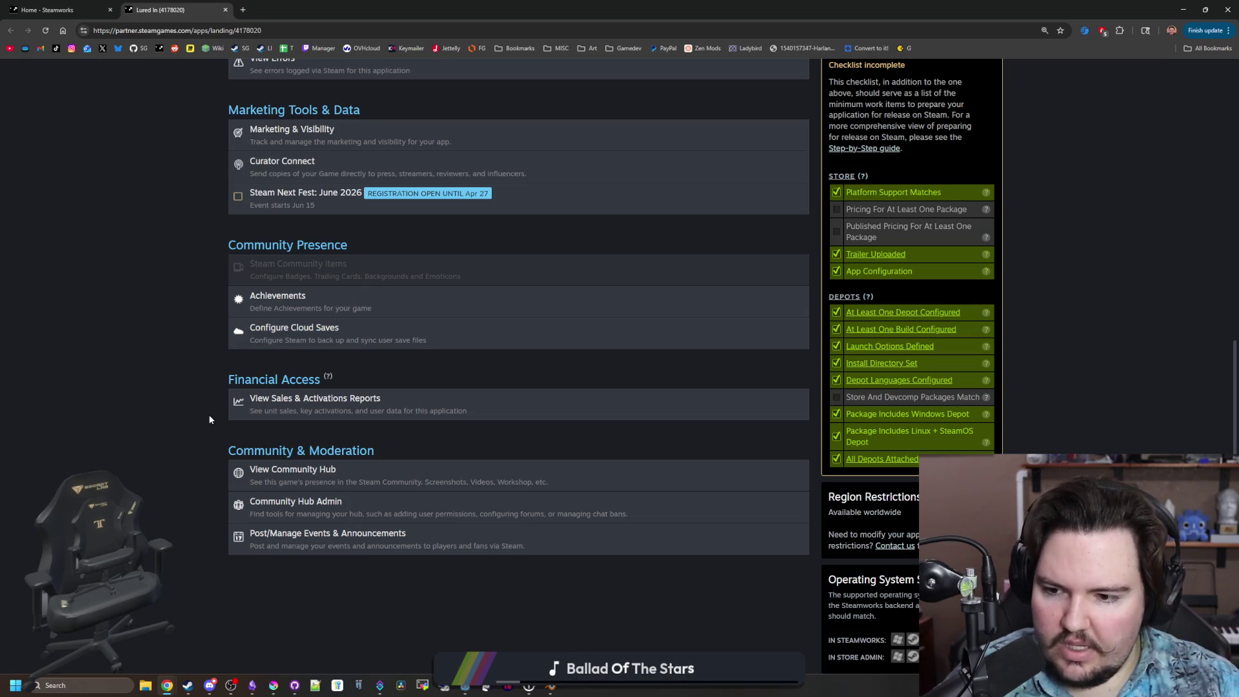
pyautogui.scroll(4, 209, 420)
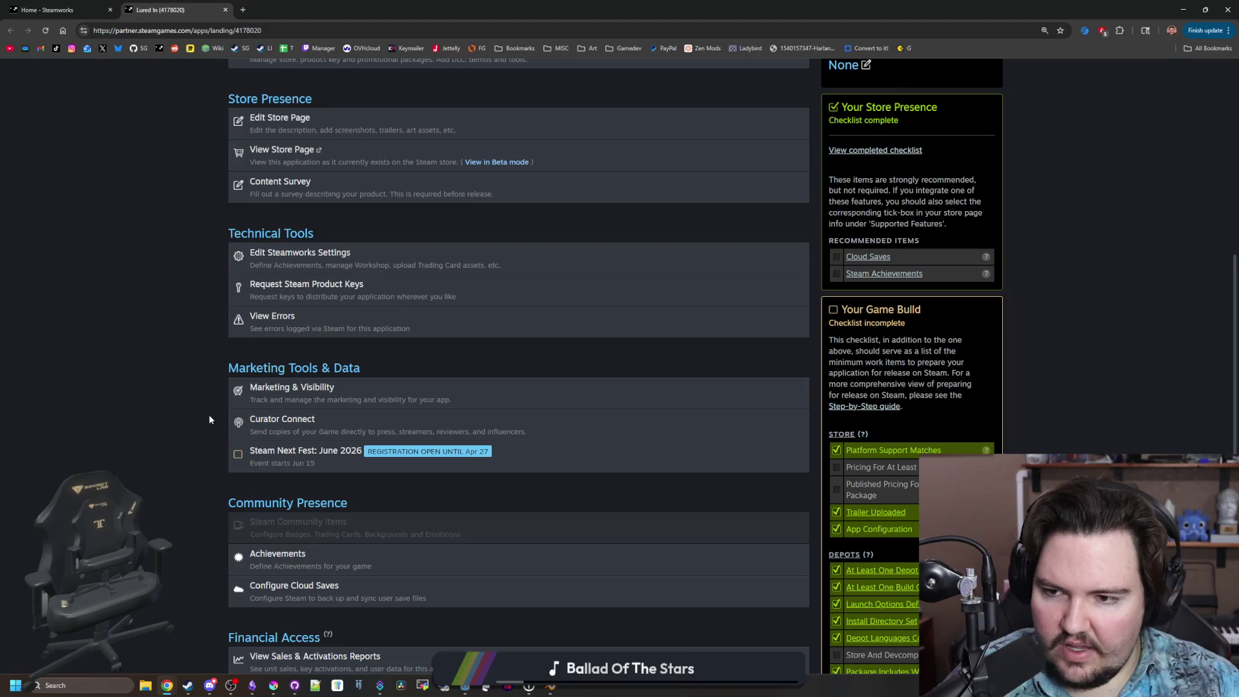
pyautogui.scroll(3, 209, 420)
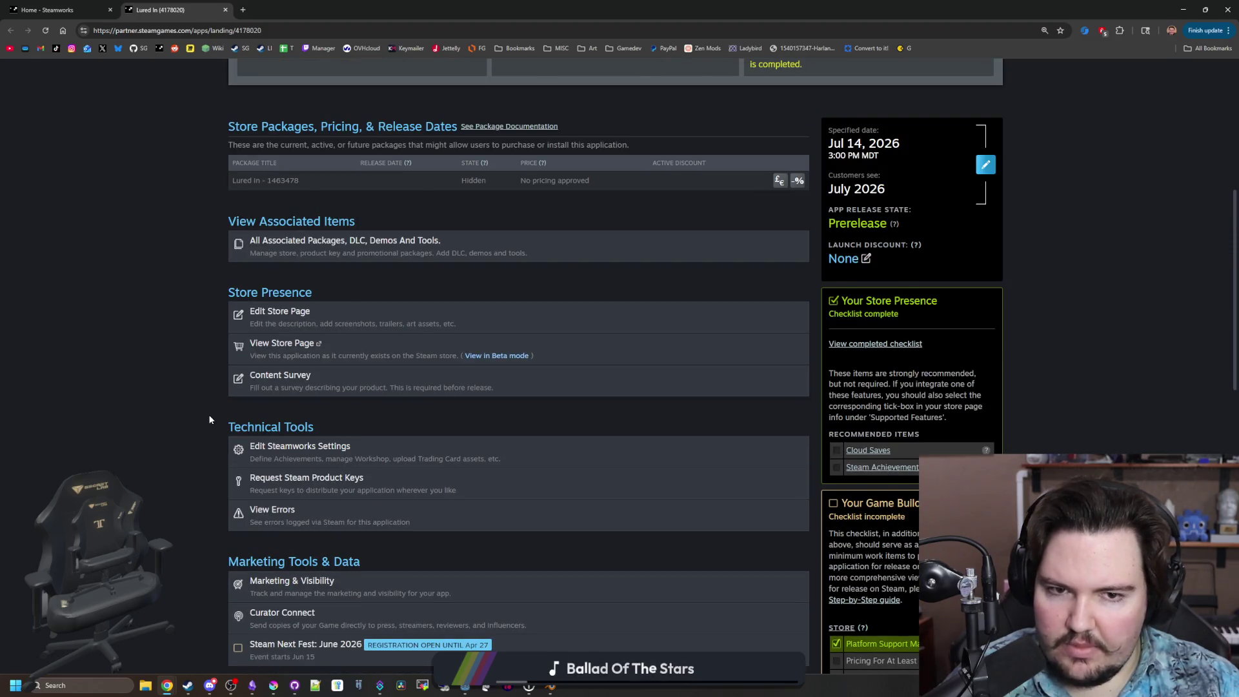
pyautogui.scroll(1, 209, 420)
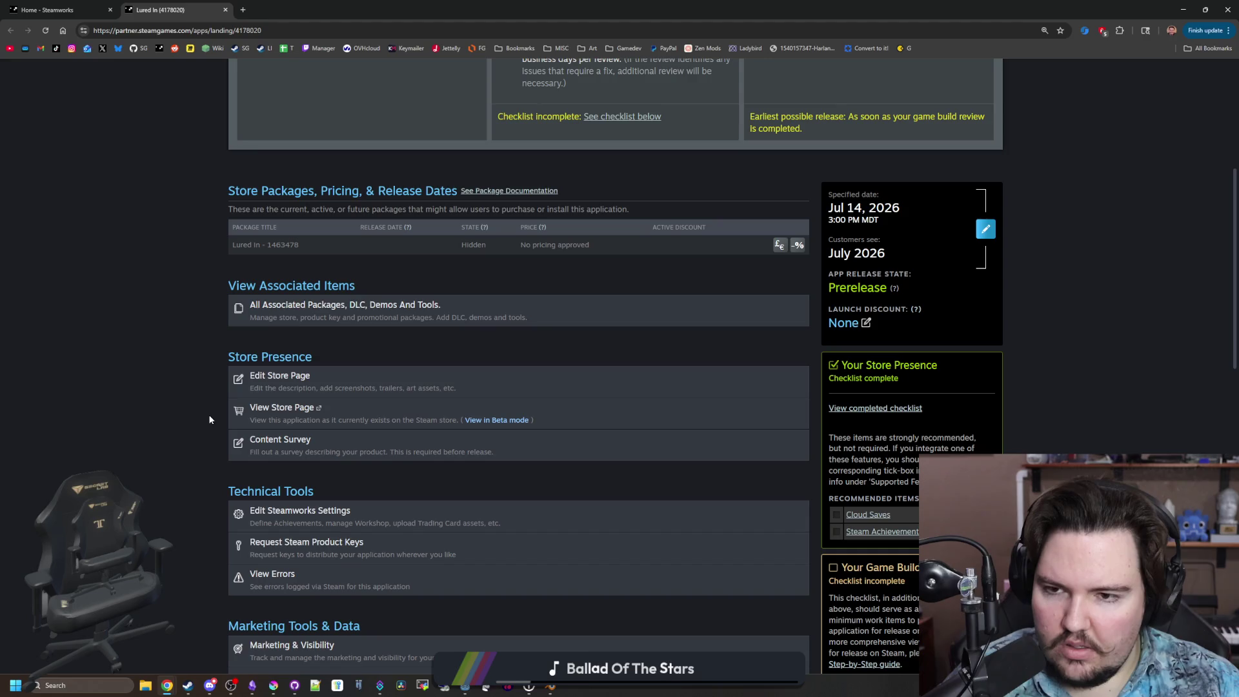
pyautogui.scroll(2, 208, 415)
pyautogui.scroll(2, 208, 414)
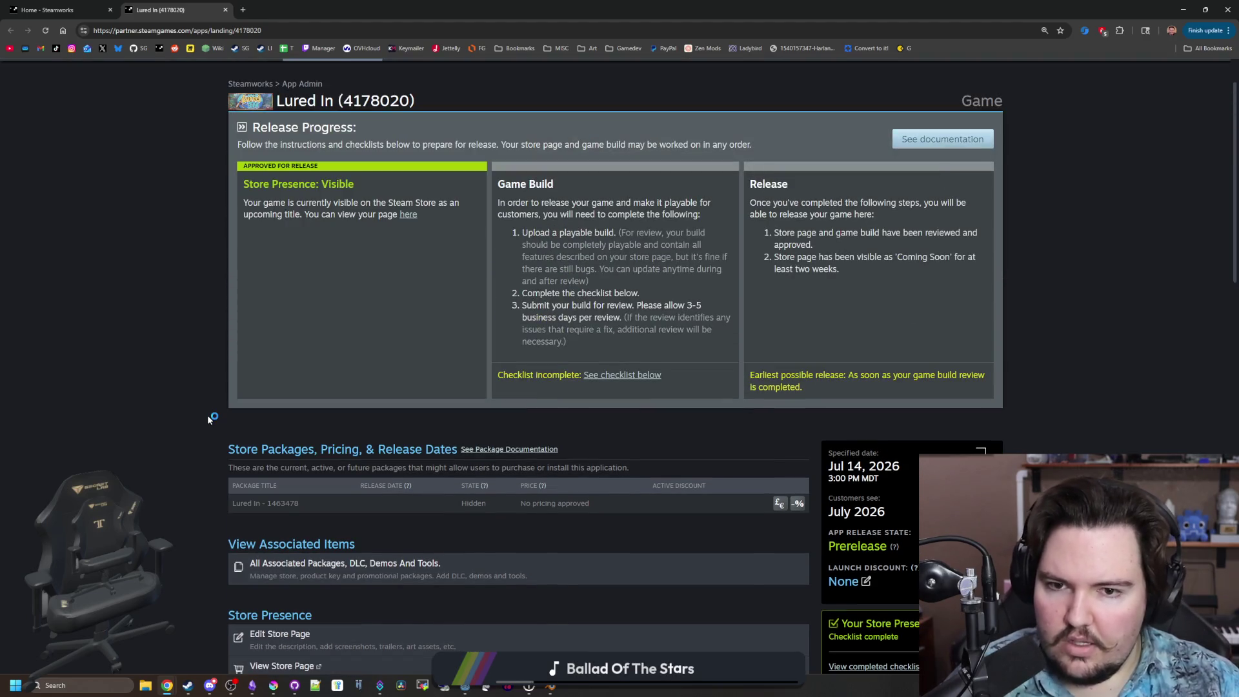
pyautogui.scroll(-3, 208, 416)
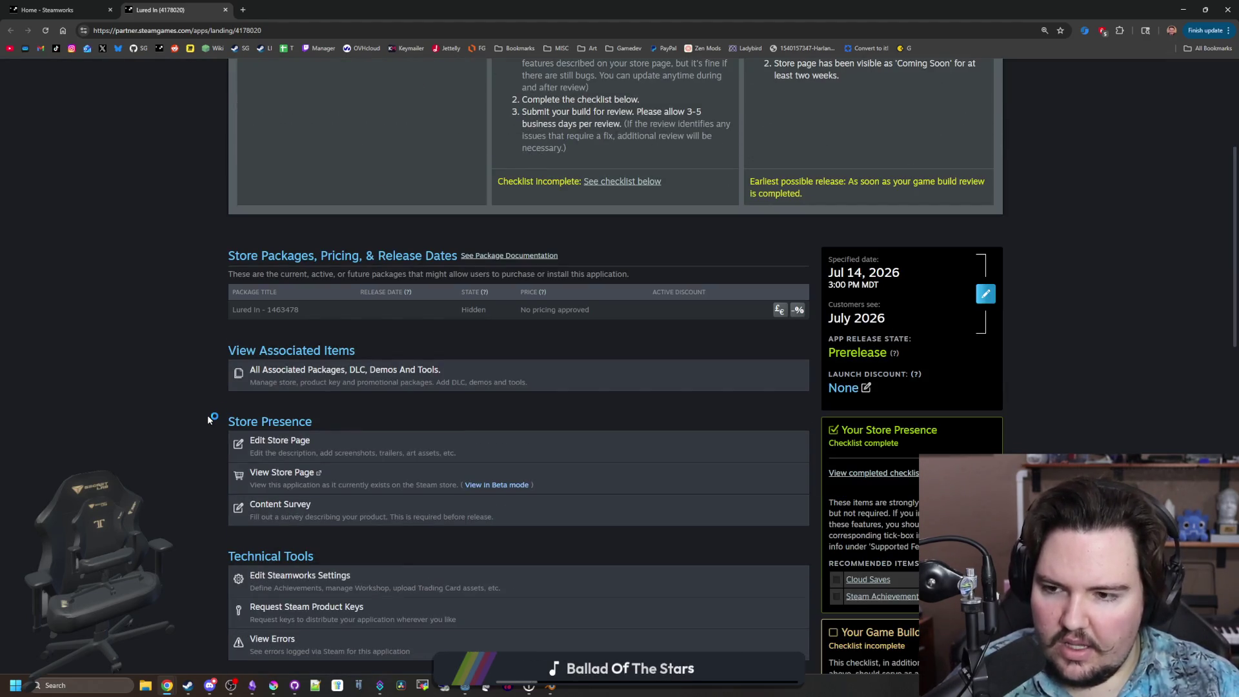
pyautogui.scroll(-2, 209, 418)
pyautogui.scroll(-1, 209, 419)
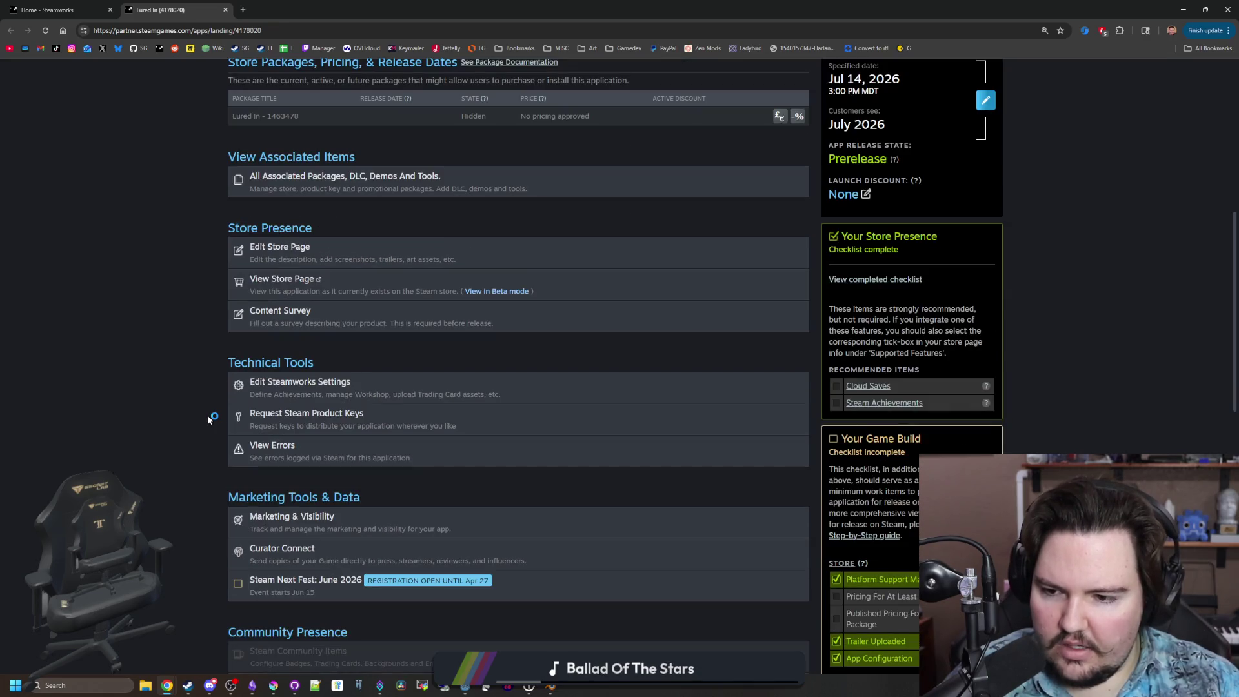
pyautogui.scroll(-5, 208, 419)
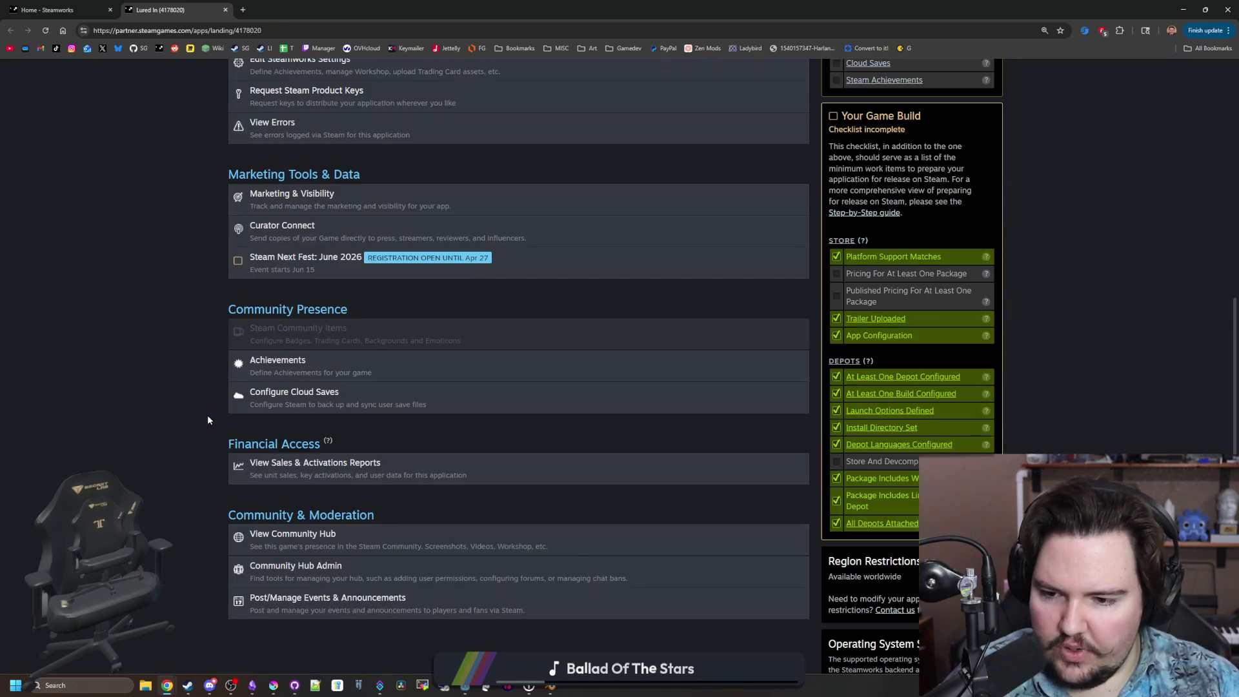
pyautogui.scroll(15, 88, 235)
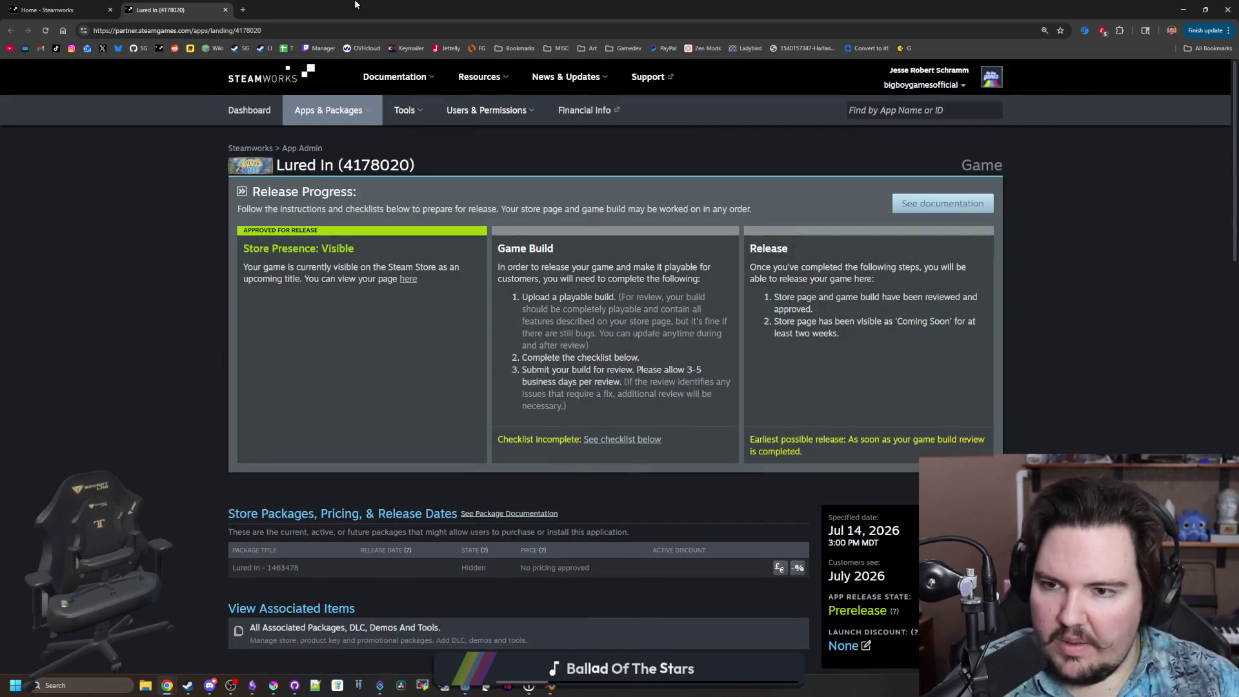
pyautogui.hotkey('alt', 'Tab')
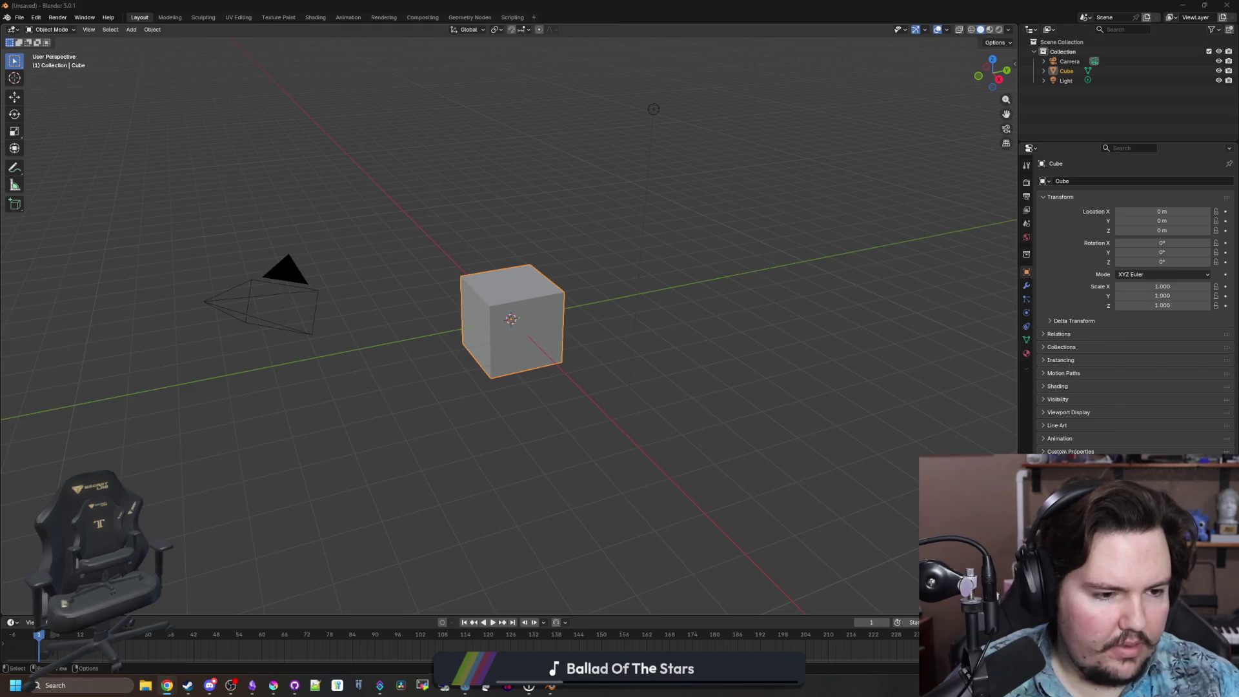
# Maximize Chrome and open Steam Deck Compatibility Review Process documentation from Starground's review report.
pyautogui.moveTo(1238, 213); pyautogui.dragTo(1048, 213)
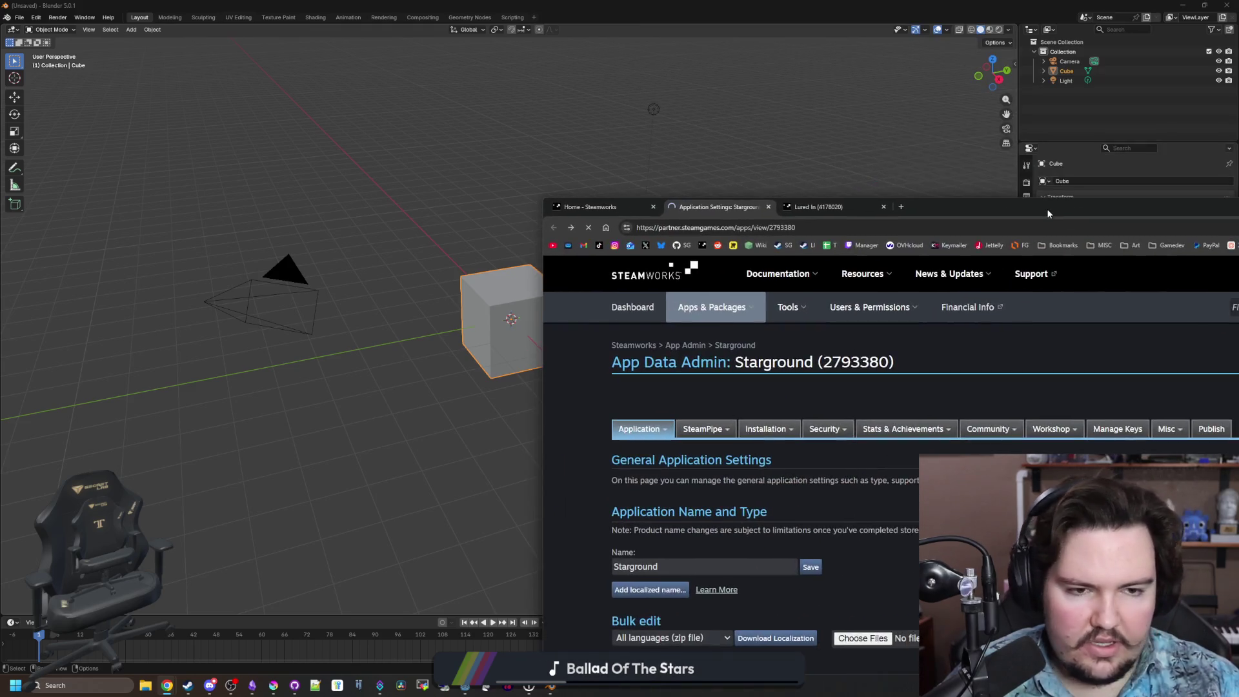
pyautogui.doubleClick(1048, 213)
pyautogui.hotkey('alt', 'Left')
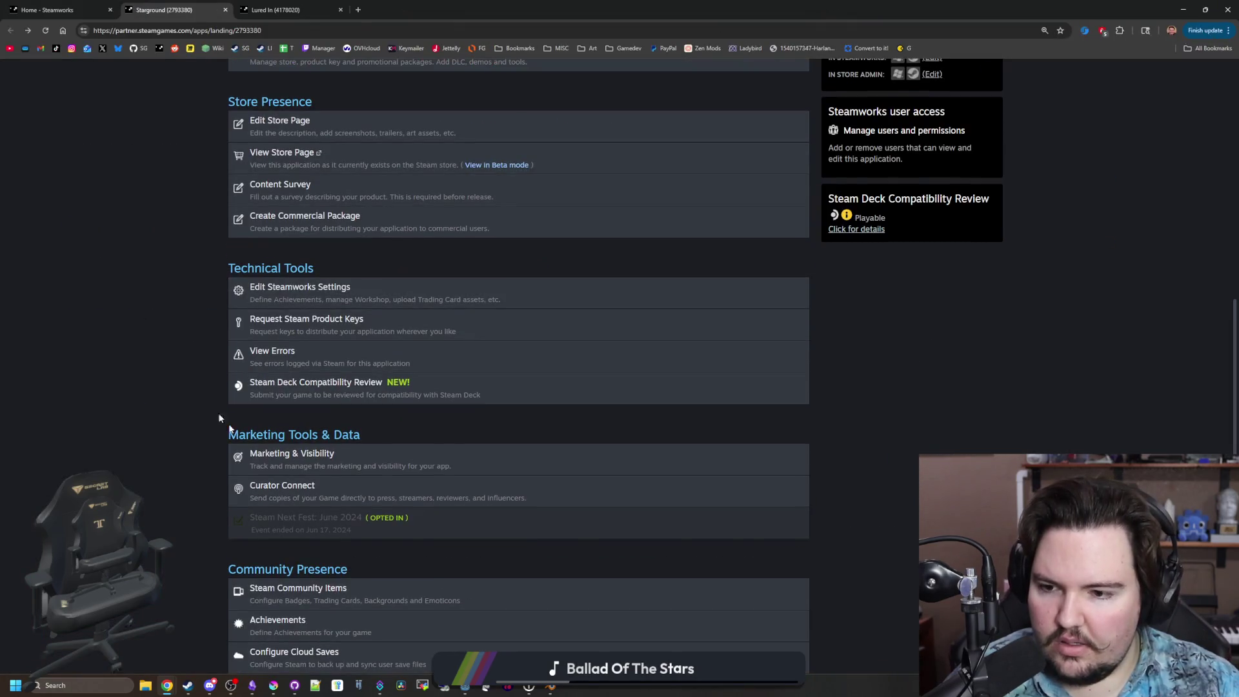
pyautogui.click(335, 397)
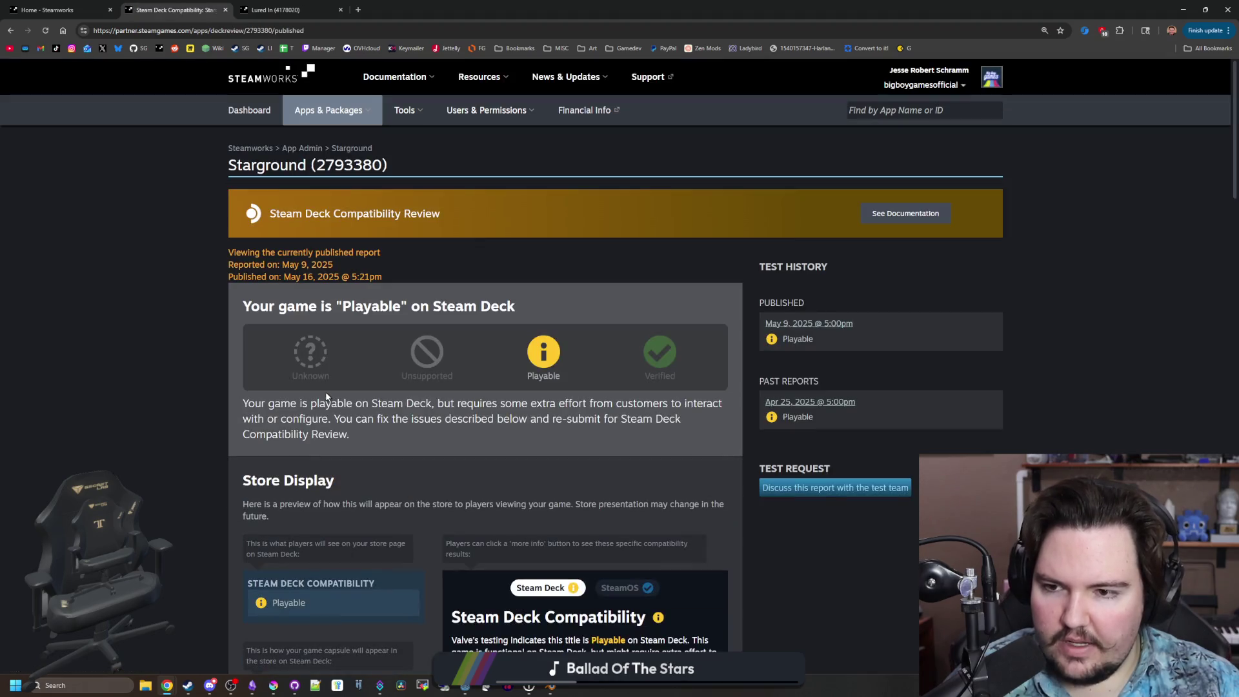
pyautogui.click(905, 213)
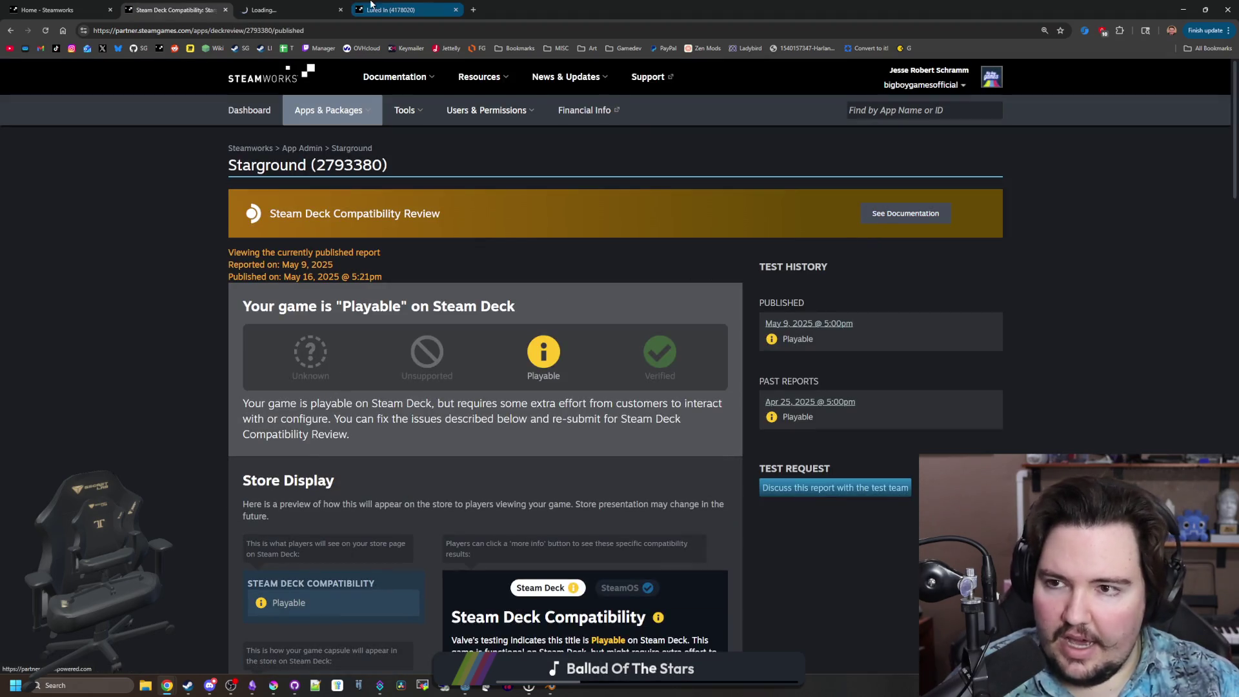
pyautogui.click(326, 4)
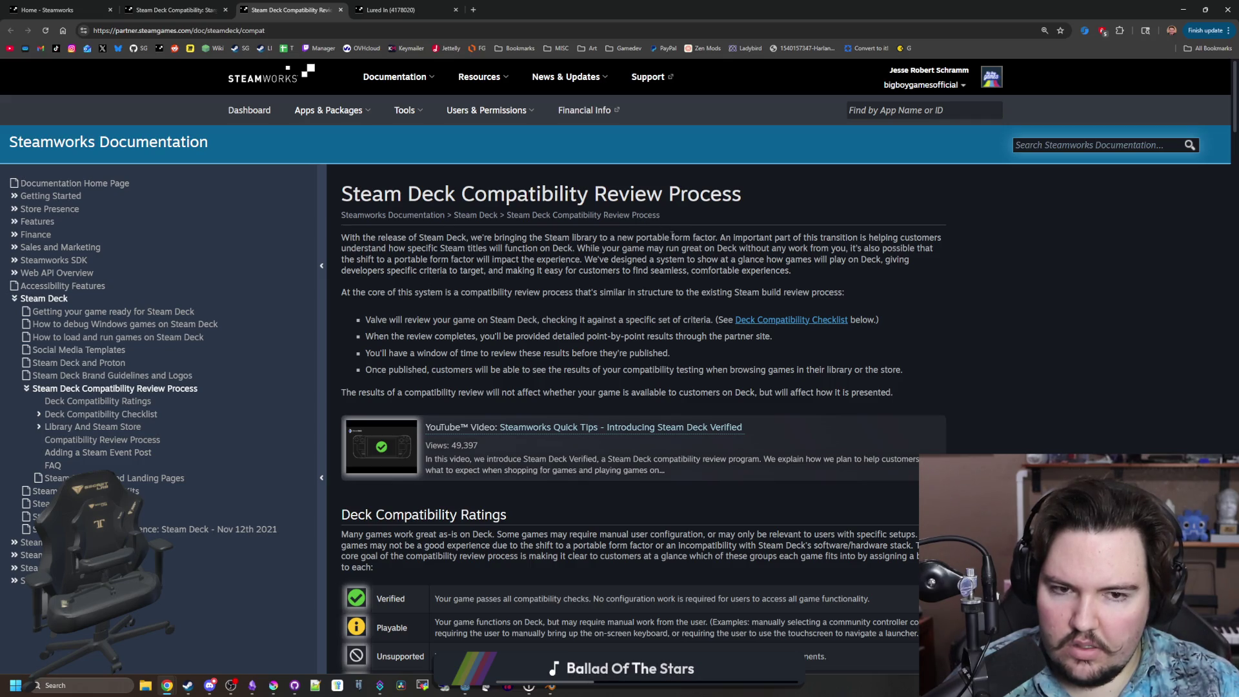
# Read the review system introduction and scroll down the Steam Deck compatibility documentation.
pyautogui.moveTo(672, 237)
pyautogui.mouseDown()
pyautogui.moveTo(691, 260)
pyautogui.moveTo(482, 260)
pyautogui.moveTo(567, 249)
pyautogui.moveTo(713, 282)
pyautogui.moveTo(572, 338)
pyautogui.moveTo(504, 340)
pyautogui.mouseUp()
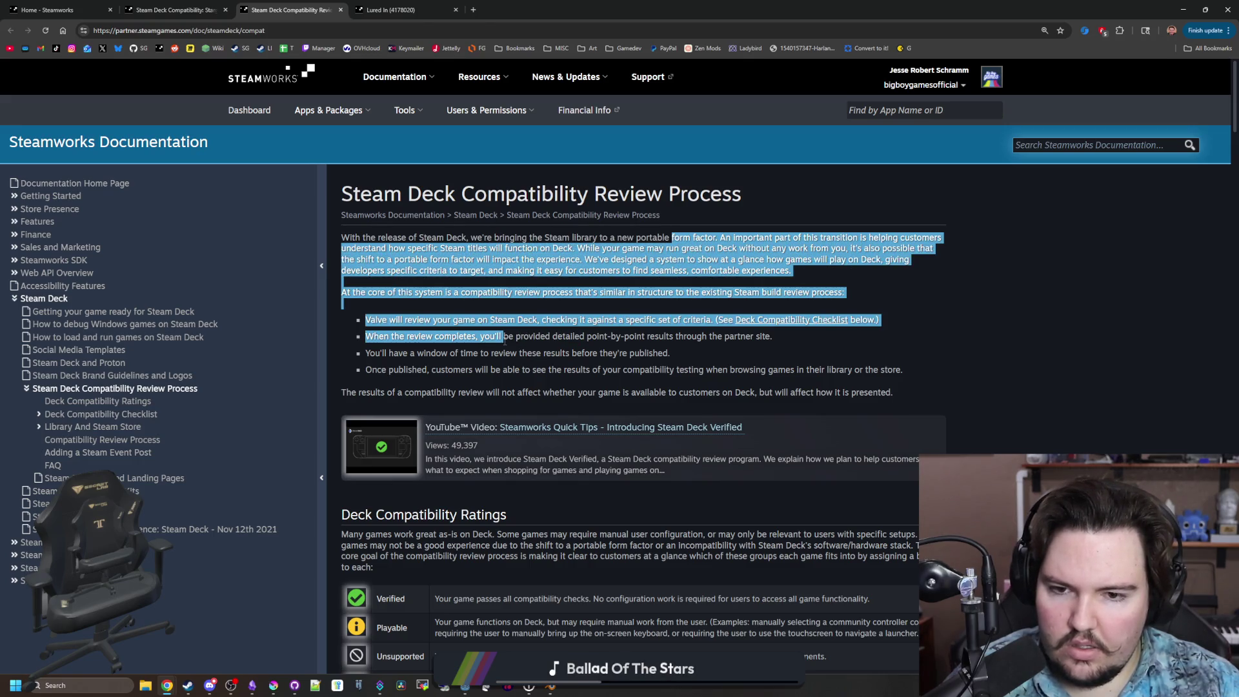
pyautogui.click(504, 341)
pyautogui.scroll(-1, 504, 340)
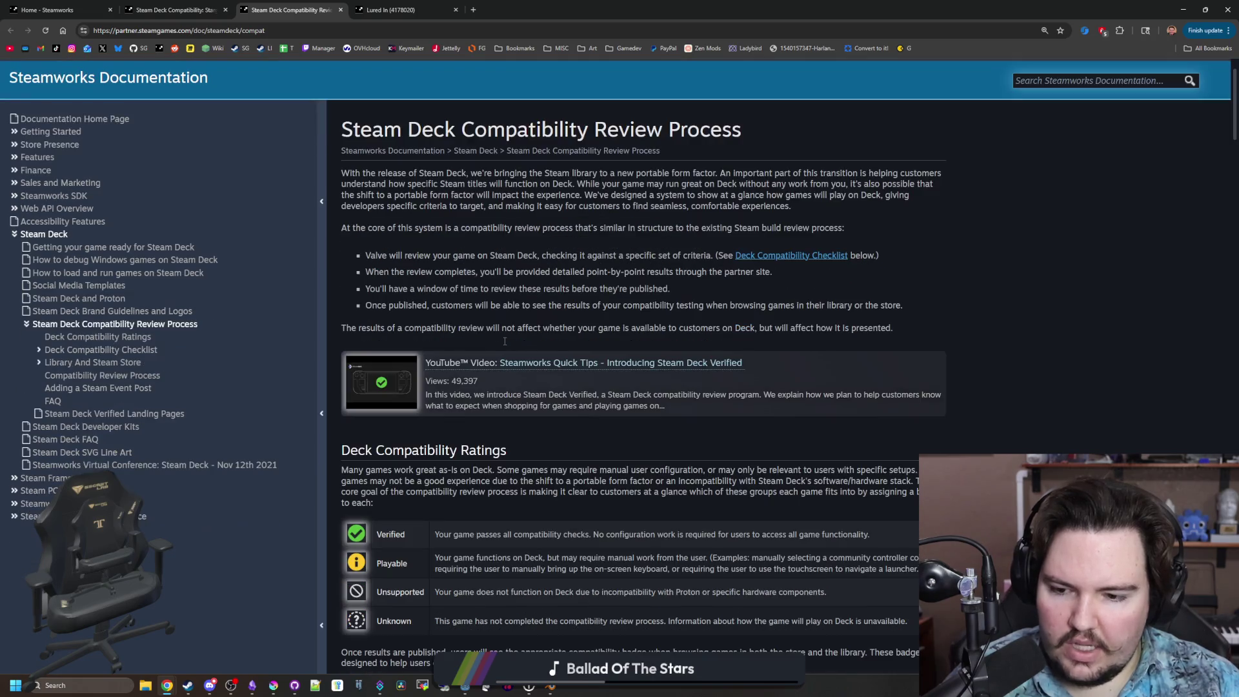
pyautogui.scroll(-3, 504, 346)
pyautogui.scroll(-5, 505, 342)
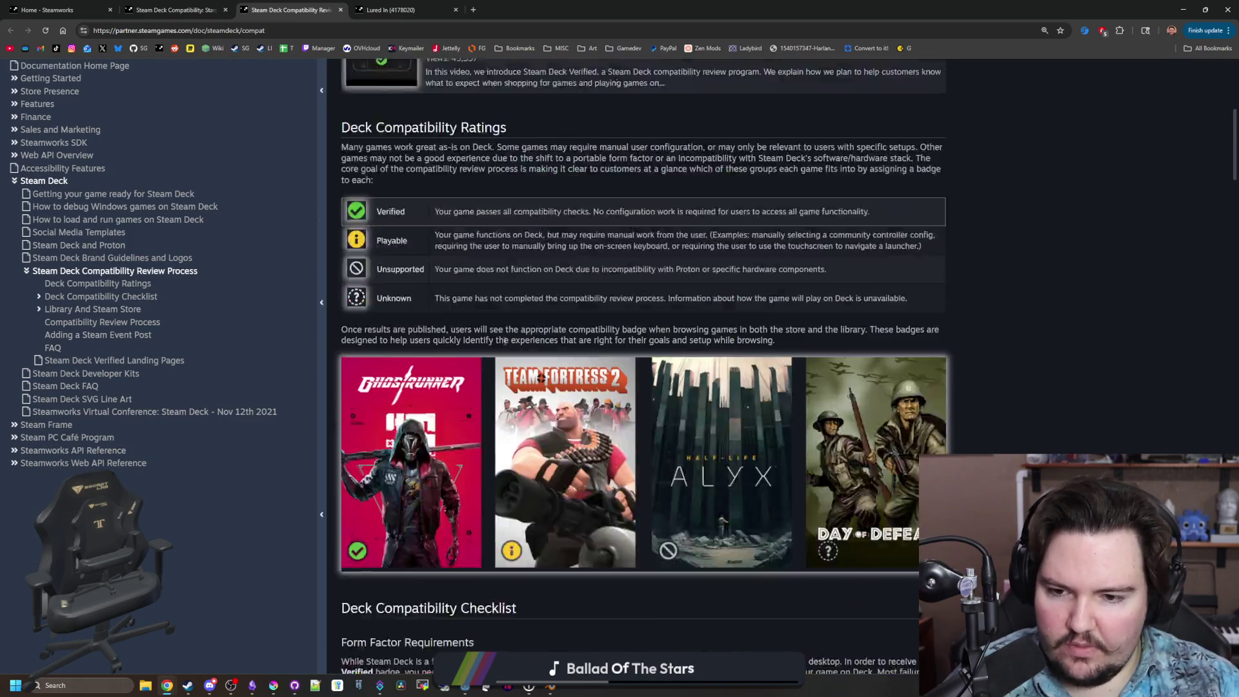
pyautogui.scroll(-3, 505, 341)
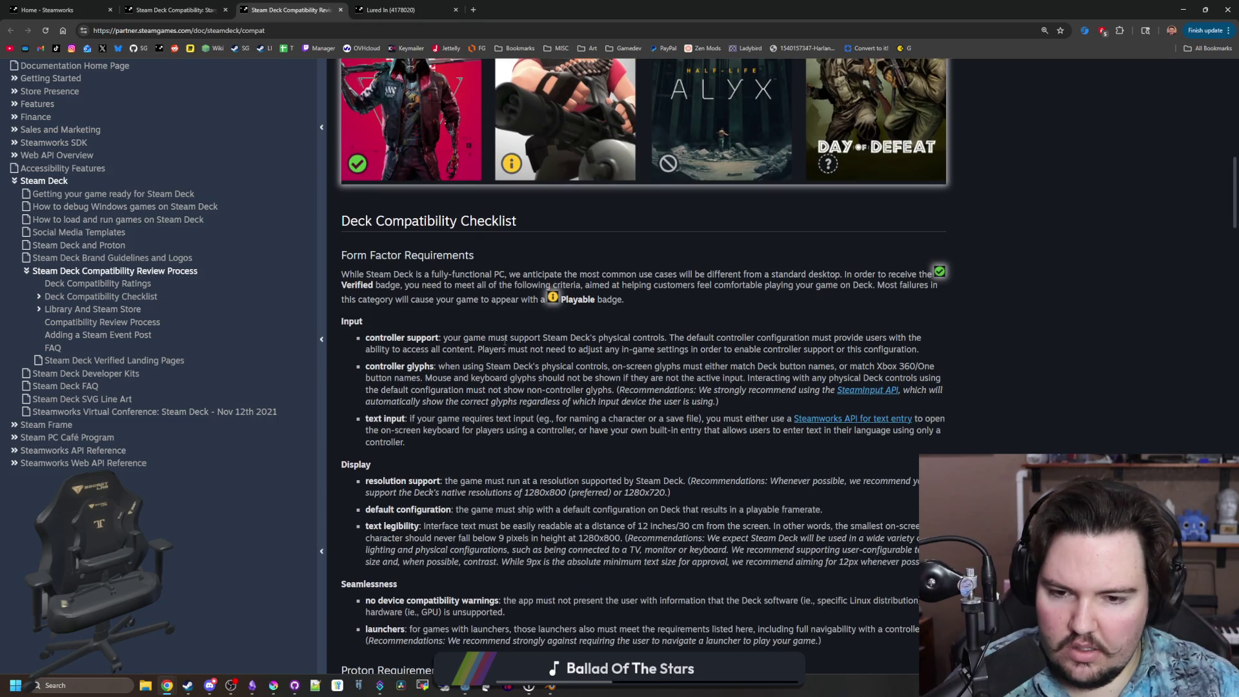
pyautogui.scroll(-3, 506, 341)
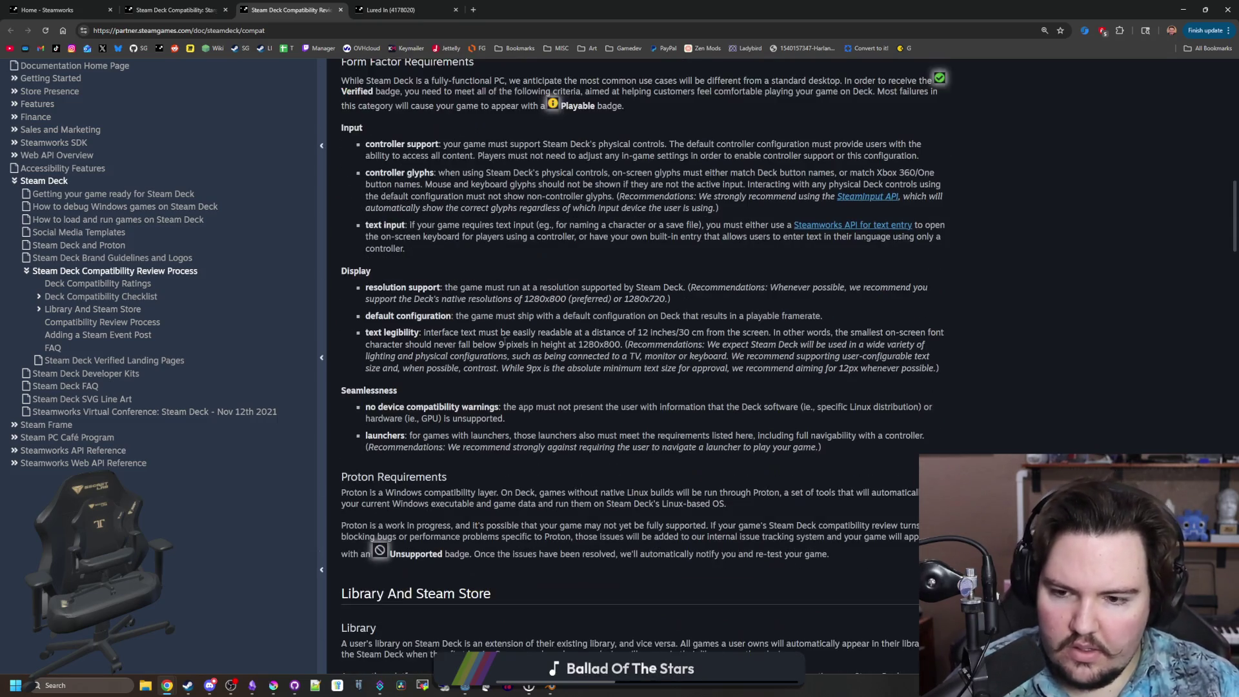
pyautogui.scroll(-3, 505, 342)
pyautogui.scroll(-2, 504, 341)
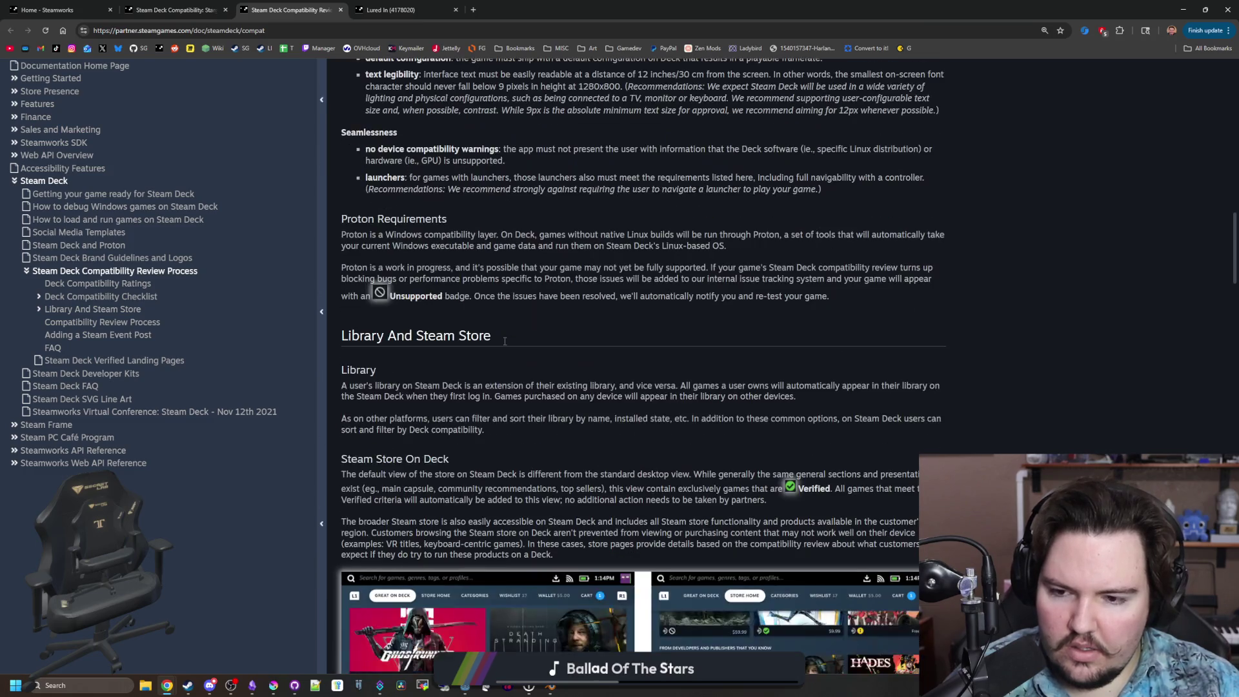
pyautogui.scroll(-6, 505, 344)
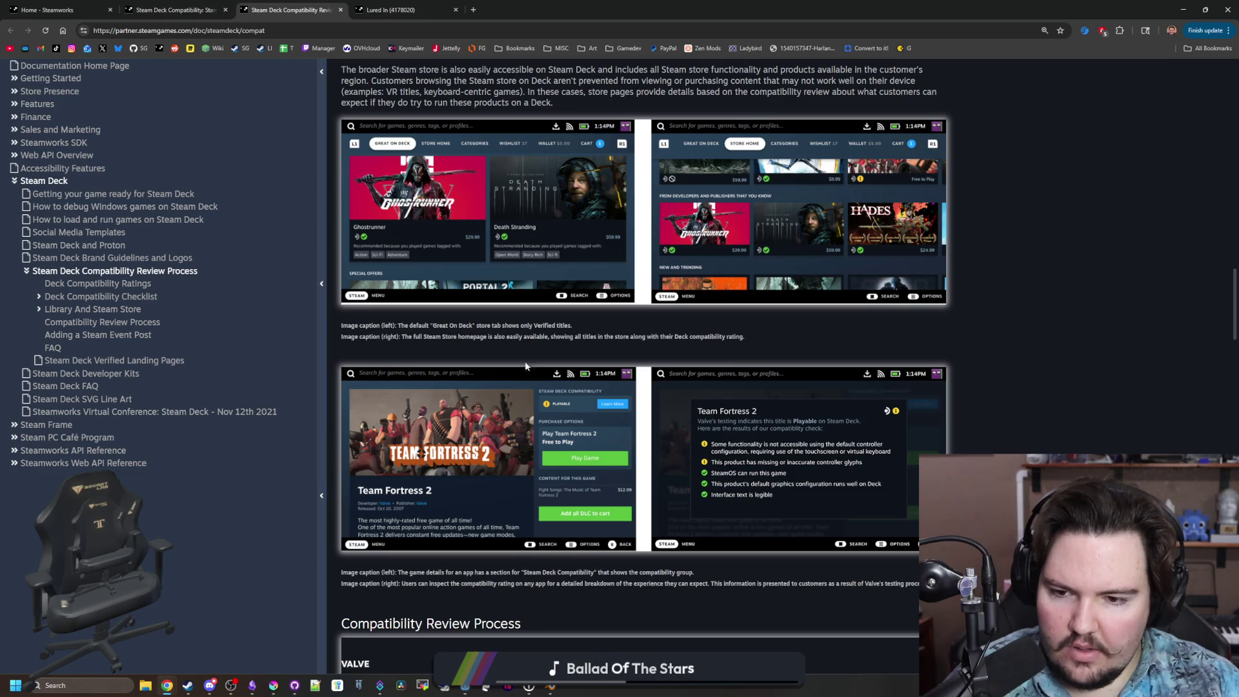
pyautogui.scroll(-3, 773, 431)
pyautogui.scroll(-1, 773, 430)
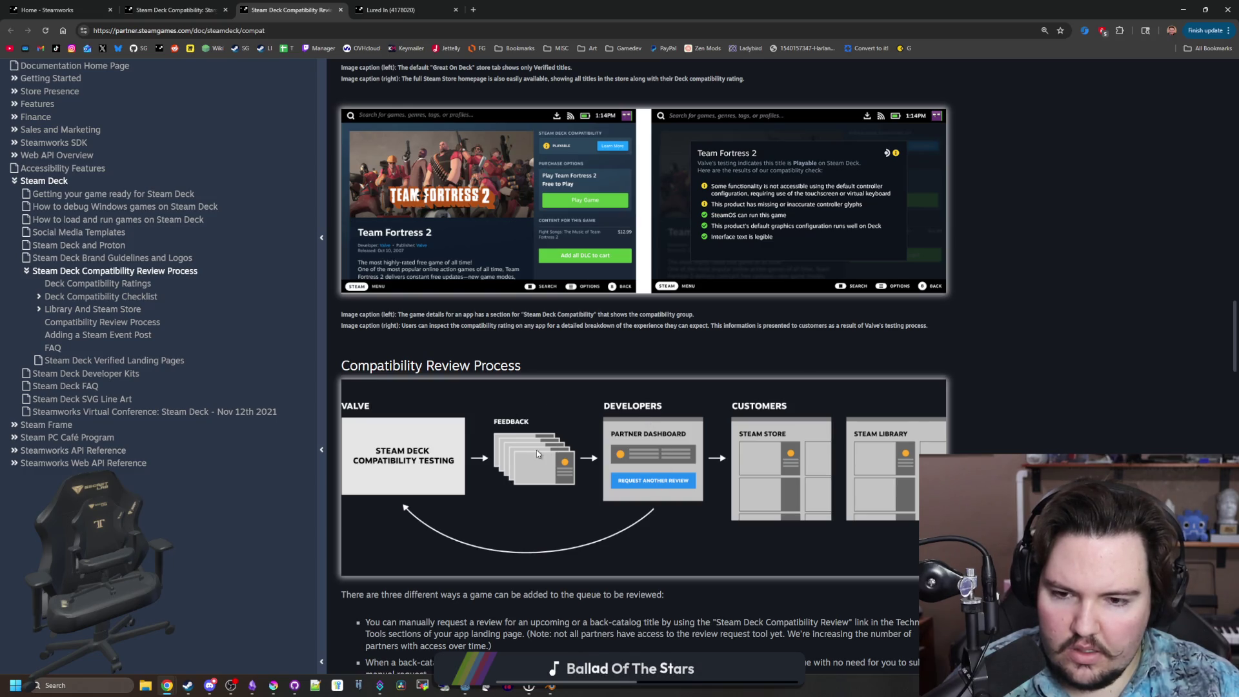
pyautogui.scroll(-4, 553, 462)
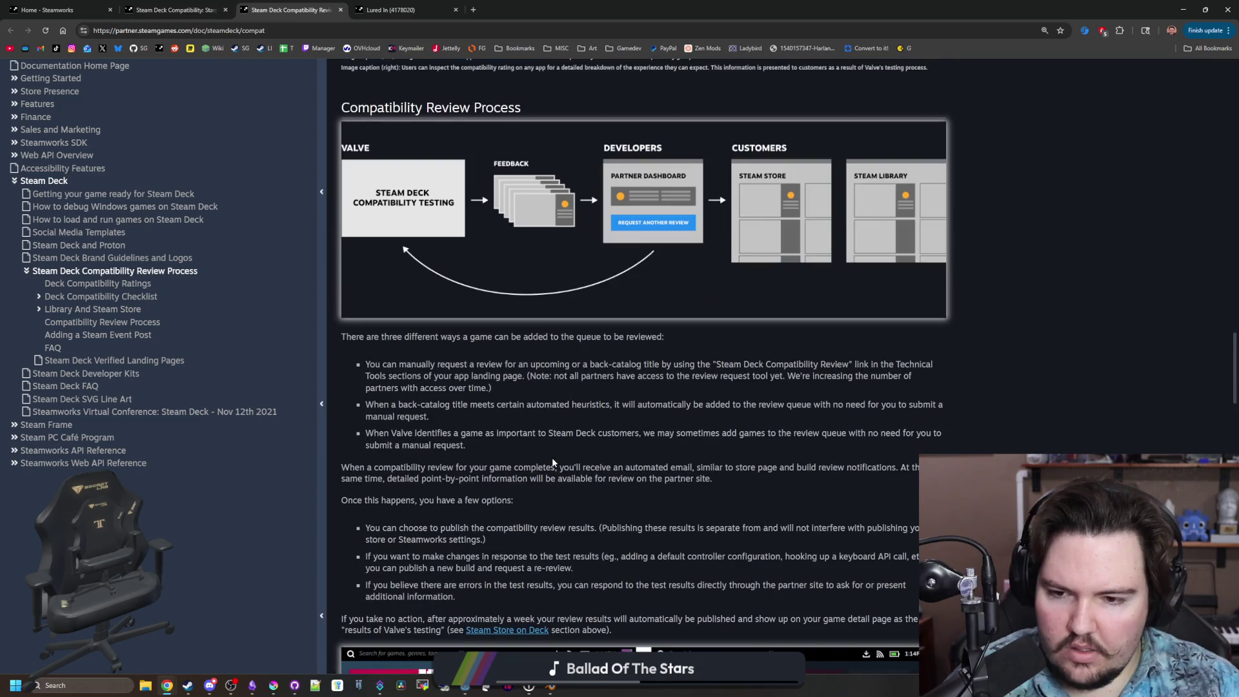
# Highlight the bullet about manually requesting a review, then switch to the Lured In app page.
pyautogui.moveTo(471, 366)
pyautogui.mouseDown()
pyautogui.moveTo(717, 362)
pyautogui.moveTo(470, 364)
pyautogui.moveTo(567, 366)
pyautogui.moveTo(635, 405)
pyautogui.moveTo(680, 354)
pyautogui.moveTo(775, 365)
pyautogui.moveTo(874, 350)
pyautogui.moveTo(920, 366)
pyautogui.moveTo(404, 359)
pyautogui.moveTo(569, 378)
pyautogui.moveTo(483, 377)
pyautogui.mouseUp()
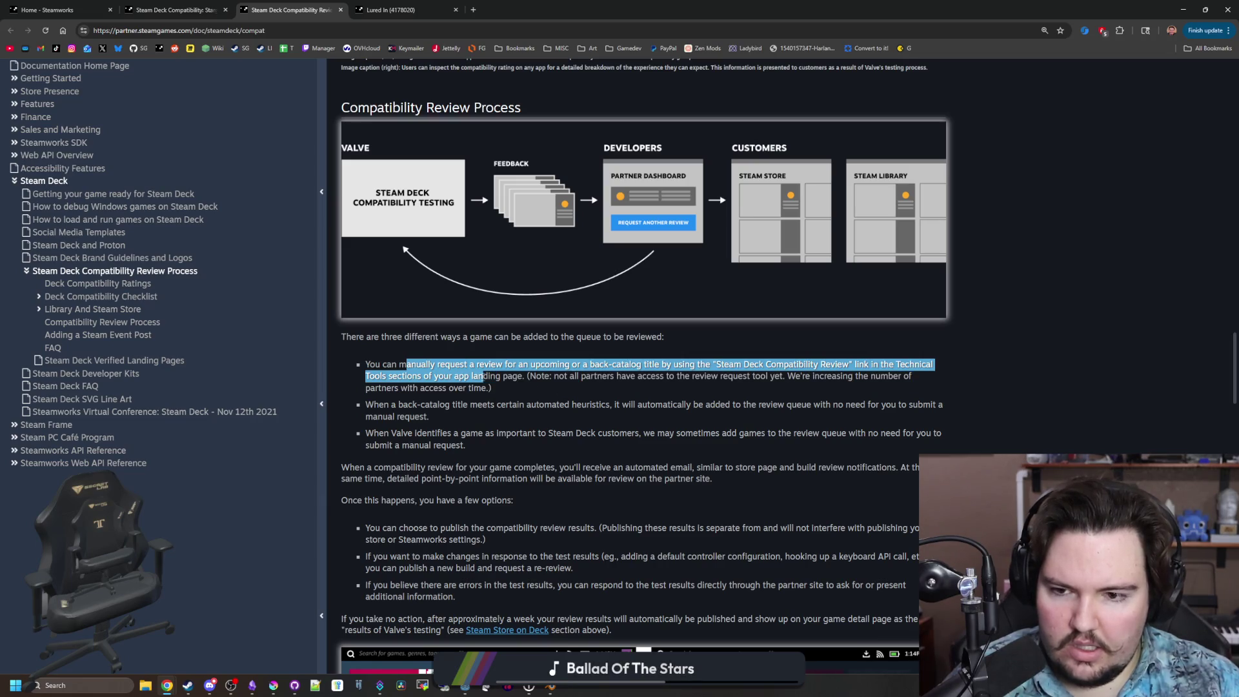
pyautogui.click(483, 378)
pyautogui.scroll(15, 459, 320)
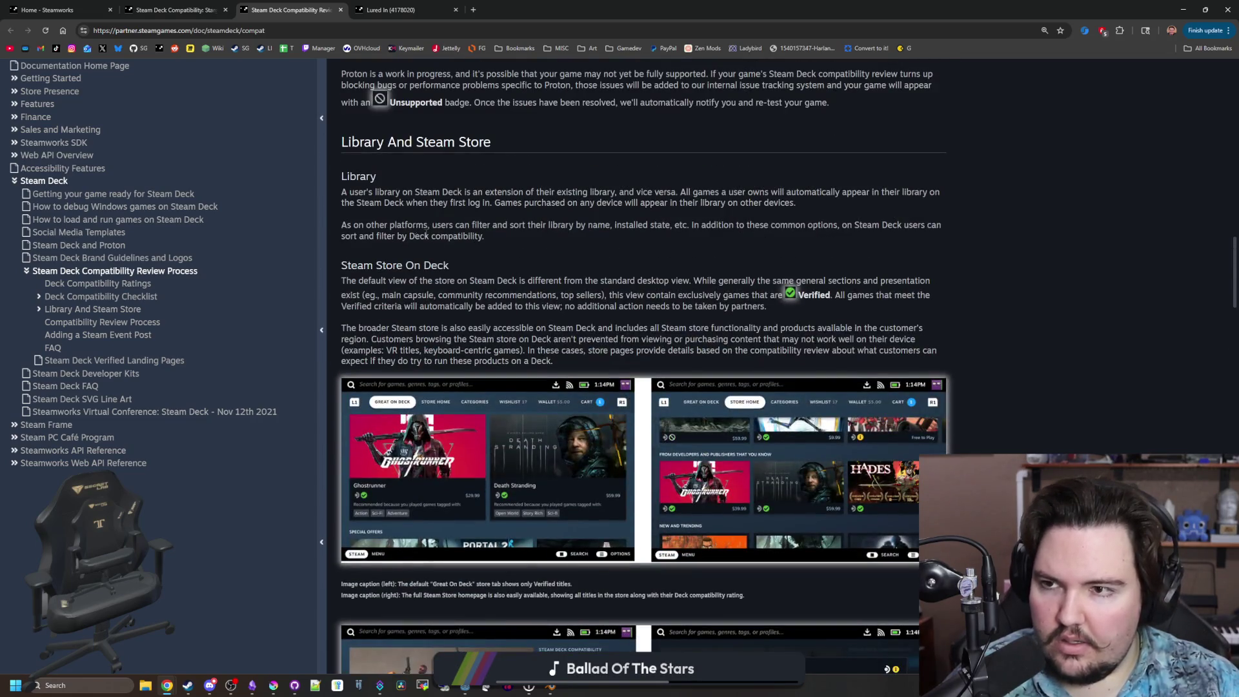
pyautogui.scroll(-8, 425, 231)
pyautogui.click(390, 9)
pyautogui.moveTo(420, 101)
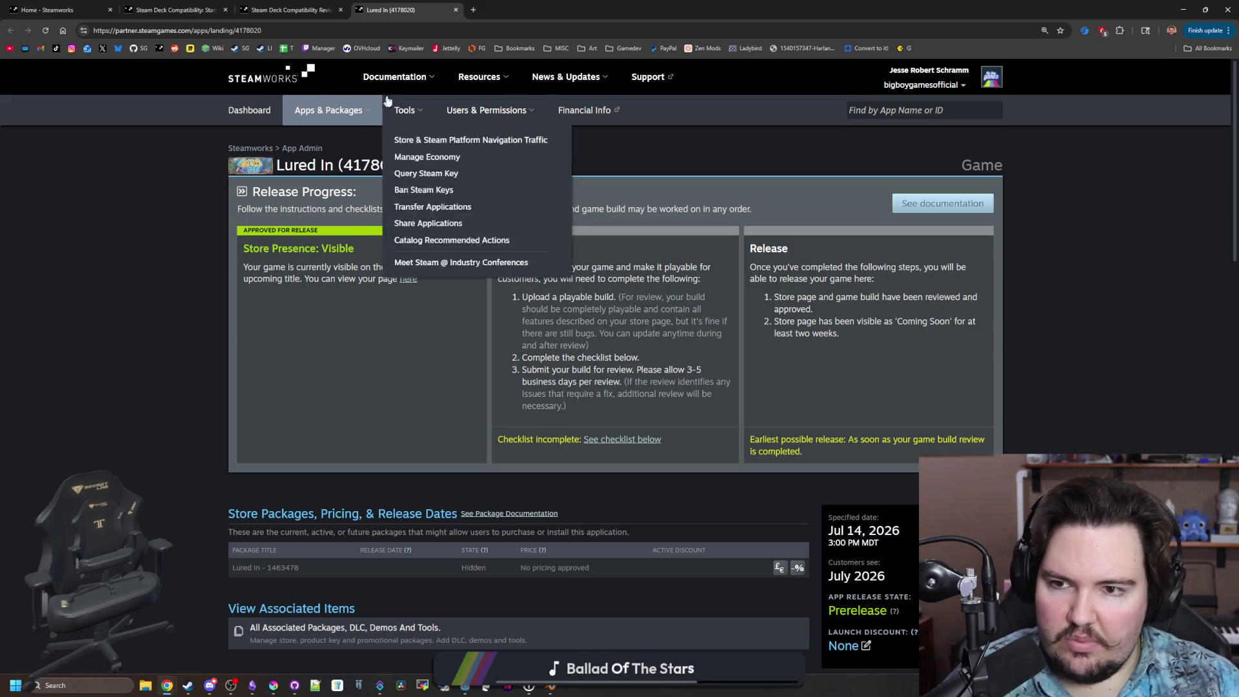
# Scroll through the Lured In landing page's tools, then go back to the Compatibility Review docs.
pyautogui.moveTo(487, 114)
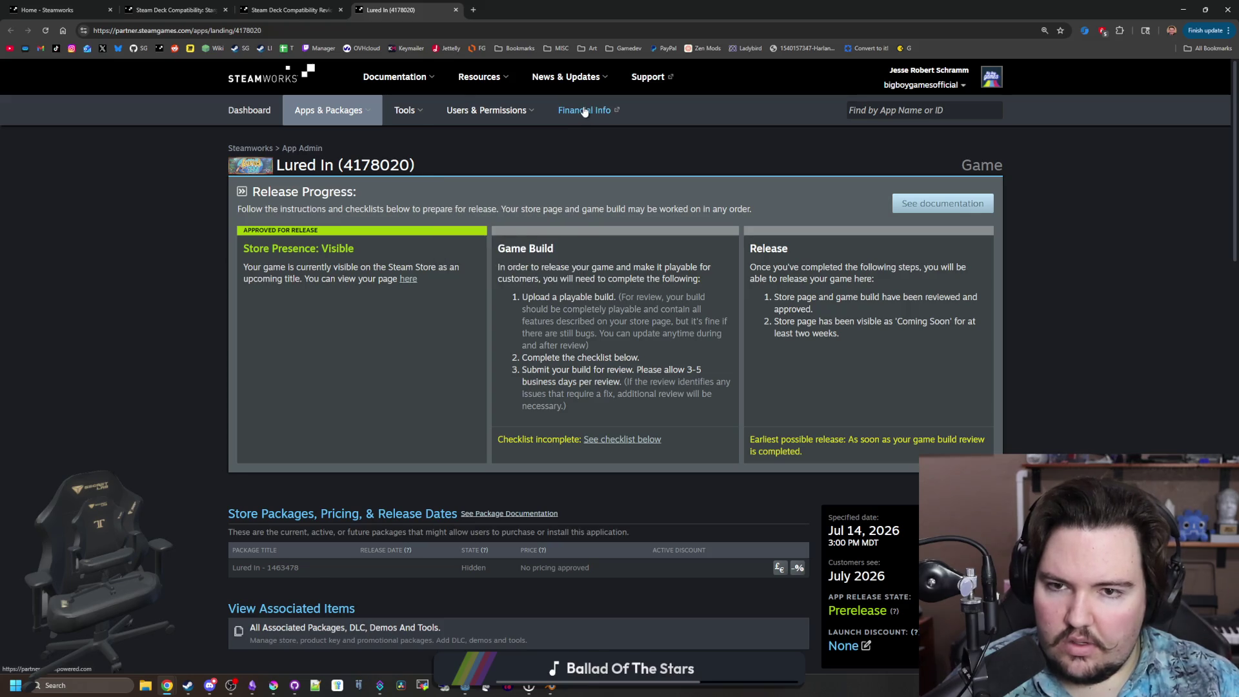
pyautogui.moveTo(344, 118)
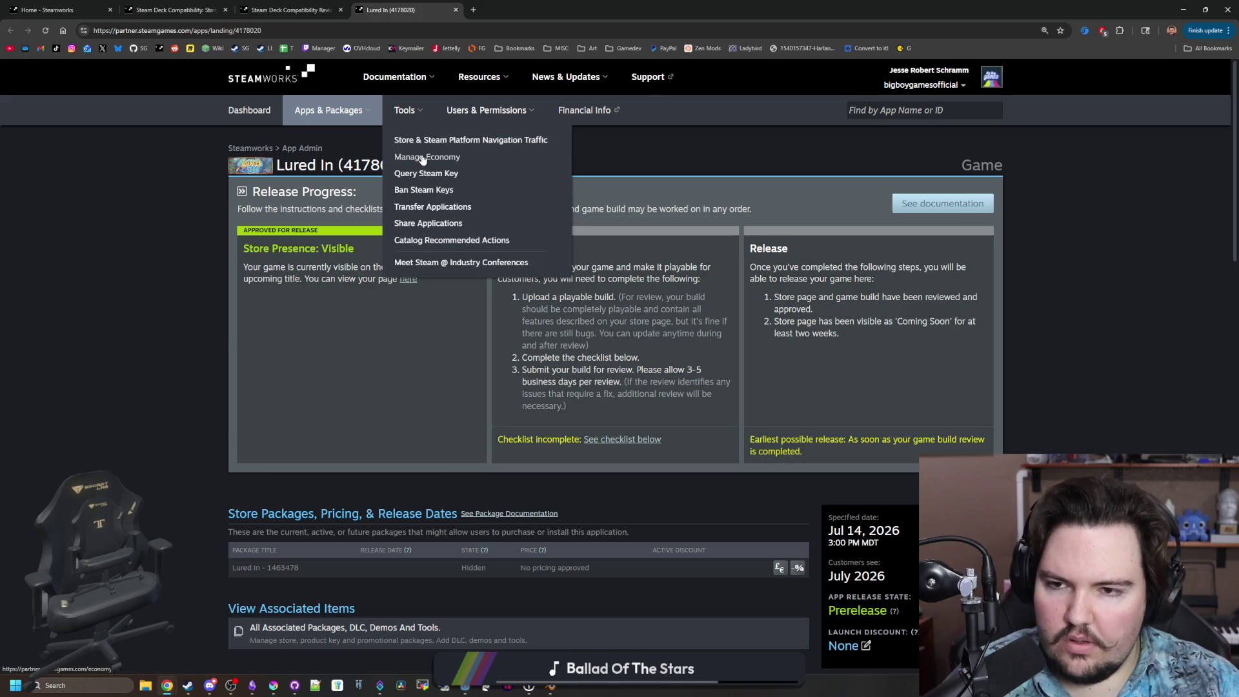
pyautogui.scroll(-5, 413, 337)
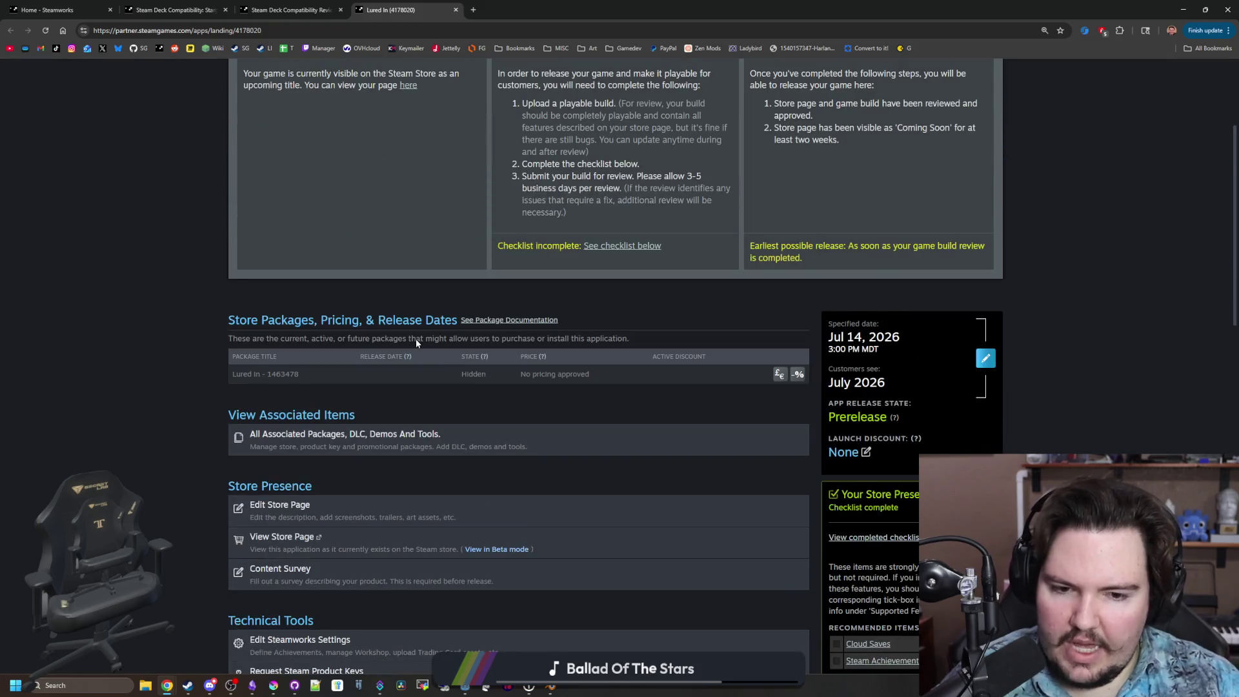
pyautogui.scroll(-3, 416, 340)
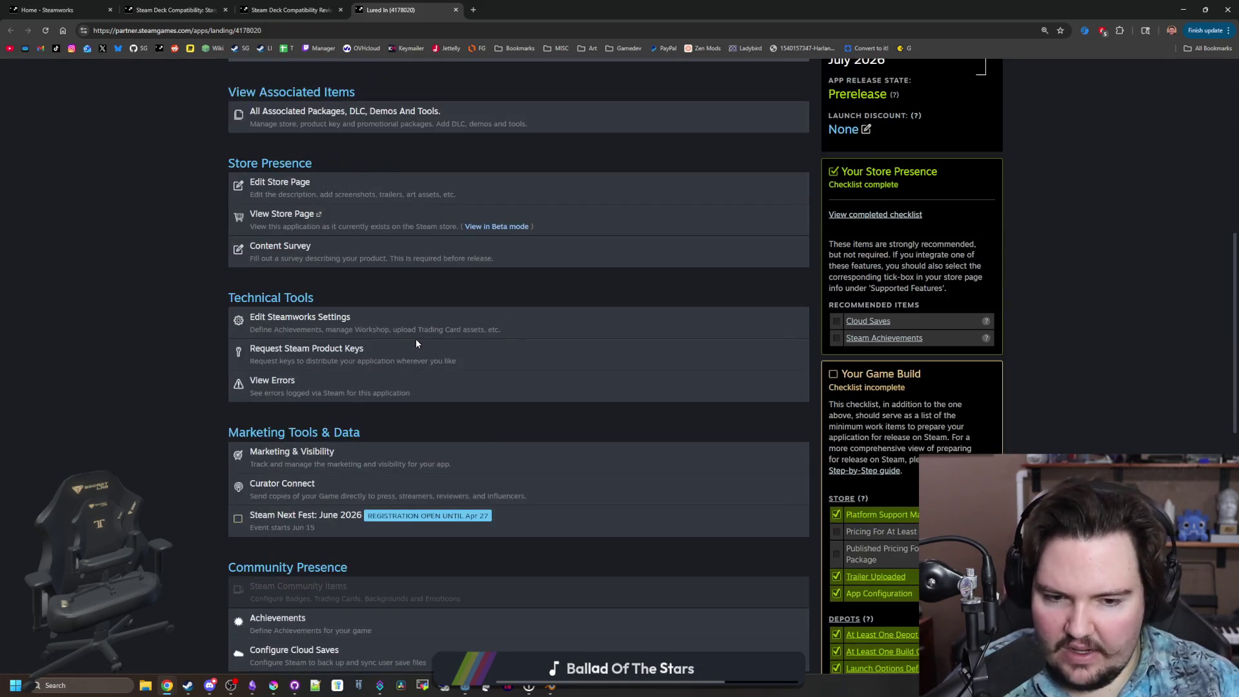
pyautogui.scroll(-4, 416, 344)
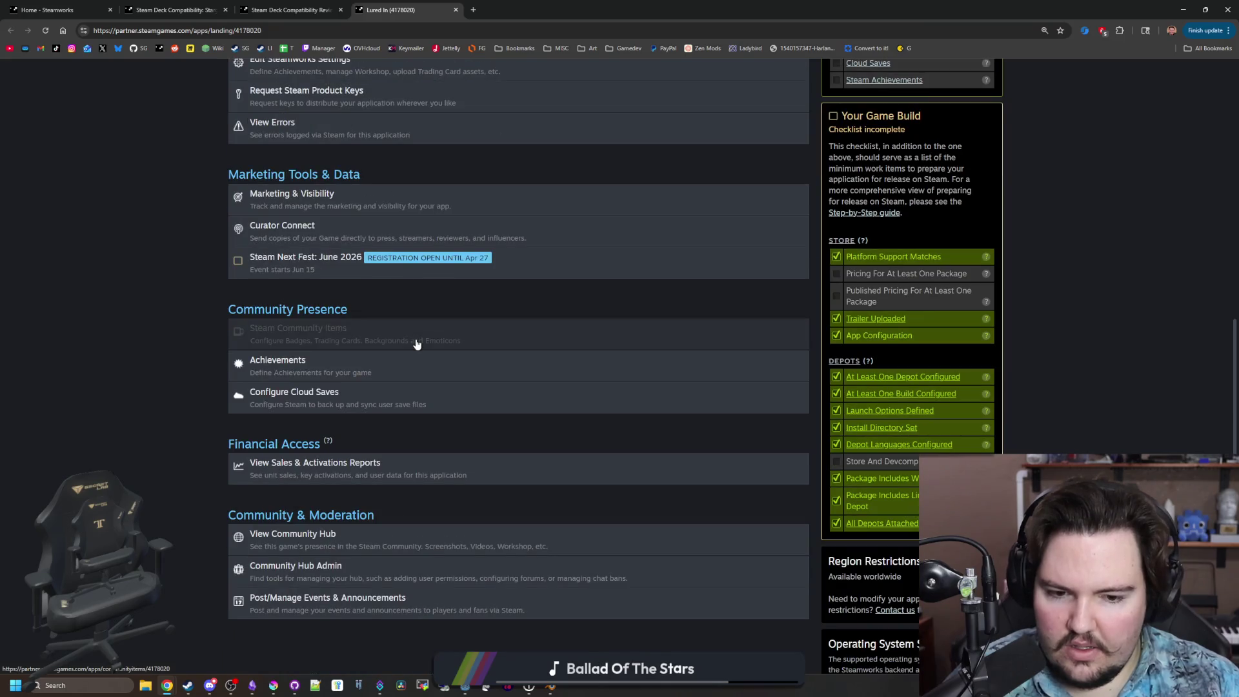
pyautogui.scroll(-3, 416, 344)
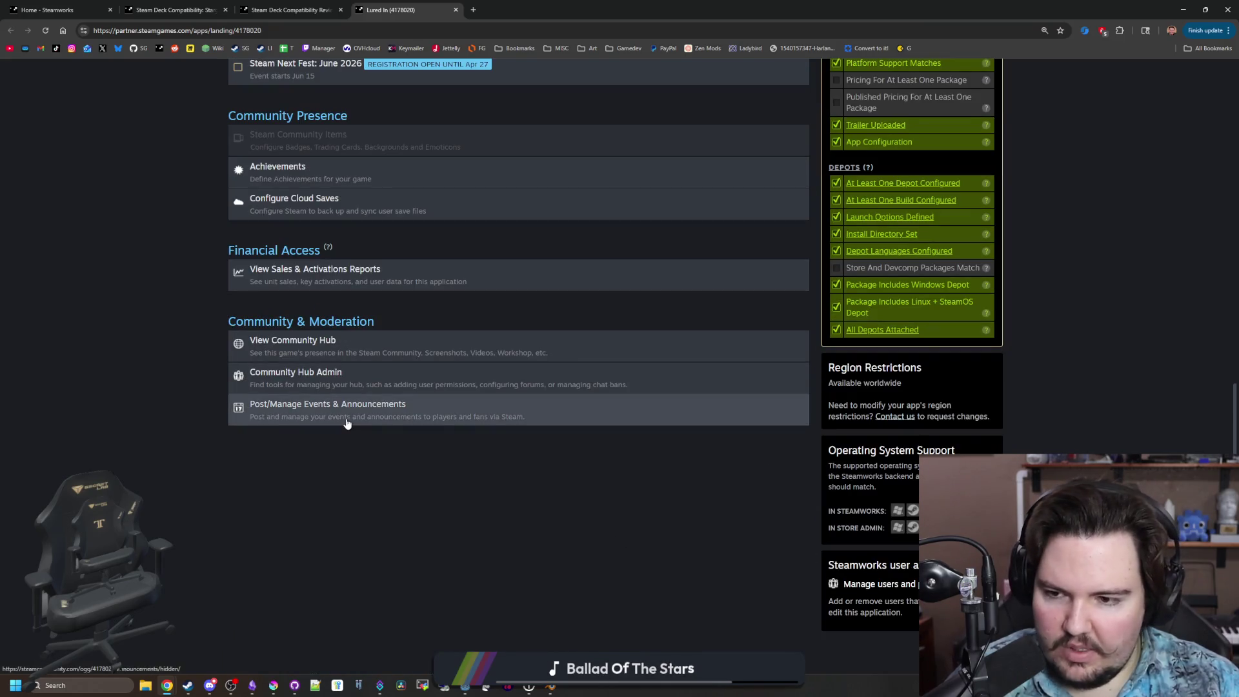
pyautogui.scroll(5, 185, 331)
pyautogui.scroll(10, 194, 287)
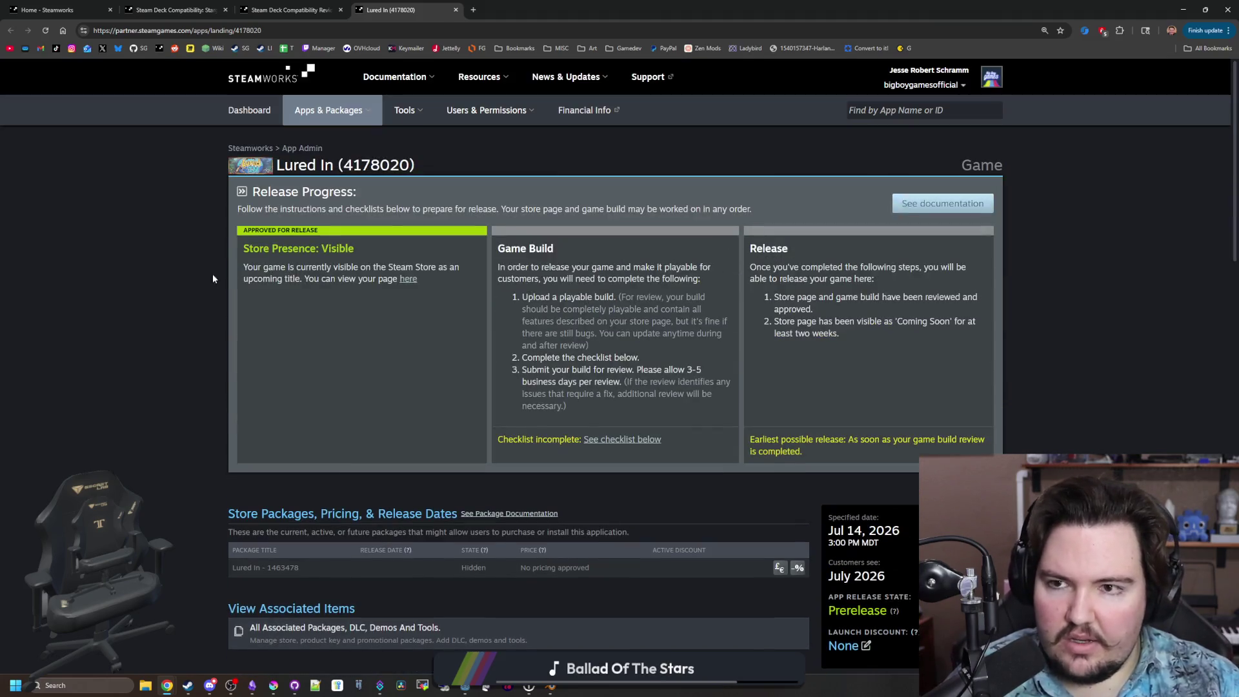
pyautogui.click(290, 10)
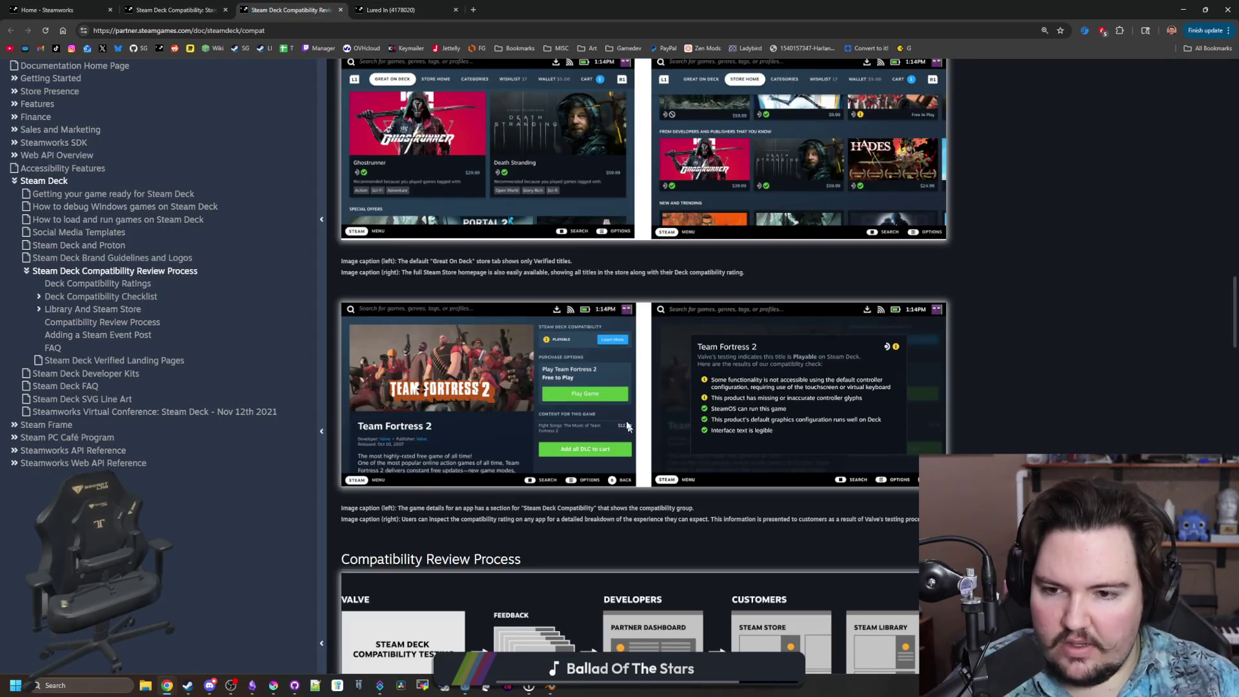
# Scroll the review FAQ and open the Compatibility Review Process link on a separate page.
pyautogui.scroll(-4, 550, 405)
pyautogui.scroll(-4, 550, 404)
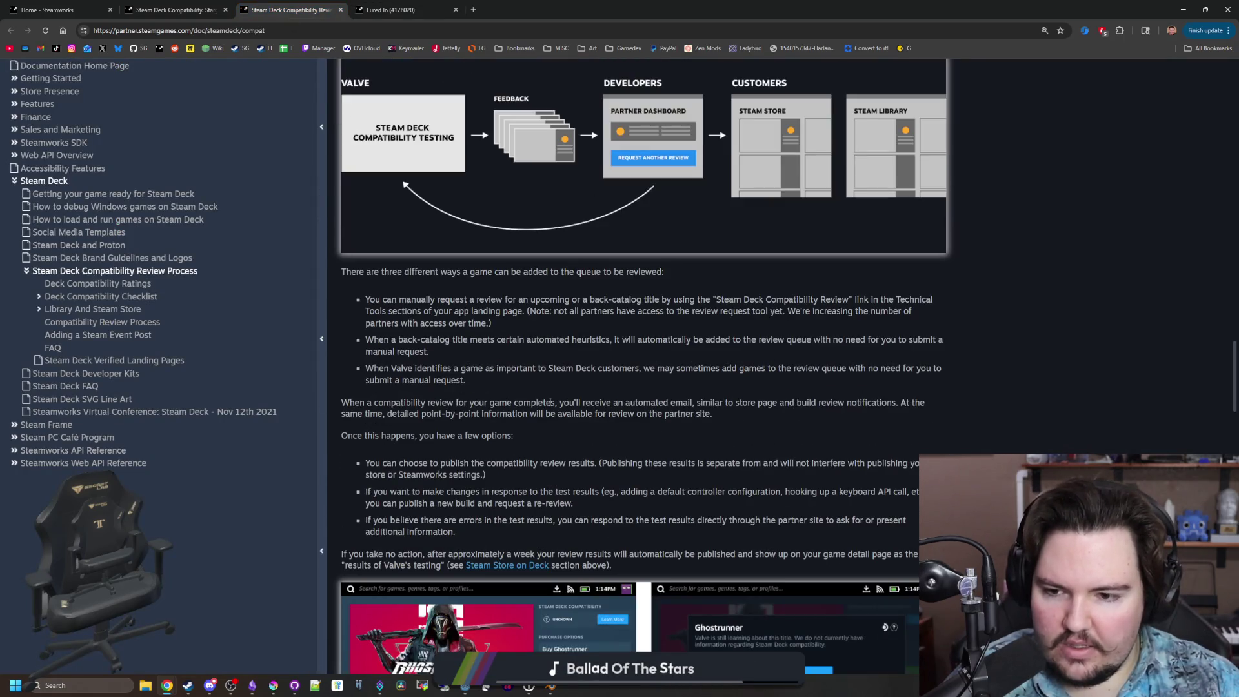
pyautogui.scroll(-8, 549, 403)
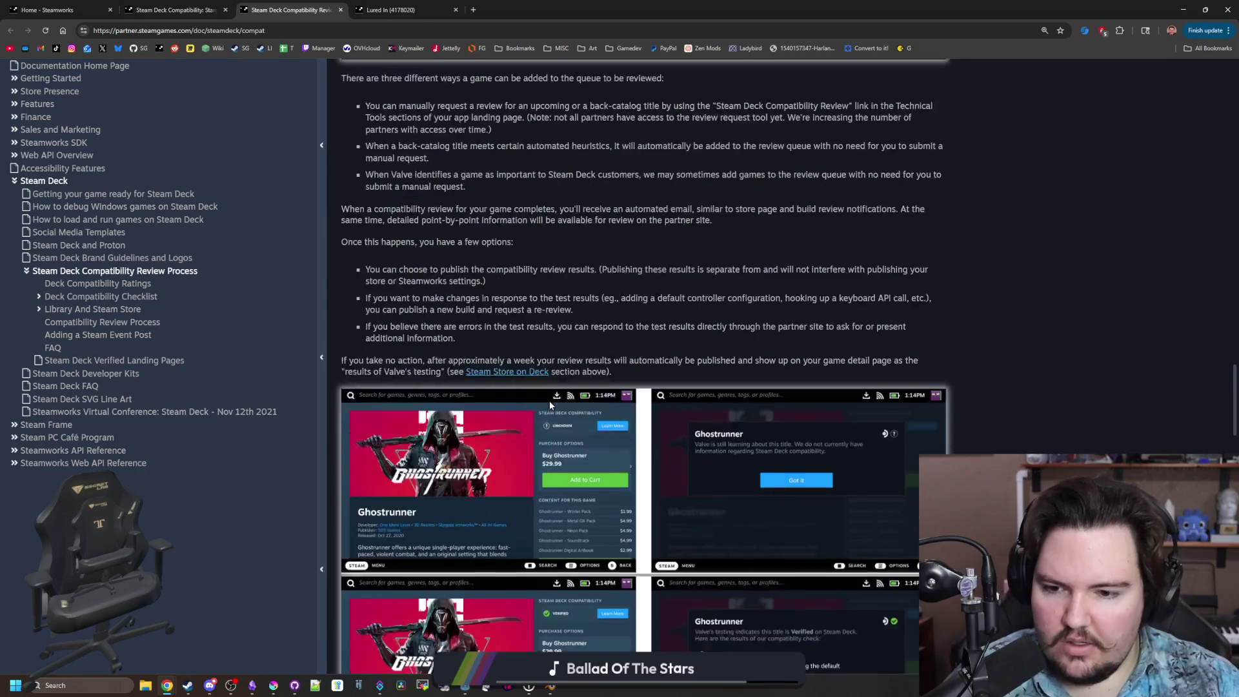
pyautogui.scroll(-5, 550, 405)
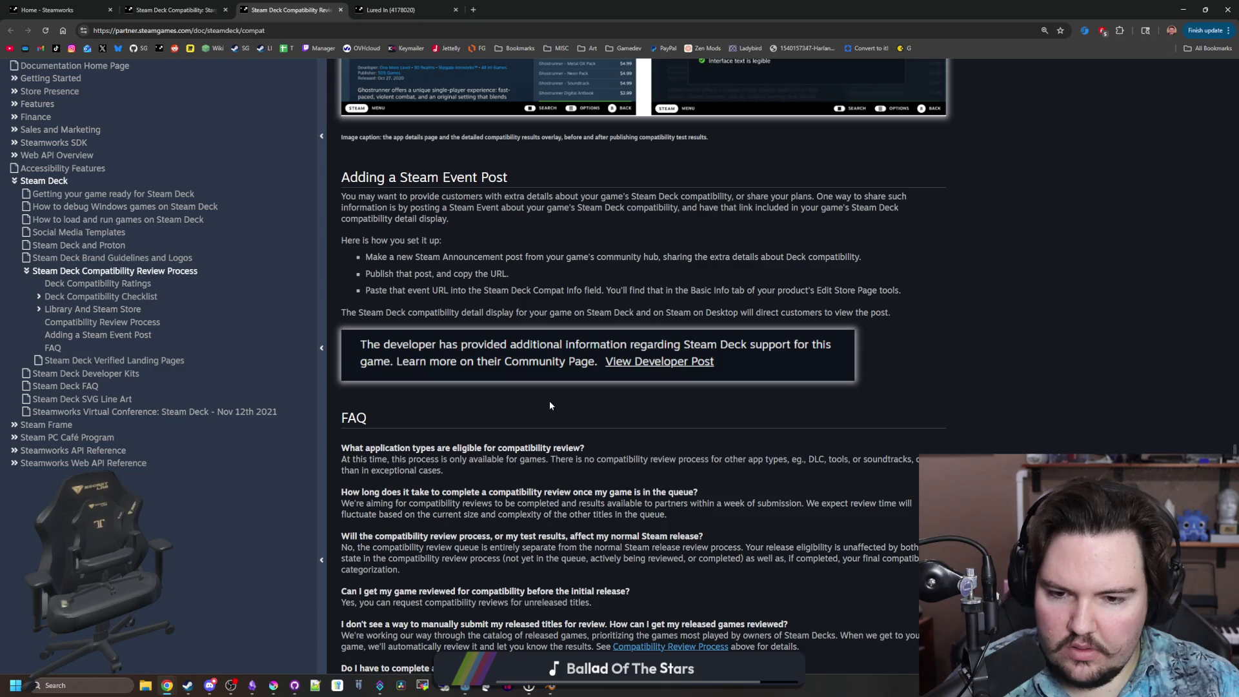
pyautogui.scroll(-1, 550, 405)
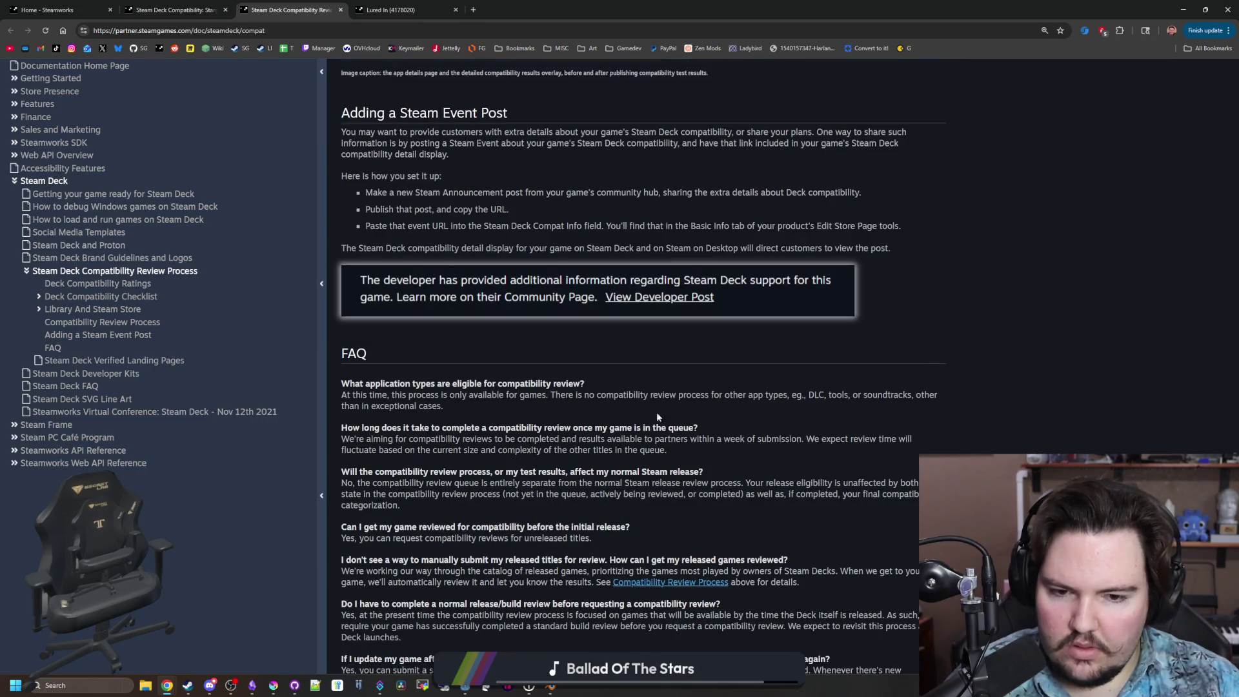
pyautogui.scroll(-1, 597, 428)
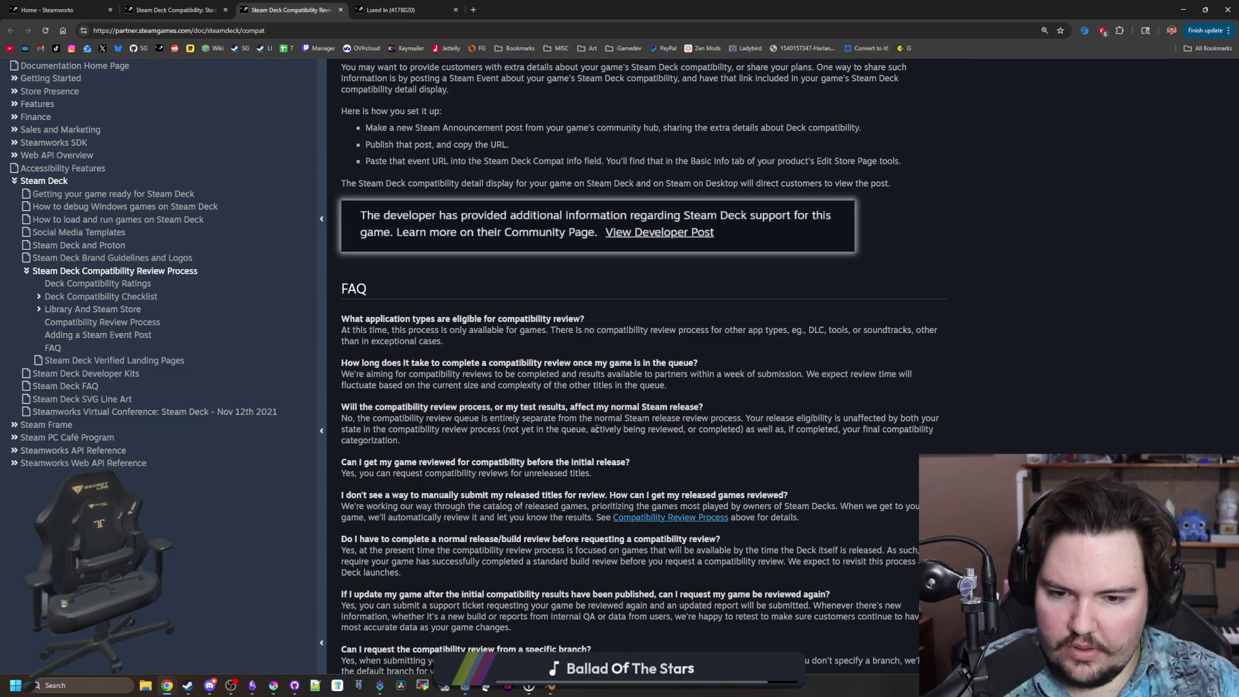
pyautogui.middleClick(671, 517)
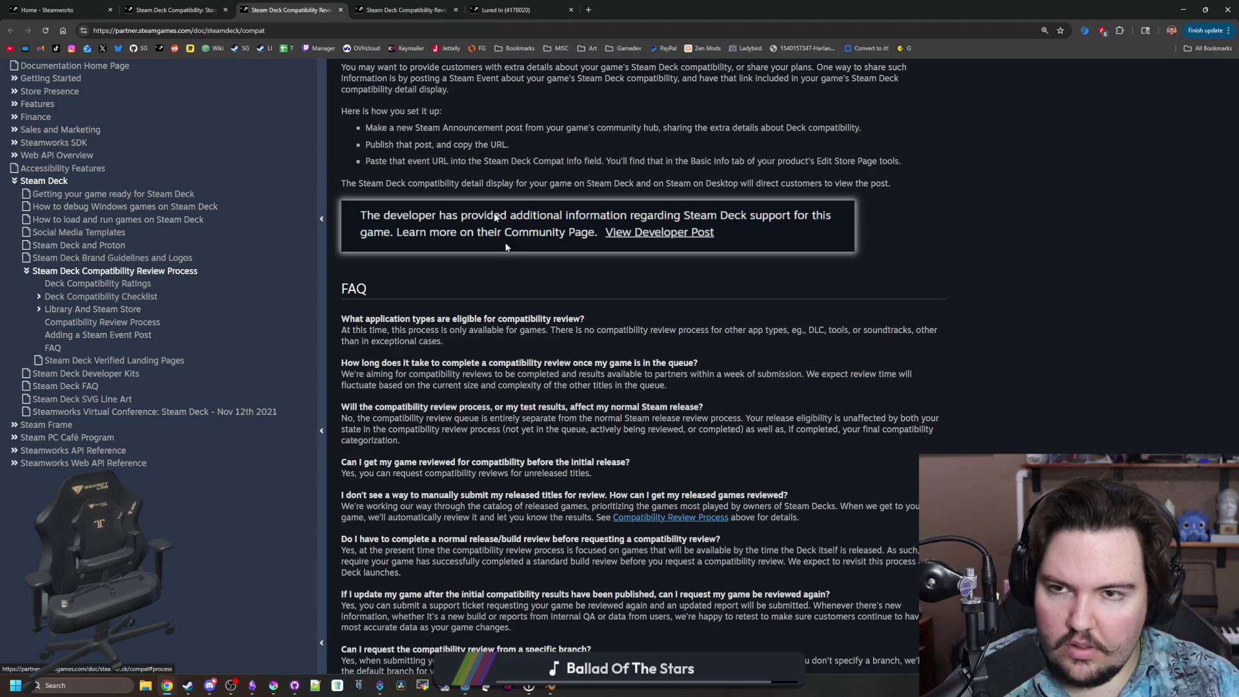
pyautogui.click(433, 6)
pyautogui.click(290, 10)
# Read the FAQ to the end, then jump back to the top of the page.
pyautogui.scroll(-3, 568, 330)
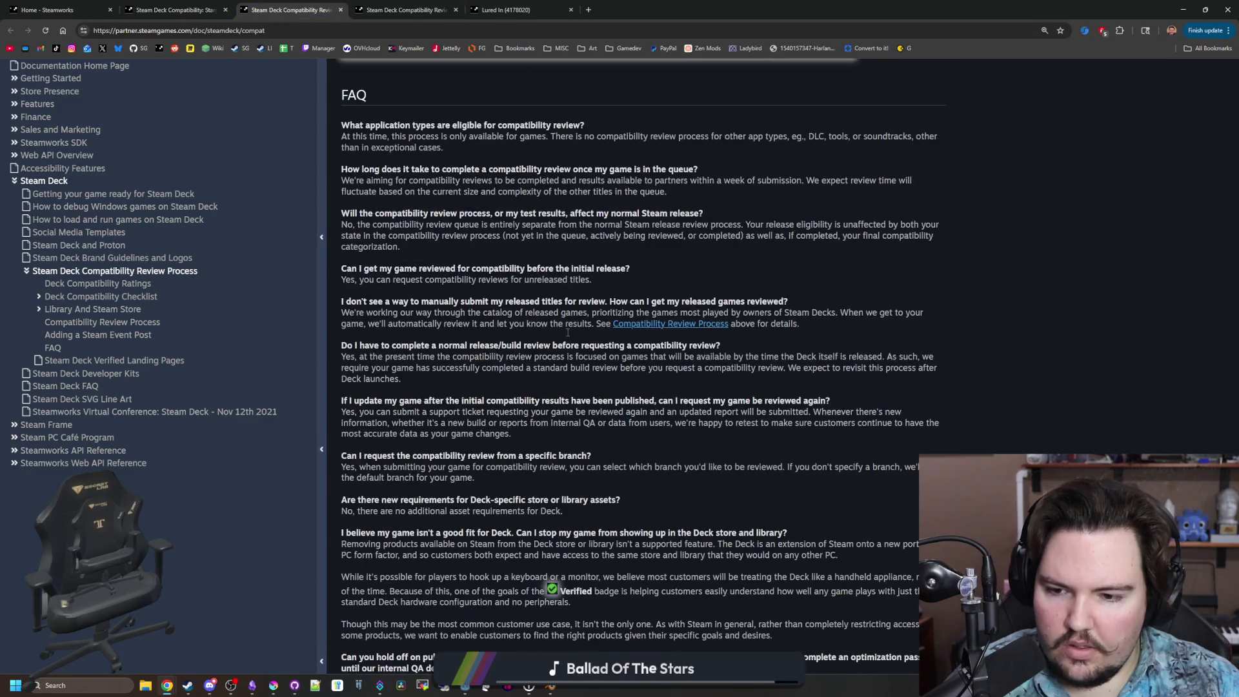
pyautogui.scroll(-2, 574, 496)
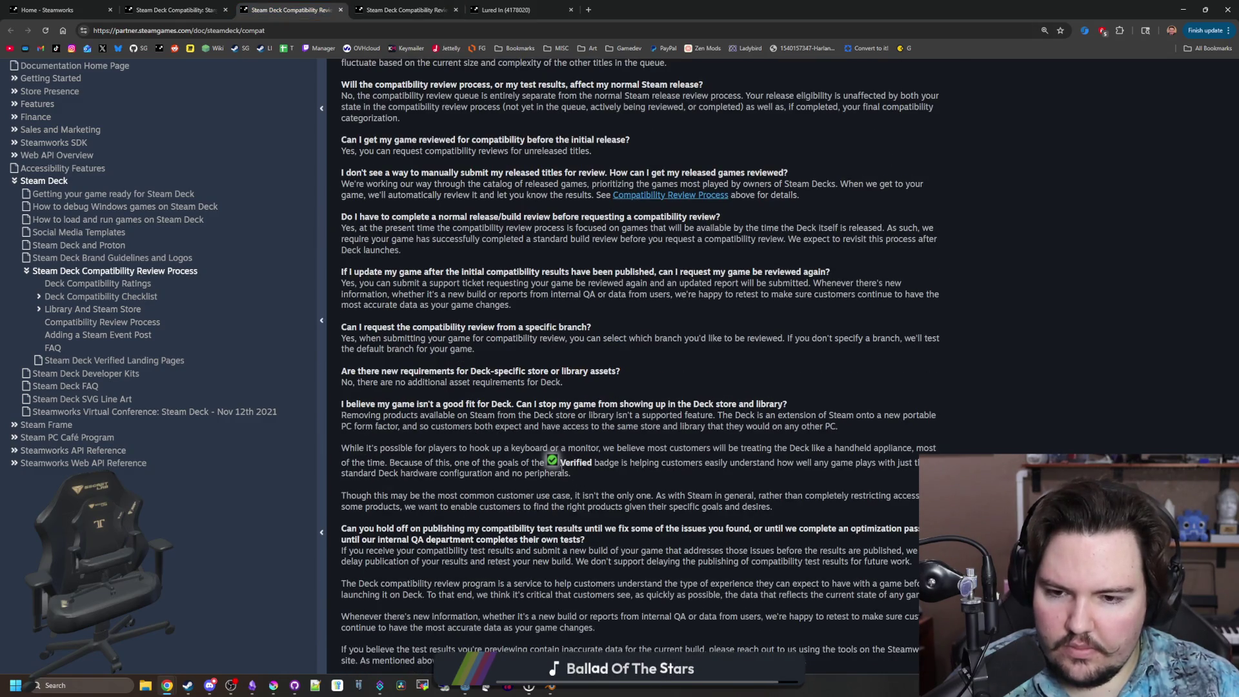
pyautogui.scroll(-4, 552, 468)
pyautogui.scroll(-1, 553, 459)
pyautogui.scroll(-2, 553, 451)
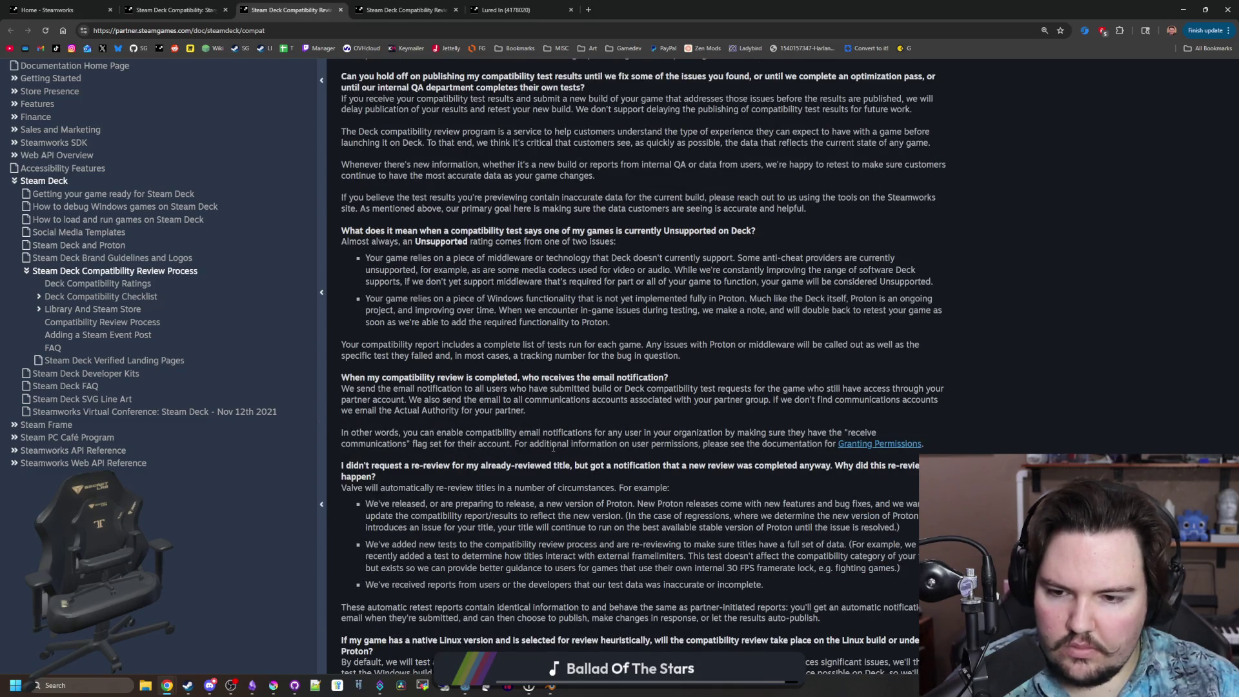
pyautogui.scroll(-4, 553, 448)
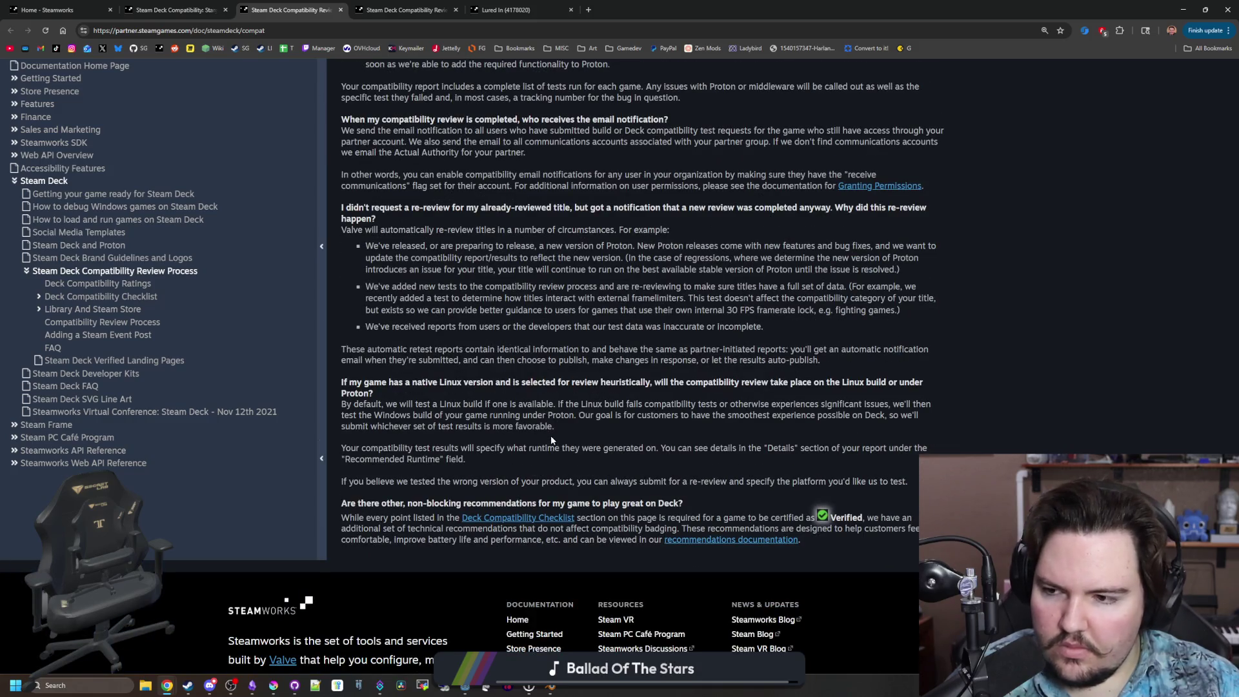
pyautogui.press('Home')
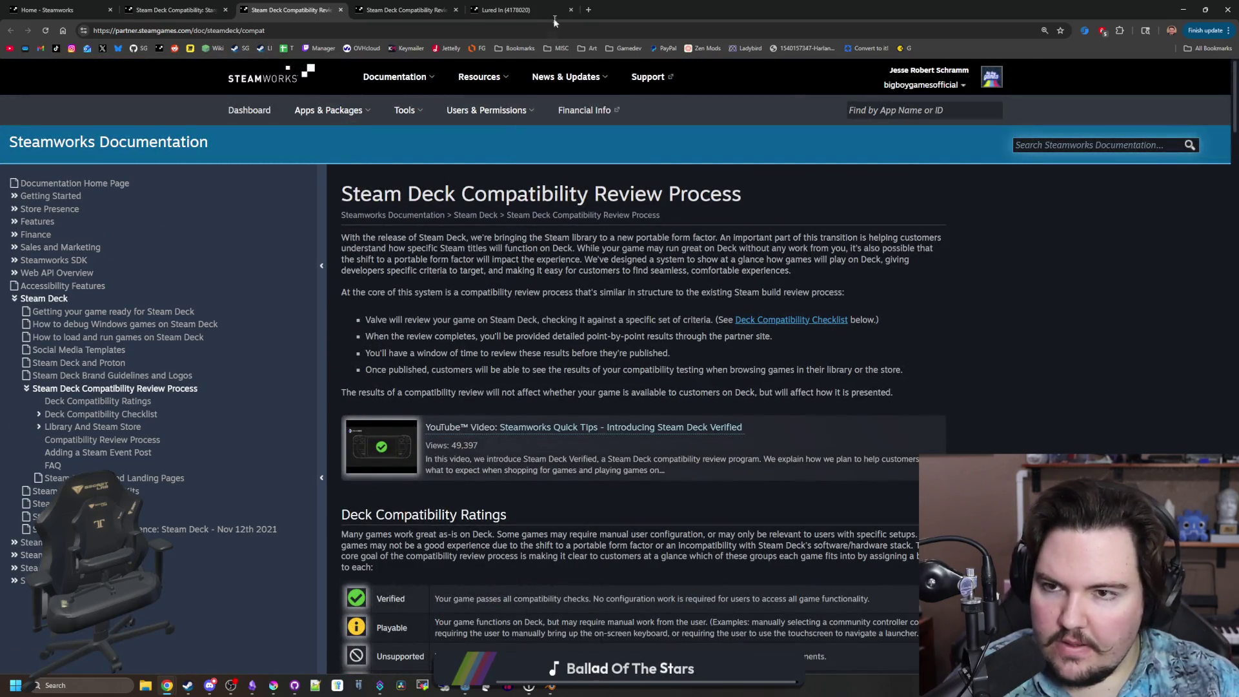
# Switch to Blender and reopen corridors.blend from File > Open Recent.
pyautogui.moveTo(681, 4); pyautogui.dragTo(681, 271)
pyautogui.click(47, 40)
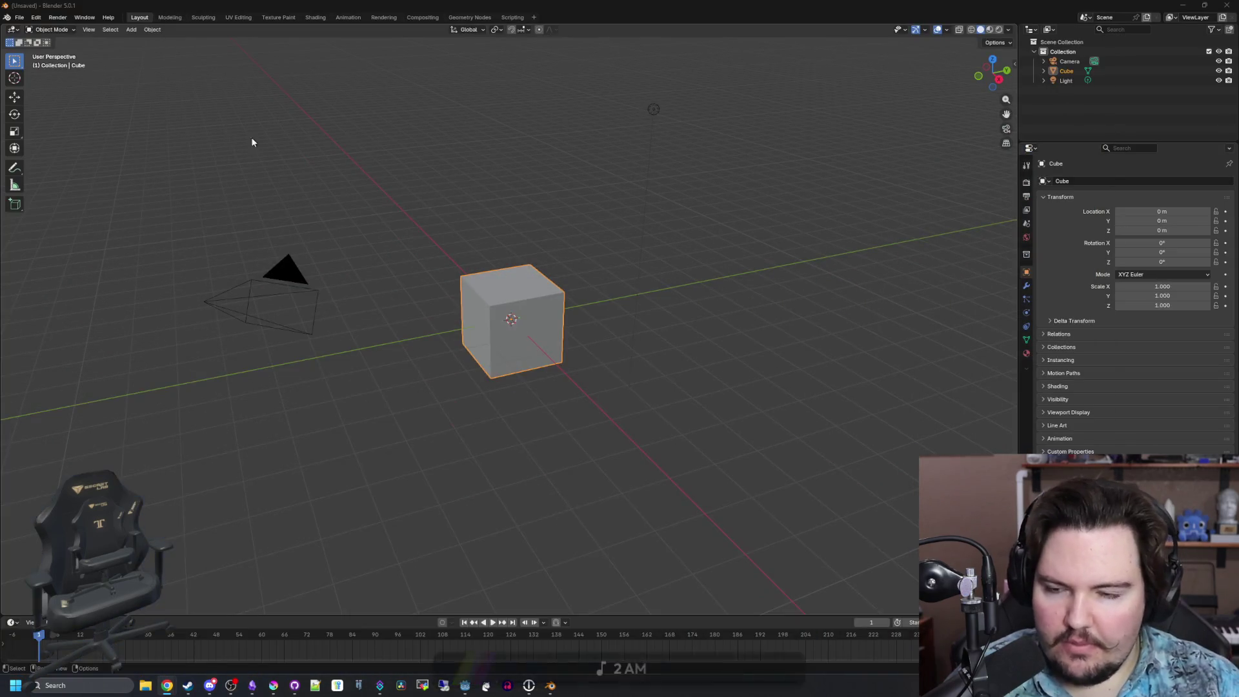
pyautogui.click(20, 17)
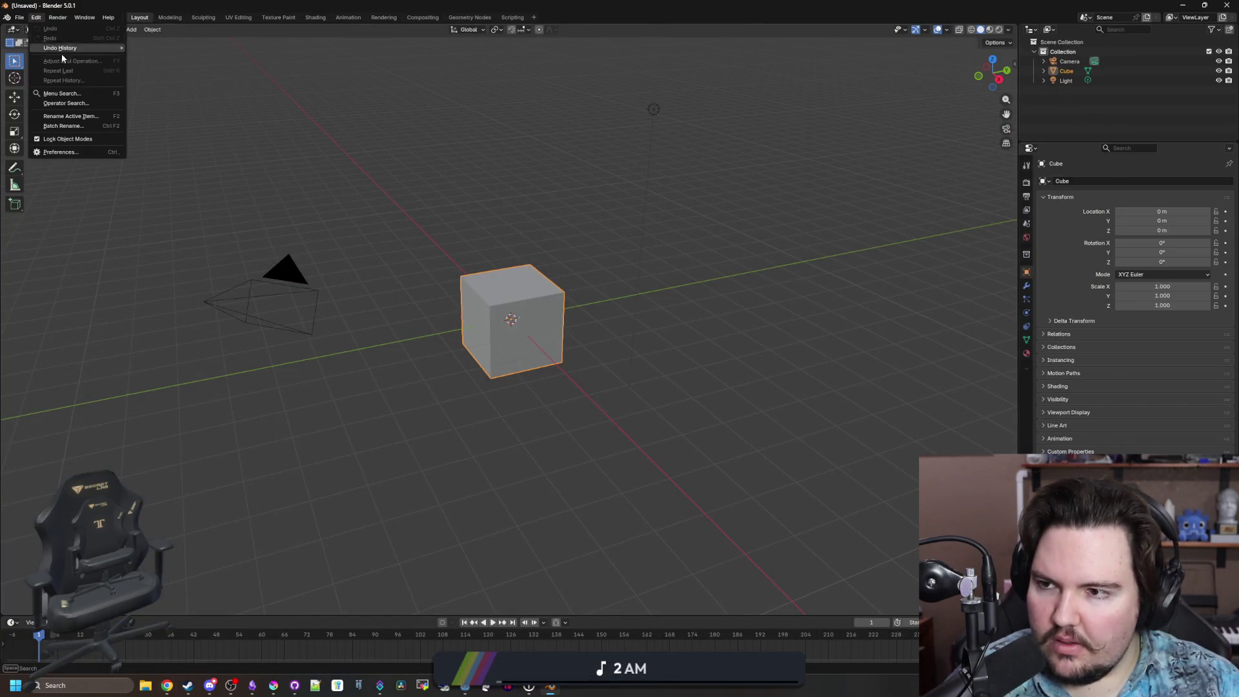
pyautogui.click(20, 16)
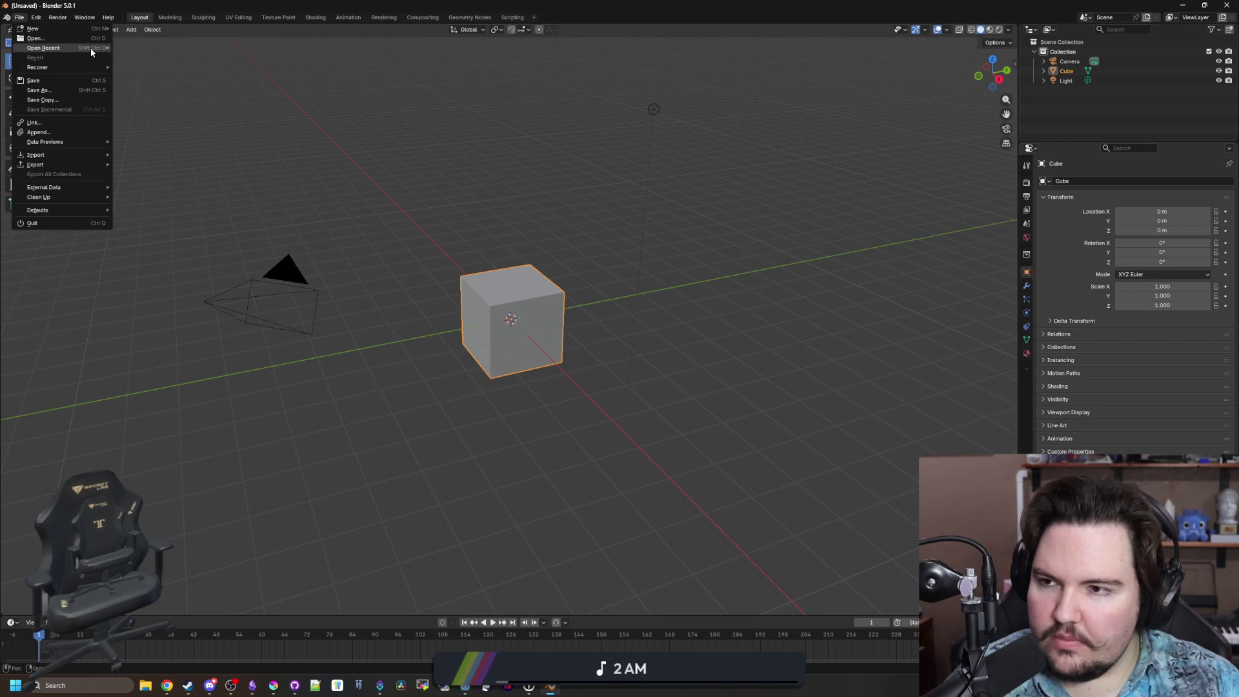
pyautogui.moveTo(89, 48)
pyautogui.click(162, 48)
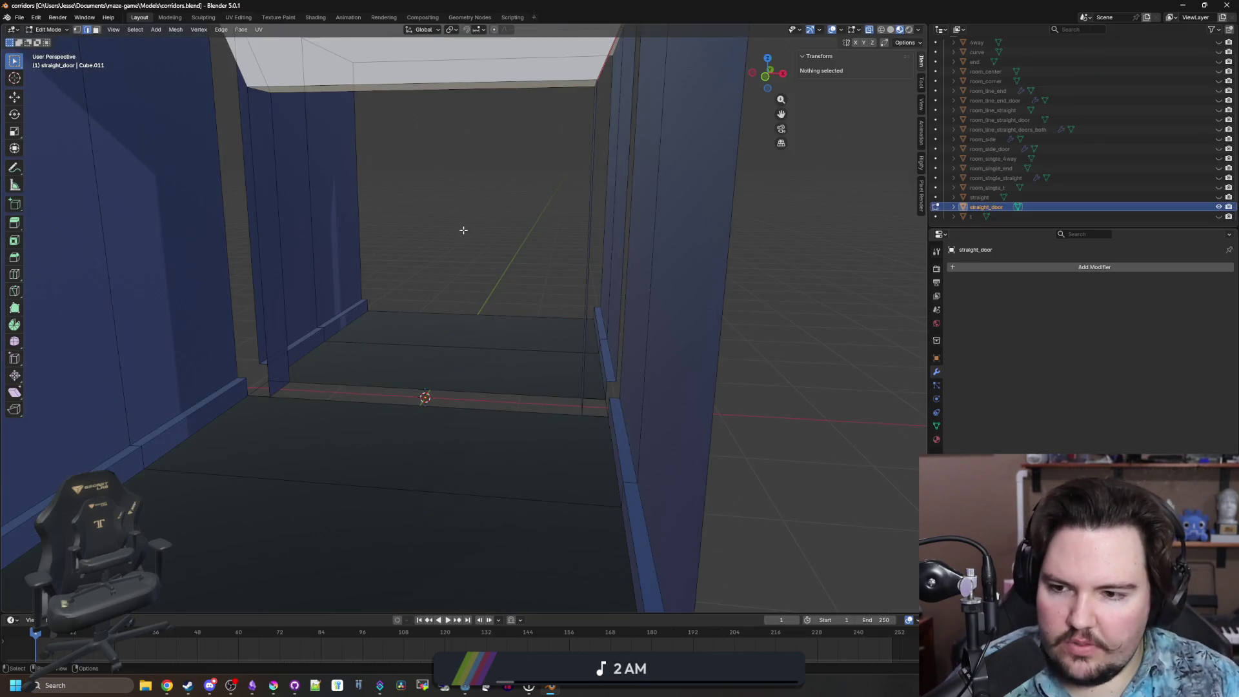
# Frame the straight_door mesh and cut a vertical edge loop through its middle.
pyautogui.scroll(3, 410, 393)
pyautogui.press('a')
pyautogui.hotkey('alt', 'a')
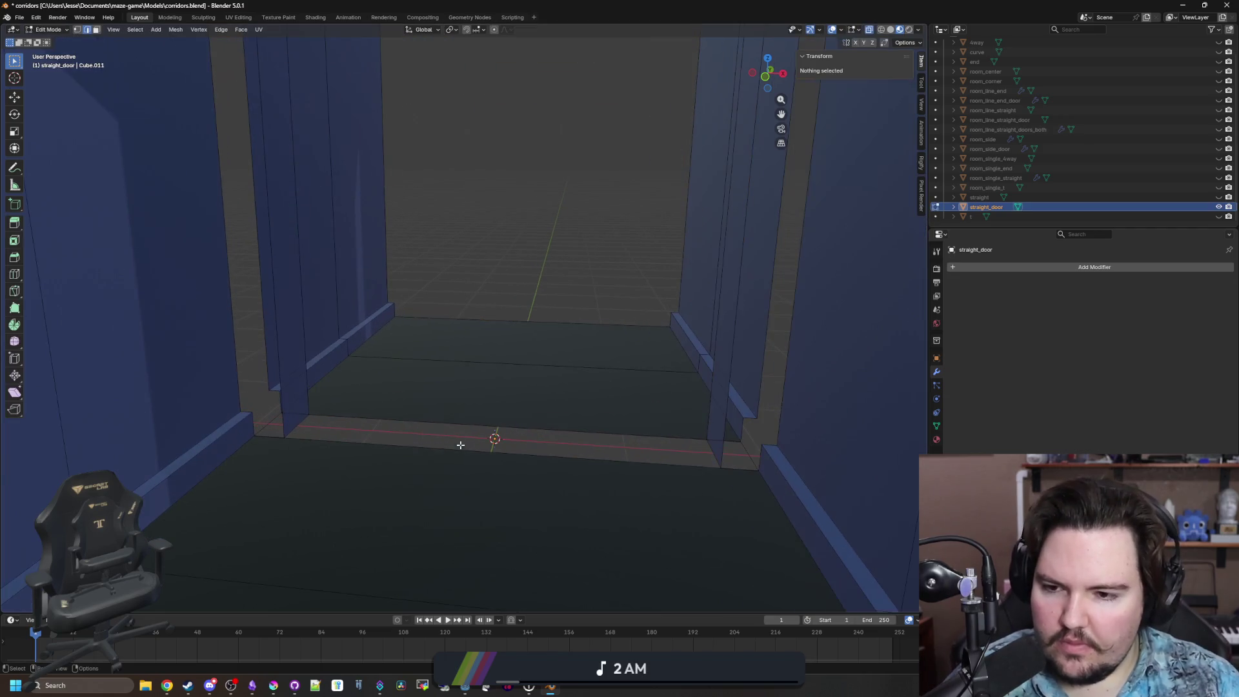
pyautogui.scroll(2, 508, 376)
pyautogui.press('a')
pyautogui.press('KP_Decimal')
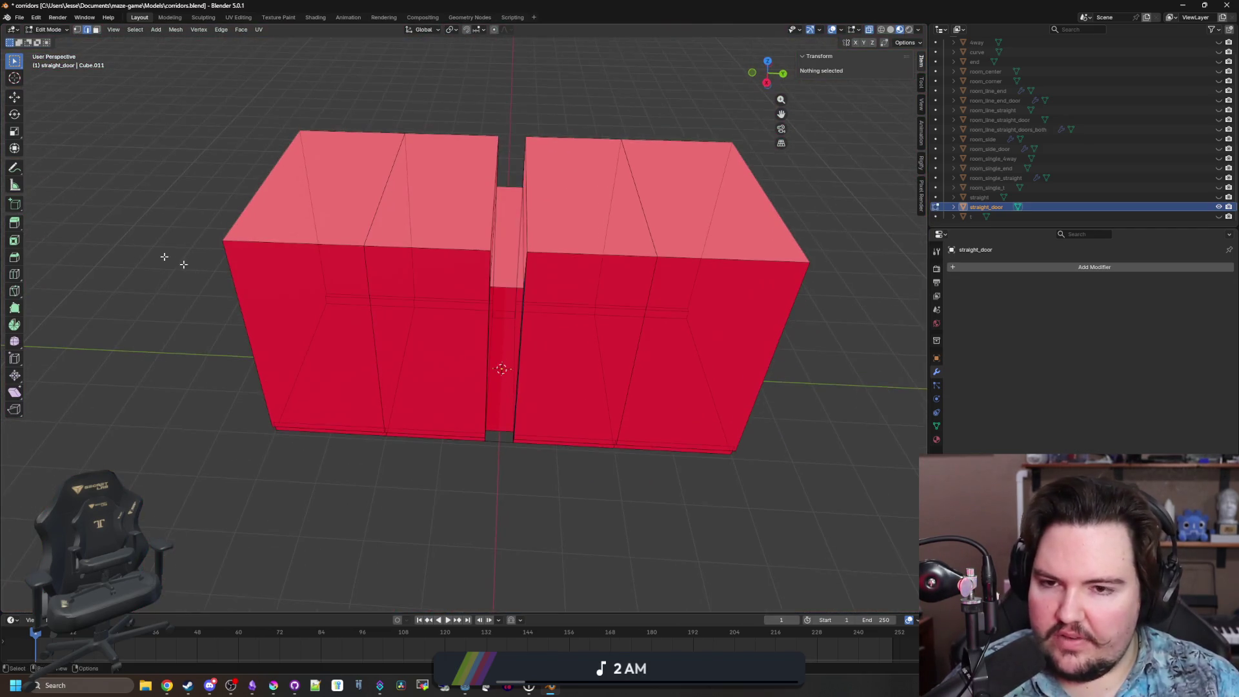
pyautogui.click(14, 274)
pyautogui.moveTo(466, 364)
pyautogui.mouseDown()
pyautogui.moveTo(496, 248)
pyautogui.moveTo(497, 351)
pyautogui.moveTo(522, 345)
pyautogui.mouseUp()
pyautogui.click(505, 226)
# Delete the right-half faces and the leftover sliver, keeping one half of the corridor.
pyautogui.click(14, 61)
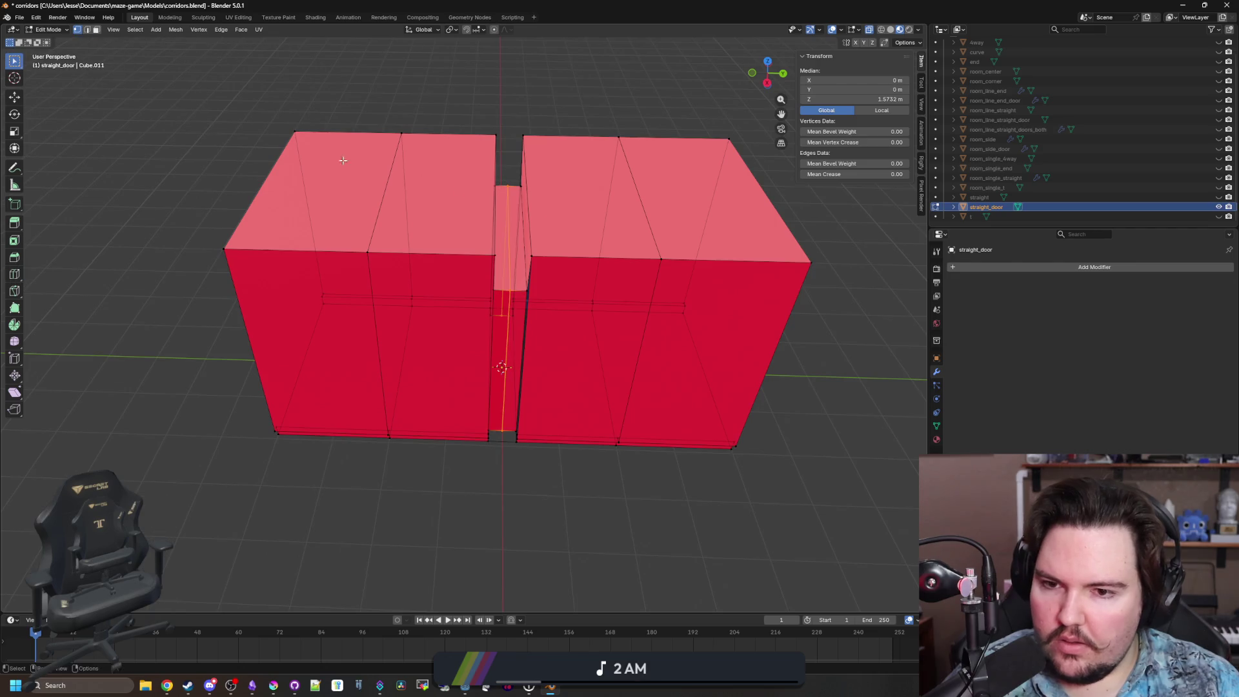
pyautogui.moveTo(452, 387)
pyautogui.mouseDown()
pyautogui.moveTo(613, 484)
pyautogui.moveTo(759, 544)
pyautogui.moveTo(380, 129)
pyautogui.mouseUp()
pyautogui.press('x')
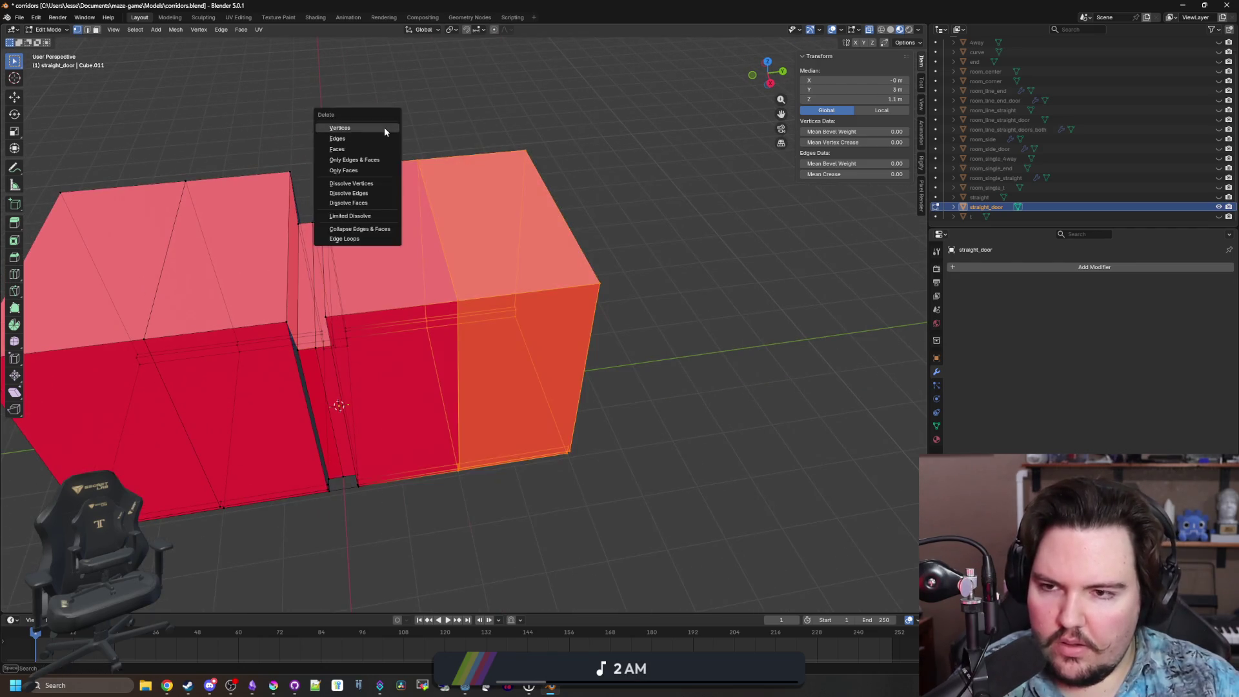
pyautogui.click(381, 128)
pyautogui.press('KP_3')
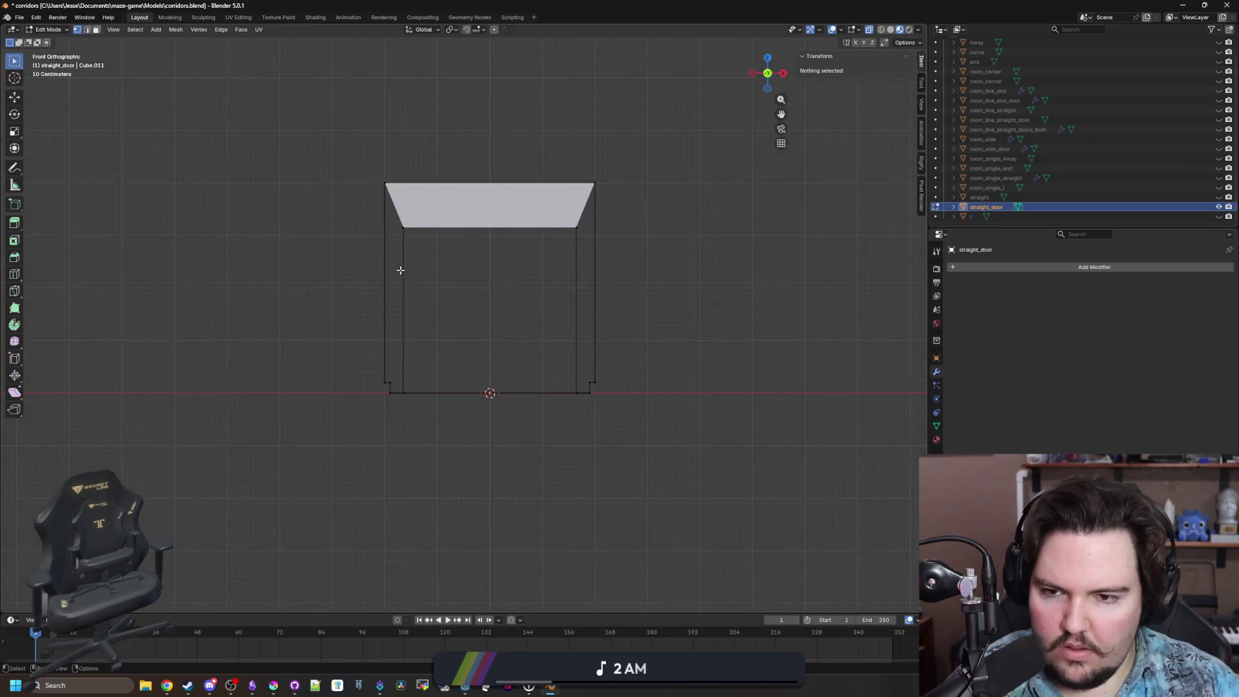
pyautogui.moveTo(477, 447); pyautogui.dragTo(332, 106)
pyautogui.press('x')
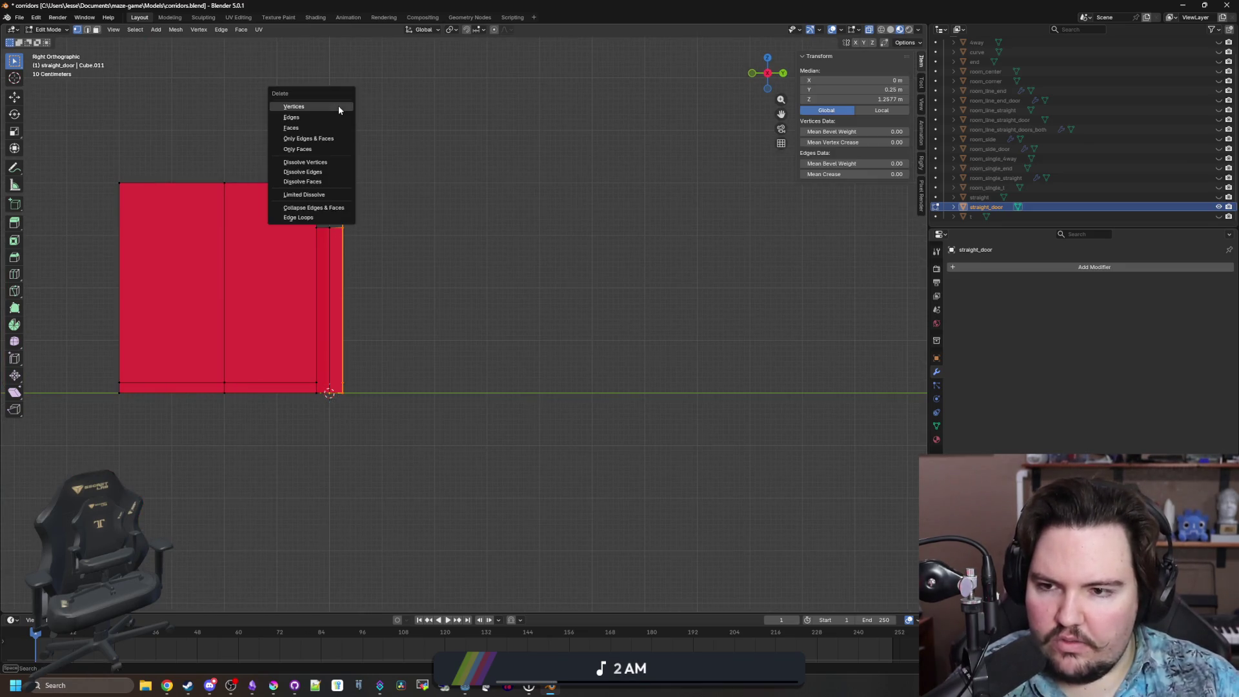
pyautogui.click(331, 105)
# Back in Object Mode, add a Mirror modifier to straight_door with the Y axis enabled.
pyautogui.press('Tab')
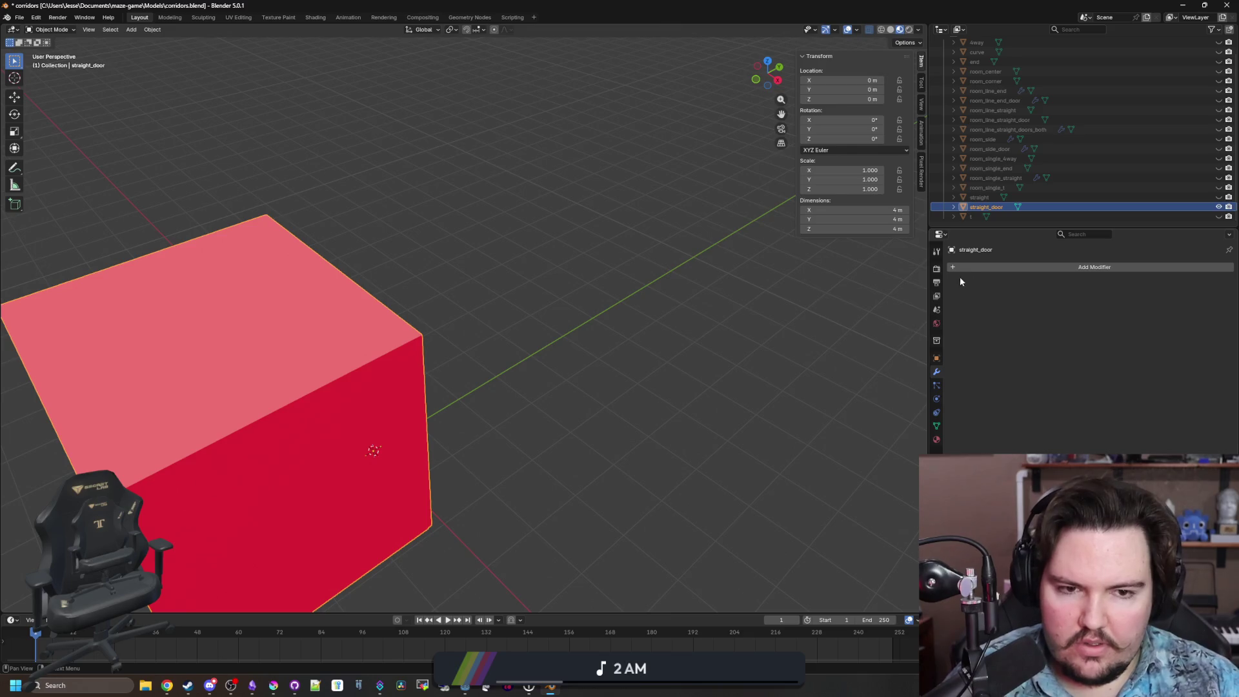
pyautogui.click(965, 267)
pyautogui.write('mirror')
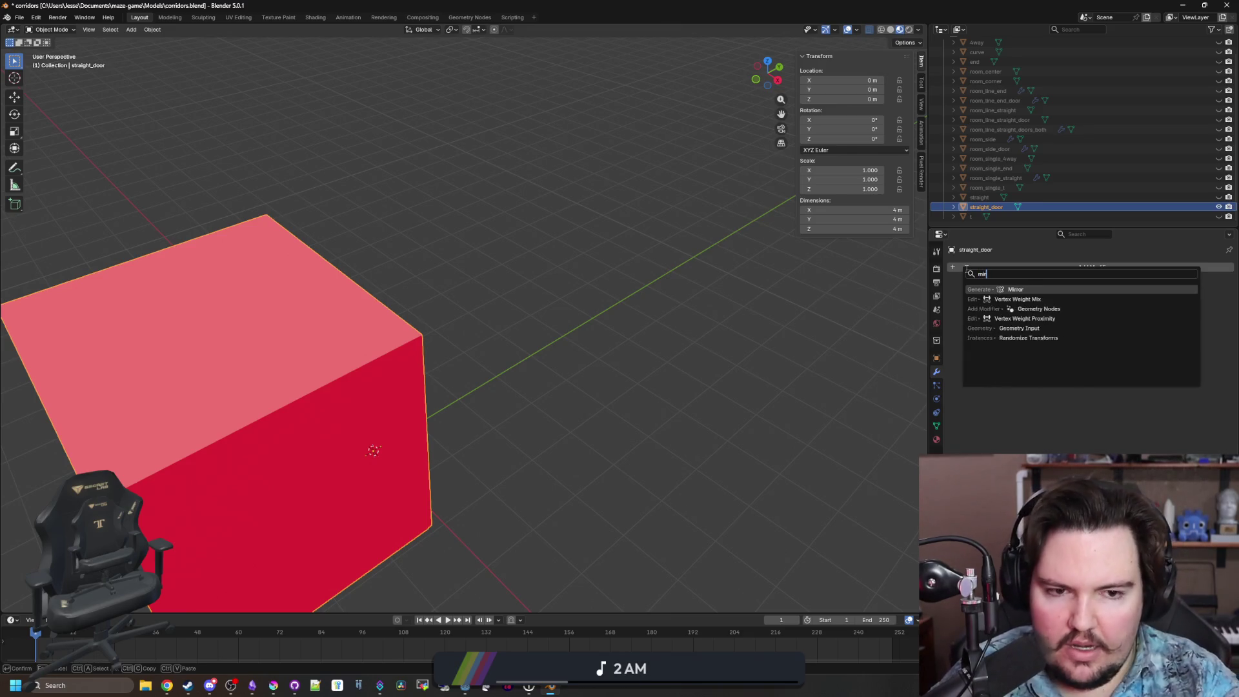
pyautogui.press('Return')
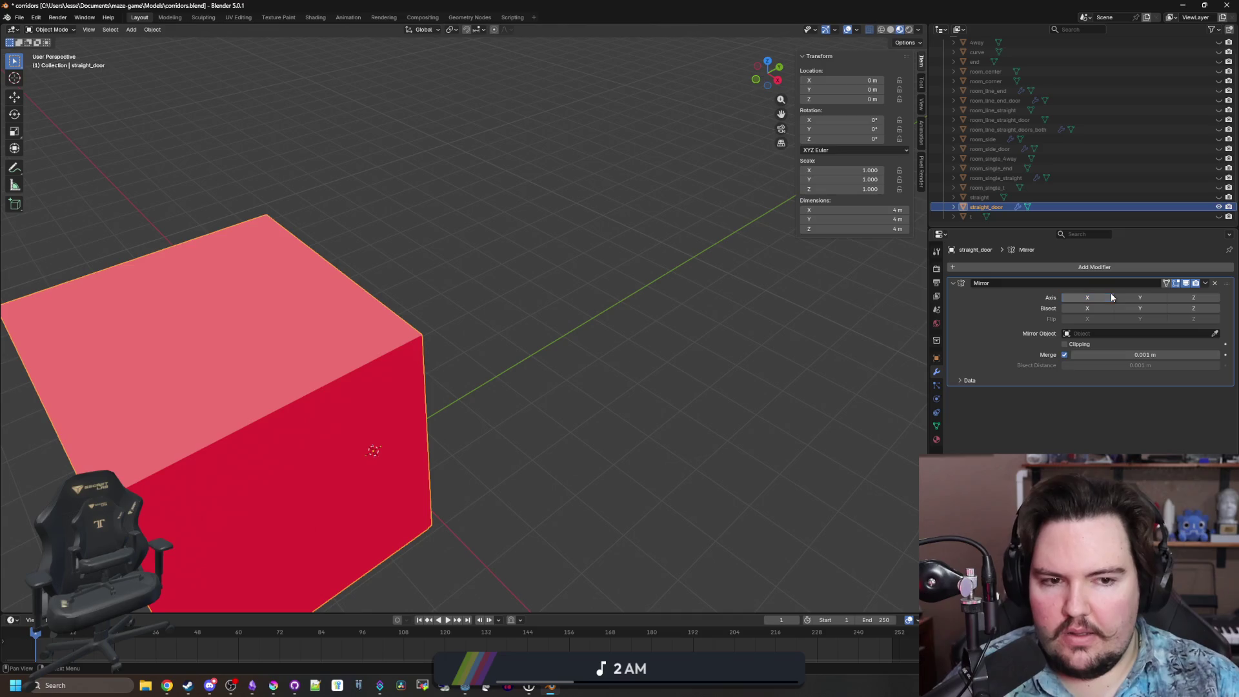
pyautogui.click(1121, 297)
pyautogui.click(1121, 298)
pyautogui.click(1121, 298)
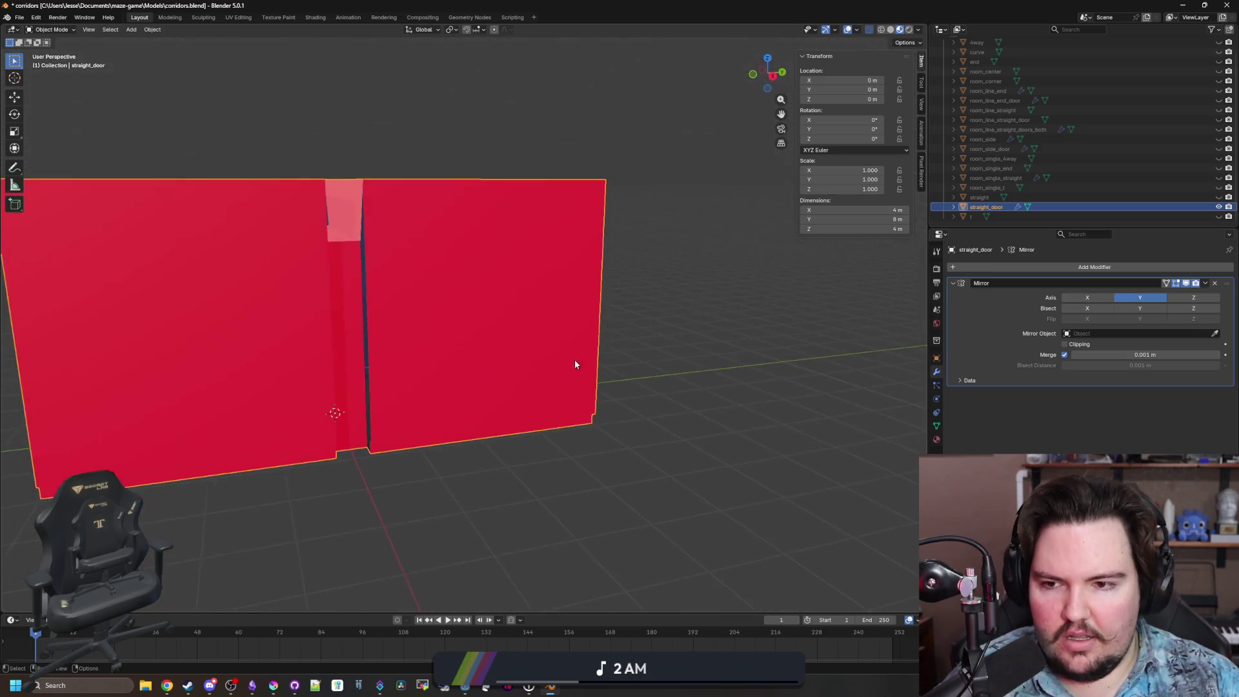
pyautogui.click(687, 351)
pyautogui.scroll(5, 545, 343)
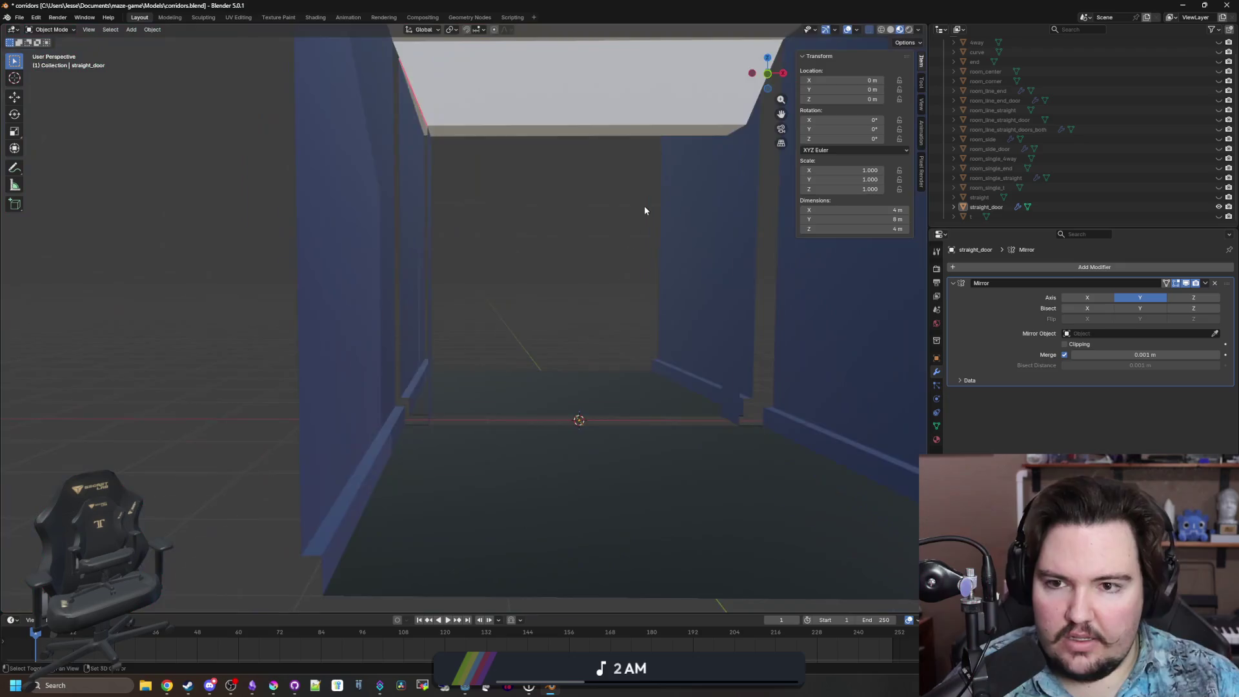
pyautogui.scroll(3, 644, 211)
pyautogui.click(564, 361)
pyautogui.scroll(2, 495, 296)
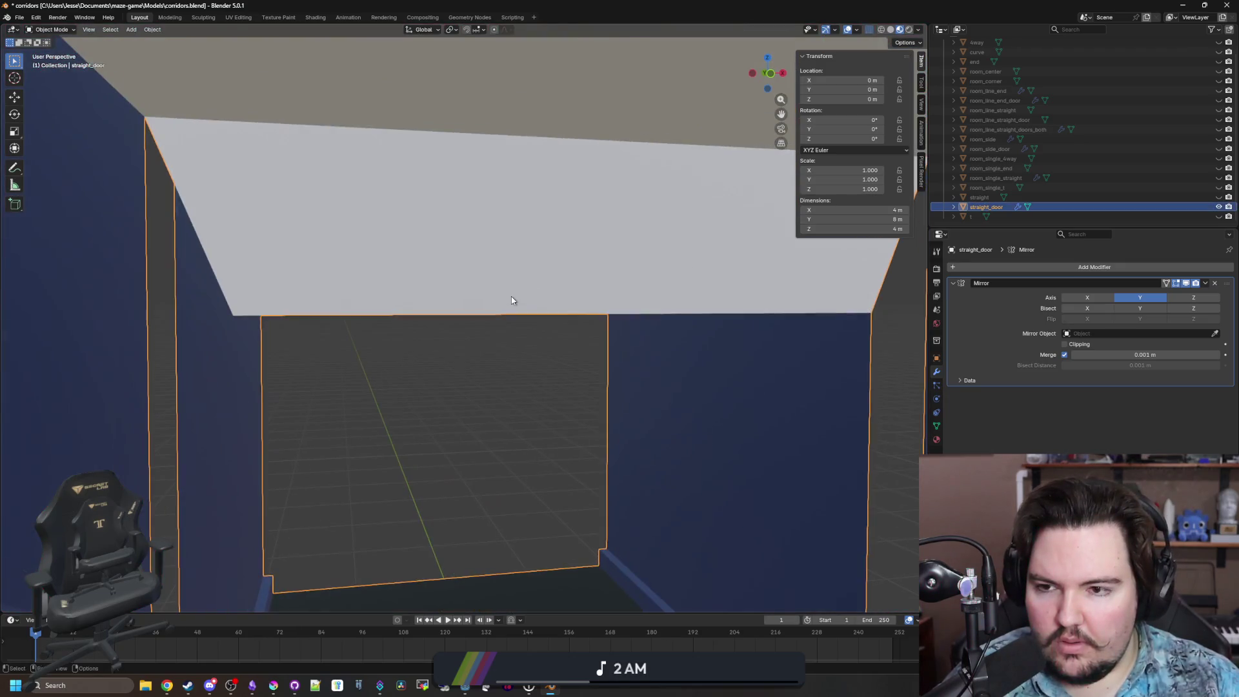
pyautogui.scroll(4, 511, 300)
# In Edit Mode, delete the corridor's floor faces.
pyautogui.press('Tab')
pyautogui.scroll(-4, 556, 220)
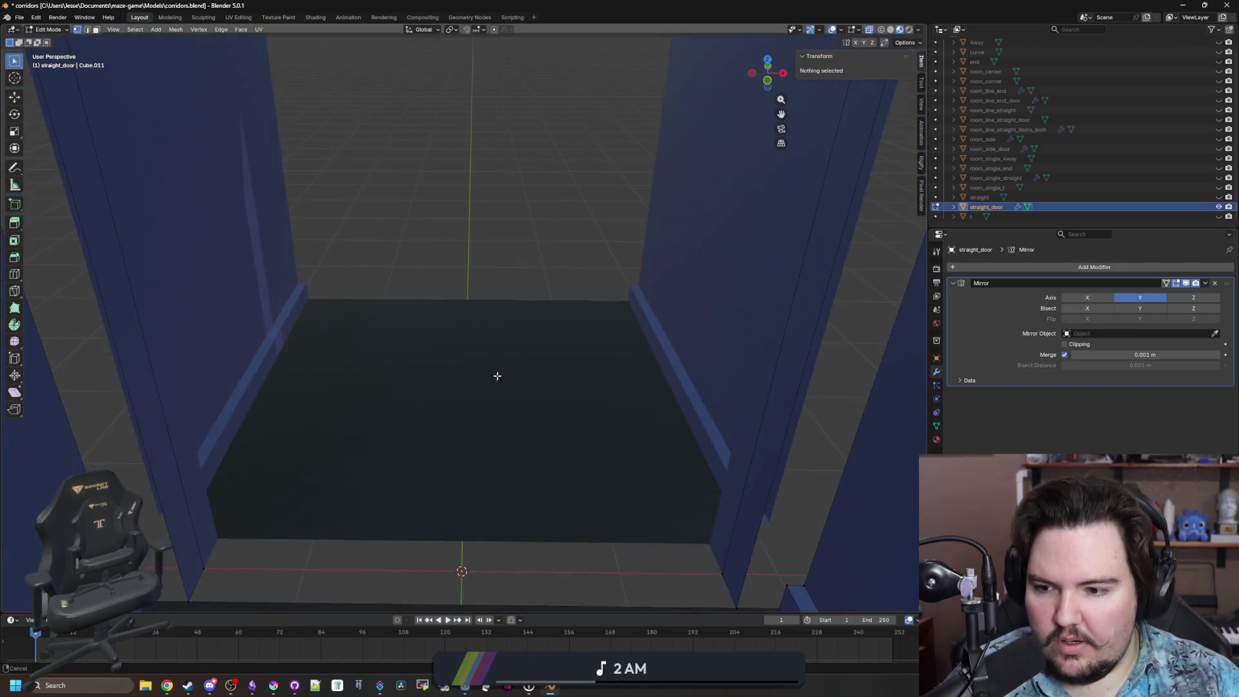
pyautogui.scroll(2, 342, 324)
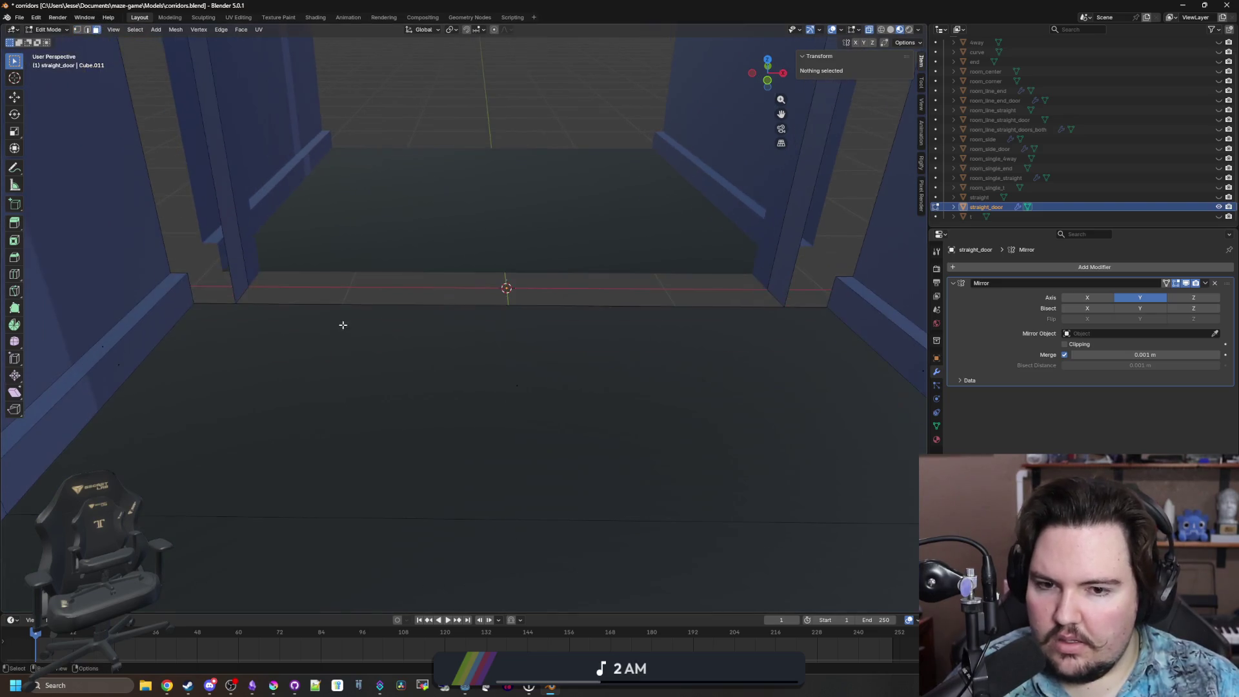
pyautogui.click(542, 373)
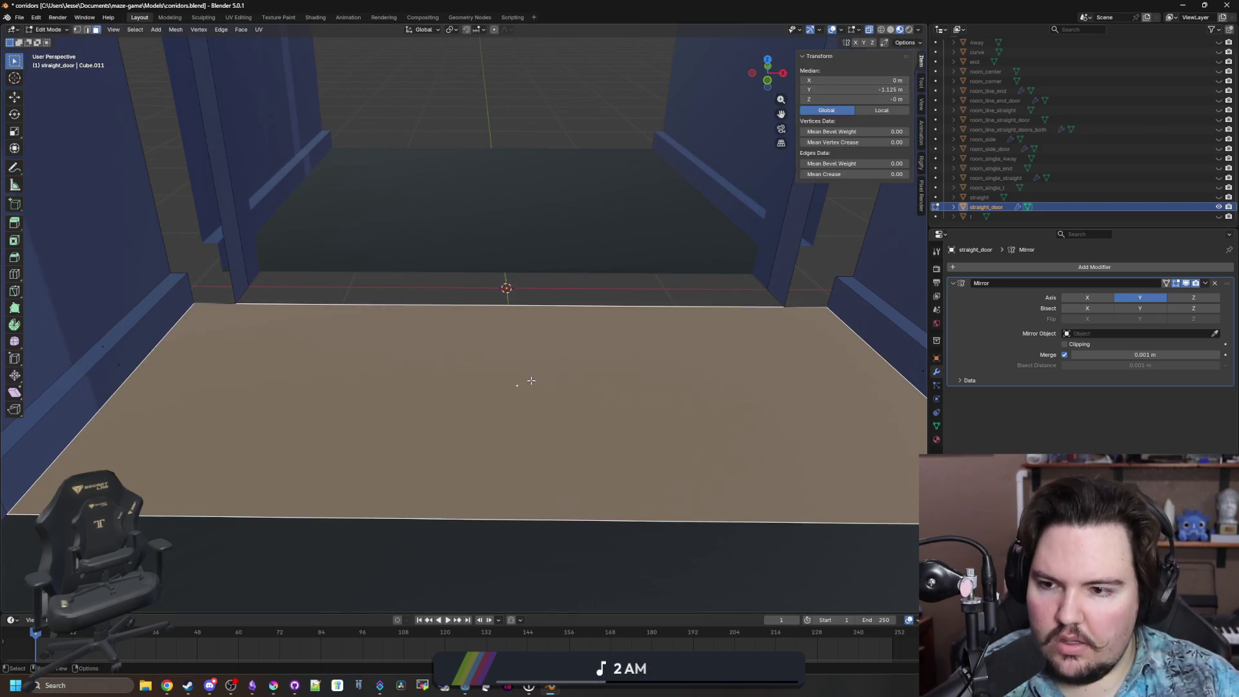
pyautogui.press('x')
pyautogui.click(502, 401)
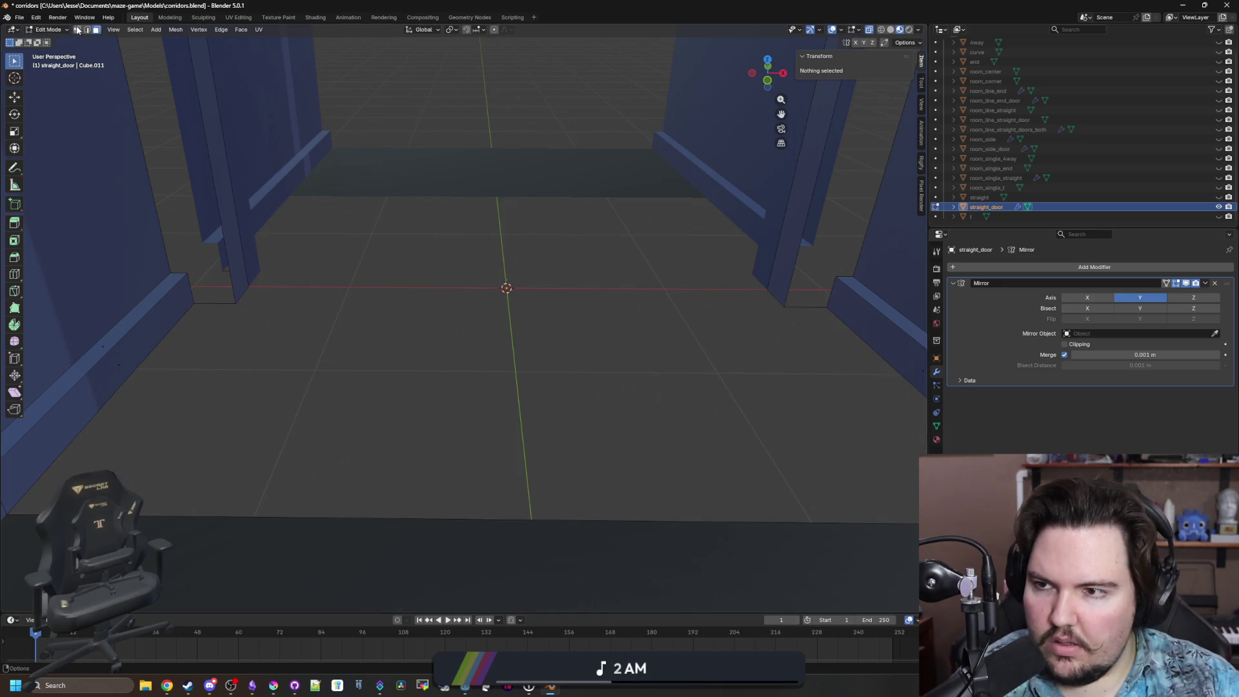
# Fill a triangle from the left door-frame corner to the near-left and near-right floor vertices.
pyautogui.click(77, 30)
pyautogui.click(207, 299)
pyautogui.keyDown('shift'); pyautogui.click(233, 304); pyautogui.keyUp('shift')
pyautogui.scroll(-1, 105, 440)
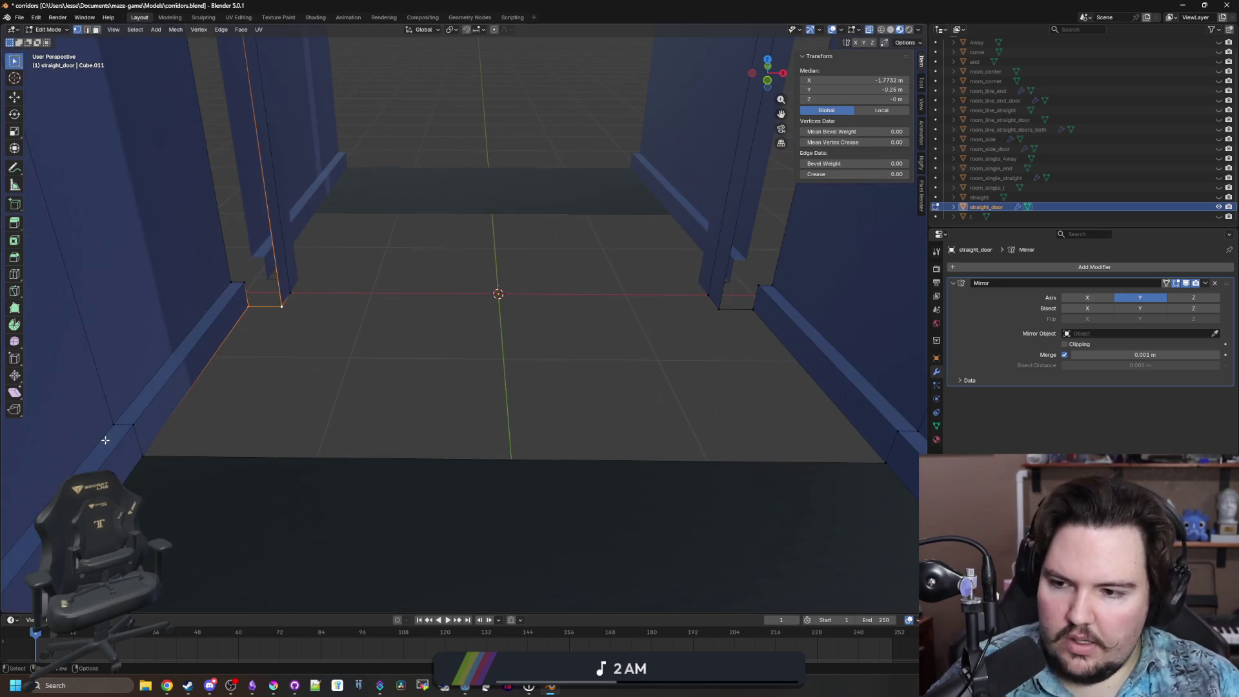
pyautogui.keyDown('shift'); pyautogui.click(144, 456); pyautogui.keyUp('shift')
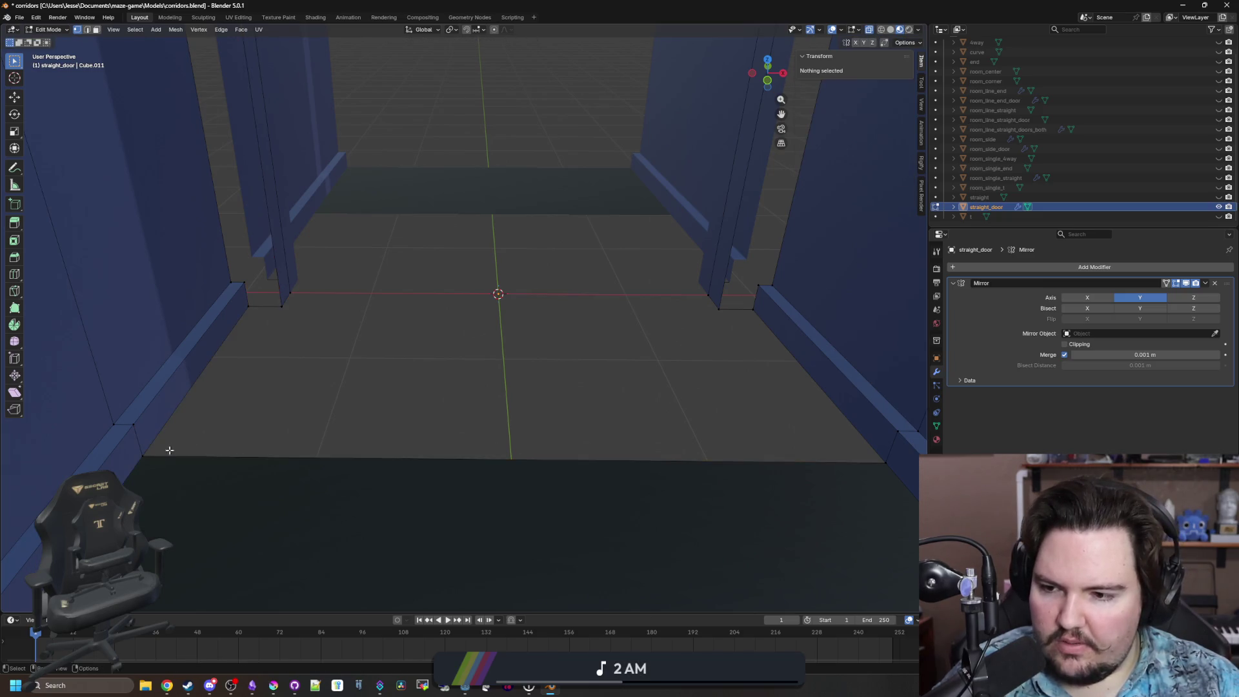
pyautogui.click(280, 305)
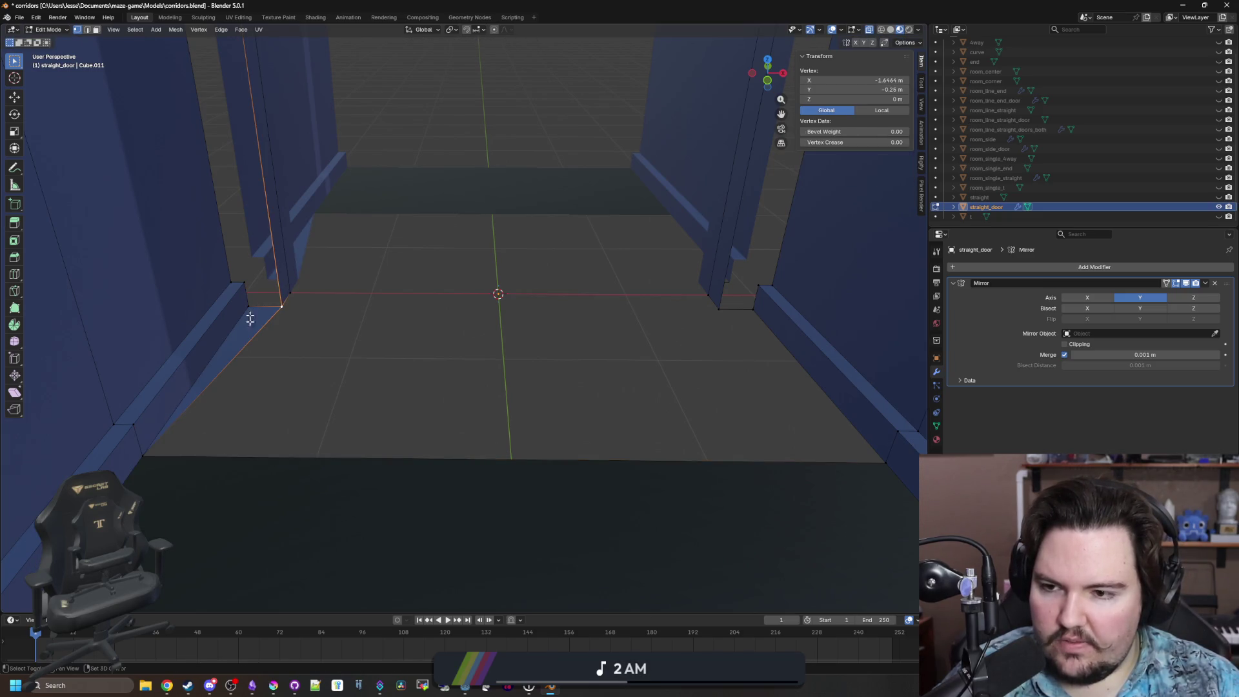
pyautogui.keyDown('shift'); pyautogui.click(144, 457); pyautogui.keyUp('shift')
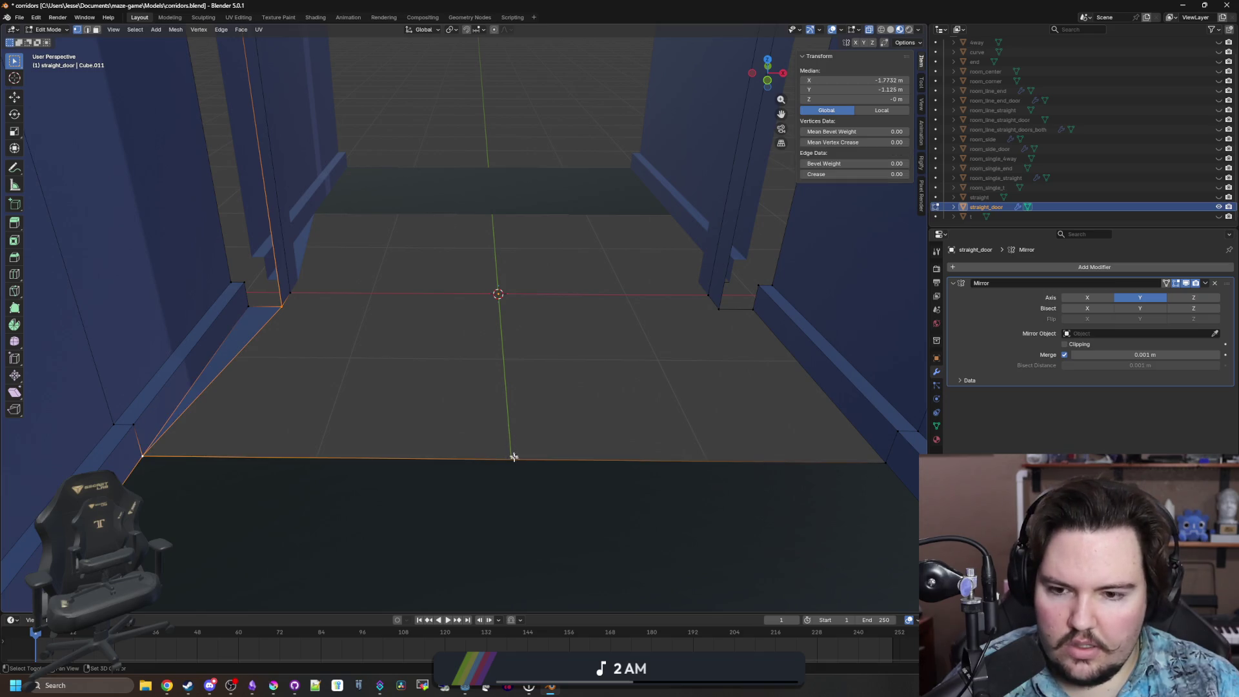
pyautogui.keyDown('shift'); pyautogui.click(889, 462); pyautogui.keyUp('shift')
pyautogui.press('f')
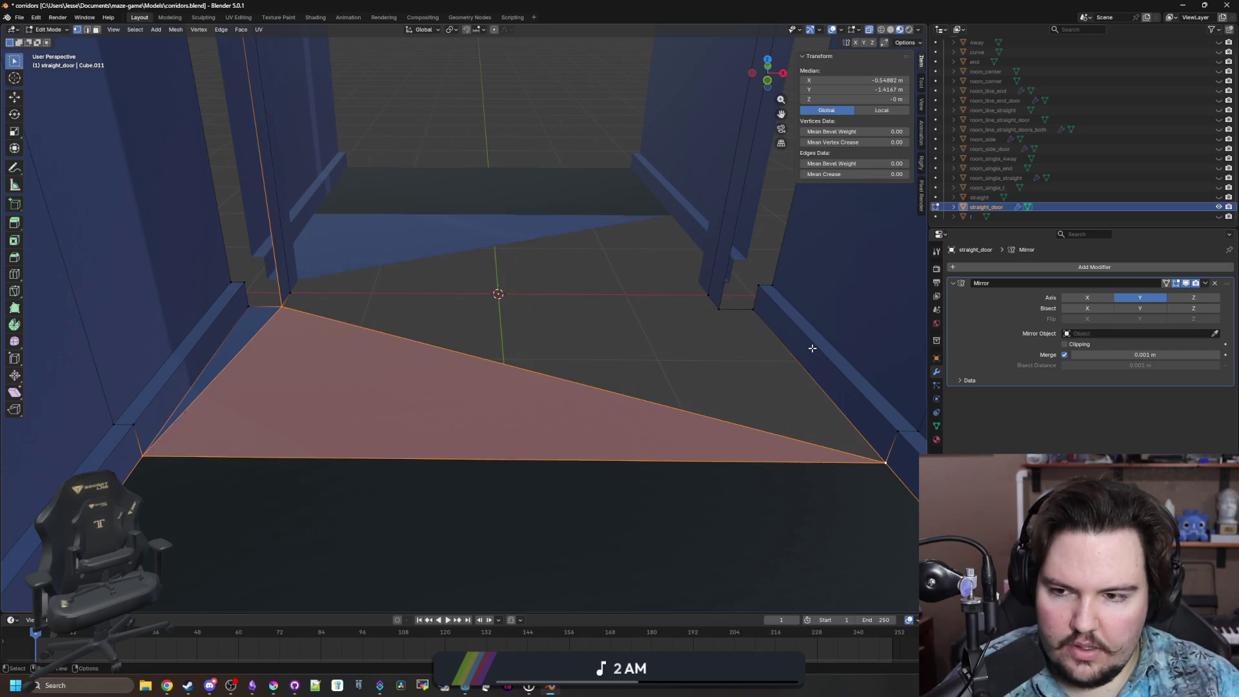
pyautogui.hotkey('alt', 'a')
# Fill a second triangle between the right door-frame corner, near-right floor corner and left door-frame corner.
pyautogui.scroll(2, 816, 452)
pyautogui.click(880, 511)
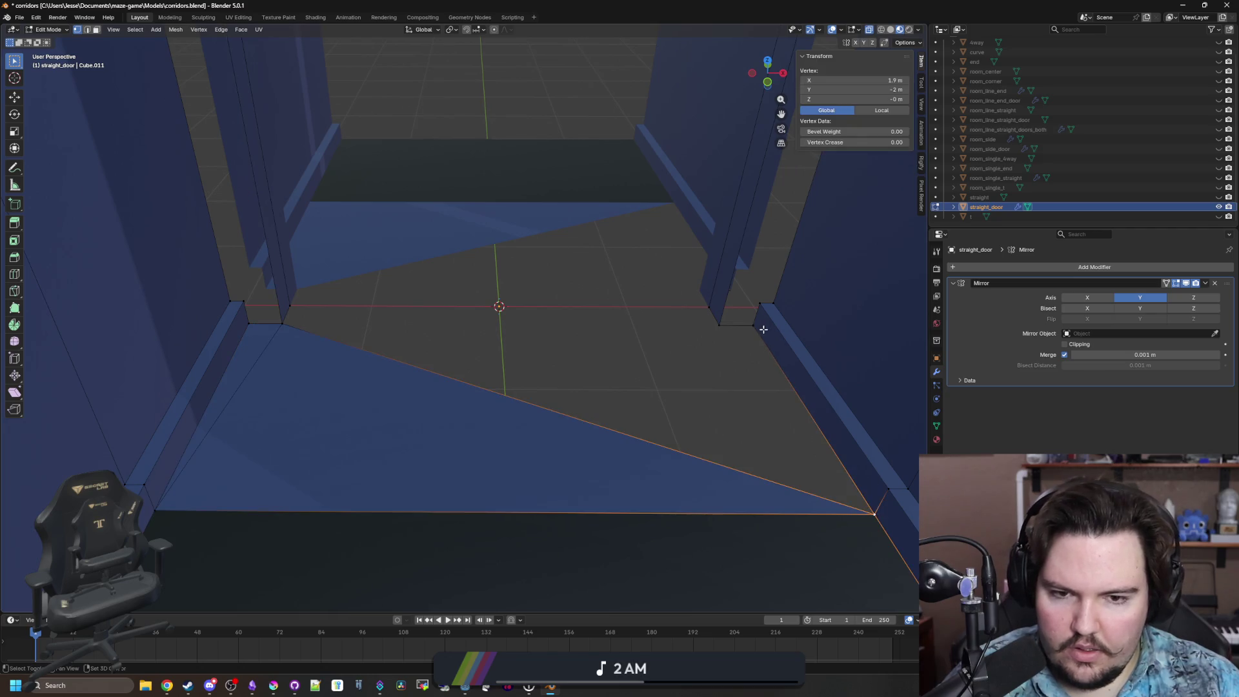
pyautogui.click(727, 333)
pyautogui.keyDown('shift'); pyautogui.click(877, 509); pyautogui.keyUp('shift')
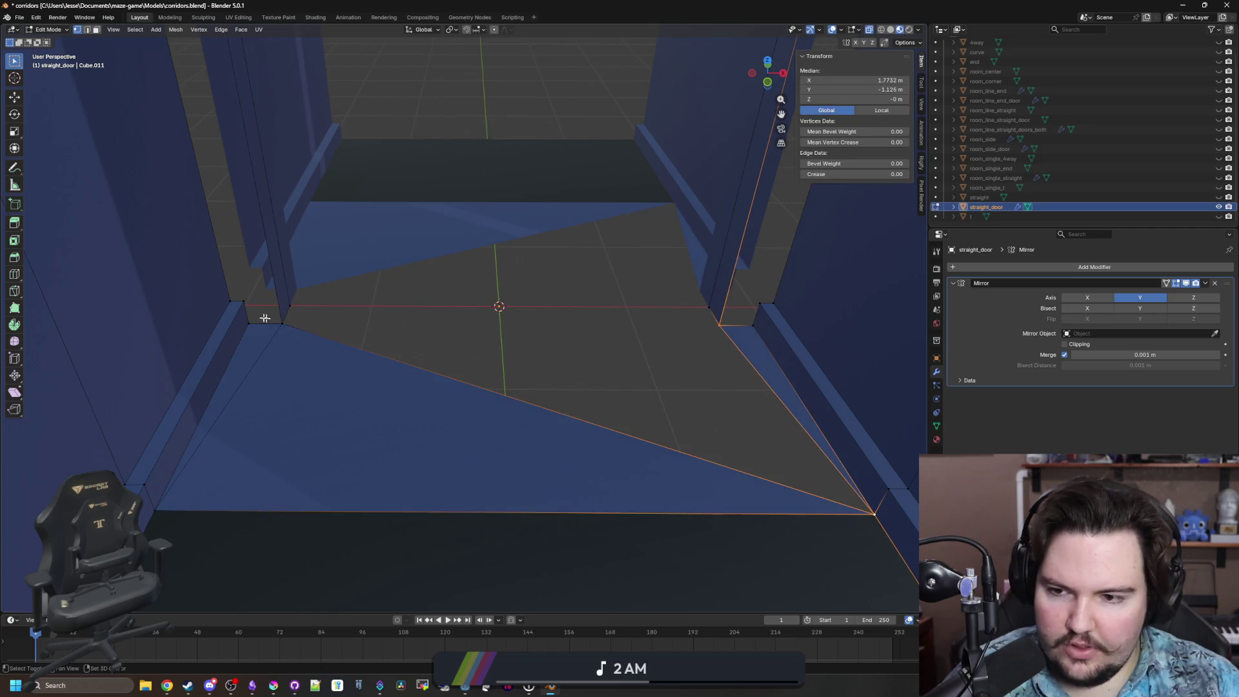
pyautogui.keyDown('shift'); pyautogui.click(288, 320); pyautogui.keyUp('shift')
pyautogui.press('f')
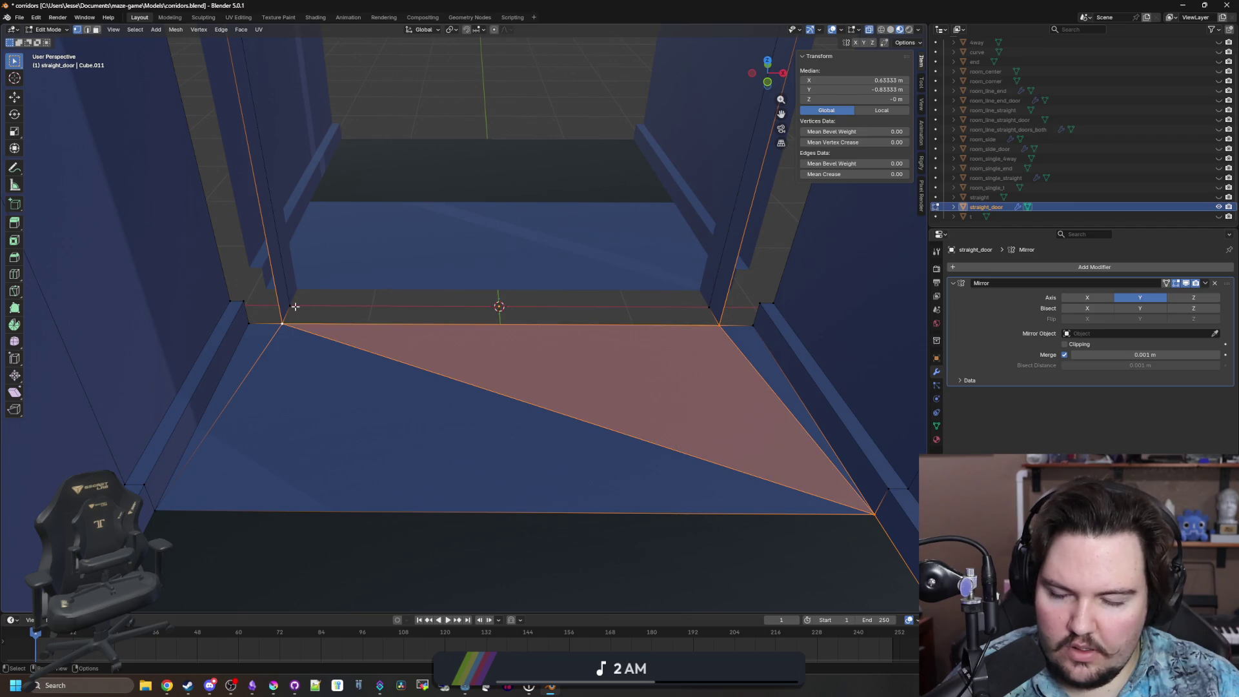
# Fill the strip face between the door-frame corners and pick the bottom-left corner edges.
pyautogui.click(290, 305)
pyautogui.keyDown('shift'); pyautogui.click(283, 324); pyautogui.keyUp('shift')
pyautogui.keyDown('shift'); pyautogui.click(722, 329); pyautogui.keyUp('shift')
pyautogui.press('f')
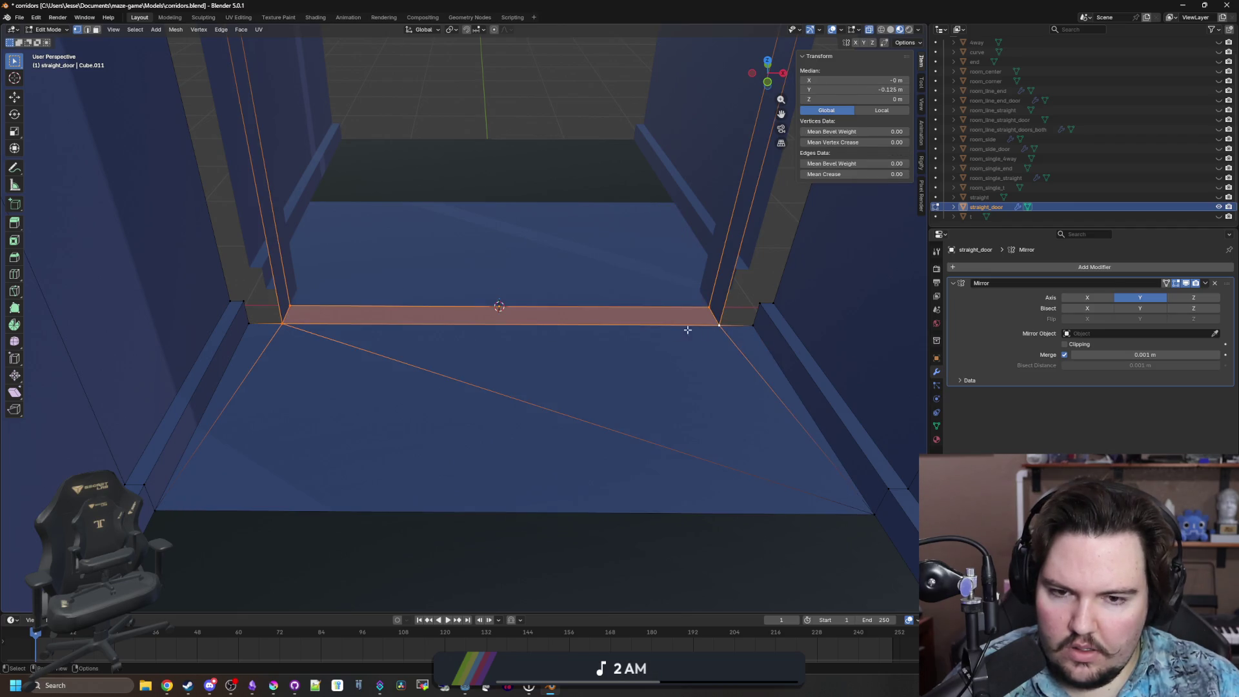
pyautogui.click(257, 315)
pyautogui.click(250, 318)
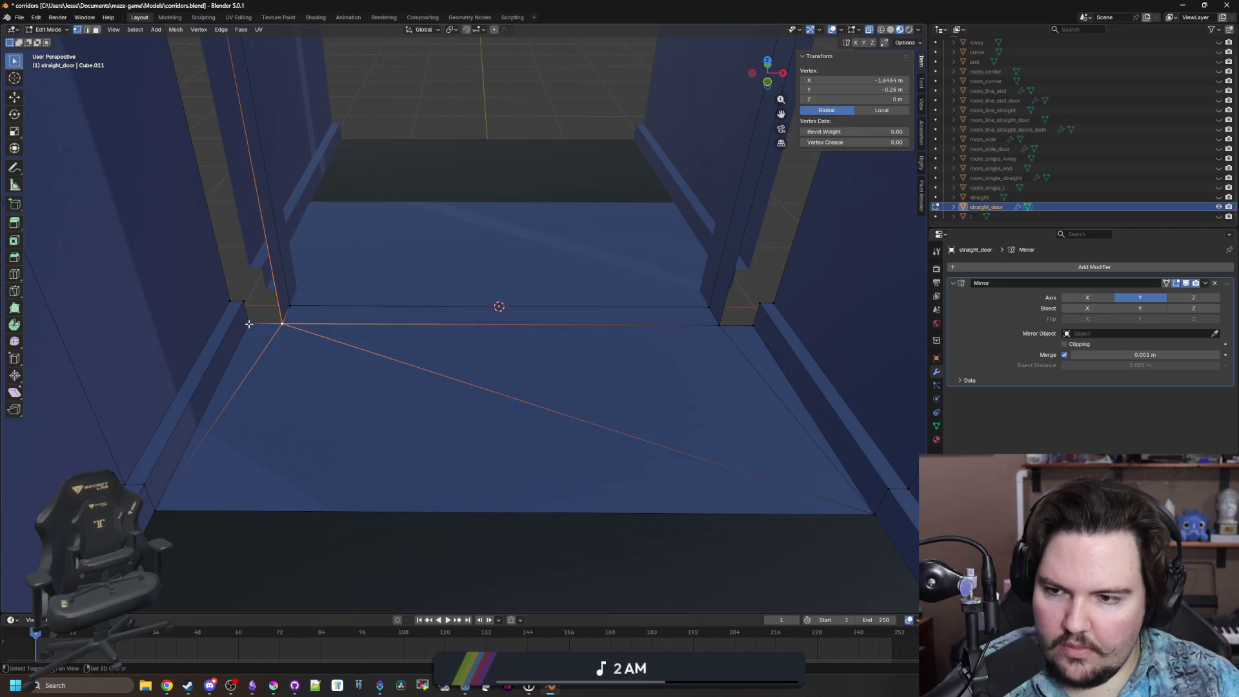
pyautogui.click(246, 299)
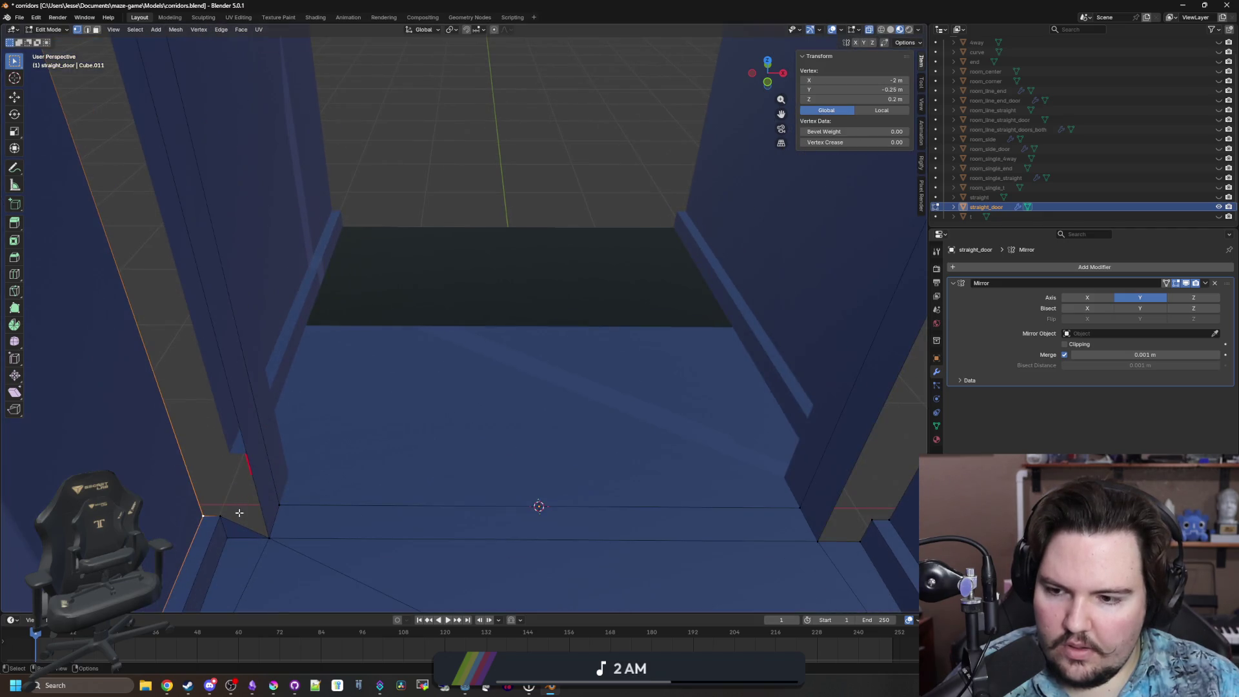
pyautogui.moveTo(263, 532)
pyautogui.mouseDown()
pyautogui.moveTo(288, 215)
pyautogui.moveTo(291, 277)
pyautogui.moveTo(210, 182)
pyautogui.mouseUp()
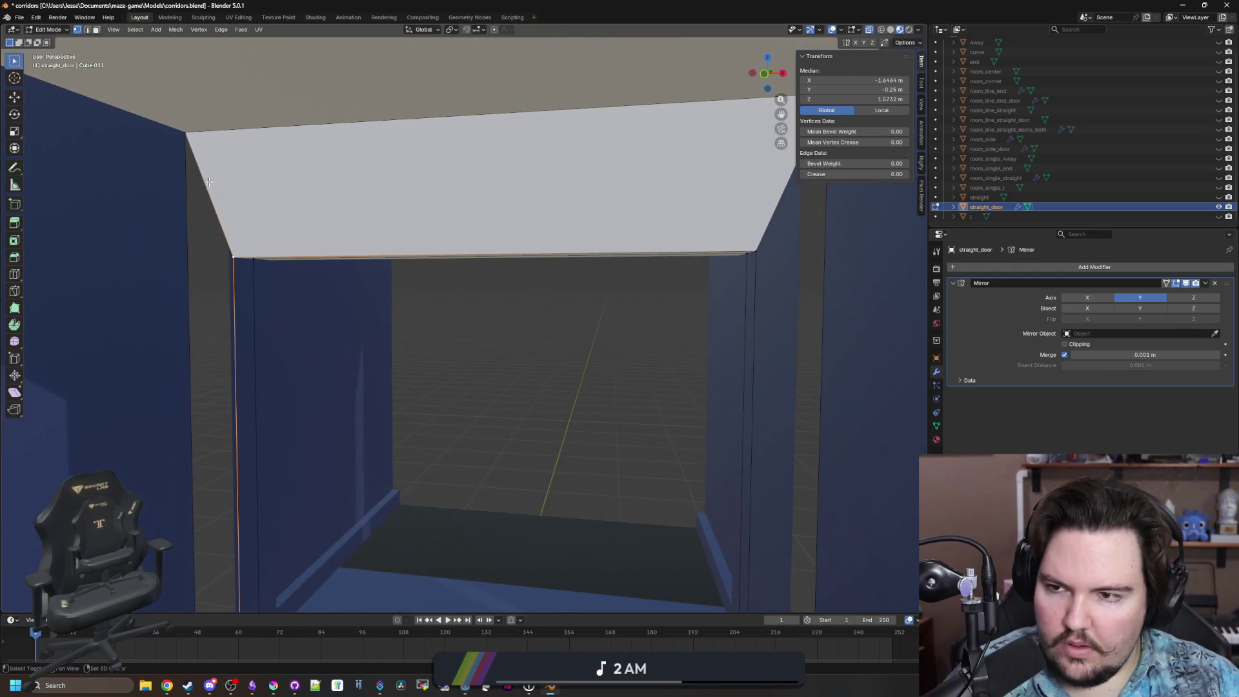
# Select edges and vertices around the ceiling corner, walls and door frame.
pyautogui.keyDown('shift'); pyautogui.click(184, 139); pyautogui.keyUp('shift')
pyautogui.moveTo(263, 288); pyautogui.dragTo(321, 281)
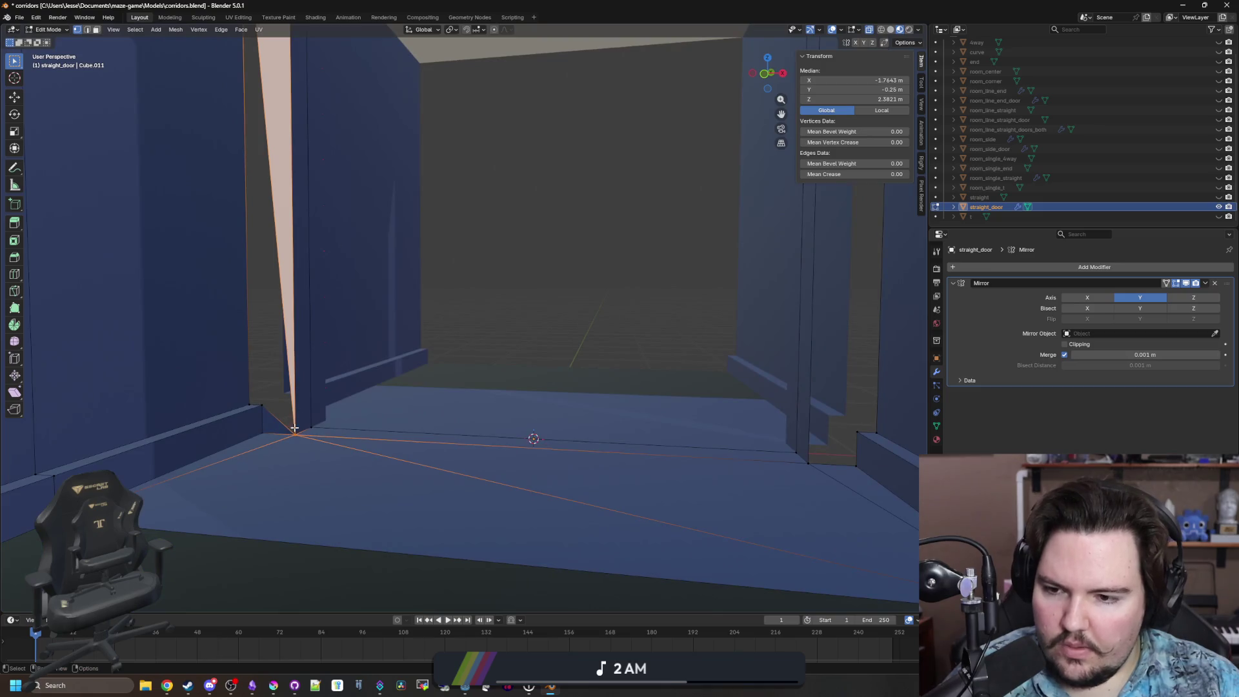
pyautogui.click(277, 418)
pyautogui.moveTo(266, 392)
pyautogui.mouseDown()
pyautogui.moveTo(326, 411)
pyautogui.moveTo(294, 361)
pyautogui.moveTo(275, 104)
pyautogui.moveTo(570, 354)
pyautogui.moveTo(581, 310)
pyautogui.moveTo(483, 422)
pyautogui.moveTo(531, 456)
pyautogui.moveTo(487, 346)
pyautogui.moveTo(494, 319)
pyautogui.mouseUp()
pyautogui.keyDown('shift'); pyautogui.click(328, 412); pyautogui.keyUp('shift')
pyautogui.click(293, 361)
pyautogui.click(534, 450)
pyautogui.click(557, 422)
pyautogui.moveTo(469, 175)
pyautogui.mouseDown()
pyautogui.moveTo(523, 340)
pyautogui.moveTo(533, 498)
pyautogui.moveTo(486, 263)
pyautogui.moveTo(520, 191)
pyautogui.mouseUp()
pyautogui.click(523, 476)
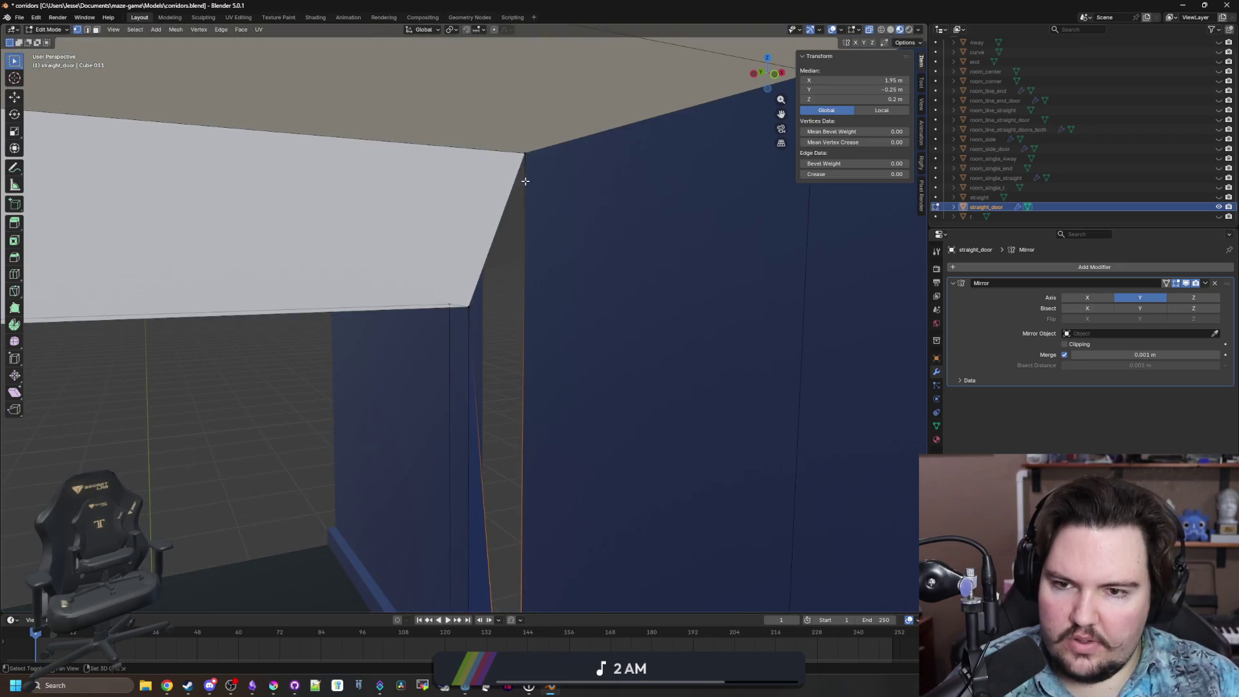
pyautogui.keyDown('shift'); pyautogui.click(519, 191); pyautogui.keyUp('shift')
pyautogui.moveTo(475, 276)
pyautogui.mouseDown()
pyautogui.moveTo(542, 274)
pyautogui.moveTo(555, 448)
pyautogui.mouseUp()
pyautogui.keyDown('shift'); pyautogui.click(548, 458); pyautogui.keyUp('shift')
# Leave Edit Mode and reselect the whole 4 × 8 × 4 m straight_door corridor piece.
pyautogui.press('Tab')
pyautogui.scroll(-10, 548, 458)
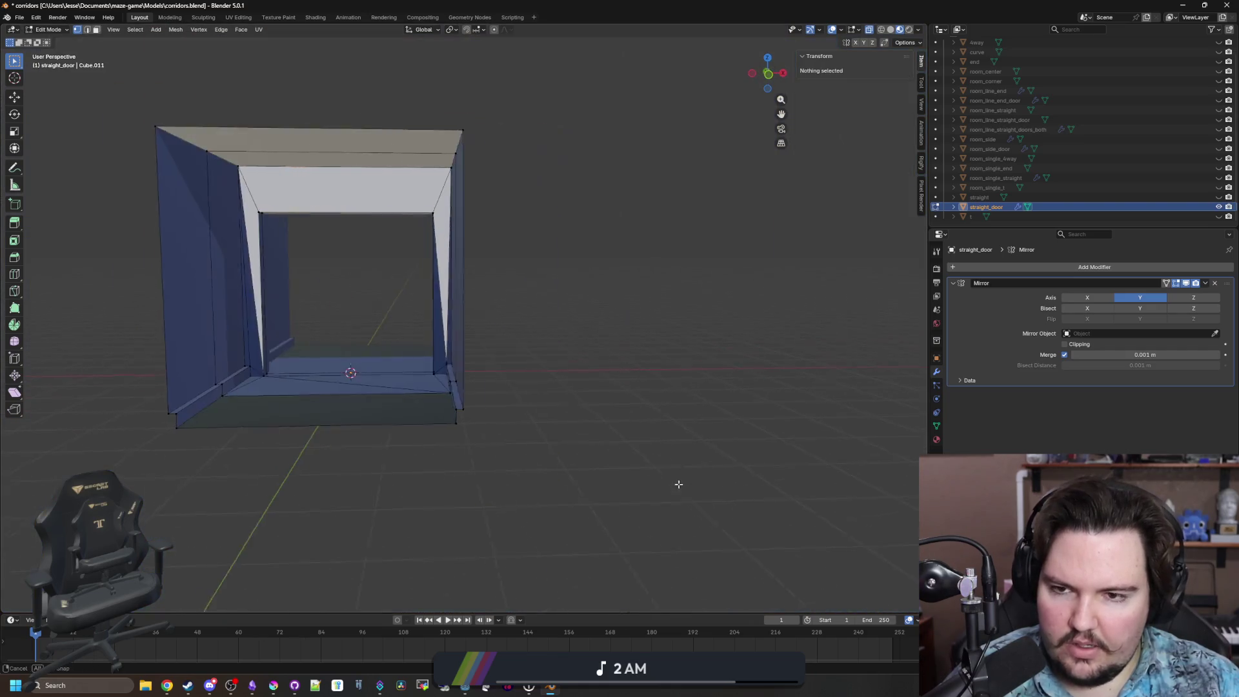
pyautogui.scroll(5, 515, 375)
pyautogui.scroll(-5, 515, 375)
pyautogui.moveTo(573, 484)
pyautogui.mouseDown()
pyautogui.moveTo(542, 512)
pyautogui.moveTo(581, 526)
pyautogui.moveTo(524, 583)
pyautogui.mouseUp()
pyautogui.click(524, 583)
pyautogui.scroll(4, 520, 497)
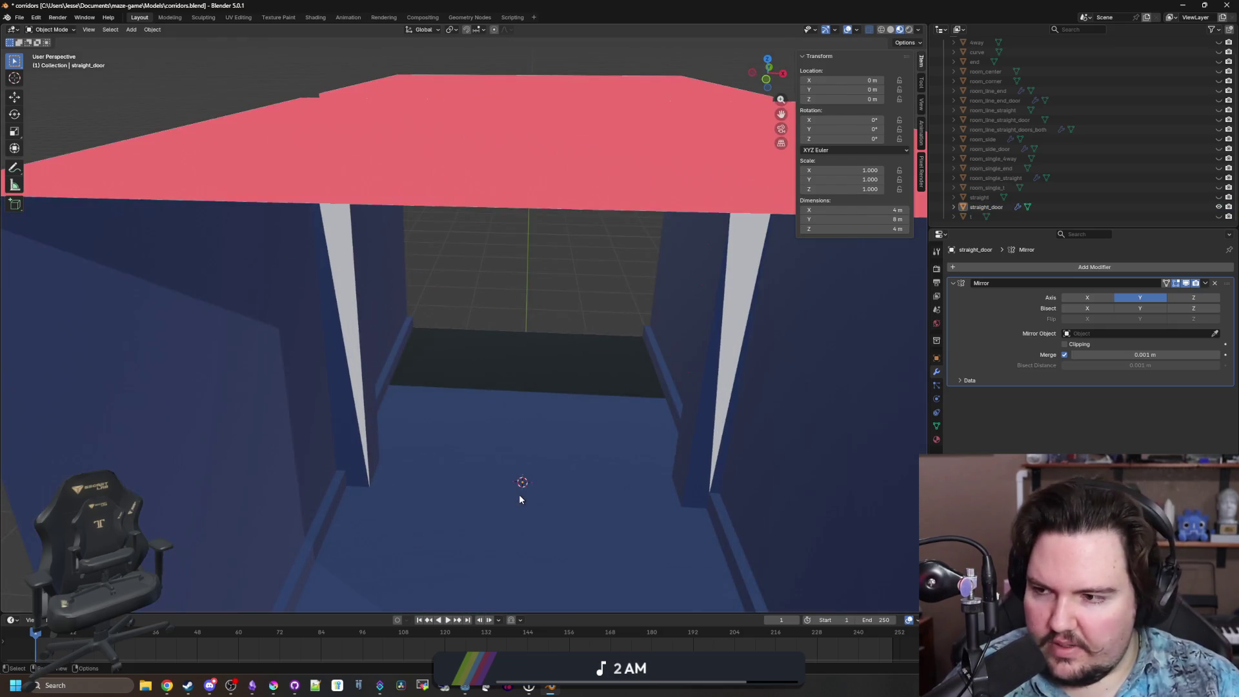
pyautogui.scroll(4, 498, 368)
pyautogui.scroll(3, 467, 393)
pyautogui.click(440, 366)
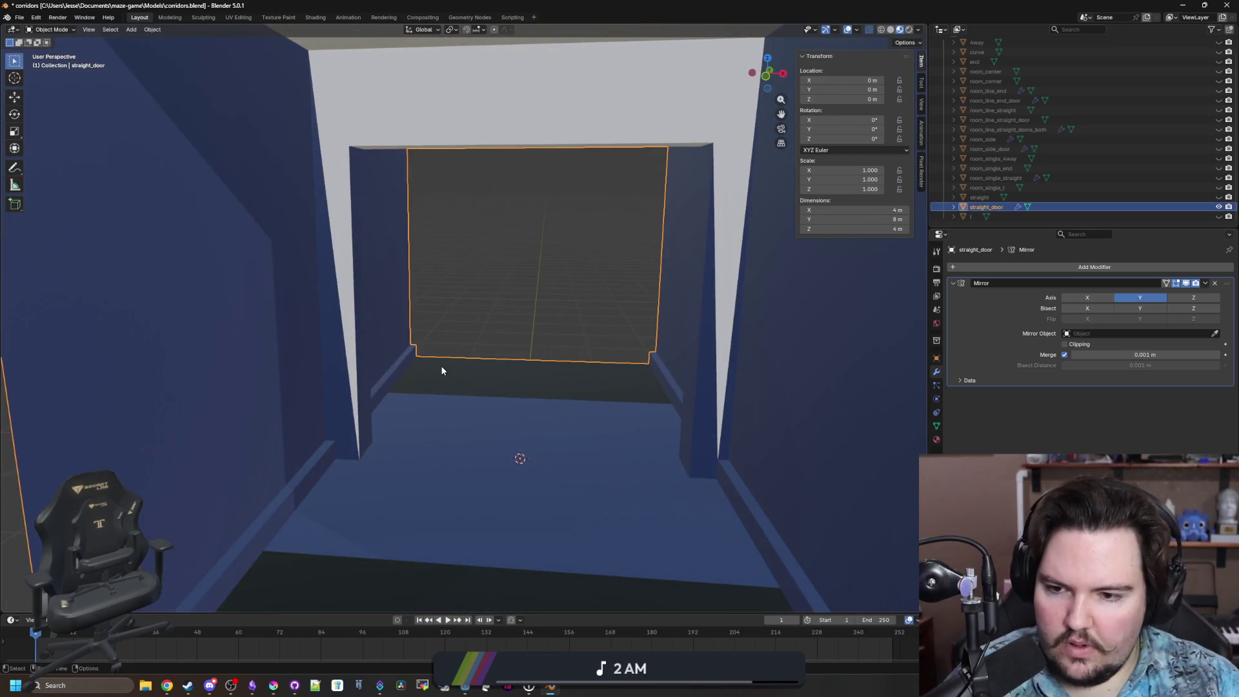
# In Edit Mode, assign the Floor material to the five floor faces, including both small triangles.
pyautogui.press('Tab')
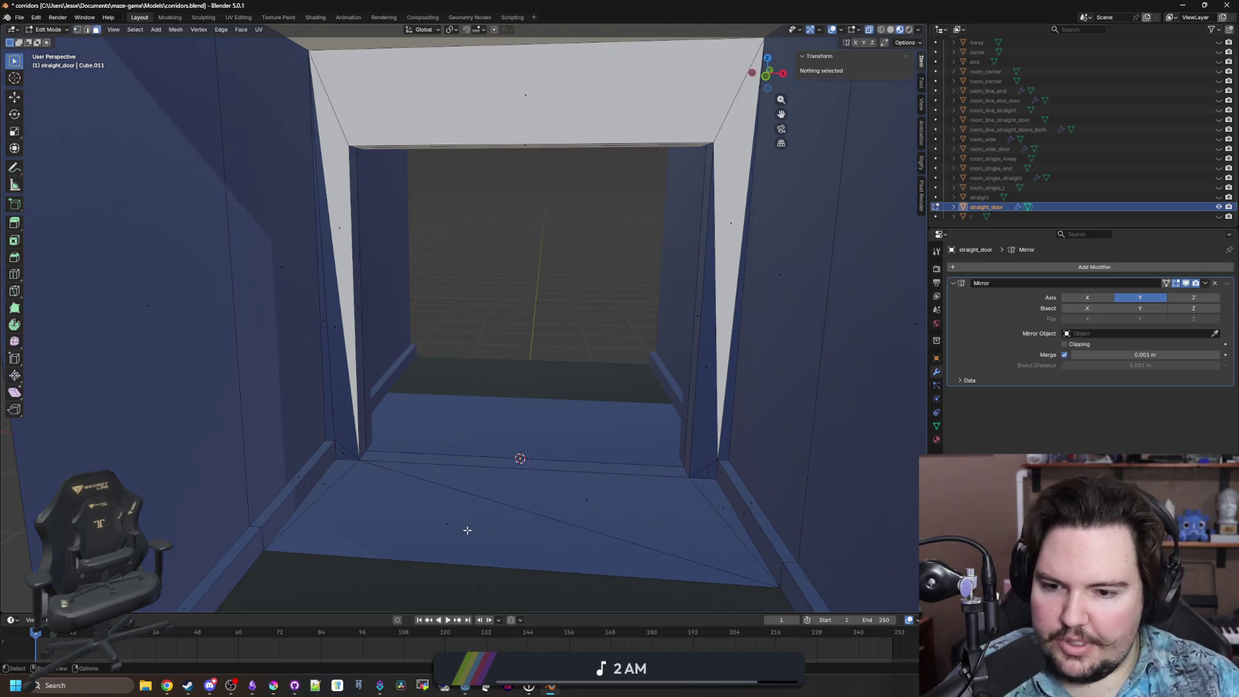
pyautogui.click(567, 506)
pyautogui.keyDown('shift'); pyautogui.click(613, 555); pyautogui.keyUp('shift')
pyautogui.keyDown('shift'); pyautogui.click(719, 510); pyautogui.keyUp('shift')
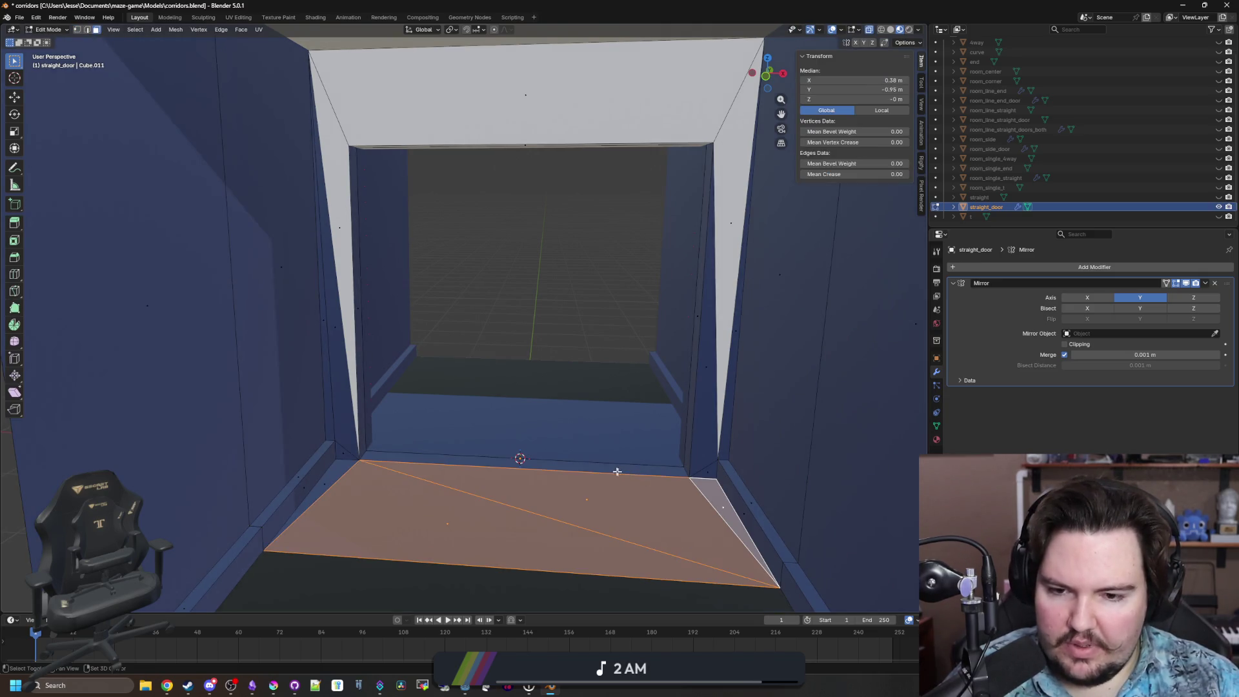
pyautogui.keyDown('shift'); pyautogui.click(518, 459); pyautogui.keyUp('shift')
pyautogui.keyDown('shift'); pyautogui.click(336, 480); pyautogui.keyUp('shift')
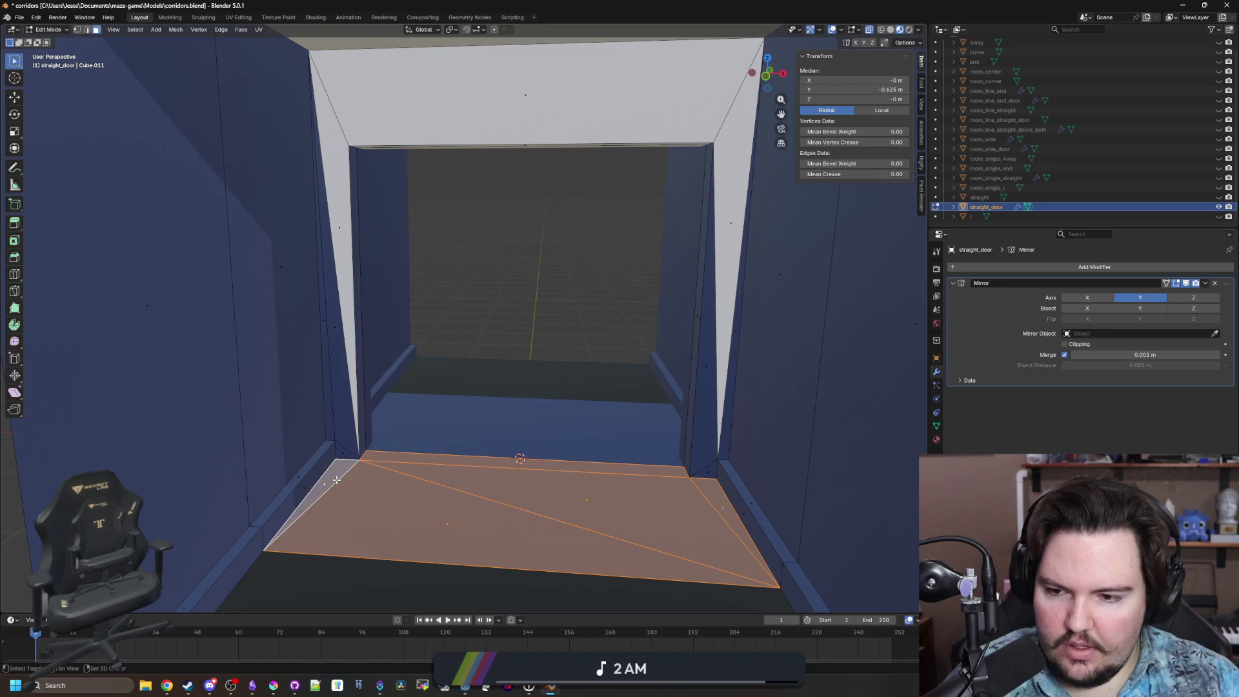
pyautogui.click(937, 440)
pyautogui.click(970, 269)
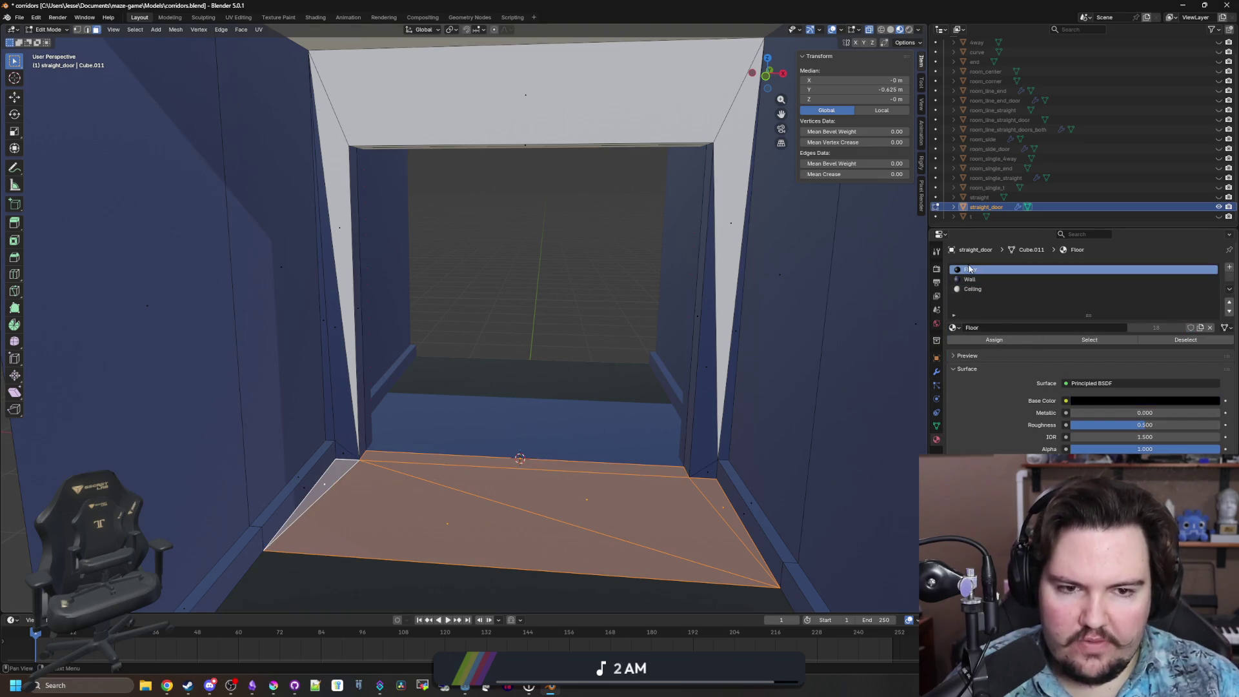
pyautogui.click(993, 339)
# Assign the Wall material to the door-frame faces: left strip, face above the door, inner top strip.
pyautogui.click(545, 294)
pyautogui.click(333, 228)
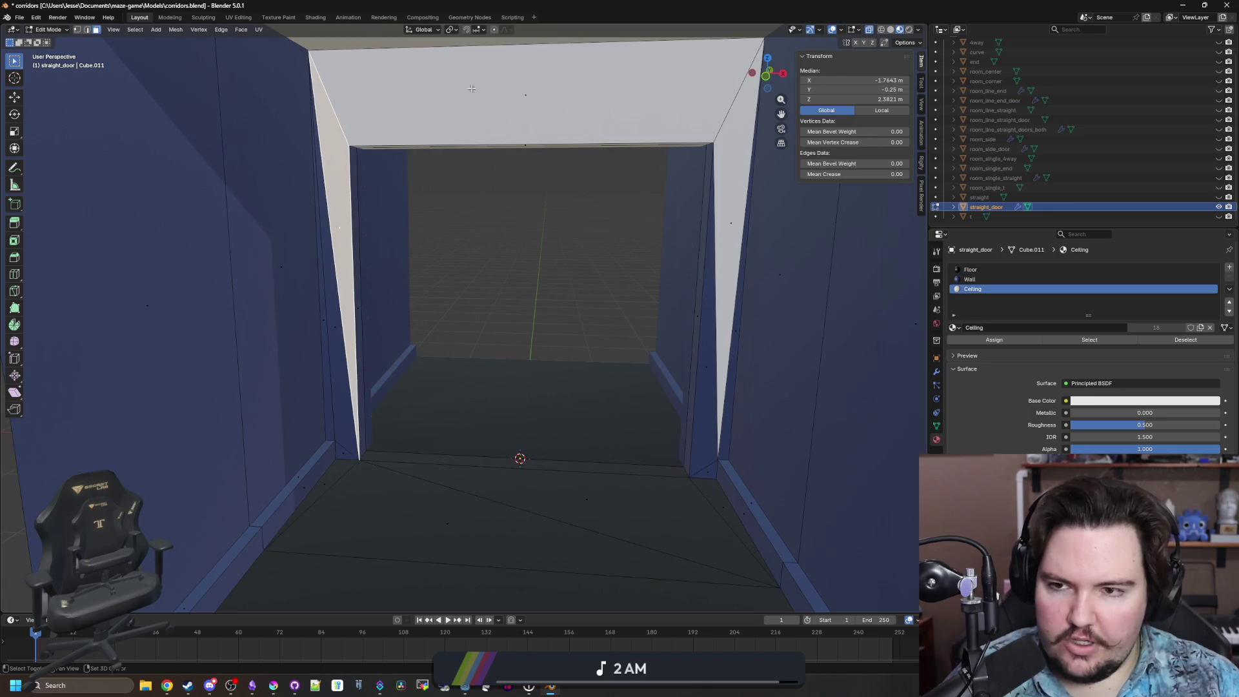
pyautogui.keyDown('shift'); pyautogui.click(526, 97); pyautogui.keyUp('shift')
pyautogui.scroll(-3, 648, 220)
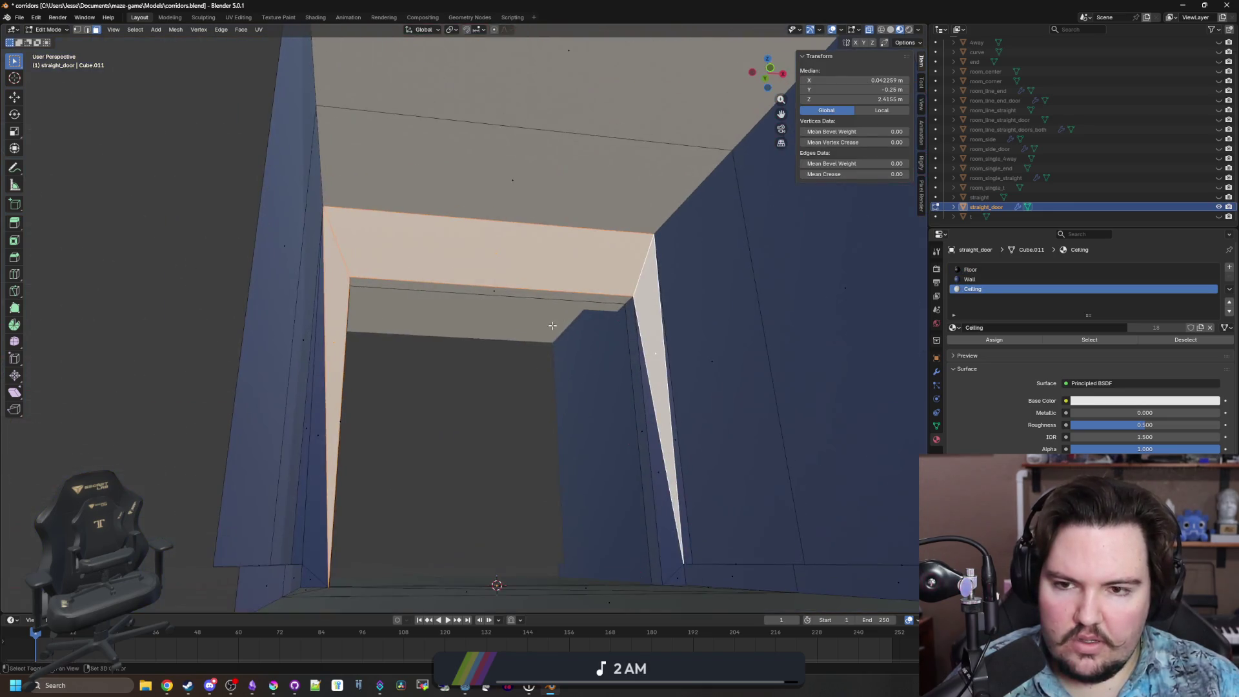
pyautogui.scroll(2, 508, 274)
pyautogui.keyDown('shift'); pyautogui.click(509, 274); pyautogui.keyUp('shift')
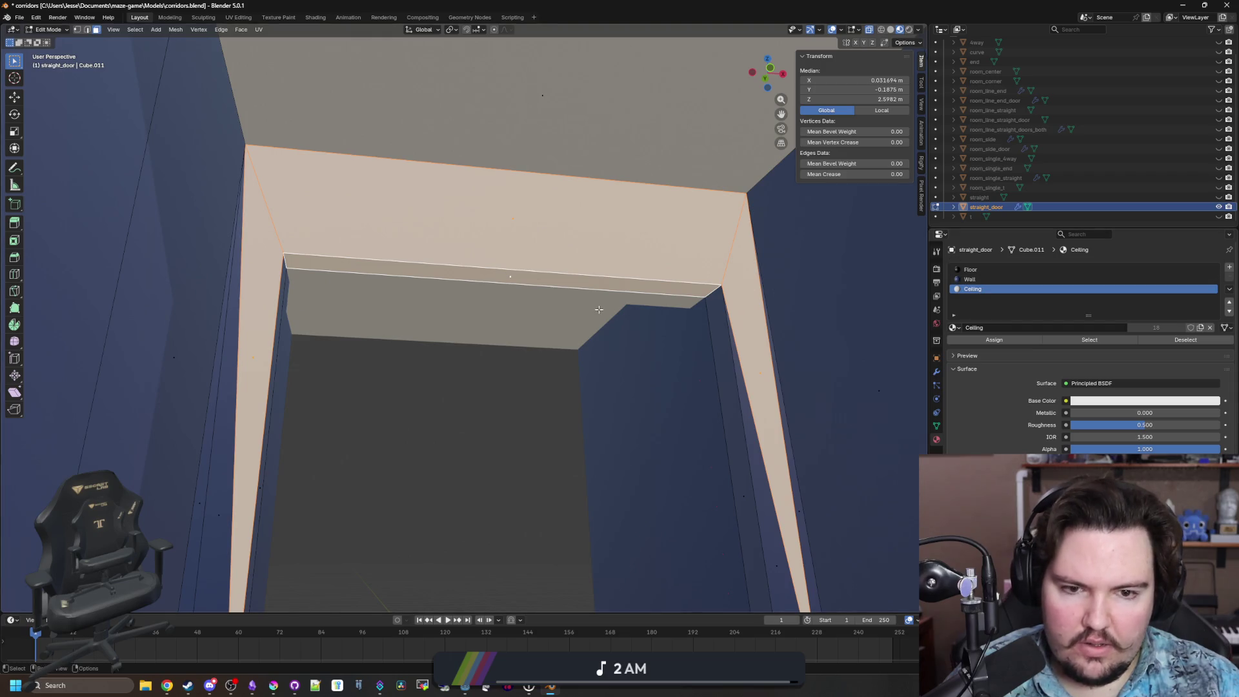
pyautogui.click(970, 279)
pyautogui.click(994, 340)
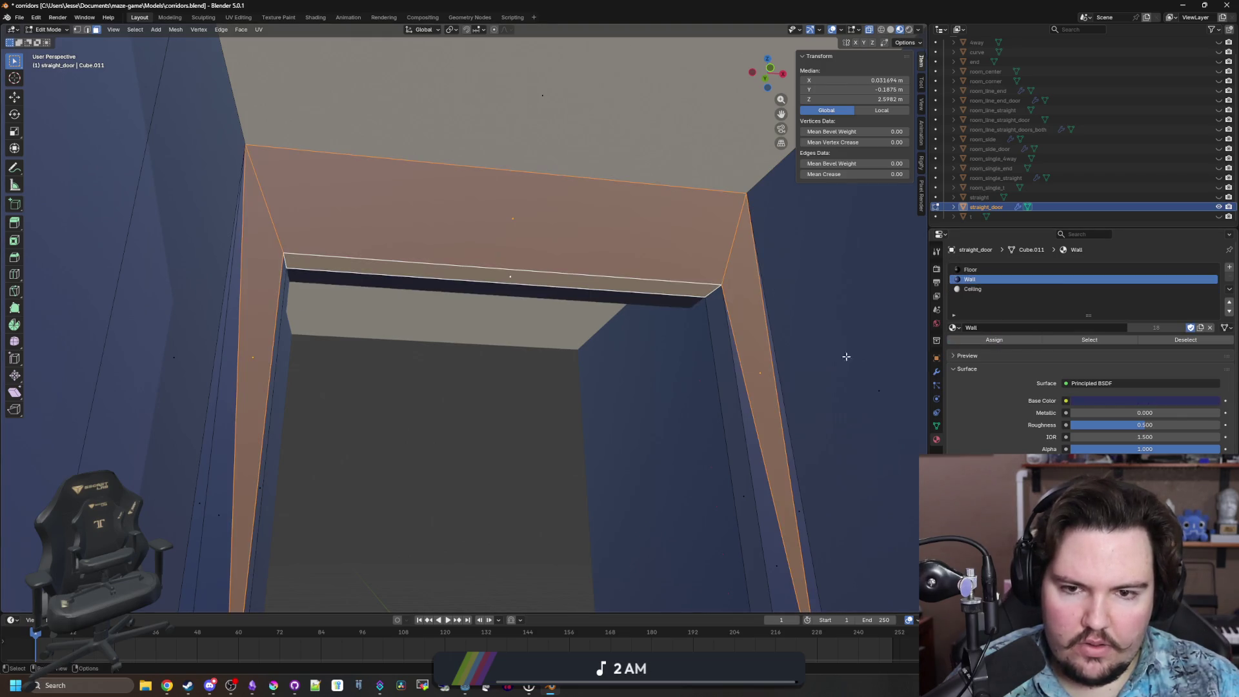
pyautogui.click(512, 393)
# Leave Edit Mode, inspect the piece's red inward-facing shell, and save the Blender file.
pyautogui.scroll(-8, 512, 394)
pyautogui.press('Tab')
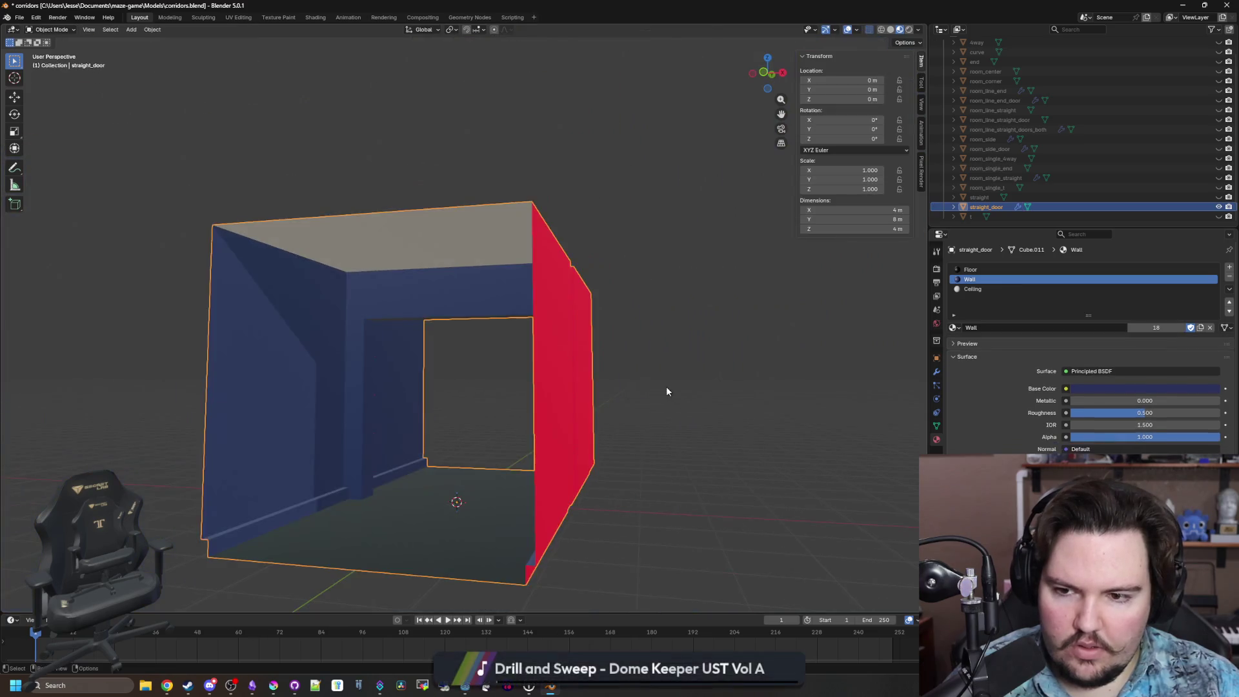
pyautogui.moveTo(577, 457)
pyautogui.mouseDown()
pyautogui.moveTo(614, 452)
pyautogui.moveTo(669, 474)
pyautogui.moveTo(672, 492)
pyautogui.moveTo(650, 456)
pyautogui.moveTo(764, 443)
pyautogui.mouseUp()
pyautogui.scroll(6, 764, 444)
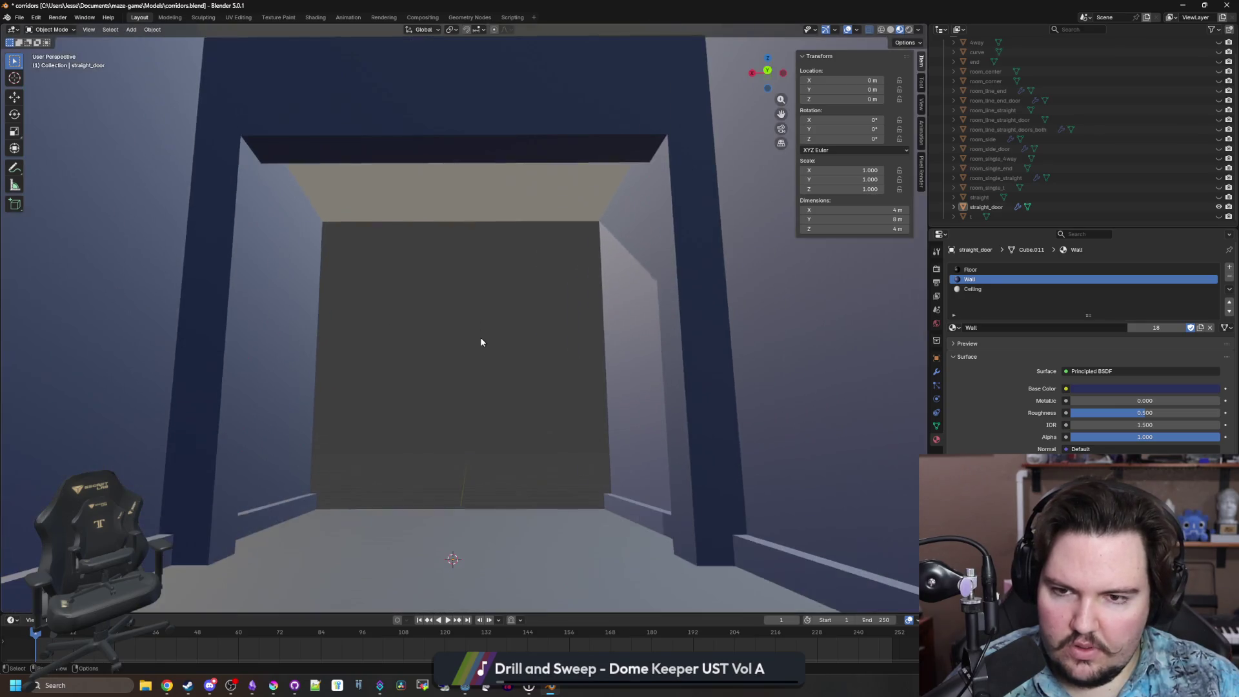
pyautogui.moveTo(481, 342)
pyautogui.mouseDown()
pyautogui.moveTo(522, 385)
pyautogui.moveTo(545, 362)
pyautogui.moveTo(407, 370)
pyautogui.moveTo(497, 391)
pyautogui.mouseUp()
pyautogui.scroll(-5, 426, 378)
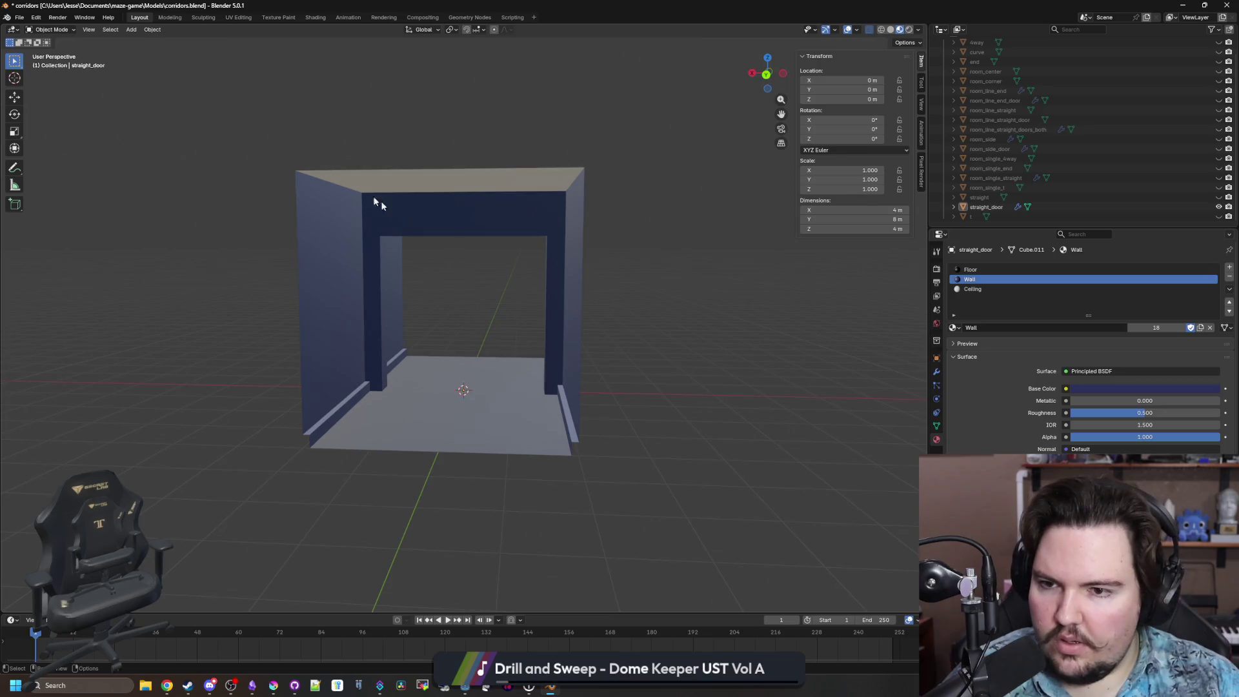
pyautogui.hotkey('ctrl', 's')
pyautogui.moveTo(657, 214)
pyautogui.mouseDown()
pyautogui.moveTo(567, 246)
pyautogui.moveTo(472, 311)
pyautogui.moveTo(281, 299)
pyautogui.mouseUp()
pyautogui.scroll(5, 550, 310)
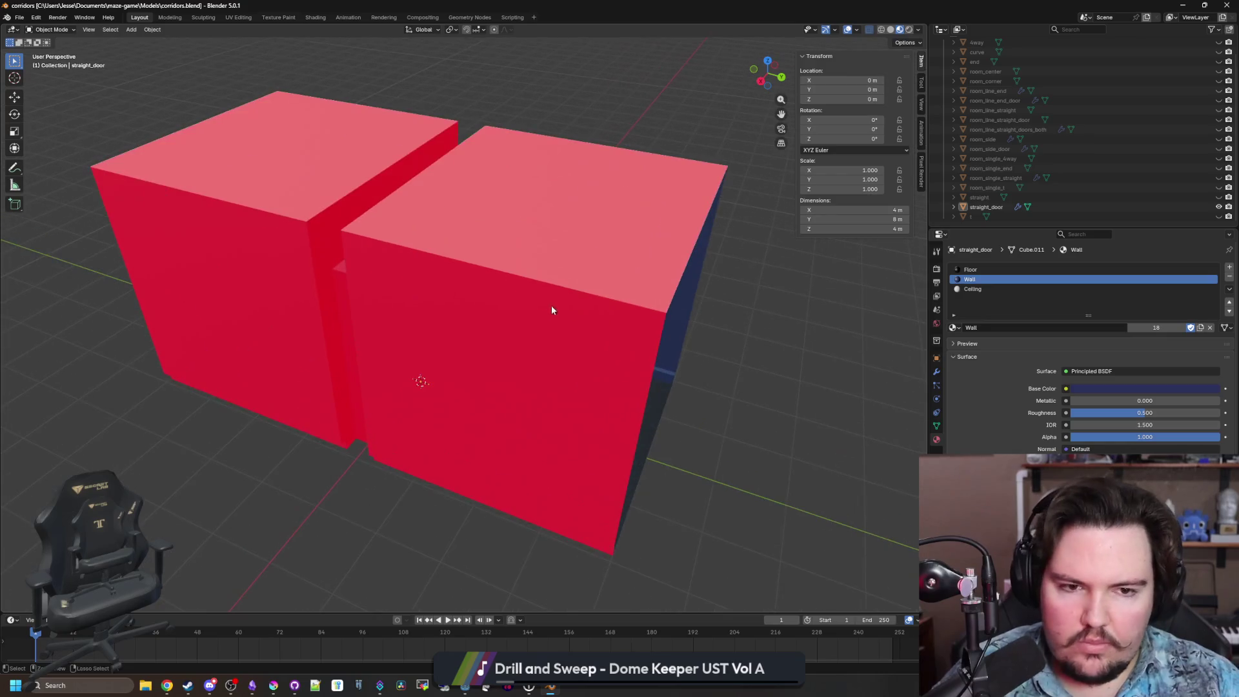
# Switch to Godot, open corridor_library_source.tscn via the 'corr' filter, and select straight_door.
pyautogui.hotkey('alt', 'Tab')
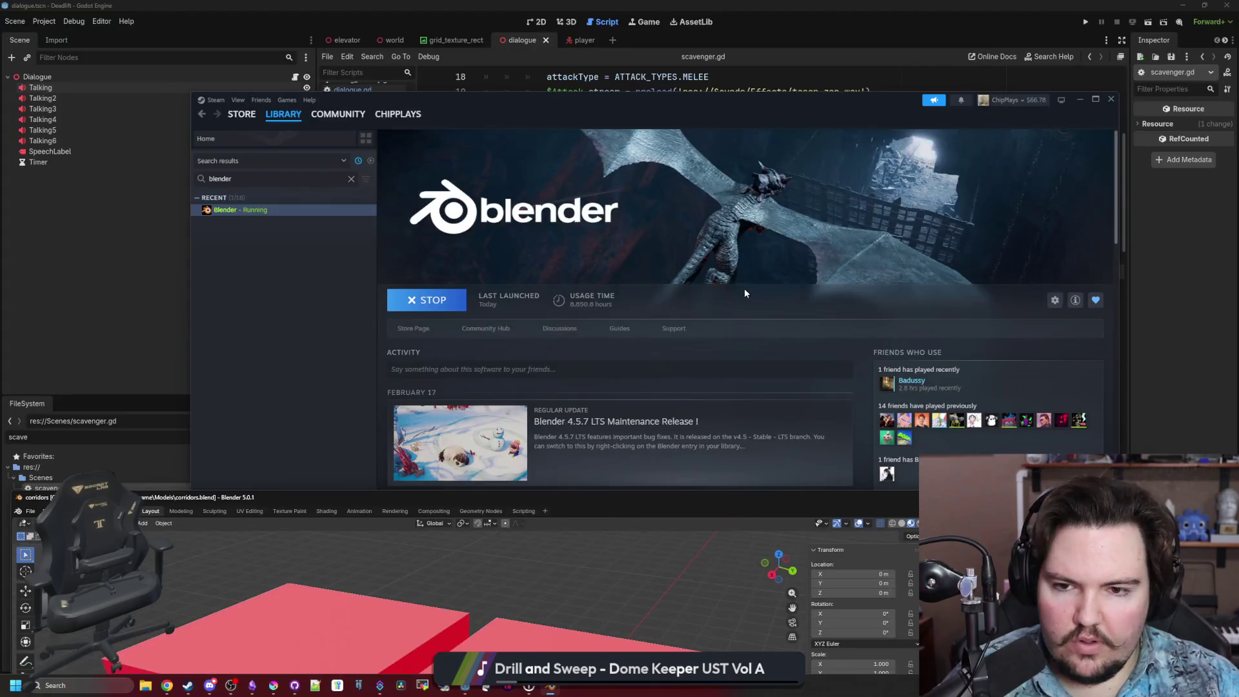
pyautogui.hotkey('alt', 'Tab')
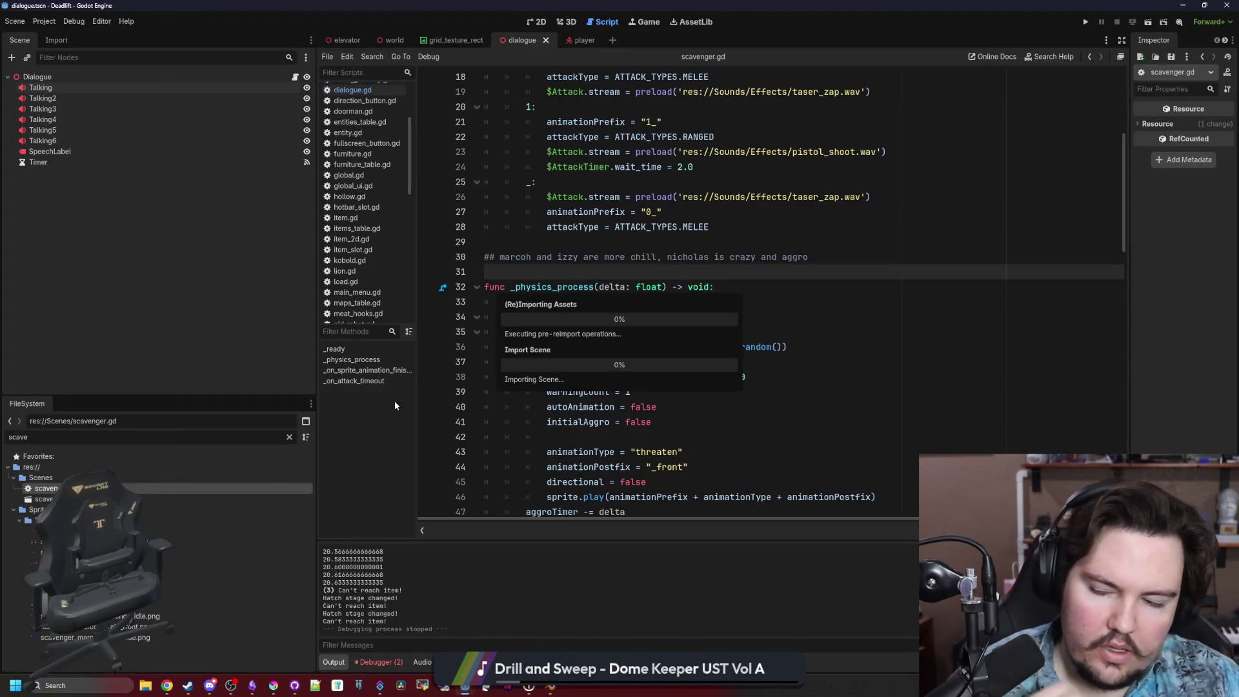
pyautogui.click(289, 437)
pyautogui.write('corr')
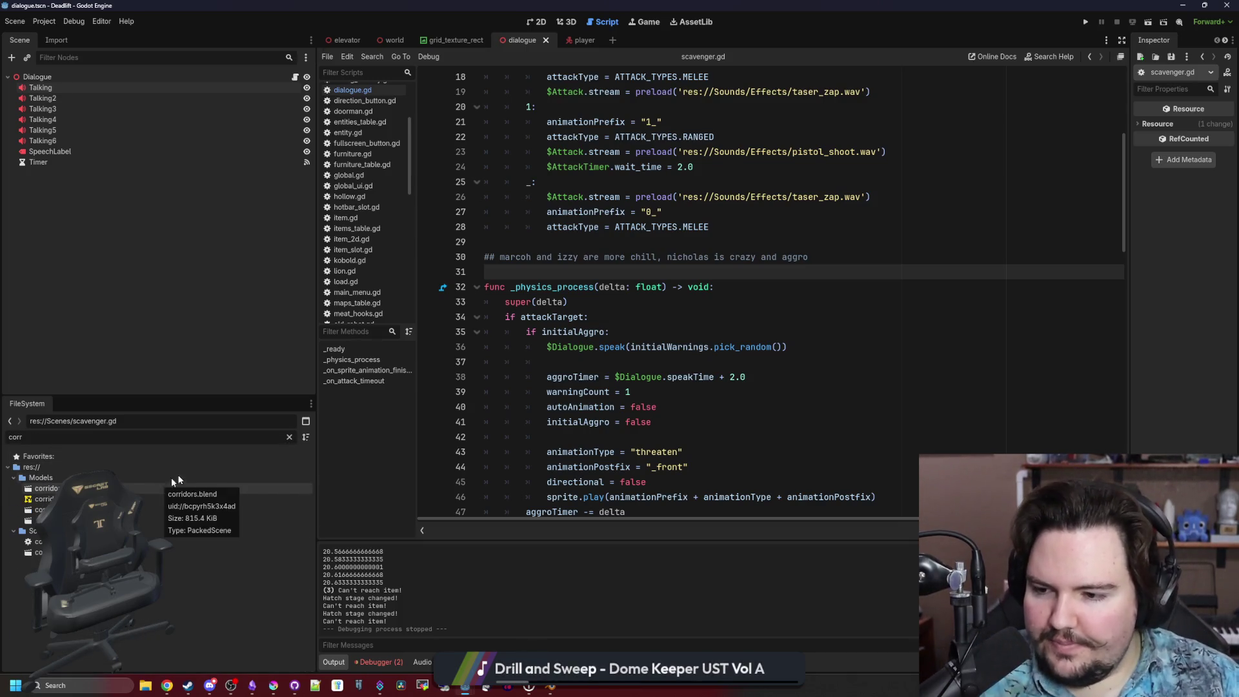
pyautogui.doubleClick(168, 510)
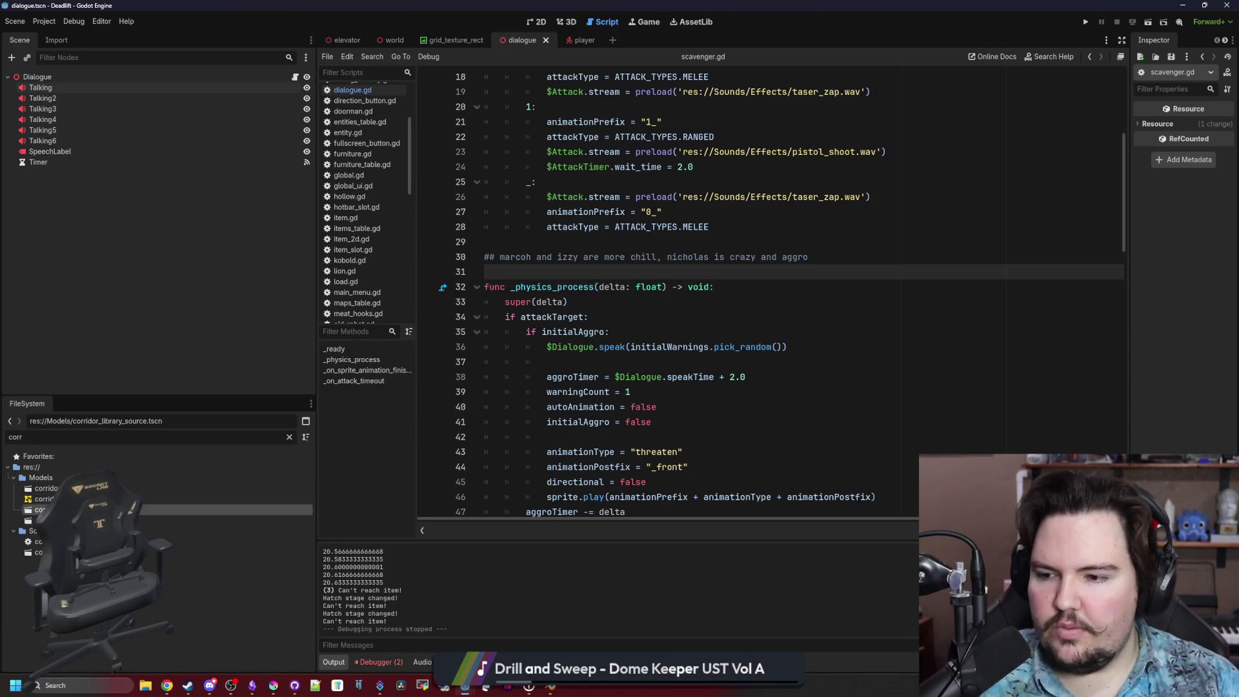
pyautogui.scroll(-5, 219, 227)
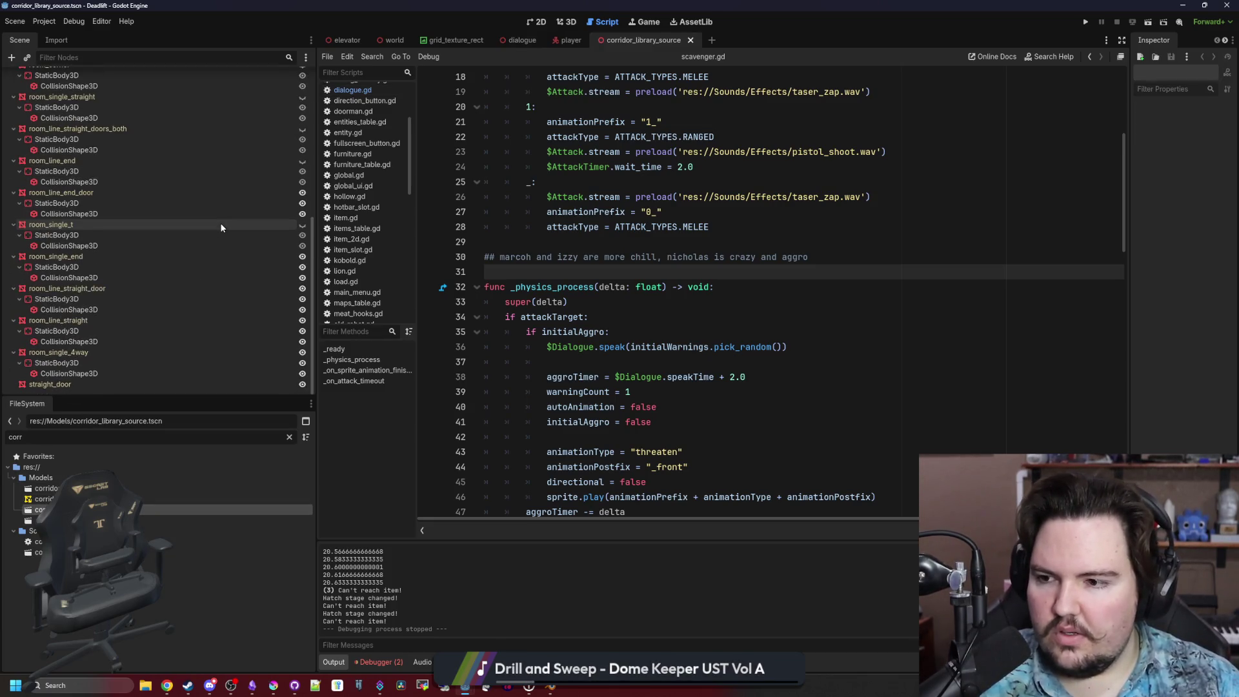
pyautogui.click(111, 385)
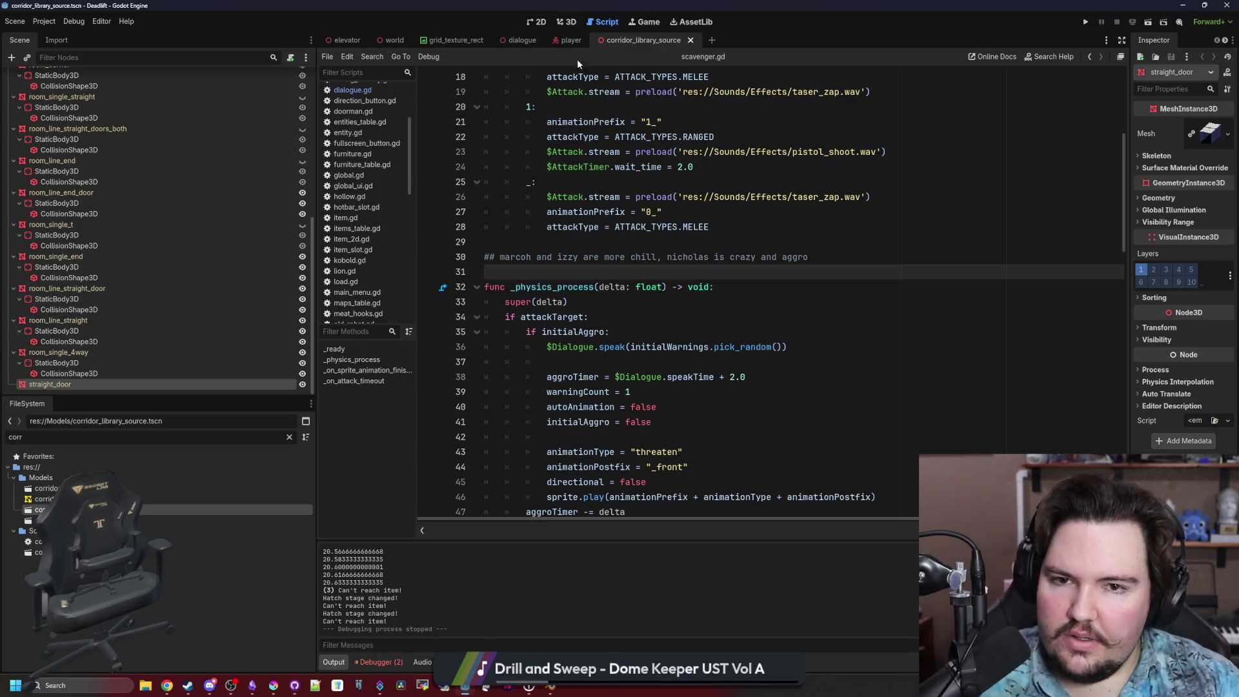
pyautogui.click(534, 26)
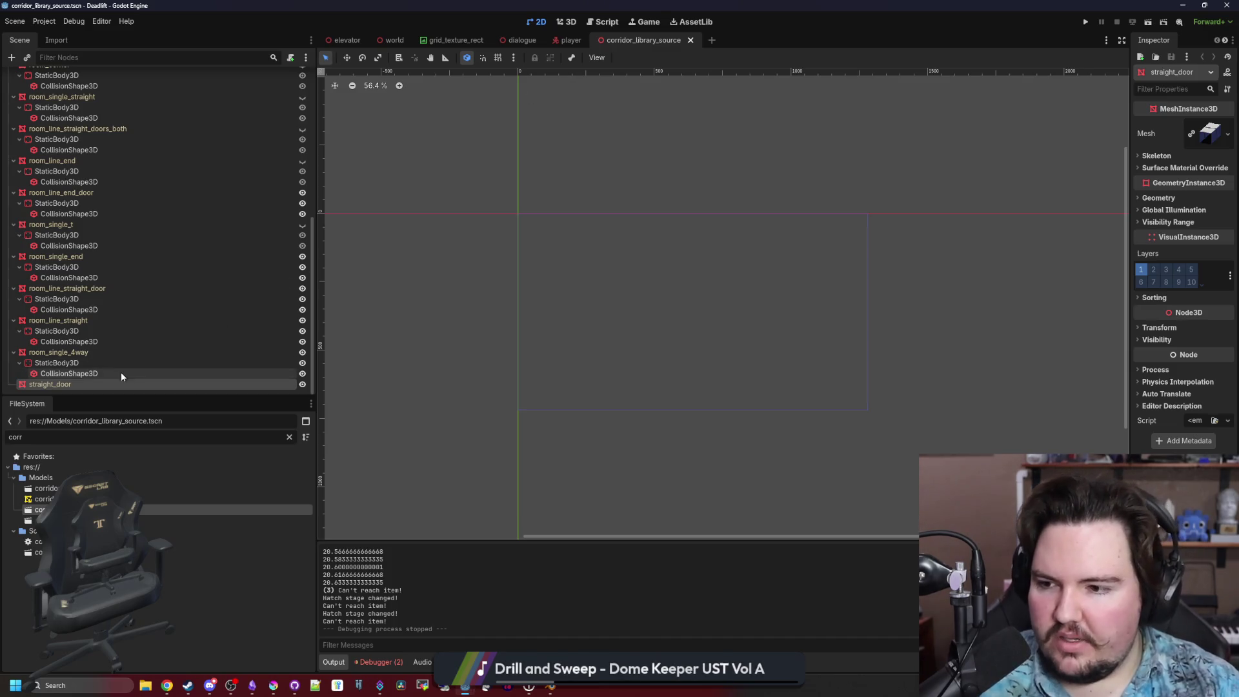
# Add a Static Body Child collision shape to the straight_door mesh in 3D and save the scene.
pyautogui.hotkey('ctrl', 'F2')
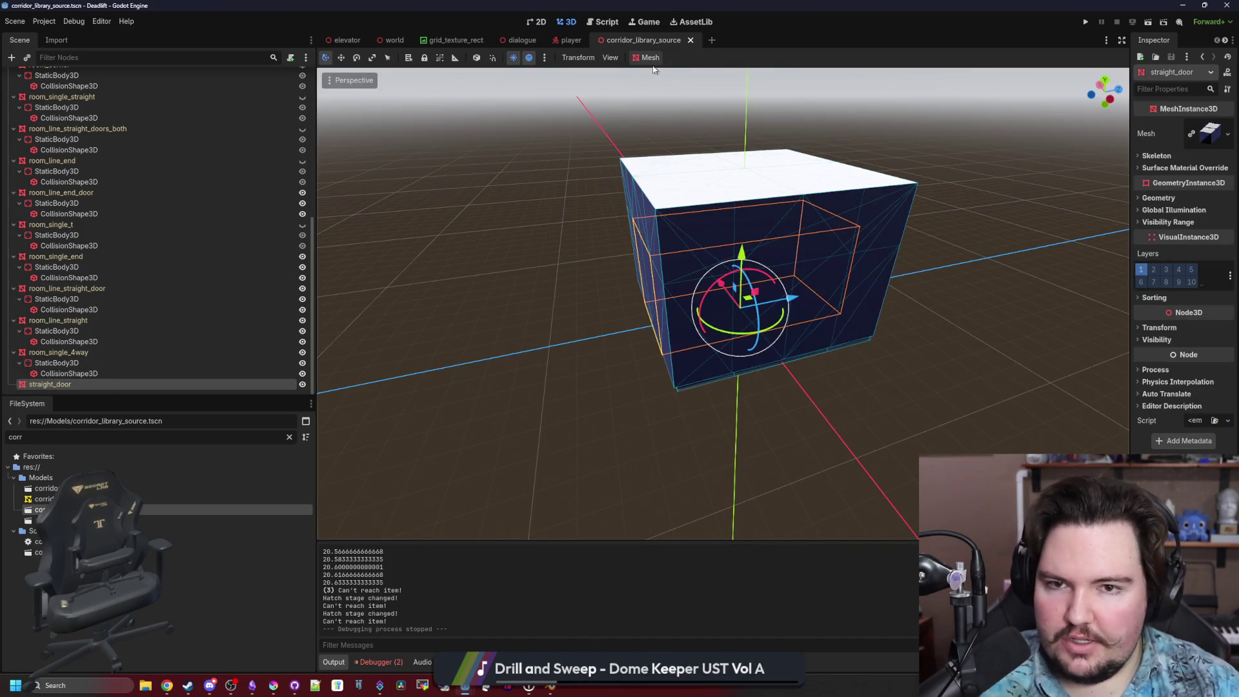
pyautogui.click(649, 60)
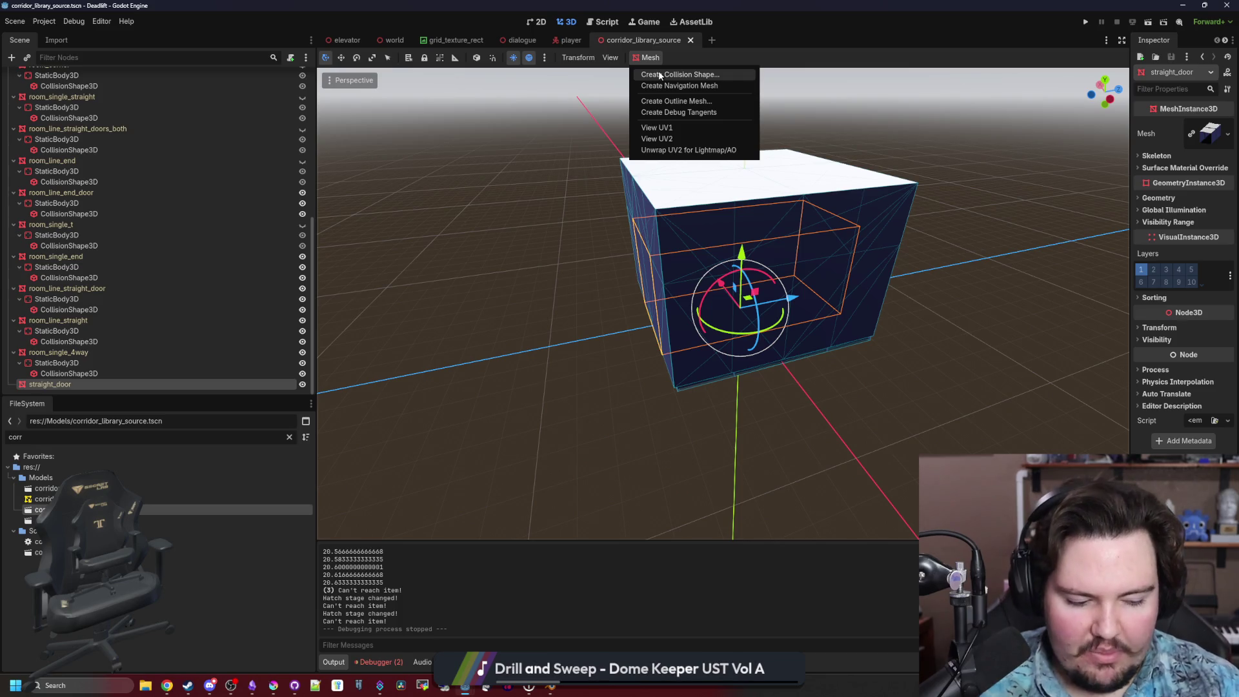
pyautogui.click(660, 75)
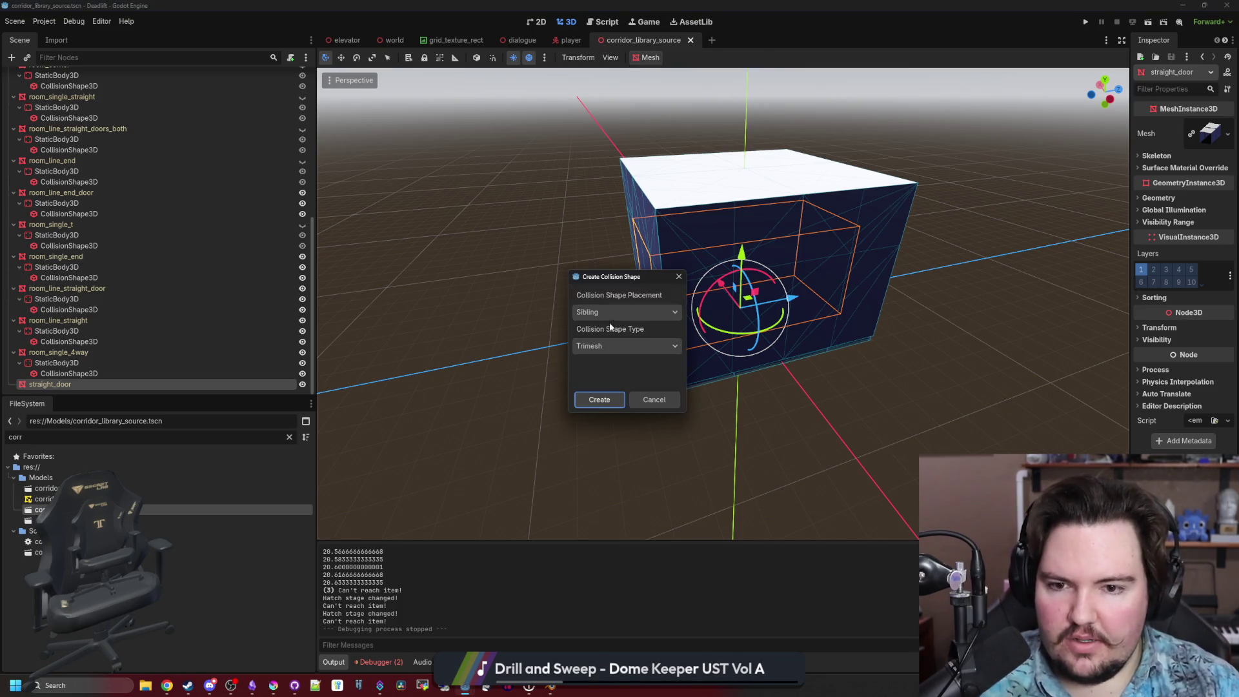
pyautogui.click(613, 312)
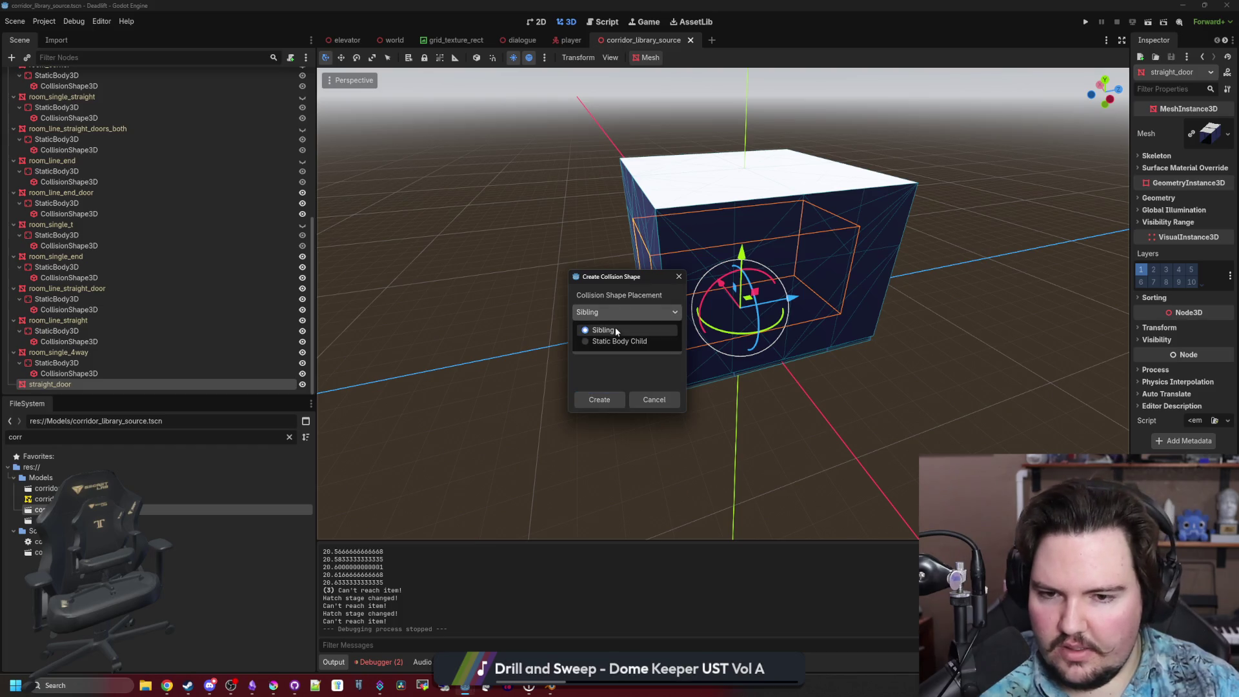
pyautogui.click(614, 342)
pyautogui.click(616, 400)
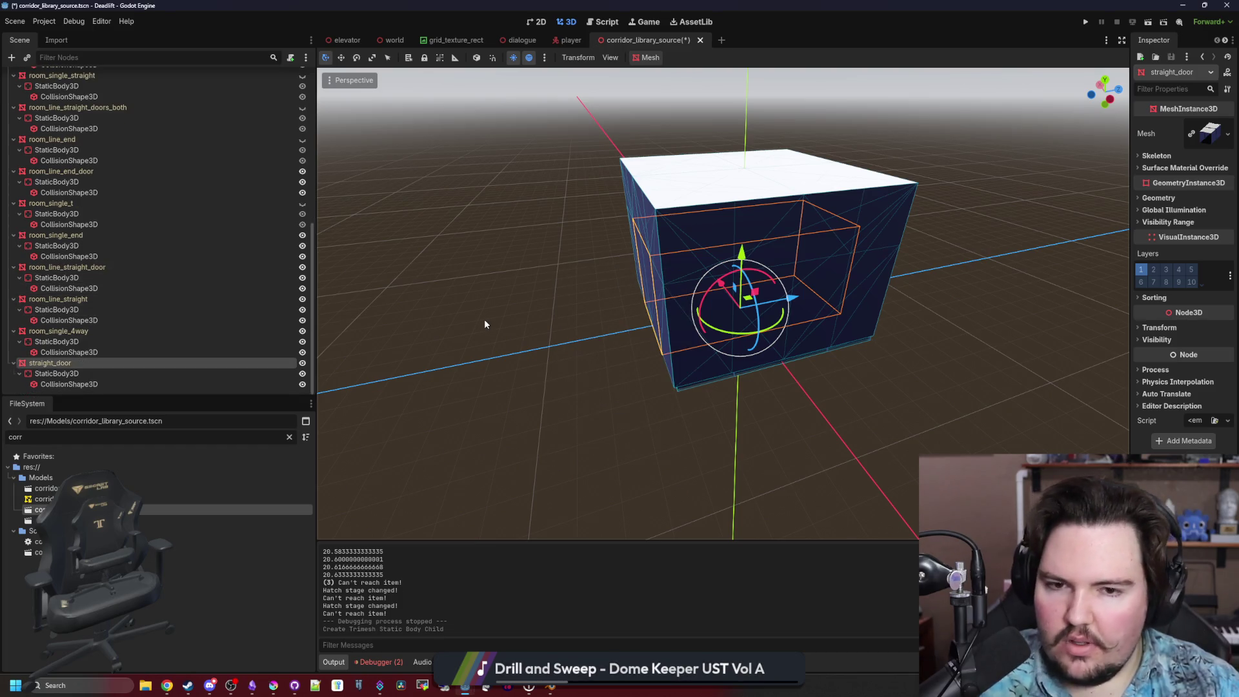
pyautogui.hotkey('ctrl', 's')
pyautogui.press('f')
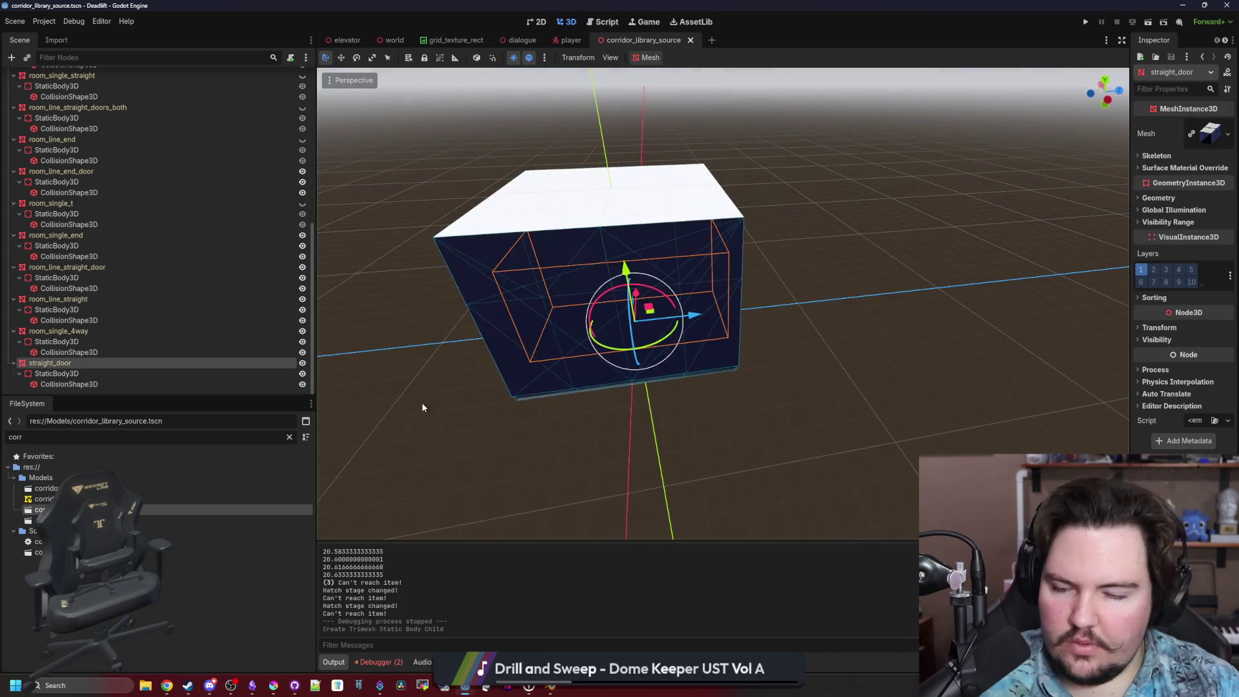
pyautogui.scroll(3, 439, 392)
pyautogui.scroll(-3, 463, 397)
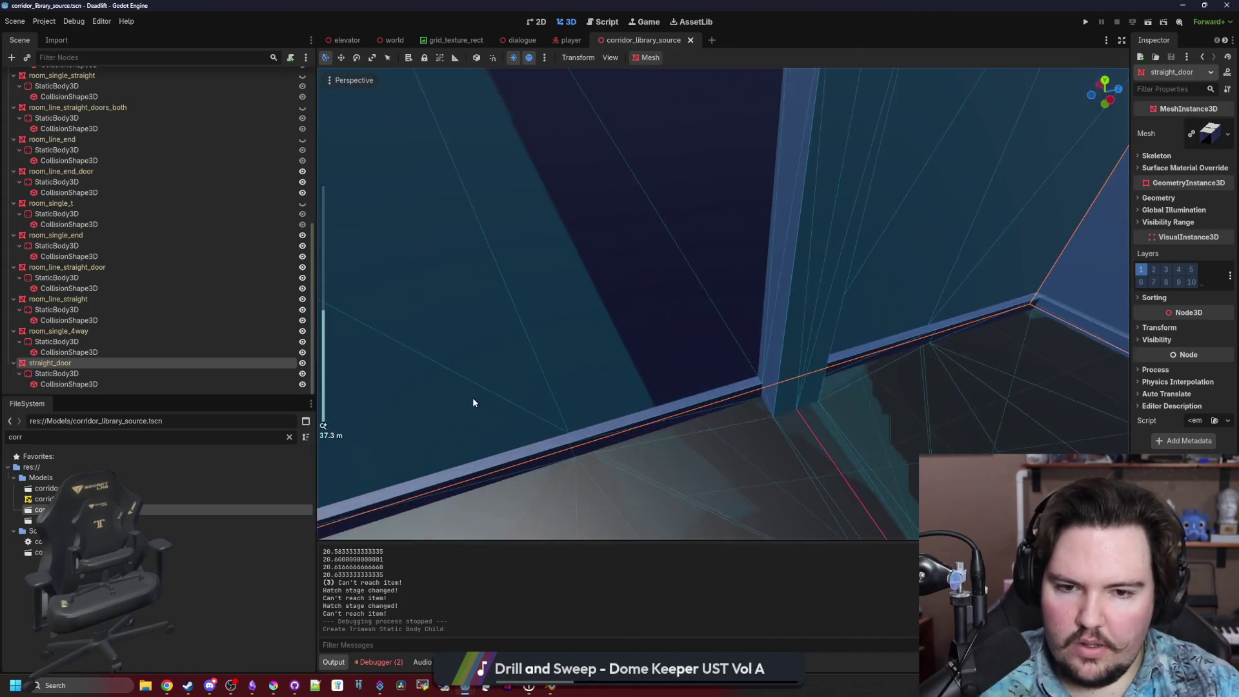
pyautogui.scroll(5, 84, 181)
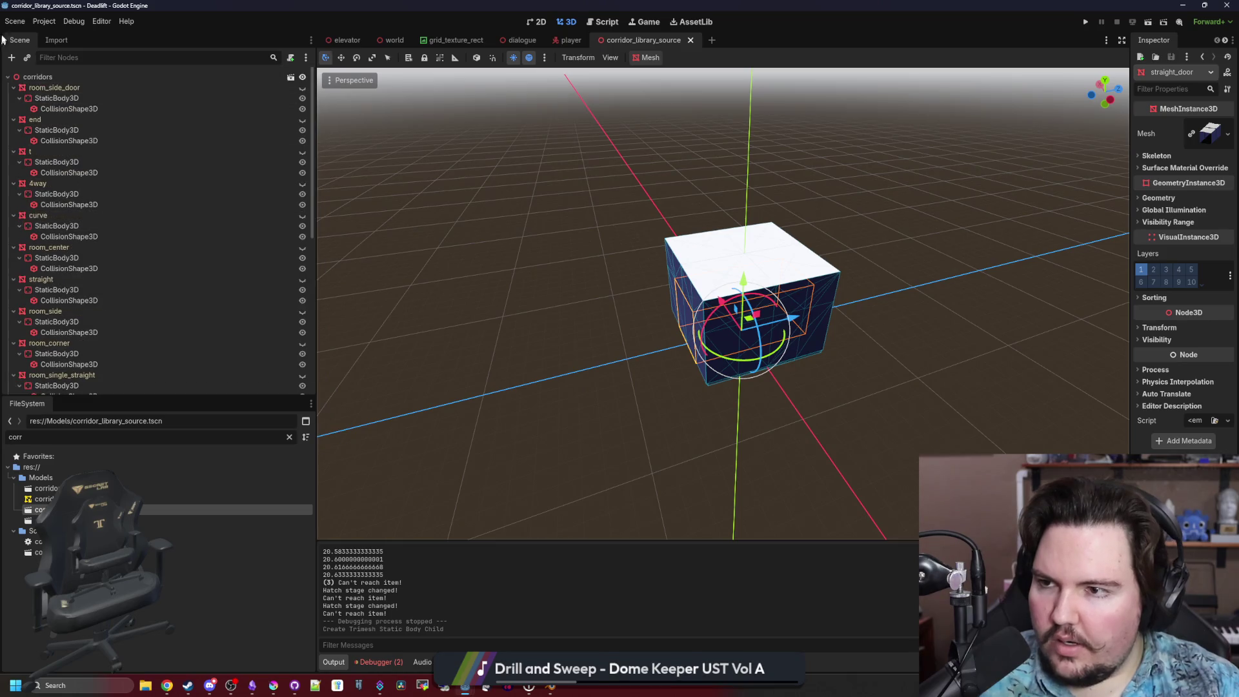
# Export the scene as MeshLibrary over Models/corridor_library.tres without merging, then open the world scene.
pyautogui.click(14, 22)
pyautogui.moveTo(103, 173)
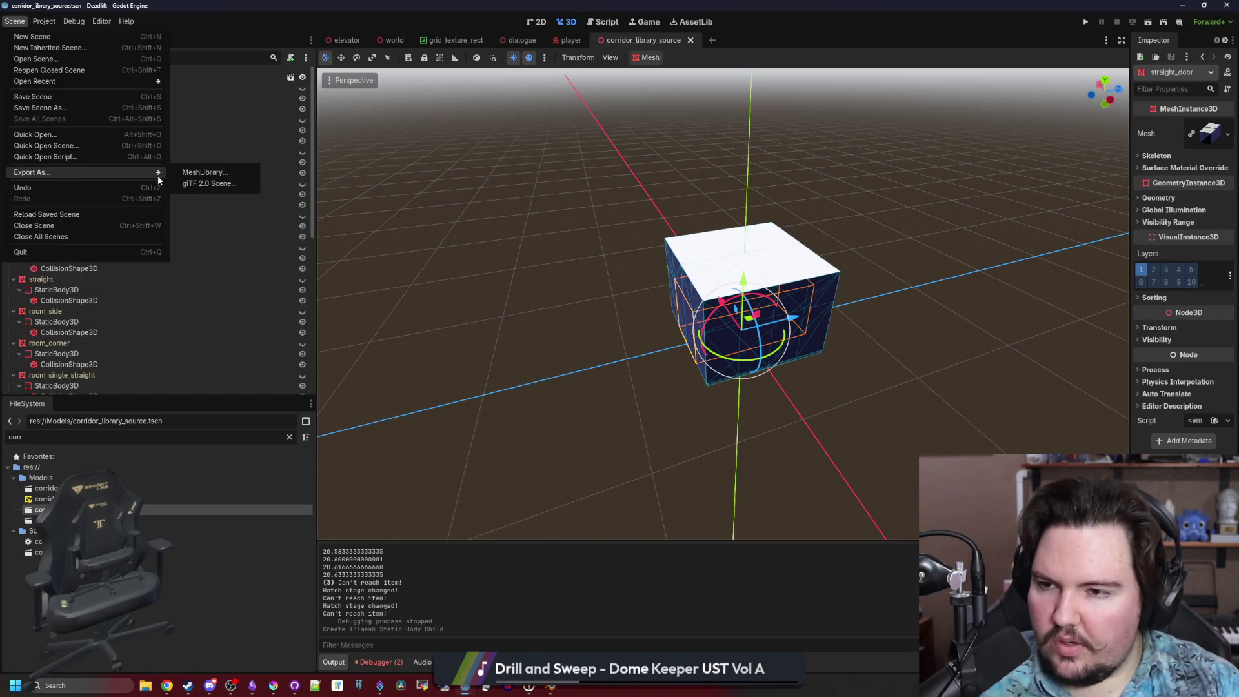
pyautogui.click(193, 172)
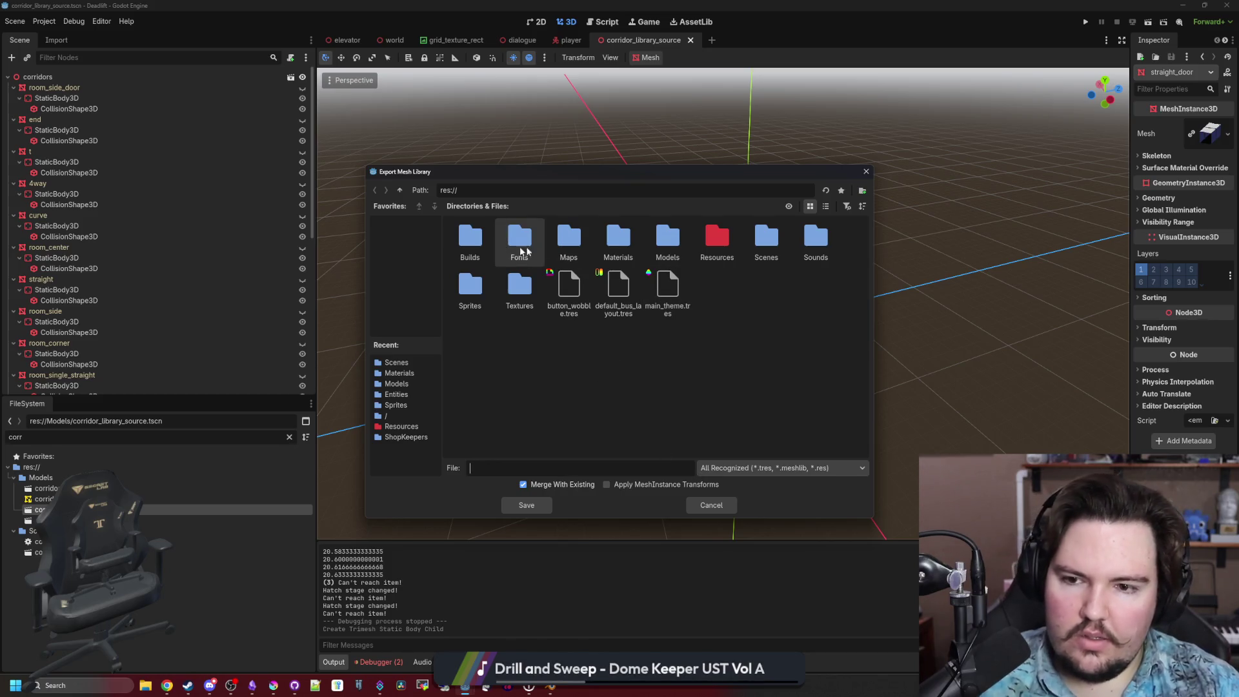
pyautogui.doubleClick(647, 254)
pyautogui.click(569, 245)
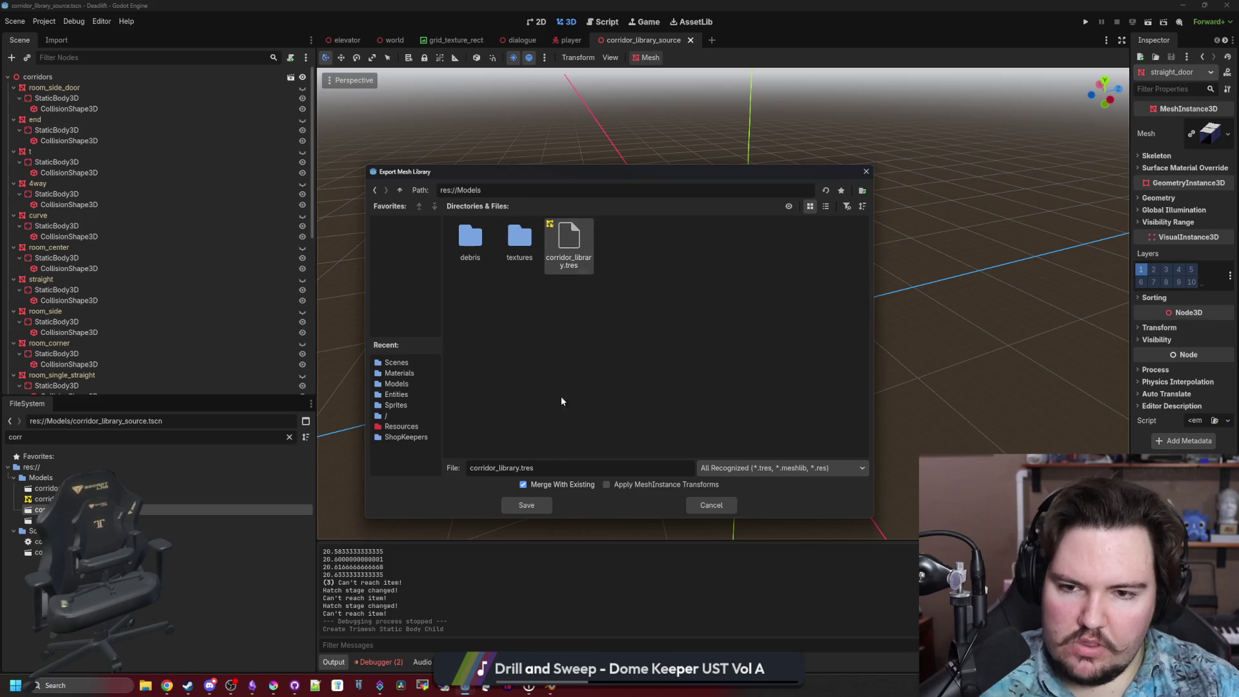
pyautogui.click(540, 487)
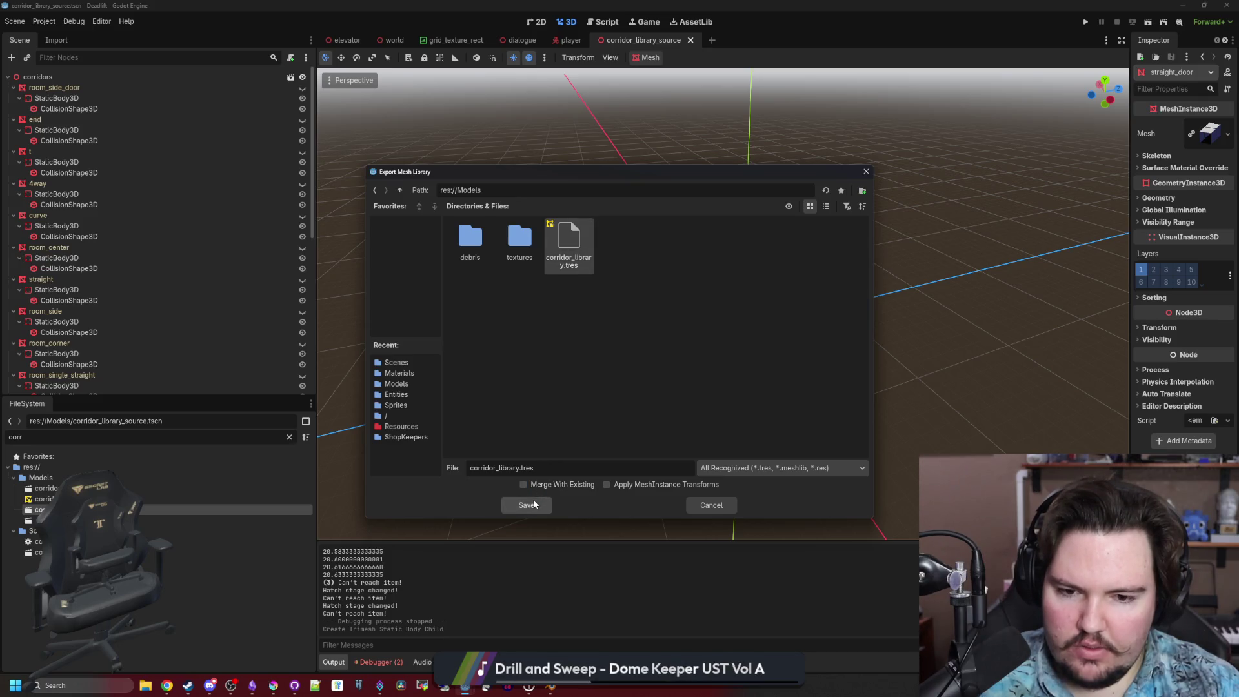
pyautogui.click(534, 504)
pyautogui.click(586, 370)
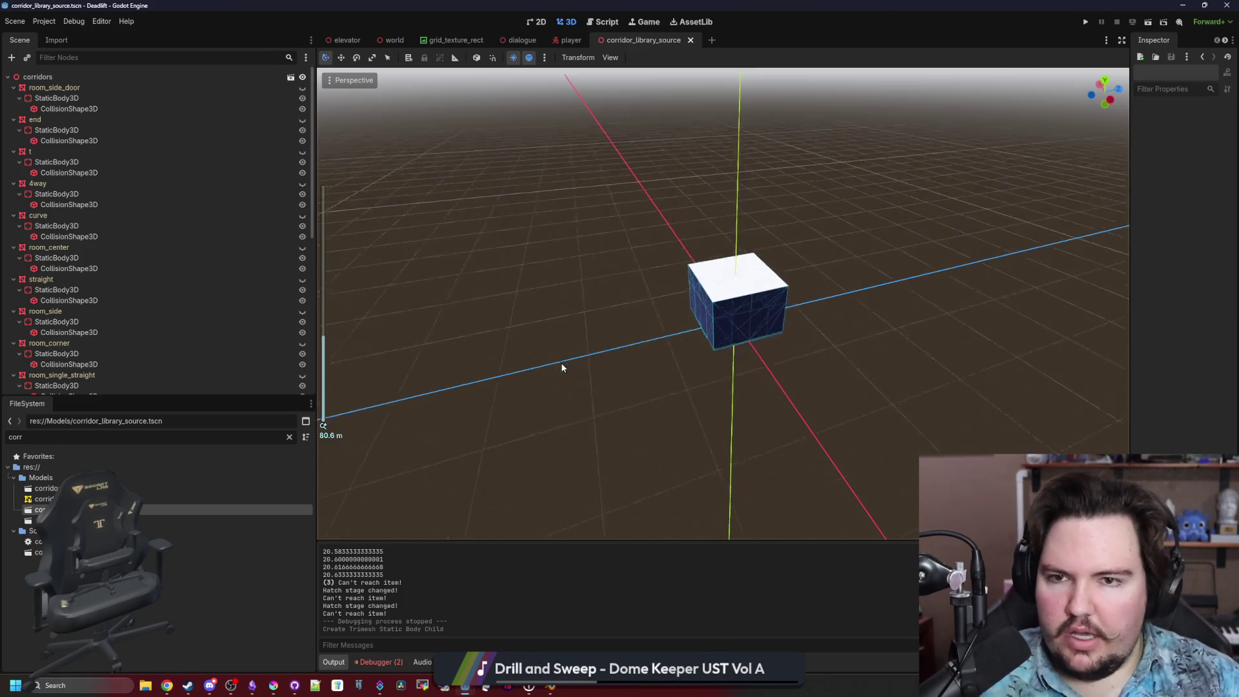
pyautogui.click(390, 40)
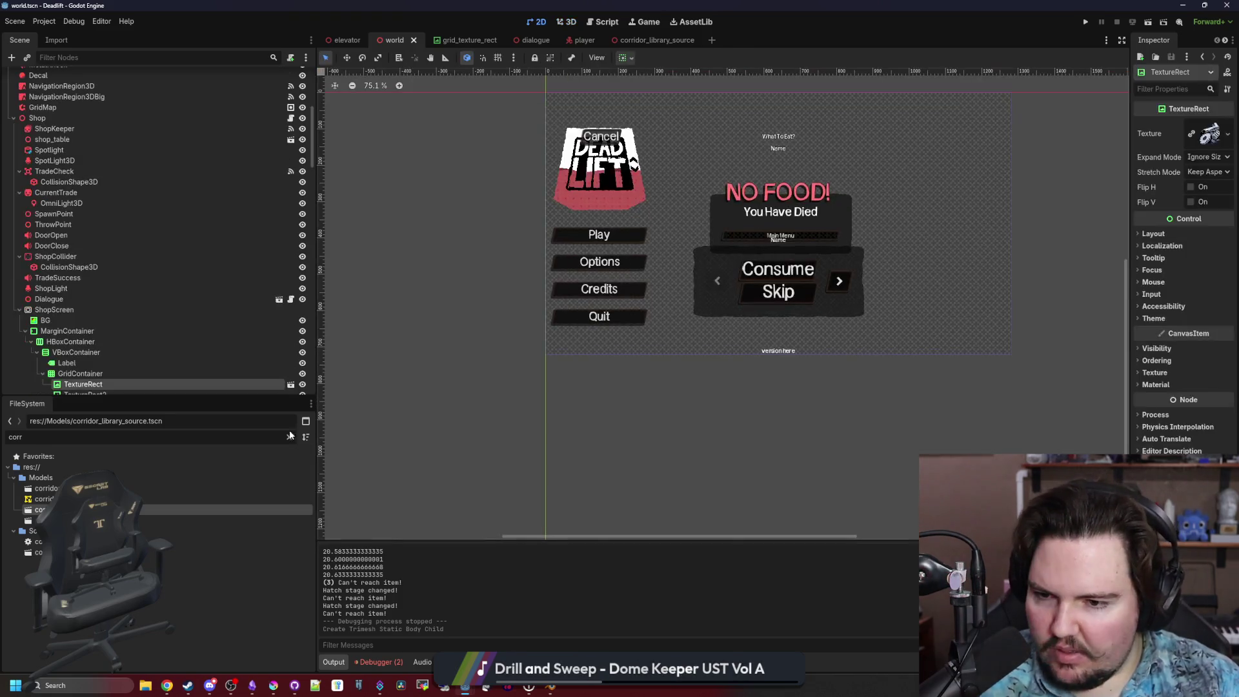
# Open world.gd and find the straight corridor lookup inside generate_maze.
pyautogui.click(290, 77)
pyautogui.hotkey('ctrl', 'f')
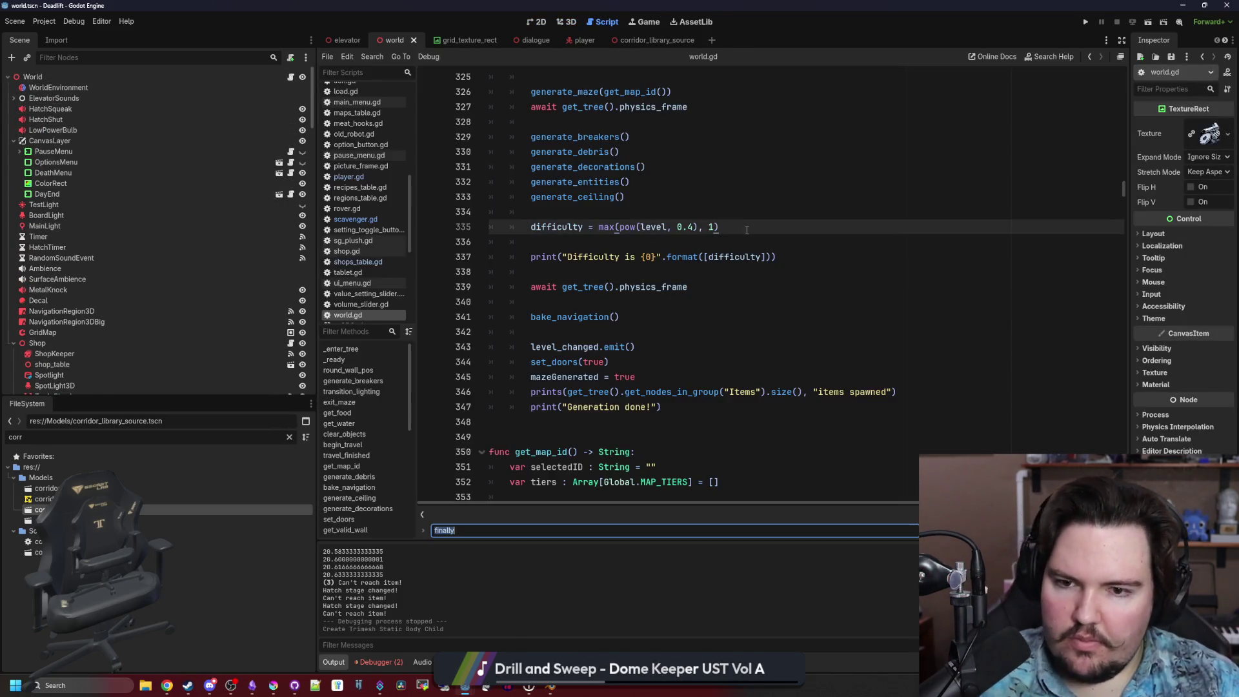
pyautogui.write('generate_maze')
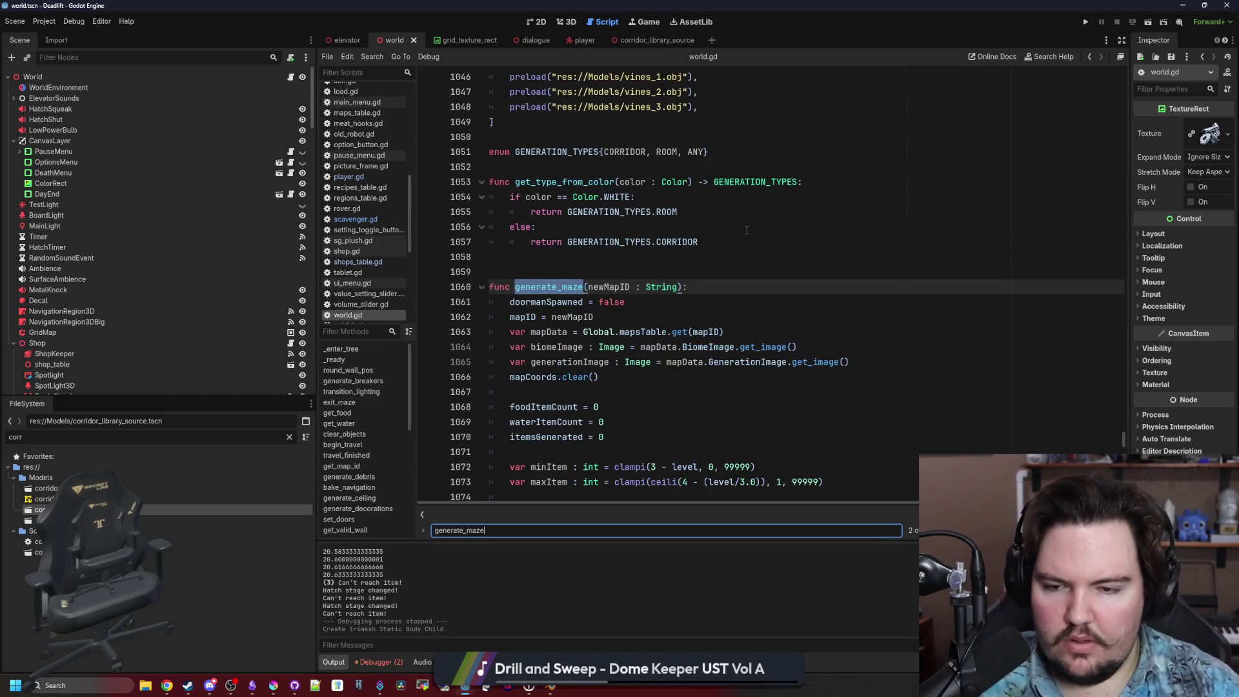
pyautogui.scroll(-20, 746, 231)
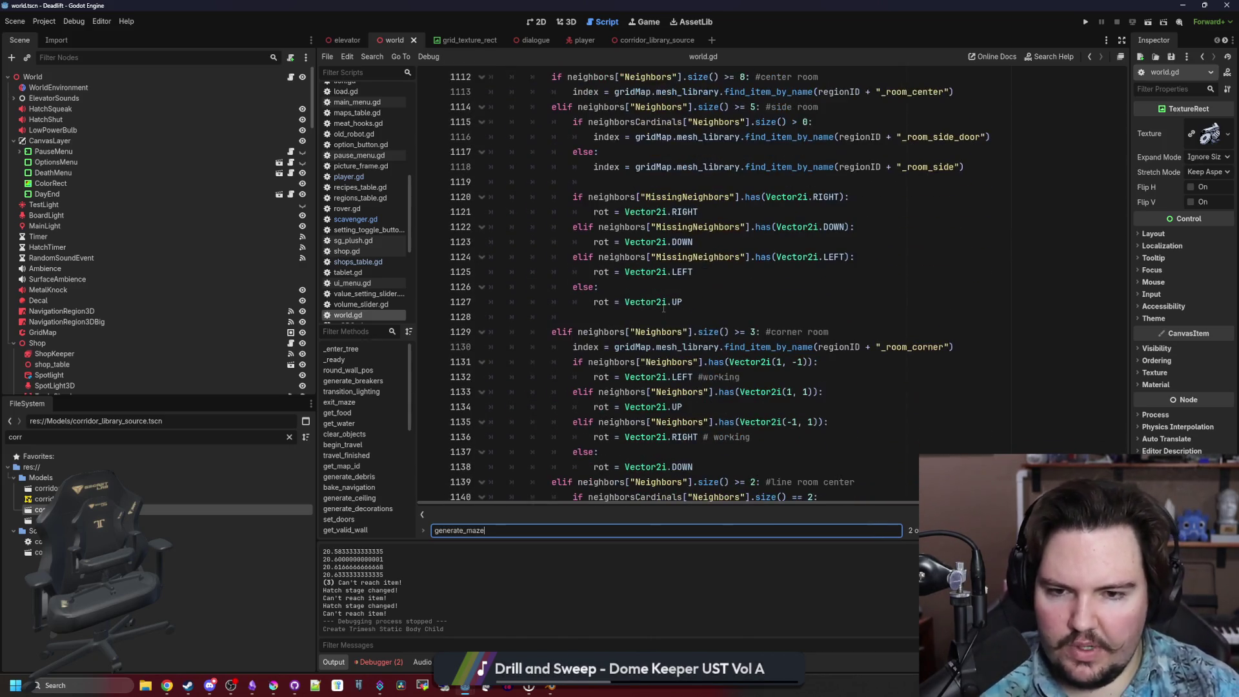
pyautogui.click(690, 317)
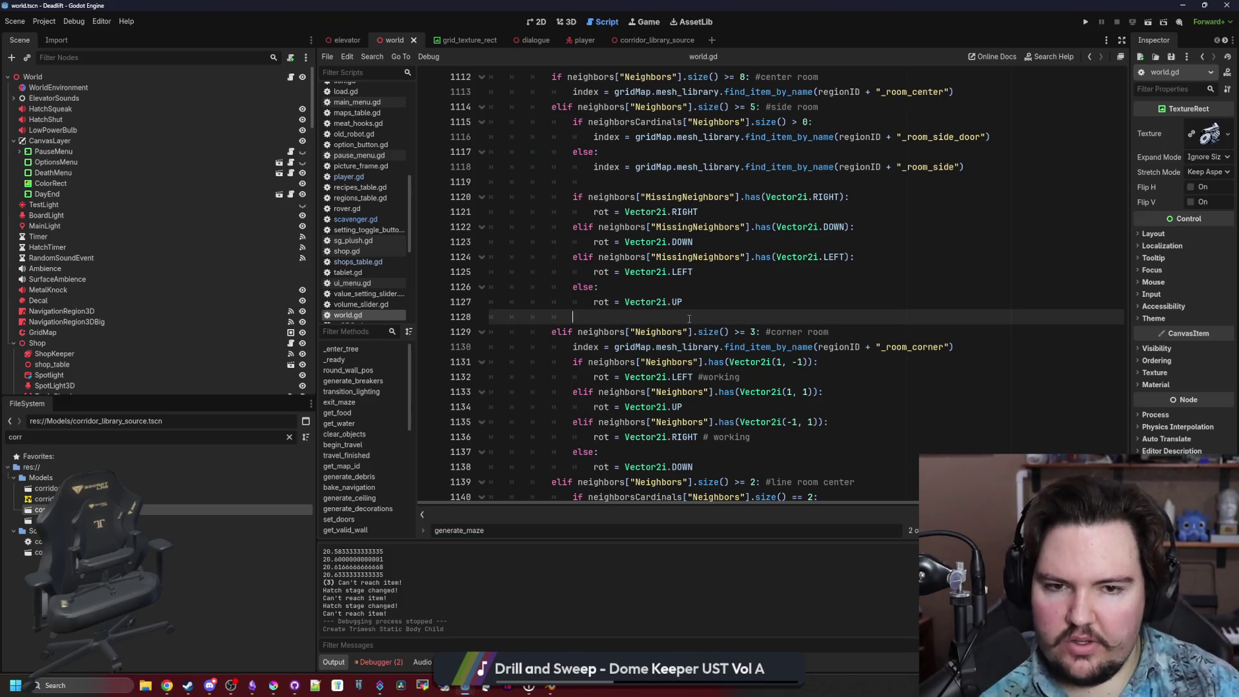
pyautogui.scroll(-14, 689, 319)
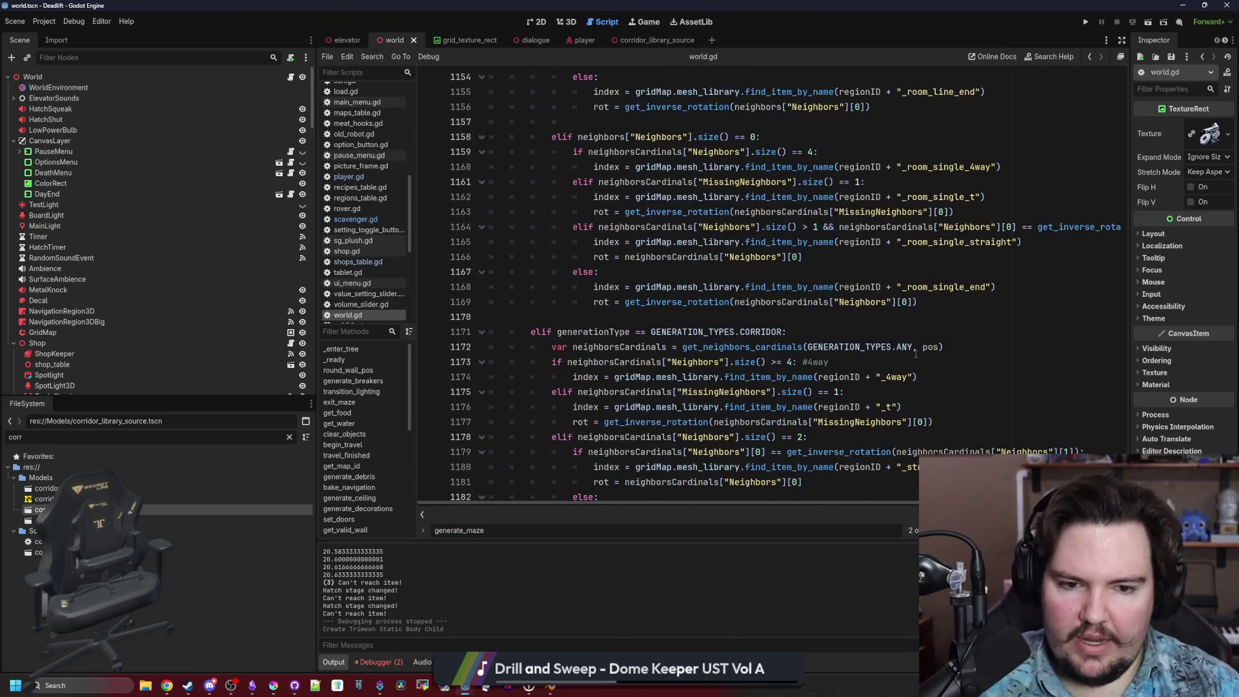
pyautogui.scroll(-4, 915, 353)
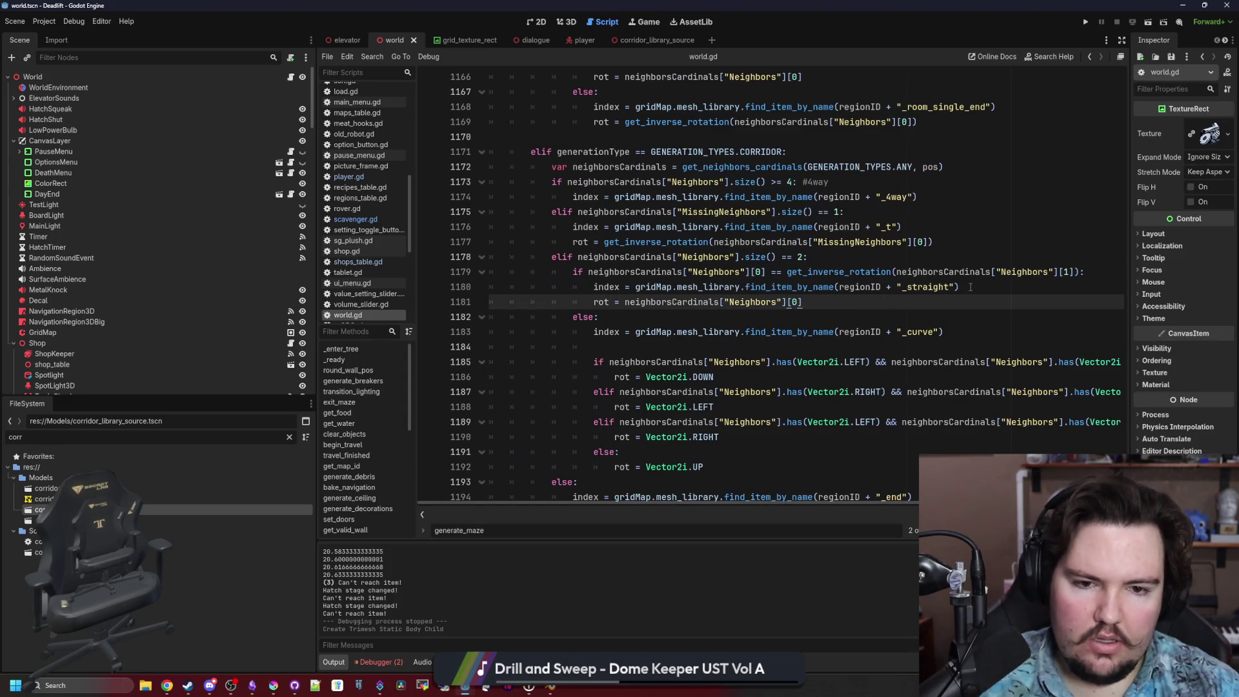
pyautogui.click(969, 286)
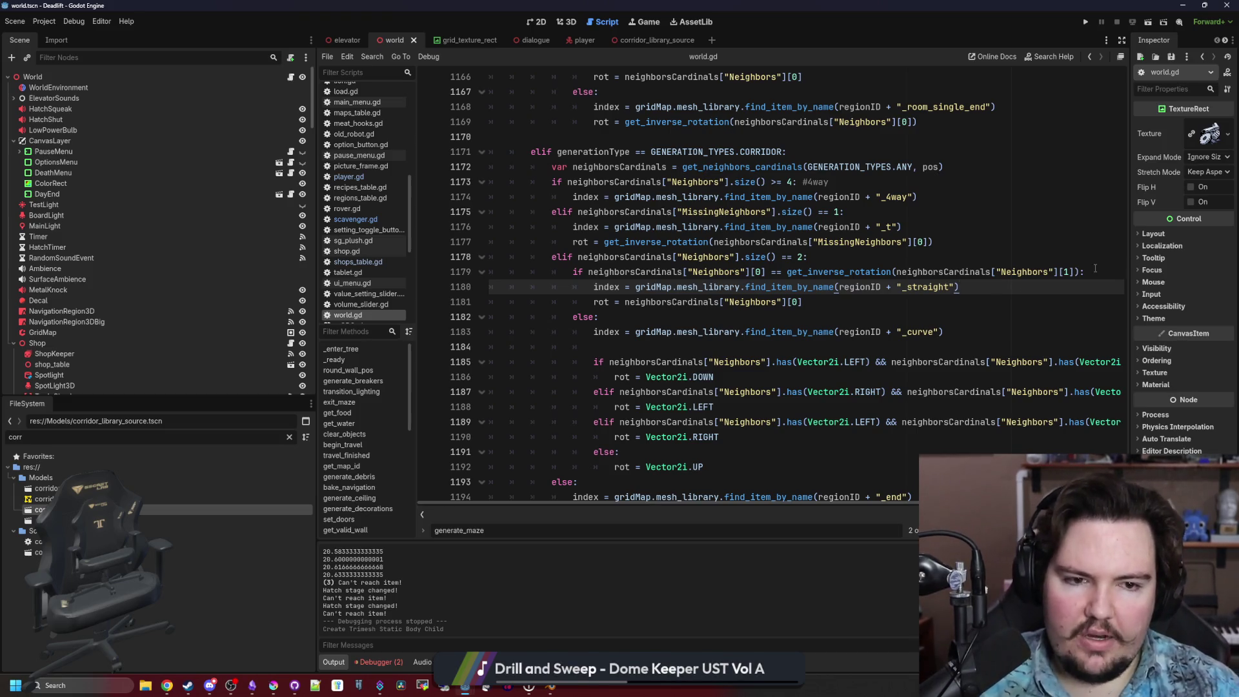
# Add an 'if randi_range(0, 2) == 0:' branch under the straight corridor condition, with an else line.
pyautogui.click(1095, 269)
pyautogui.press('Return')
pyautogui.write('if randi')
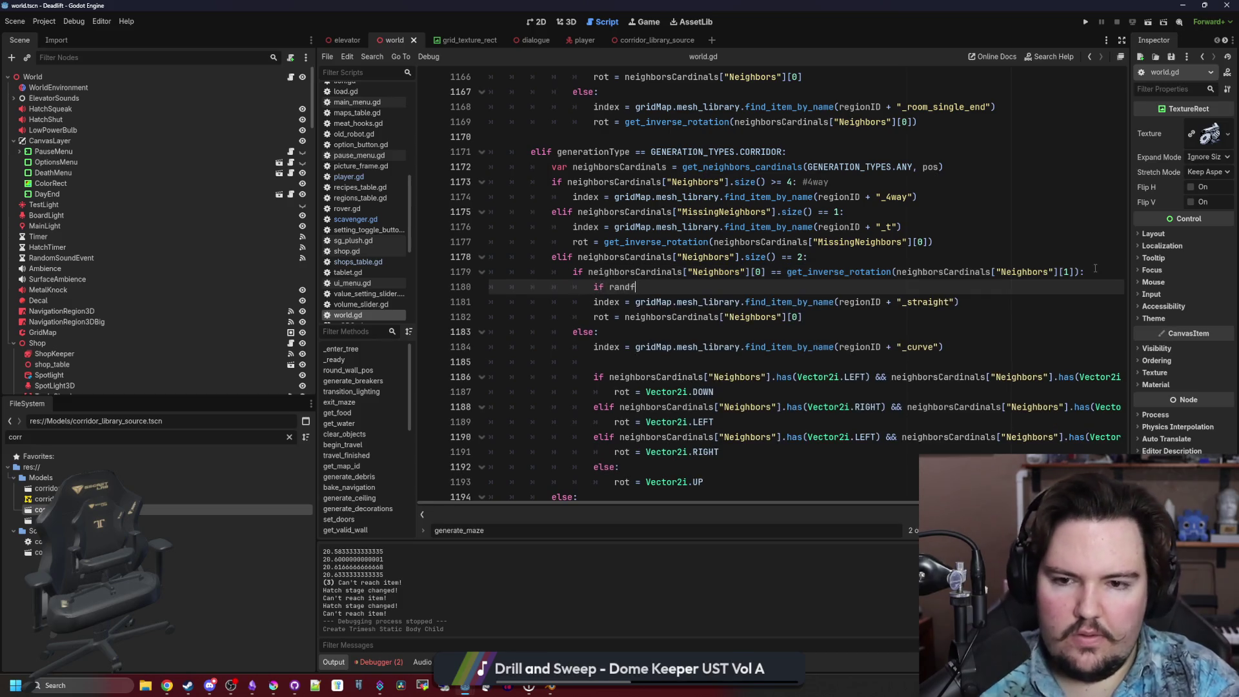
pyautogui.press('BackSpace')
pyautogui.write('i_ra')
pyautogui.press('Return')
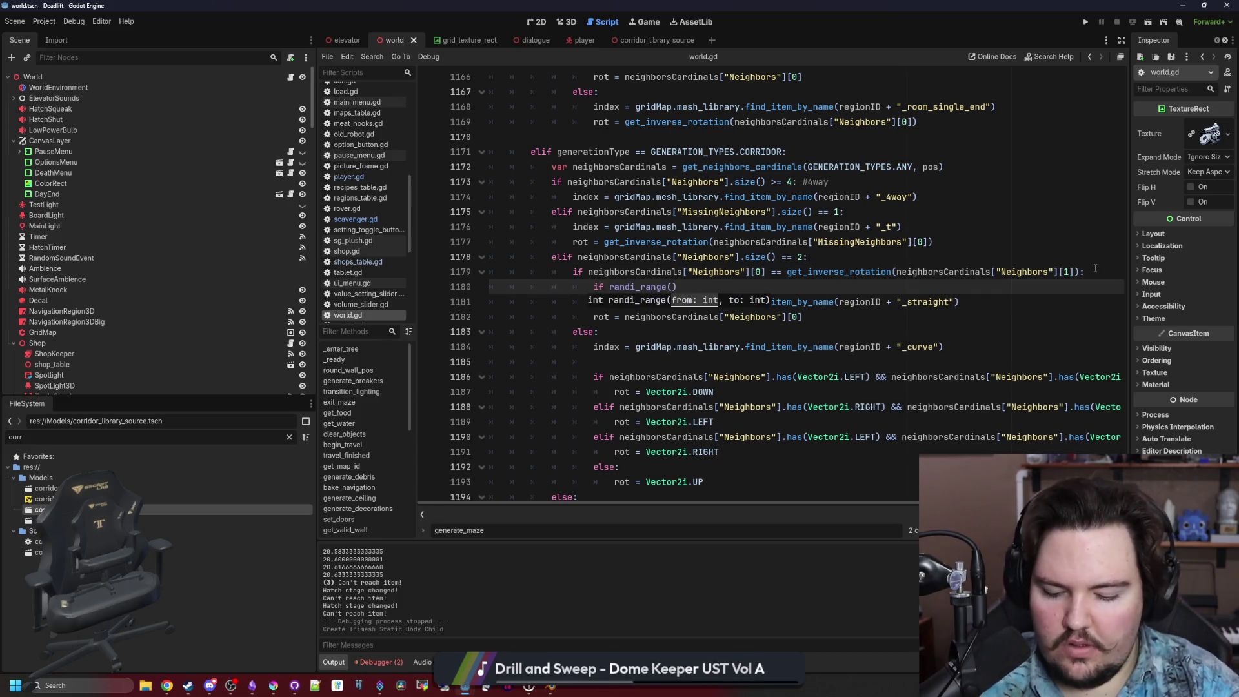
pyautogui.write(') == ')
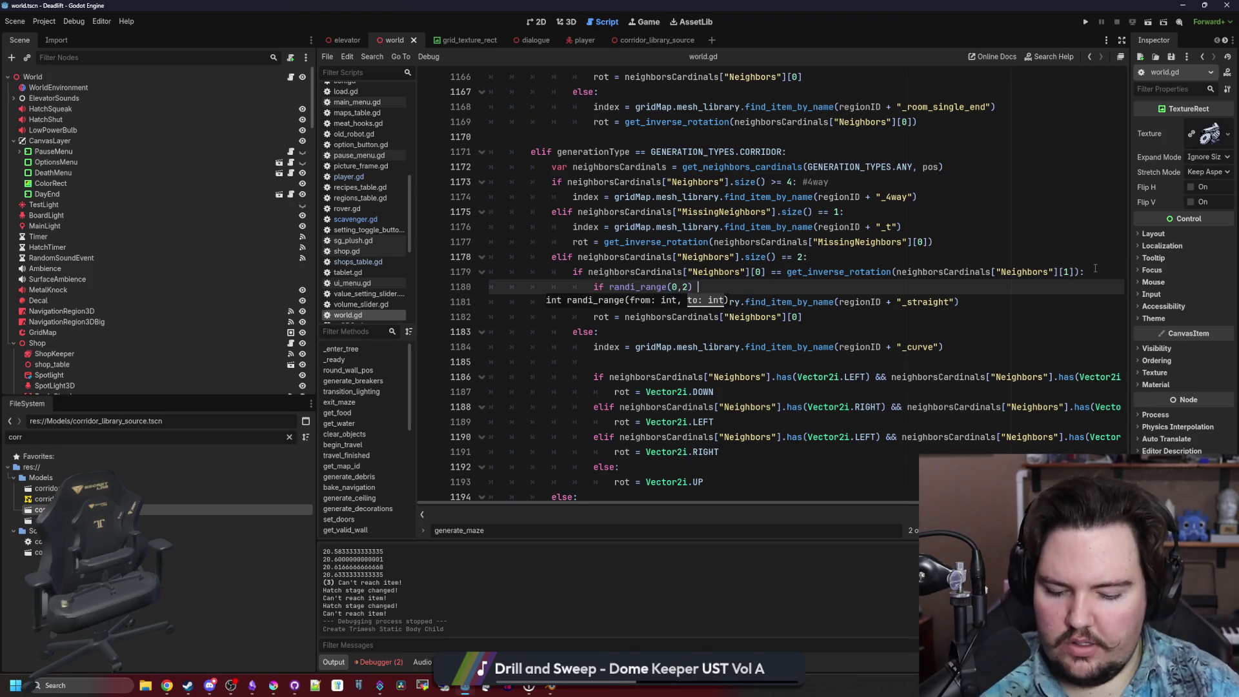
pyautogui.write('0:')
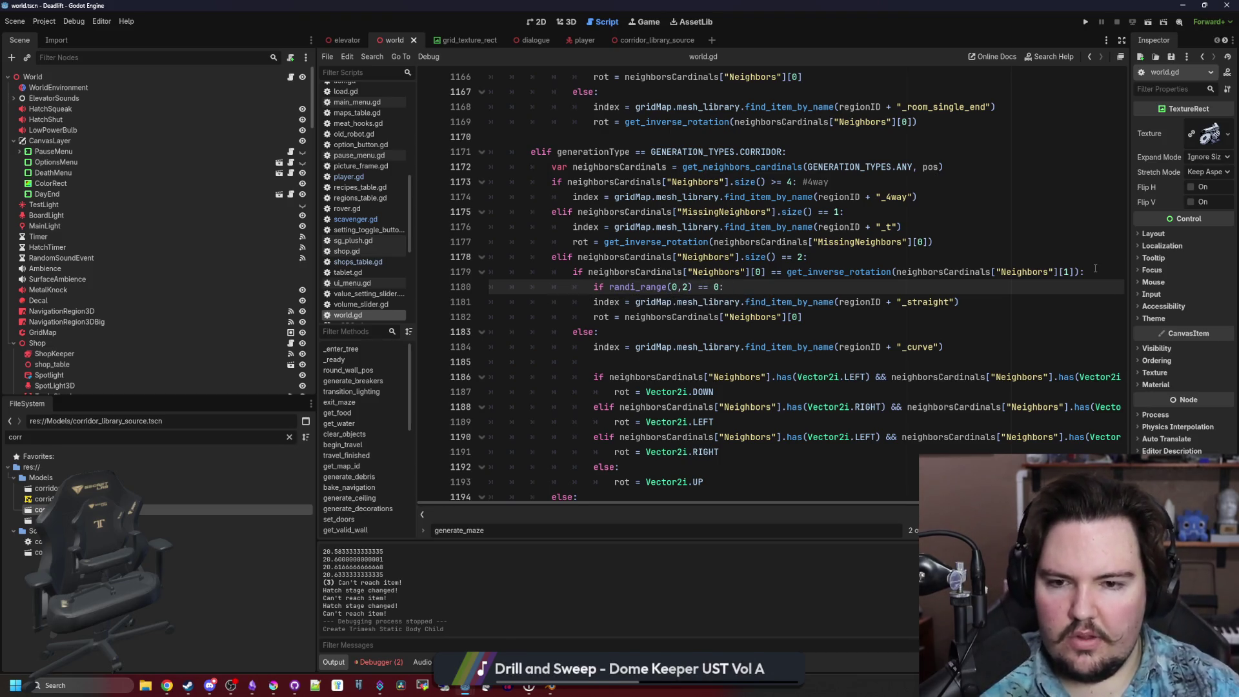
pyautogui.press('Return')
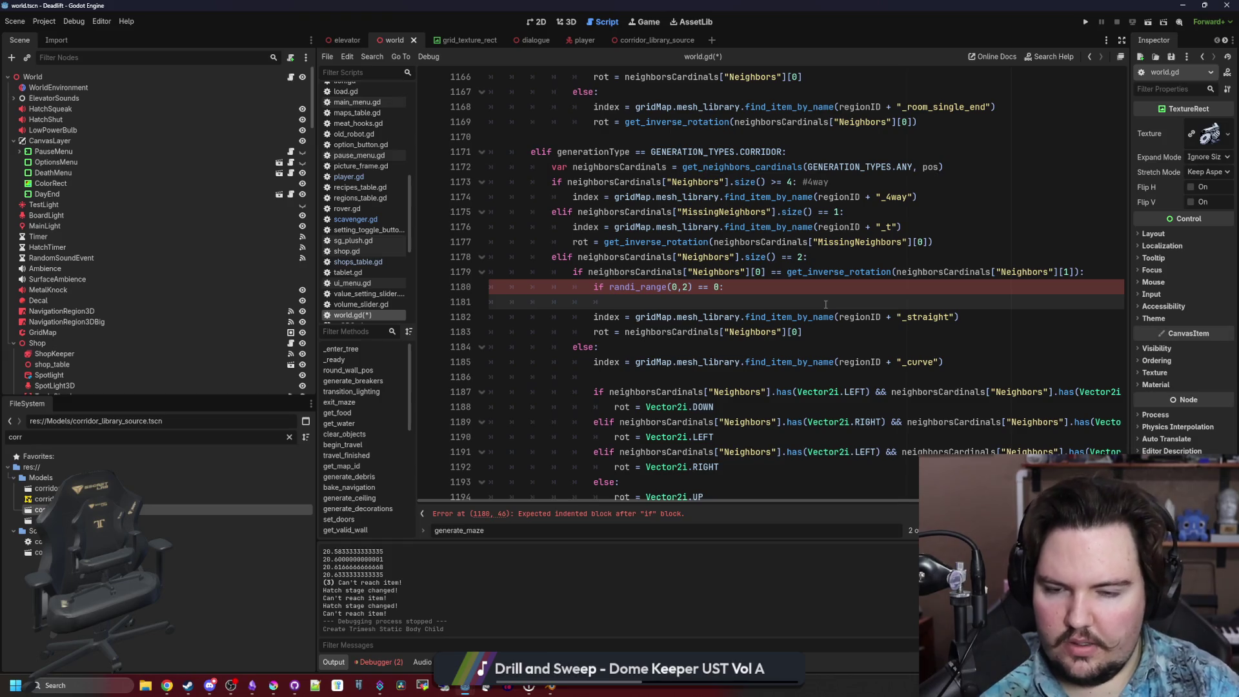
pyautogui.press('Return')
pyautogui.write('else:')
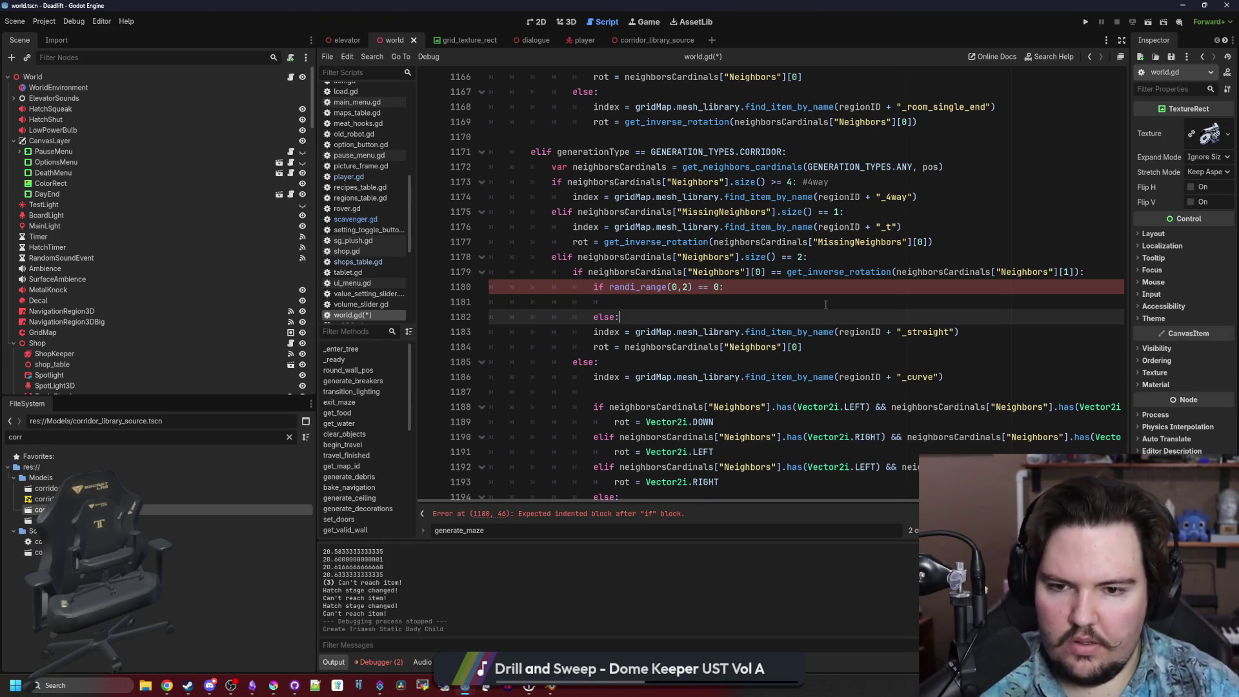
# Copy the _straight lookup into the random branch as "_straight_door" and indent the original under else.
pyautogui.moveTo(960, 332); pyautogui.dragTo(594, 332)
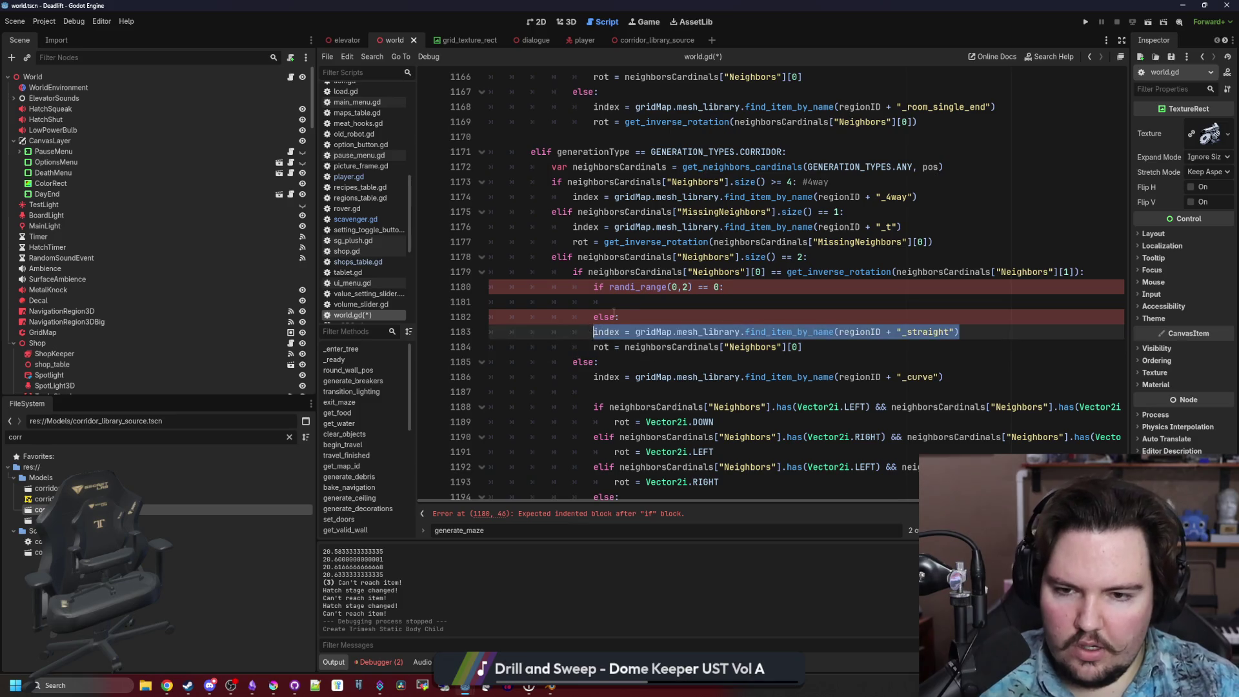
pyautogui.hotkey('ctrl', 'c')
pyautogui.click(614, 301)
pyautogui.hotkey('ctrl', 'v')
pyautogui.click(594, 331)
pyautogui.press('Tab')
pyautogui.doubleClick(960, 301)
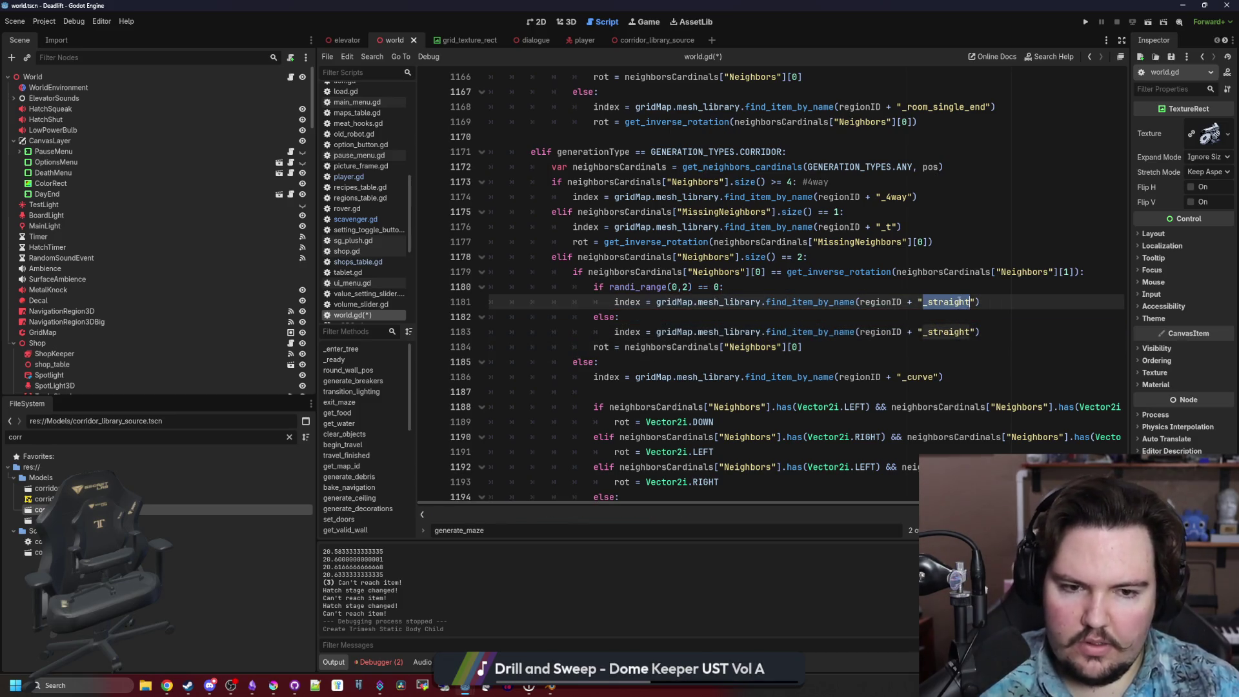
pyautogui.write('_door')
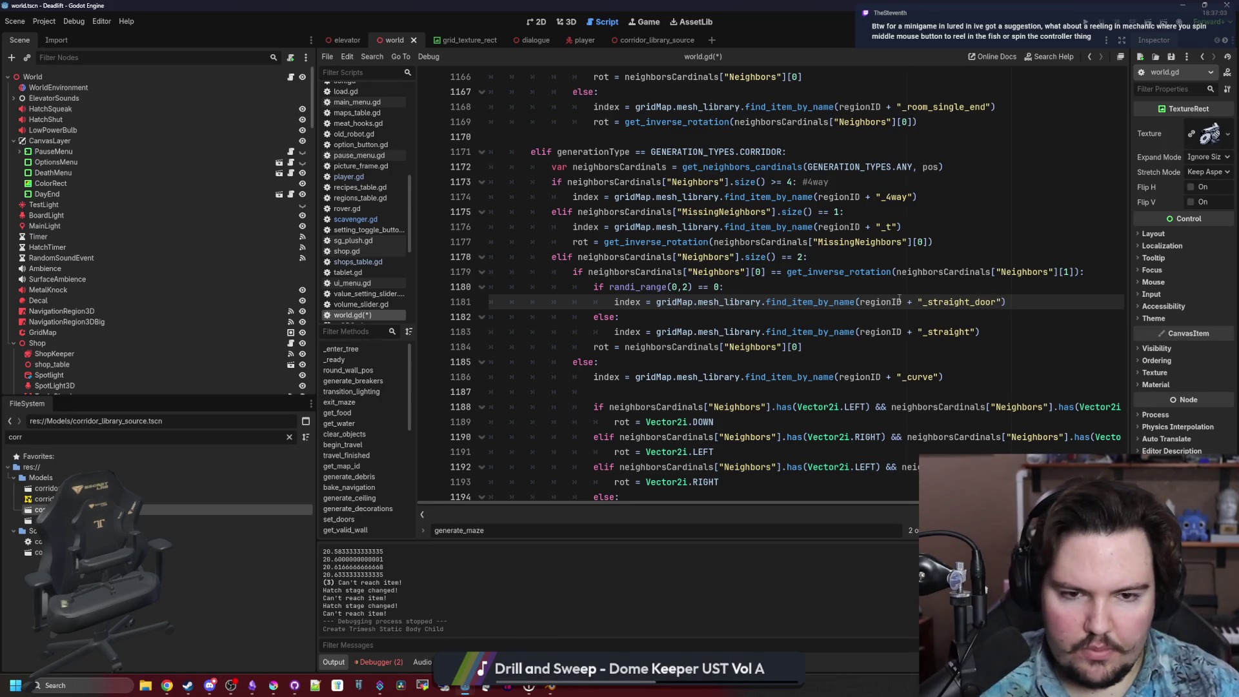
# Save world.gd and run the project to playtest.
pyautogui.press('Up')
pyautogui.hotkey('ctrl', 's')
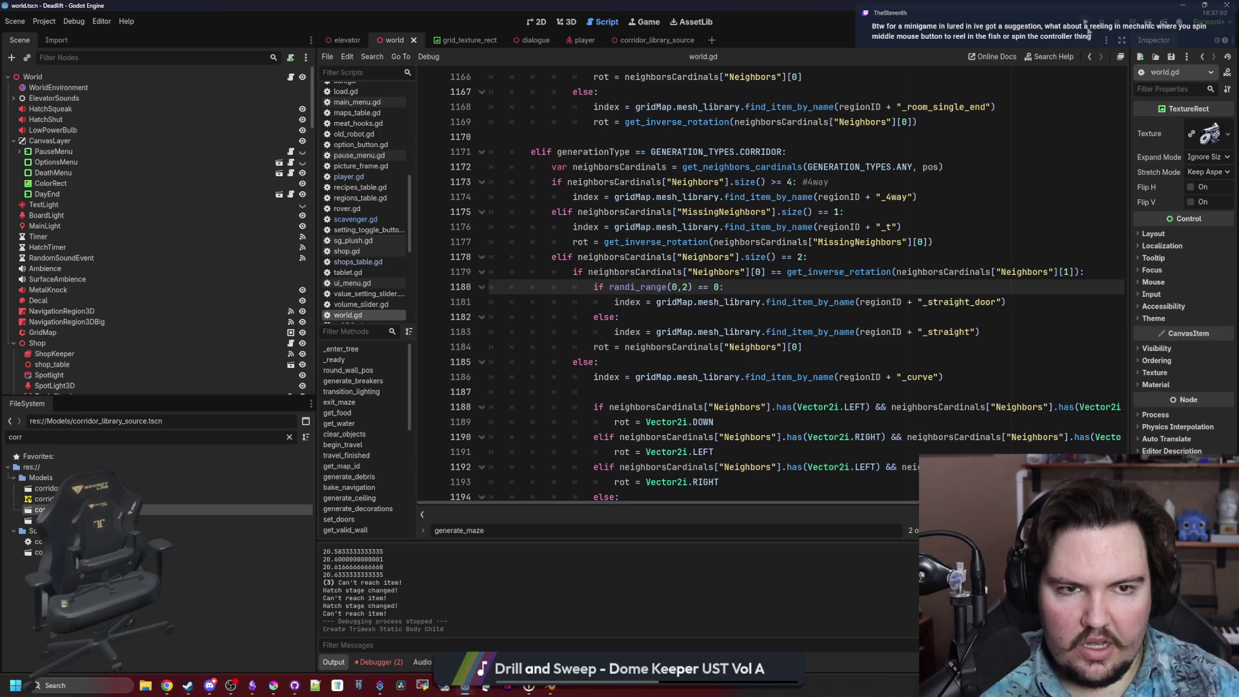
pyautogui.click(1088, 30)
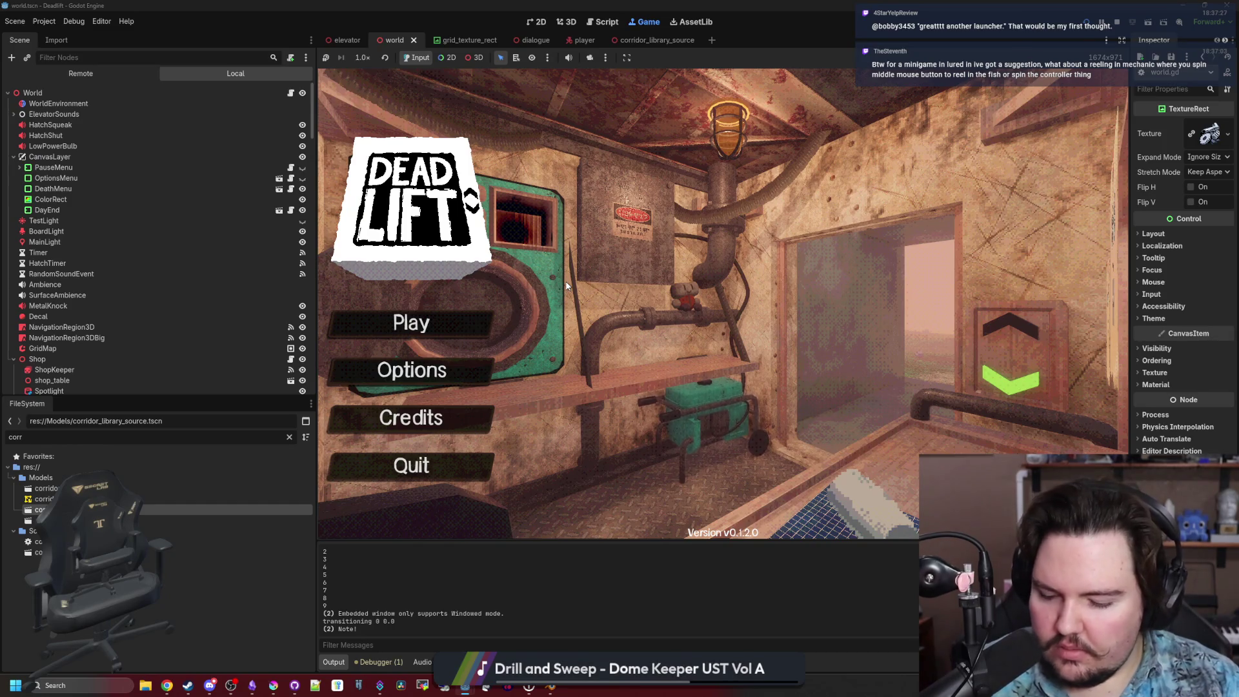
pyautogui.click(436, 319)
pyautogui.click(773, 349)
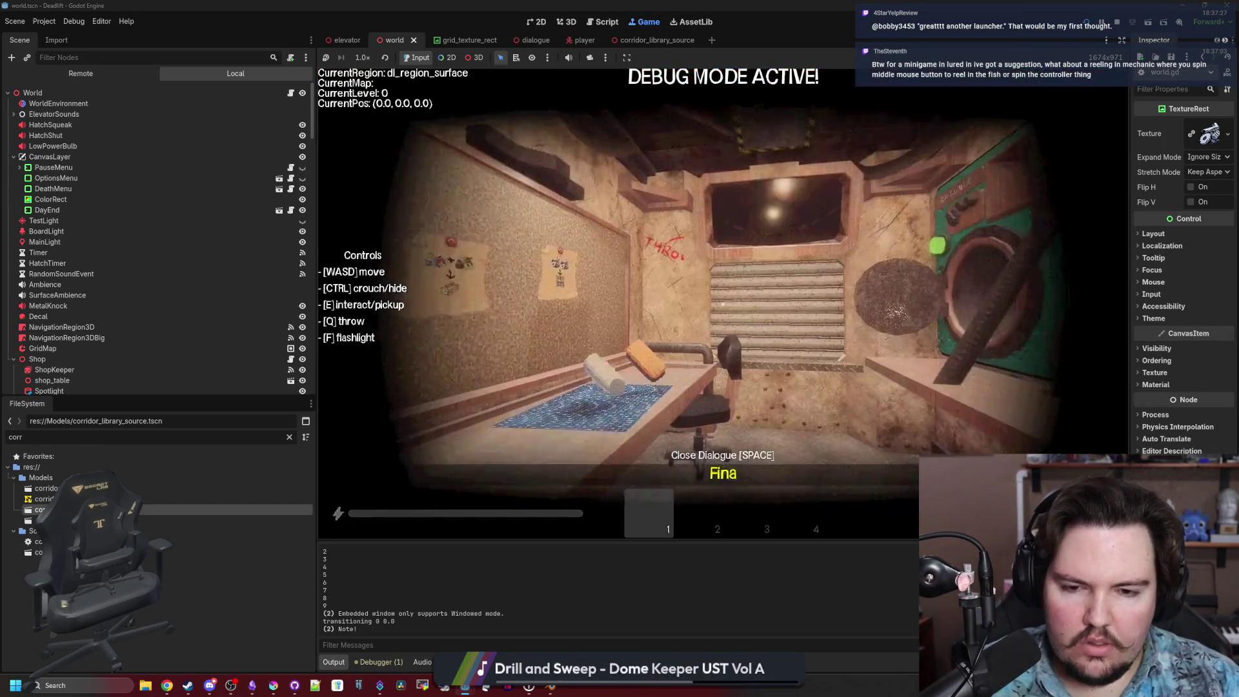
pyautogui.press('w')
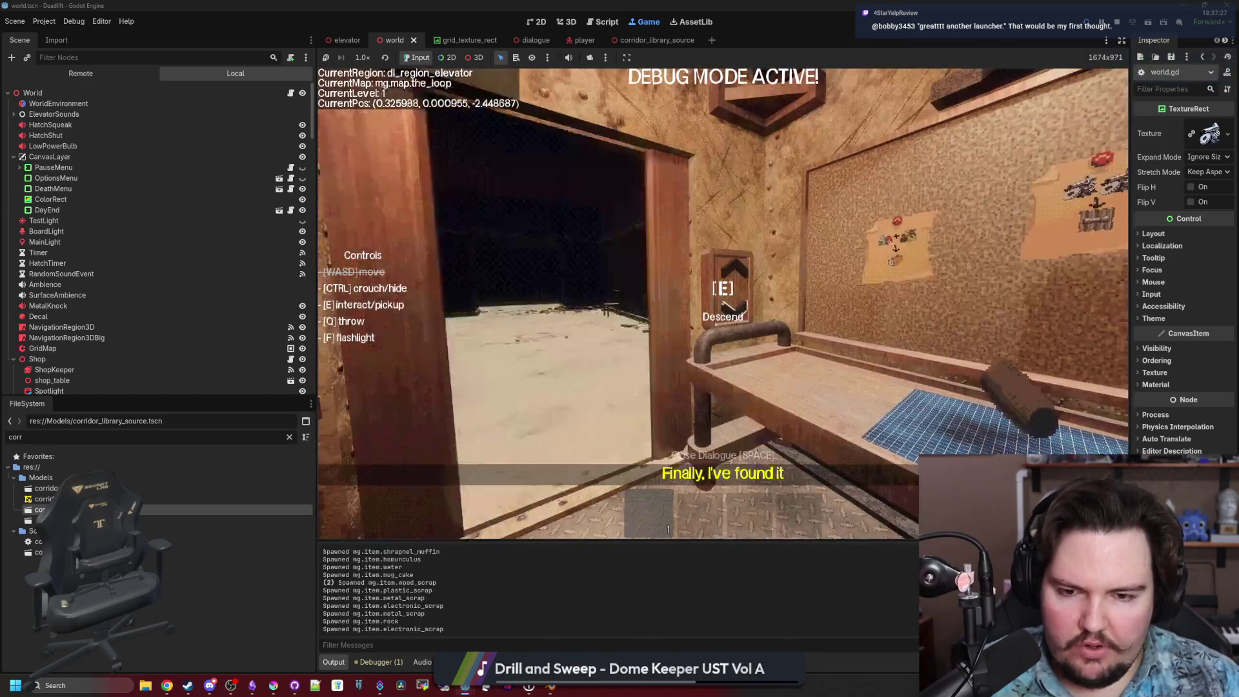
pyautogui.press('e')
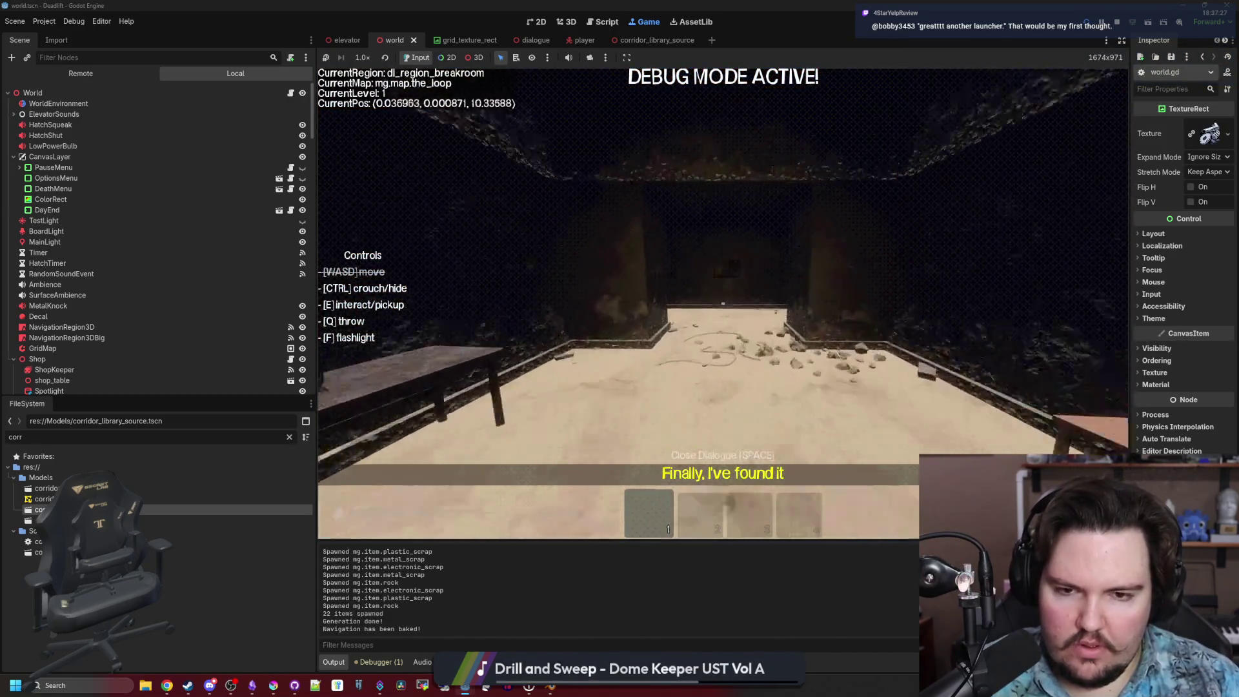
pyautogui.press('w')
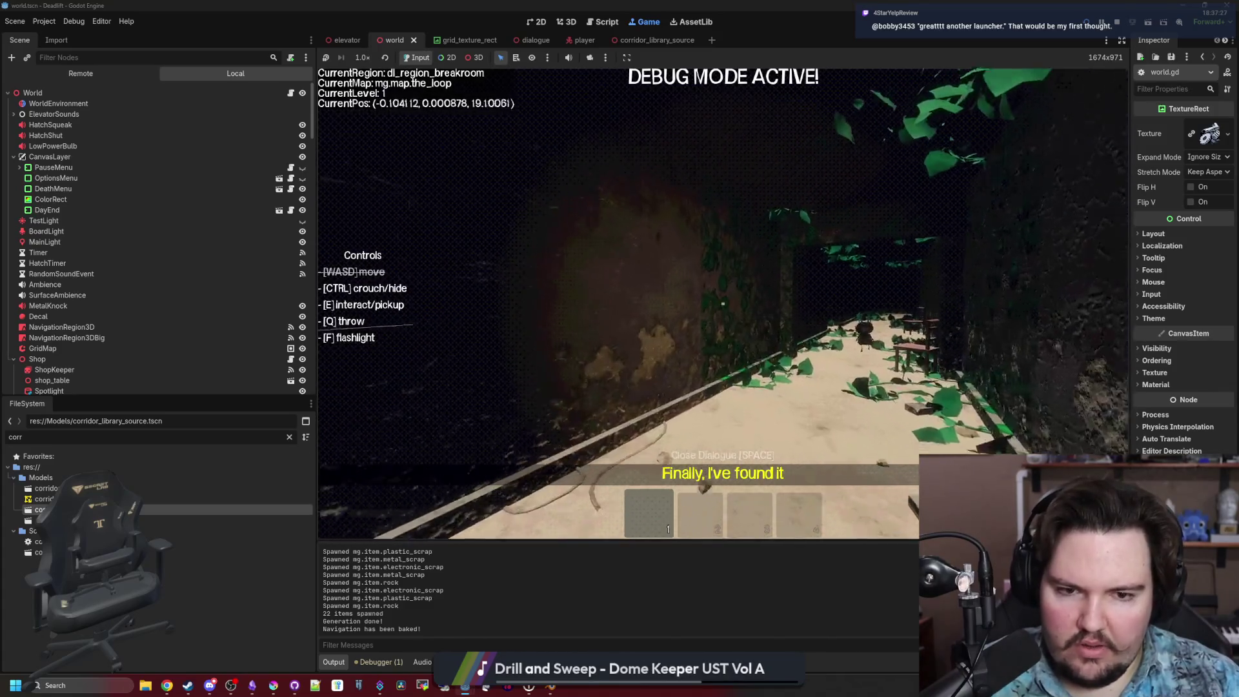
pyautogui.press('w')
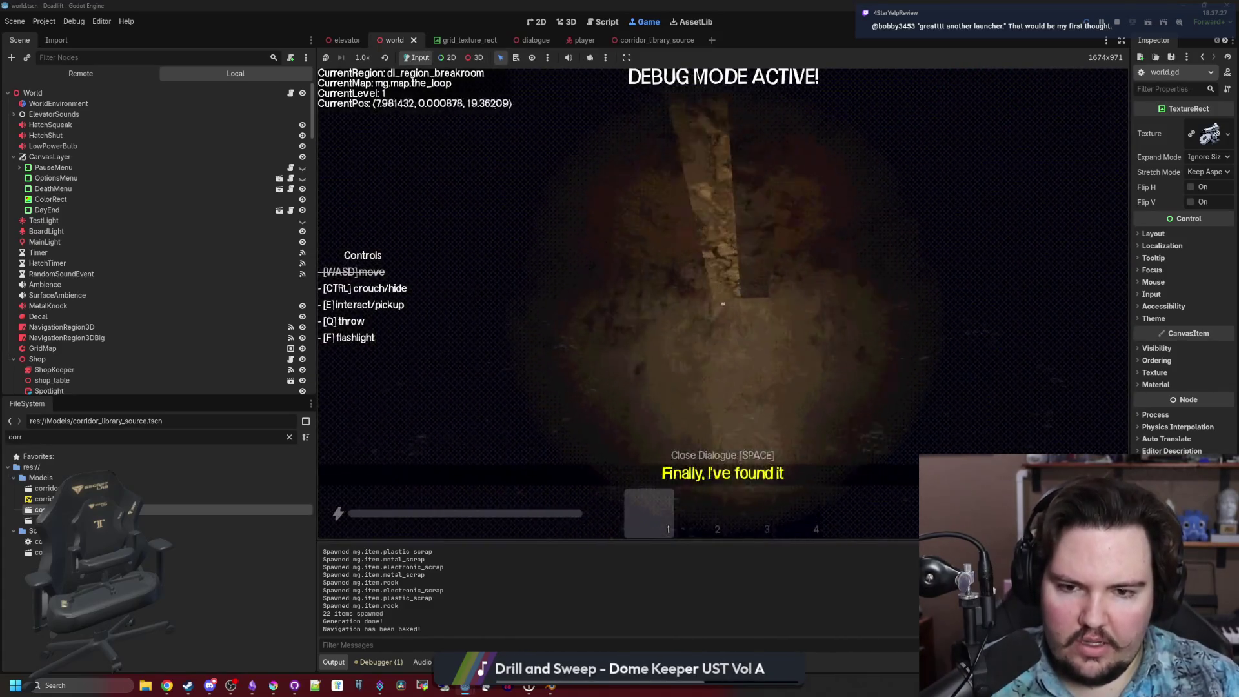
pyautogui.press('w')
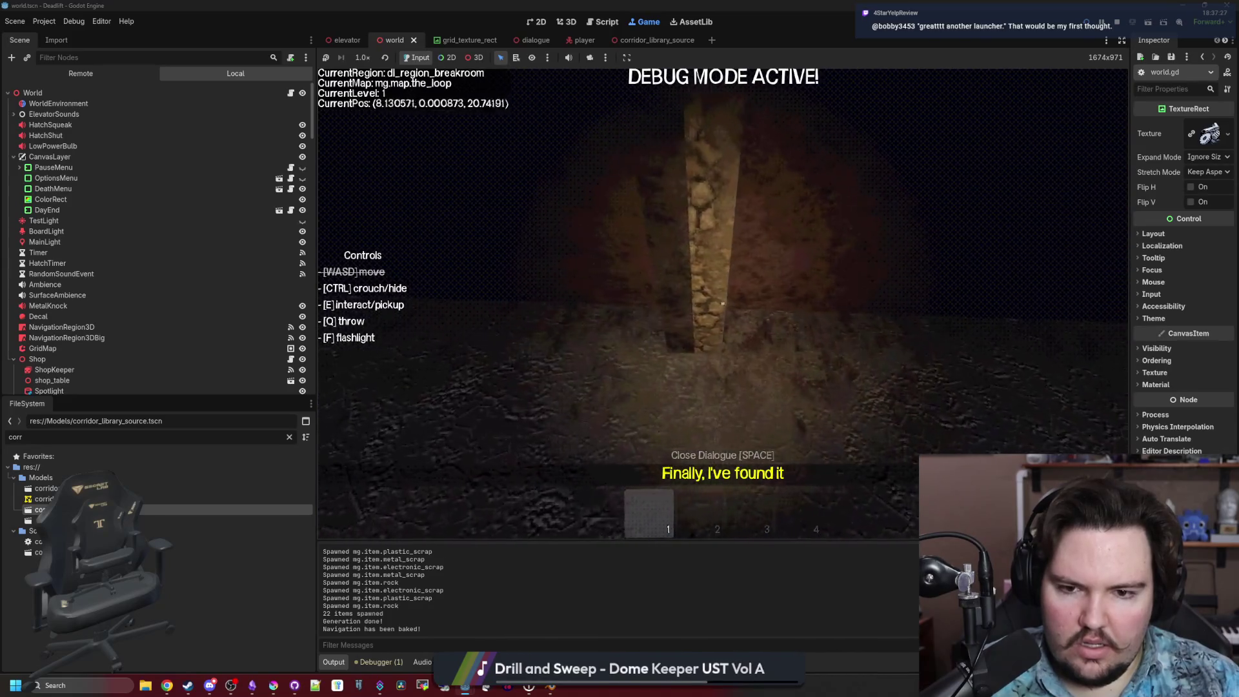
pyautogui.press('w')
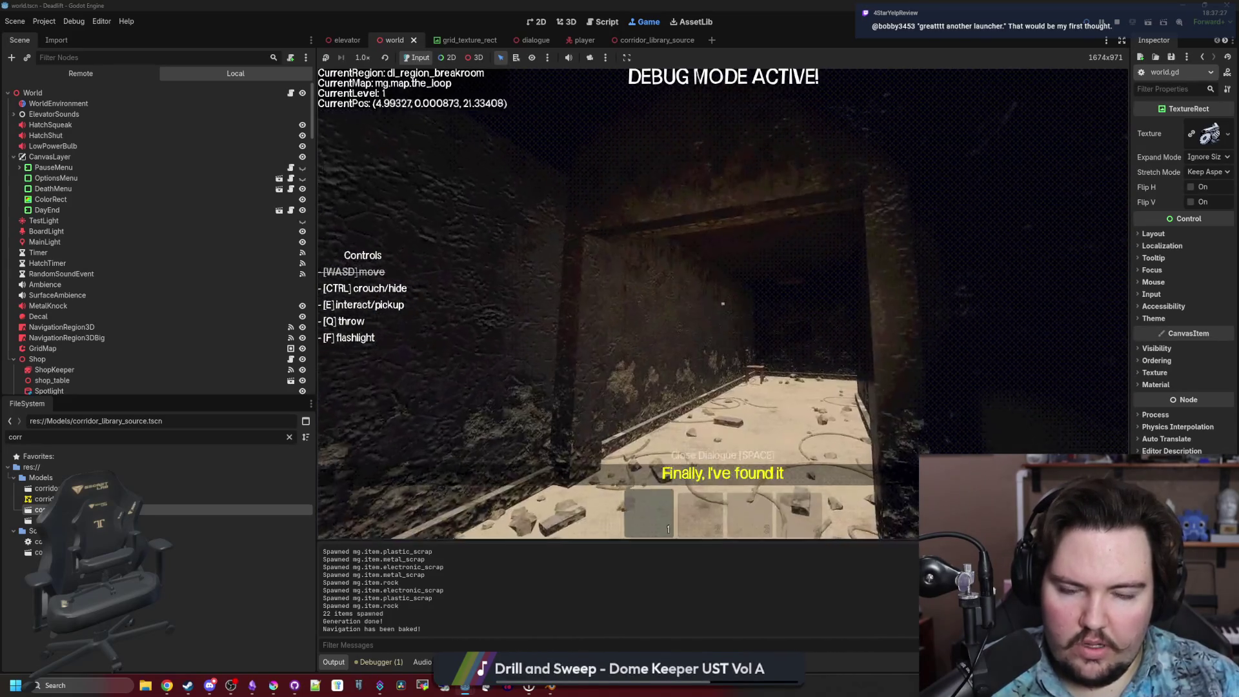
pyautogui.press('w')
pyautogui.press('Escape')
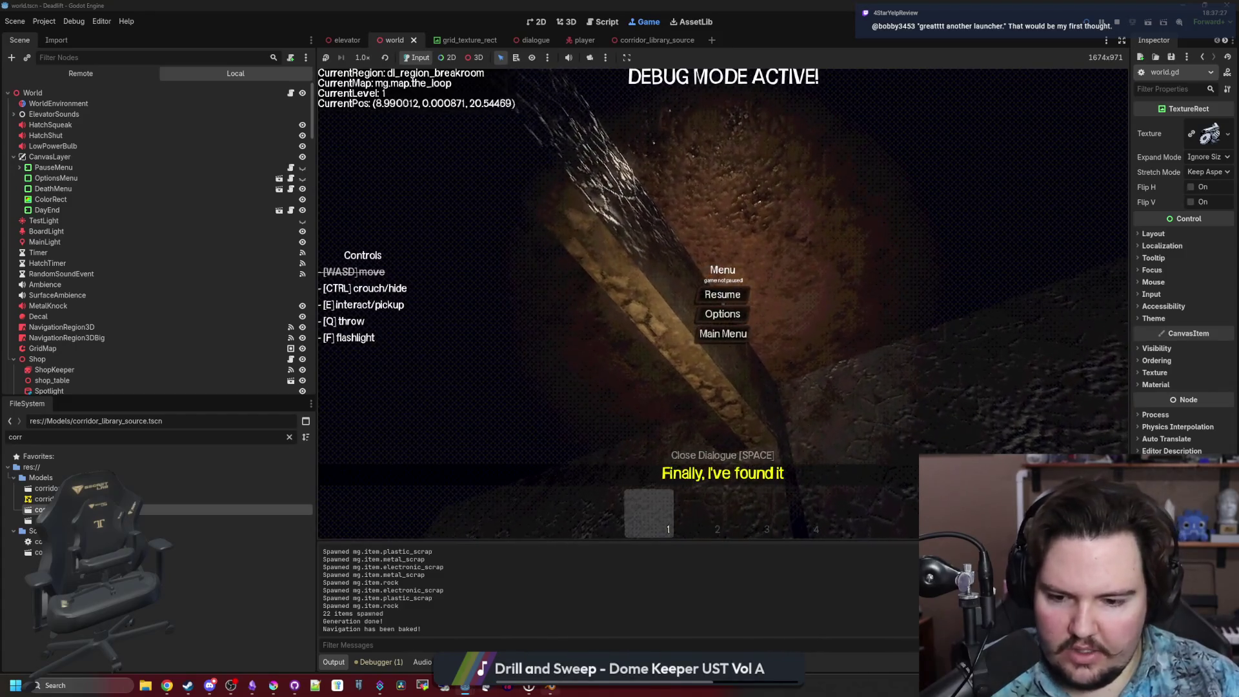
pyautogui.hotkey('alt', 'Tab')
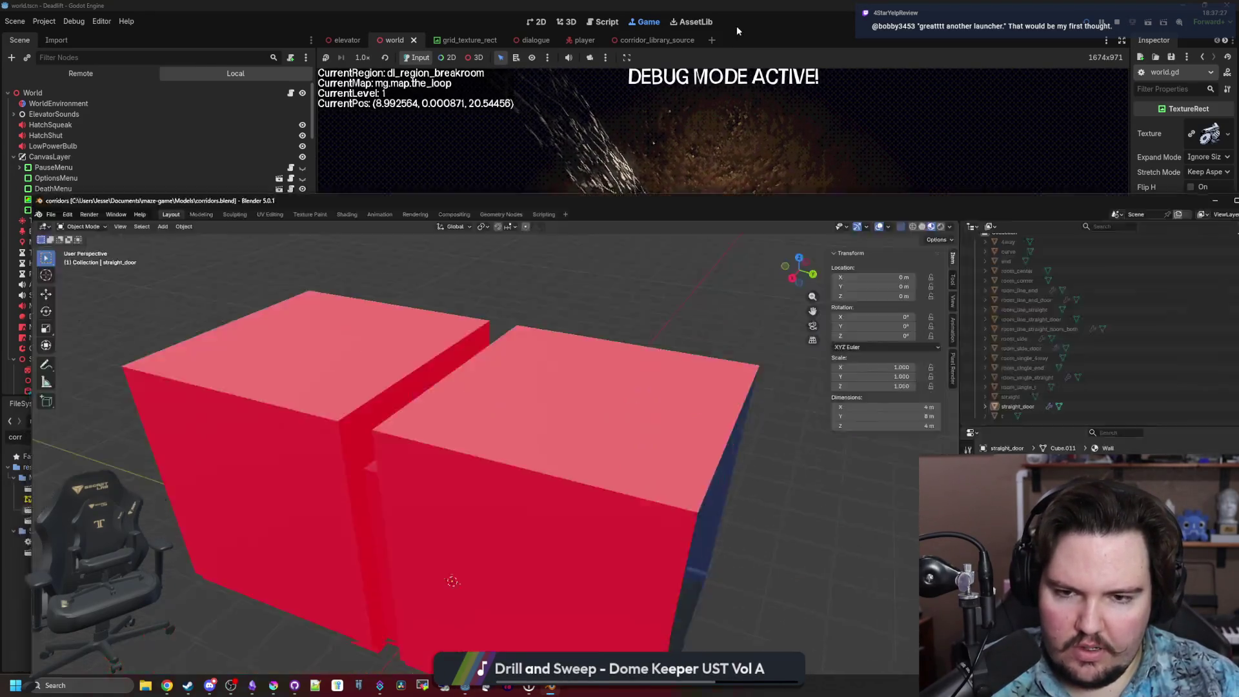
pyautogui.press('super+Up')
pyautogui.hotkey('shift', '`')
pyautogui.press('w')
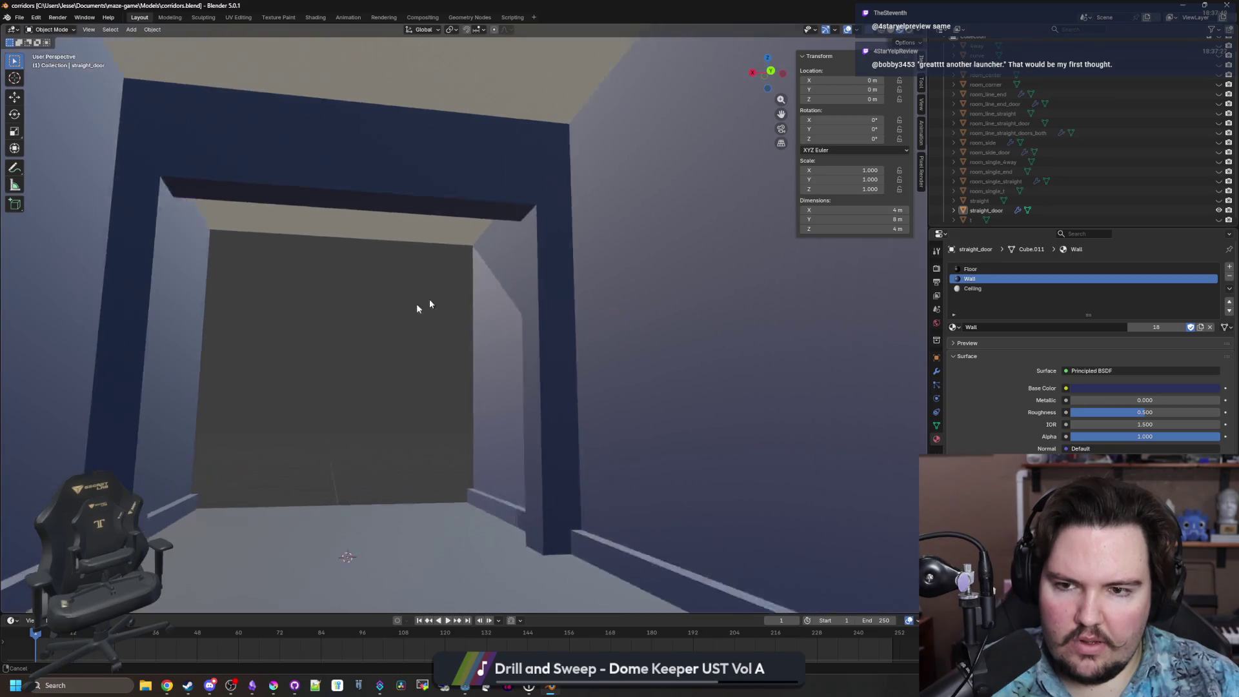
pyautogui.press('w')
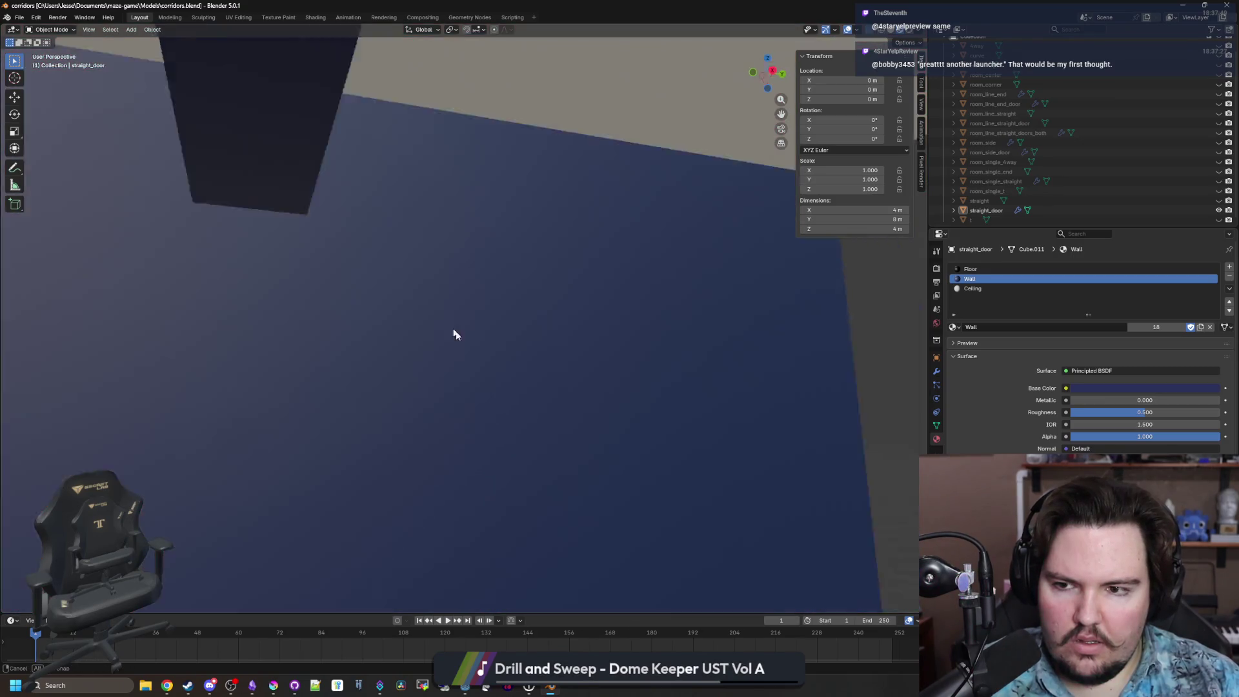
pyautogui.click(488, 355)
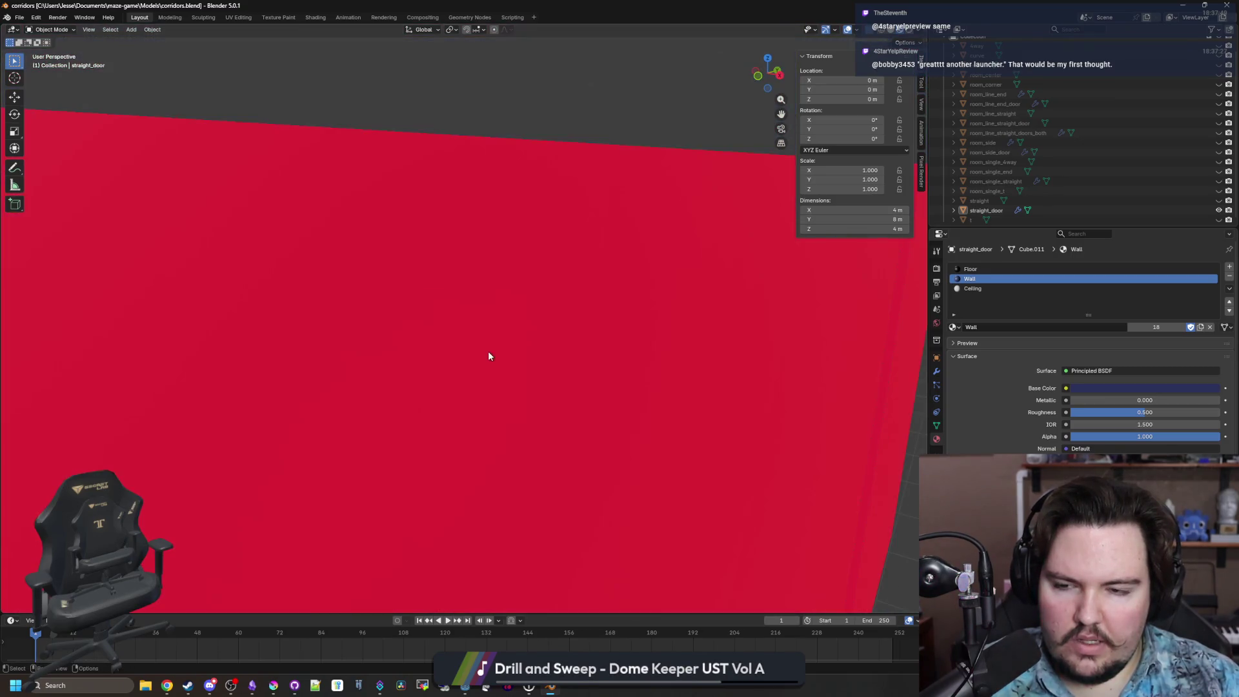
pyautogui.hotkey('alt', 'Tab')
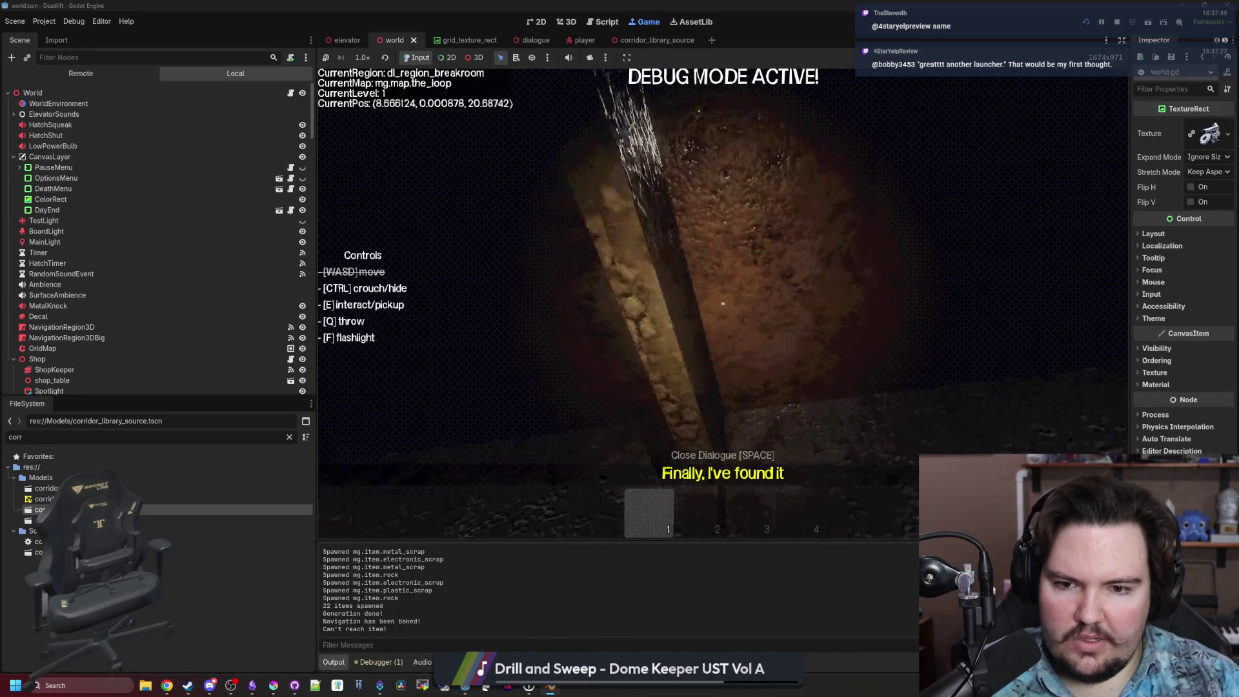
# Walk the generated corridors through the overgrown doorway and freezer region, up to the table.
pyautogui.press('w')
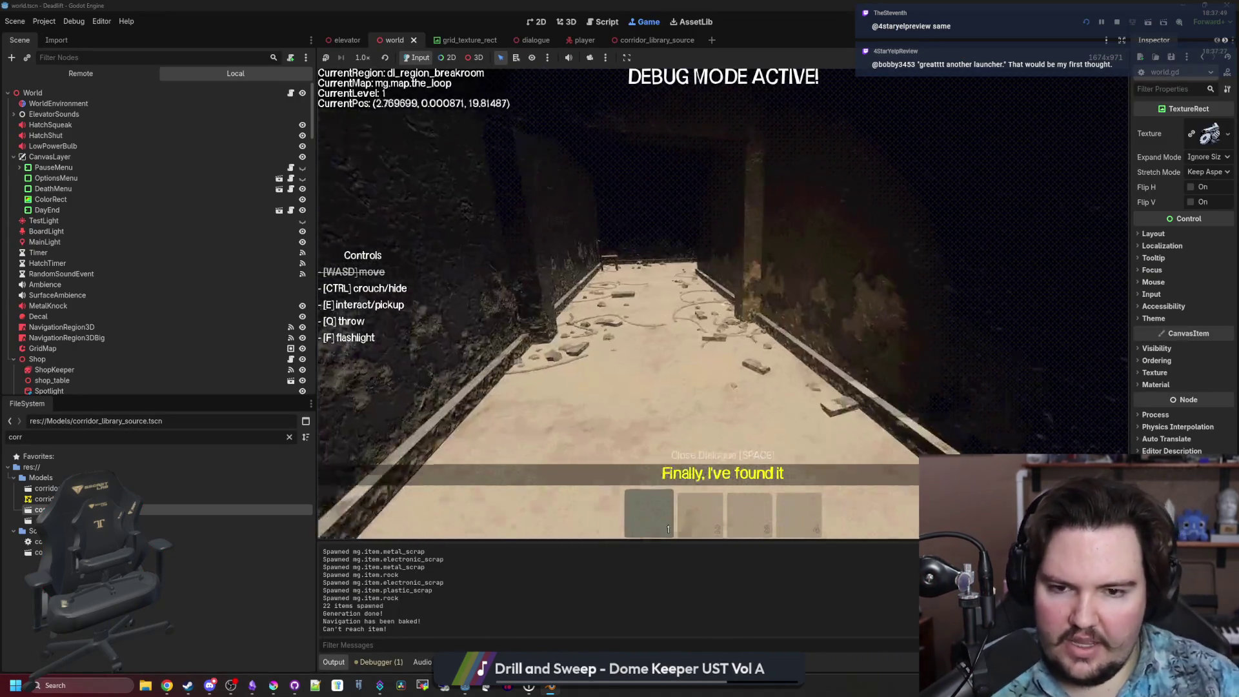
pyautogui.press('w')
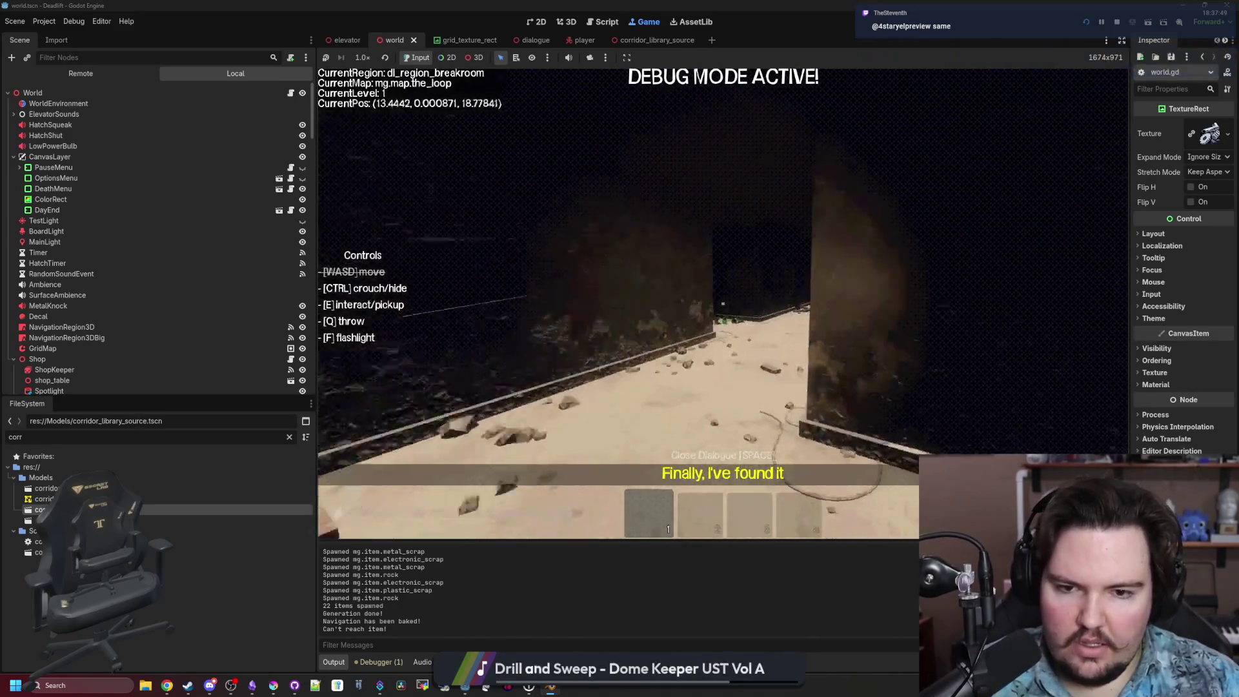
pyautogui.press('w')
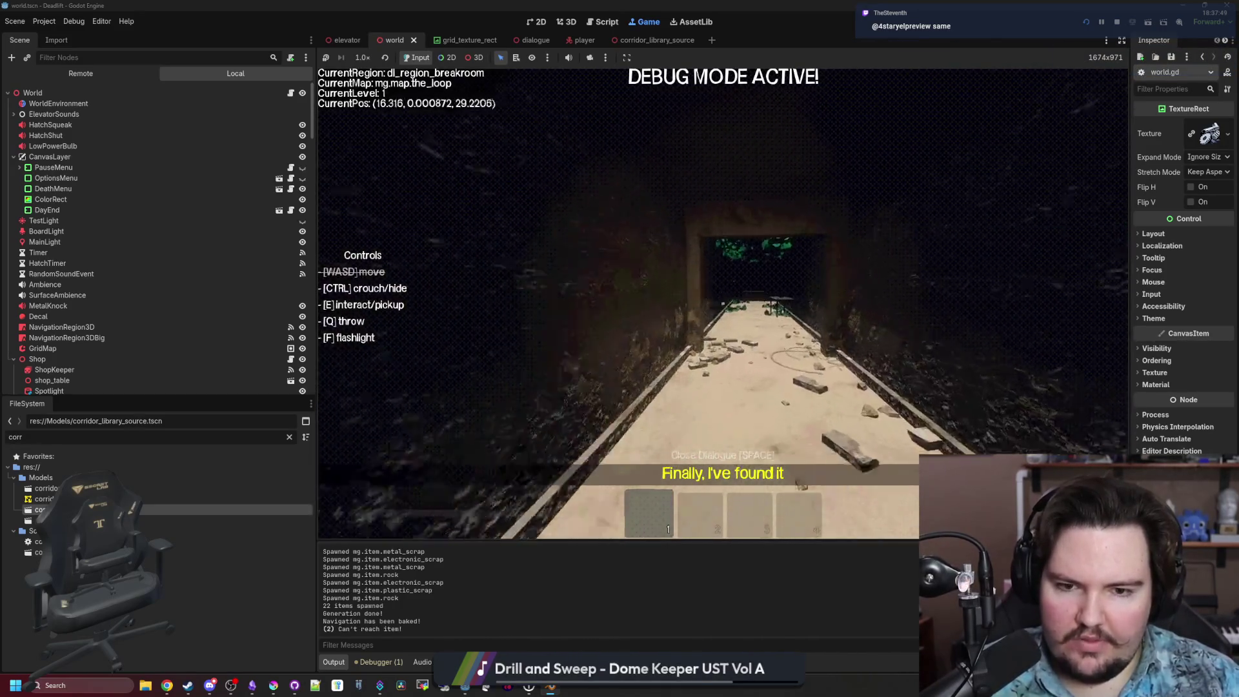
pyautogui.press('w')
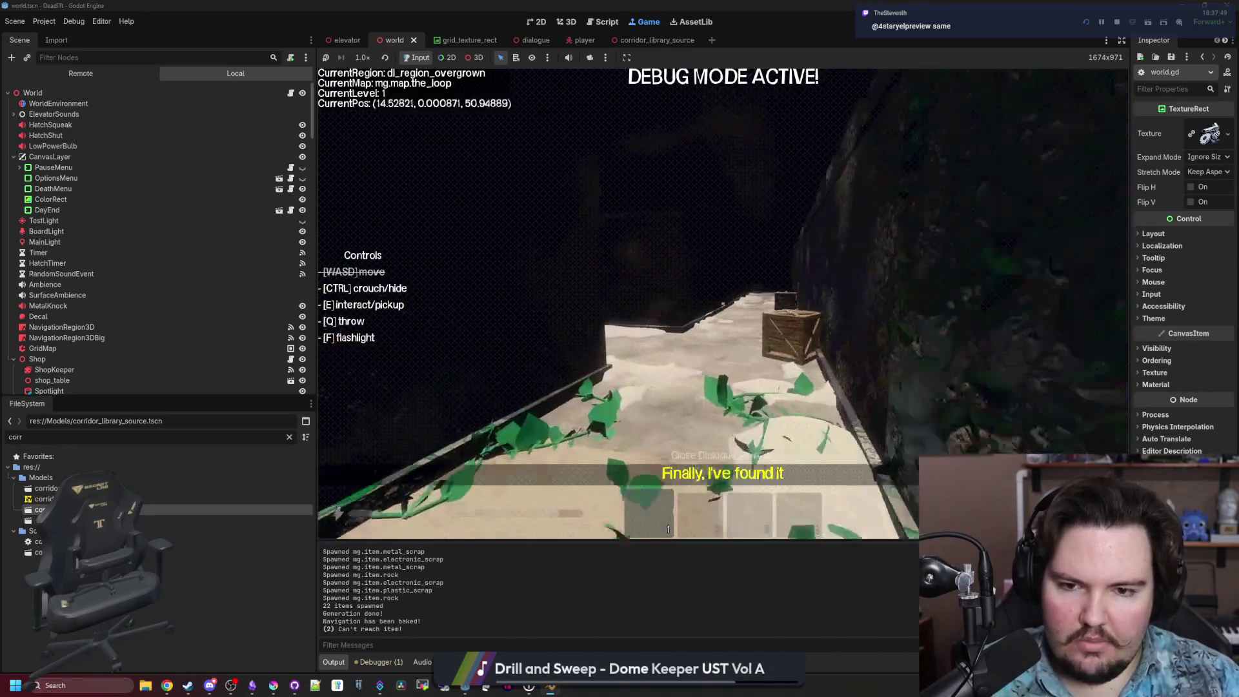
pyautogui.press('w')
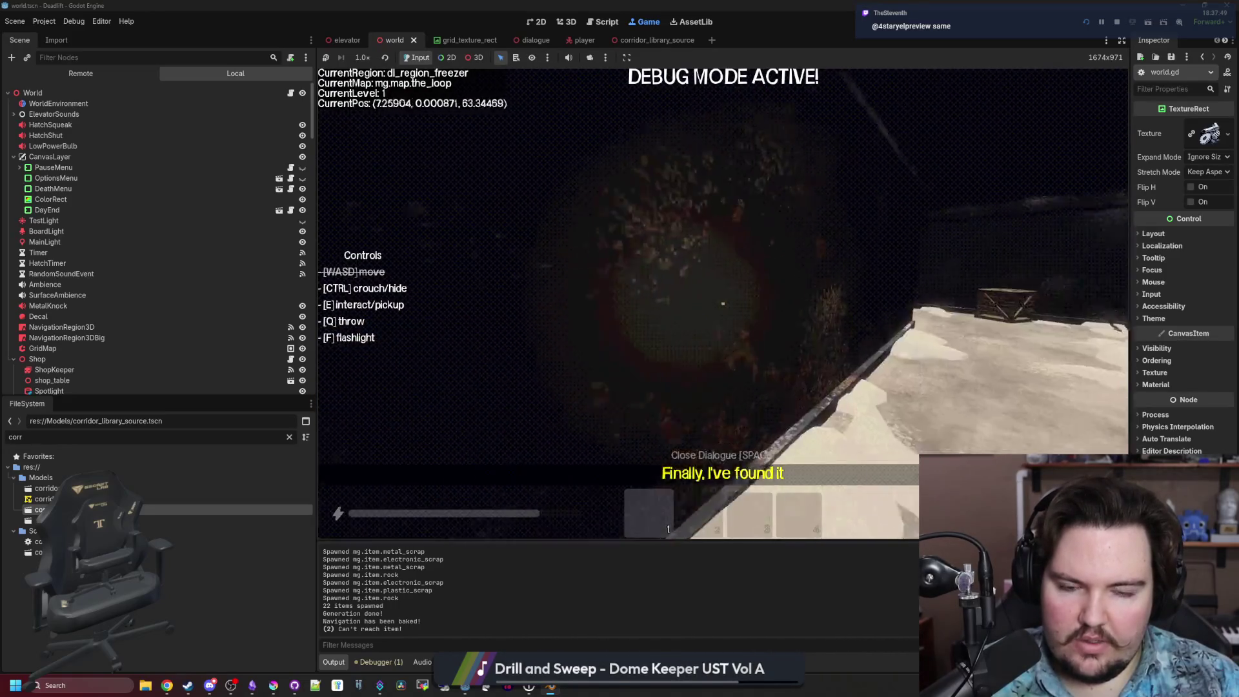
pyautogui.press('s')
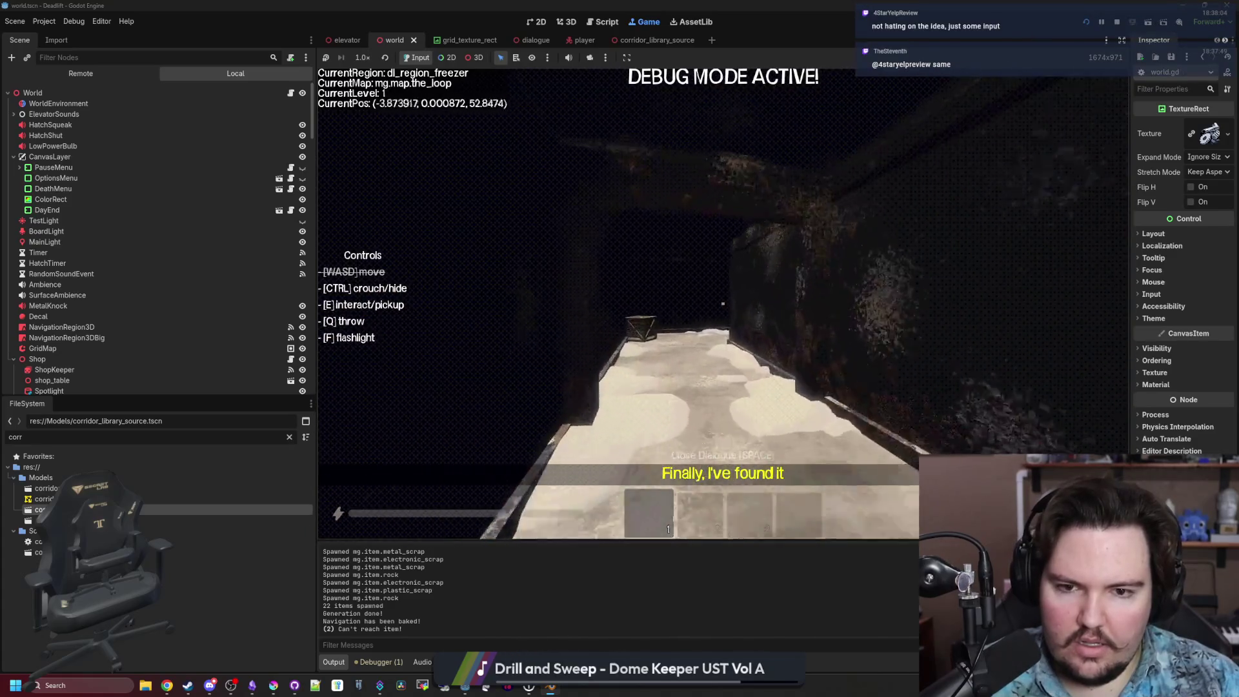
pyautogui.press('w')
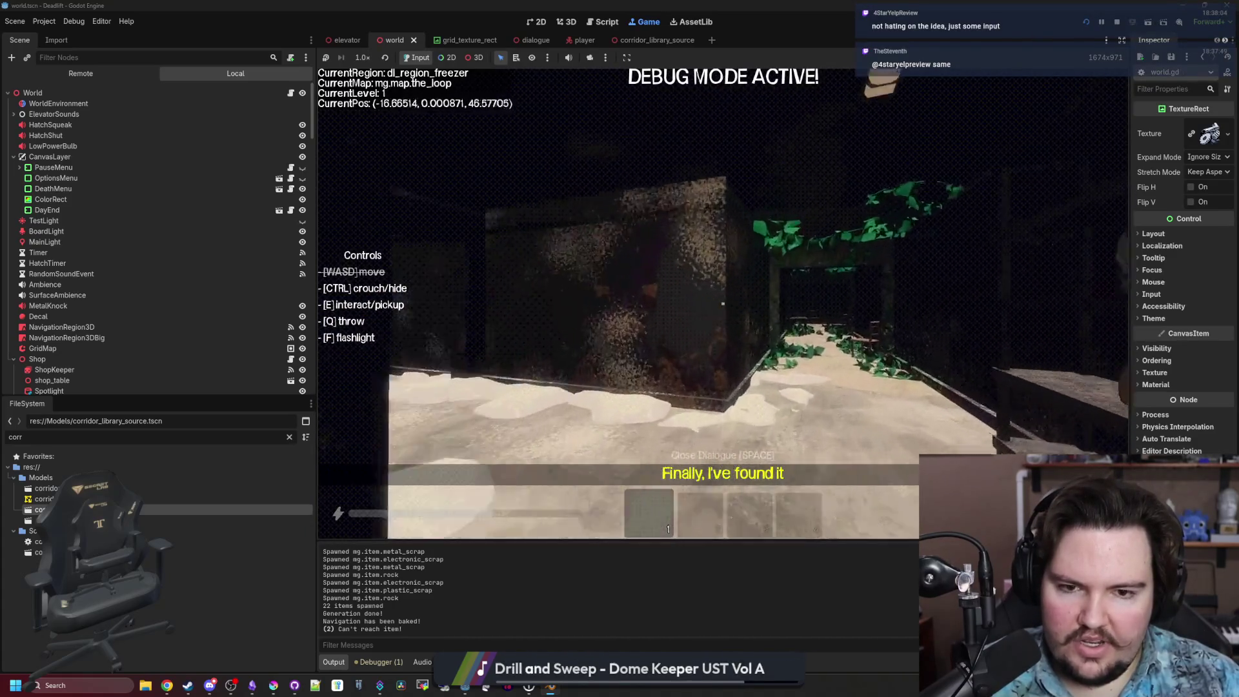
pyautogui.press('w')
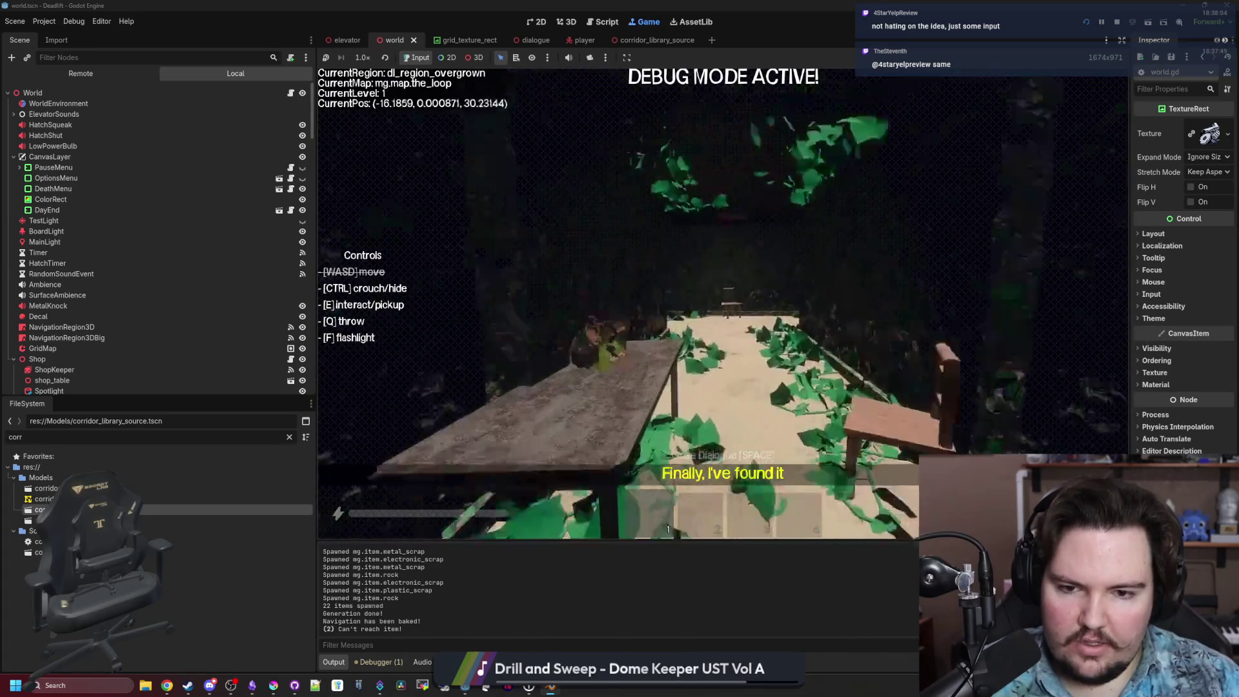
pyautogui.press('w')
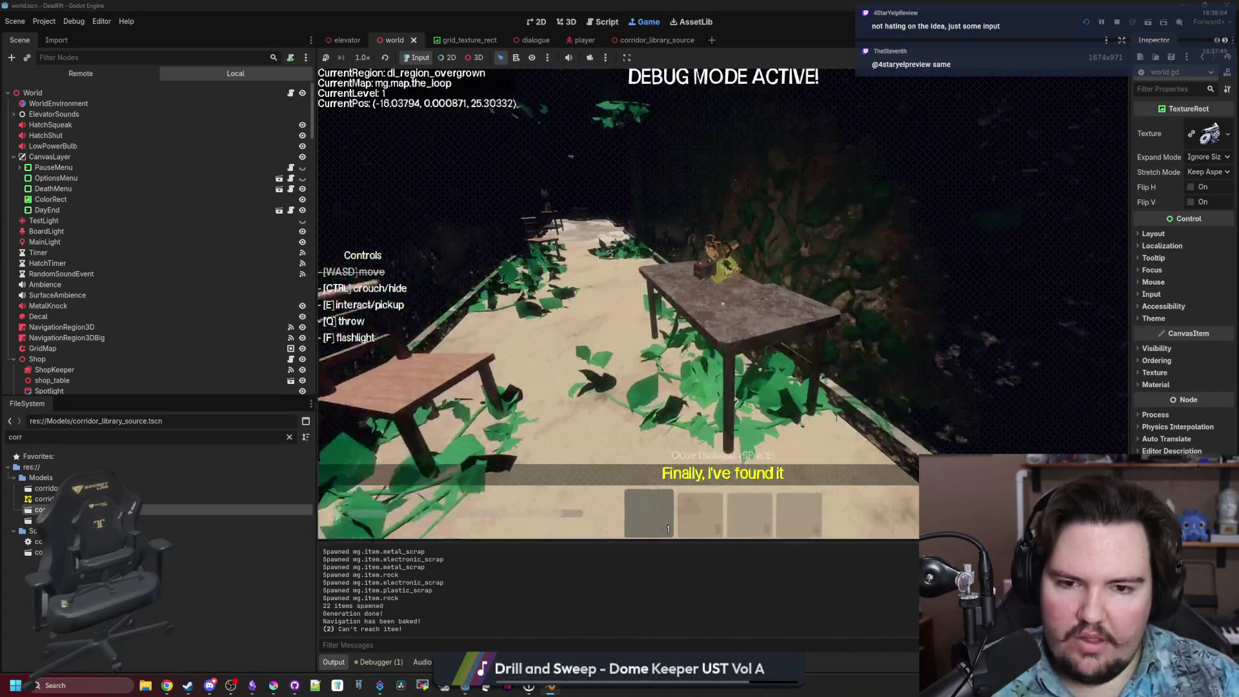
pyautogui.press('s')
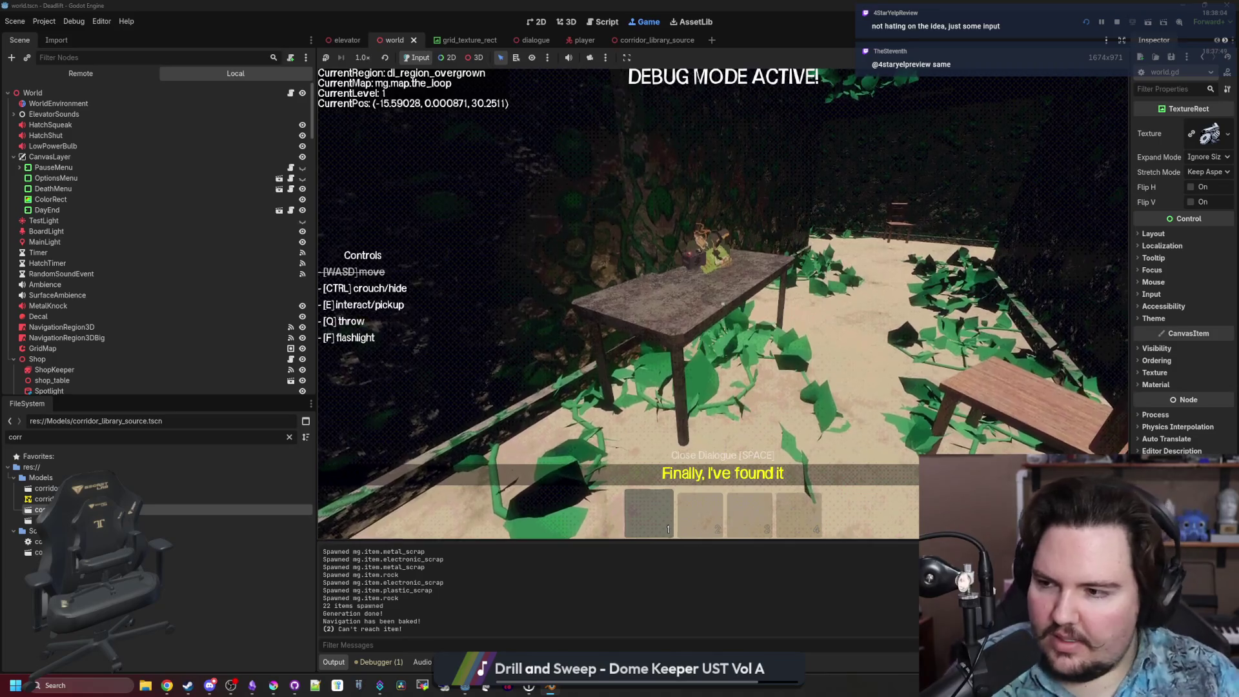
pyautogui.moveTo(618, 303)
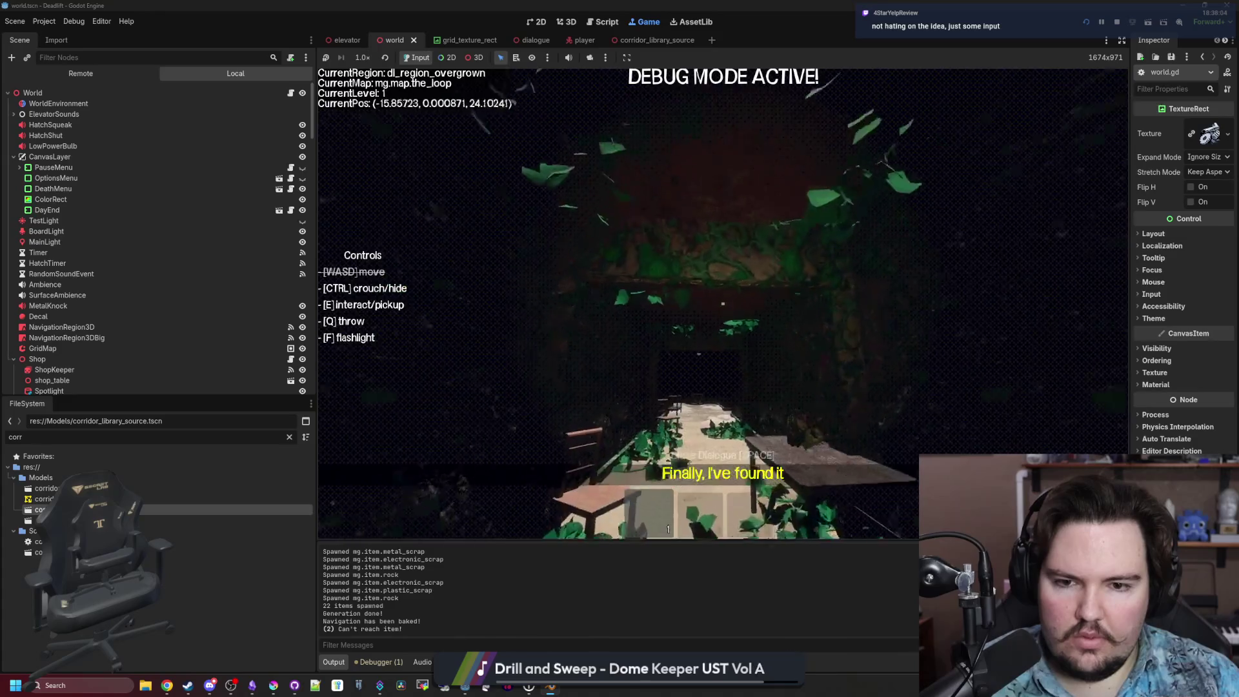
# Walk back into the breakroom corridor and on down the overgrown corridor.
pyautogui.press('w')
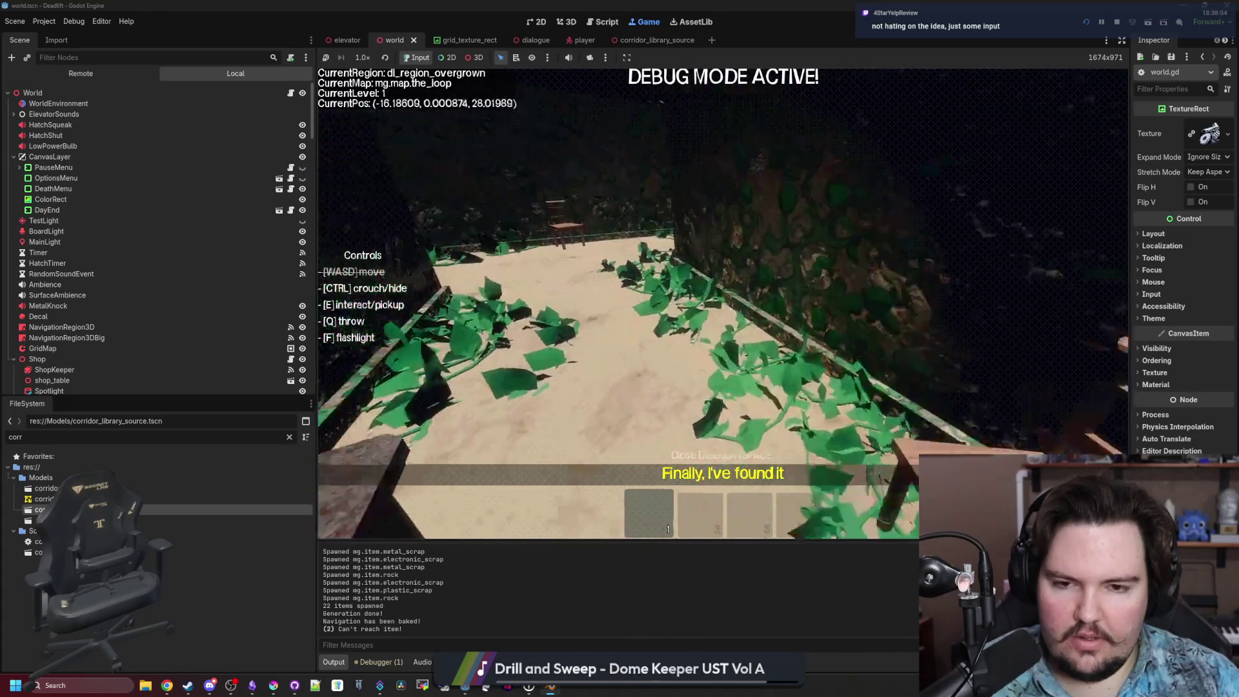
pyautogui.press('a')
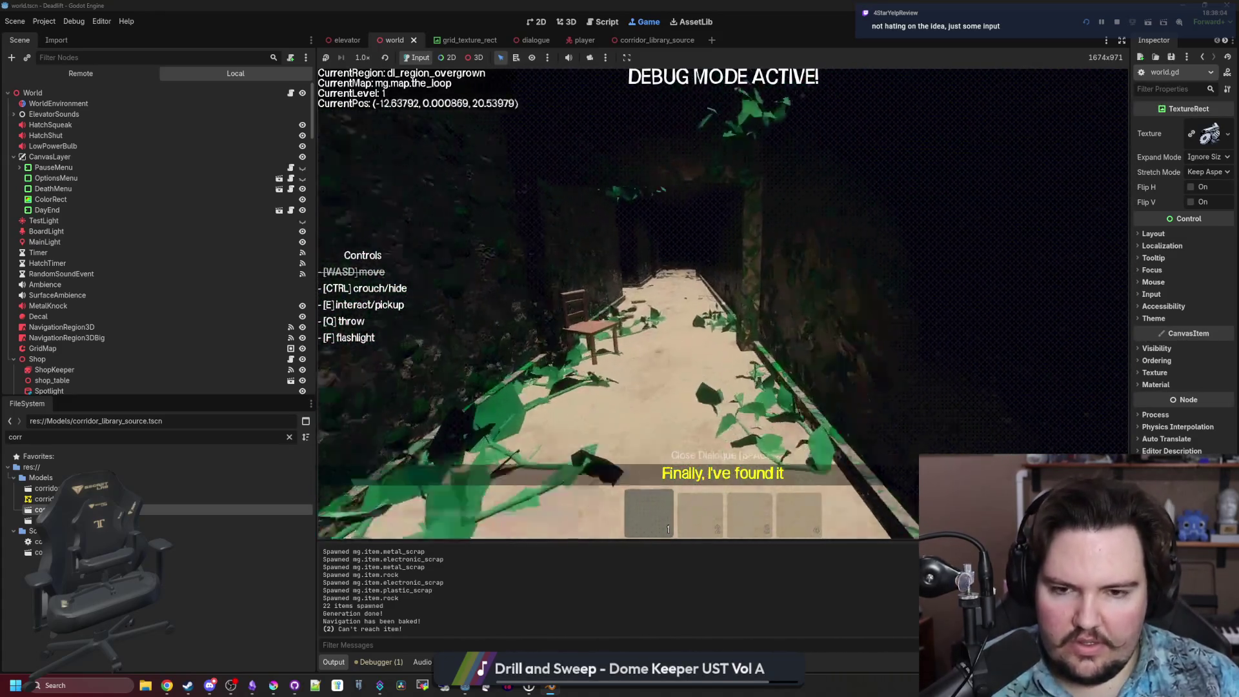
pyautogui.press('w')
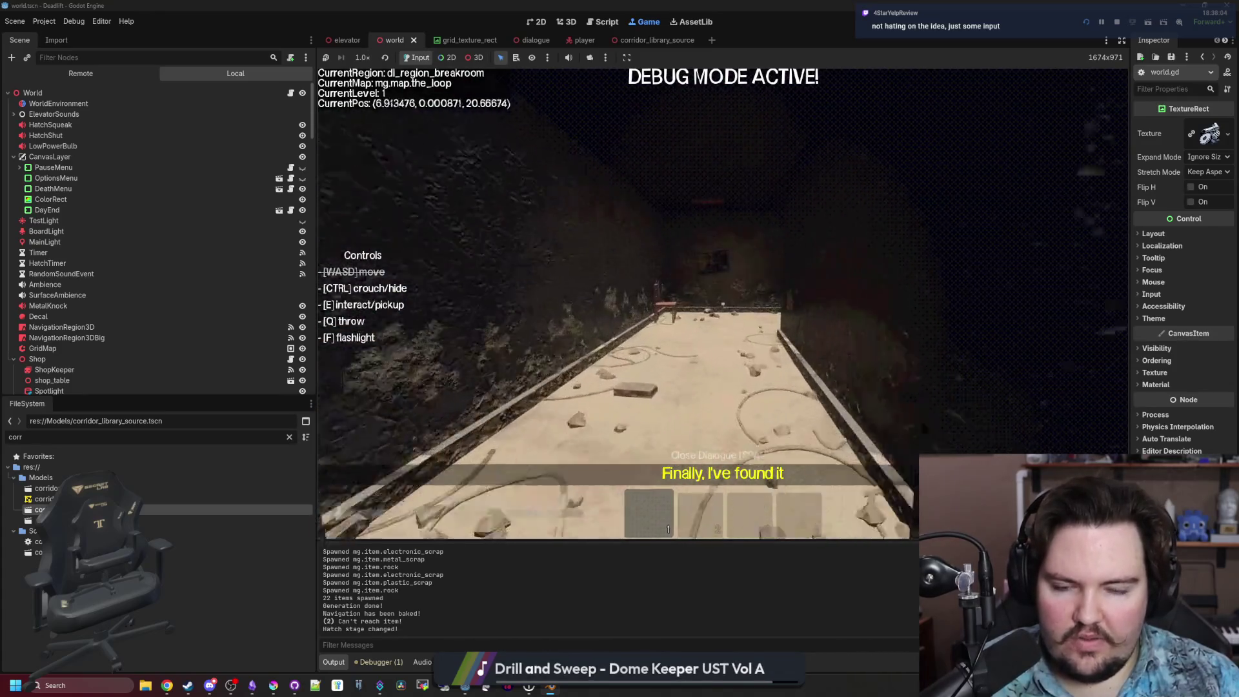
pyautogui.press('w')
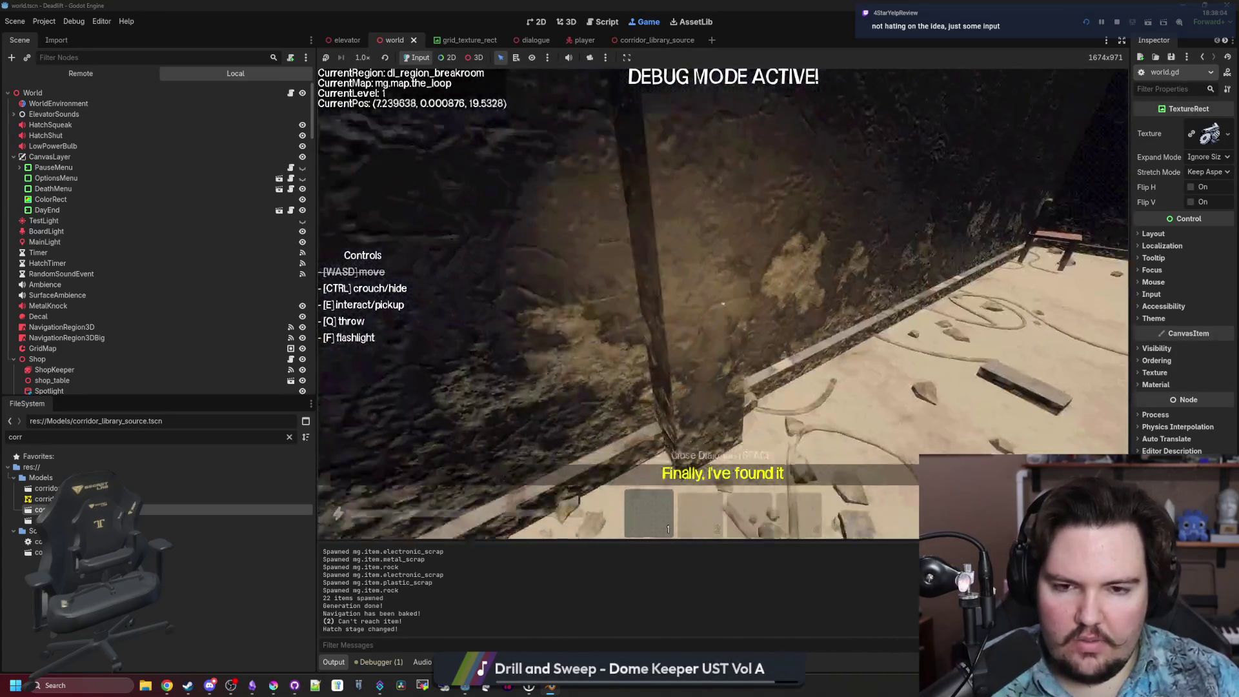
pyautogui.press('w')
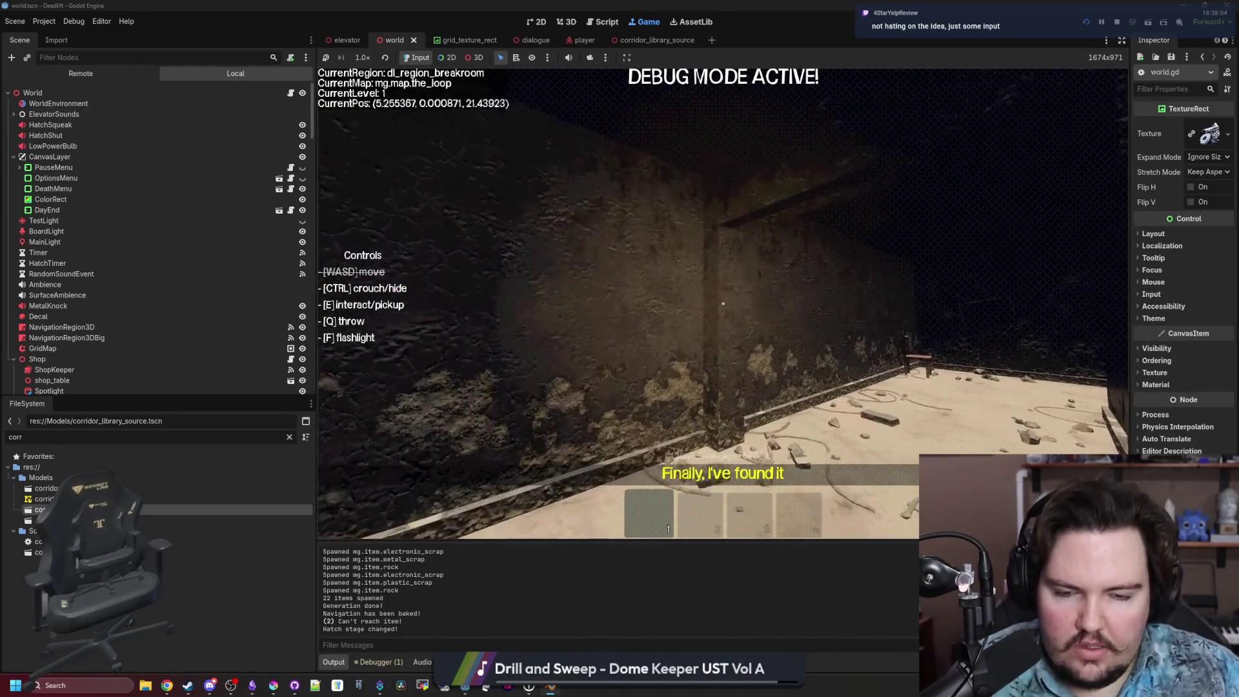
pyautogui.press('w')
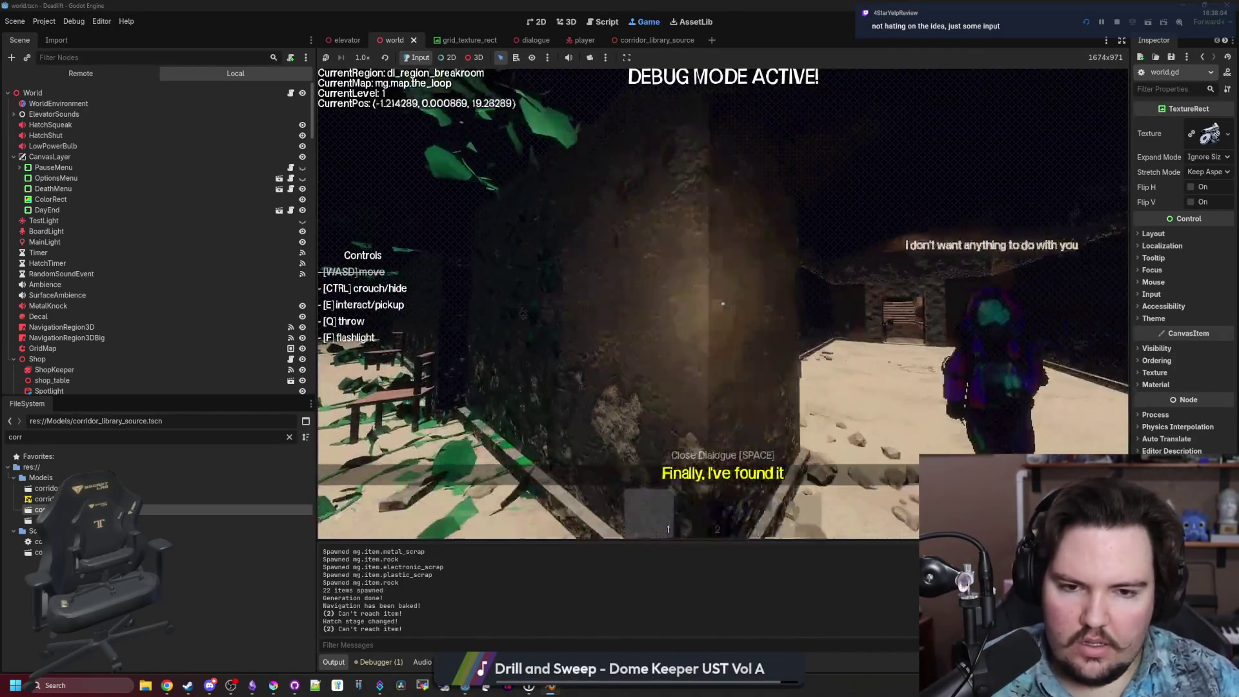
pyautogui.press('w')
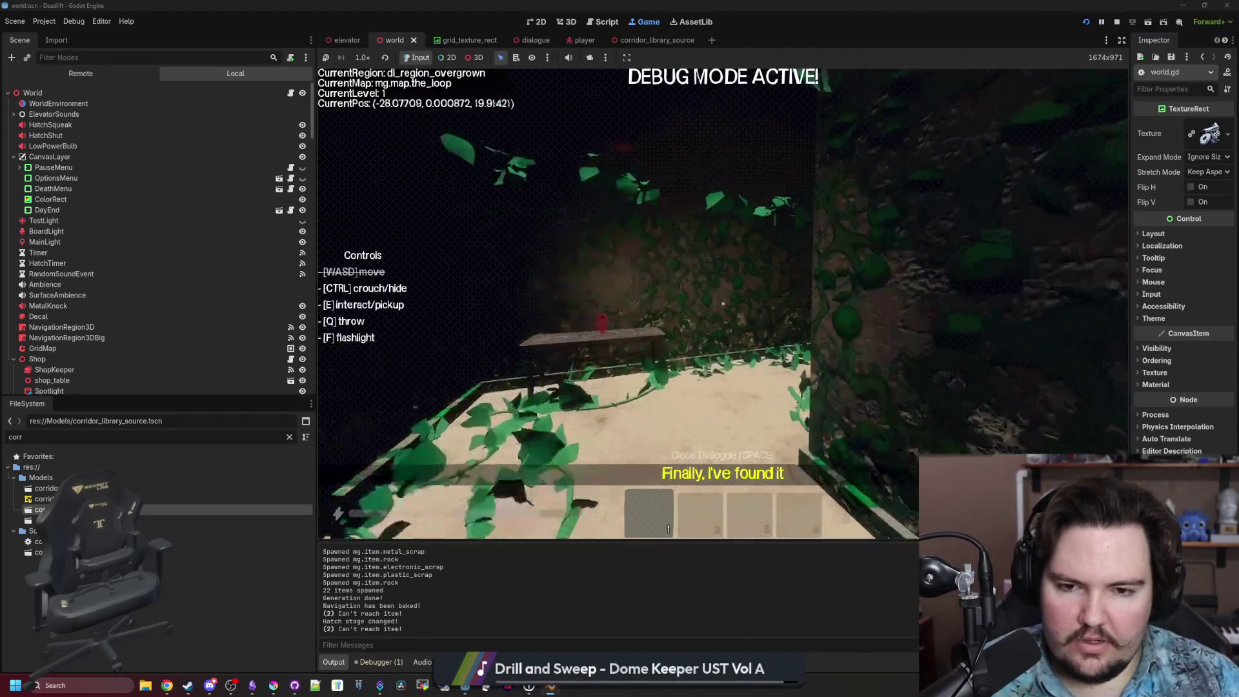
pyautogui.press('w')
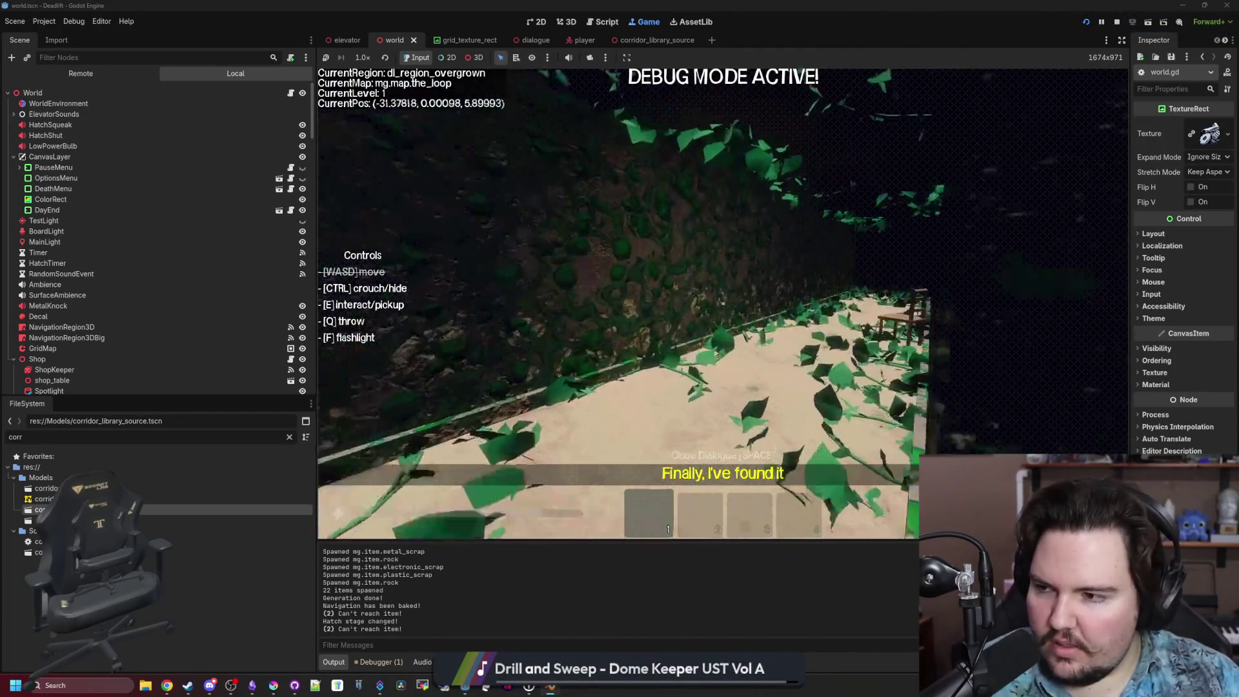
pyautogui.press('w')
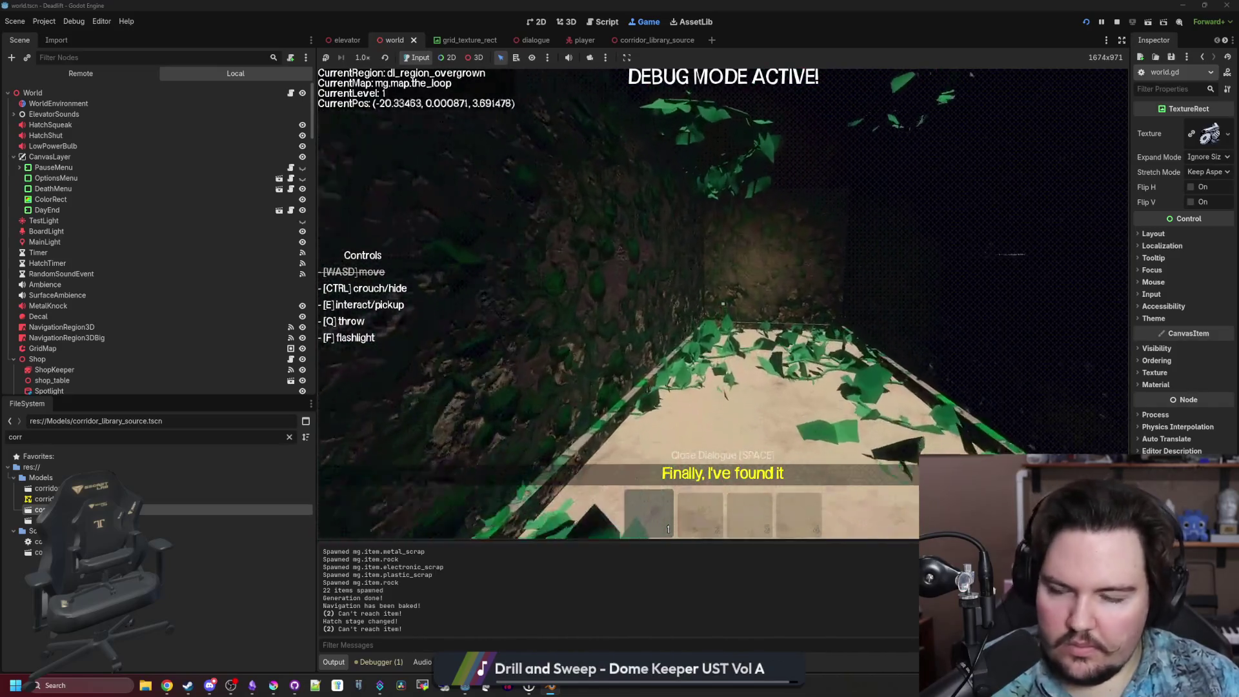
# Pause the game with Esc and bring the Godot editor back to the front.
pyautogui.press('w')
pyautogui.press('Escape')
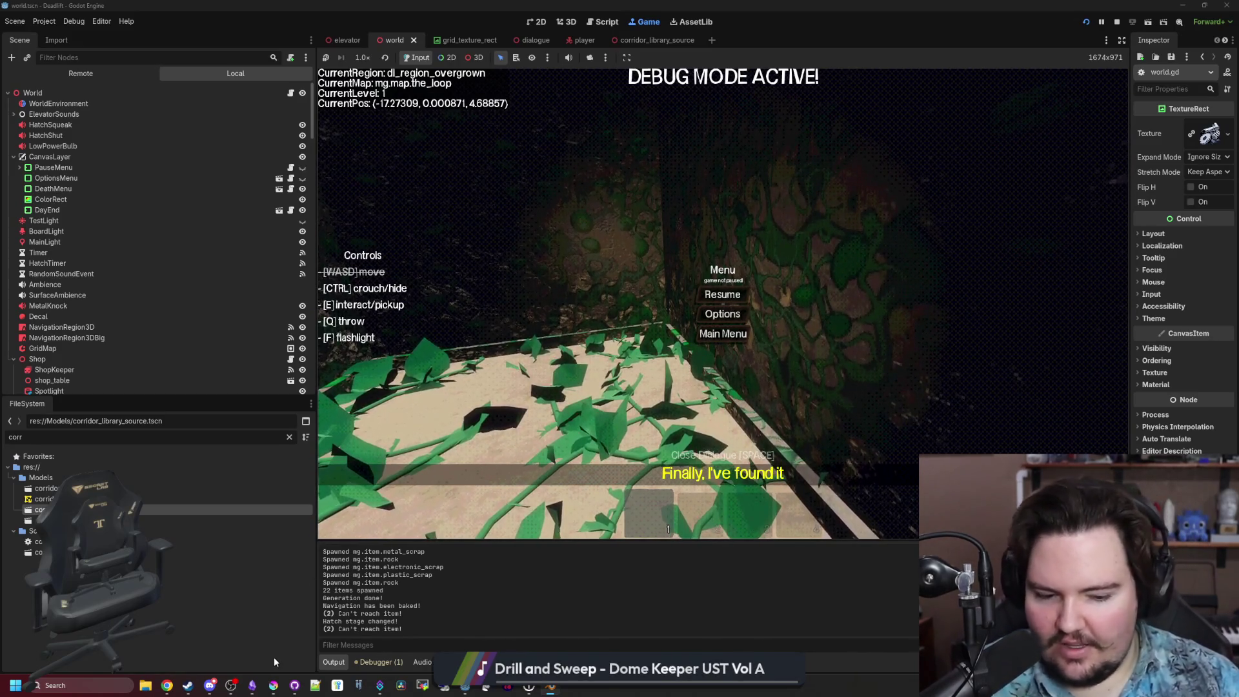
pyautogui.moveTo(252, 685)
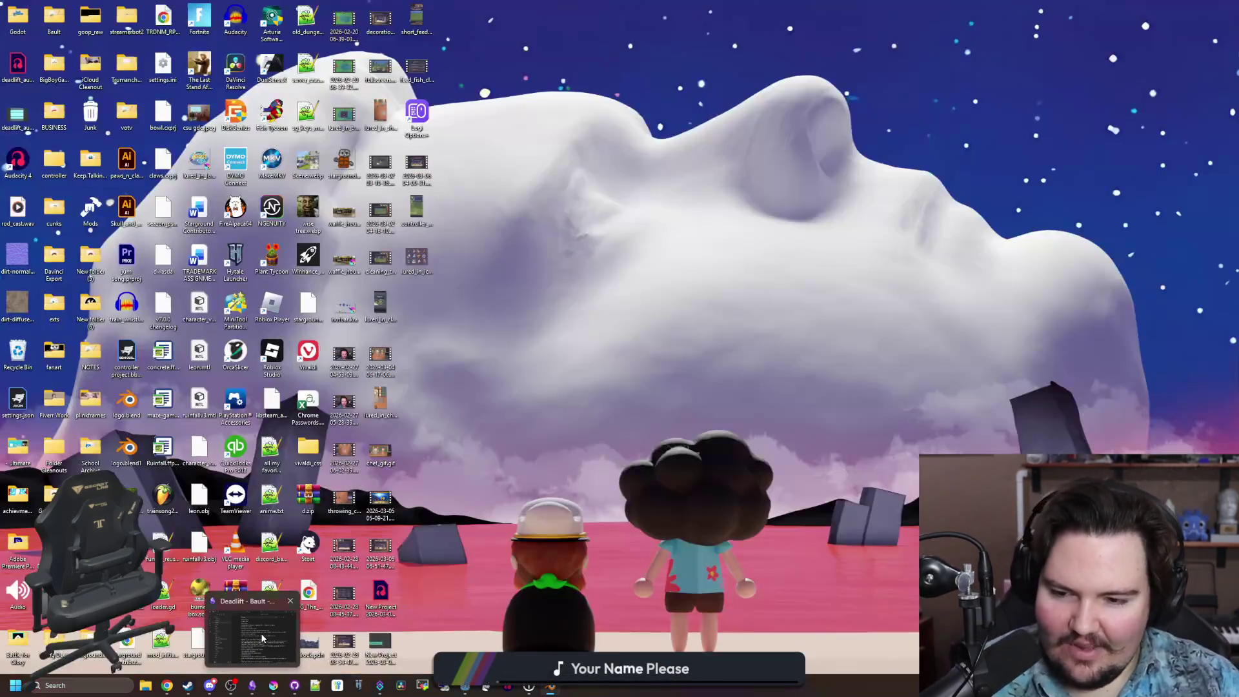
pyautogui.click(262, 639)
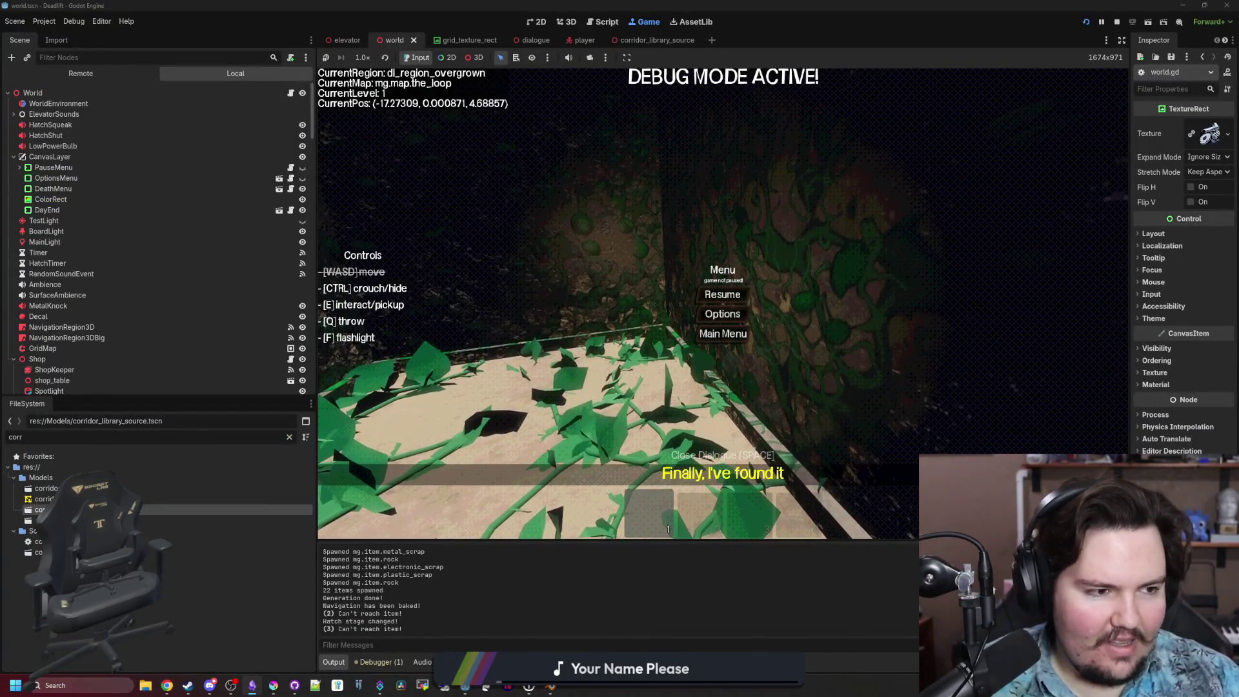
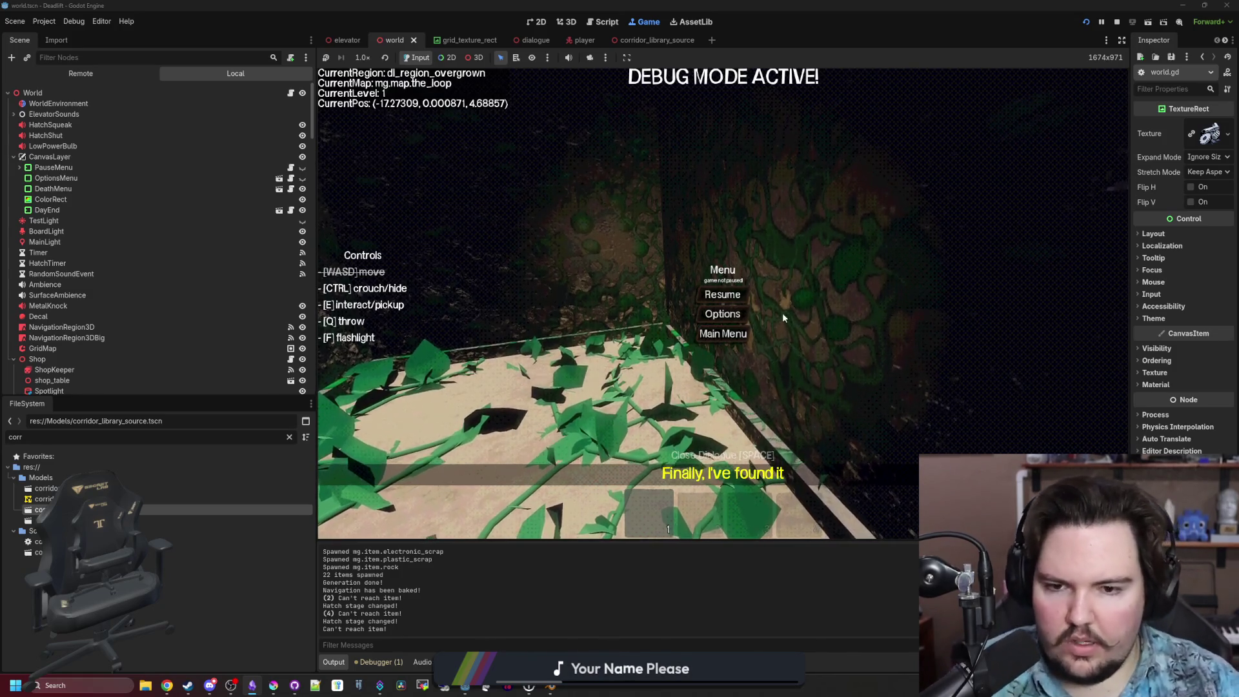
# Resume the Dead Lift playtest and walk through the vine-covered corridor past the wooden chairs.
pyautogui.click(736, 295)
pyautogui.press('w')
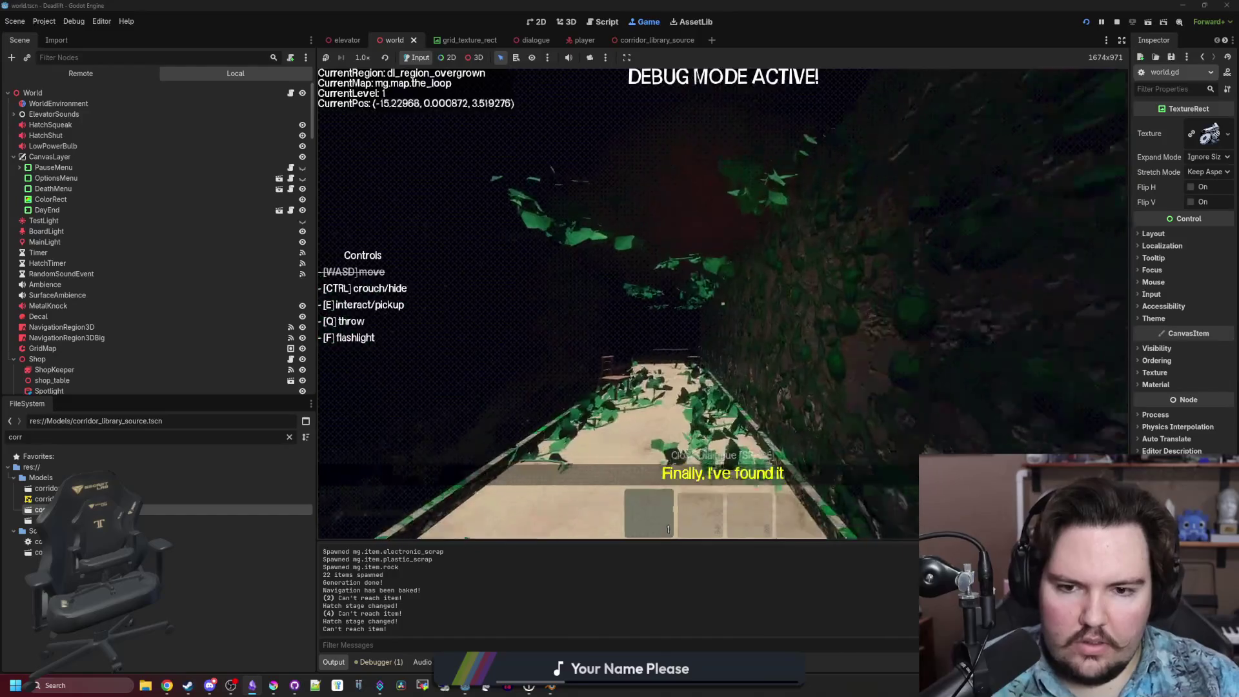
pyautogui.press('w')
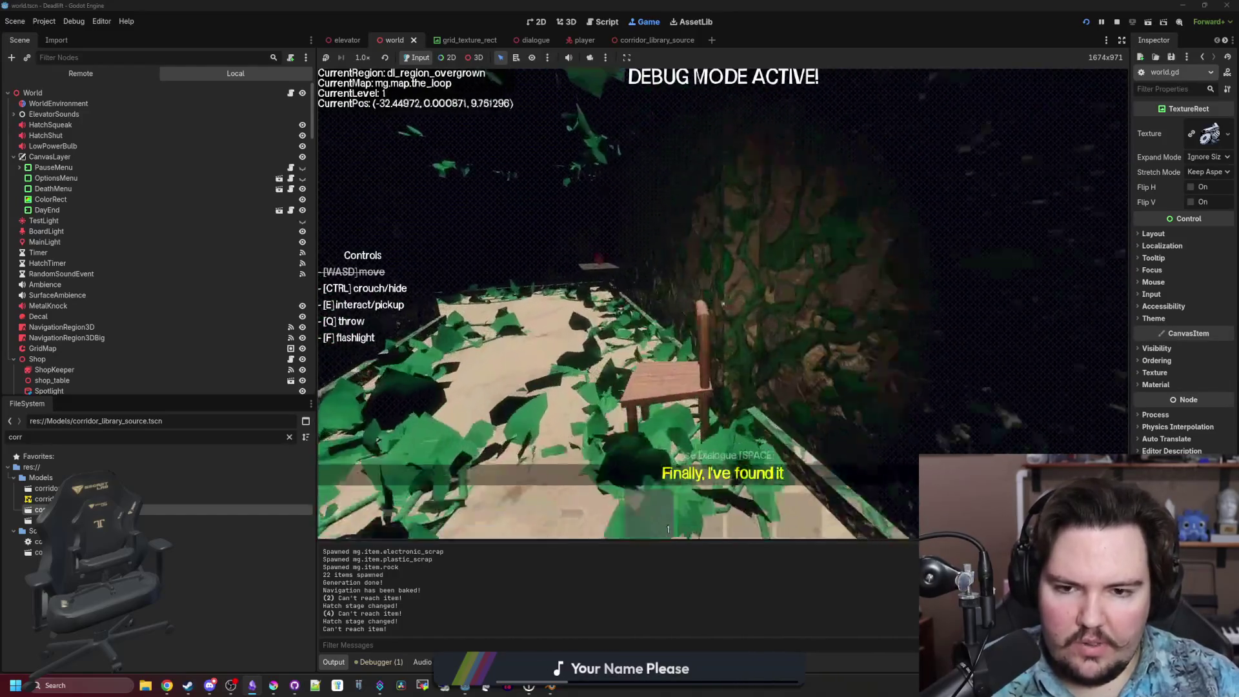
pyautogui.press('w')
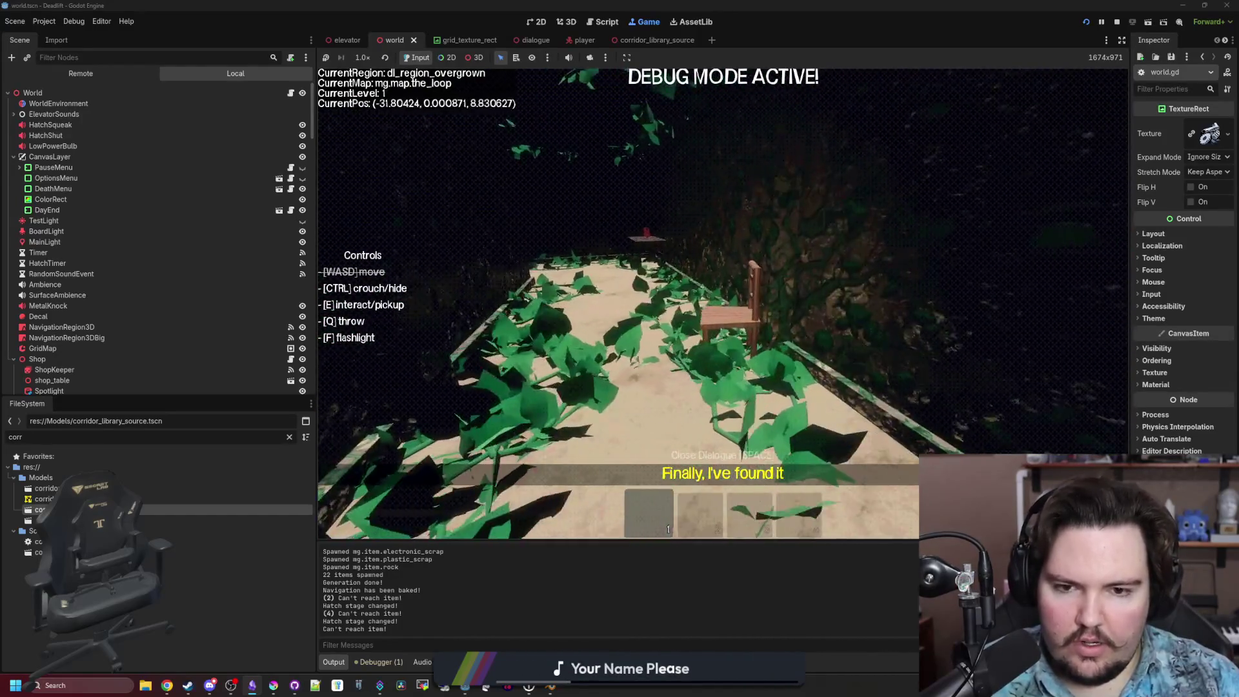
pyautogui.press('w')
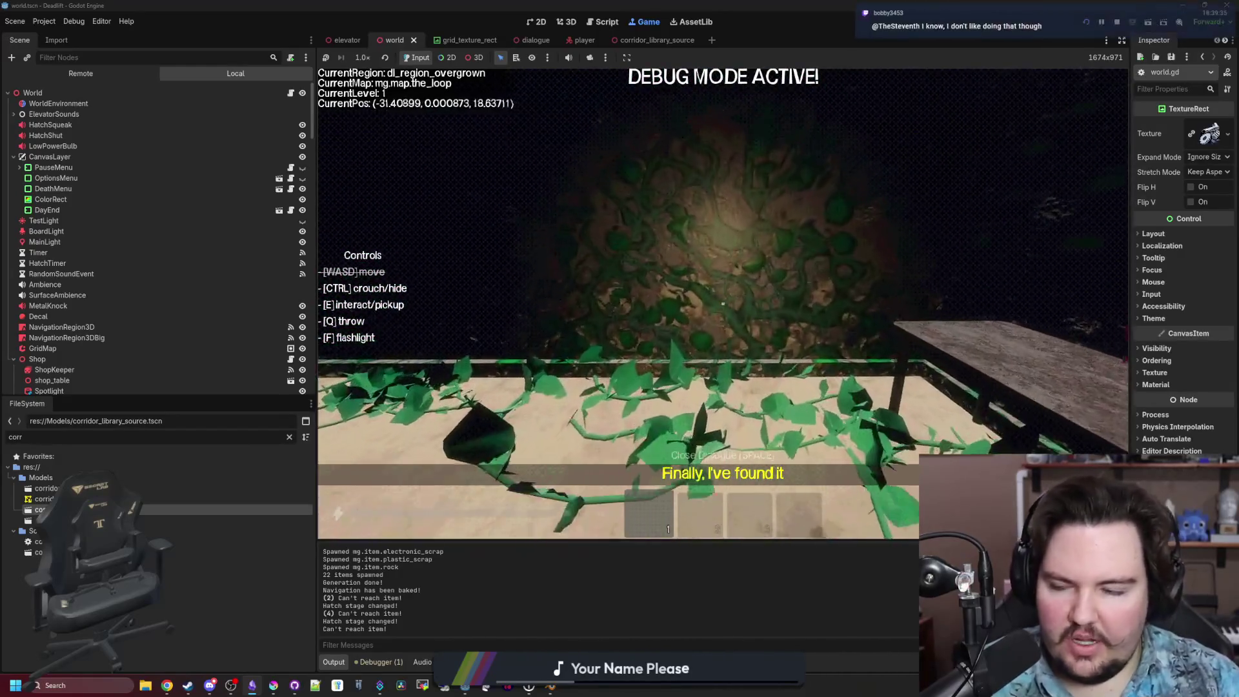
pyautogui.press('w')
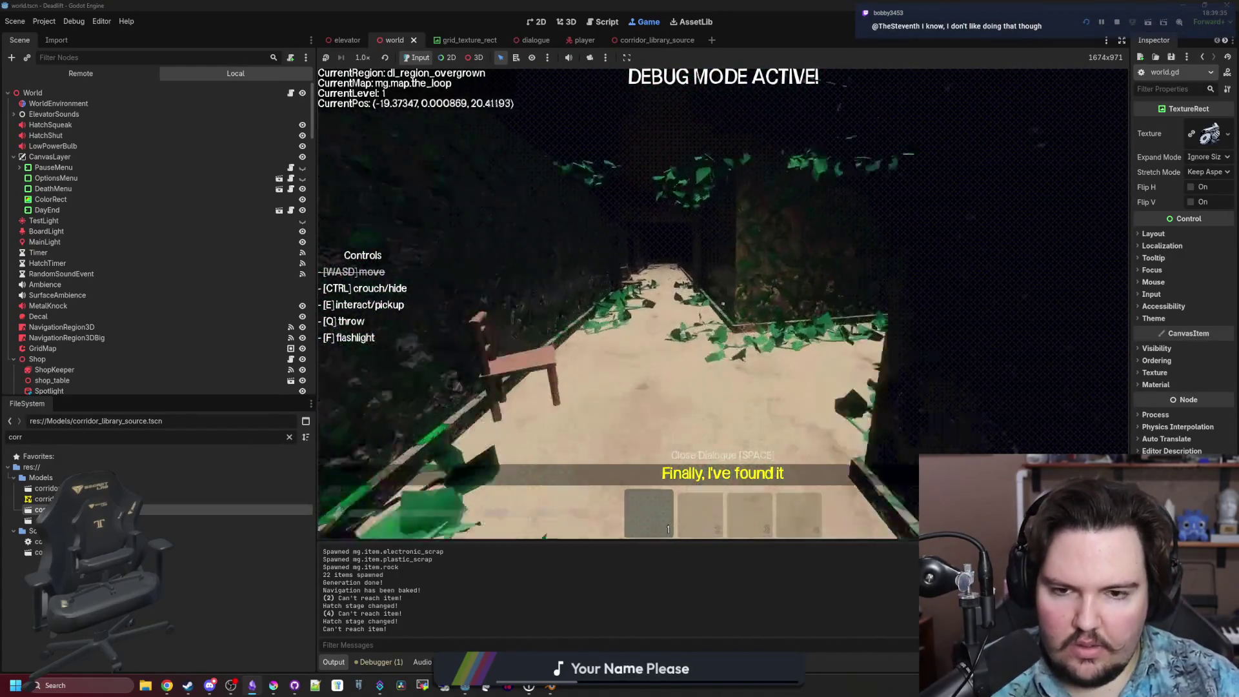
pyautogui.press('w')
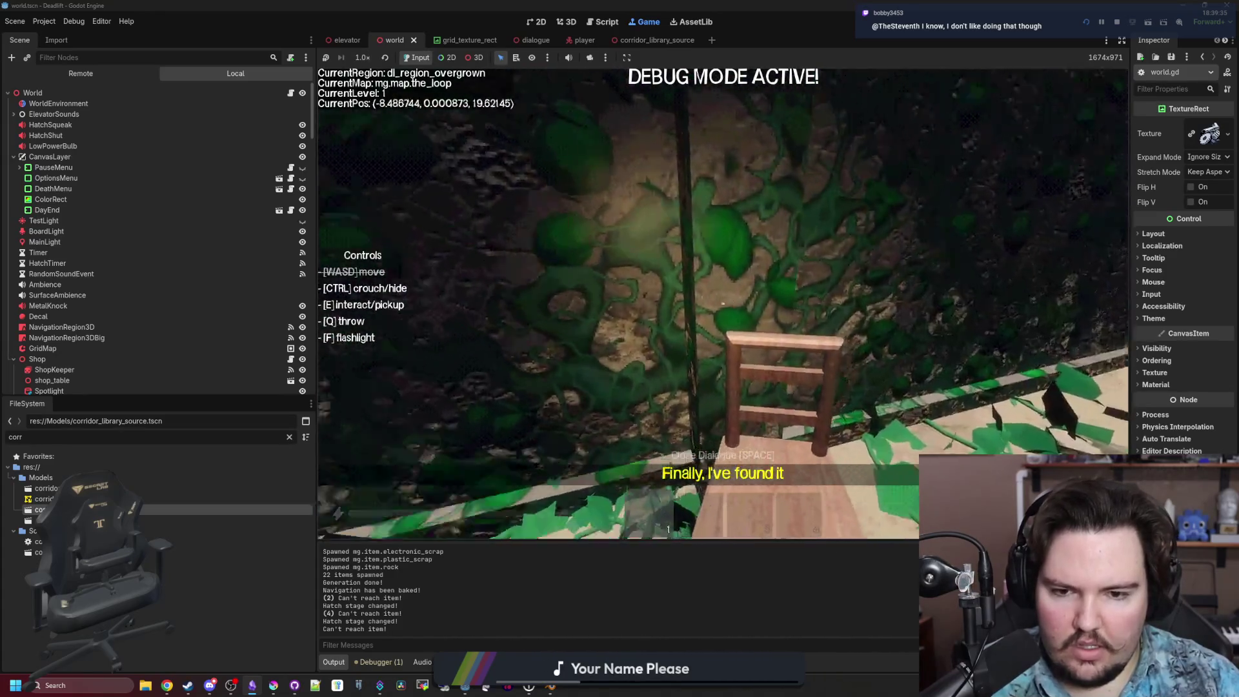
pyautogui.press('w')
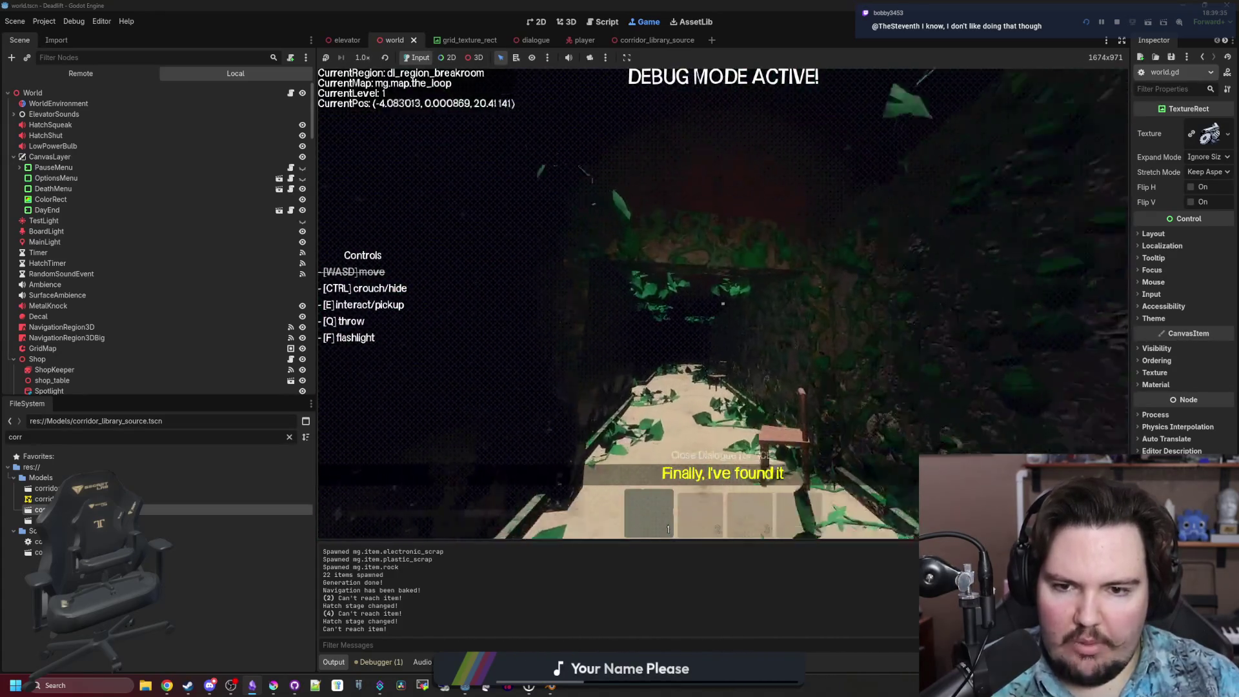
pyautogui.press('w')
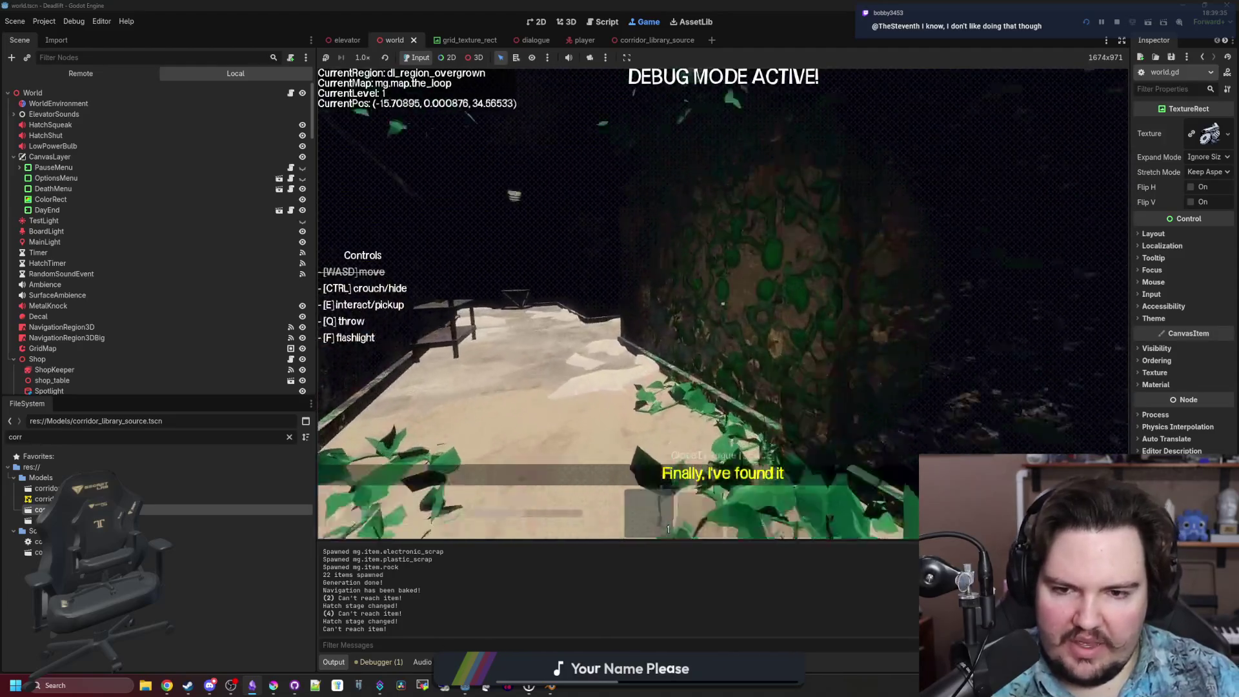
# Walk forward past the table with the item toward the chair in the overgrown corridor.
pyautogui.press('w')
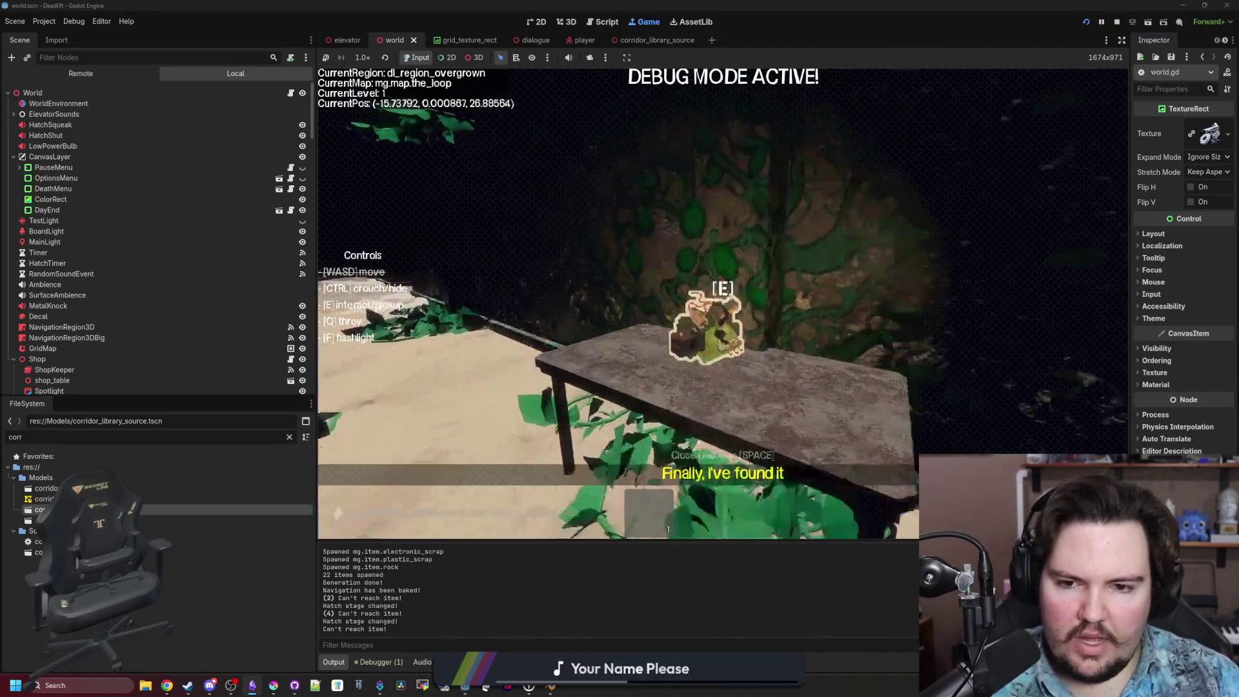
pyautogui.press('w')
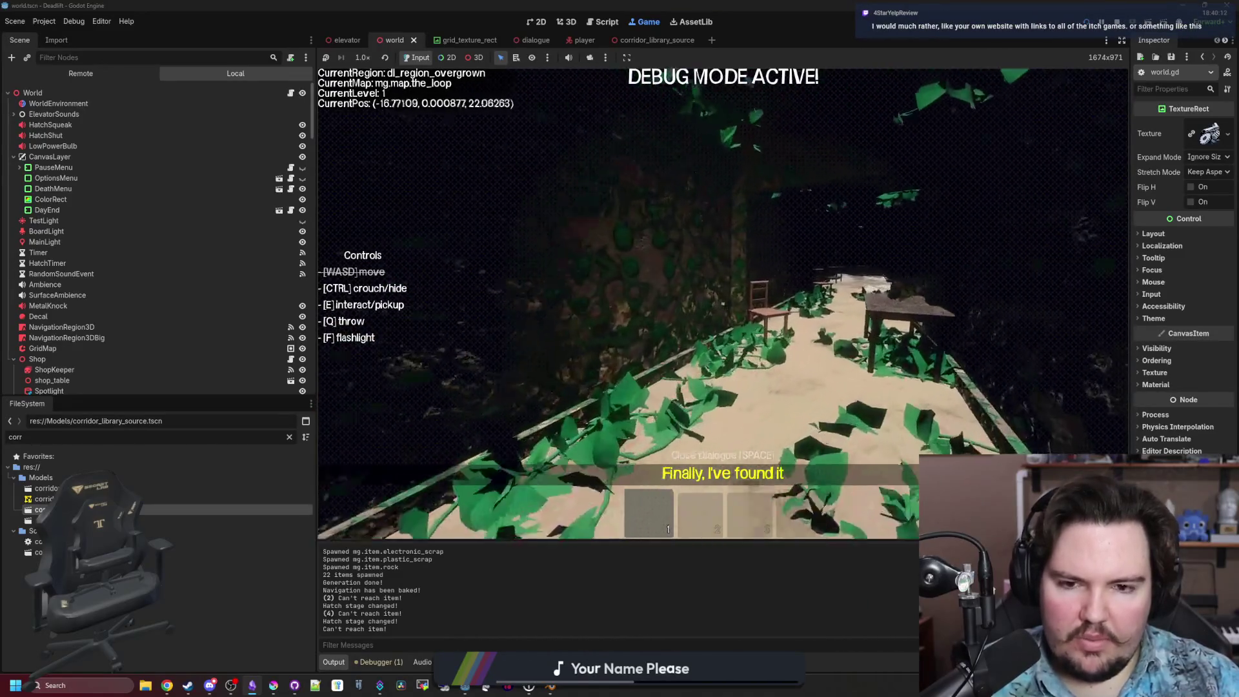
# Step back and forth around the table to frame it against the vine-covered wall.
pyautogui.press('s')
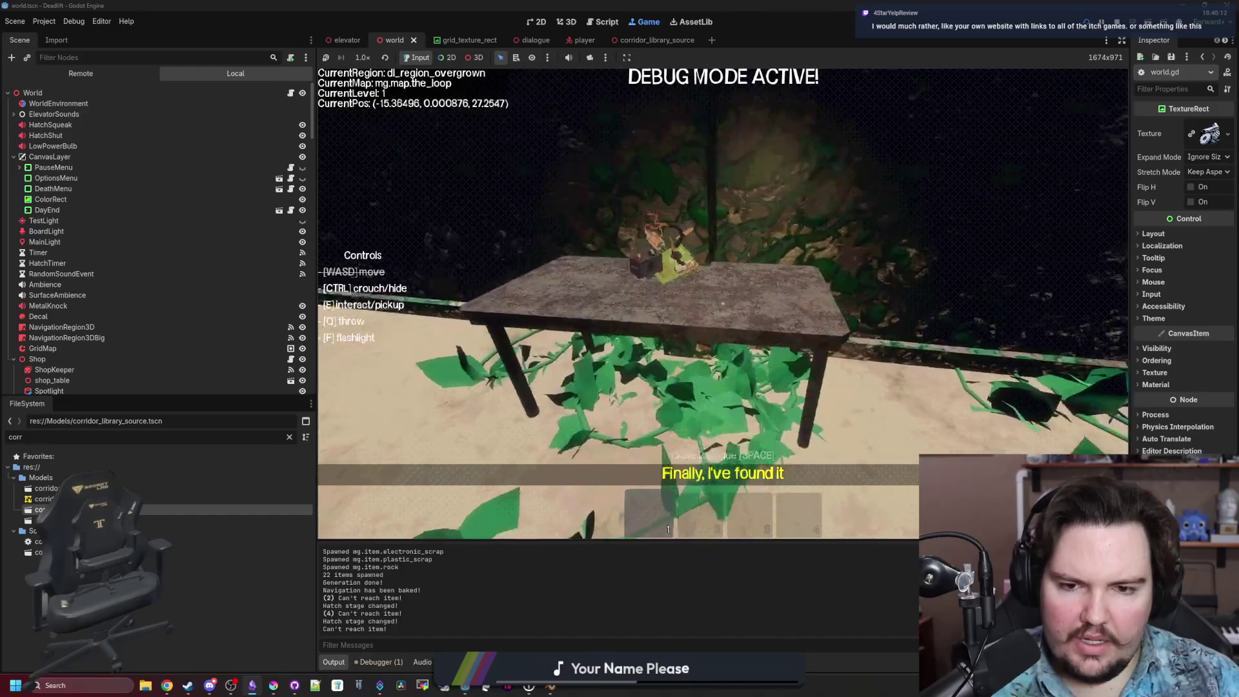
pyautogui.press('w')
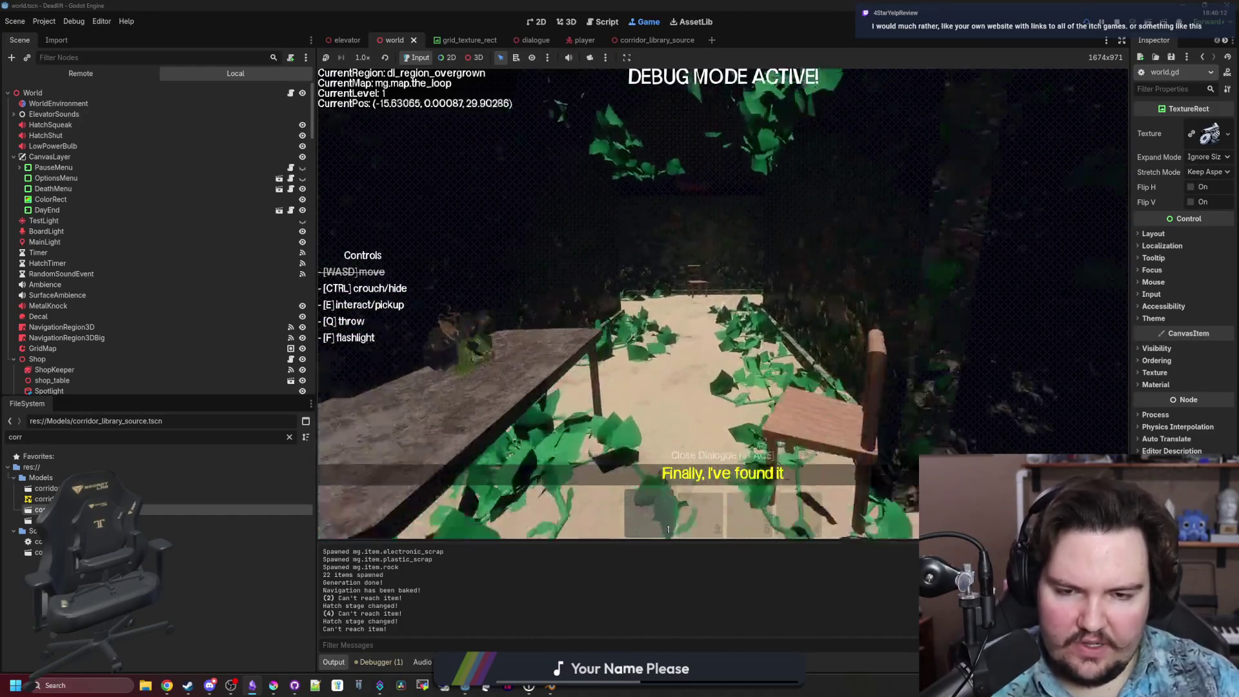
pyautogui.press('w')
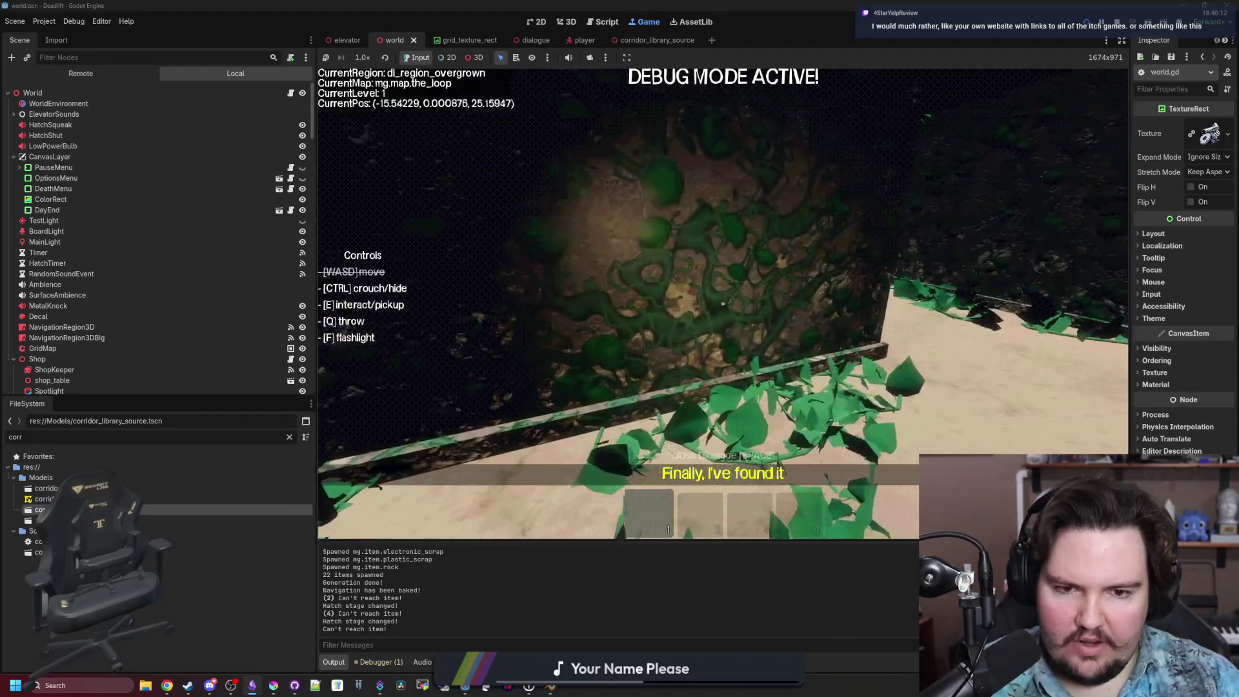
pyautogui.press('s')
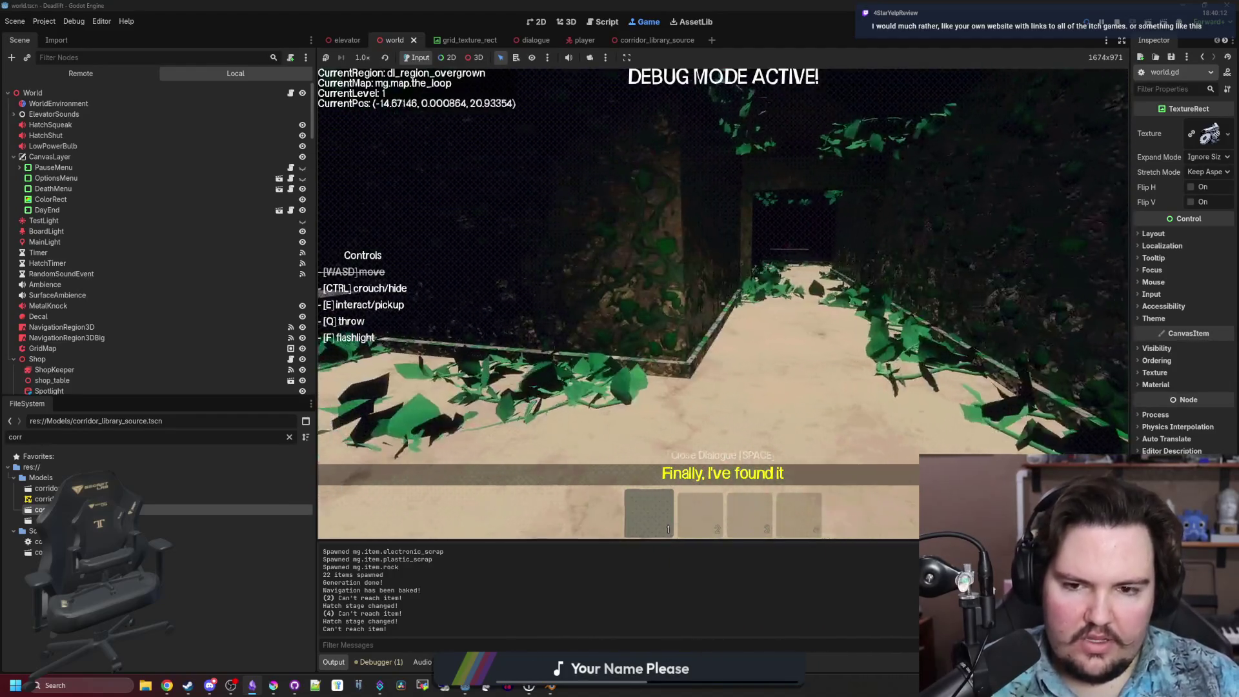
pyautogui.press('w')
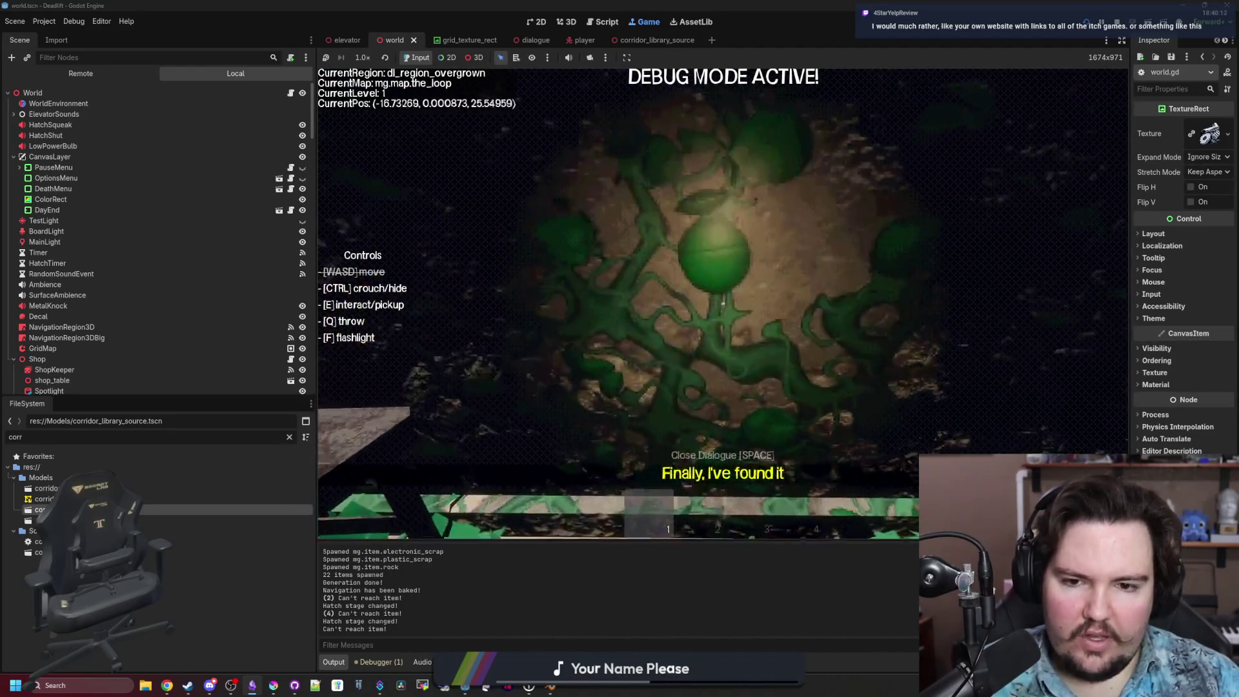
pyautogui.press('s')
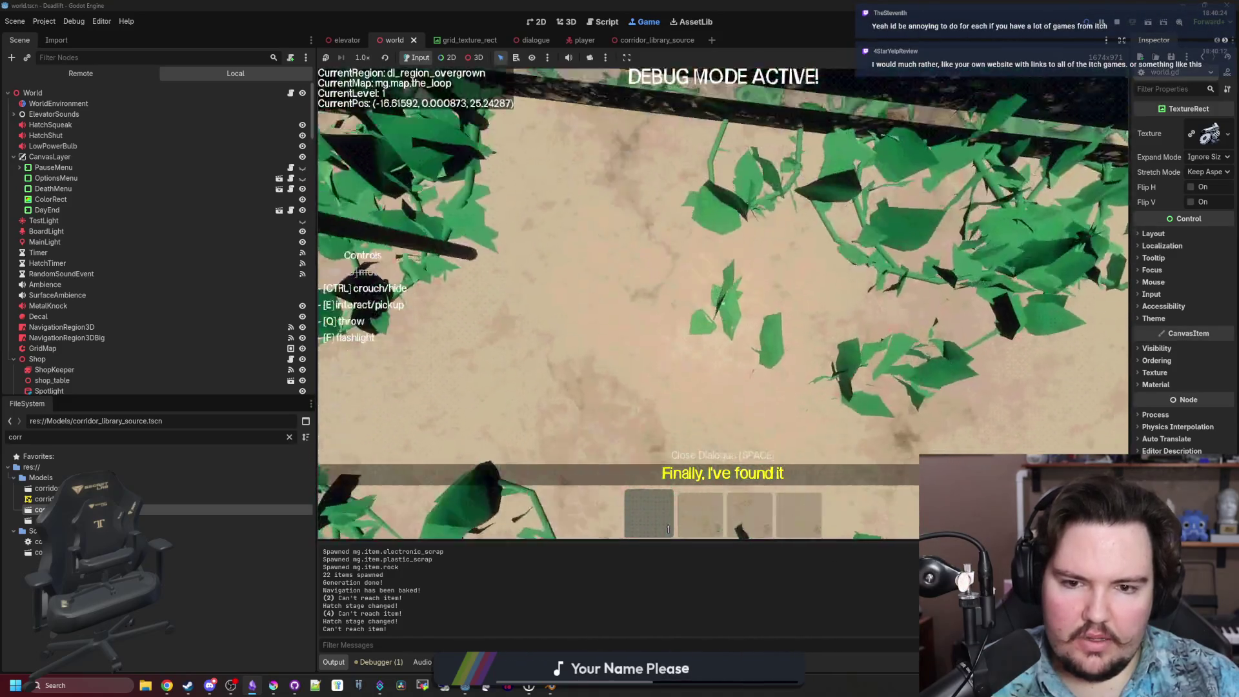
pyautogui.press('s')
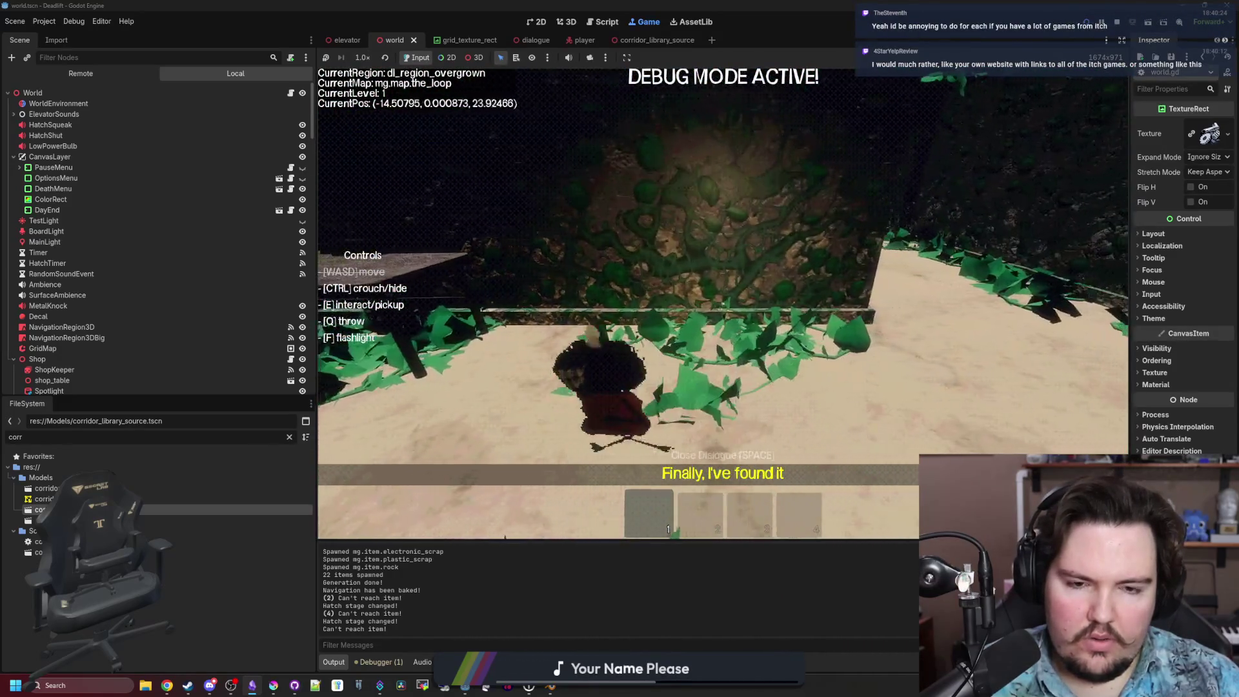
# Walk back down the vine corridor and return toward the table.
pyautogui.press('w')
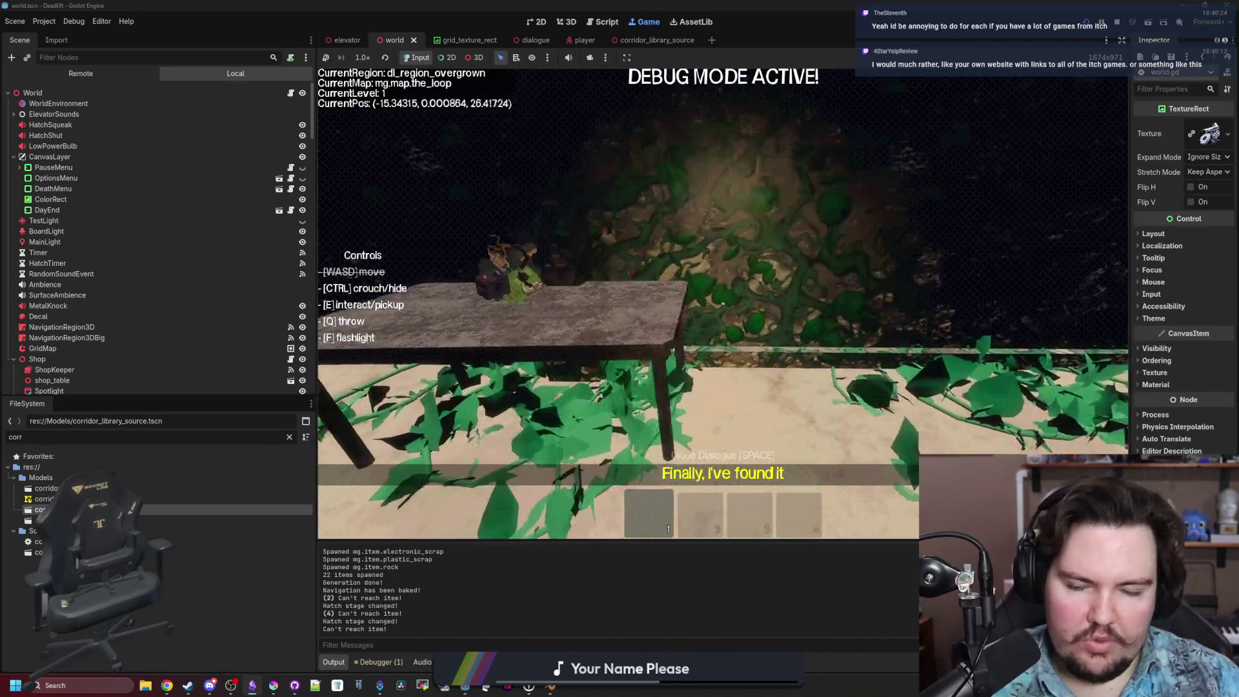
pyautogui.press('s')
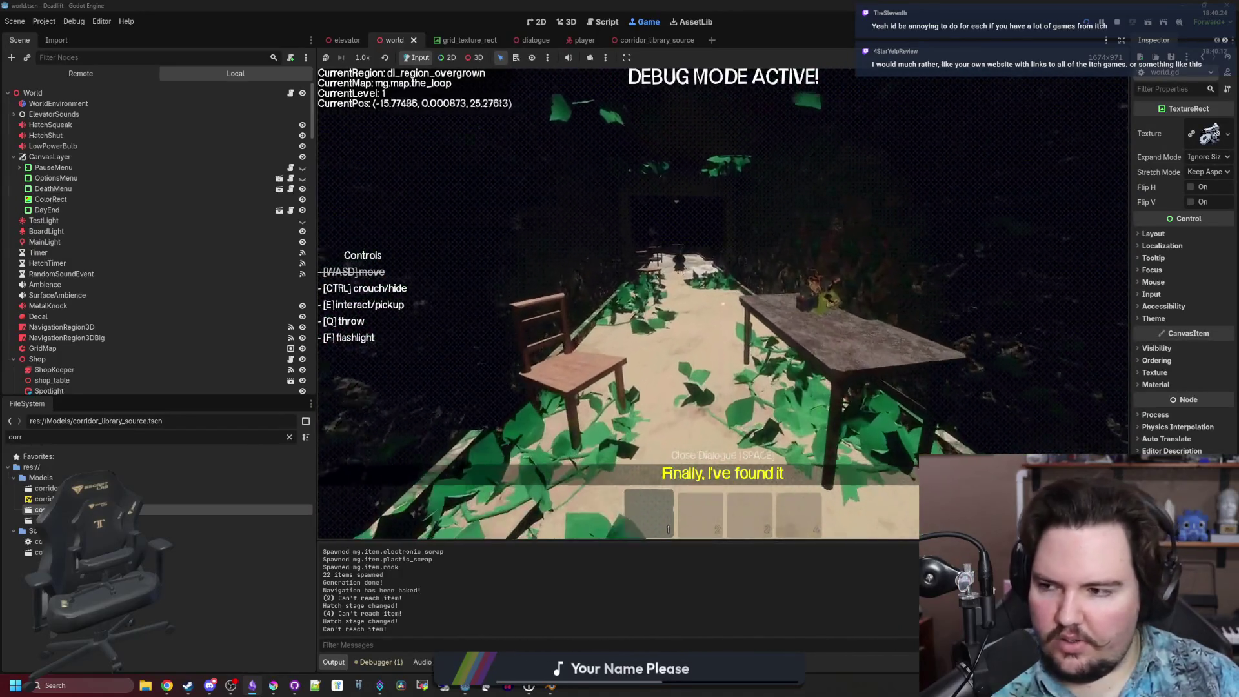
pyautogui.press('s')
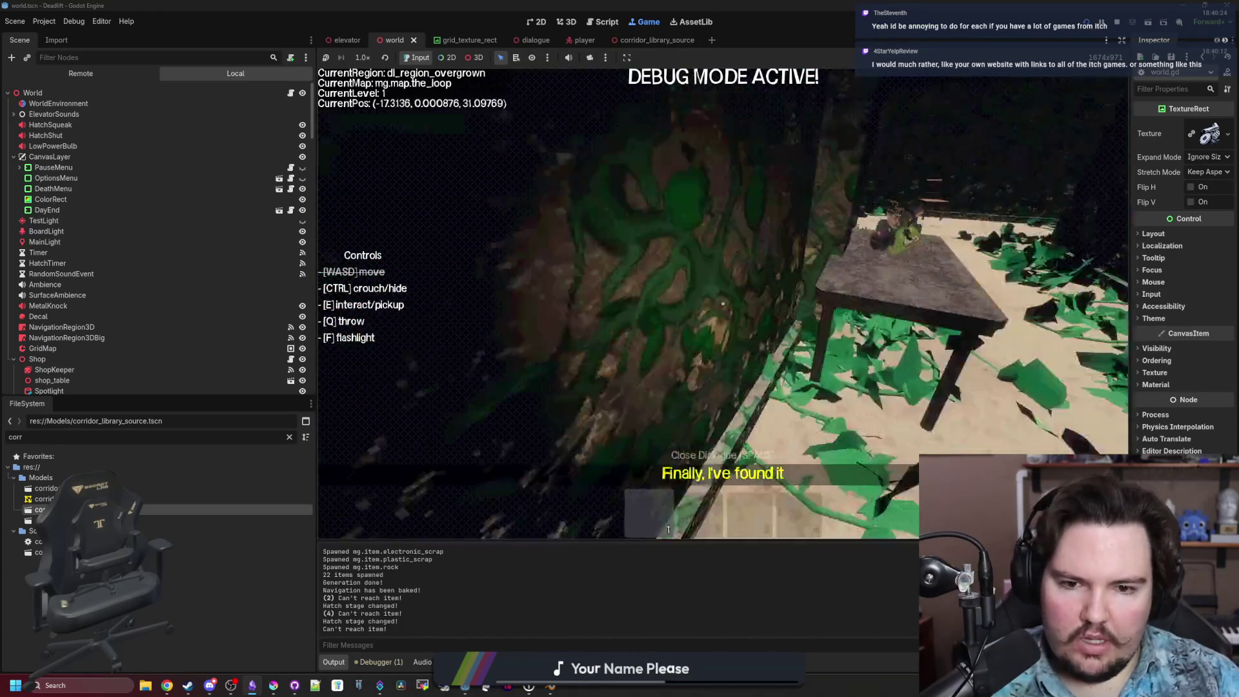
pyautogui.press('w')
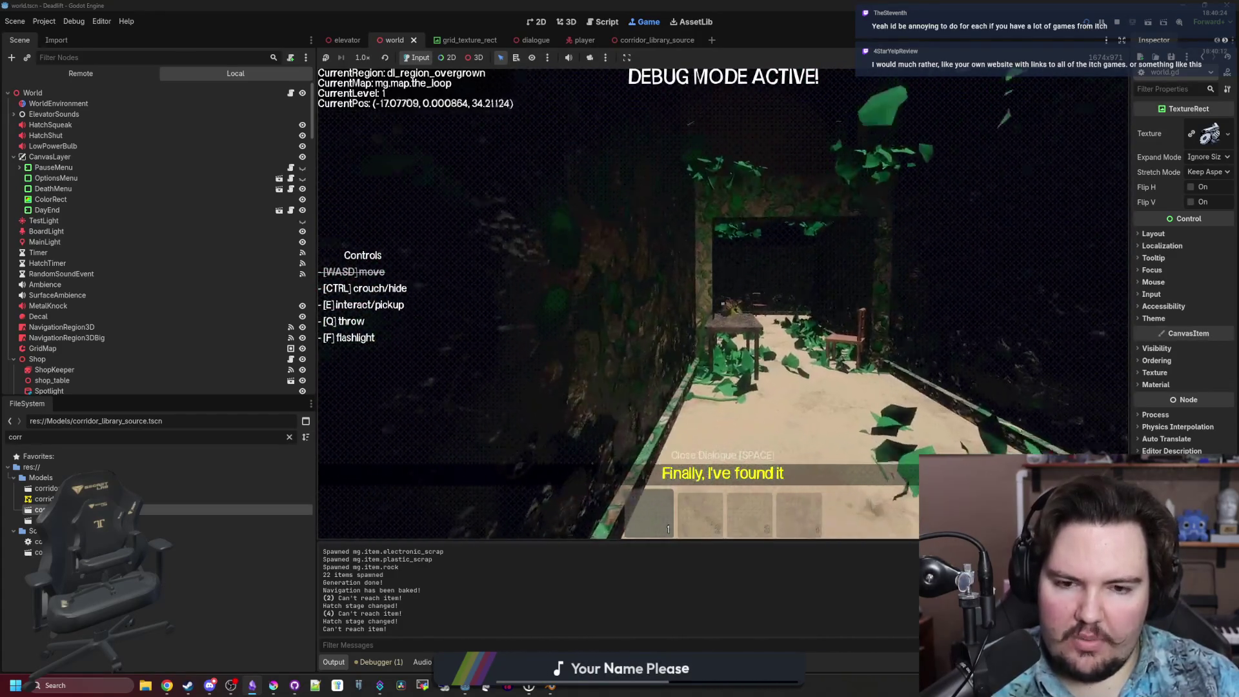
pyautogui.press('w')
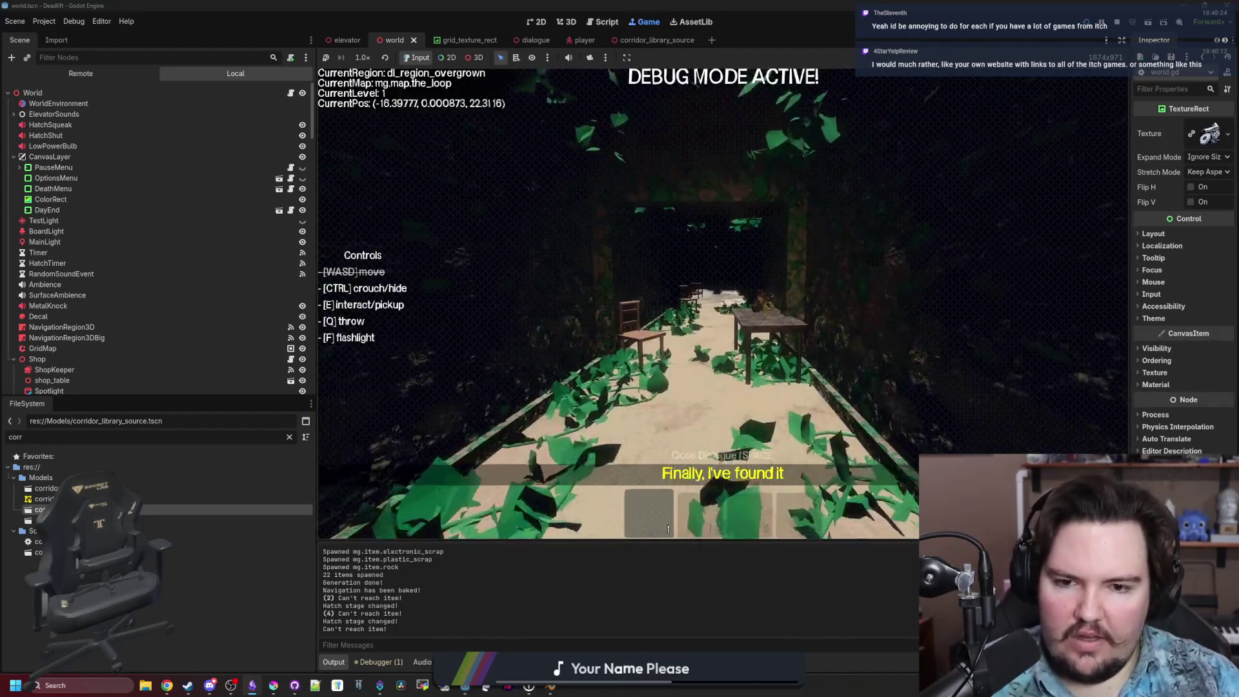
pyautogui.press('w')
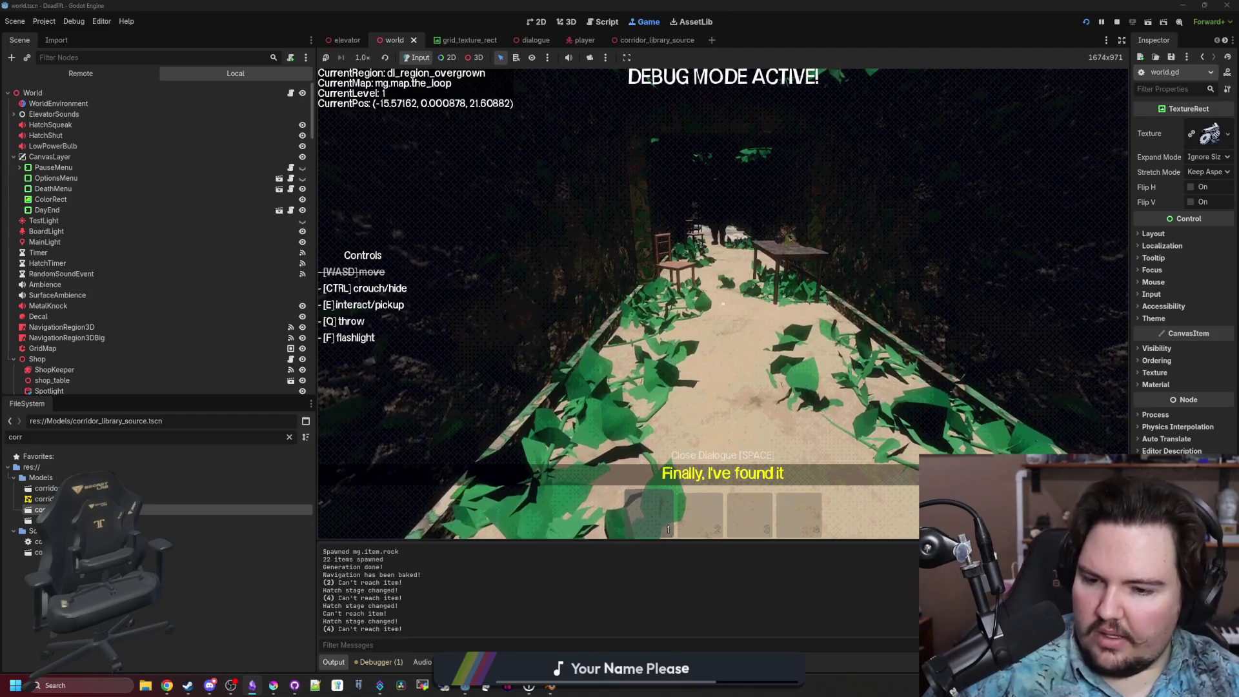
# Walk into the breakroom, pause the game with Esc, and bring up a new browser window.
pyautogui.press('w')
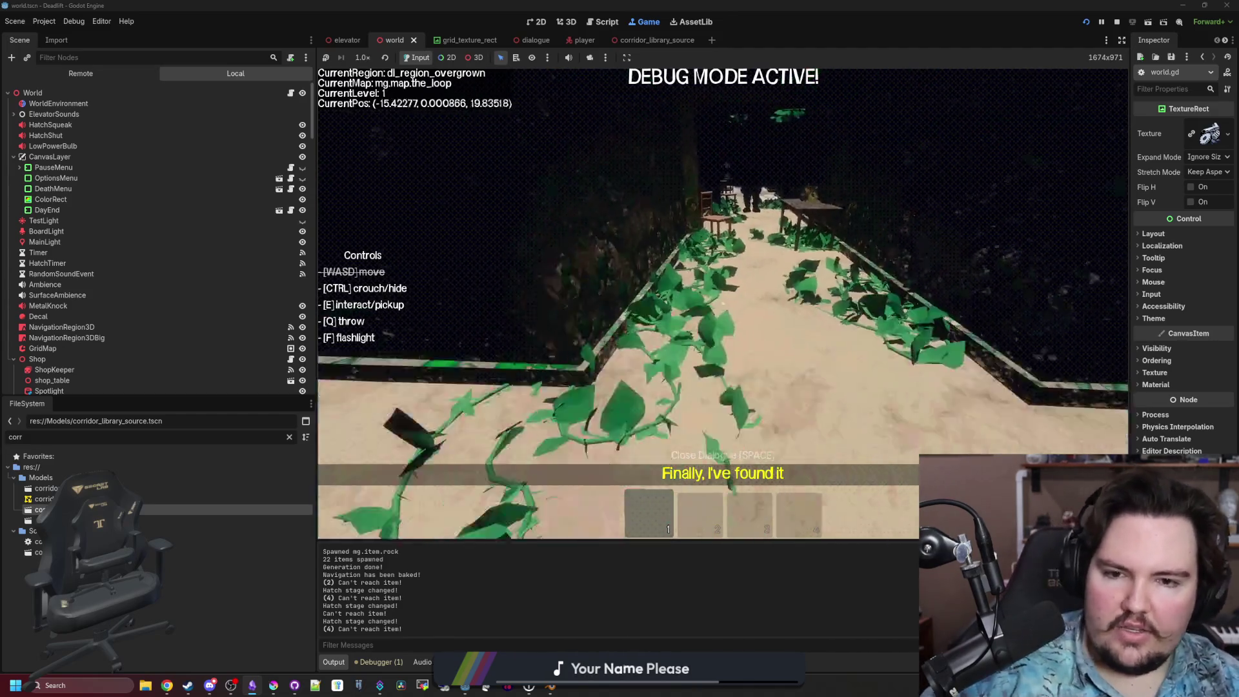
pyautogui.press('w')
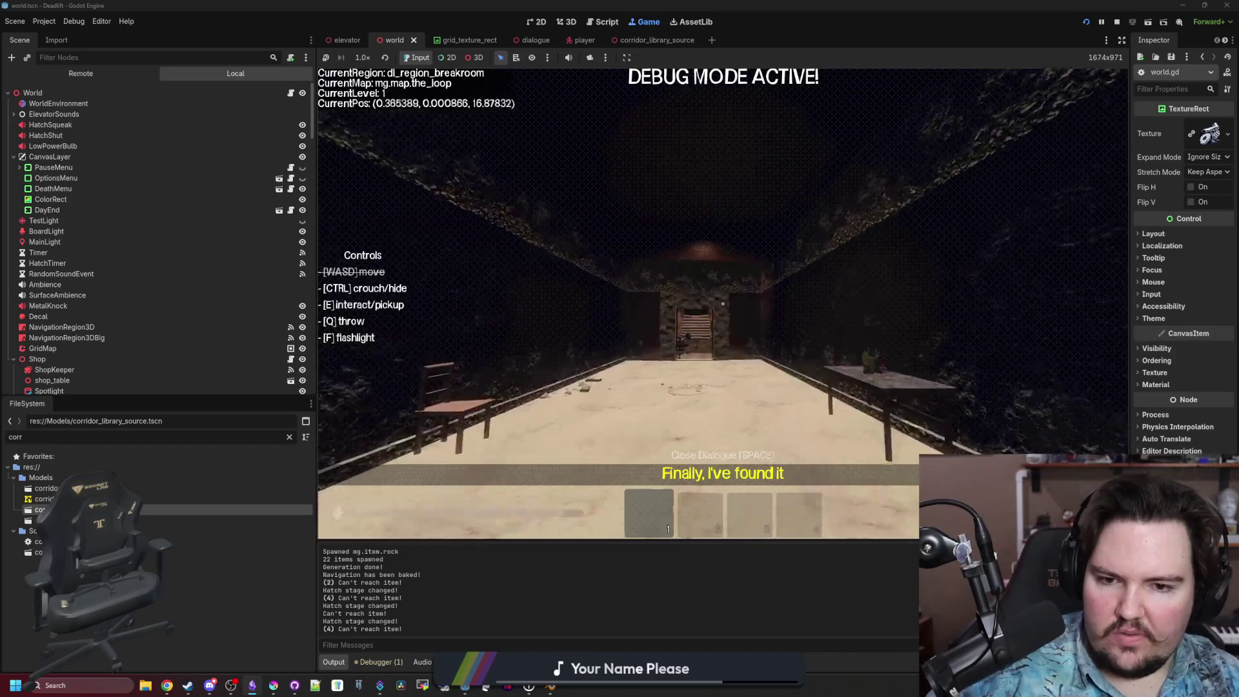
pyautogui.press('Escape')
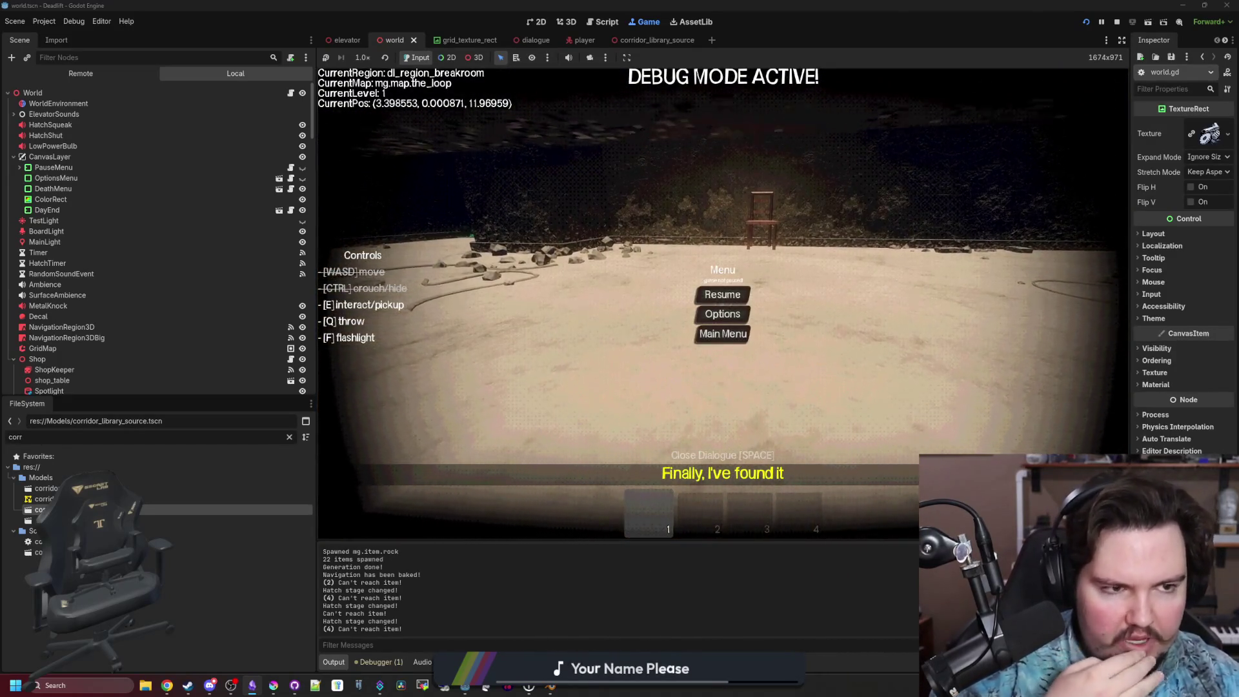
pyautogui.press('super+2')
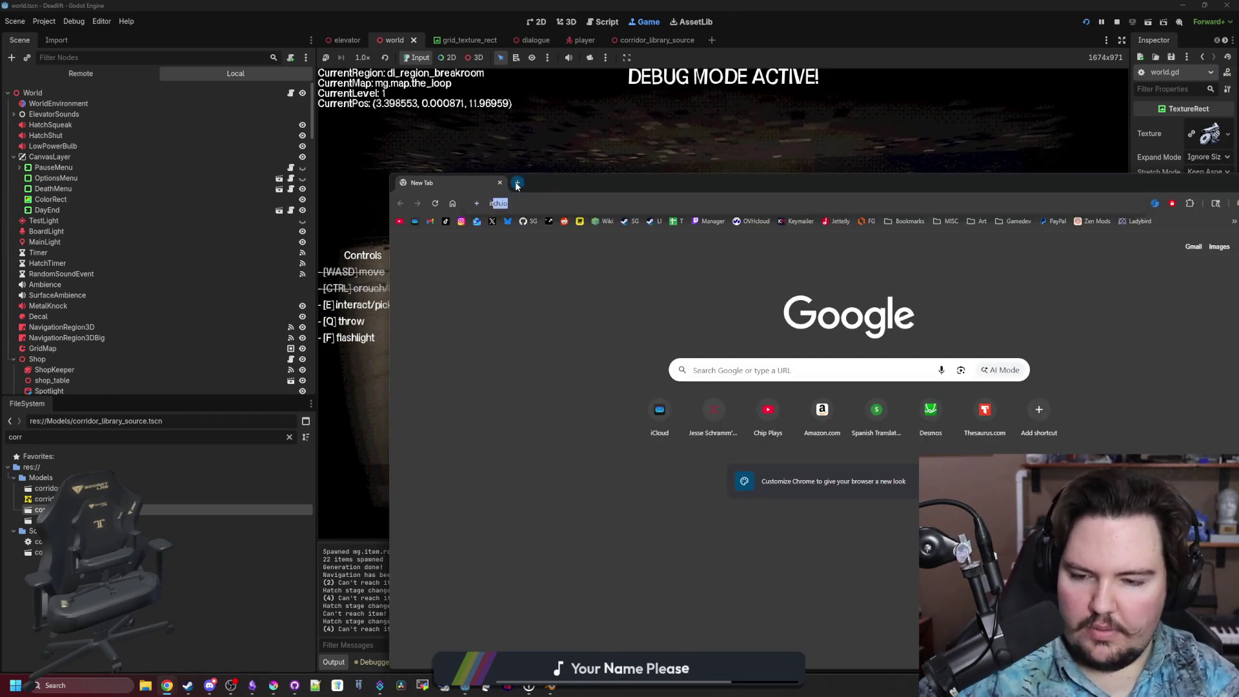
# Load itch.io in a maximized browser window and scroll the page.
pyautogui.write('itch.io')
pyautogui.press('Return')
pyautogui.doubleClick(559, 179)
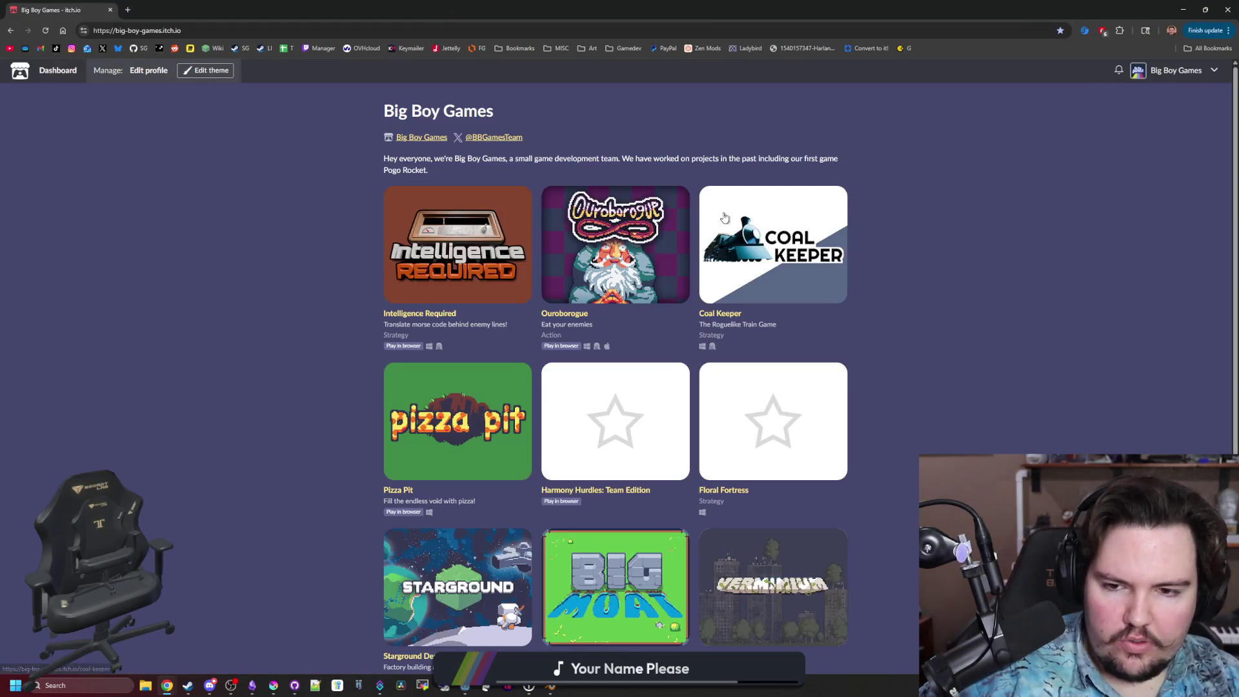
pyautogui.scroll(-3, 632, 581)
pyautogui.scroll(3, 645, 555)
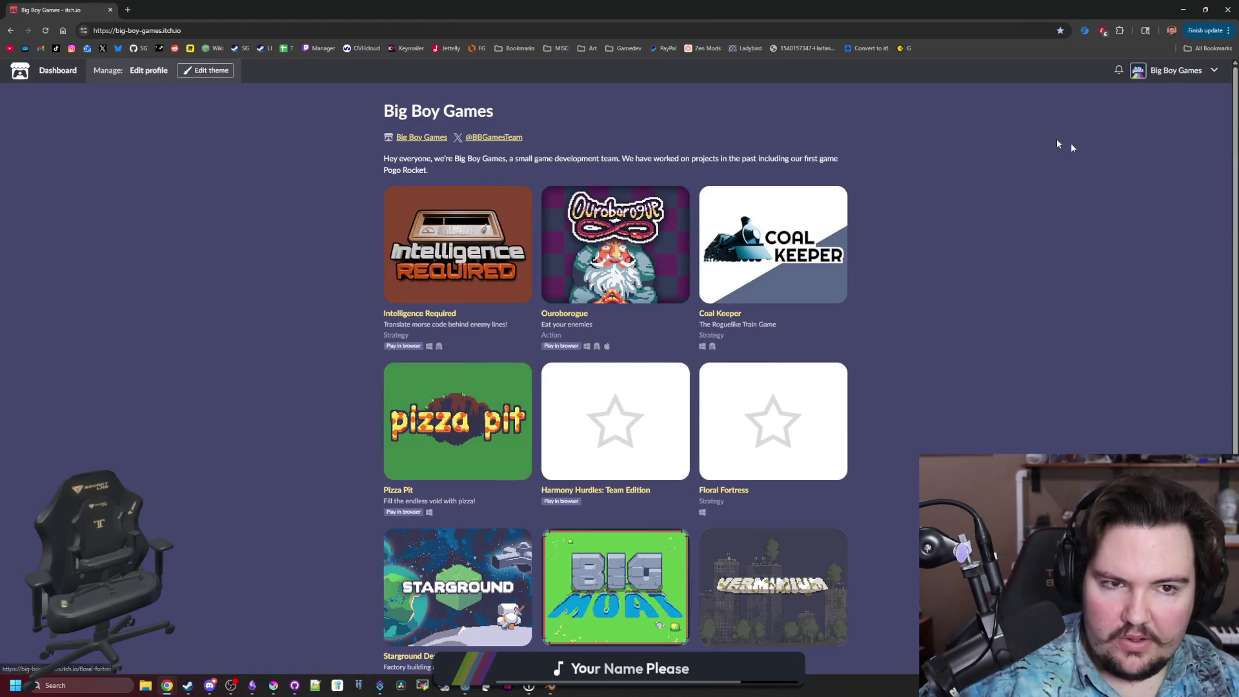
# Look over the account profile settings, go back to Big Boy Games, and edit its theme.
pyautogui.click(148, 70)
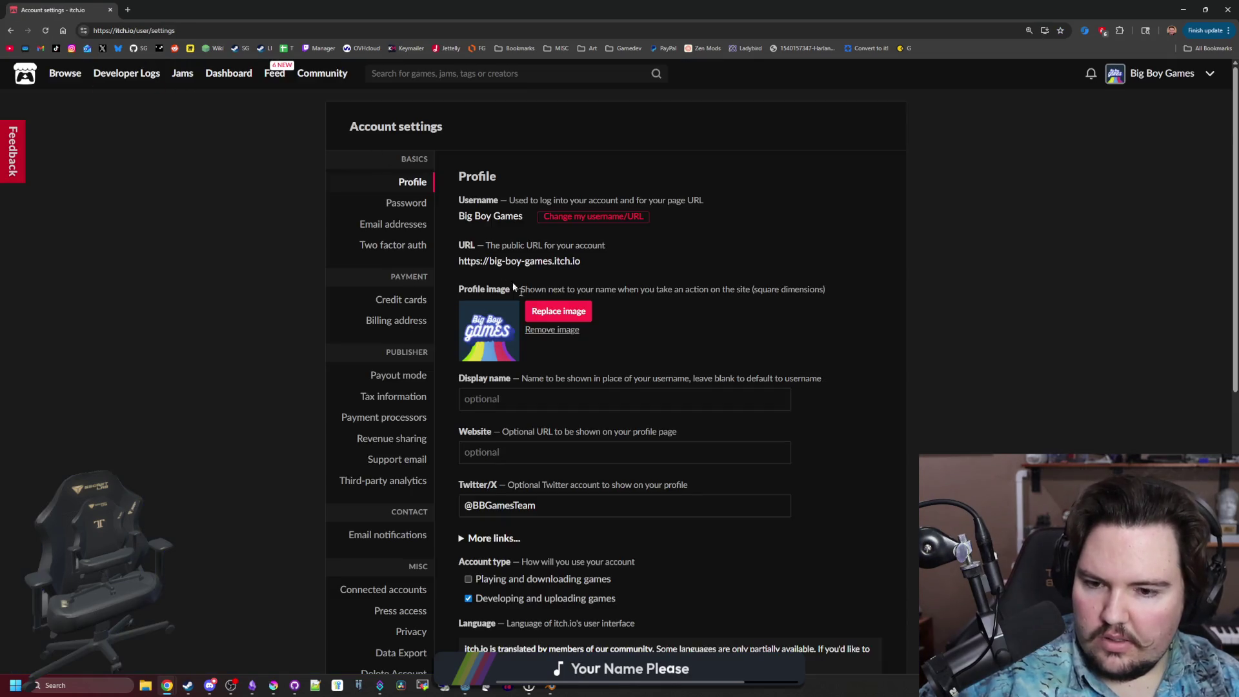
pyautogui.scroll(-7, 583, 435)
pyautogui.scroll(6, 375, 446)
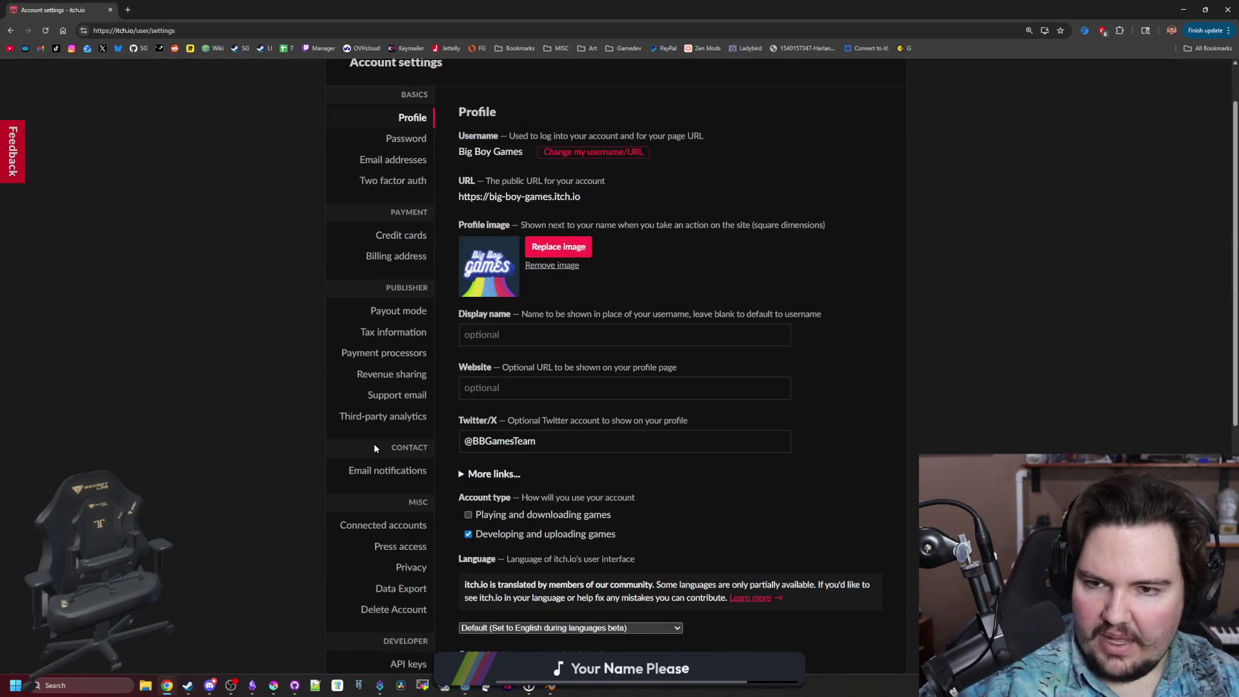
pyautogui.hotkey('alt', 'Left')
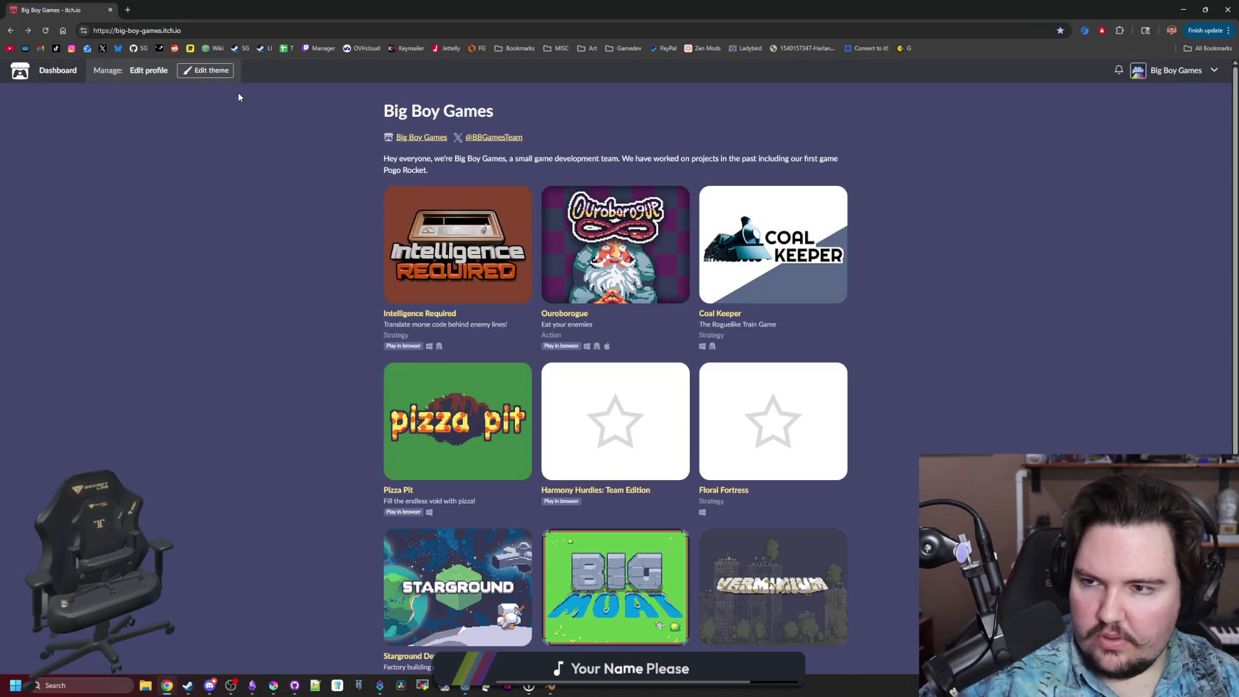
pyautogui.click(205, 70)
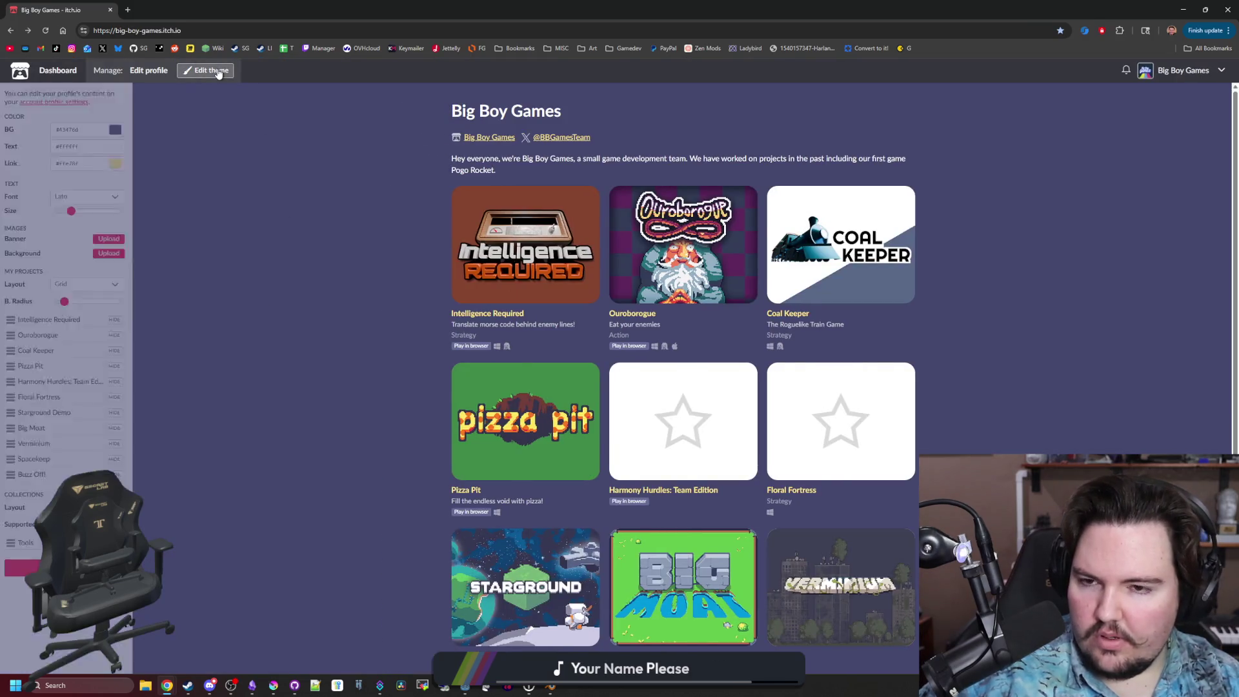
# Try the Sidebar projects layout, revert to Grid, then go to the Creator Dashboard.
pyautogui.click(89, 284)
pyautogui.click(97, 305)
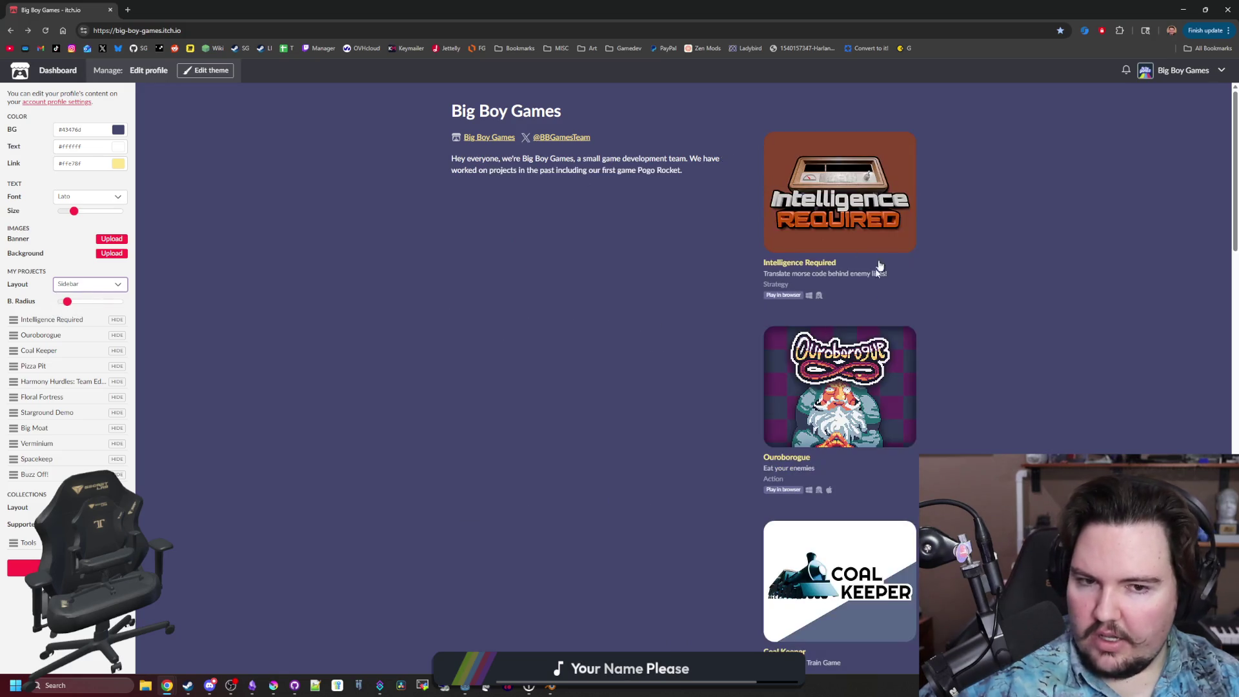
pyautogui.click(86, 284)
pyautogui.click(78, 297)
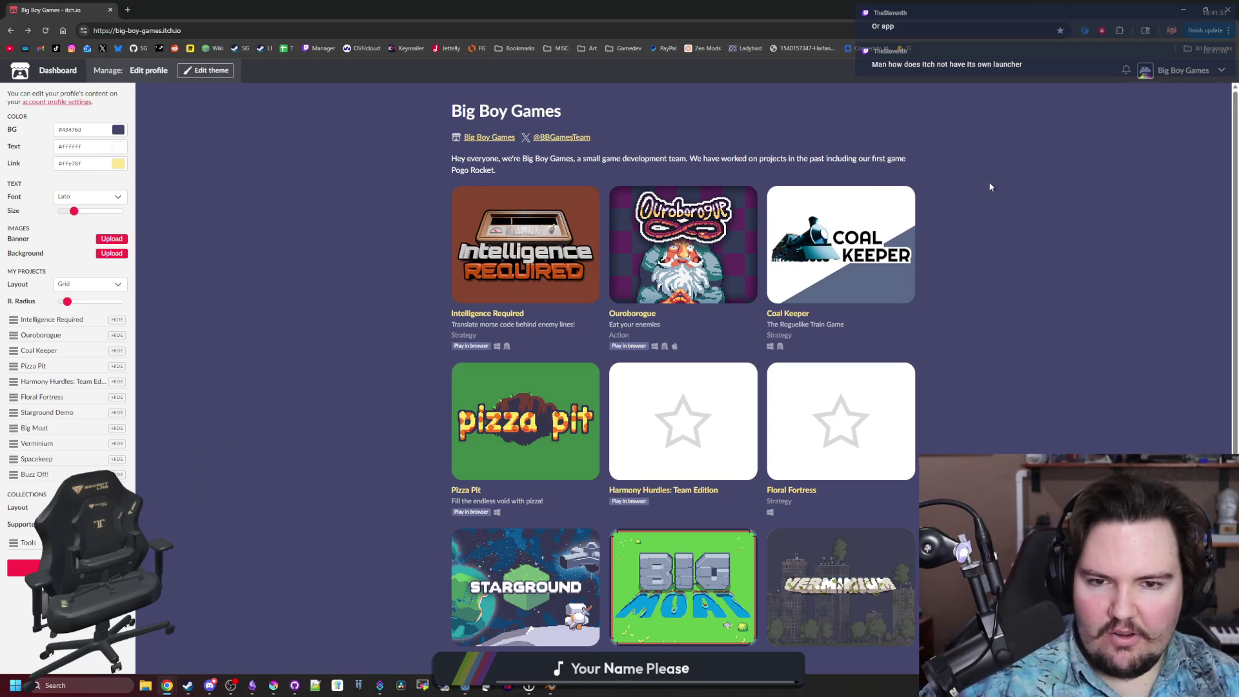
pyautogui.click(58, 71)
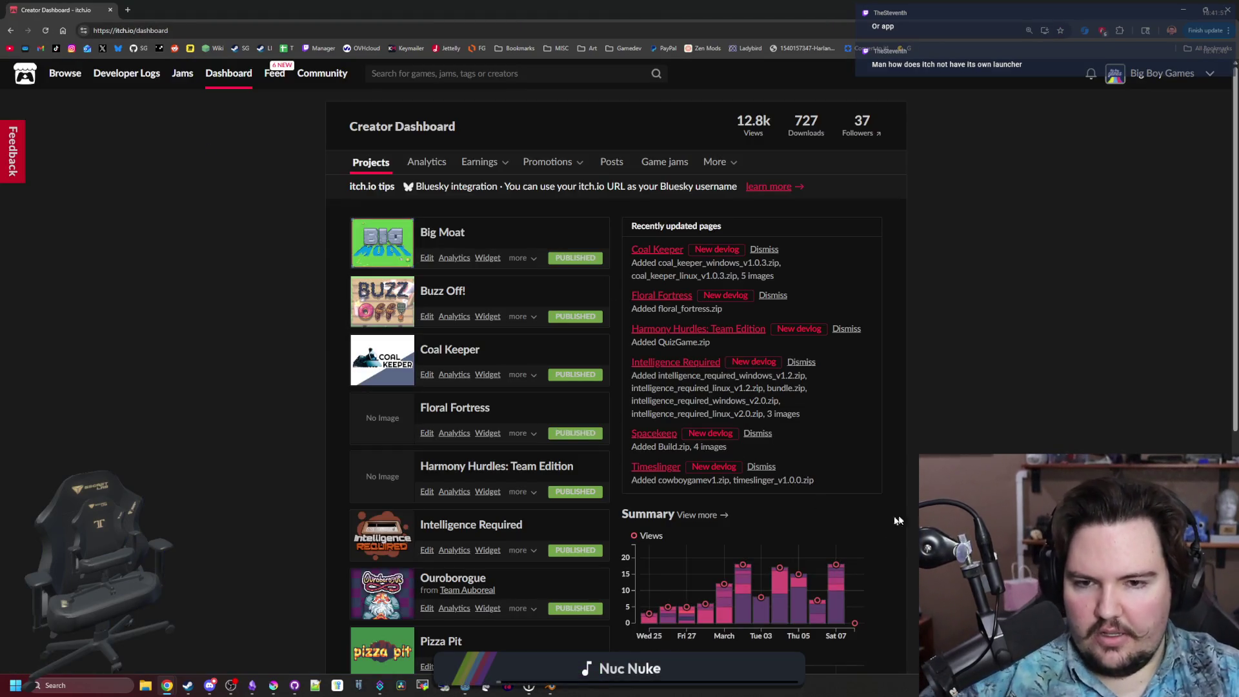
# Scroll the Creator Dashboard project list and bring up Pizza Pit's analytics.
pyautogui.moveTo(782, 609)
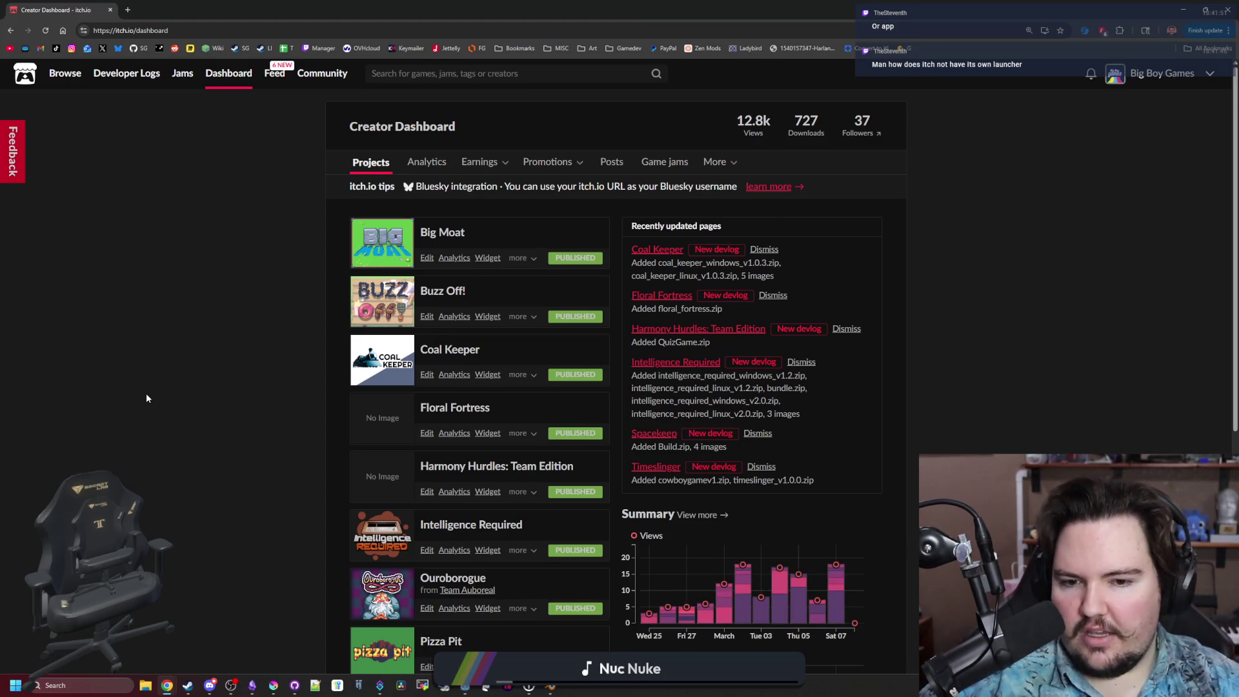
pyautogui.scroll(-6, 146, 395)
pyautogui.scroll(6, 147, 395)
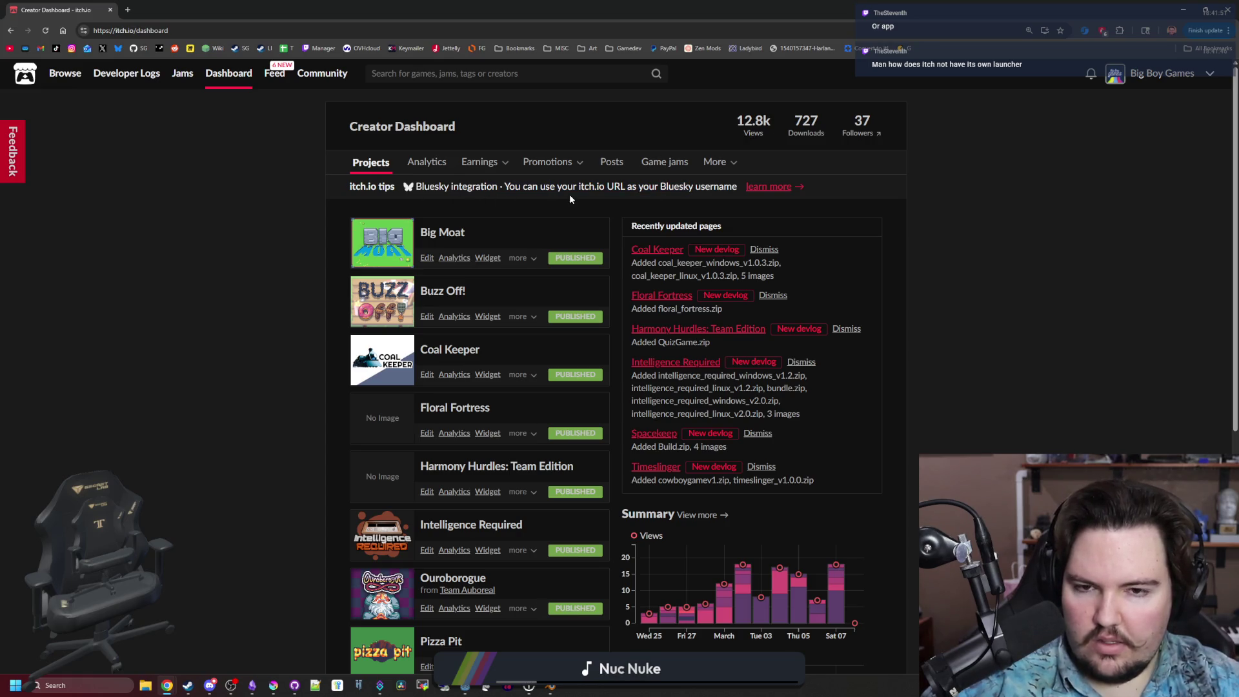
pyautogui.scroll(-3, 433, 324)
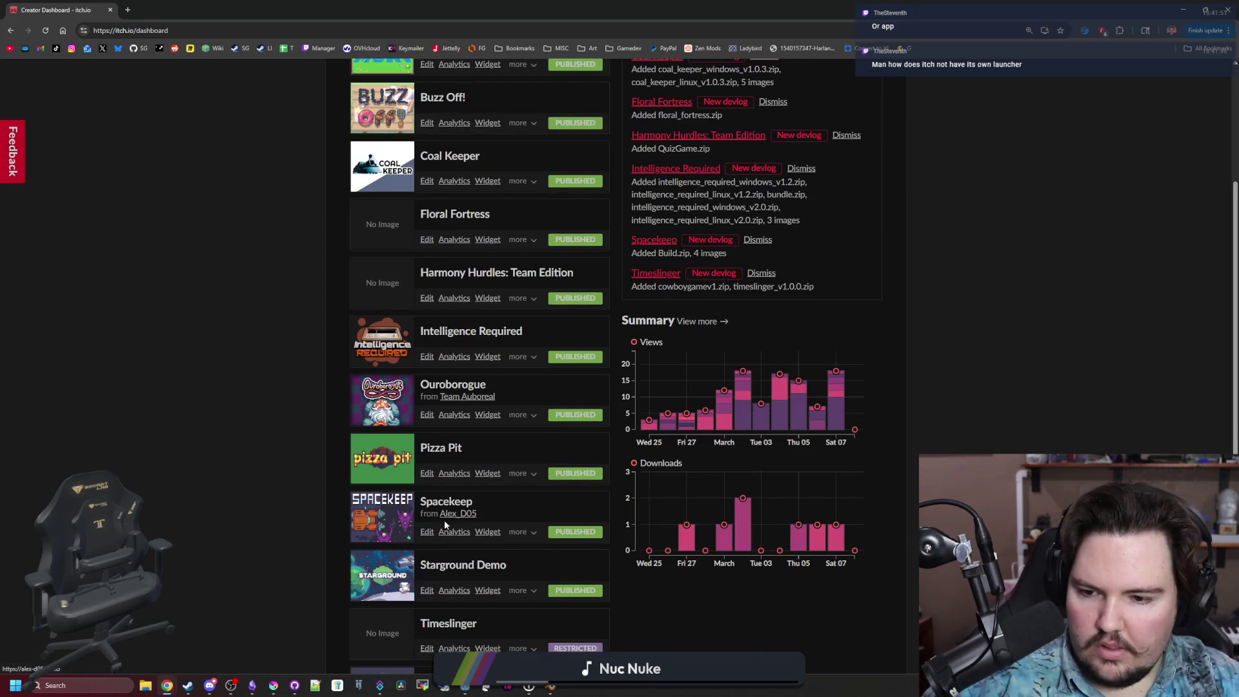
pyautogui.scroll(3, 444, 526)
pyautogui.scroll(-6, 433, 326)
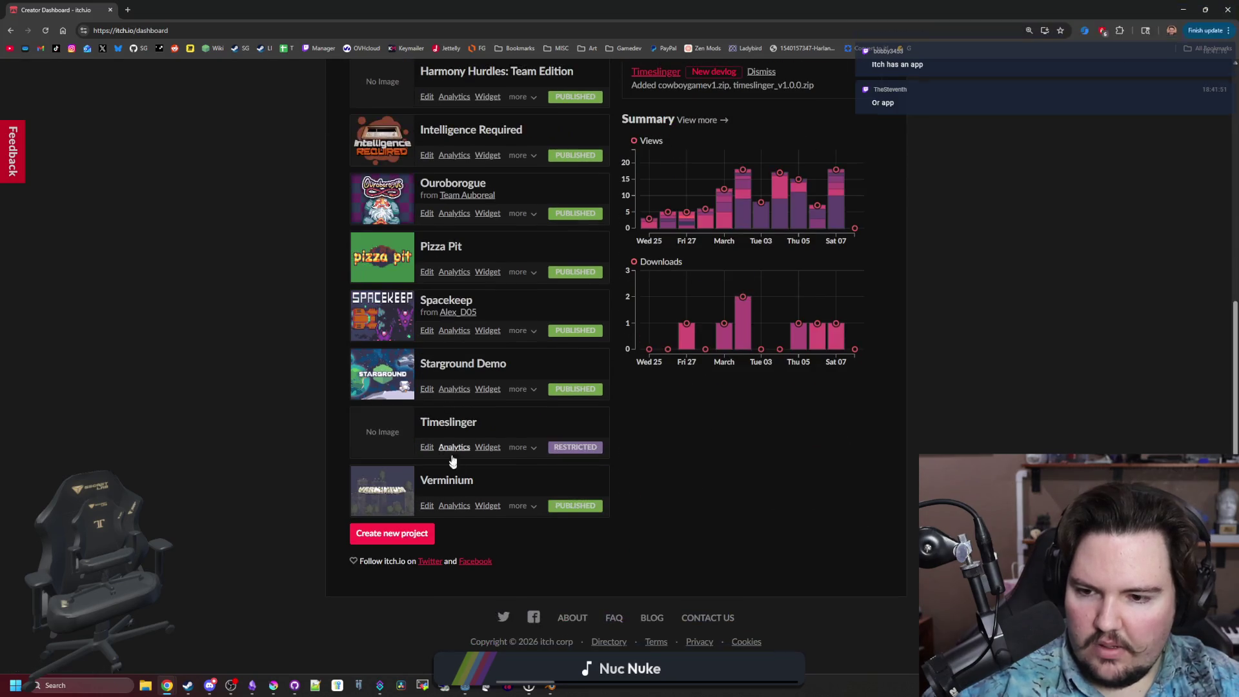
pyautogui.click(452, 272)
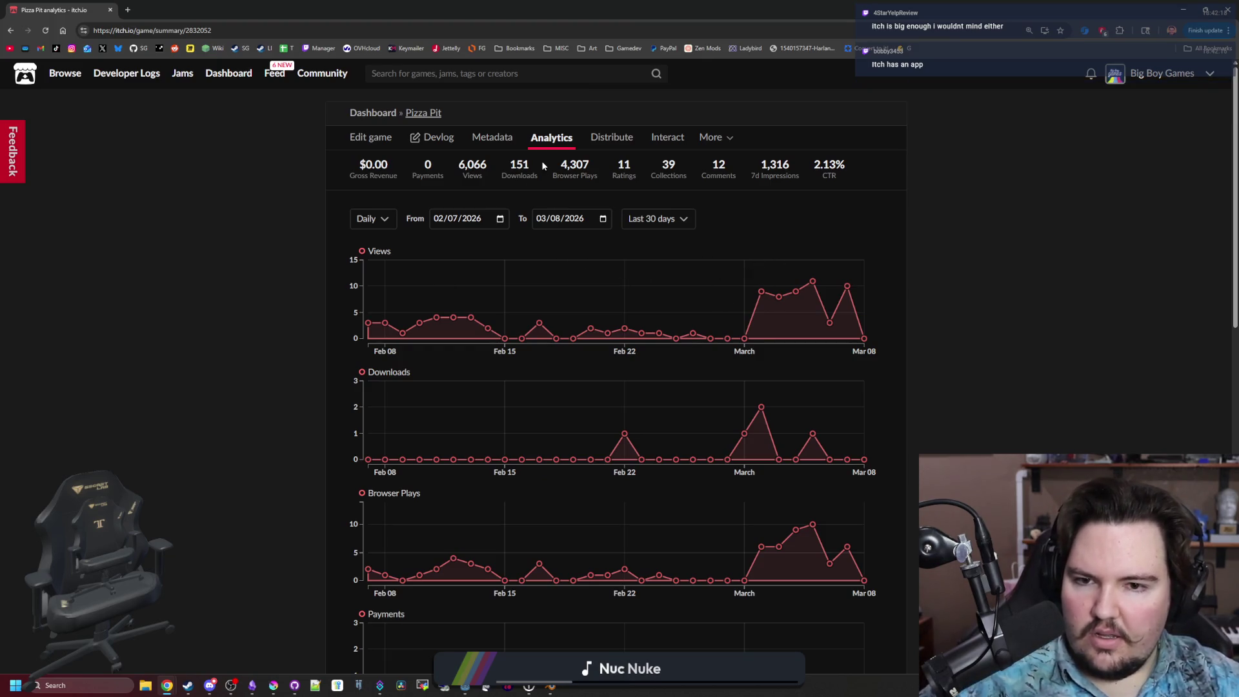
# Check Pizza Pit's ratings and collections pages, returning to the analytics summary each time.
pyautogui.click(633, 169)
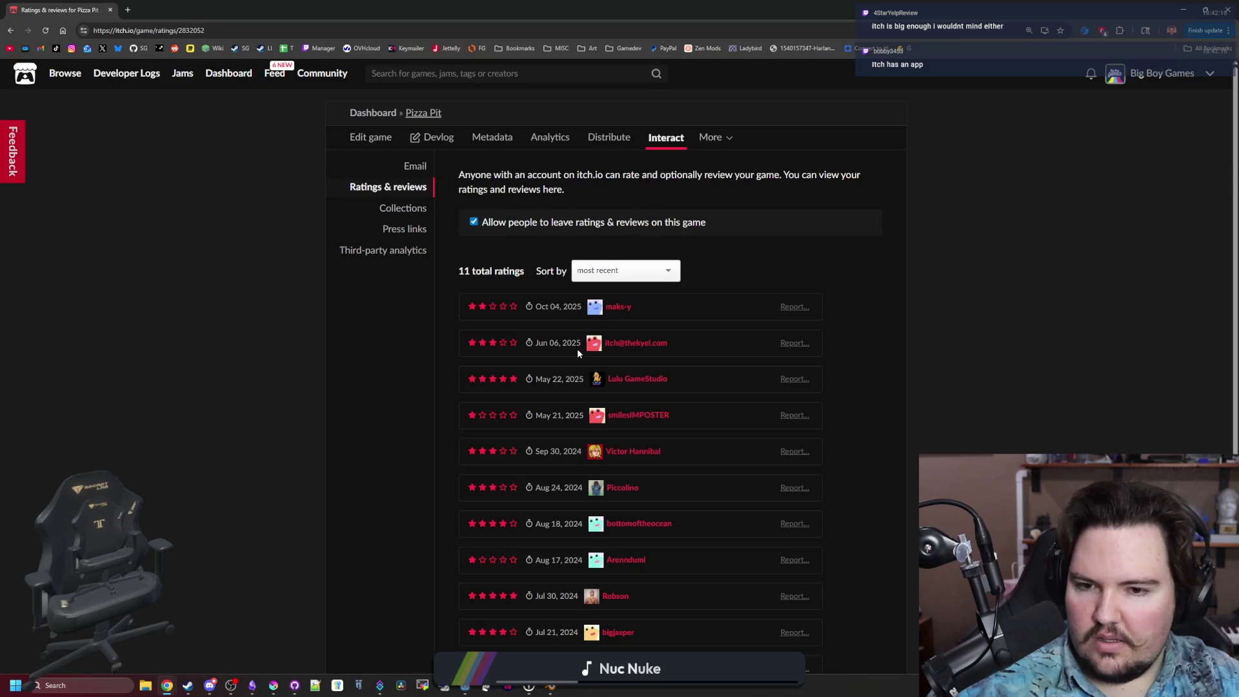
pyautogui.scroll(-3, 577, 345)
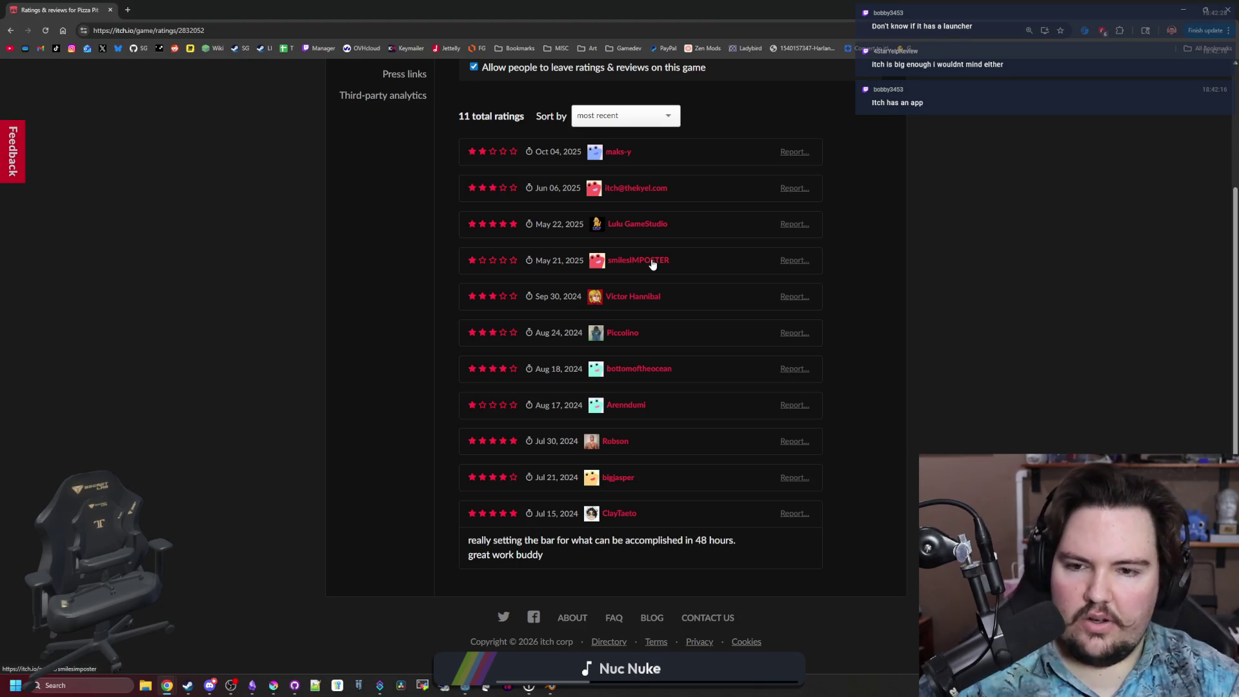
pyautogui.hotkey('alt', 'Left')
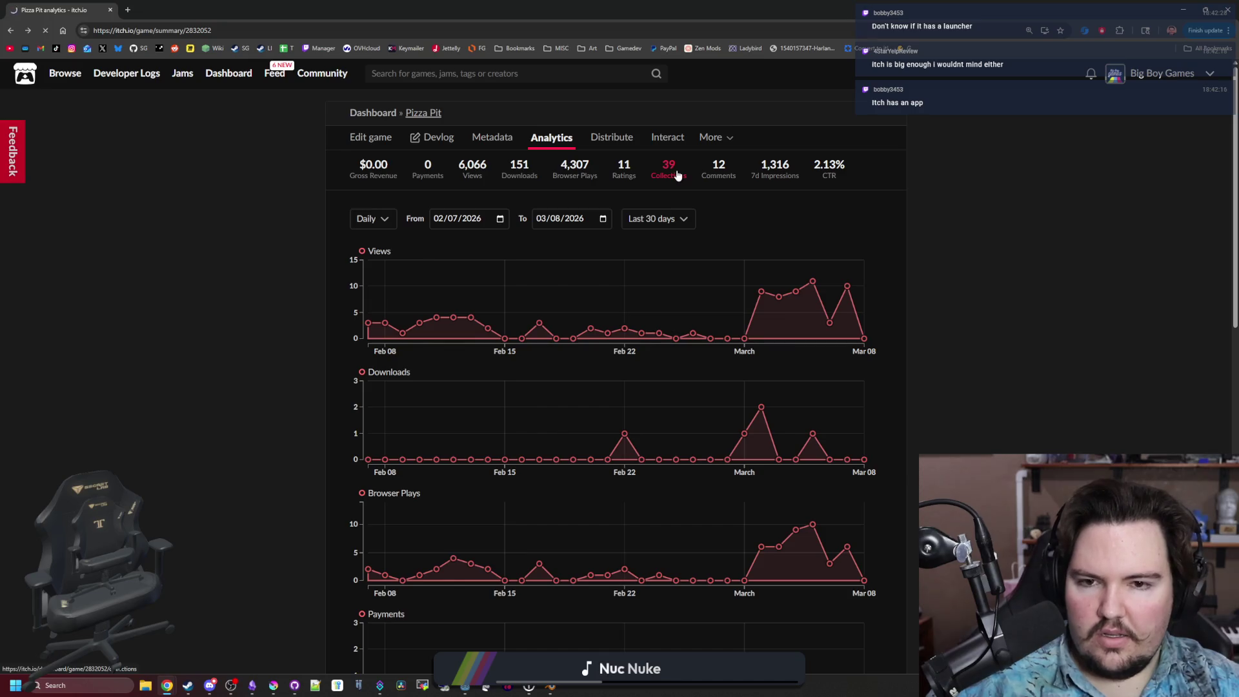
pyautogui.scroll(-5, 624, 313)
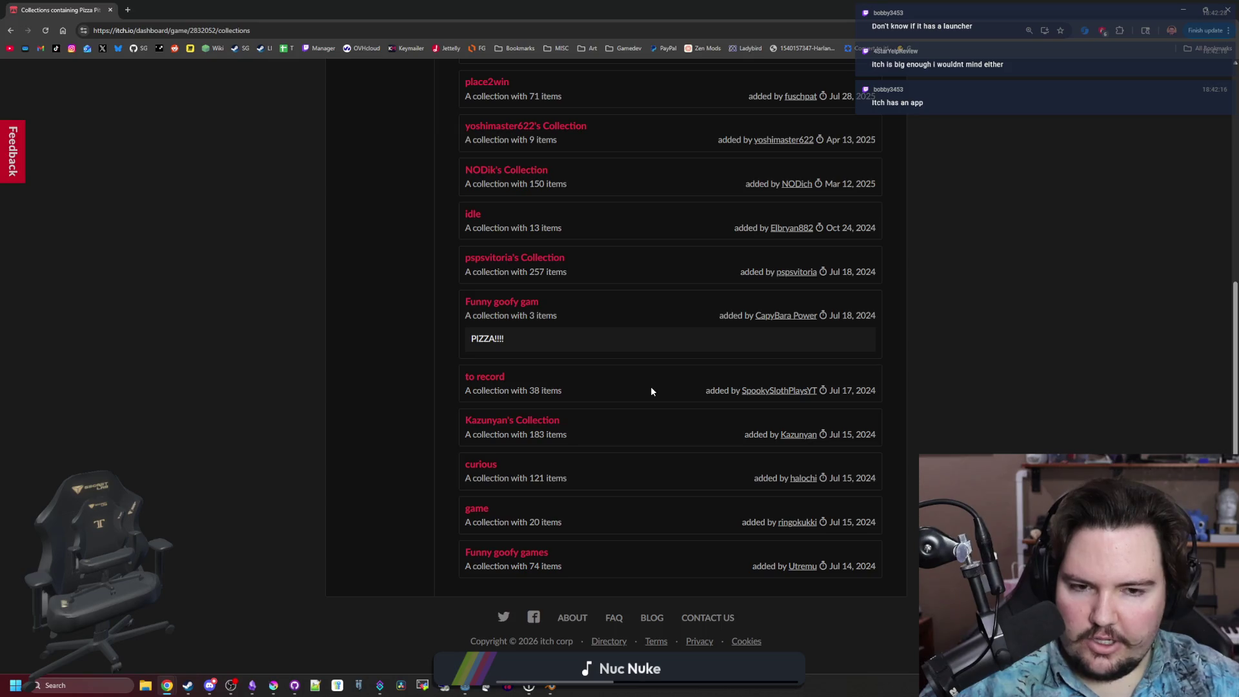
pyautogui.scroll(5, 651, 386)
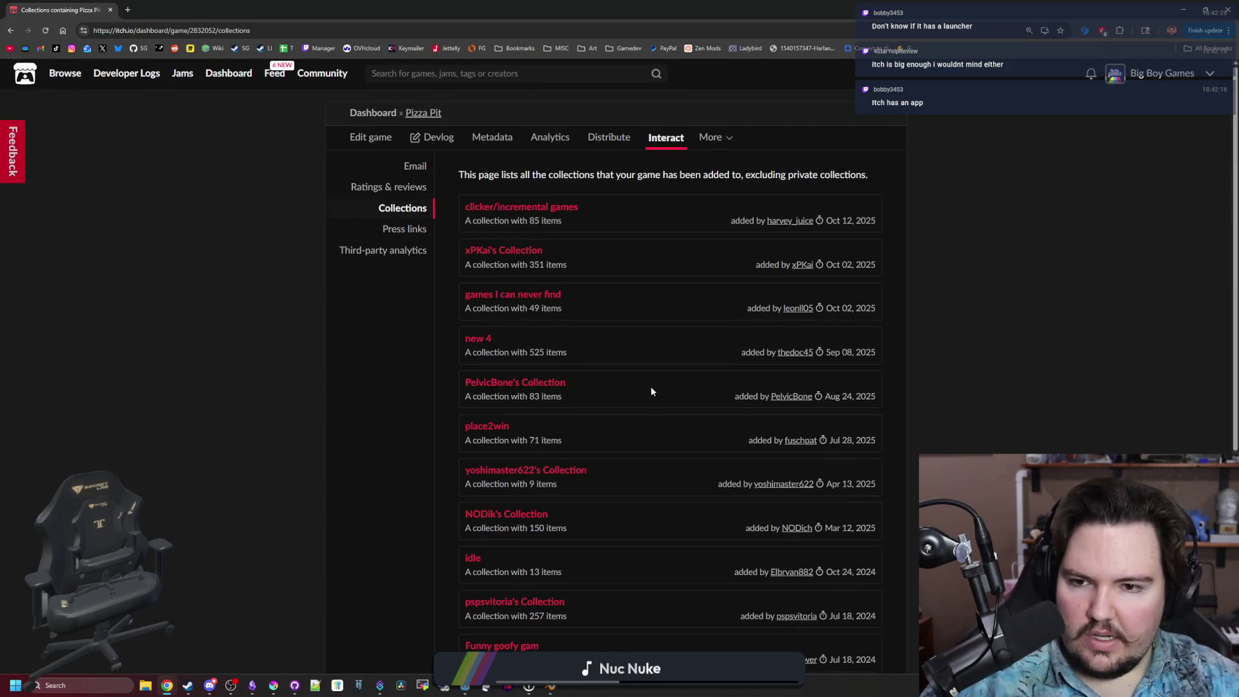
pyautogui.hotkey('alt', 'Left')
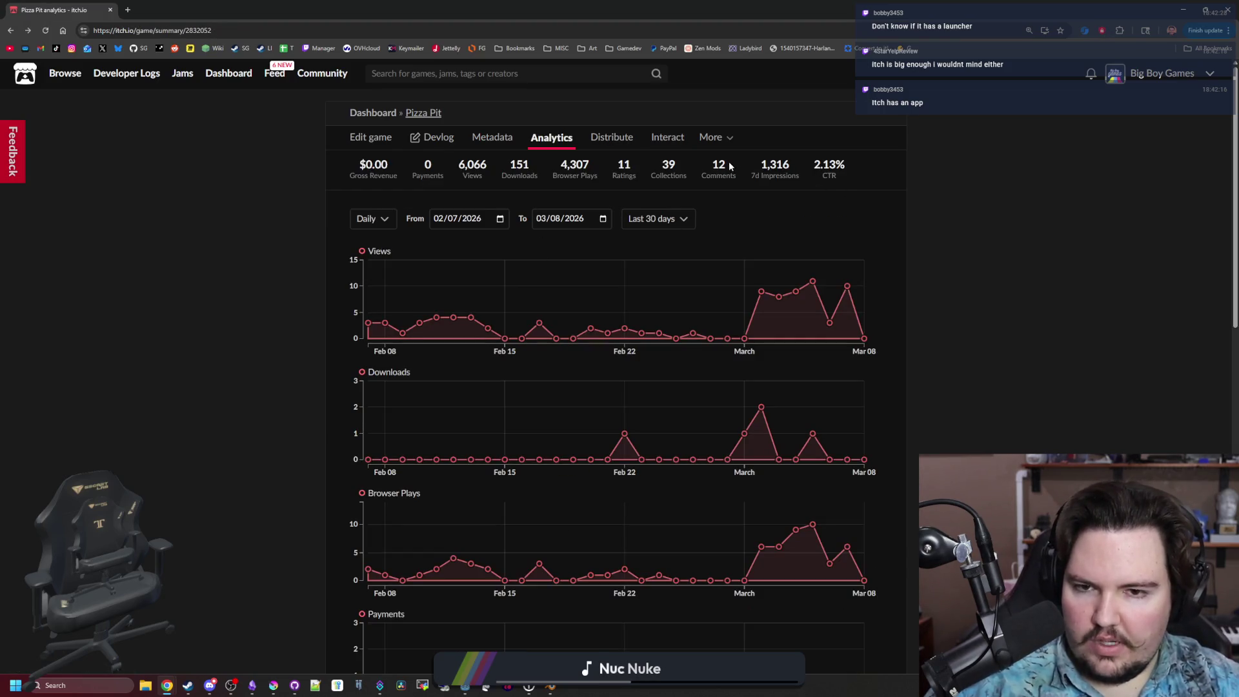
# Scroll through the referrer stats, then switch back to the paused game in Godot.
pyautogui.scroll(-10, 1024, 357)
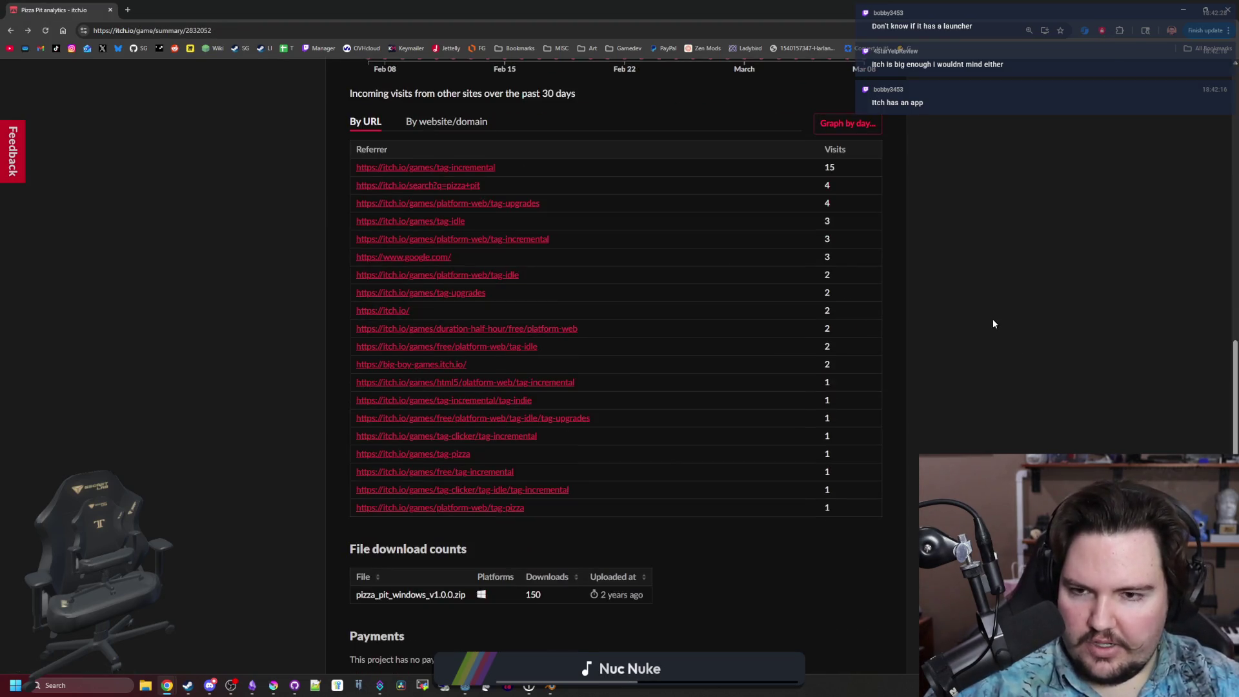
pyautogui.scroll(-3, 490, 180)
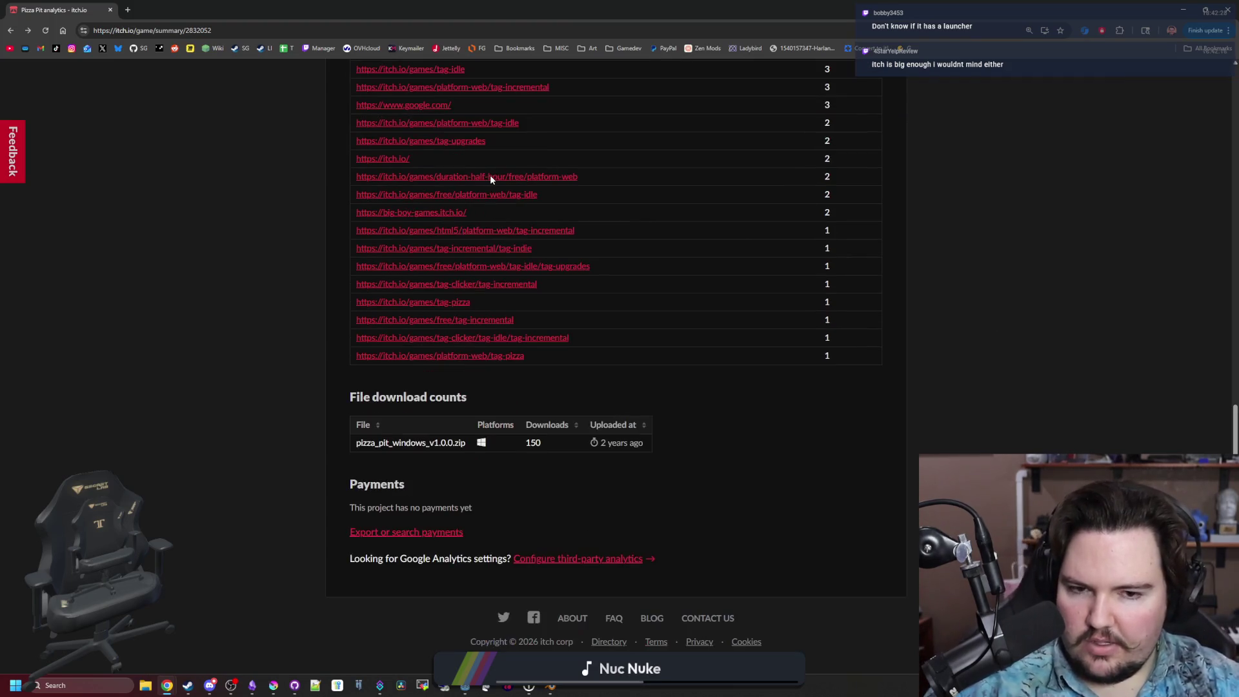
pyautogui.scroll(12, 490, 180)
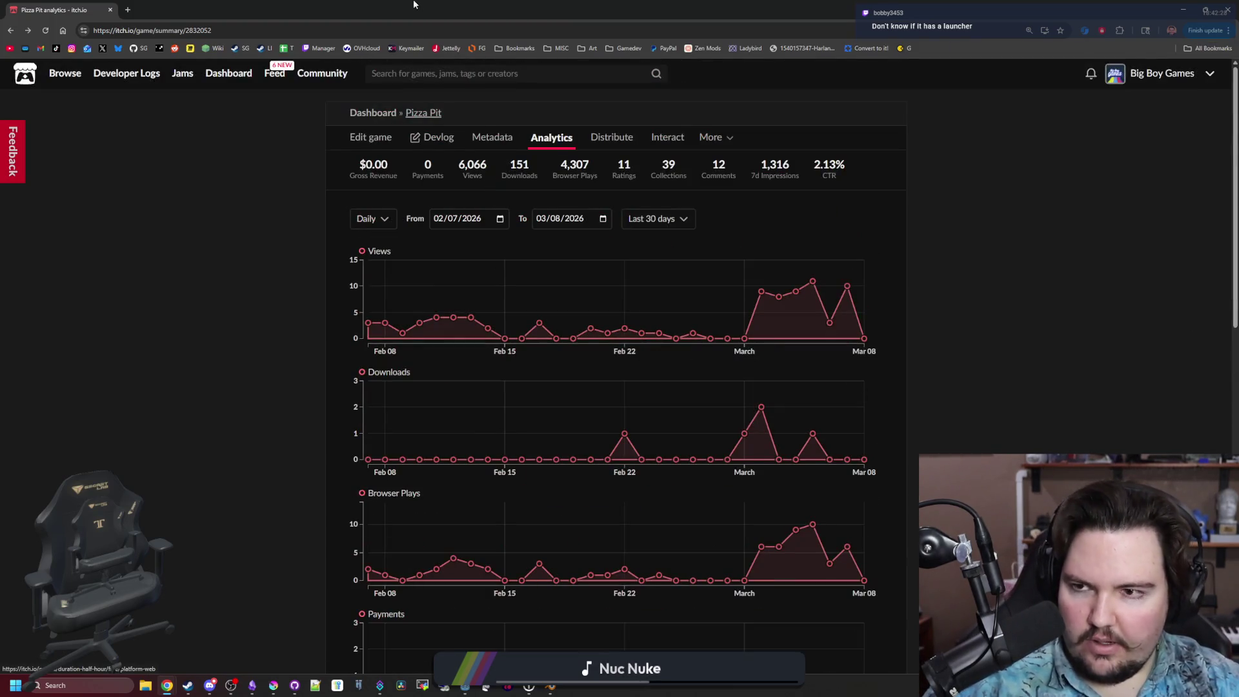
pyautogui.hotkey('alt', 'Tab')
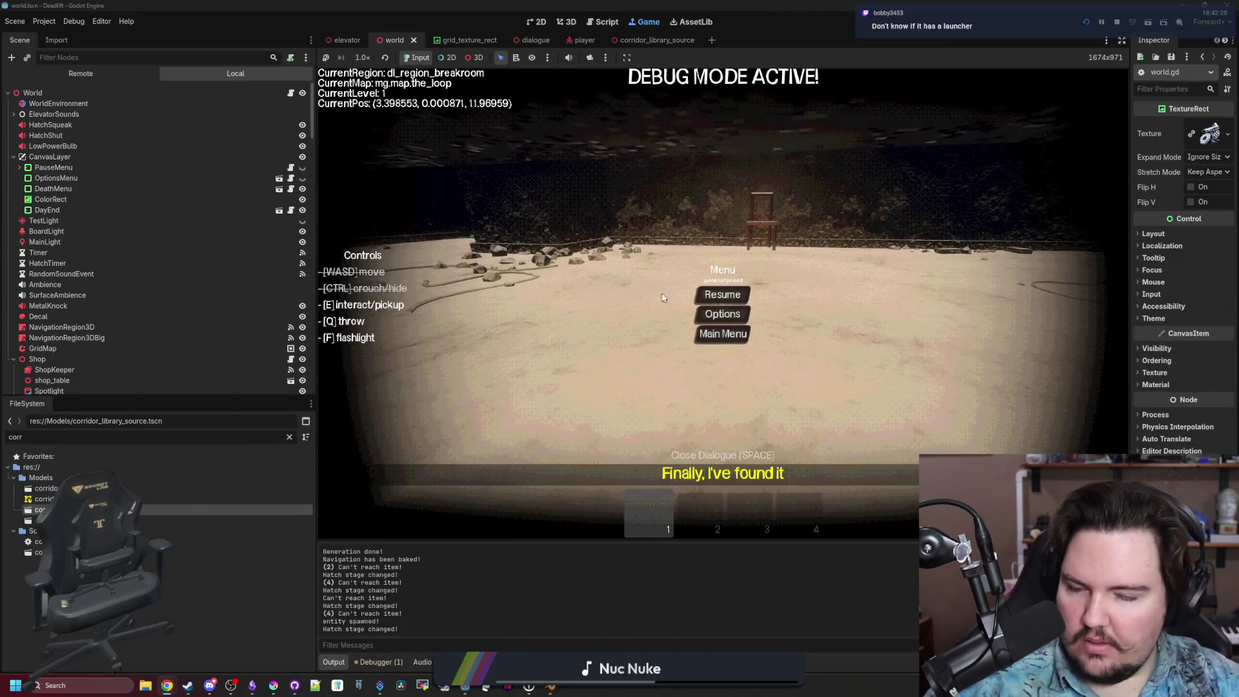
# Resume and walk the breakroom corridors into the overgrown region, then pause and switch to itch.io.
pyautogui.click(722, 294)
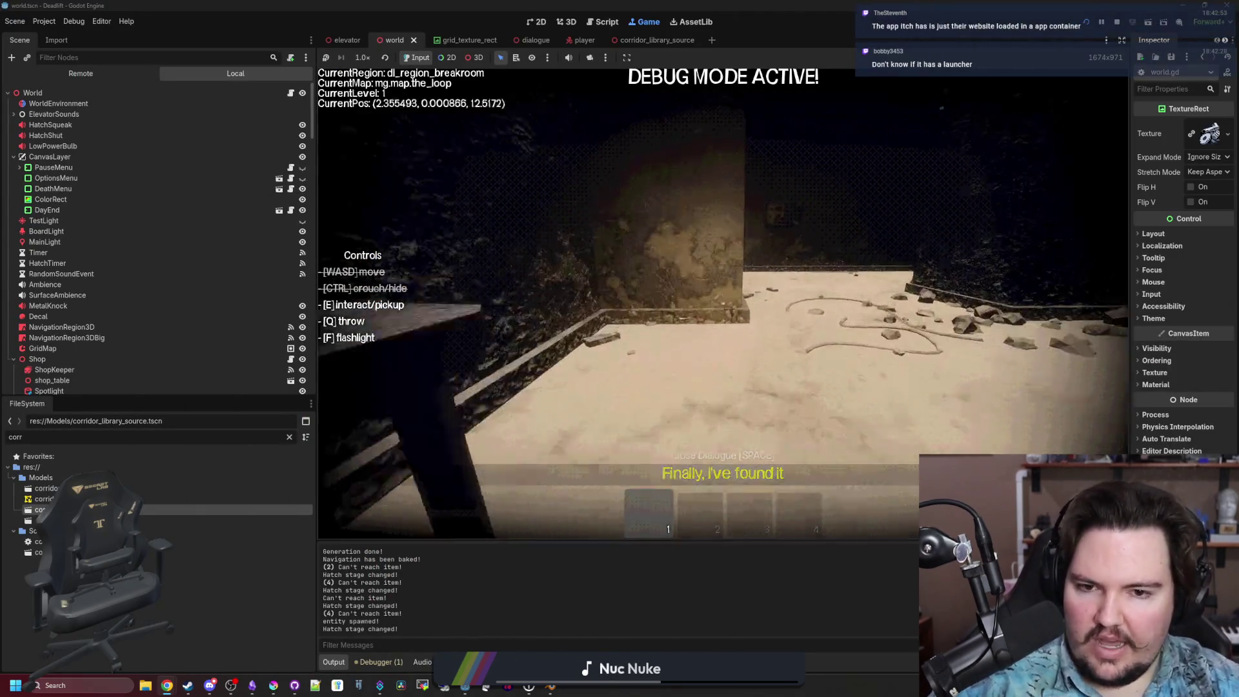
pyautogui.press('w')
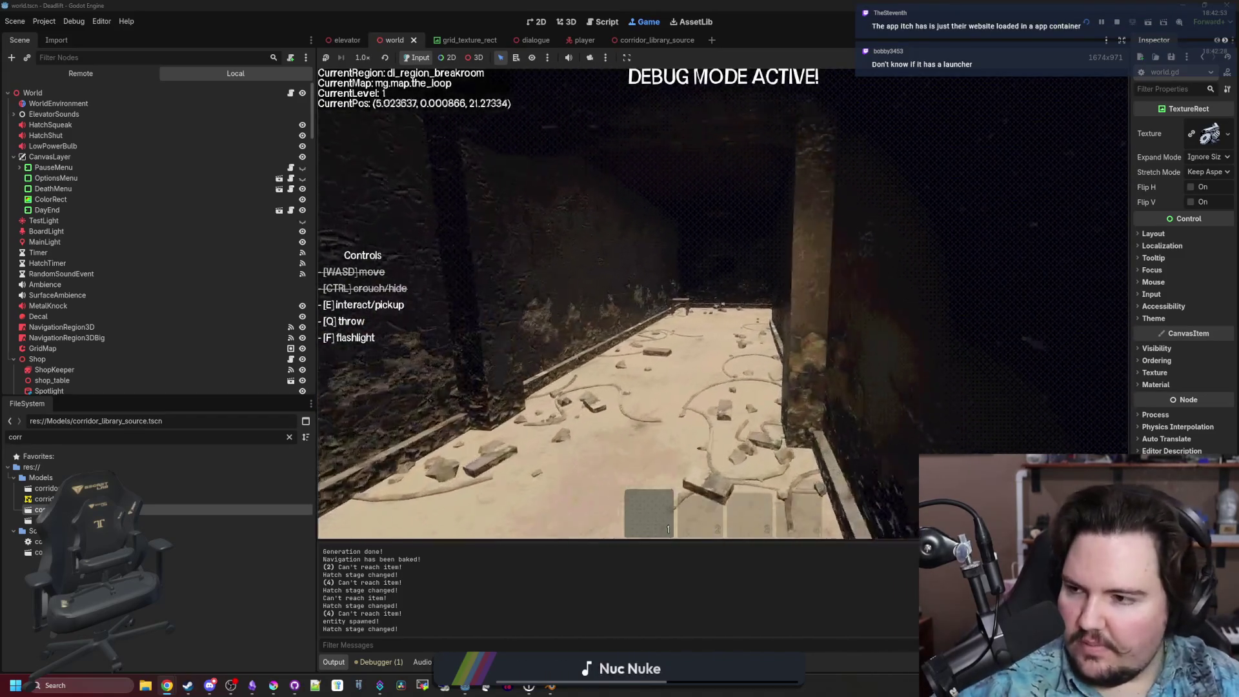
pyautogui.press('w')
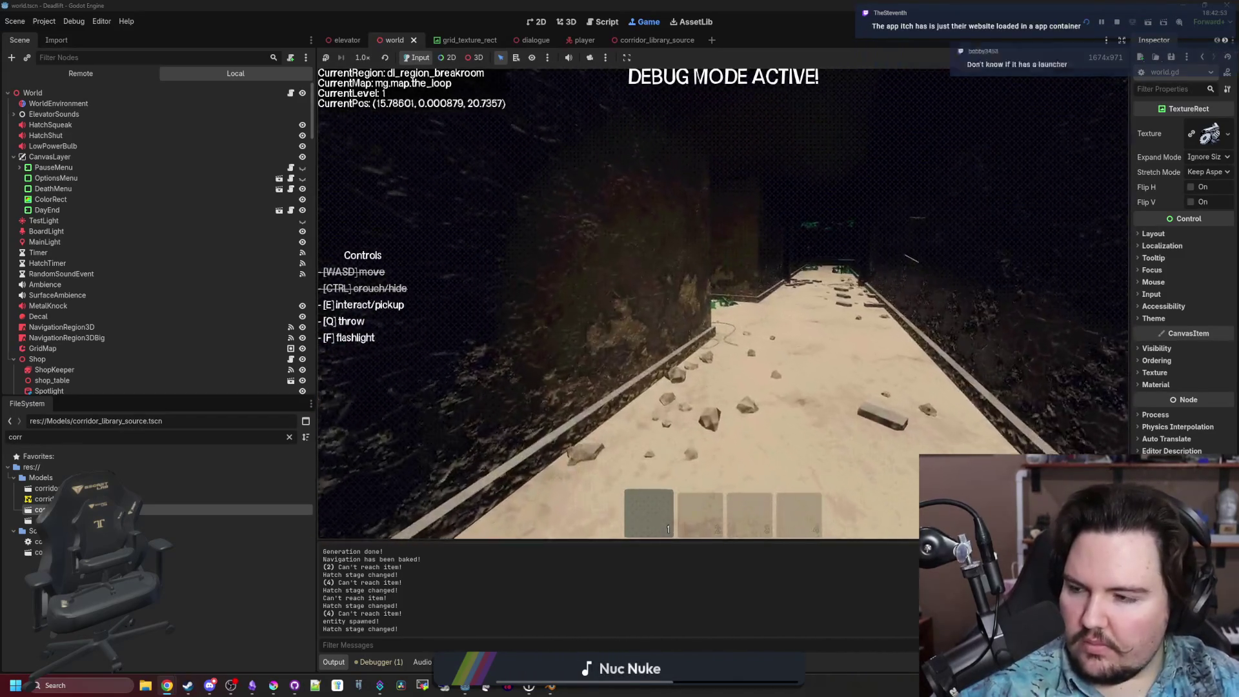
pyautogui.press('w')
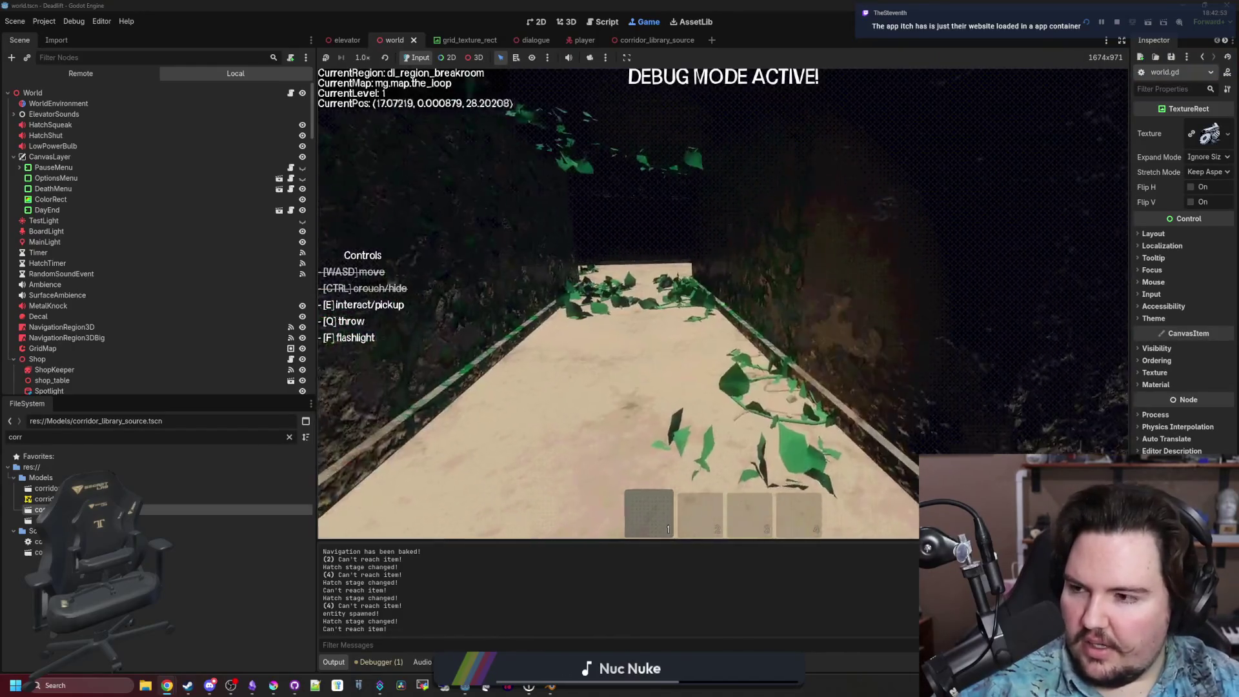
pyautogui.press('w')
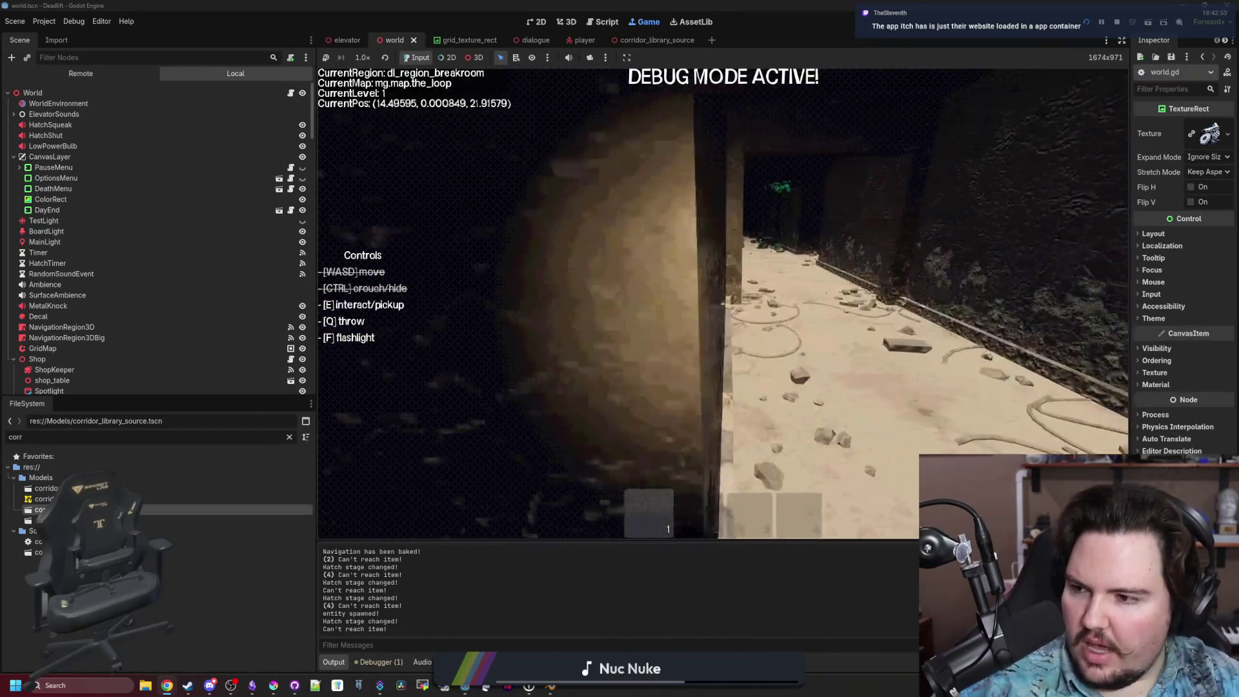
pyautogui.press('w')
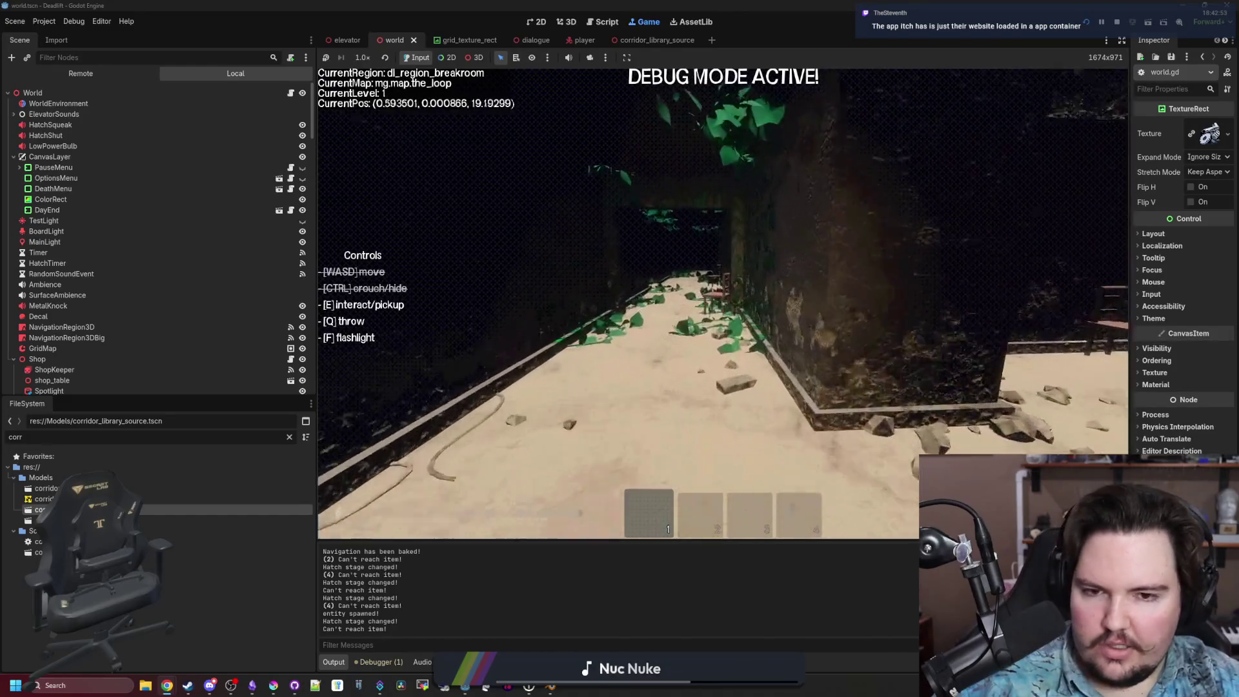
pyautogui.press('w')
pyautogui.press('Escape')
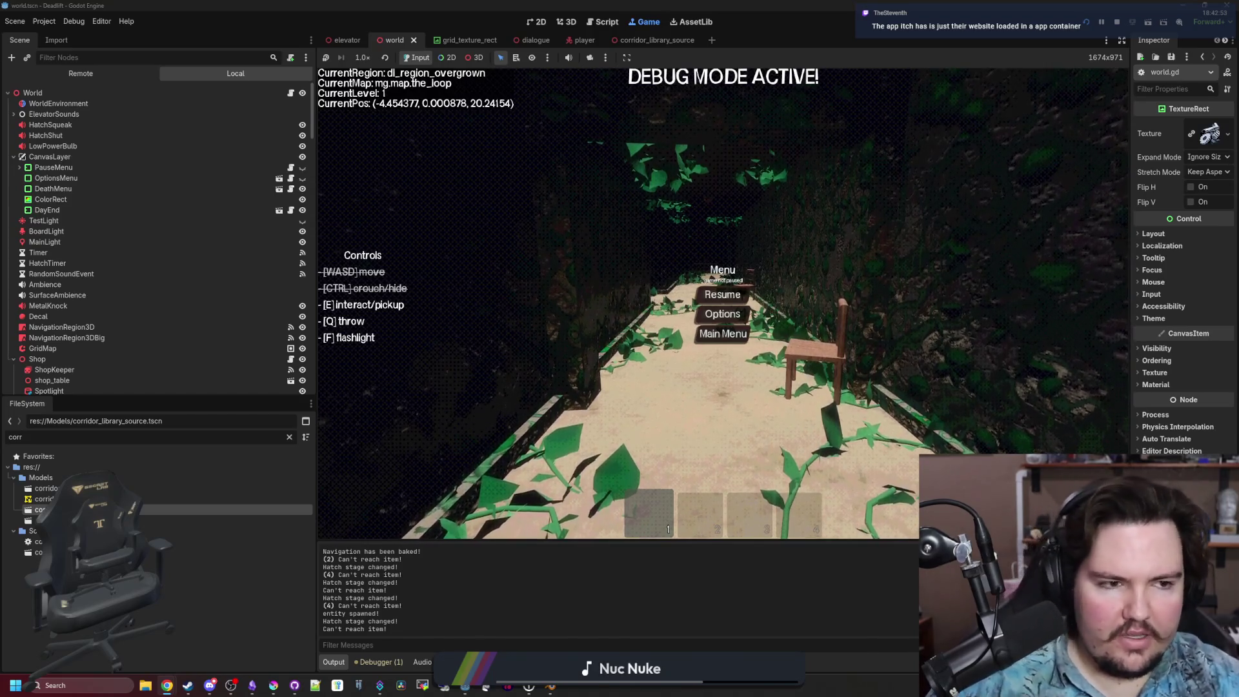
pyautogui.hotkey('alt', 'Tab')
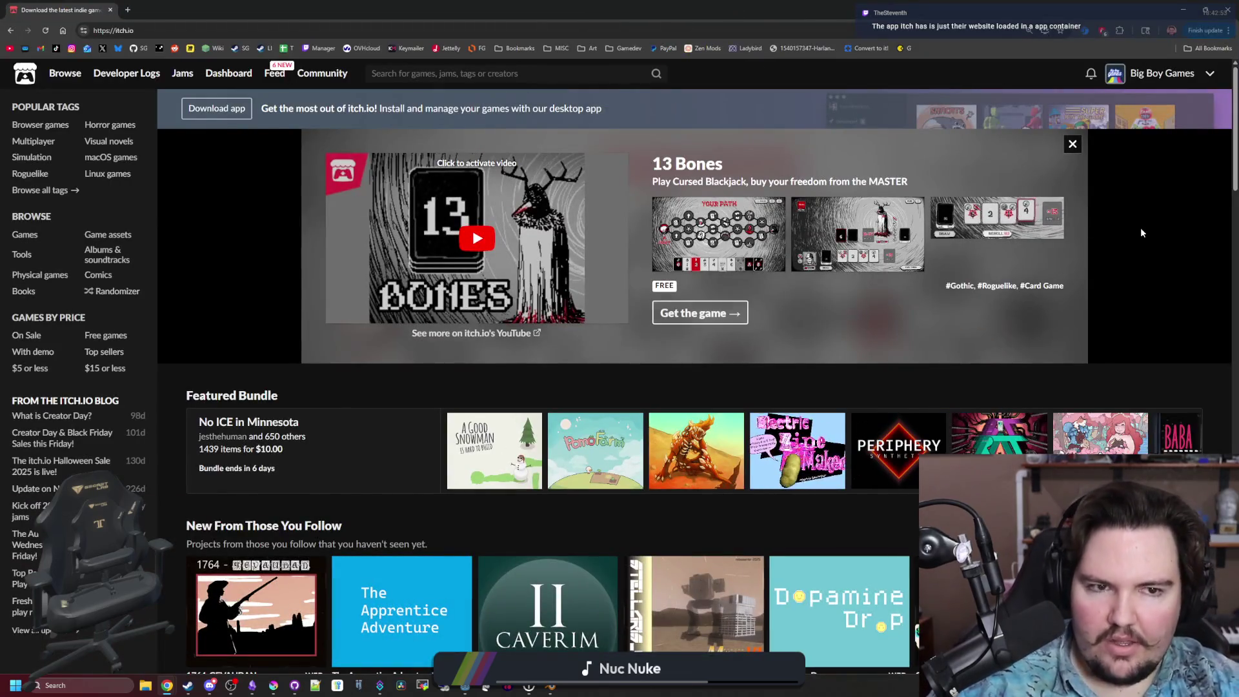
# Play the featured 13 Bones video, browse the home page, then go to the desktop app download page.
pyautogui.click(452, 278)
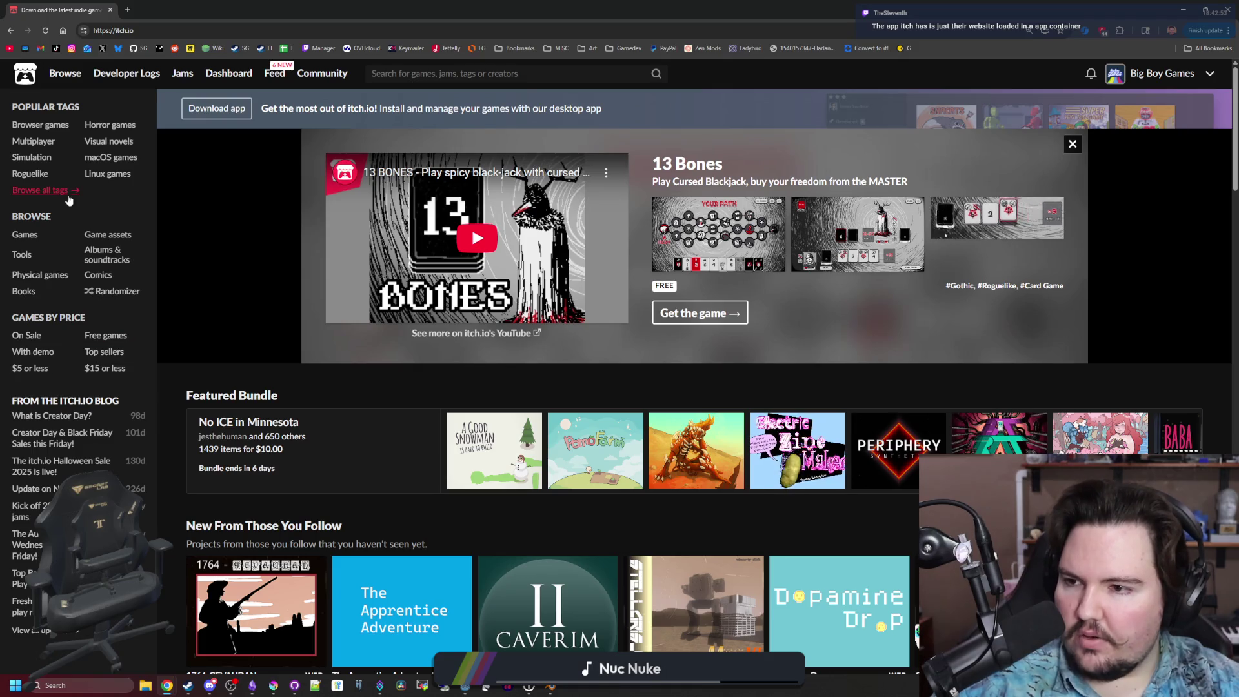
pyautogui.scroll(-2, 413, 228)
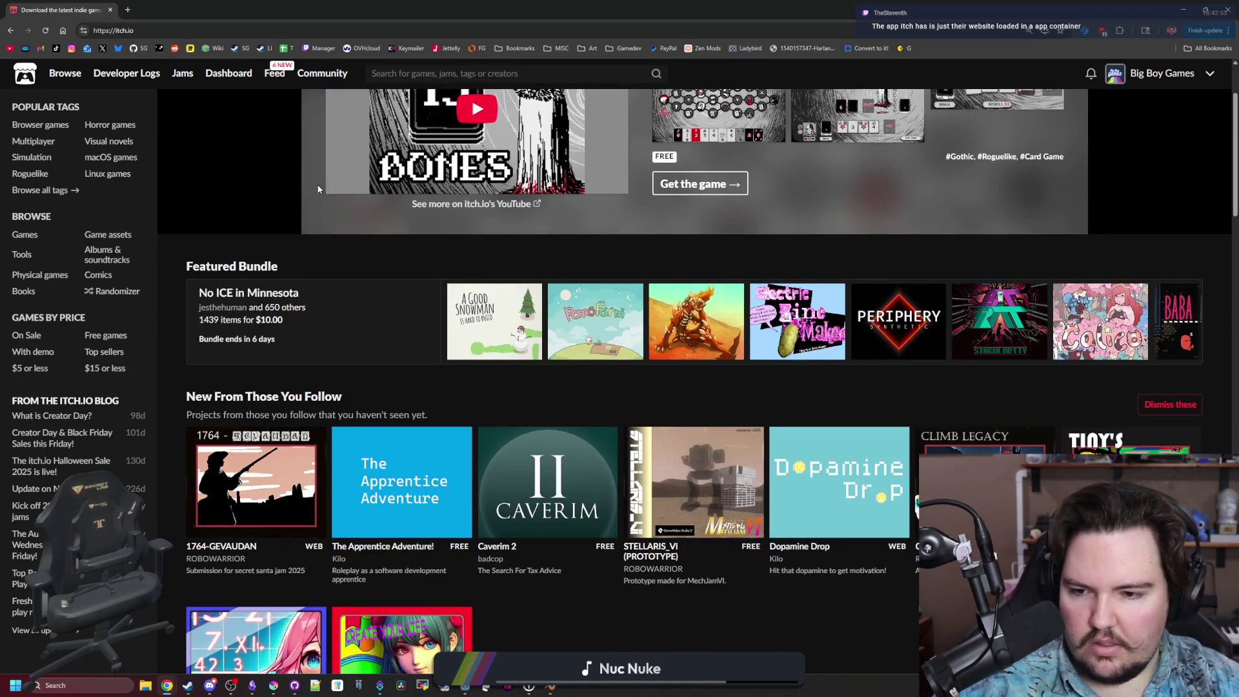
pyautogui.scroll(-6, 318, 188)
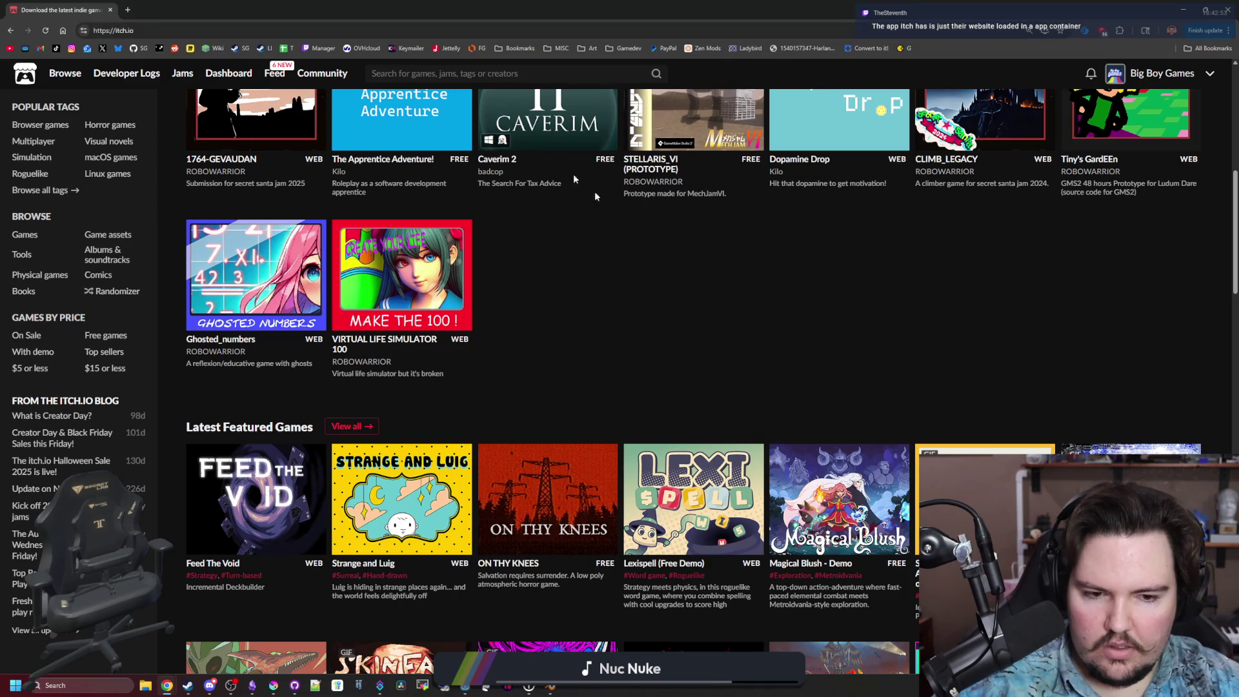
pyautogui.moveTo(929, 500)
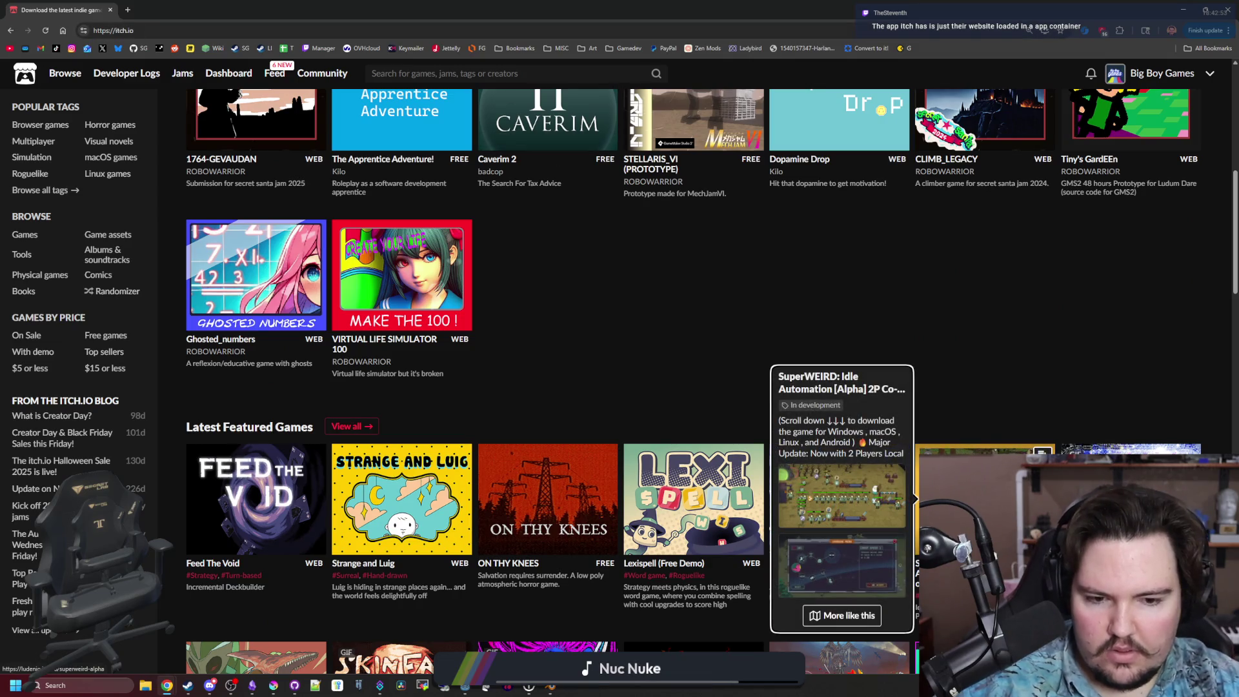
pyautogui.scroll(-4, 710, 302)
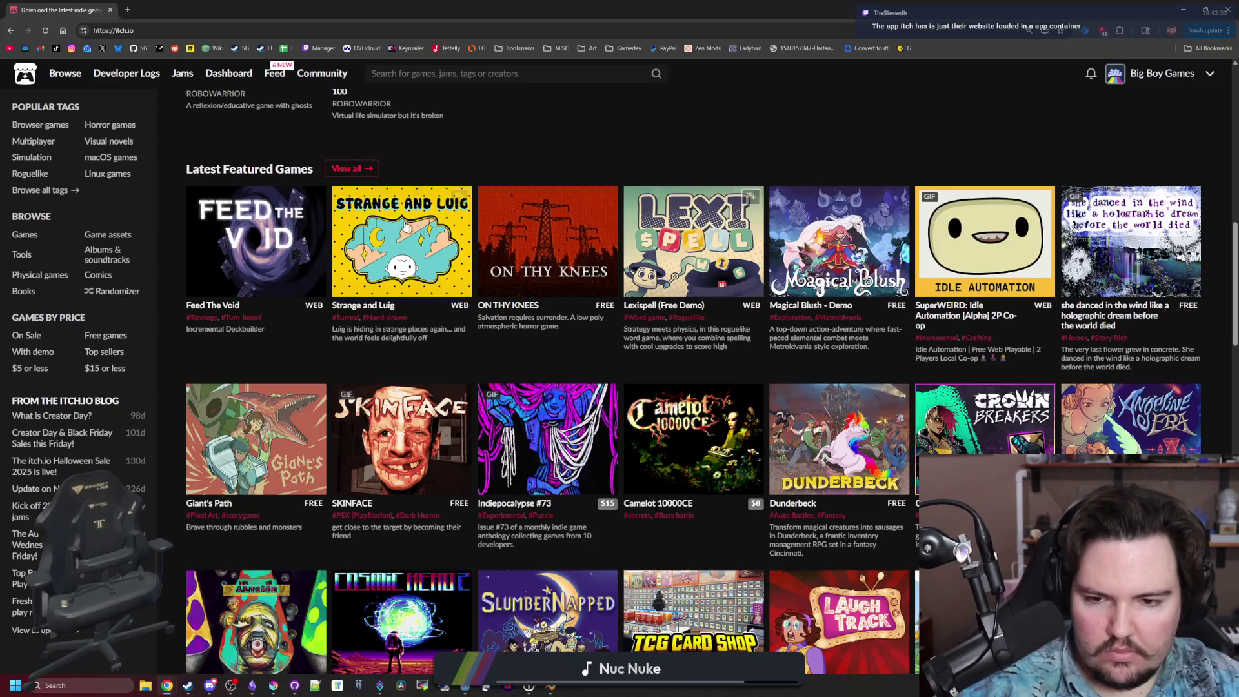
pyautogui.scroll(12, 710, 301)
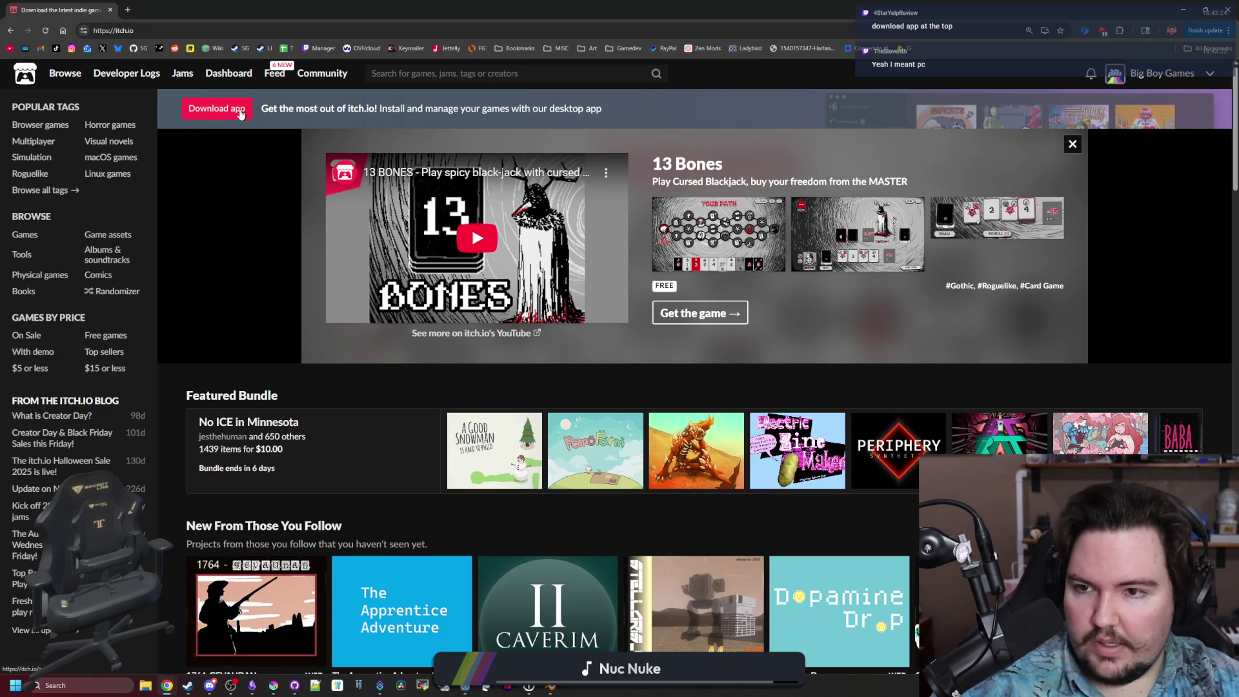
pyautogui.moveTo(521, 109); pyautogui.dragTo(613, 108)
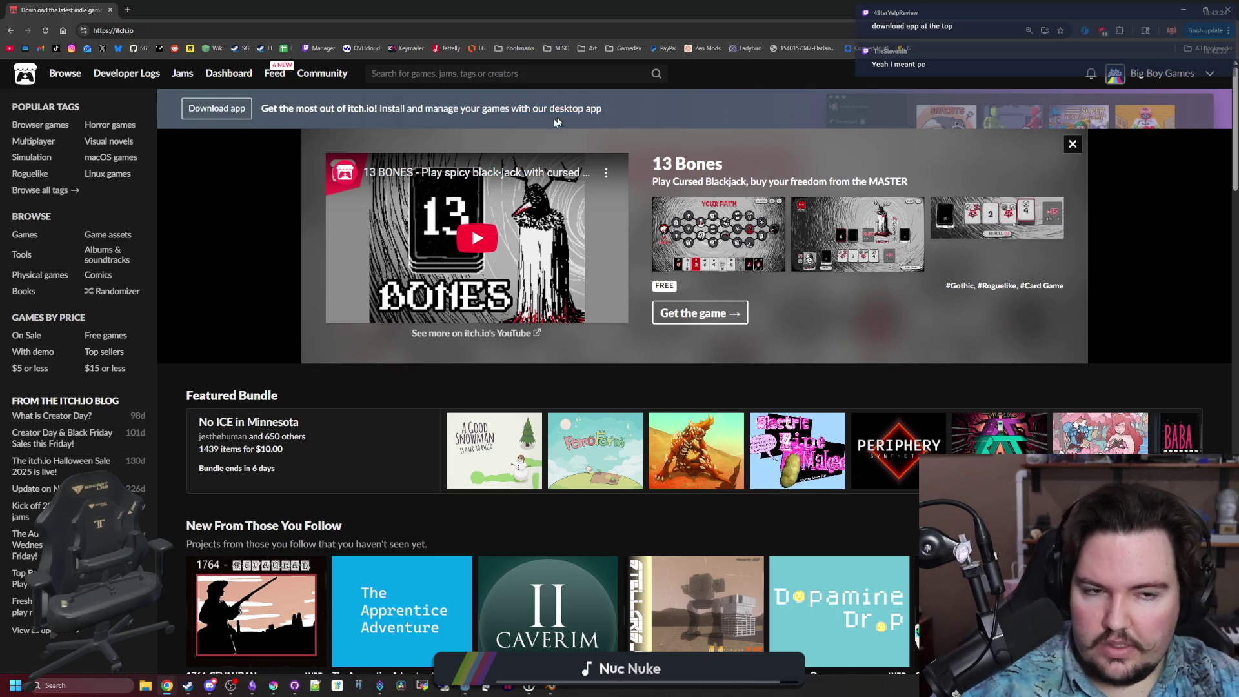
pyautogui.click(216, 109)
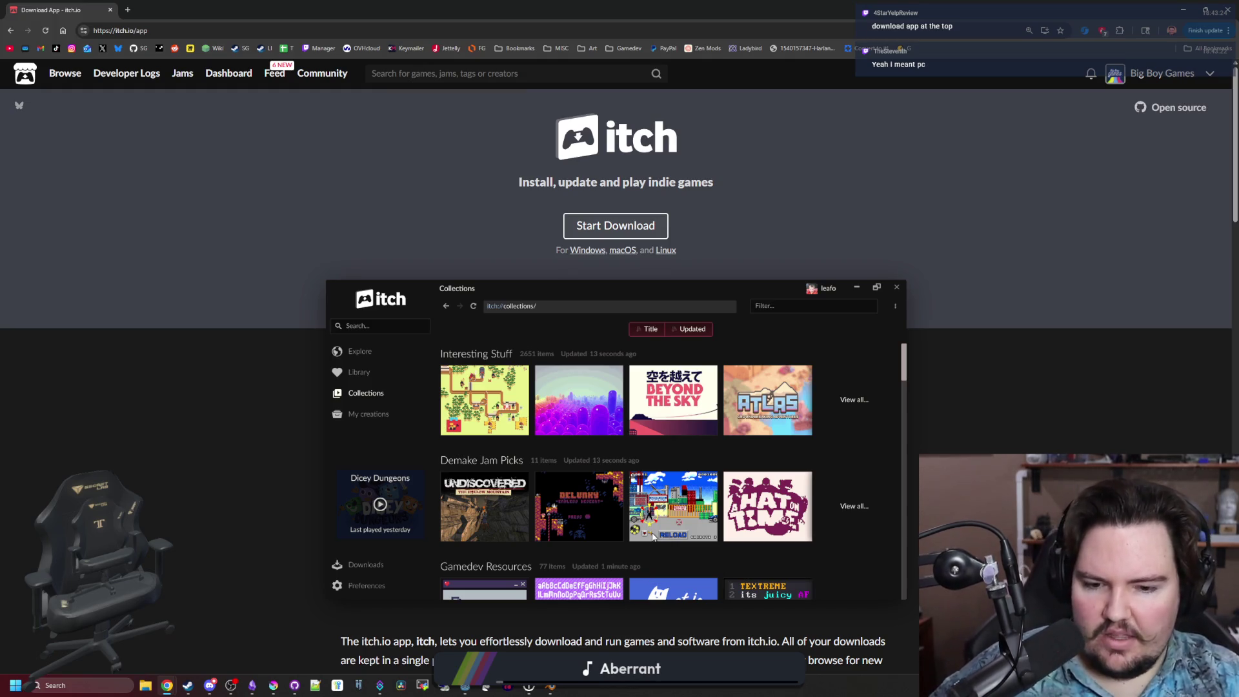
# Scroll the app page, then run itch-setup.exe from Chrome's recent downloads.
pyautogui.scroll(-3, 678, 524)
pyautogui.scroll(-4, 674, 342)
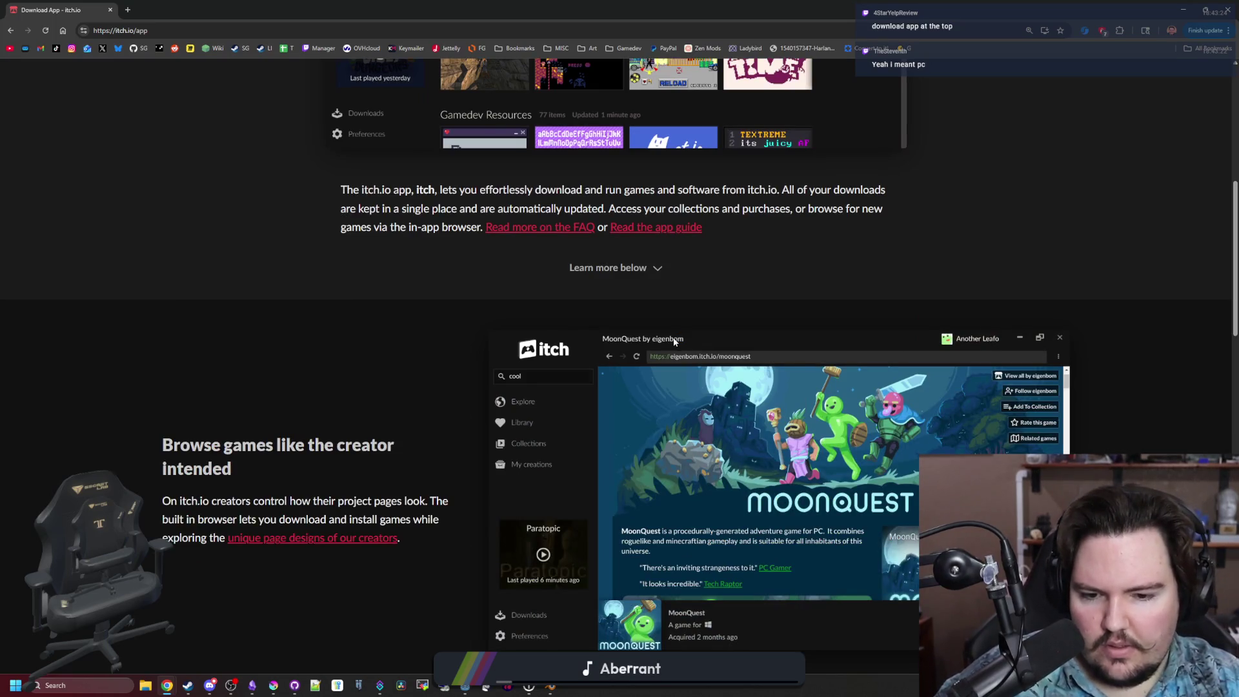
pyautogui.scroll(-6, 674, 342)
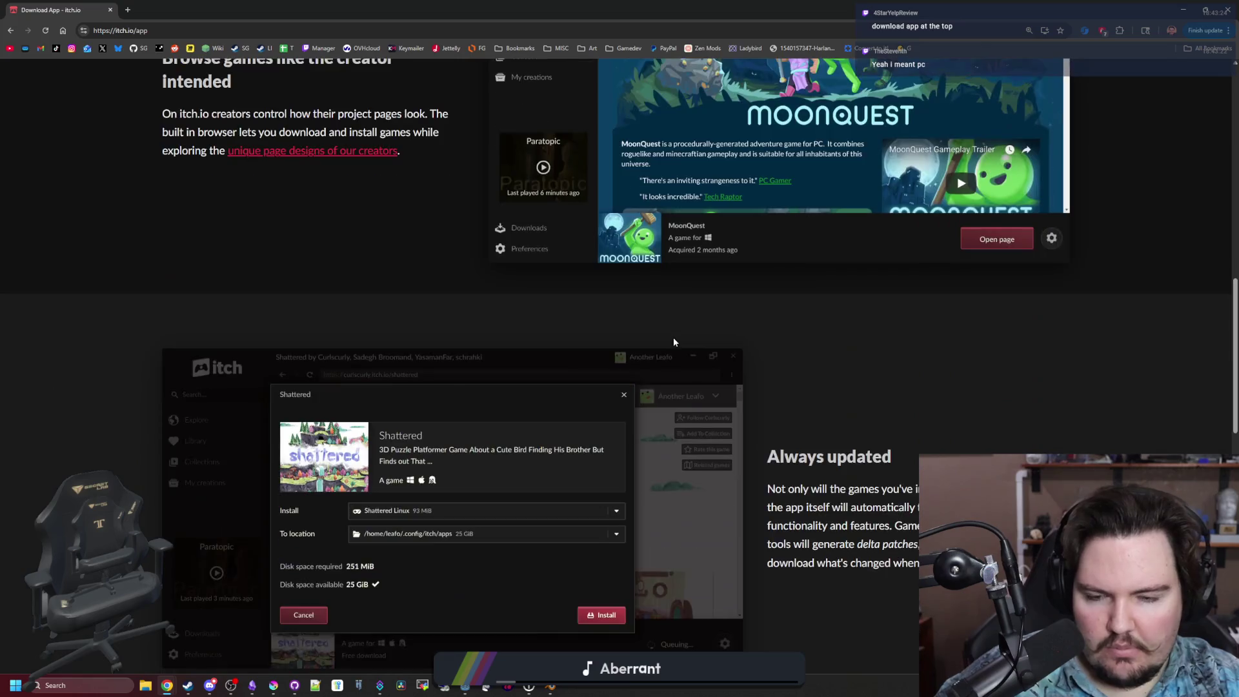
pyautogui.scroll(-8, 674, 342)
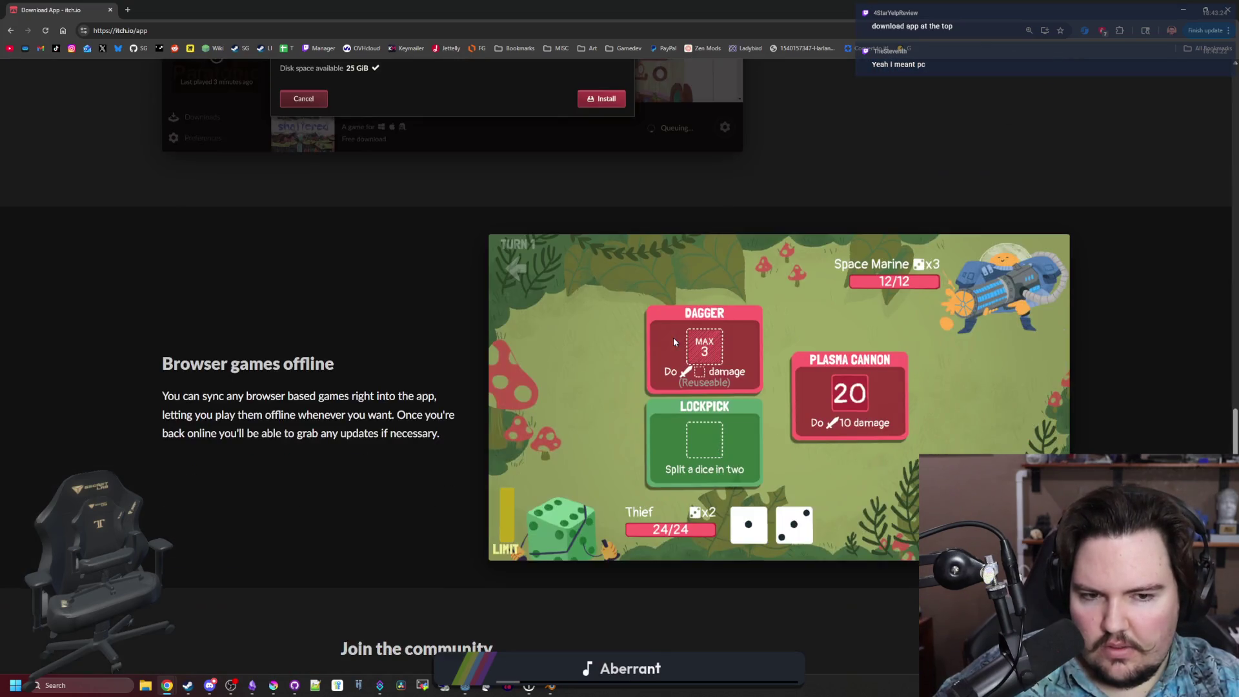
pyautogui.scroll(-6, 674, 342)
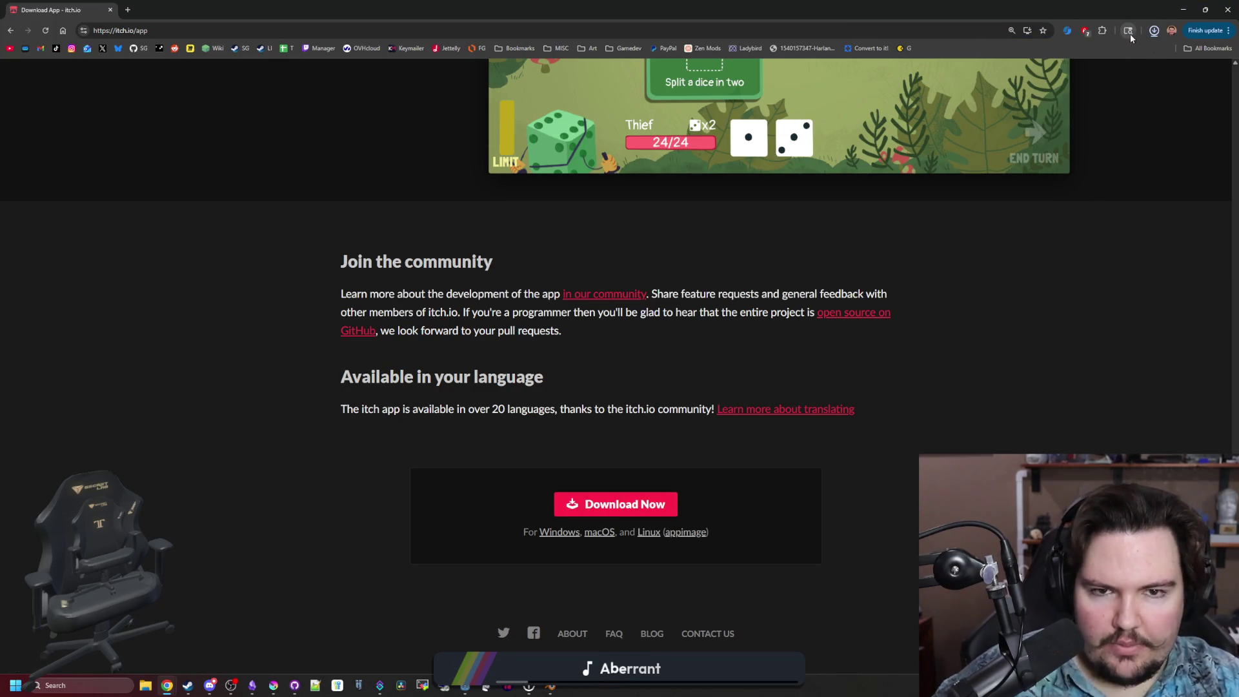
pyautogui.click(1149, 35)
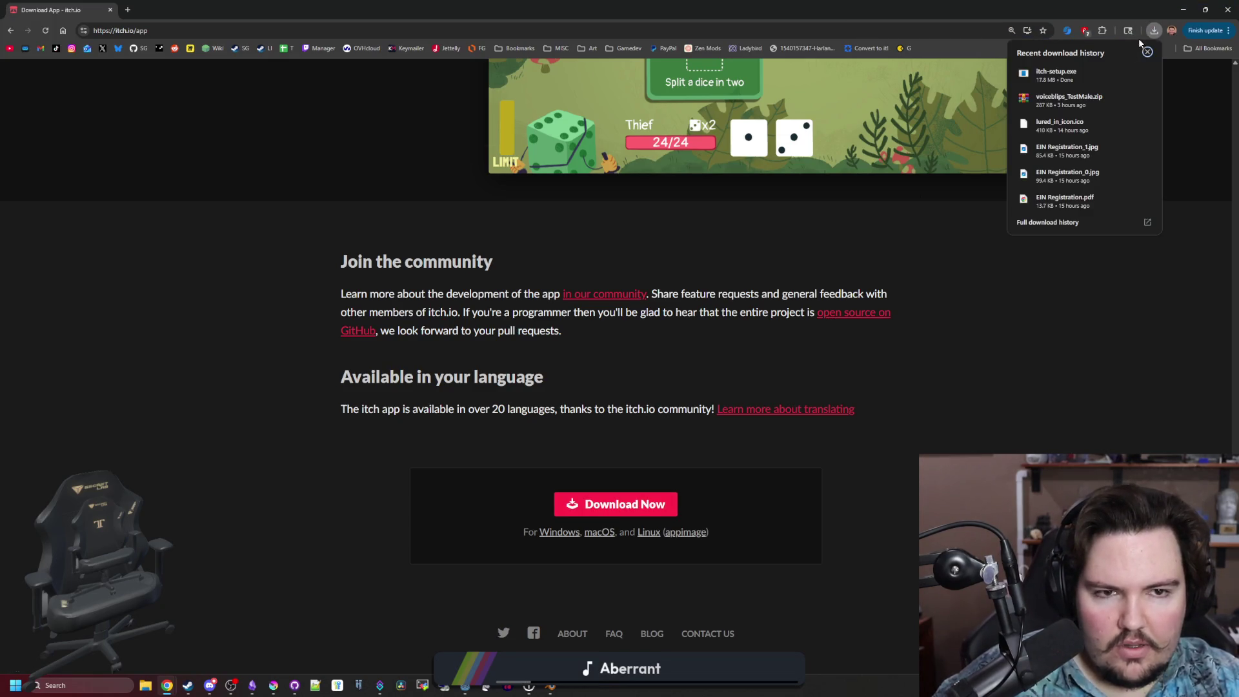
pyautogui.click(1082, 68)
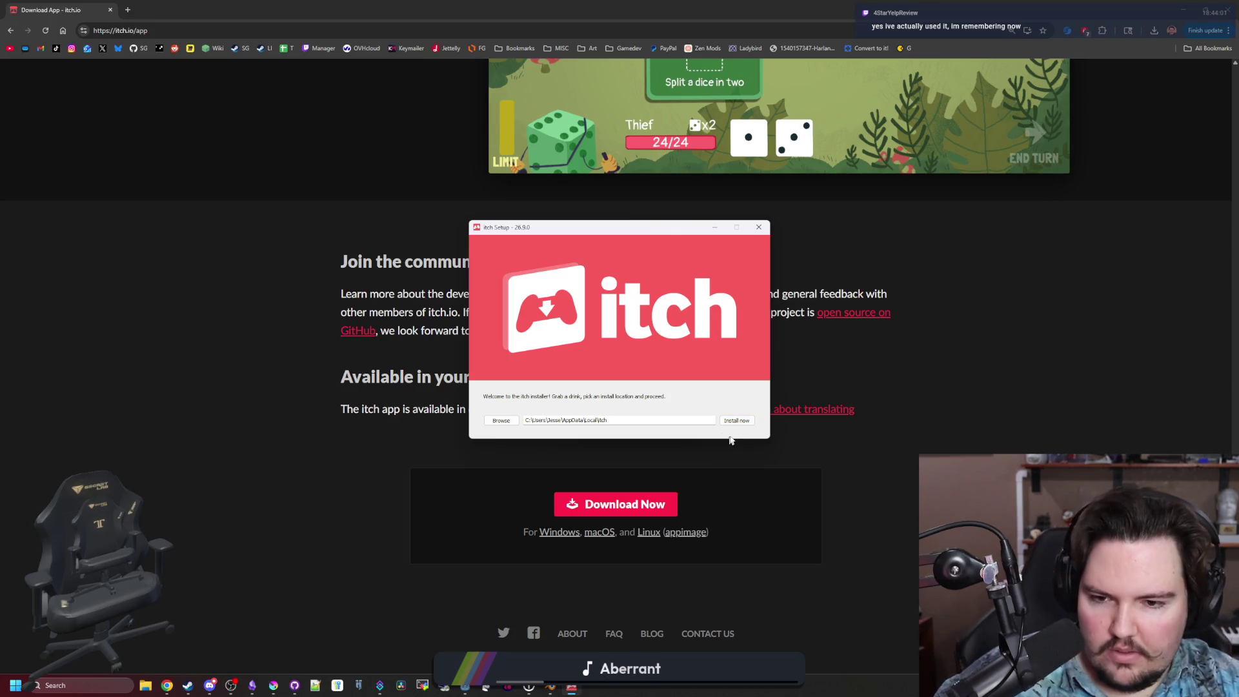
# Install the itch desktop app to its default location, then restore the browser to a smaller window.
pyautogui.click(744, 424)
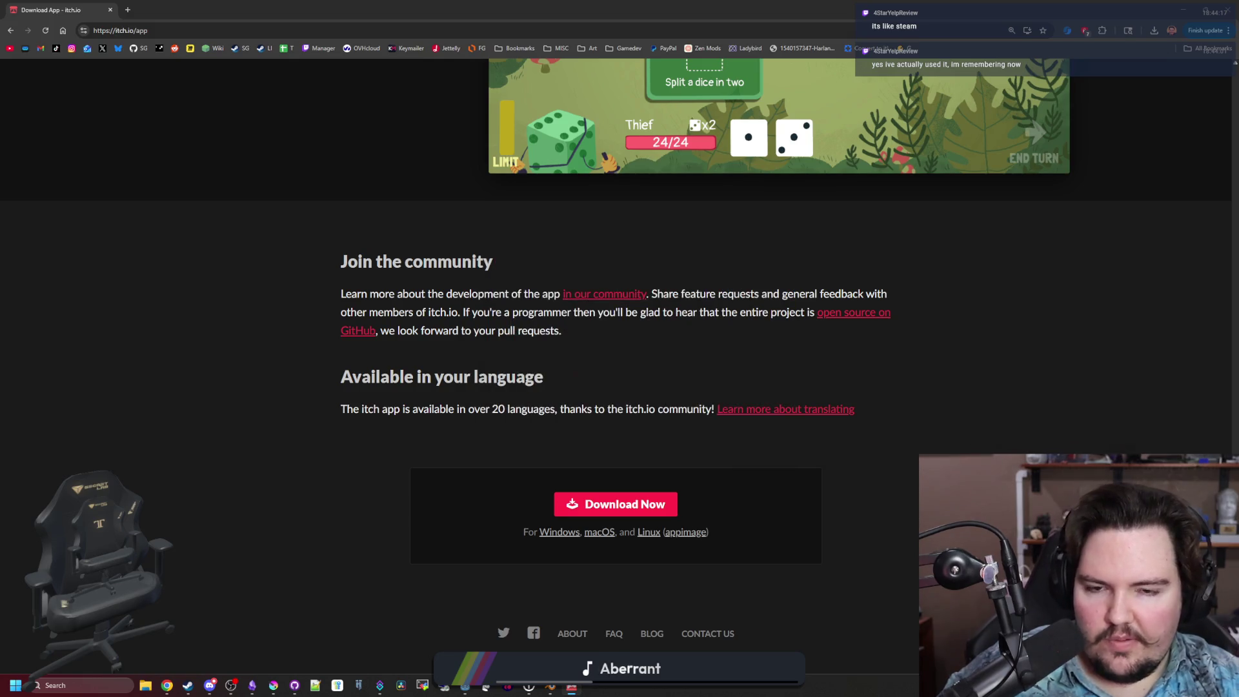
pyautogui.doubleClick(784, 7)
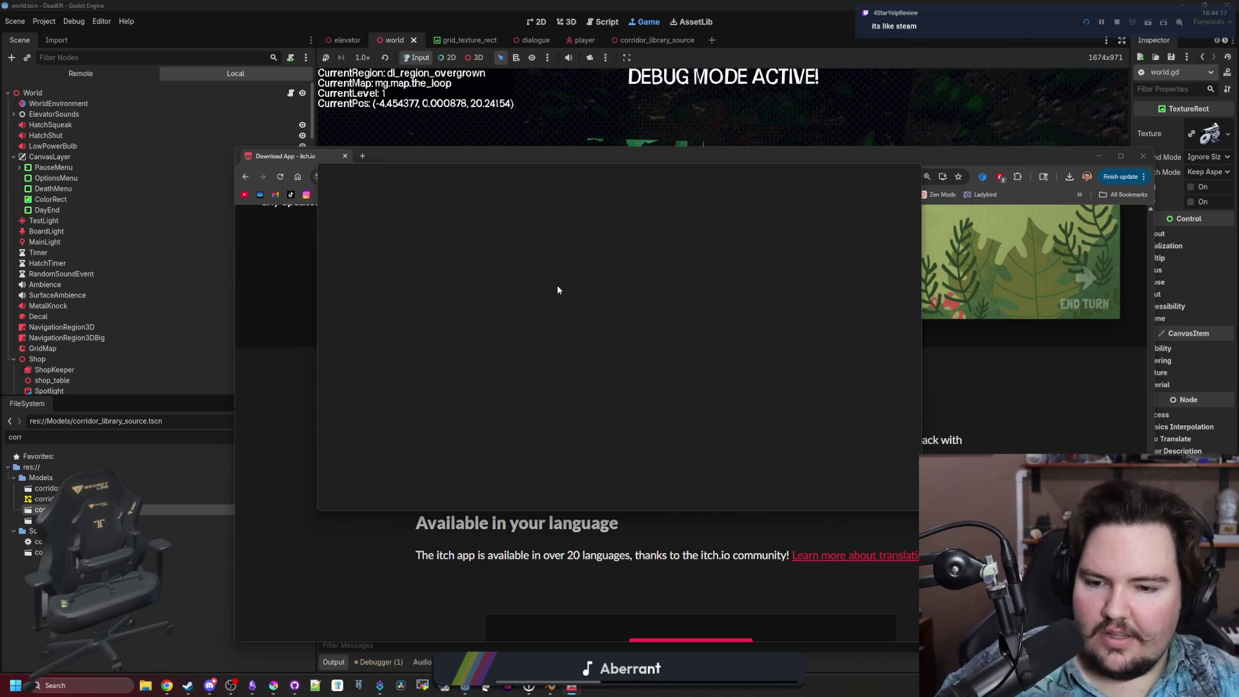
# Close the itch.io browser tab and log in to the itch app with an itch.io authorization code.
pyautogui.click(340, 157)
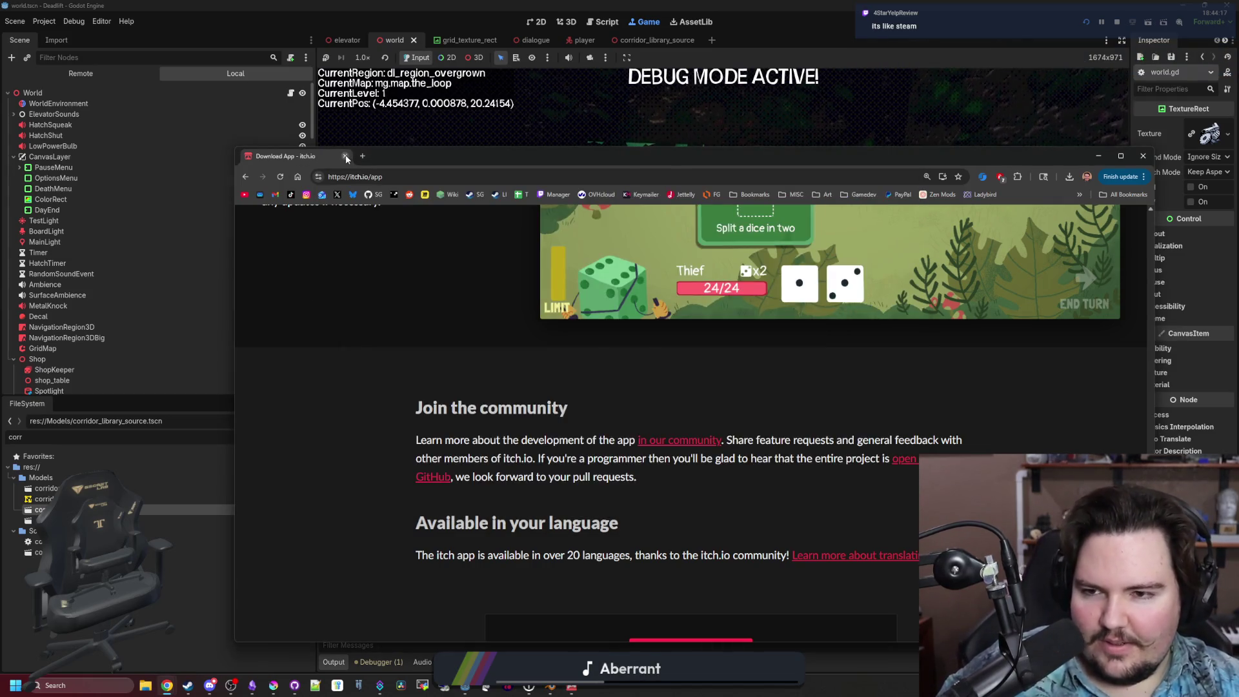
pyautogui.click(346, 157)
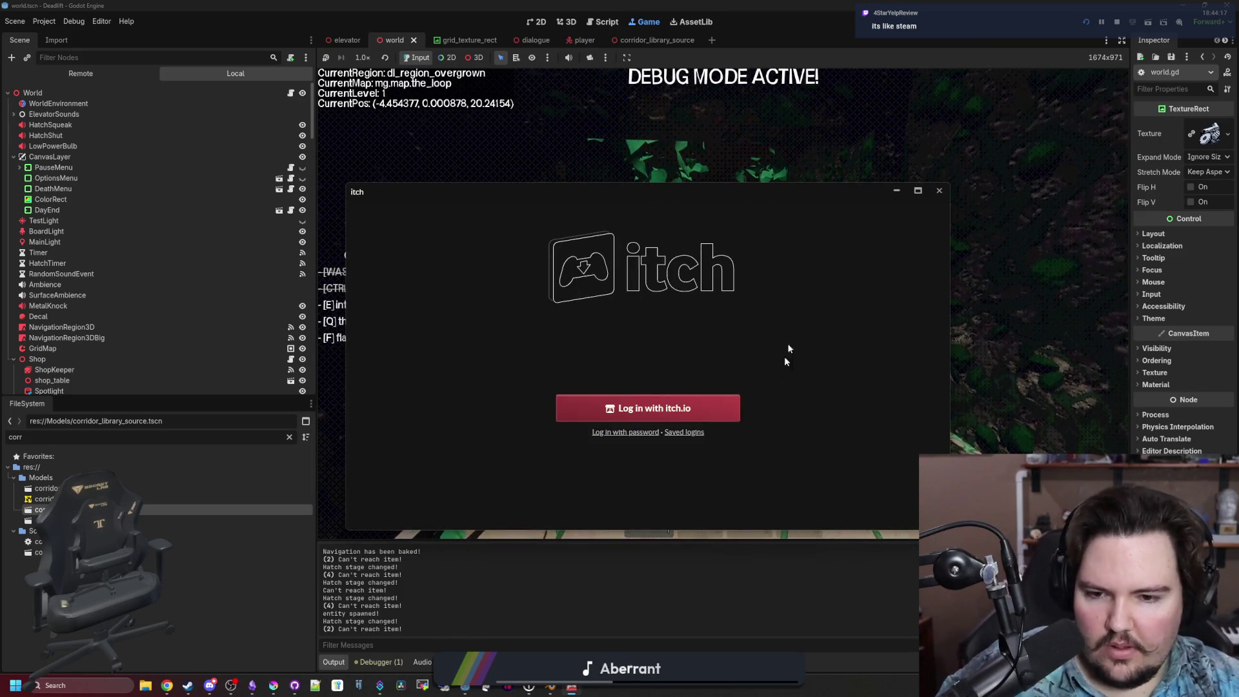
pyautogui.click(688, 434)
pyautogui.moveTo(730, 199); pyautogui.dragTo(752, 197)
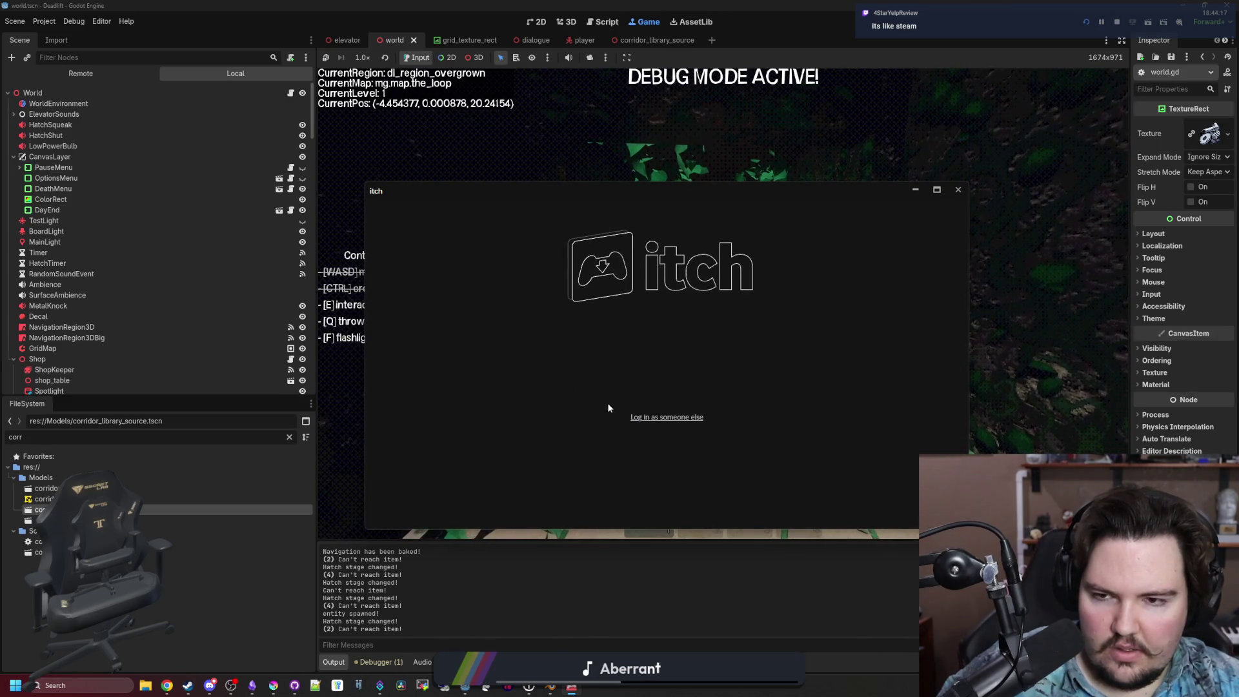
pyautogui.click(659, 417)
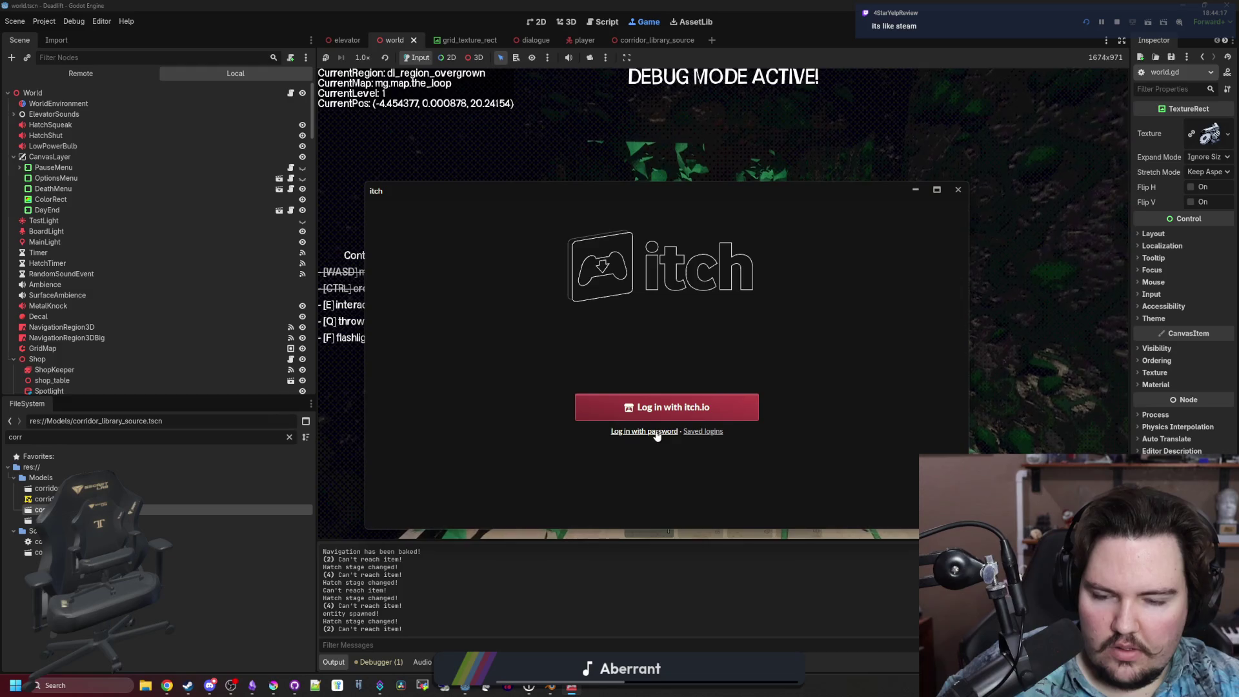
pyautogui.click(672, 407)
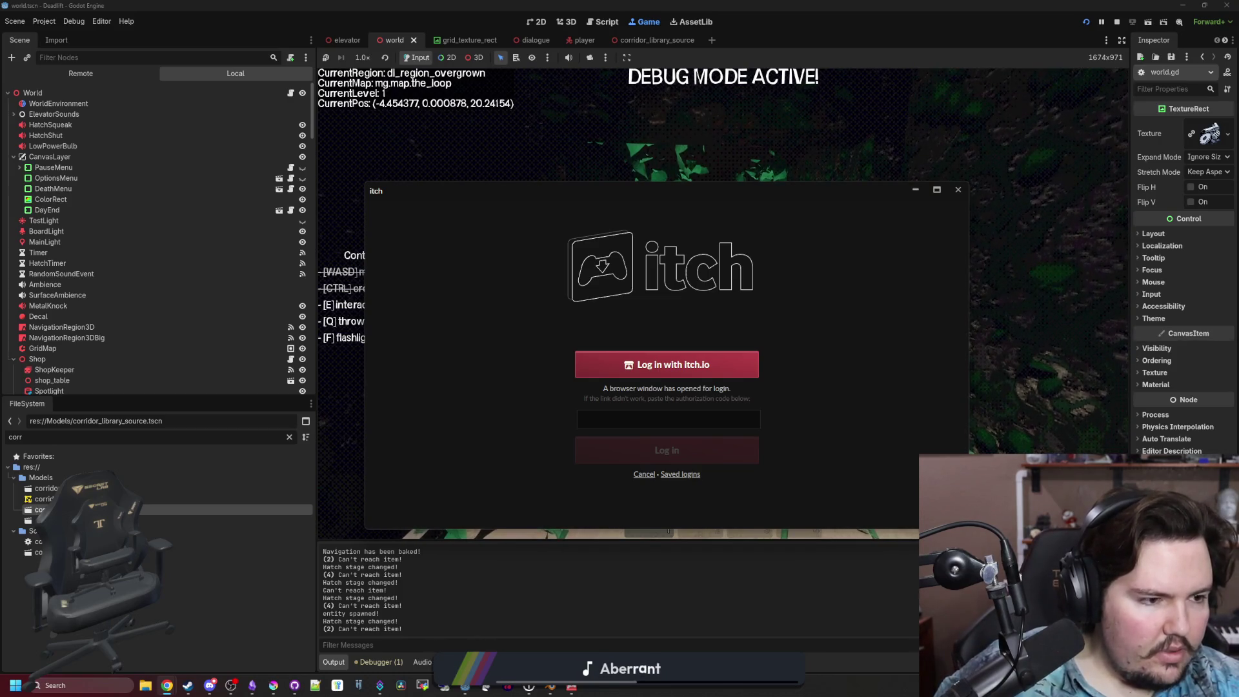
pyautogui.click(698, 419)
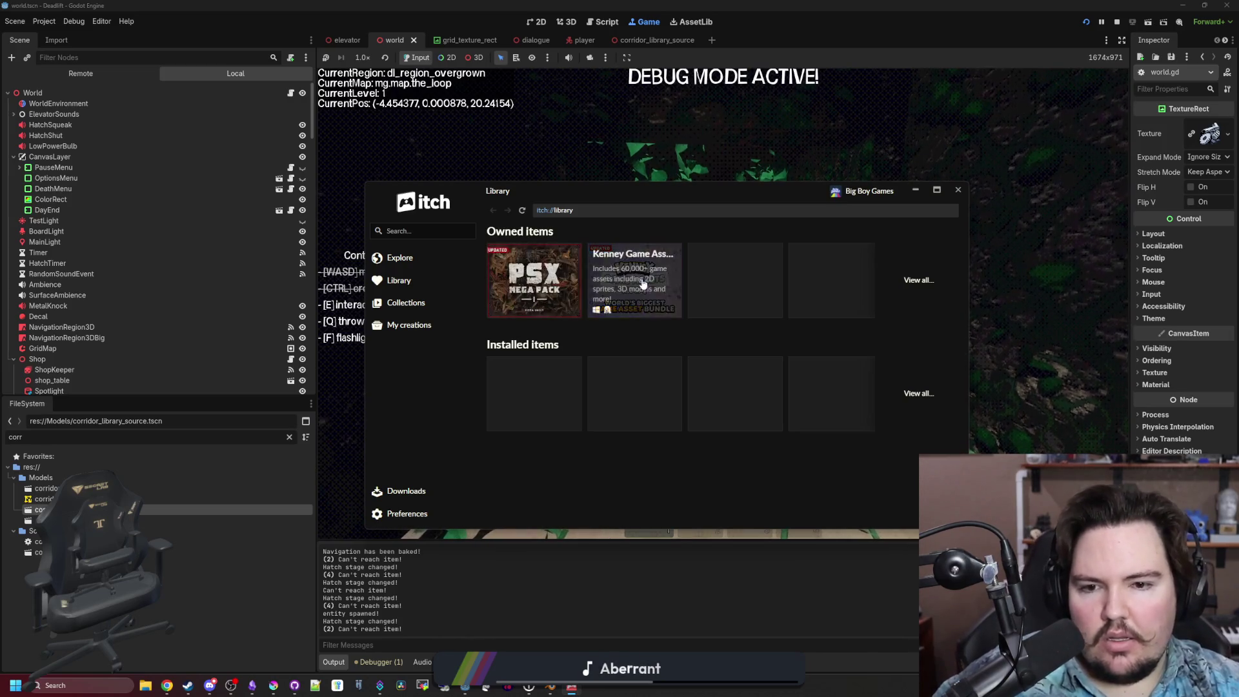
# Open the PSX Mega Pack store page, maximize itch, and view the first screenshot full size.
pyautogui.click(542, 300)
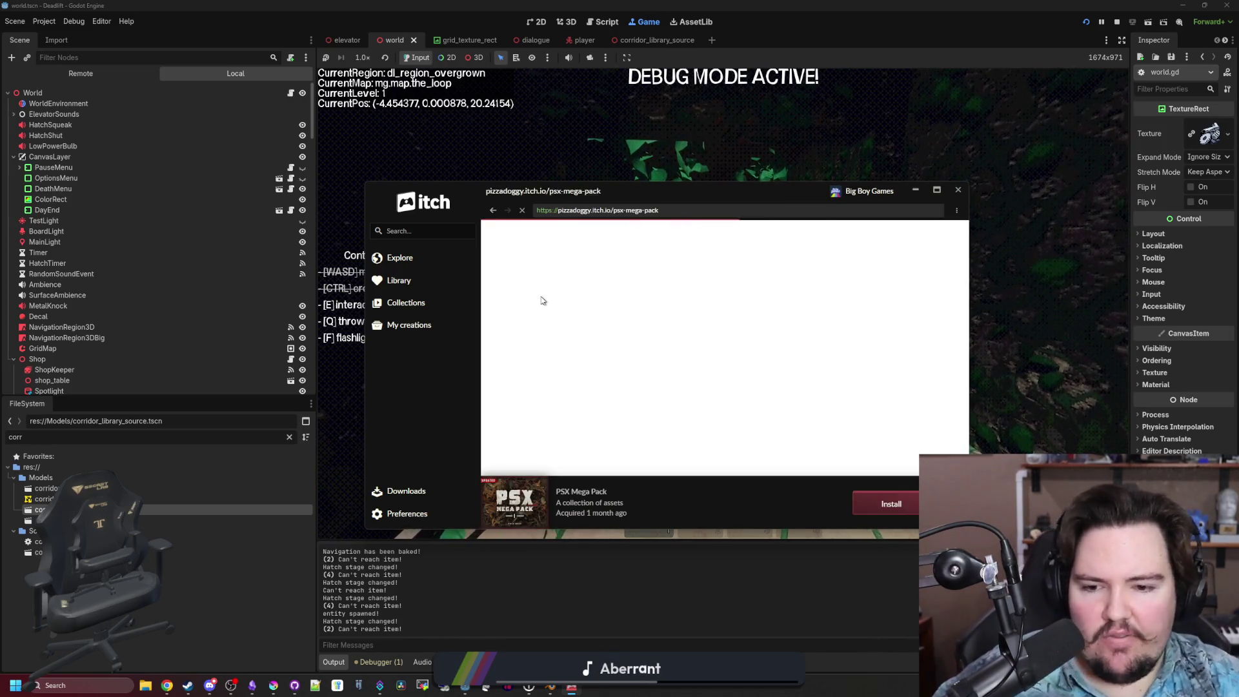
pyautogui.scroll(-2, 672, 385)
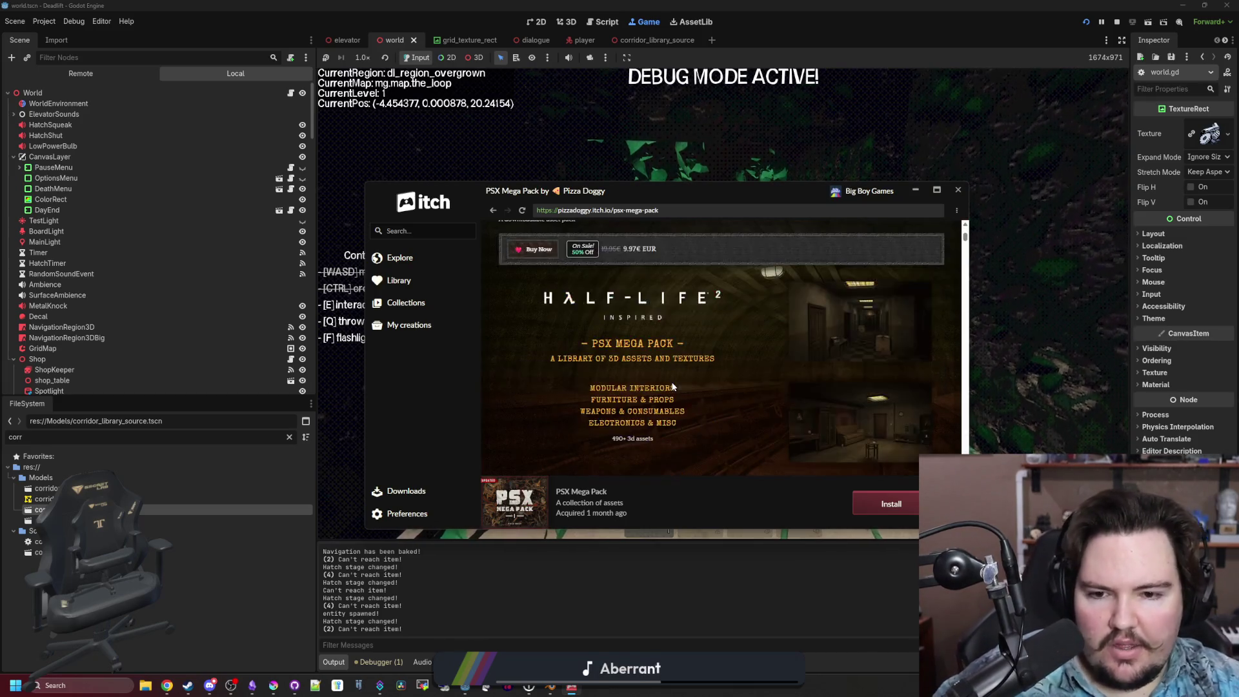
pyautogui.scroll(-3, 672, 386)
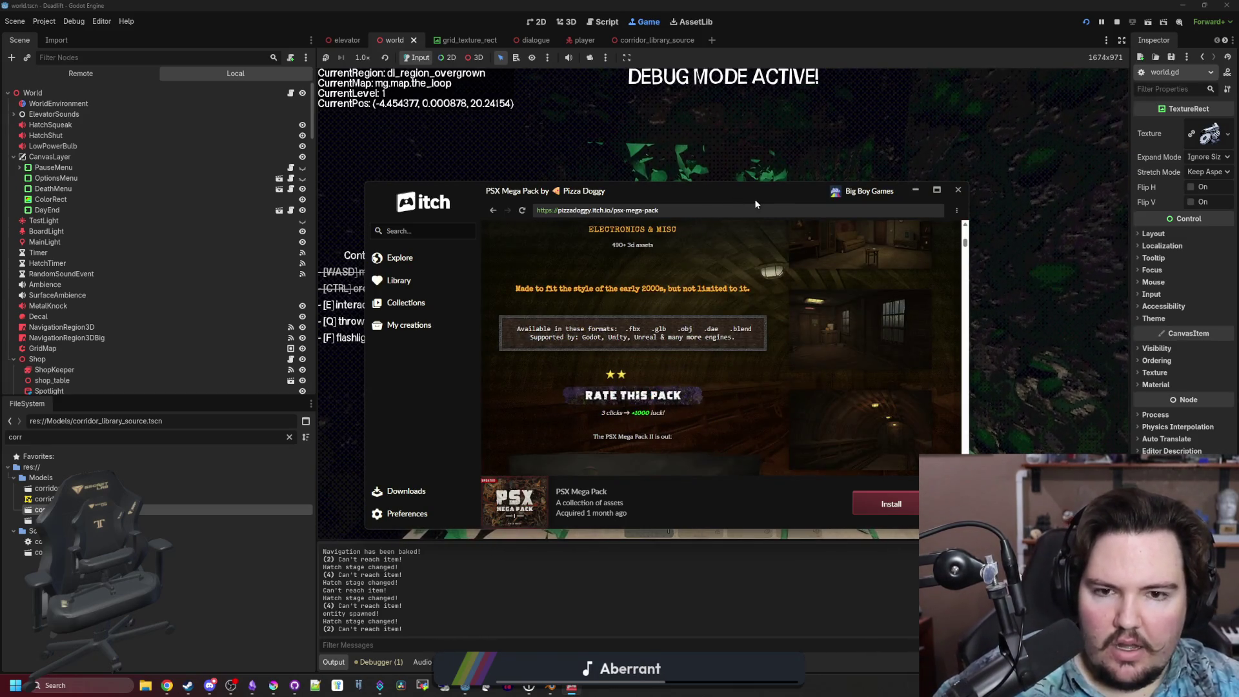
pyautogui.moveTo(755, 204)
pyautogui.mouseDown()
pyautogui.moveTo(648, 94)
pyautogui.moveTo(652, 2)
pyautogui.mouseUp()
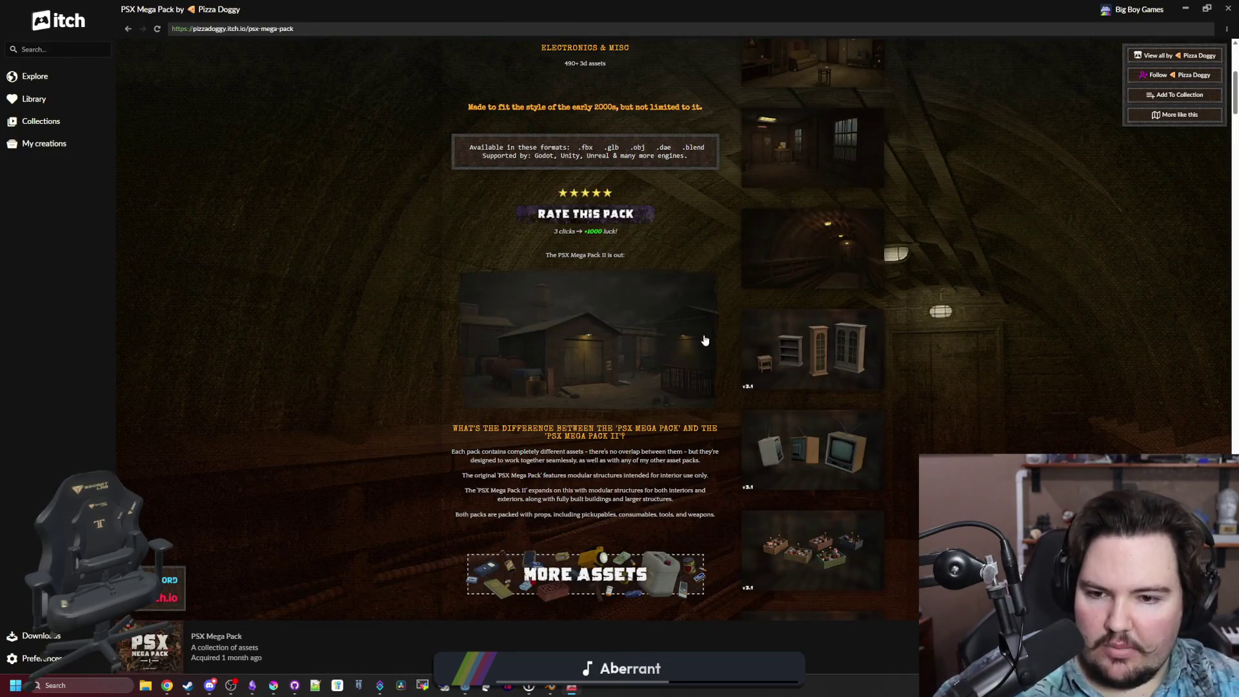
pyautogui.scroll(5, 704, 340)
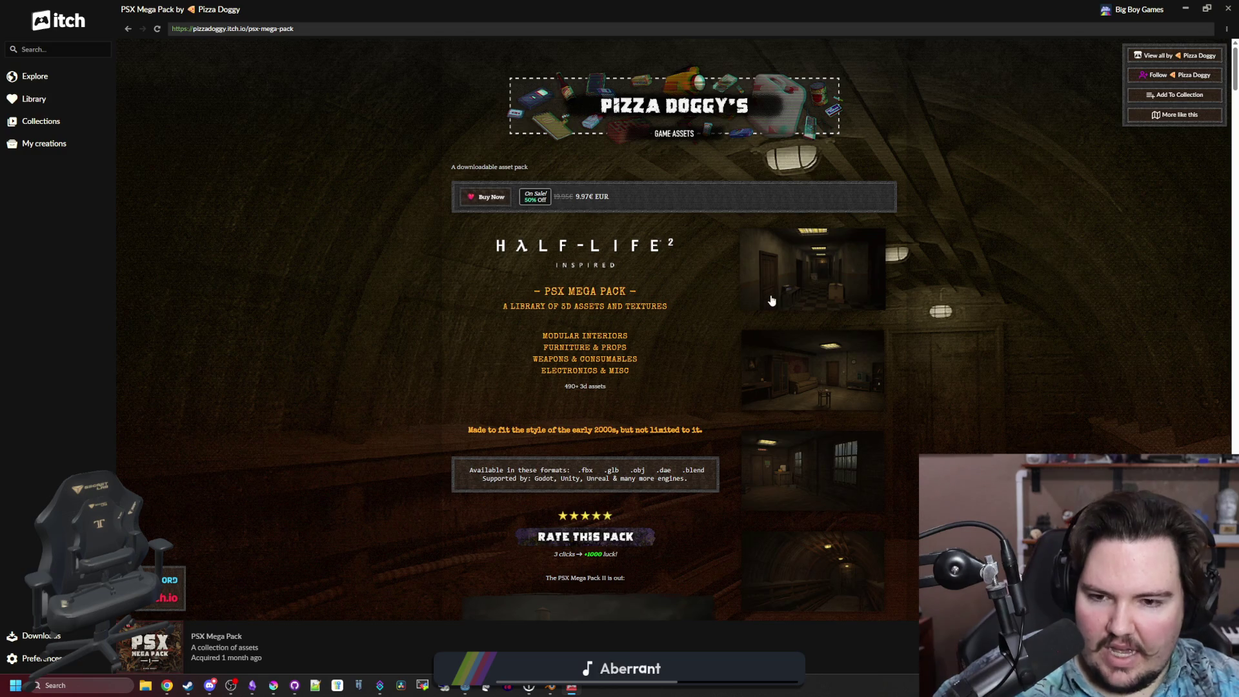
pyautogui.click(812, 277)
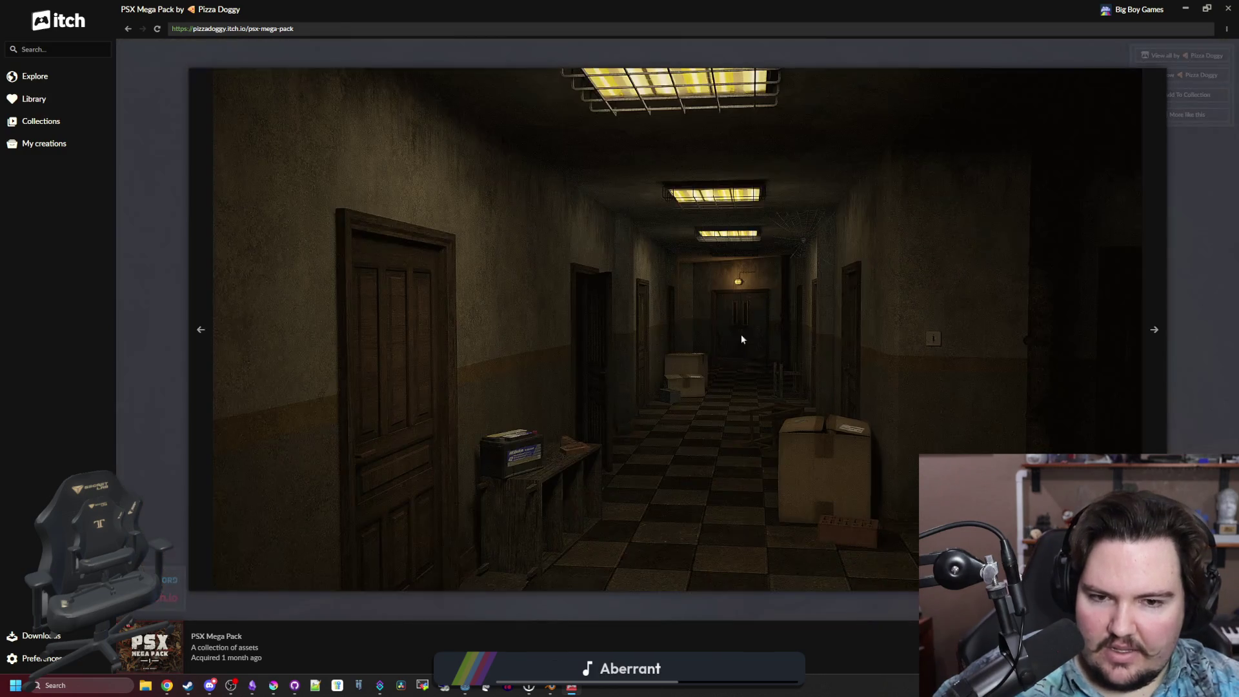
# Page forward through the gallery to the flashlights, screwdrivers and batteries image.
pyautogui.click(1151, 332)
pyautogui.click(1150, 342)
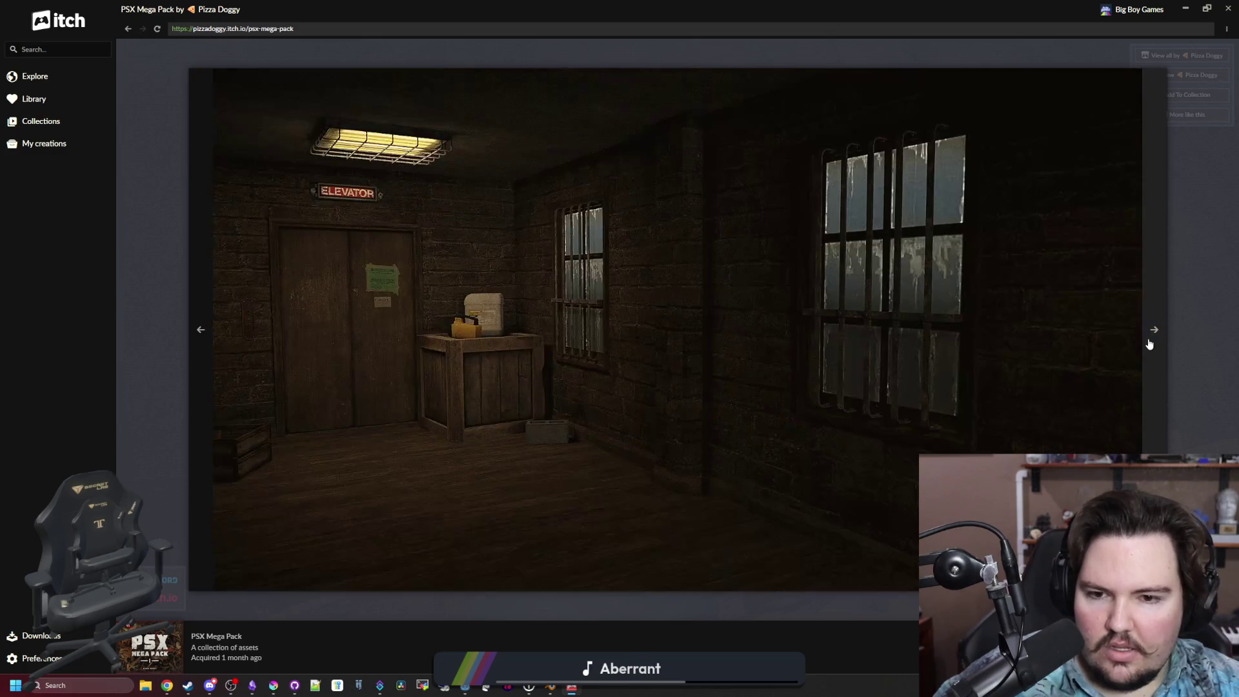
pyautogui.click(1149, 342)
pyautogui.click(1149, 342)
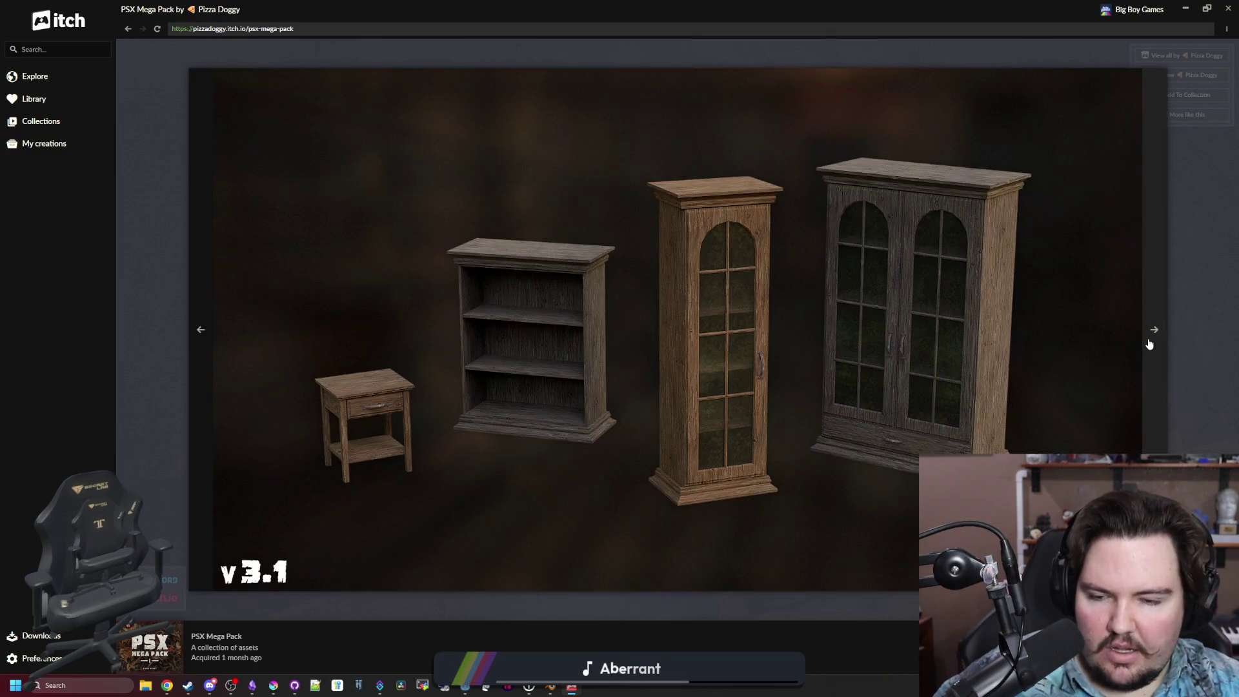
pyautogui.click(1149, 342)
pyautogui.click(1150, 342)
pyautogui.click(1149, 342)
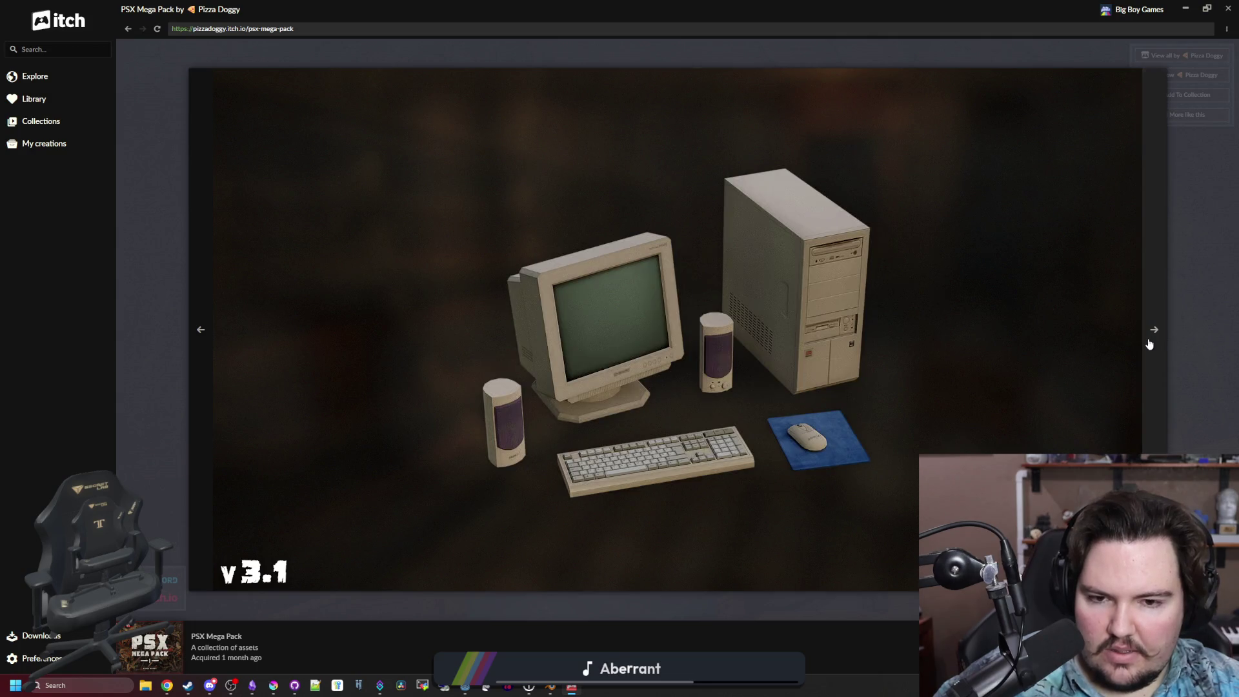
pyautogui.click(1150, 342)
pyautogui.click(1149, 342)
pyautogui.click(1149, 342)
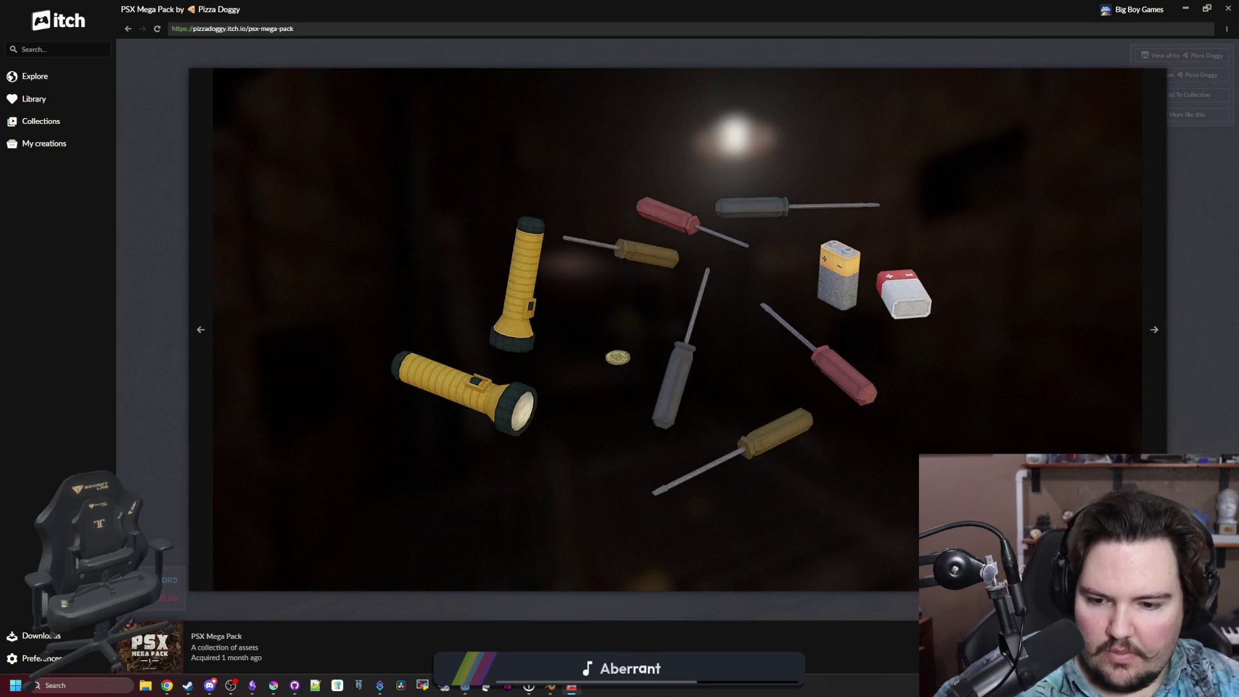
# Switch to the running Dead Lift game and pause it with Esc.
pyautogui.moveTo(474, 693)
pyautogui.click(536, 643)
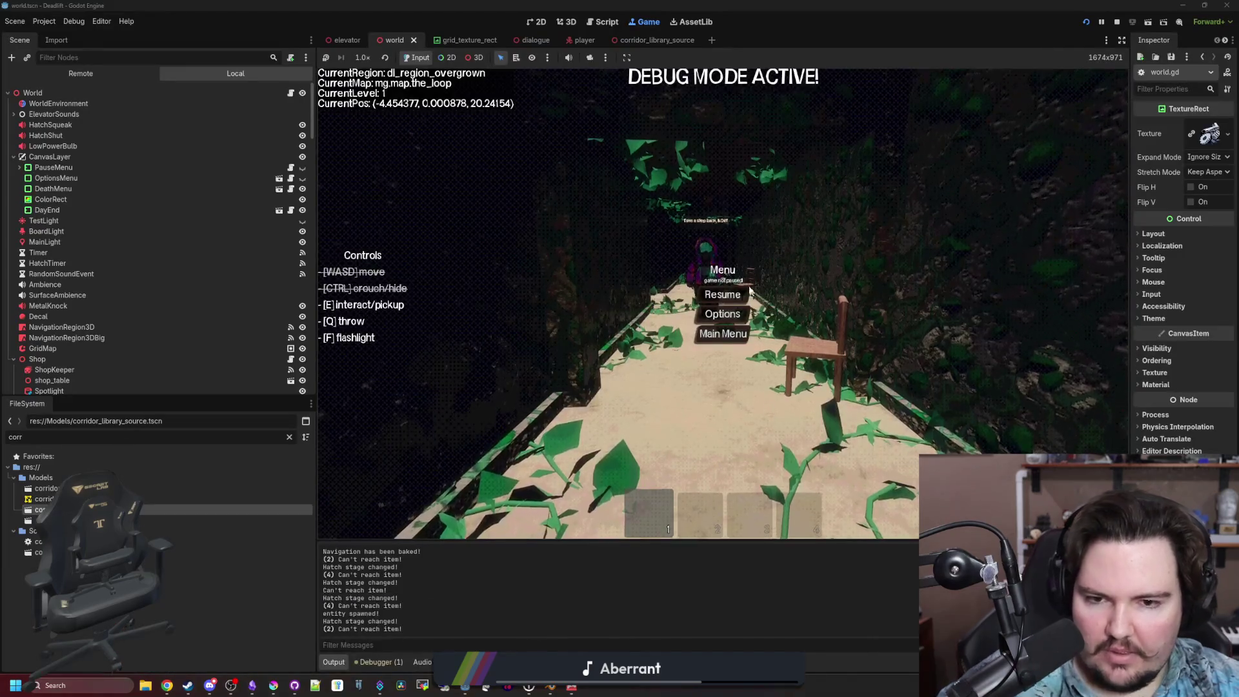
pyautogui.press('Escape')
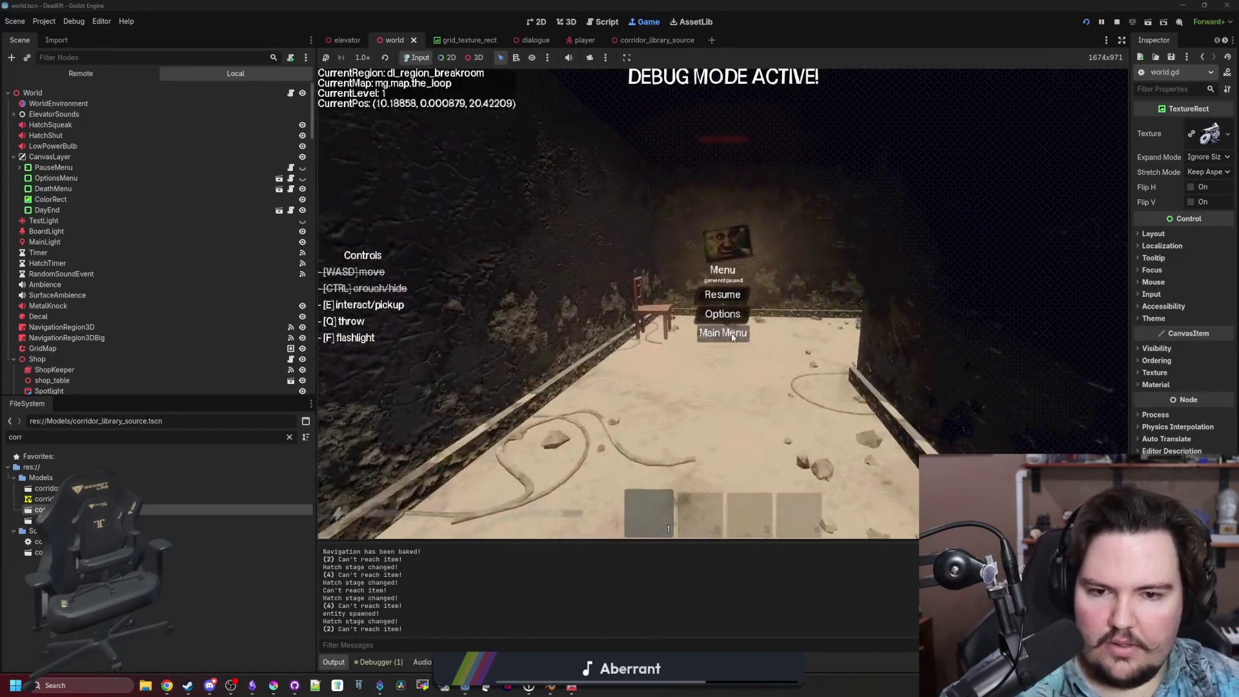
# Return to the itch gallery, step forward six images, then back to the money and Gameboy image.
pyautogui.click(567, 688)
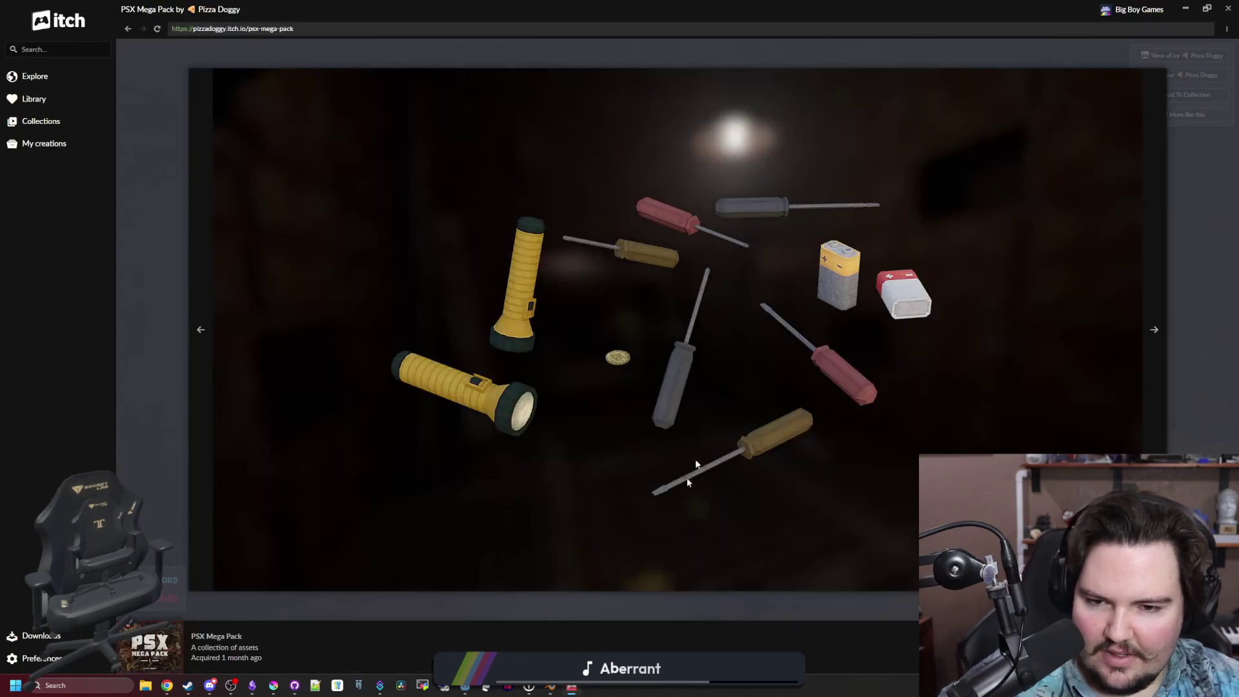
pyautogui.click(1147, 336)
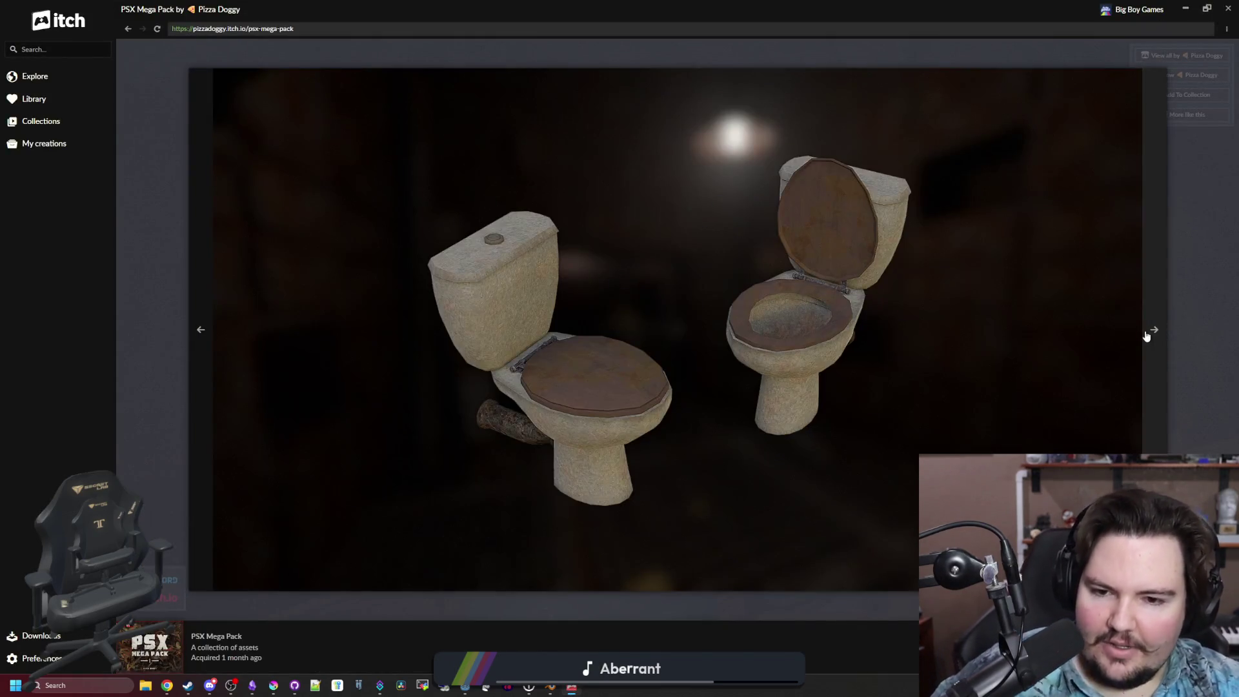
pyautogui.click(1147, 337)
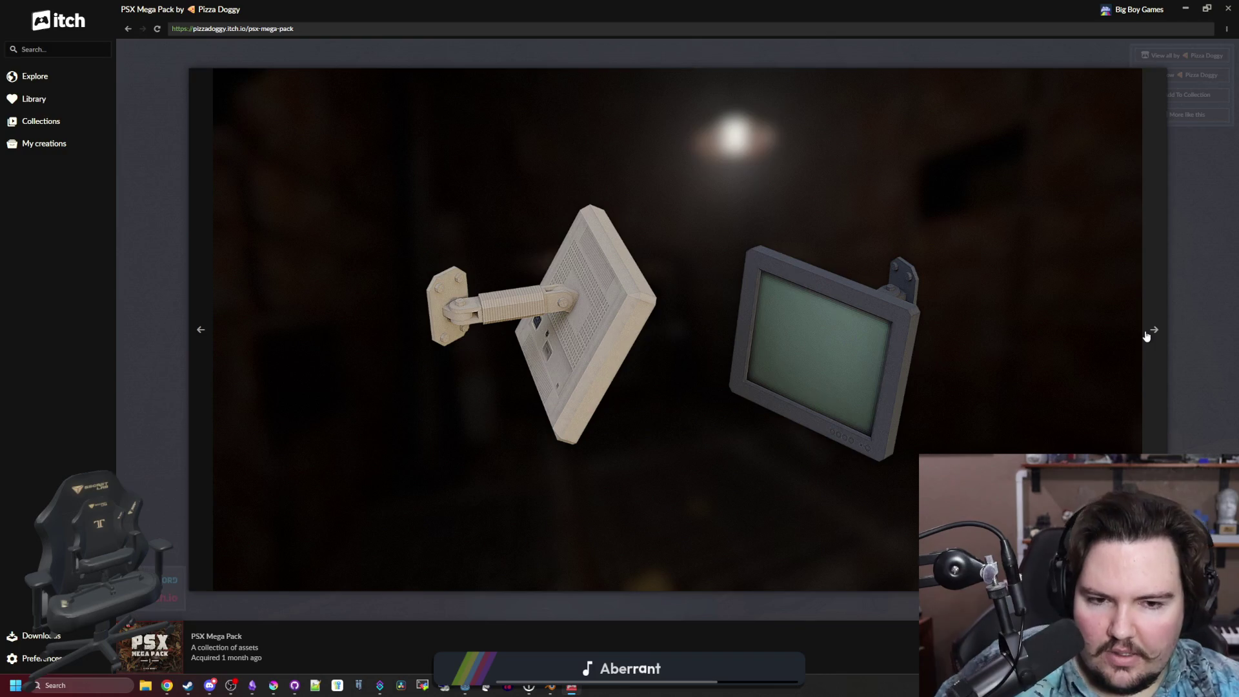
pyautogui.click(1147, 336)
pyautogui.click(1147, 336)
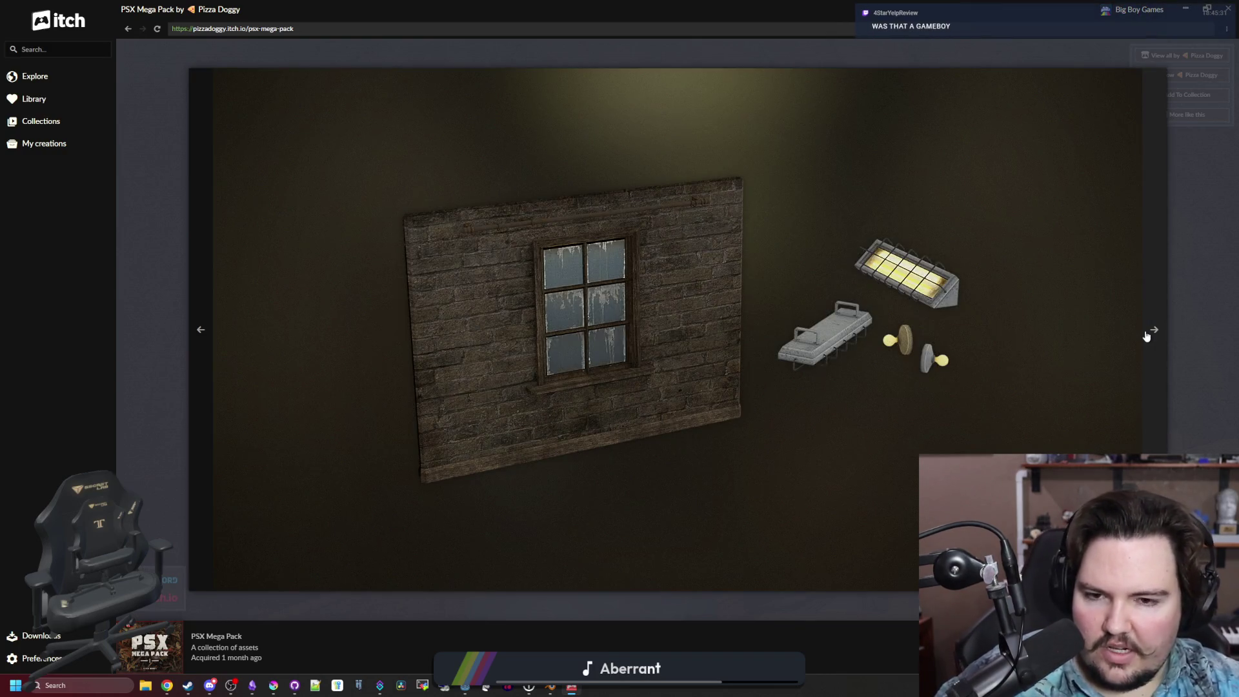
pyautogui.click(1147, 337)
pyautogui.click(1147, 337)
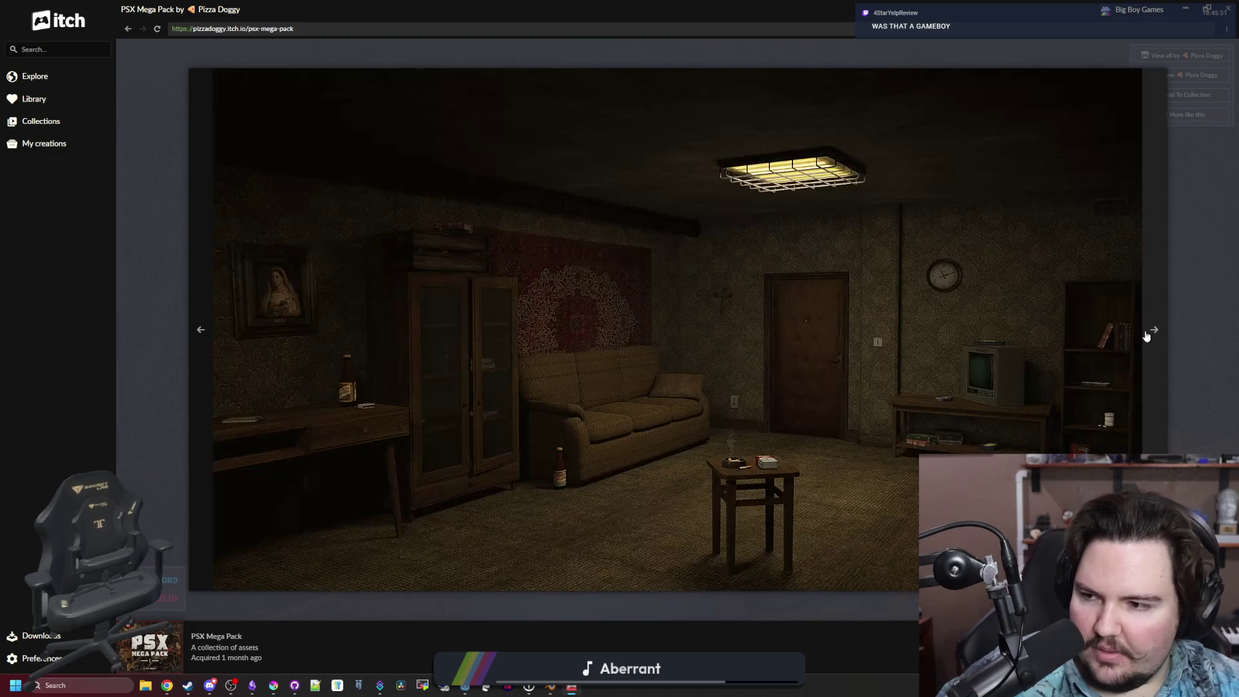
pyautogui.click(204, 332)
pyautogui.click(204, 332)
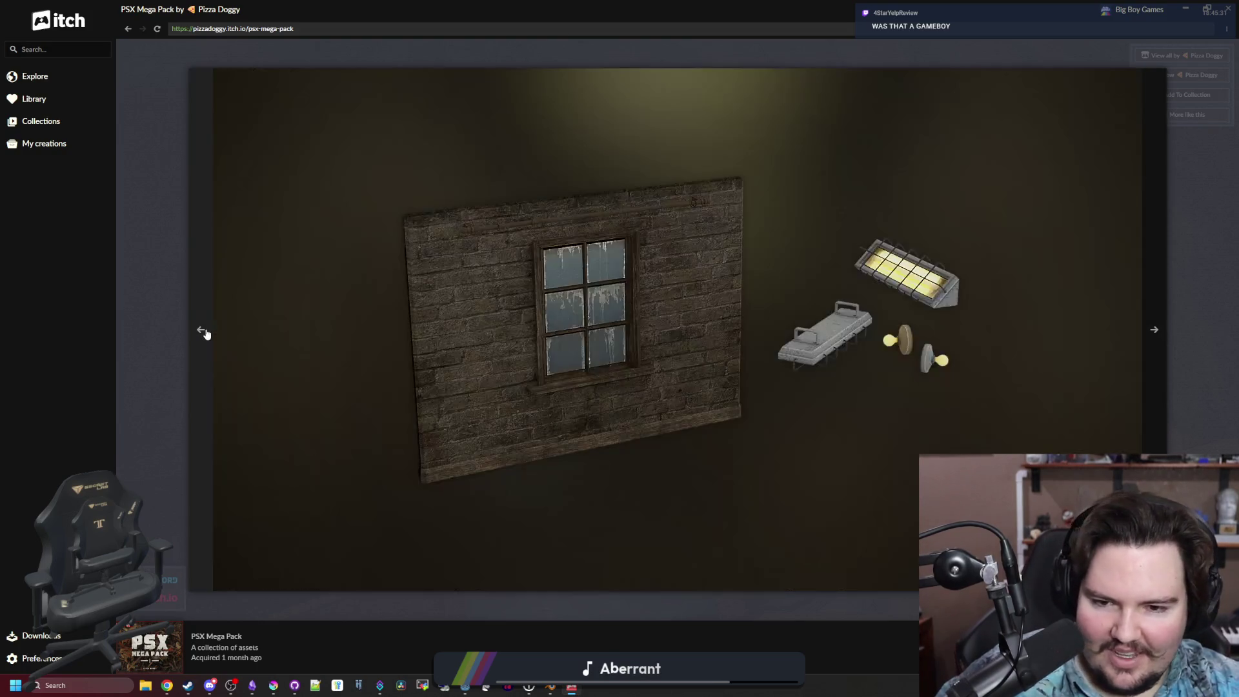
pyautogui.click(204, 333)
pyautogui.click(204, 333)
pyautogui.click(204, 332)
pyautogui.click(204, 333)
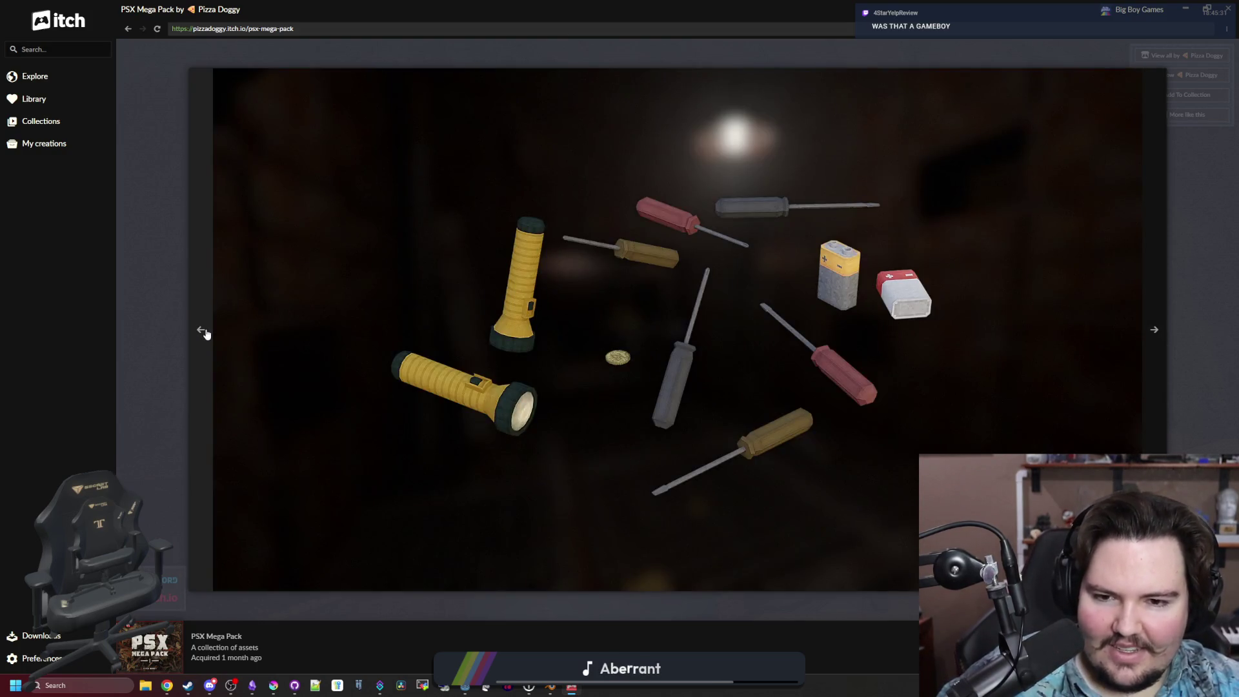
pyautogui.click(203, 332)
pyautogui.click(204, 332)
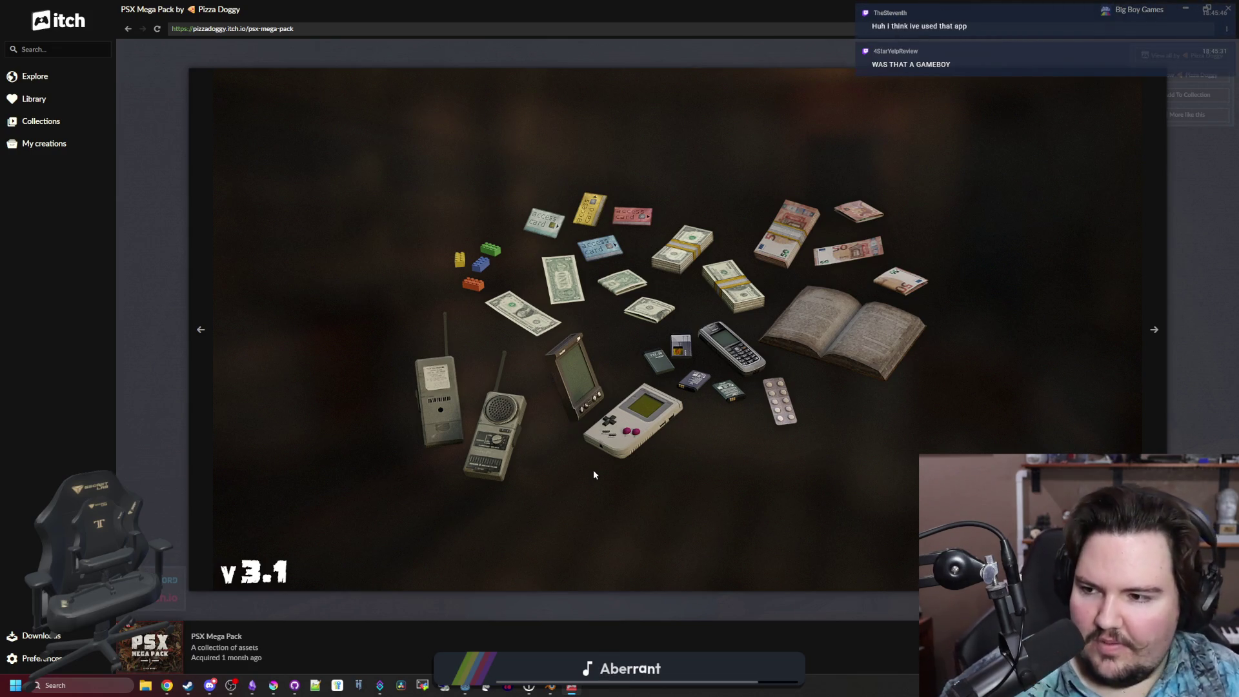
# Cycle forward through the remaining PSX Mega Pack screenshots, then close the gallery.
pyautogui.click(1145, 360)
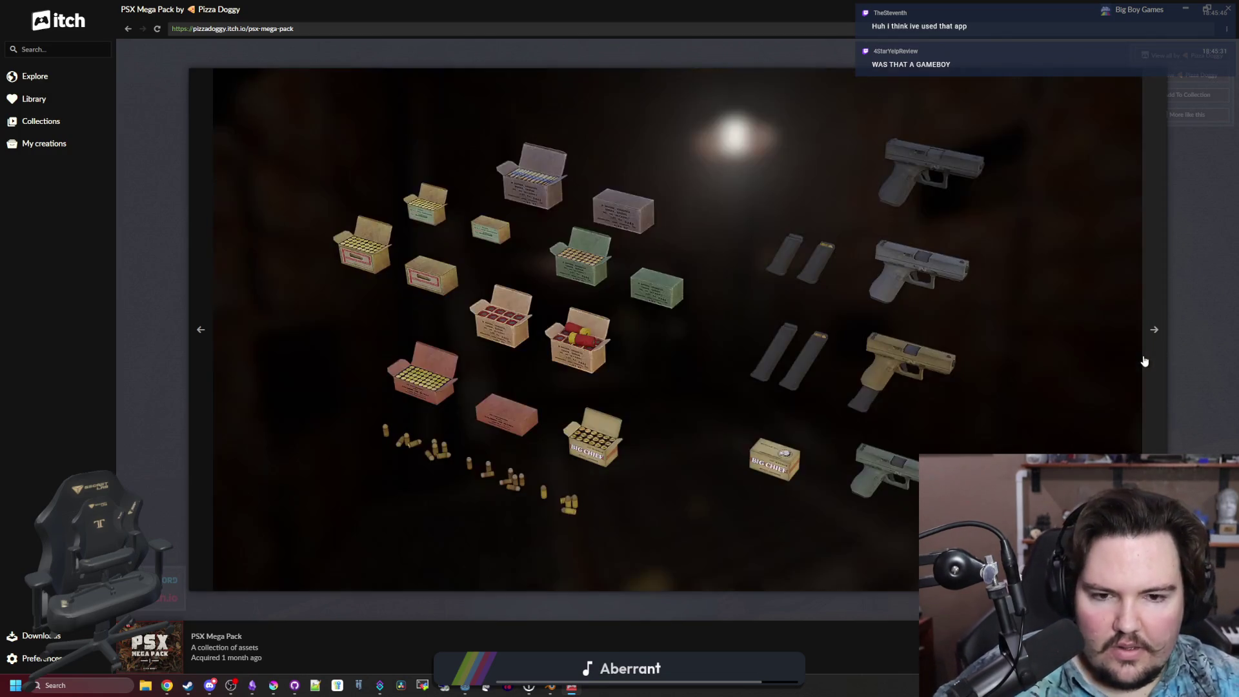
pyautogui.click(1144, 361)
pyautogui.click(1144, 361)
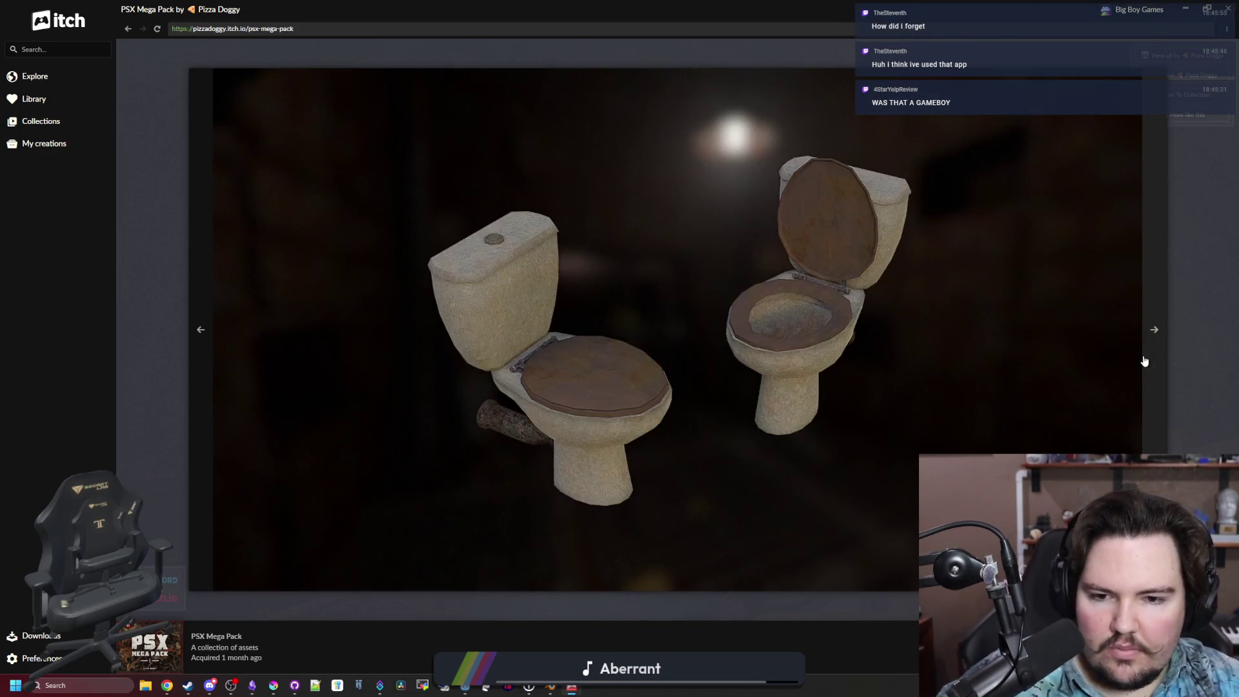
pyautogui.click(1144, 361)
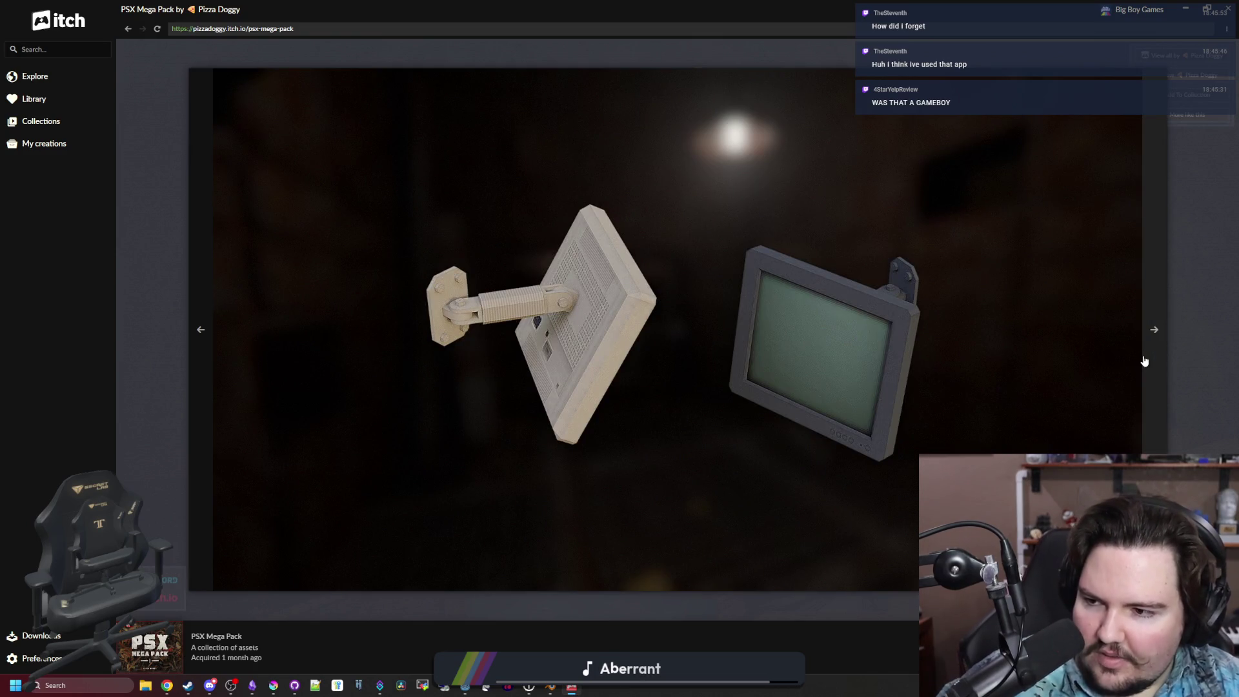
pyautogui.click(1144, 360)
pyautogui.click(1144, 361)
pyautogui.click(1144, 361)
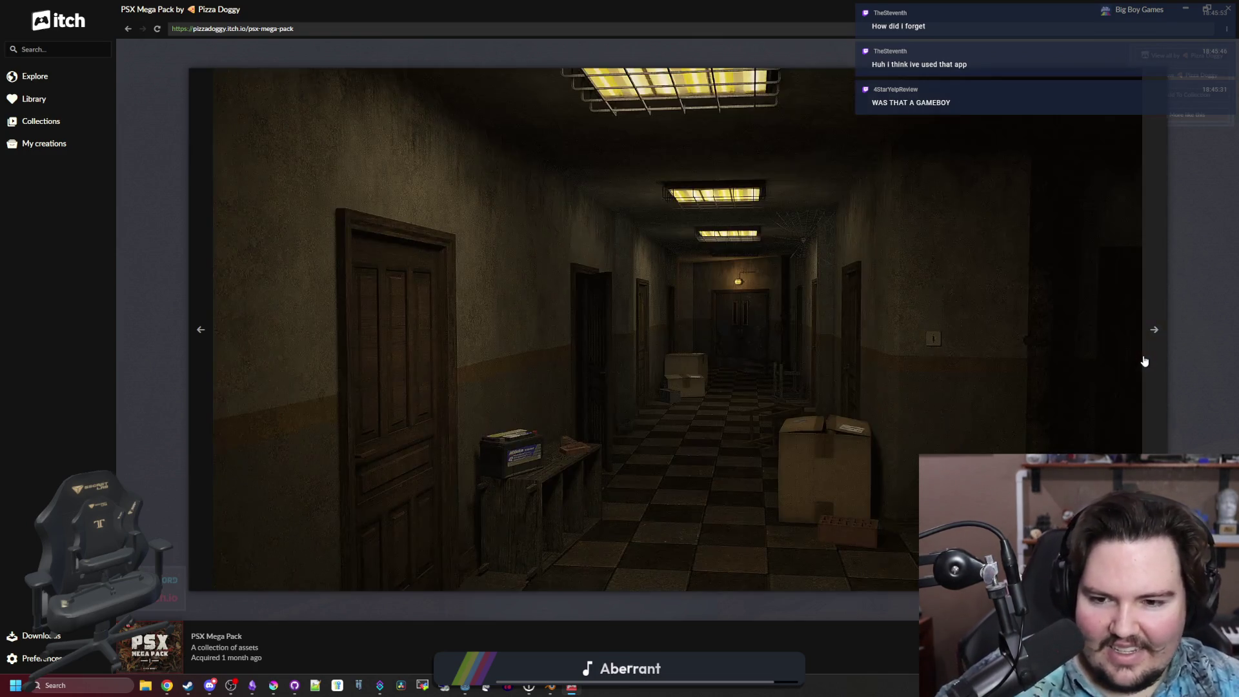
pyautogui.click(1144, 361)
pyautogui.click(1144, 361)
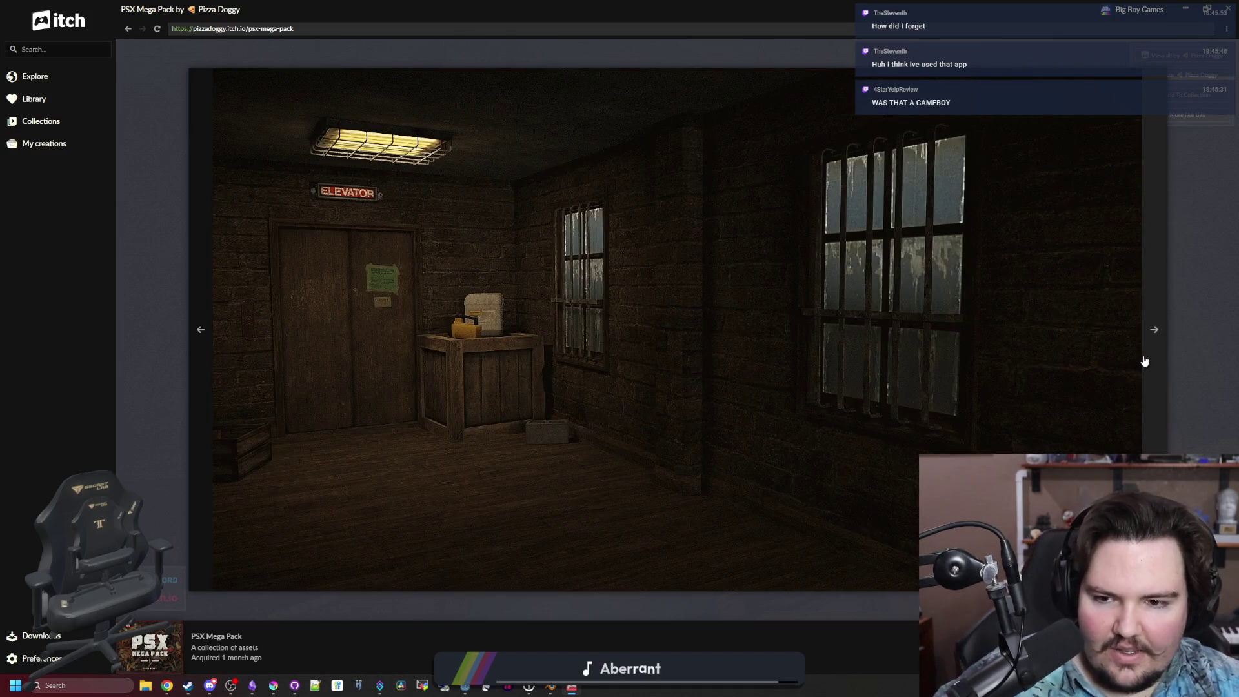
pyautogui.click(1144, 361)
pyautogui.click(1144, 360)
pyautogui.click(1144, 360)
pyautogui.click(1144, 361)
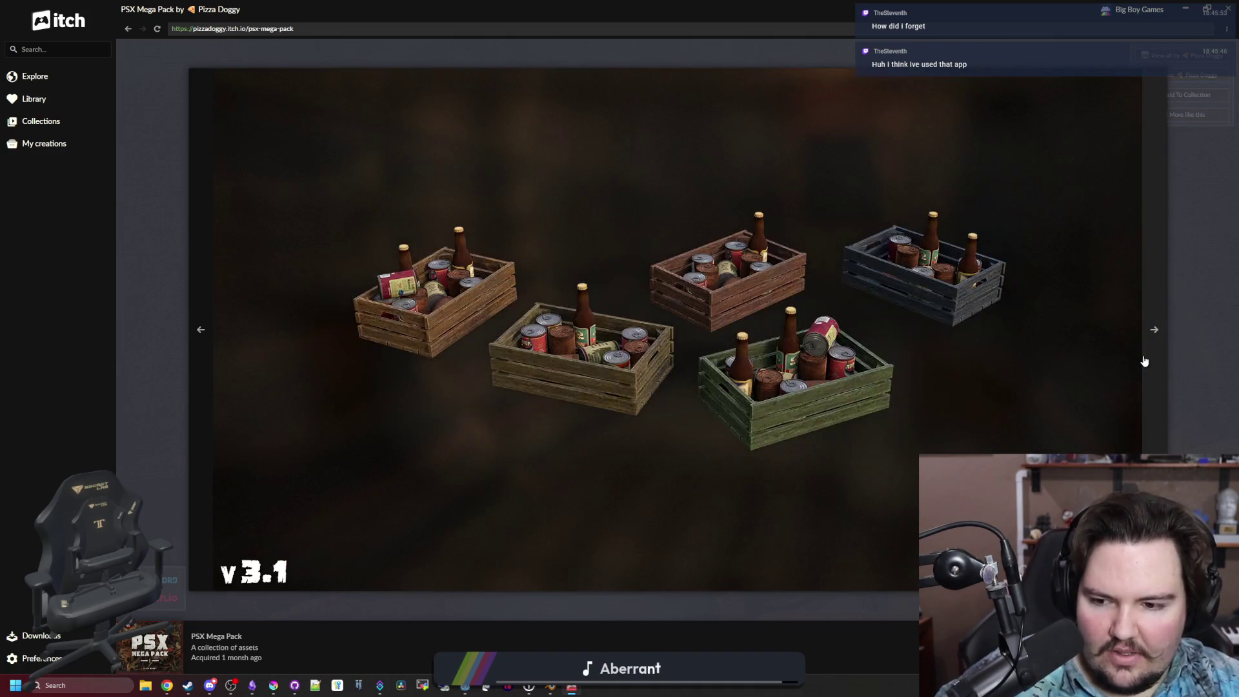
pyautogui.click(1145, 361)
pyautogui.click(1144, 360)
pyautogui.click(1144, 361)
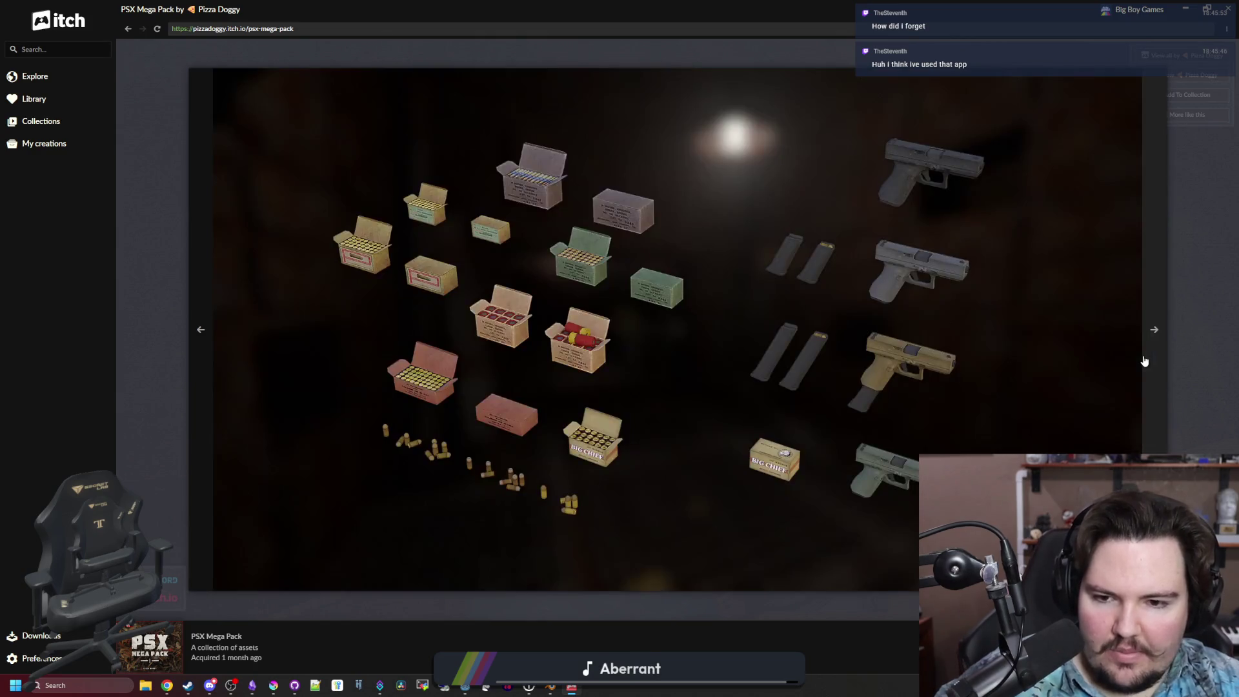
pyautogui.click(1144, 361)
pyautogui.click(1144, 361)
pyautogui.click(1144, 360)
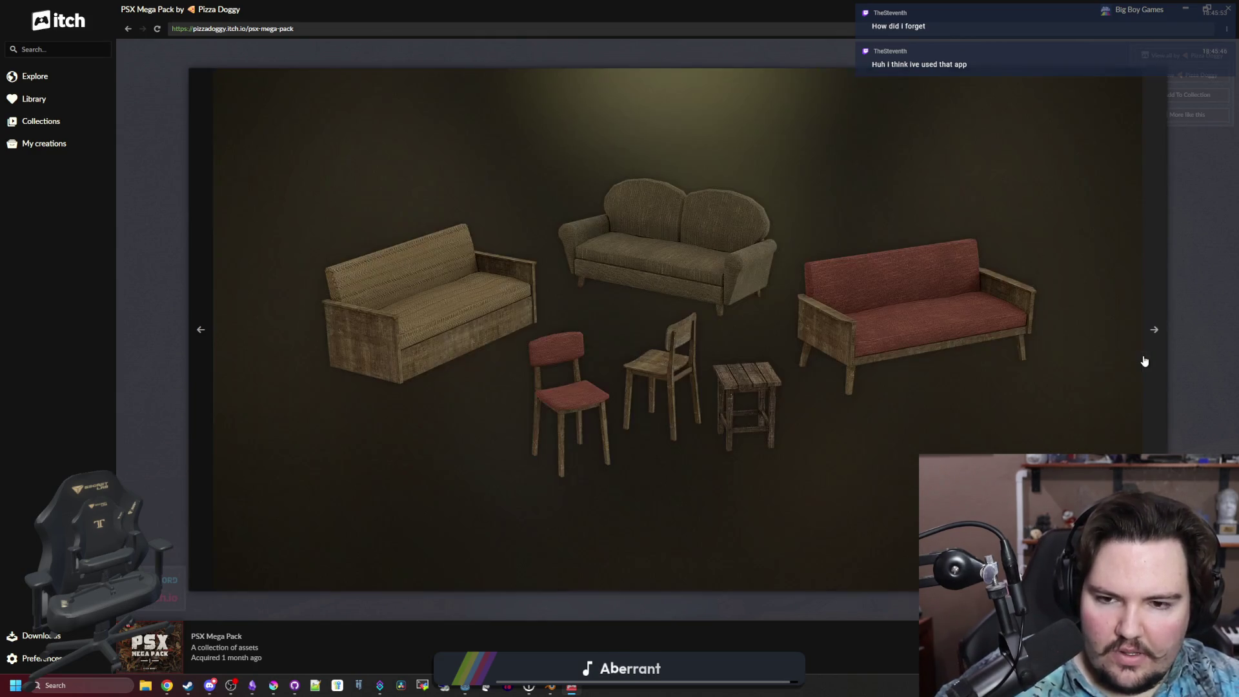
pyautogui.click(1144, 361)
pyautogui.click(1144, 361)
pyautogui.click(1144, 361)
pyautogui.click(1144, 361)
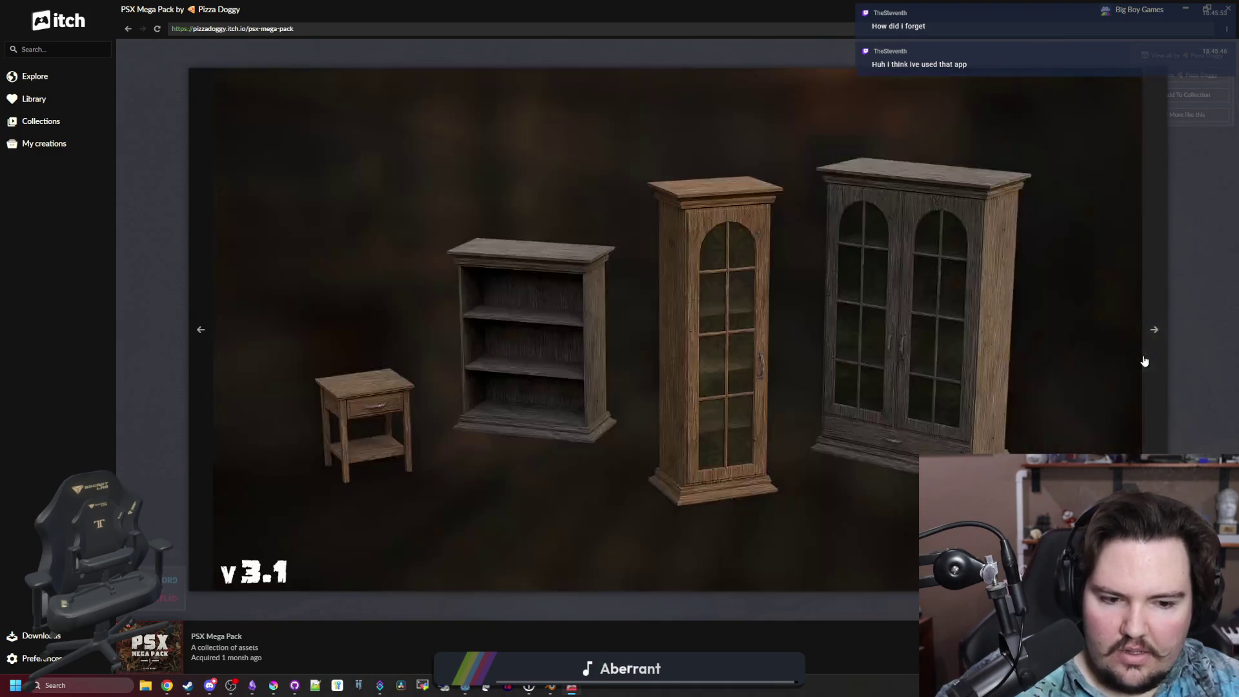
pyautogui.click(1149, 336)
pyautogui.click(1178, 297)
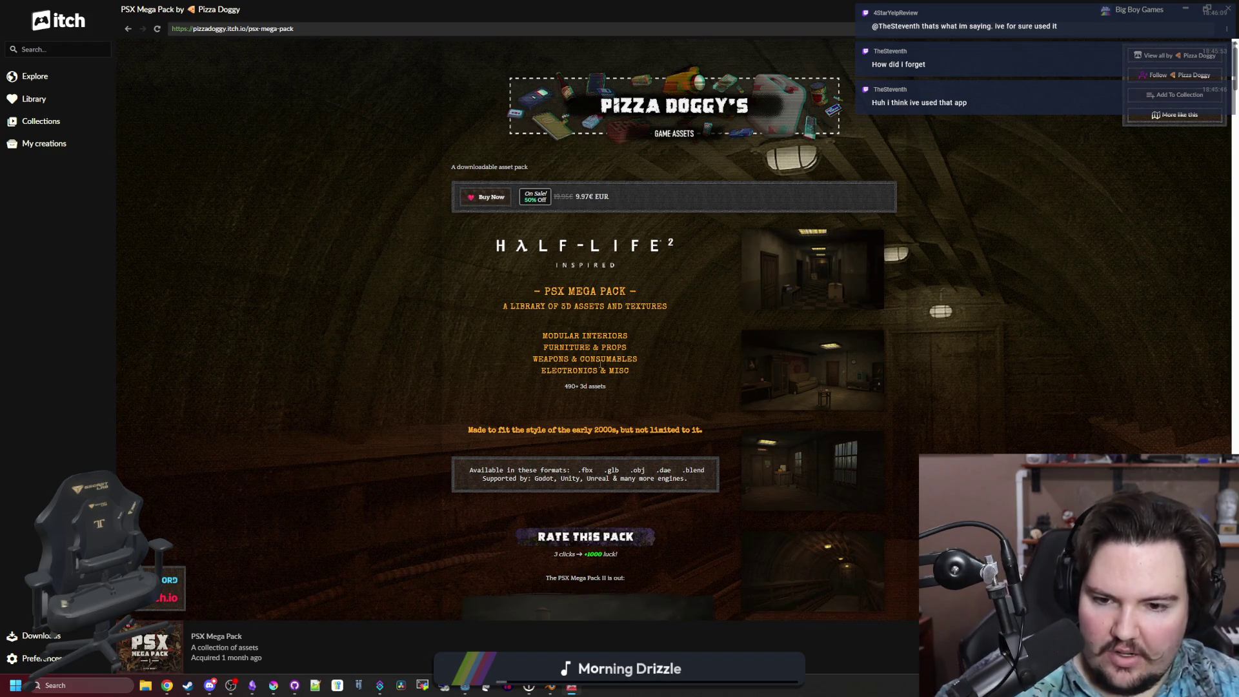
# Read how the two PSX packs differ, then open Pizza Doggy's MORE ASSETS creator page.
pyautogui.scroll(-4, 600, 364)
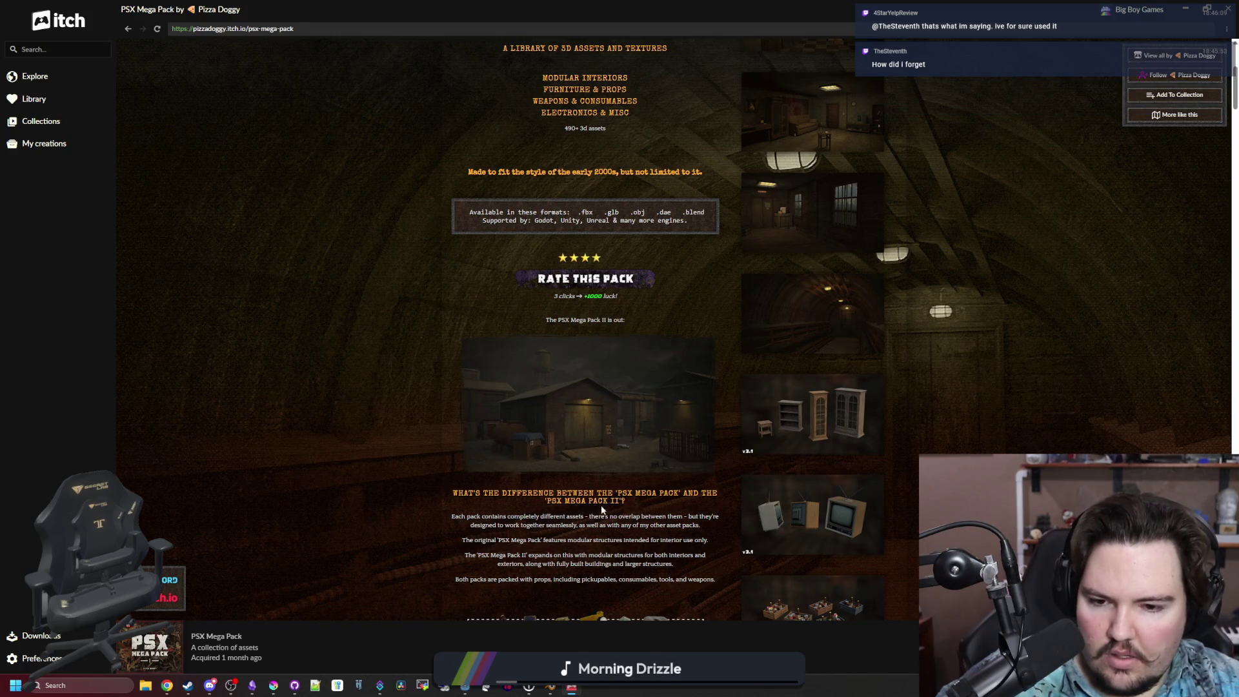
pyautogui.moveTo(535, 517); pyautogui.dragTo(690, 525)
pyautogui.click(699, 525)
pyautogui.scroll(-4, 617, 387)
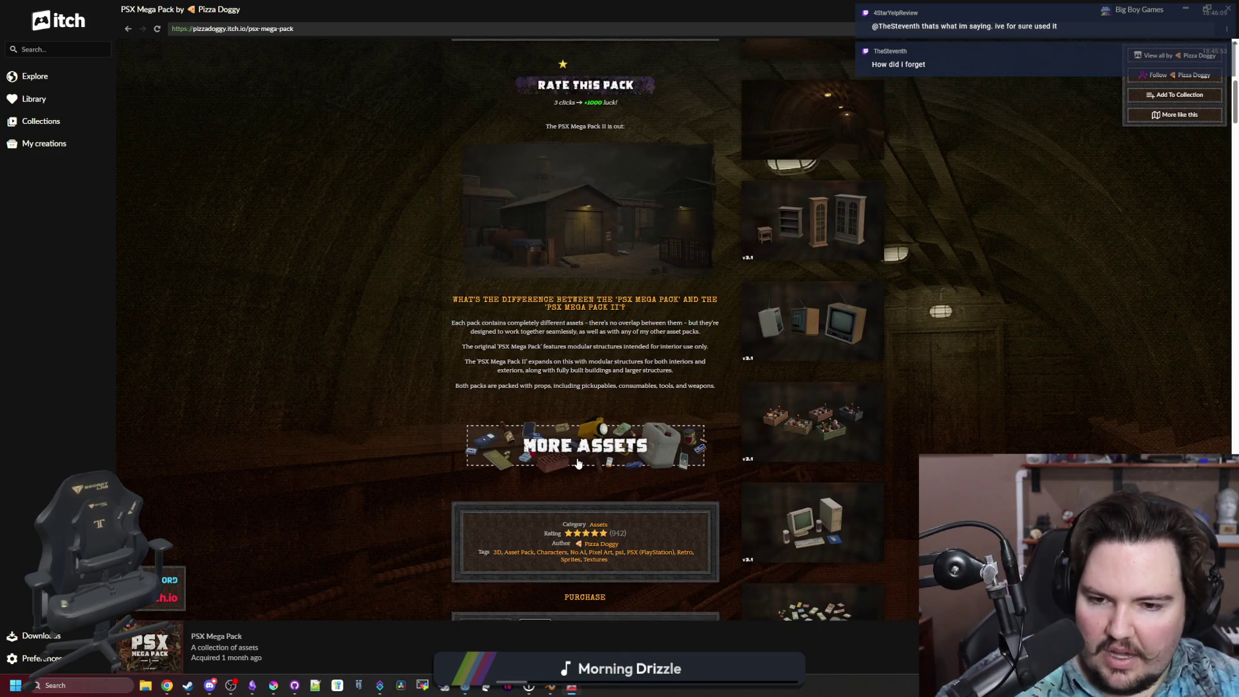
pyautogui.click(617, 382)
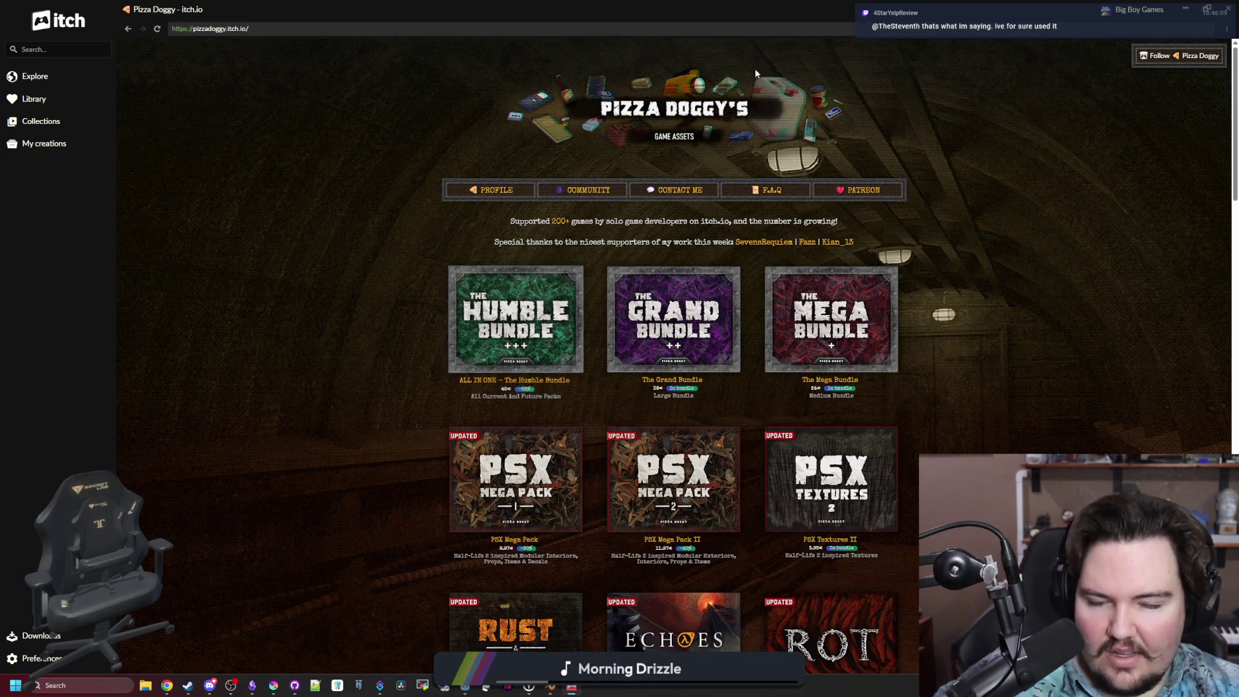
# Scroll Pizza Doggy's page to browse the 'Games Featuring My Work (120)' thumbnails.
pyautogui.scroll(-2, 611, 265)
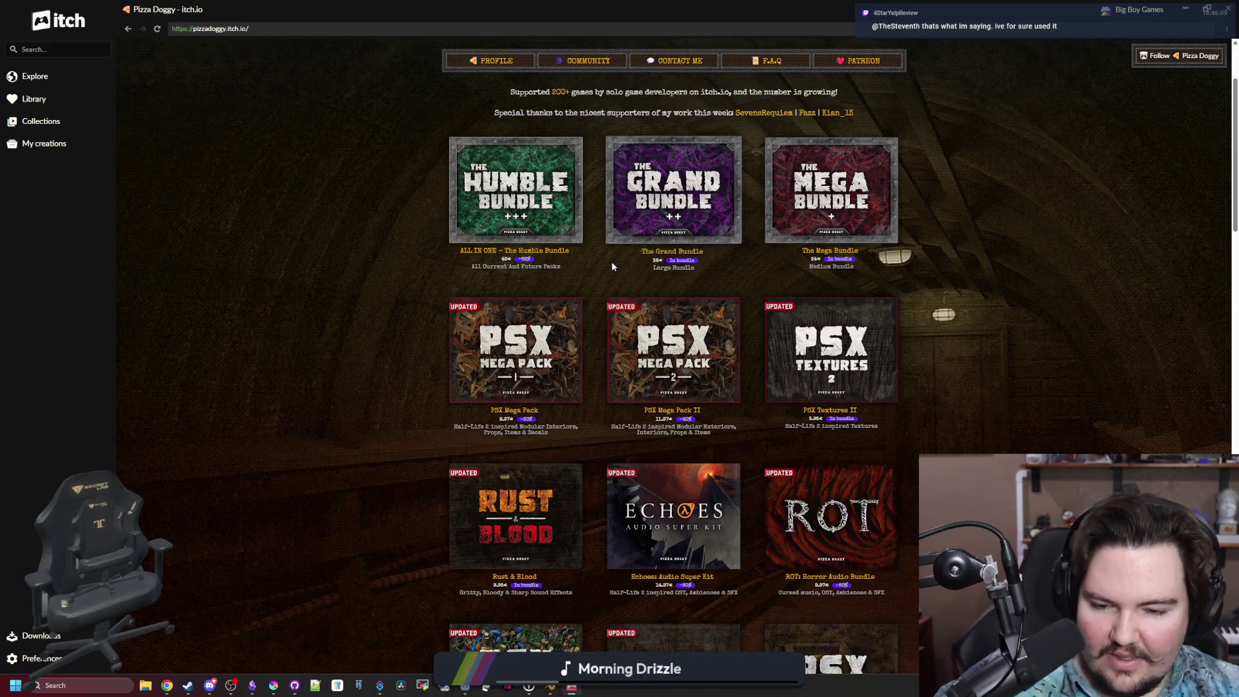
pyautogui.scroll(-2, 612, 266)
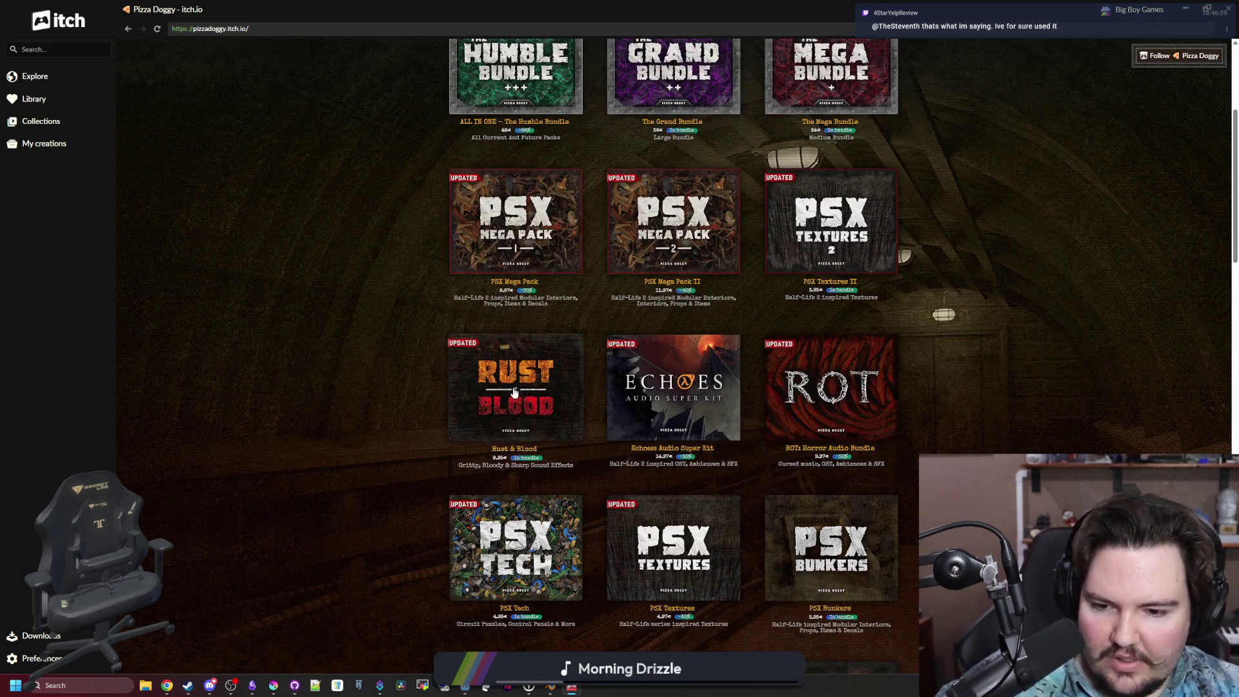
pyautogui.scroll(-4, 514, 391)
pyautogui.scroll(-5, 514, 391)
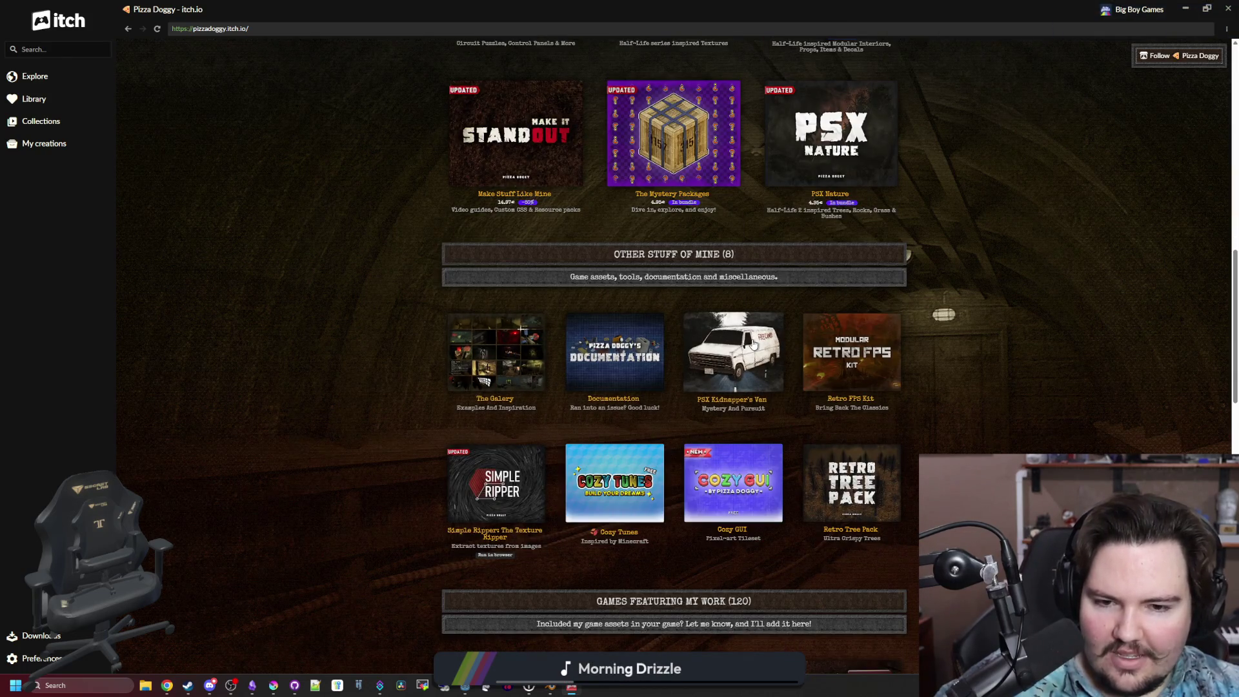
pyautogui.scroll(-13, 1125, 415)
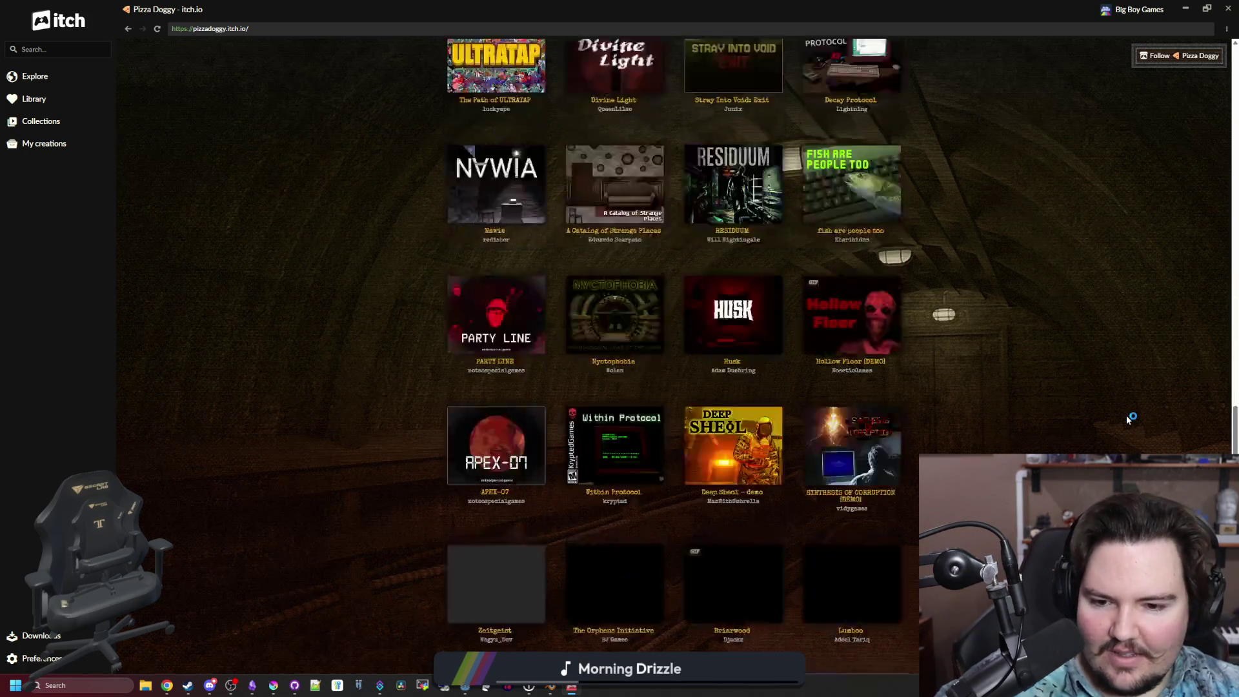
pyautogui.scroll(20, 1085, 420)
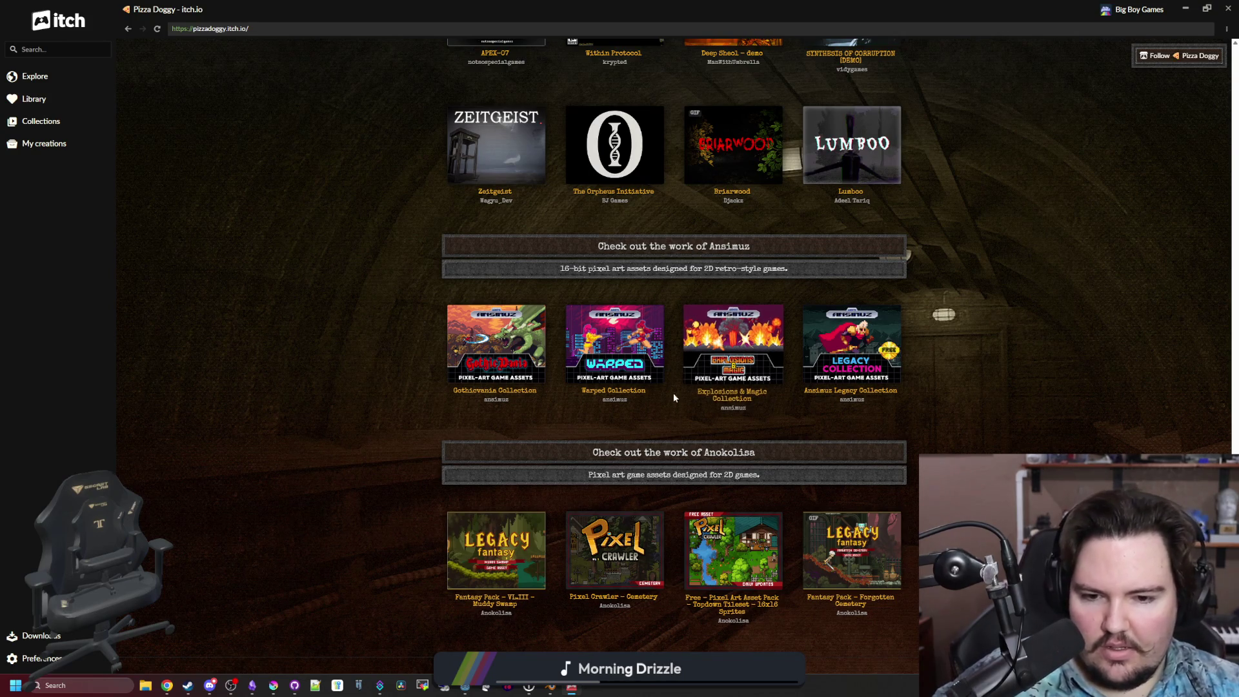
pyautogui.scroll(7, 671, 400)
pyautogui.scroll(1, 668, 434)
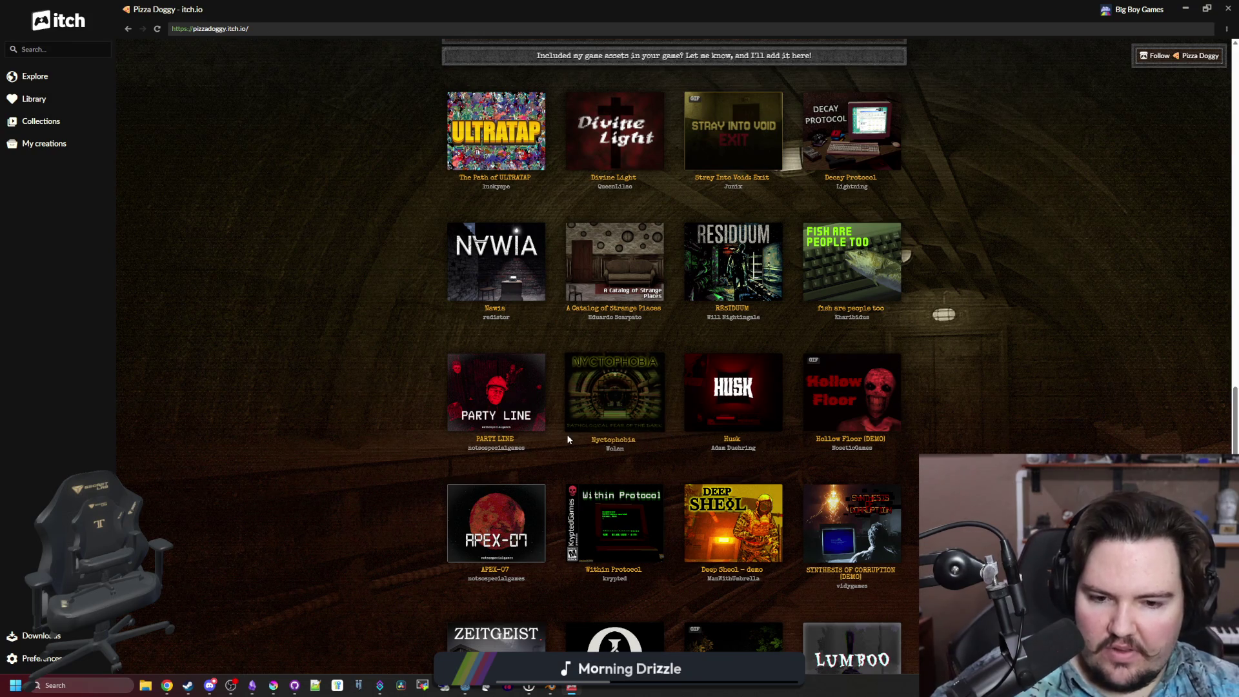
pyautogui.scroll(6, 568, 438)
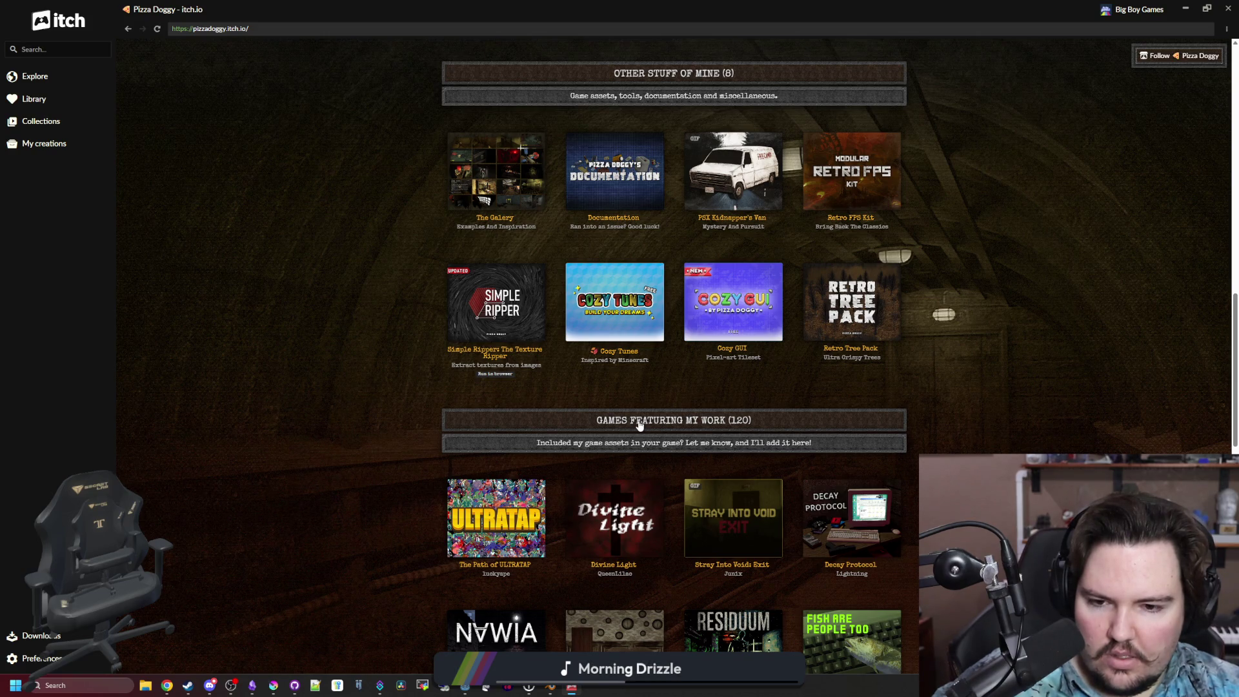
pyautogui.scroll(-3, 639, 424)
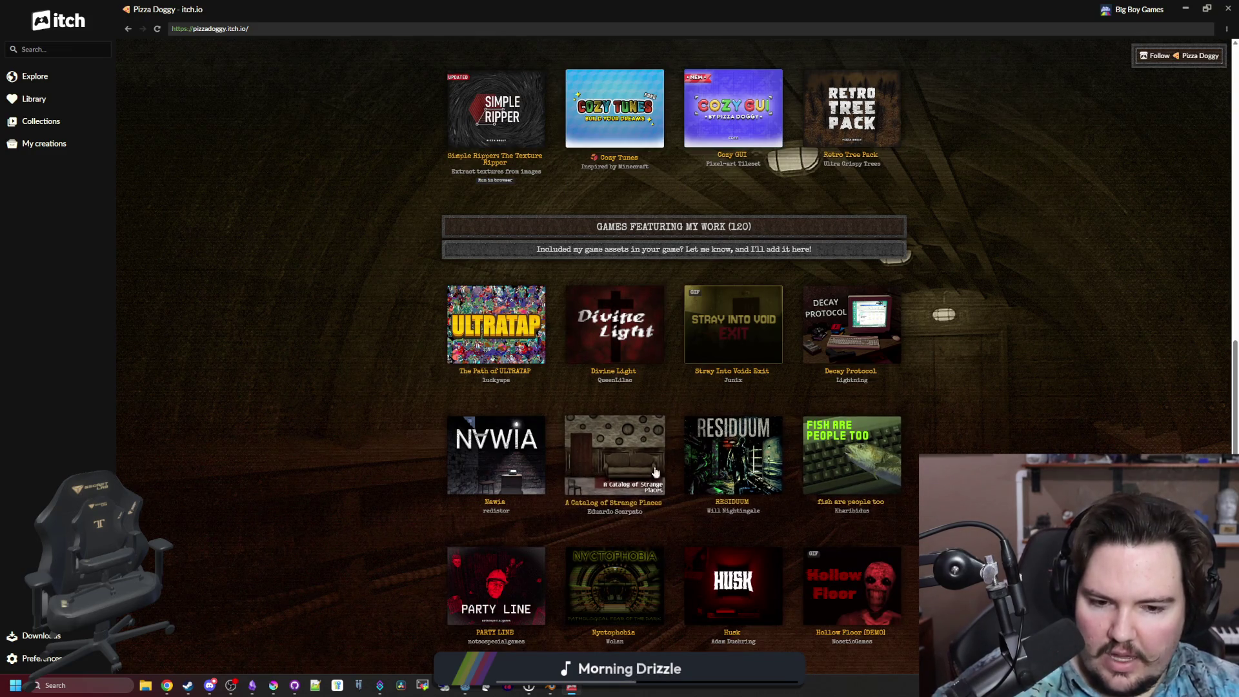
# Open the 'Games Featuring My Work' collection and scroll down its game list.
pyautogui.click(686, 230)
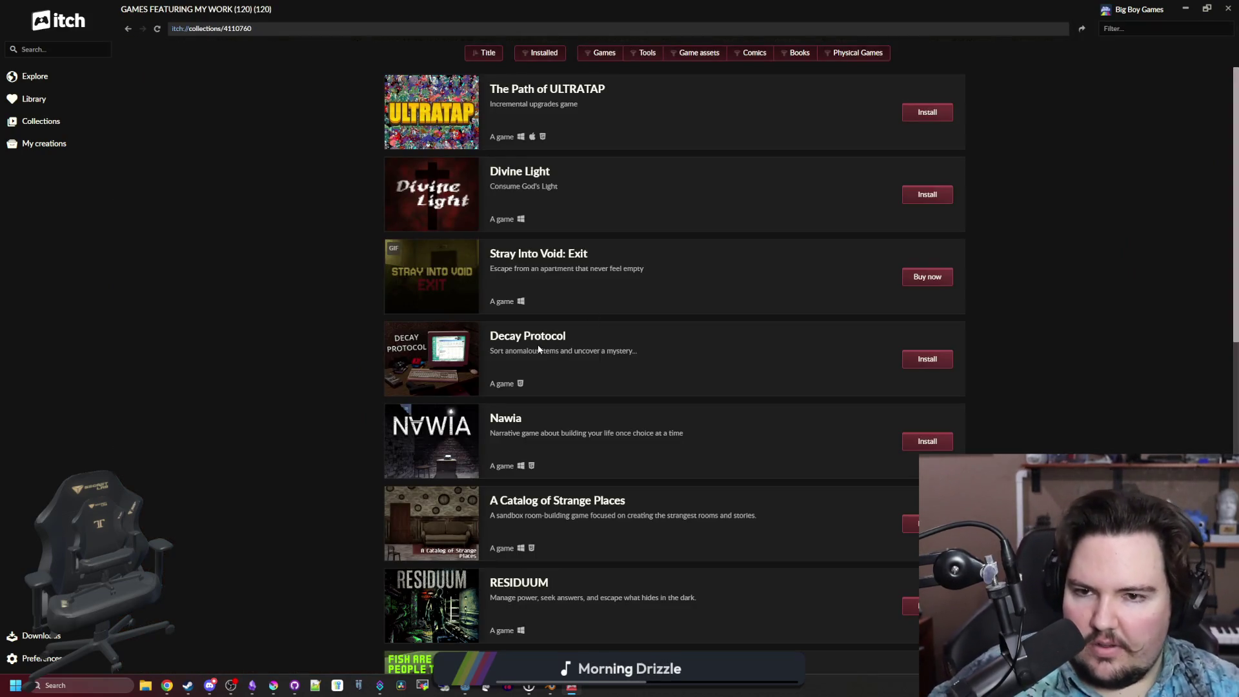
pyautogui.scroll(-2, 549, 342)
pyautogui.scroll(-5, 555, 365)
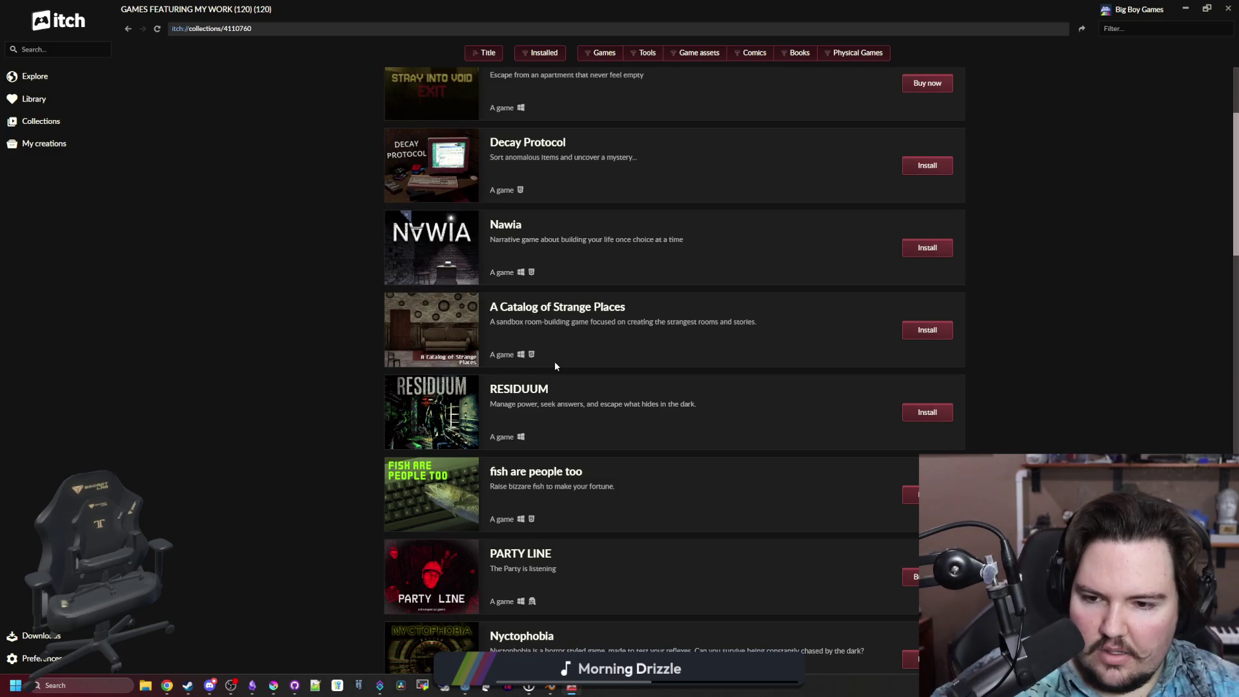
pyautogui.scroll(-6, 555, 365)
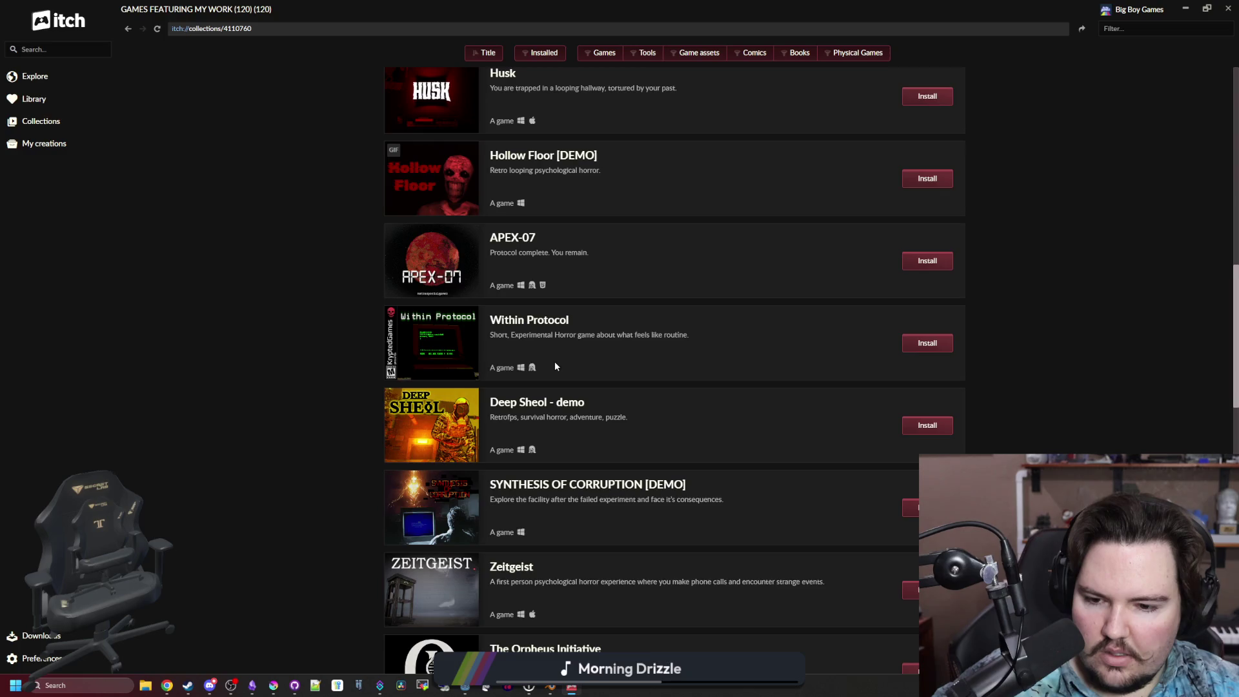
pyautogui.scroll(-4, 555, 366)
pyautogui.scroll(-5, 555, 366)
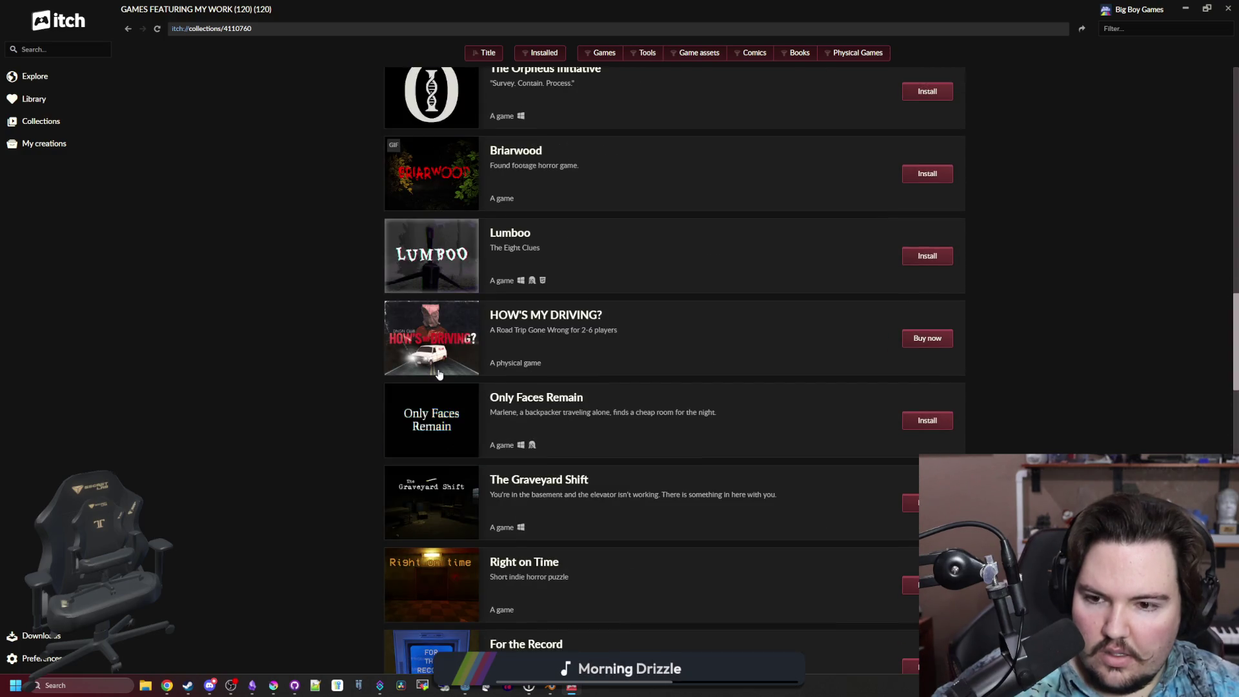
pyautogui.scroll(-5, 589, 374)
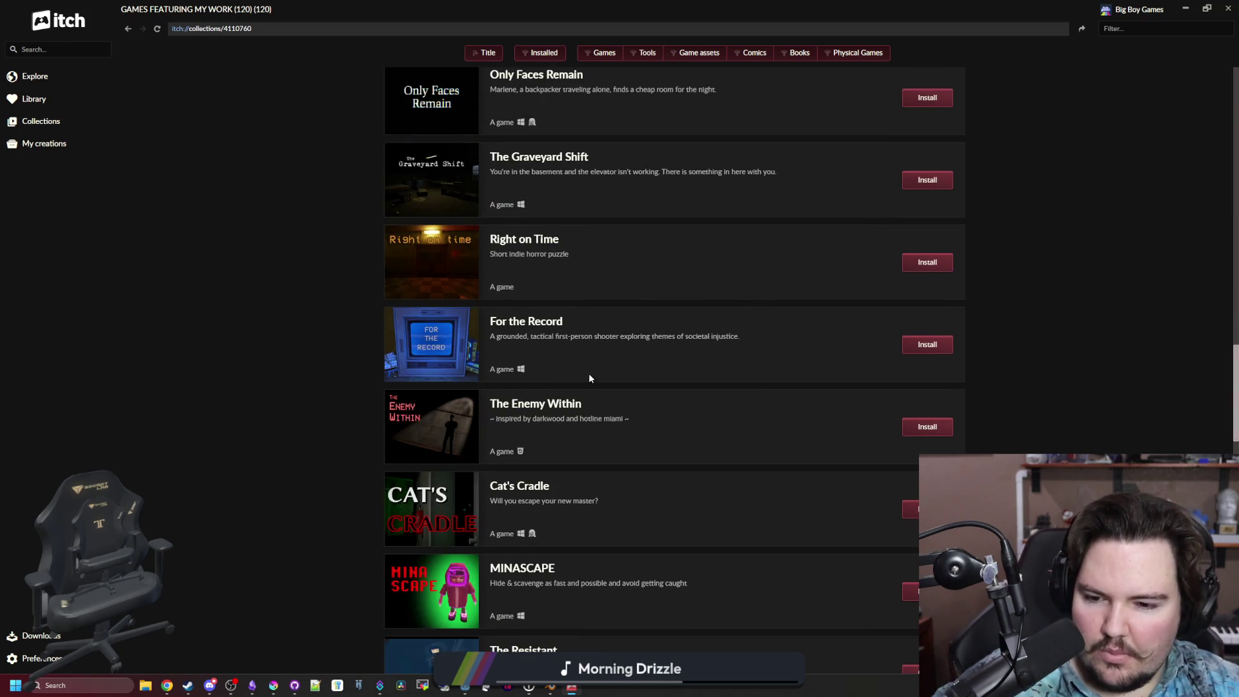
pyautogui.scroll(-3, 589, 374)
pyautogui.scroll(-2, 590, 378)
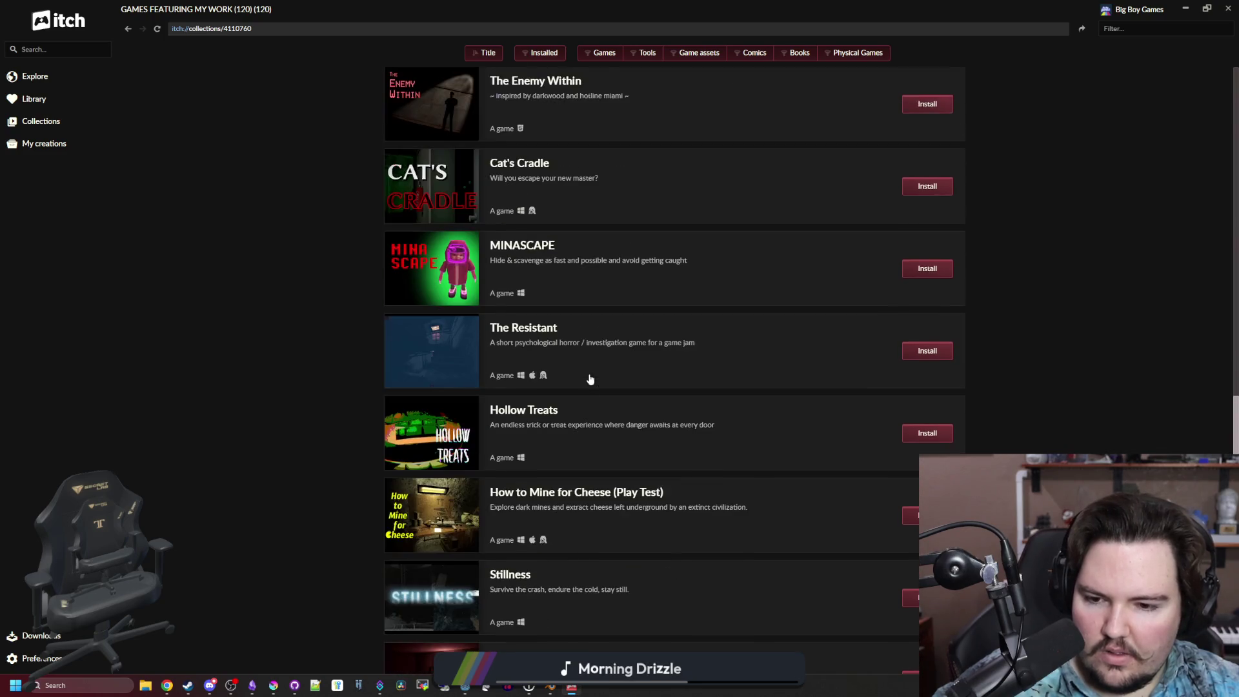
pyautogui.scroll(-5, 589, 378)
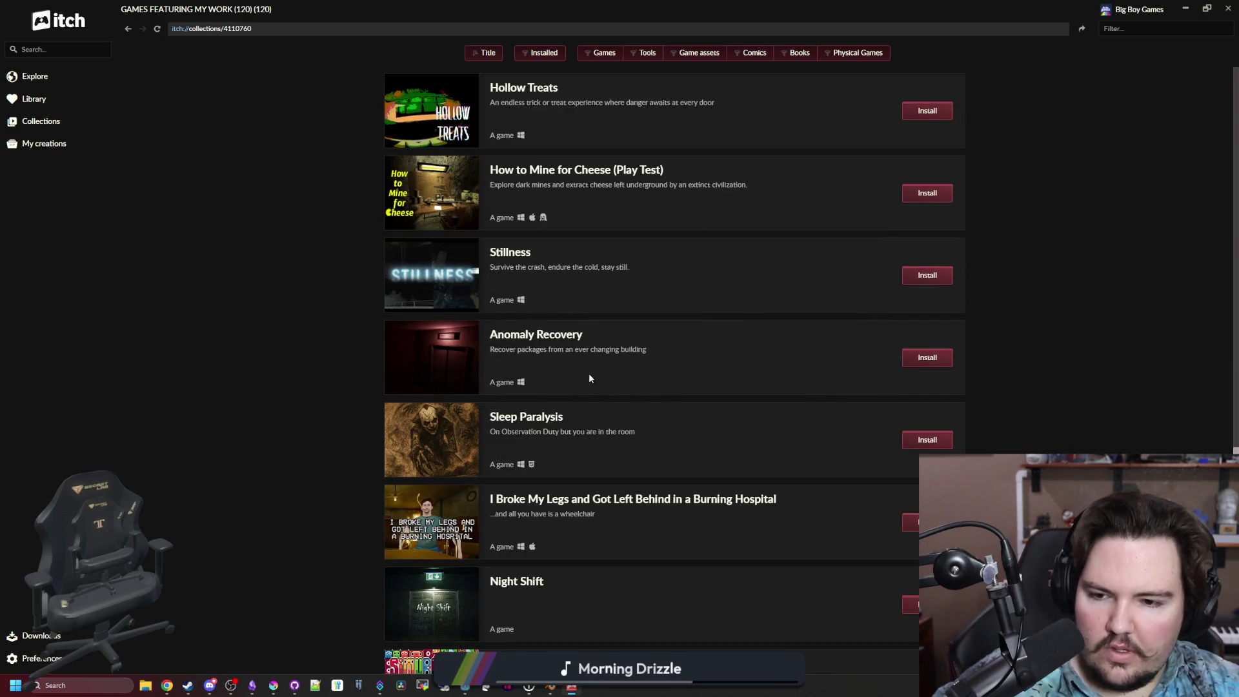
pyautogui.scroll(-4, 589, 378)
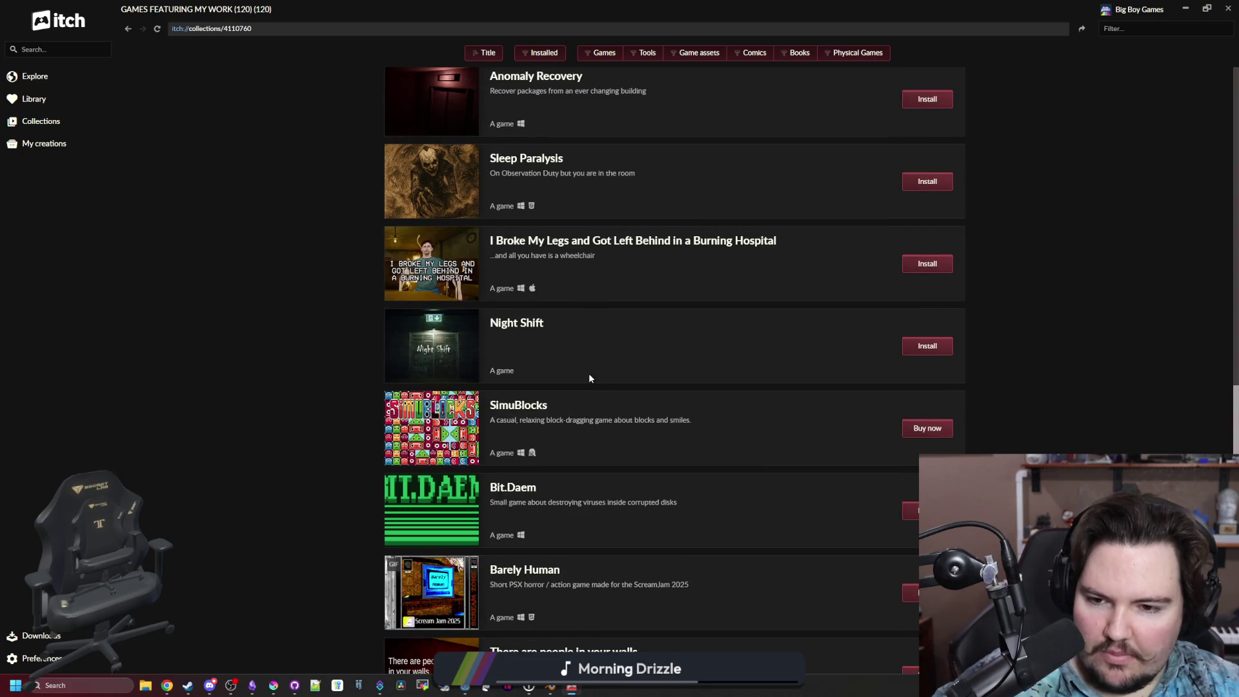
pyautogui.scroll(-5, 589, 378)
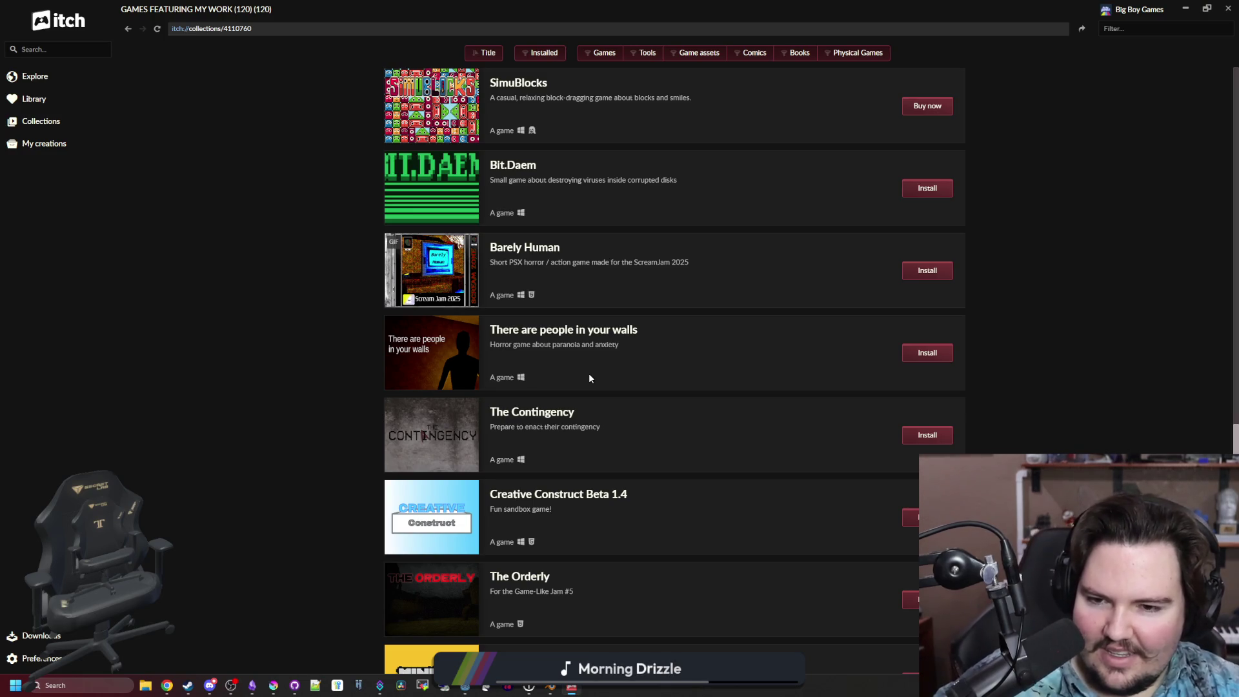
pyautogui.scroll(-2, 436, 350)
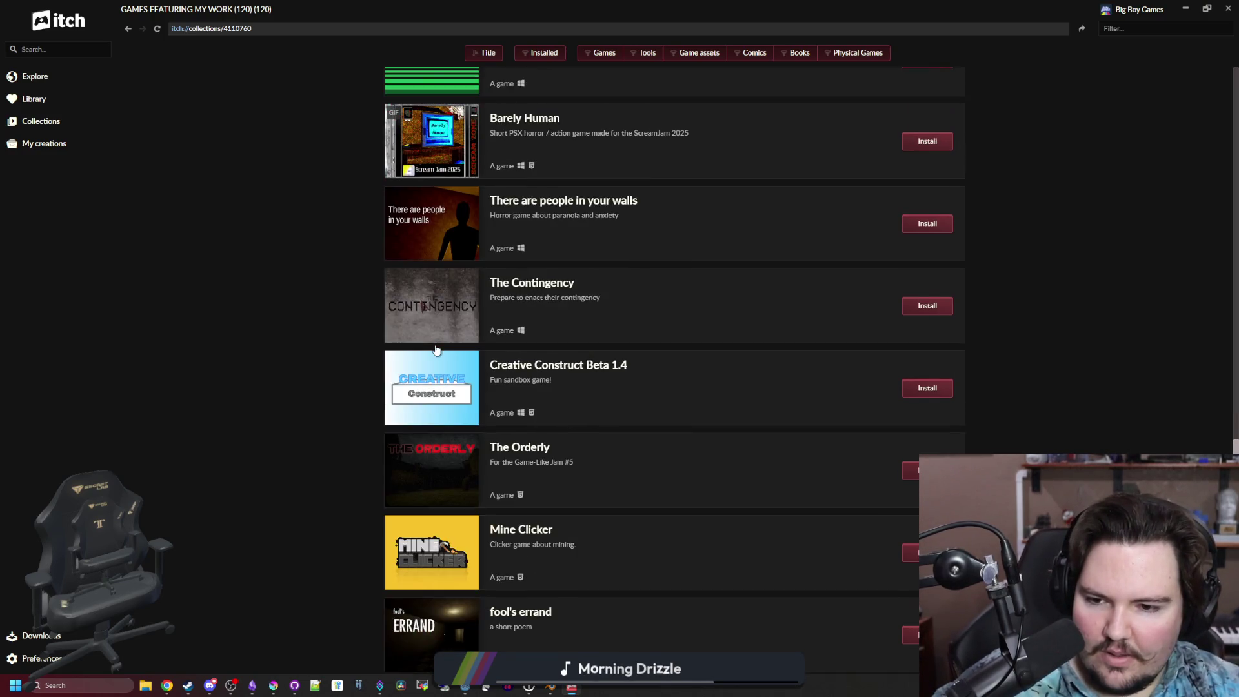
pyautogui.scroll(-2, 436, 350)
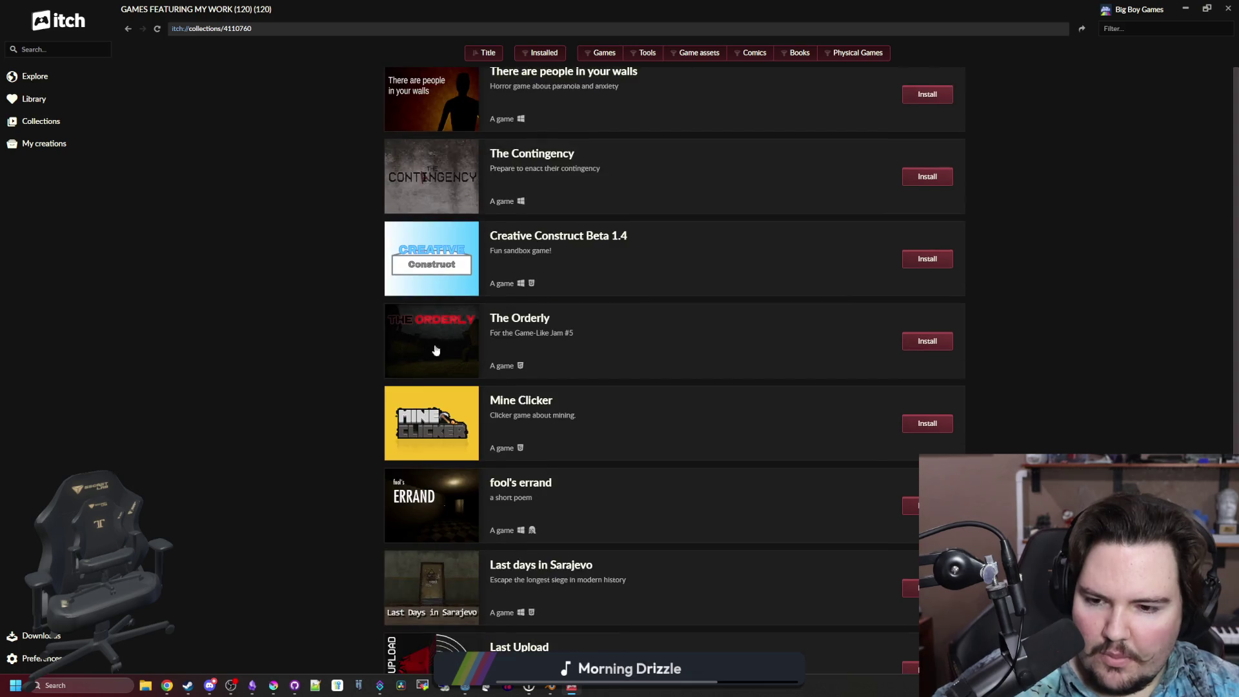
# Look over the Mine Clicker game page, then go back to the collection.
pyautogui.click(412, 434)
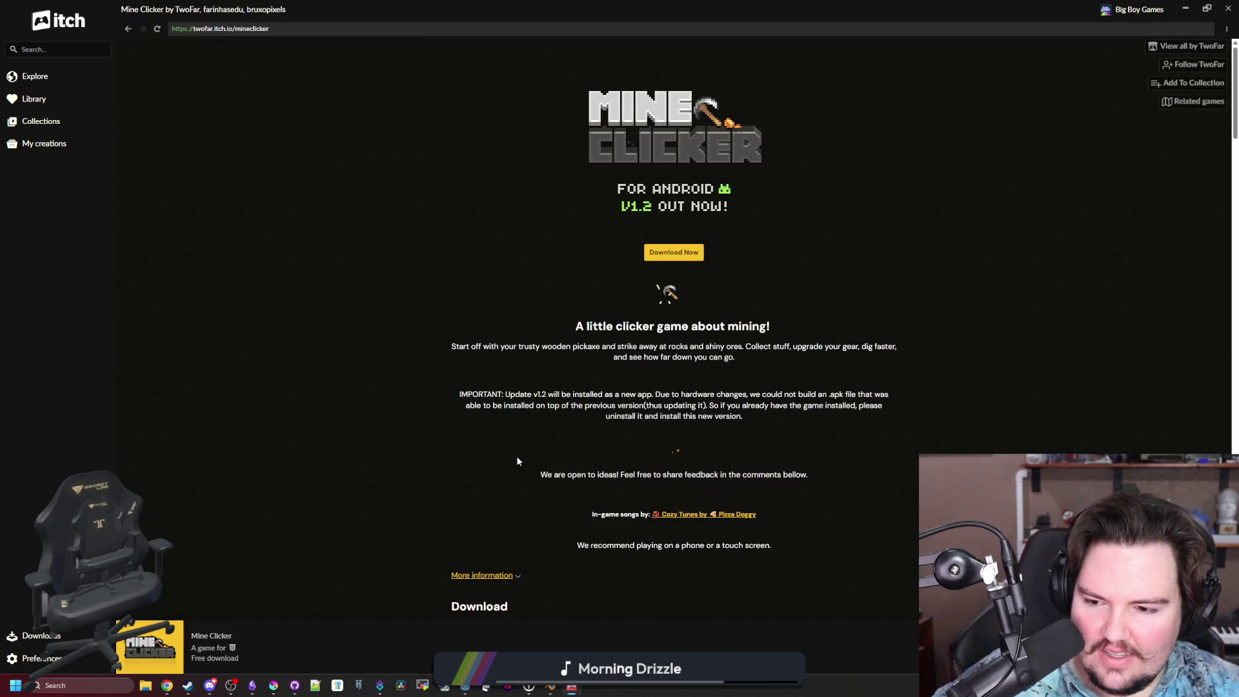
pyautogui.scroll(-10, 699, 413)
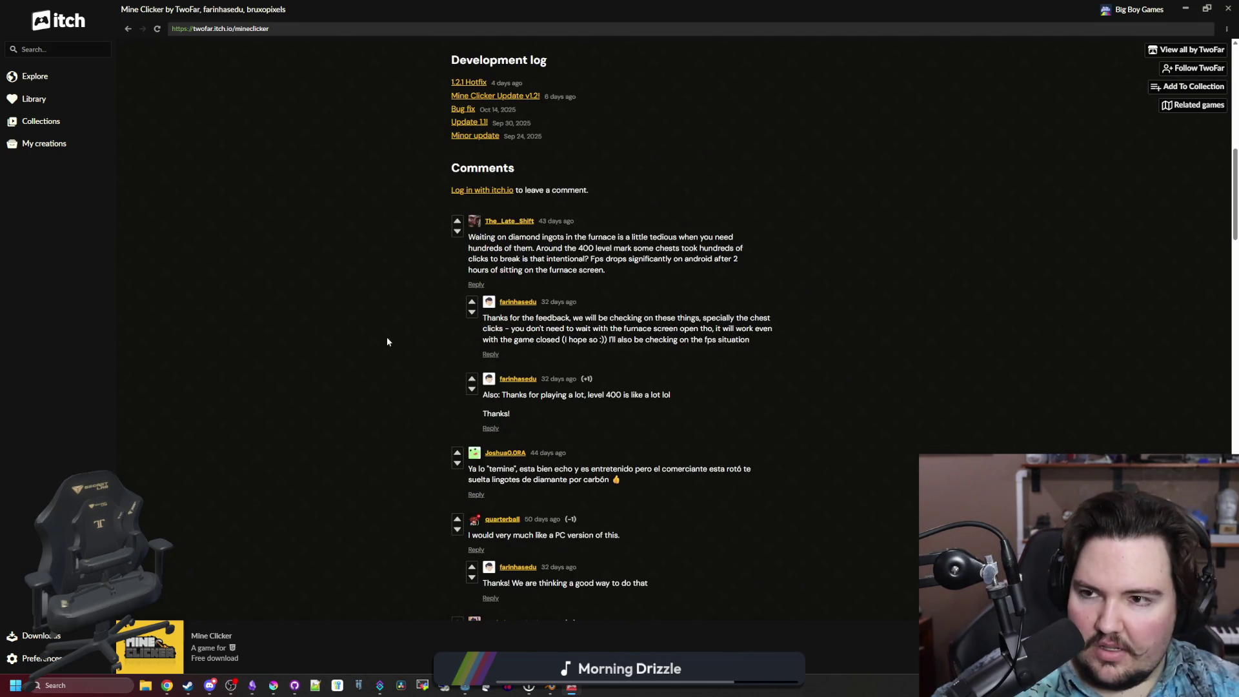
pyautogui.click(127, 29)
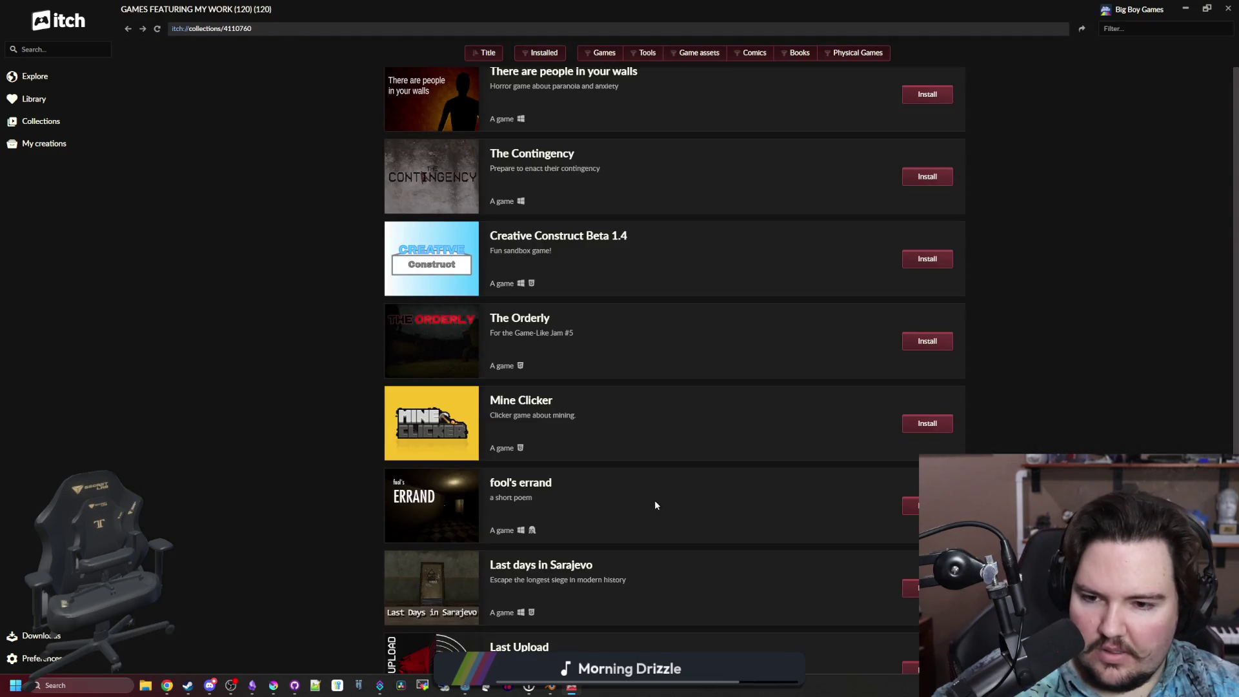
# Scroll further through the 120-game collection past titles like Hellshift, Static and Lamp Post.
pyautogui.scroll(-2, 622, 493)
pyautogui.scroll(-3, 622, 492)
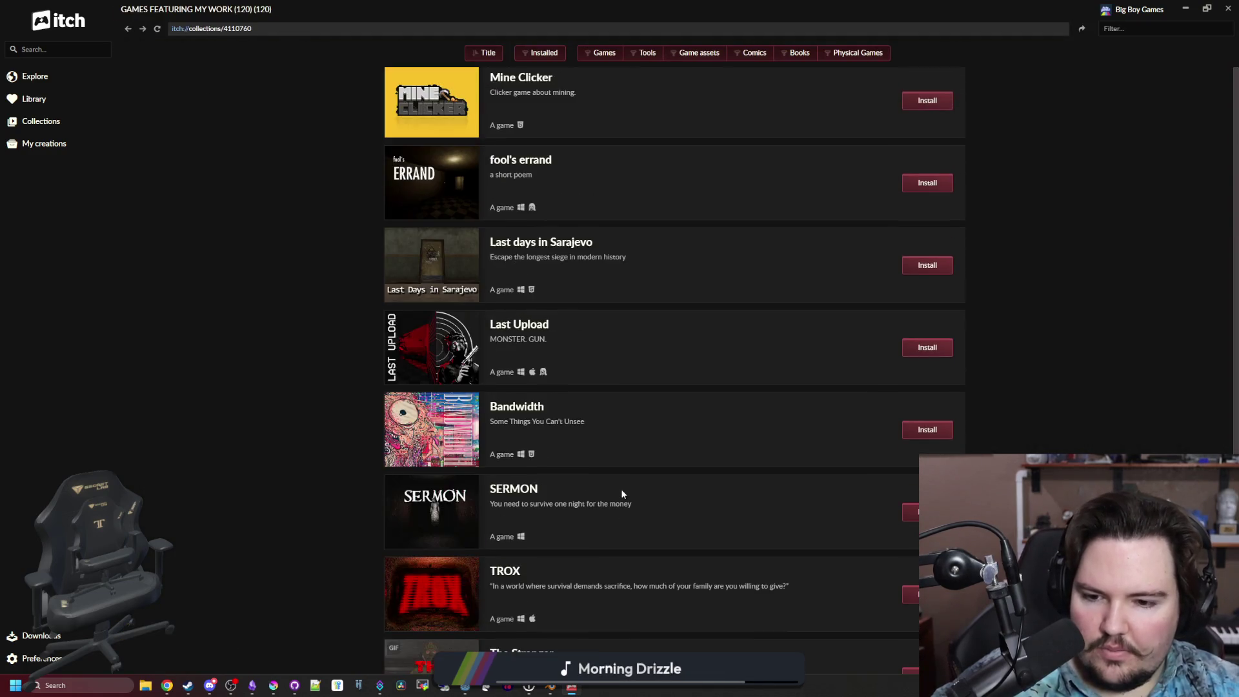
pyautogui.scroll(-3, 621, 491)
pyautogui.scroll(-2, 511, 377)
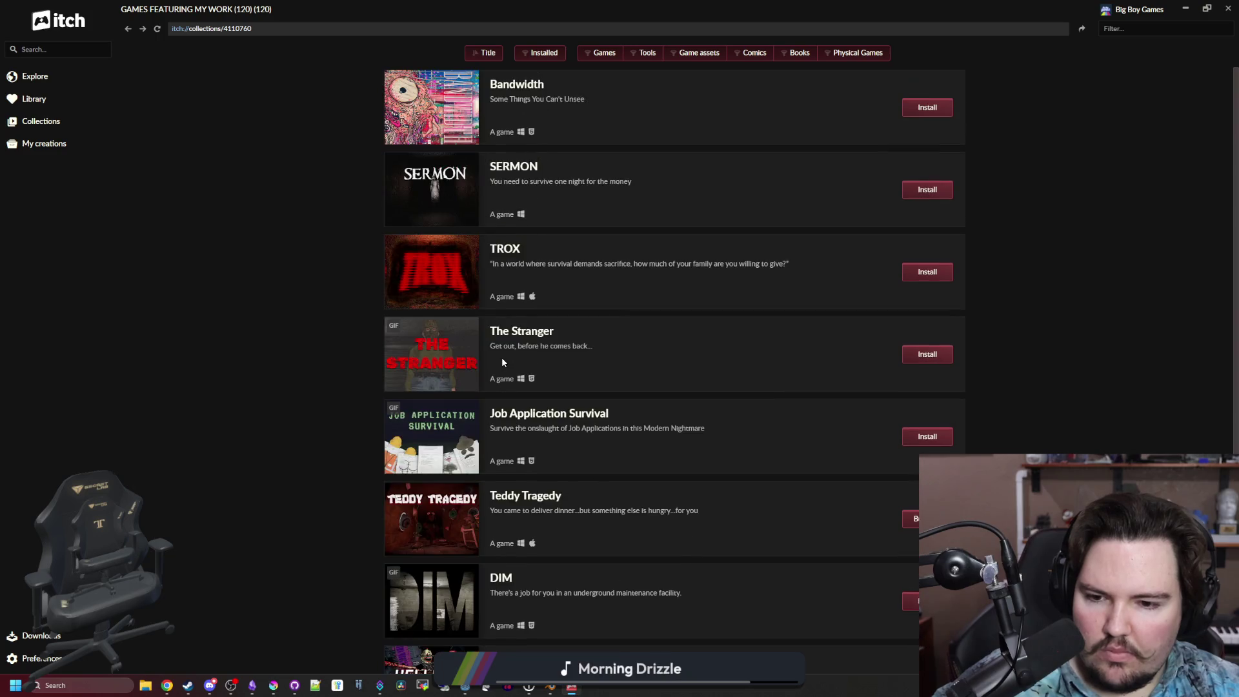
pyautogui.scroll(-2, 501, 362)
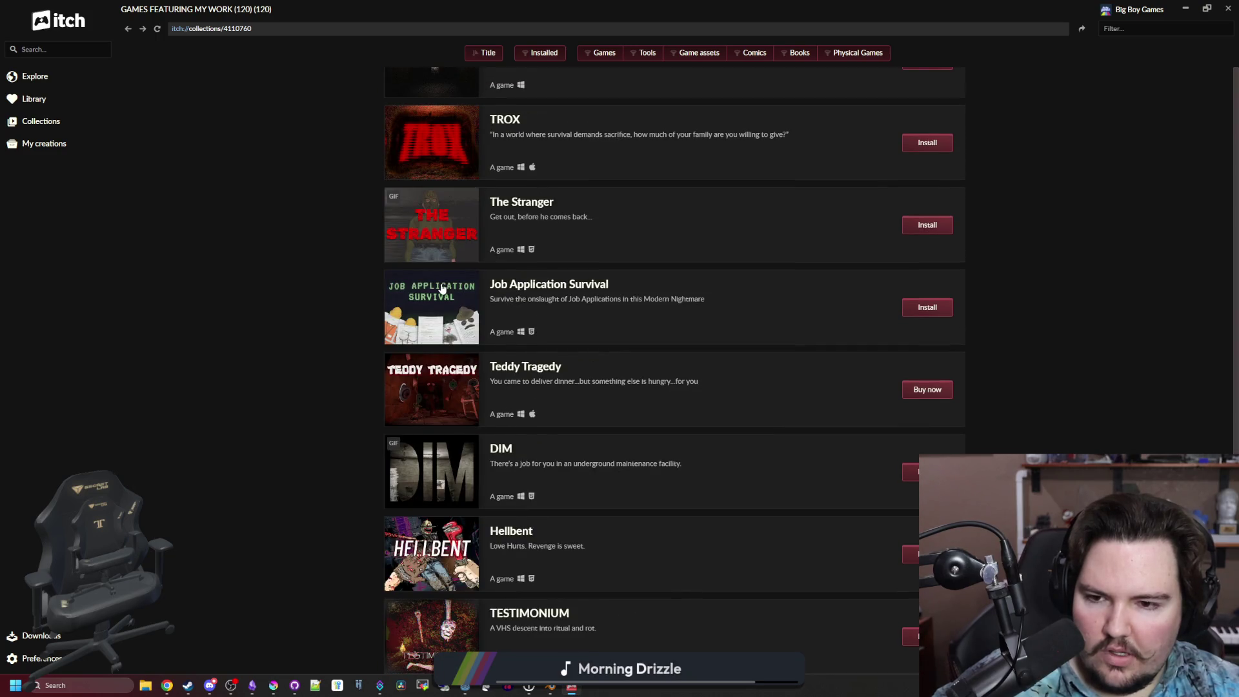
pyautogui.scroll(-3, 442, 289)
pyautogui.scroll(-3, 442, 289)
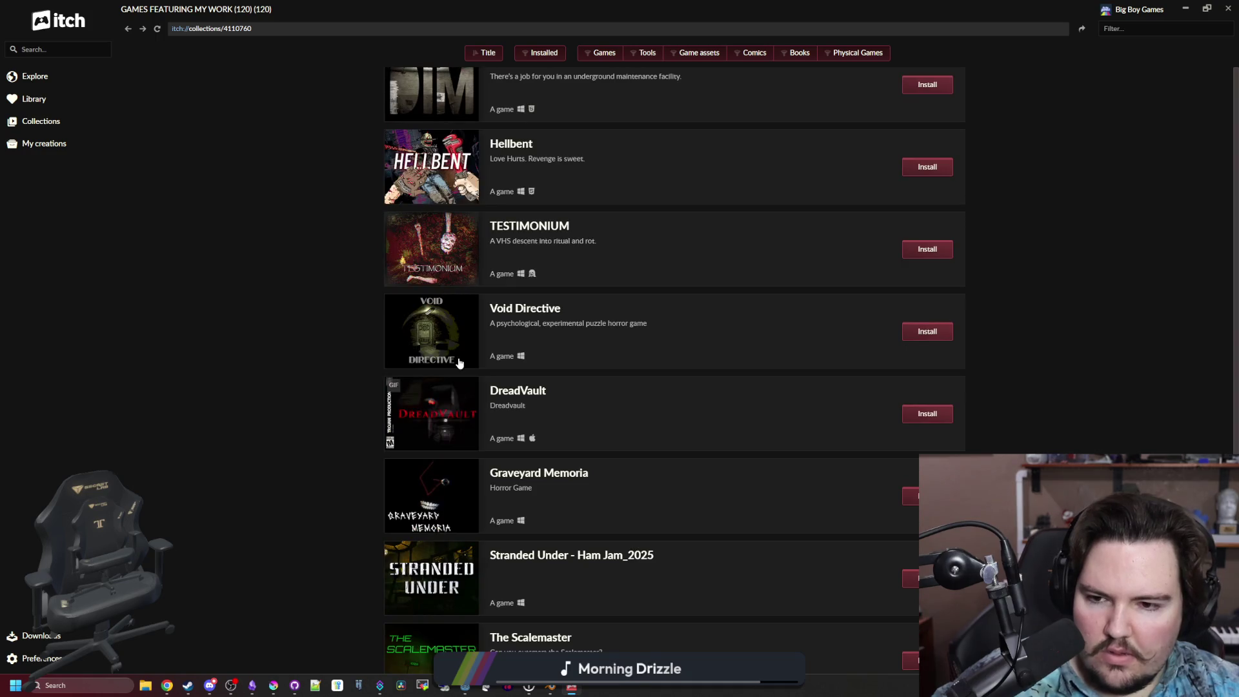
pyautogui.scroll(-4, 459, 363)
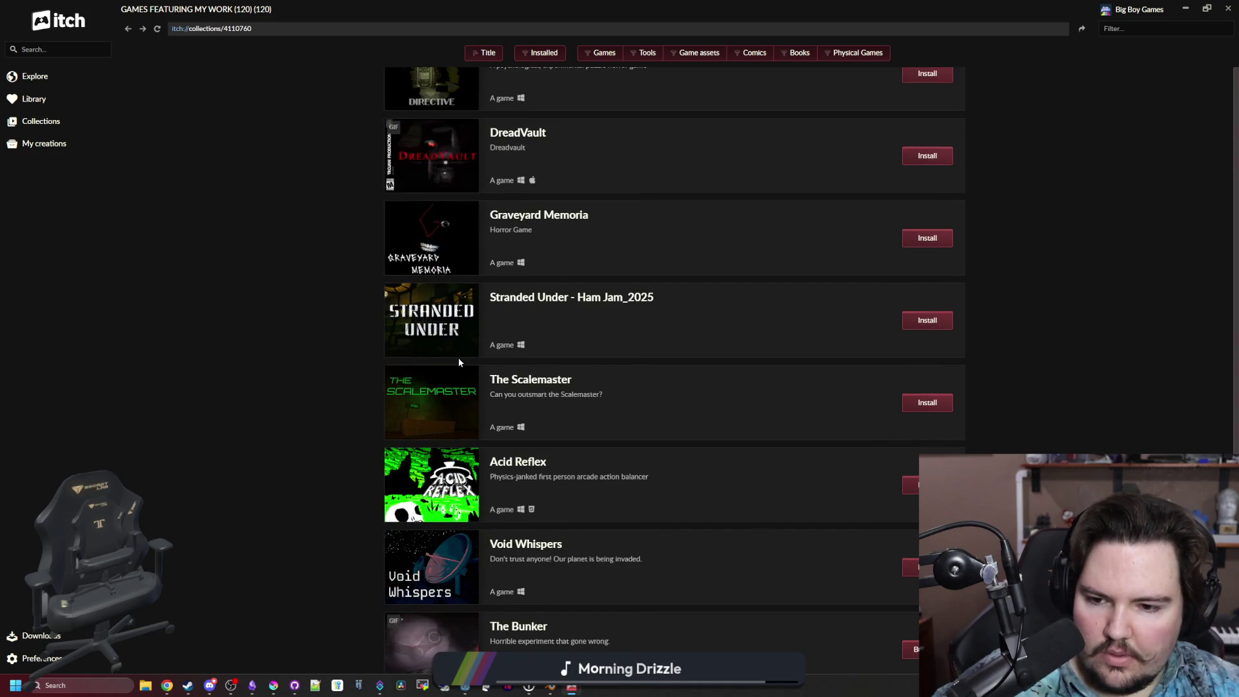
pyautogui.scroll(-2, 459, 363)
pyautogui.scroll(-4, 459, 363)
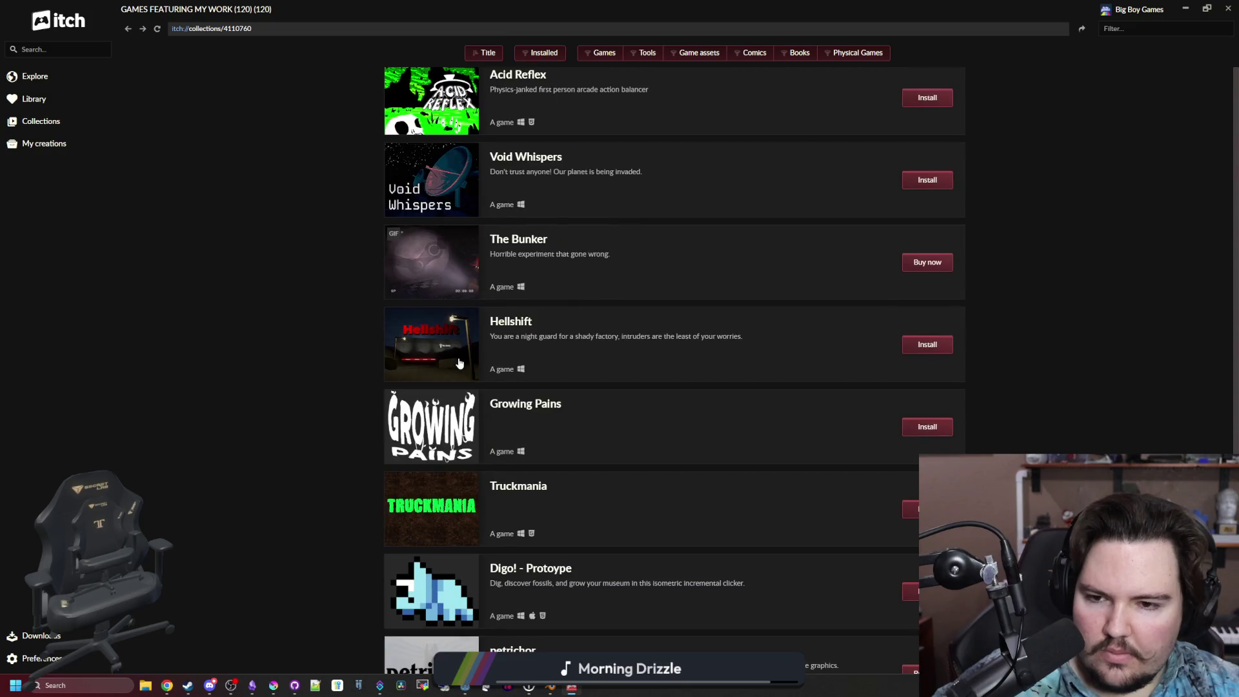
pyautogui.scroll(-7, 459, 363)
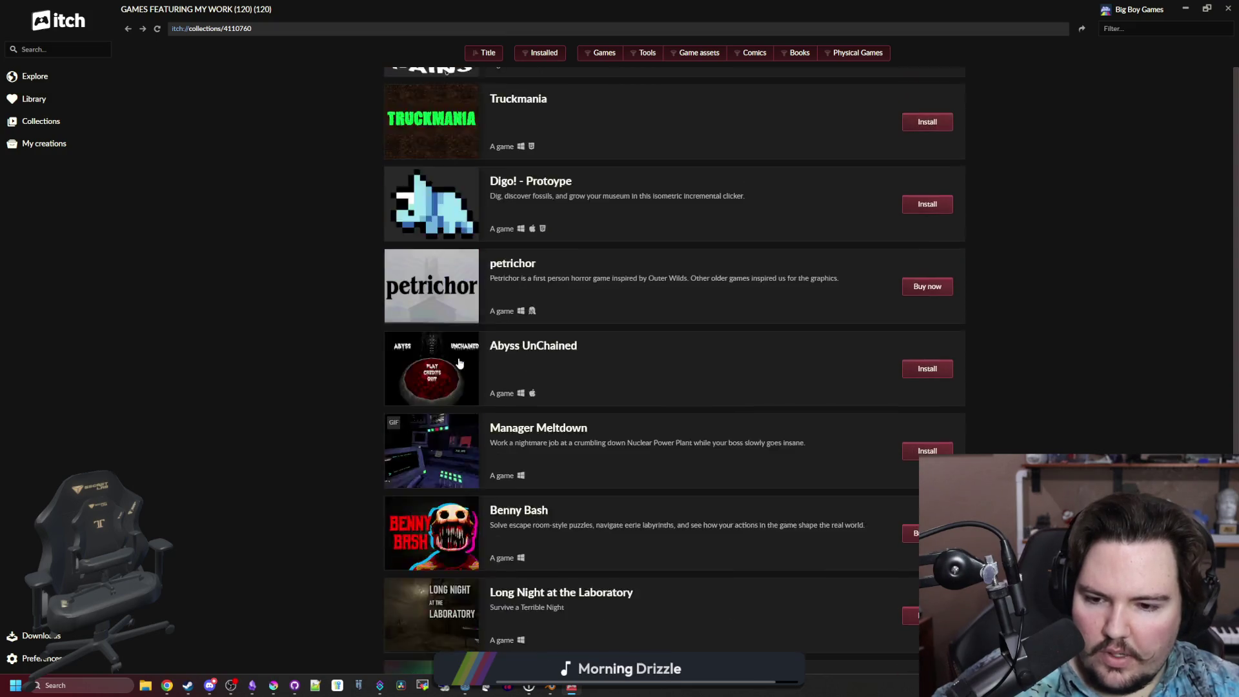
pyautogui.scroll(-5, 459, 363)
pyautogui.scroll(-12, 459, 363)
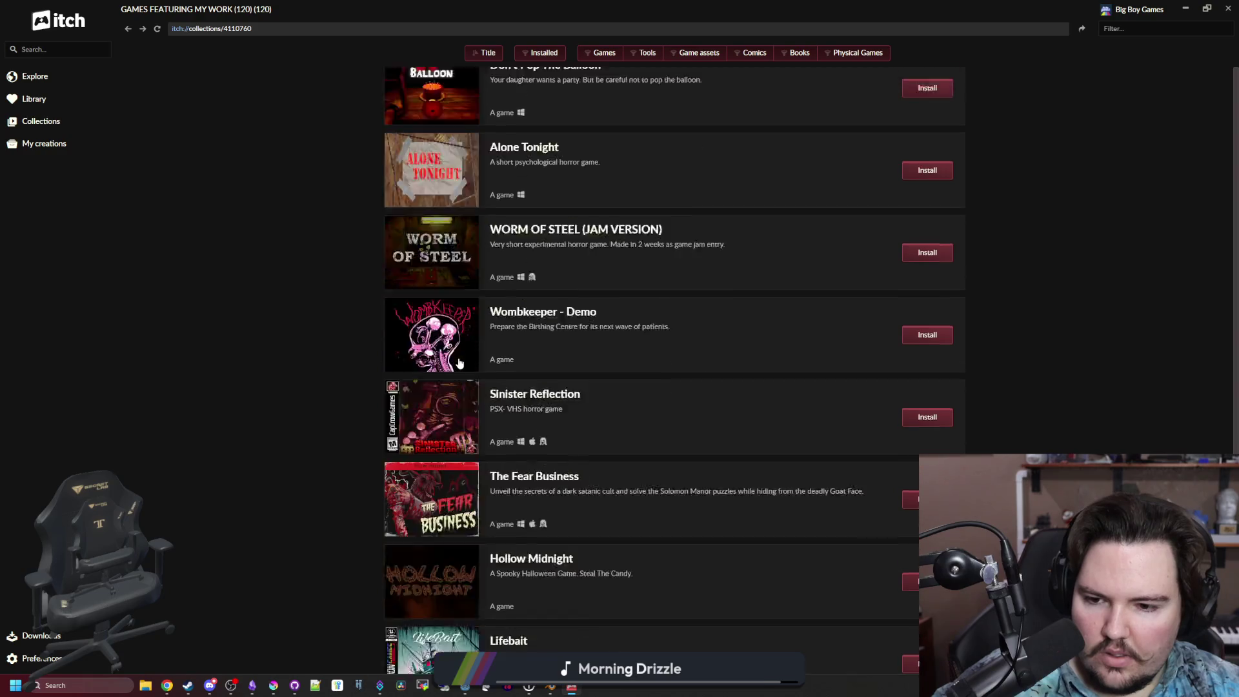
pyautogui.scroll(-17, 459, 363)
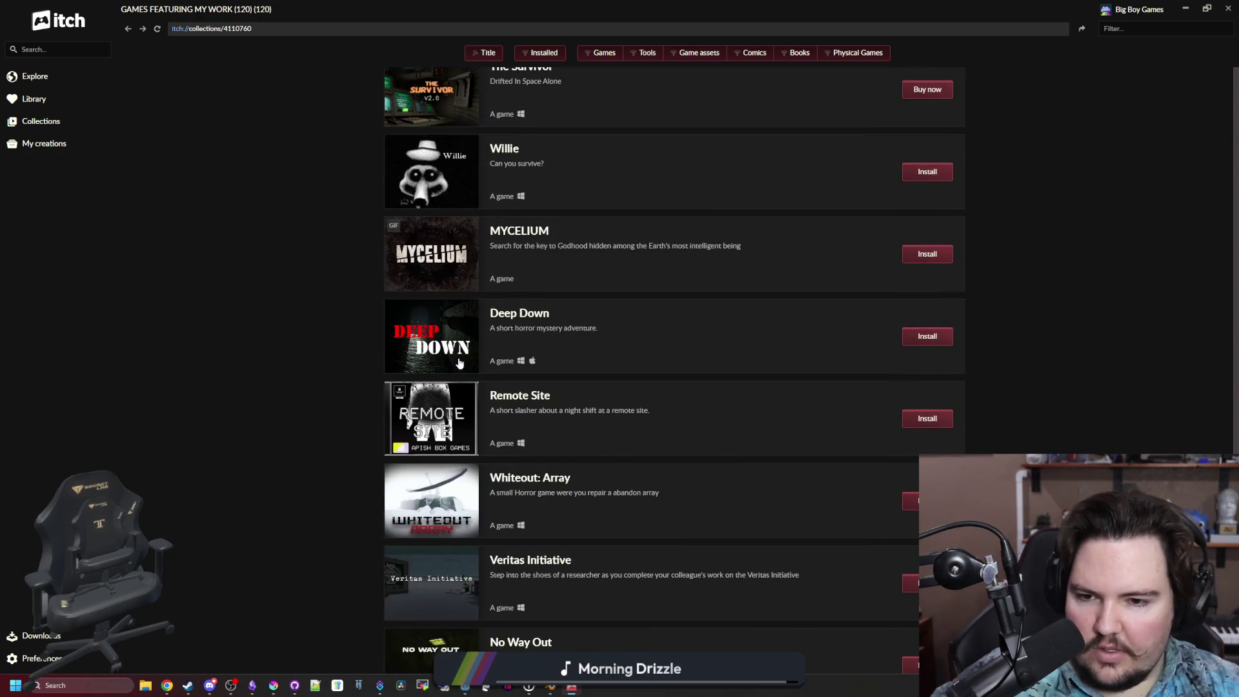
pyautogui.scroll(-5, 420, 387)
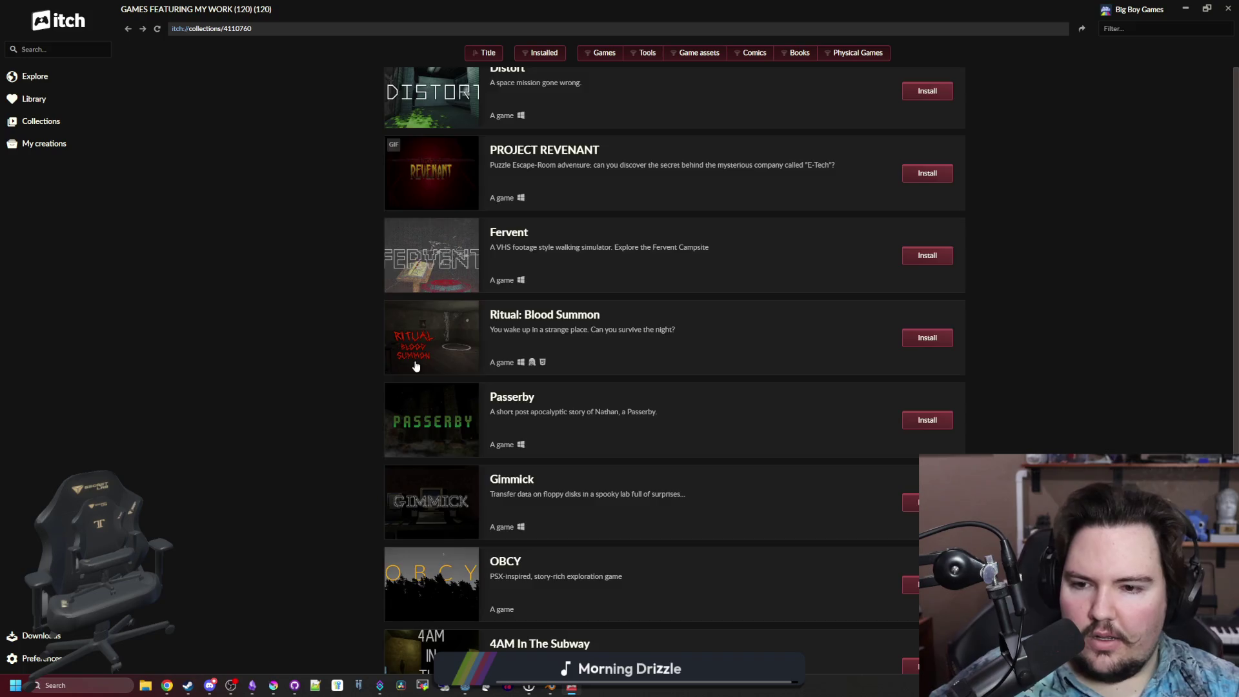
pyautogui.scroll(-8, 415, 371)
pyautogui.scroll(-2, 415, 371)
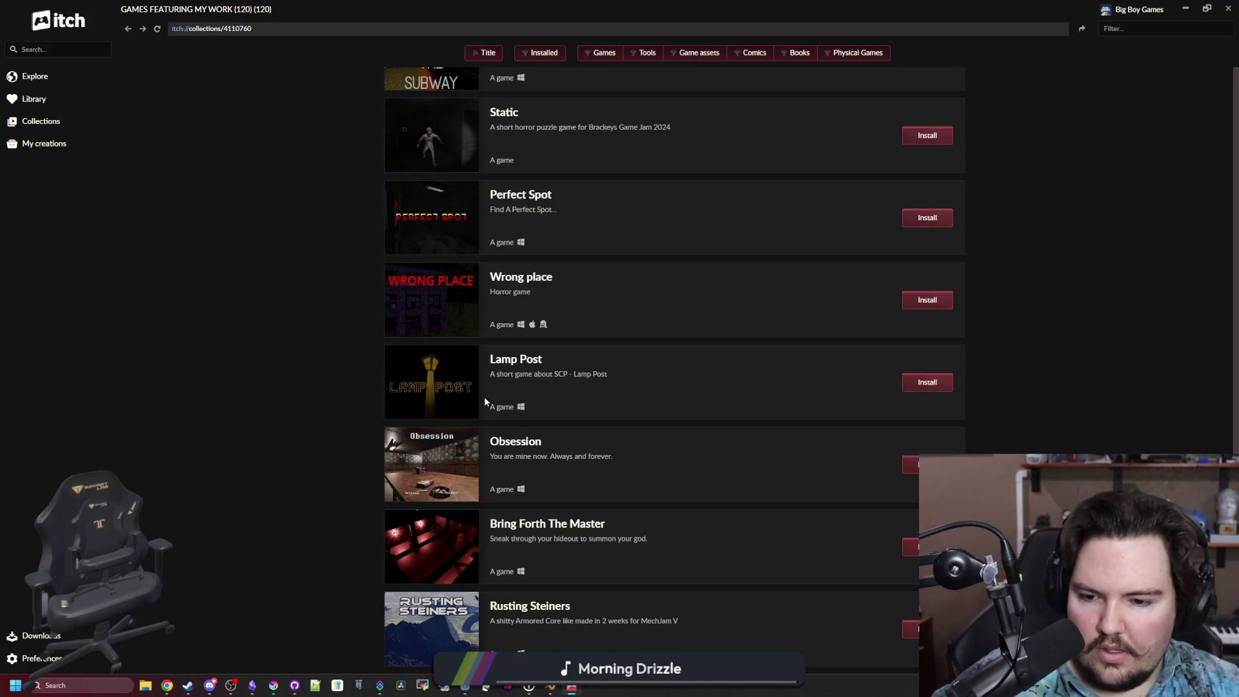
pyautogui.scroll(20, 207, 287)
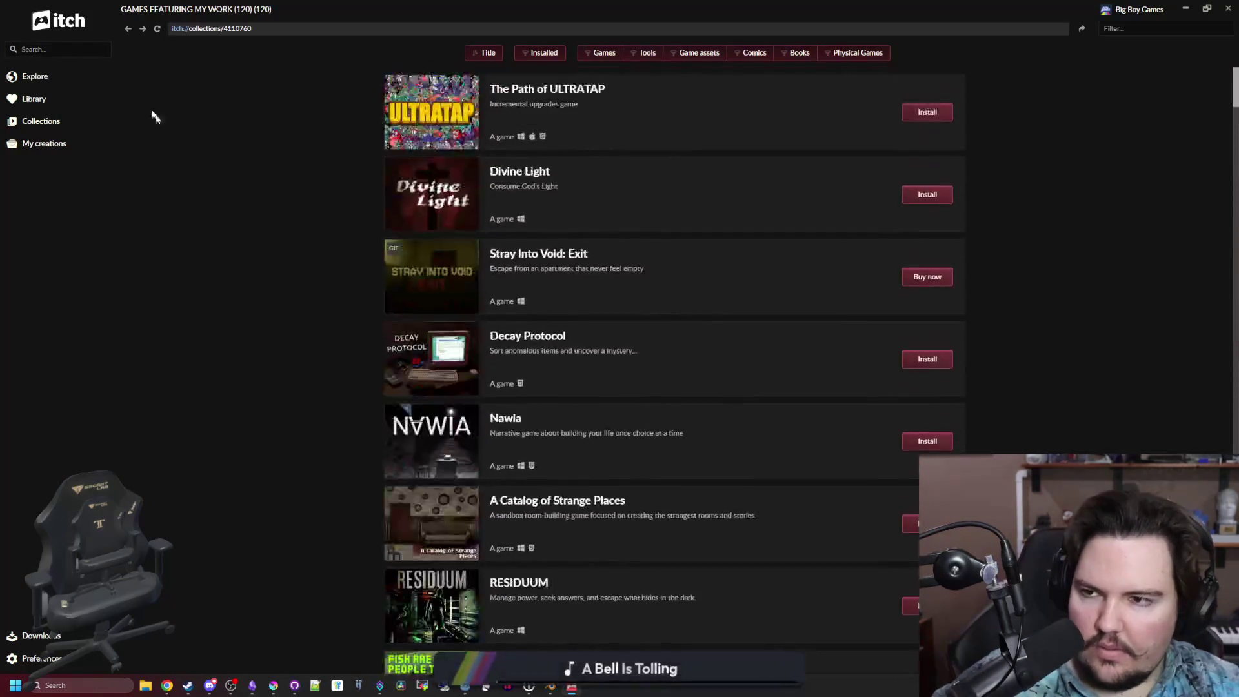
# Check the empty Installed items list in the Library, then open Collections with the four-item Tools collection.
pyautogui.click(126, 29)
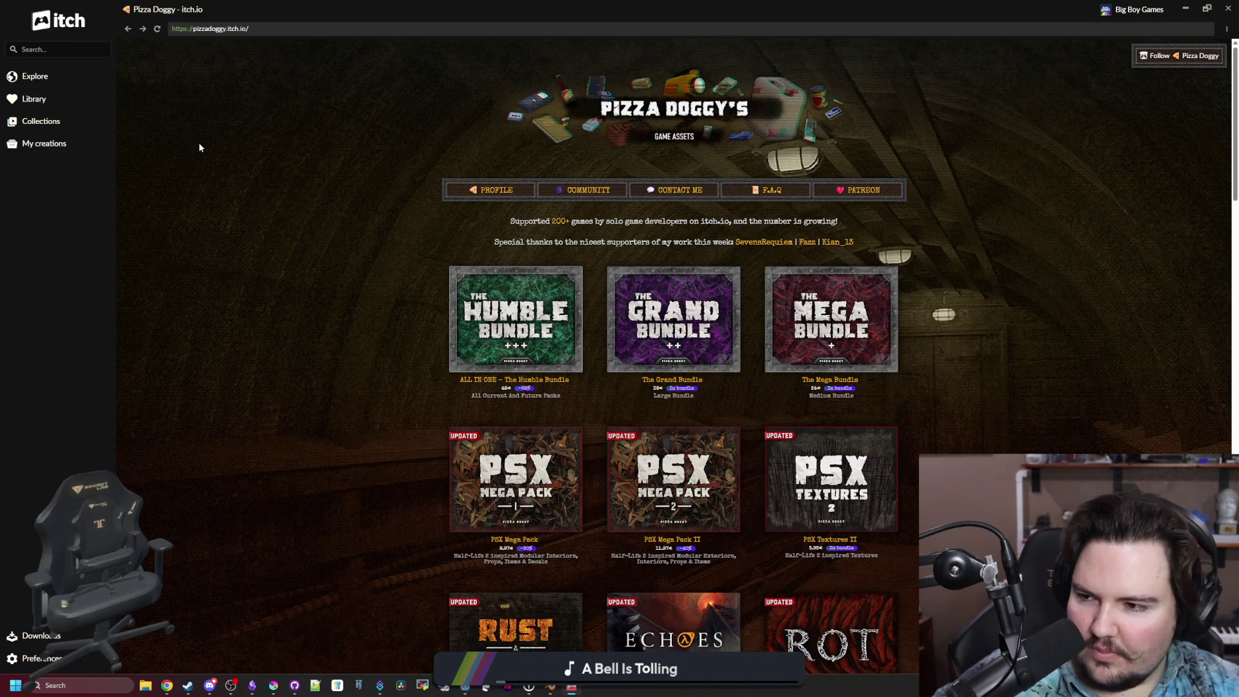
pyautogui.click(41, 99)
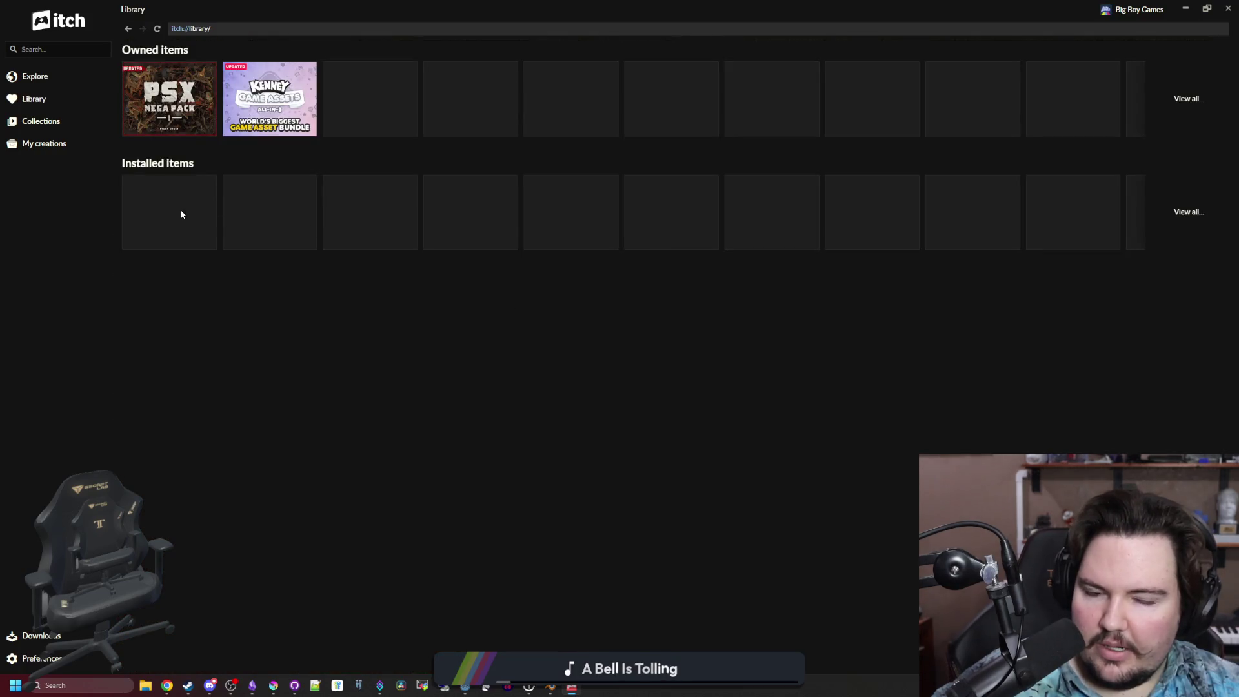
pyautogui.click(1178, 213)
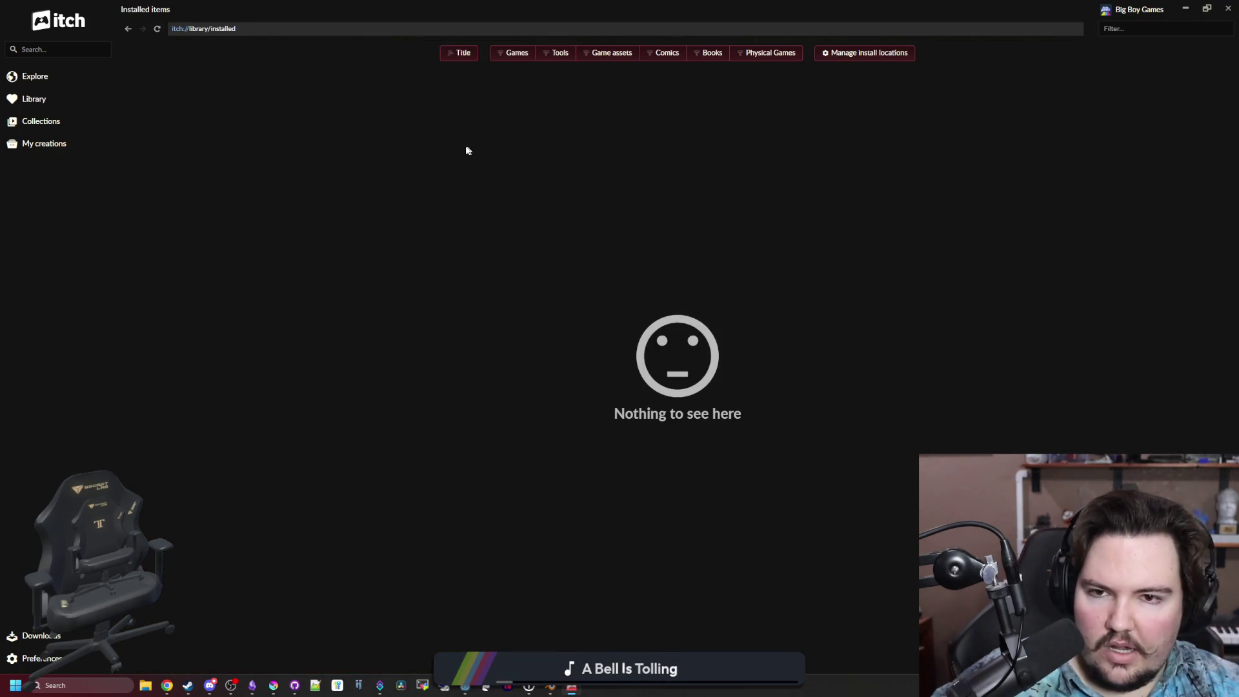
pyautogui.click(33, 101)
pyautogui.click(36, 122)
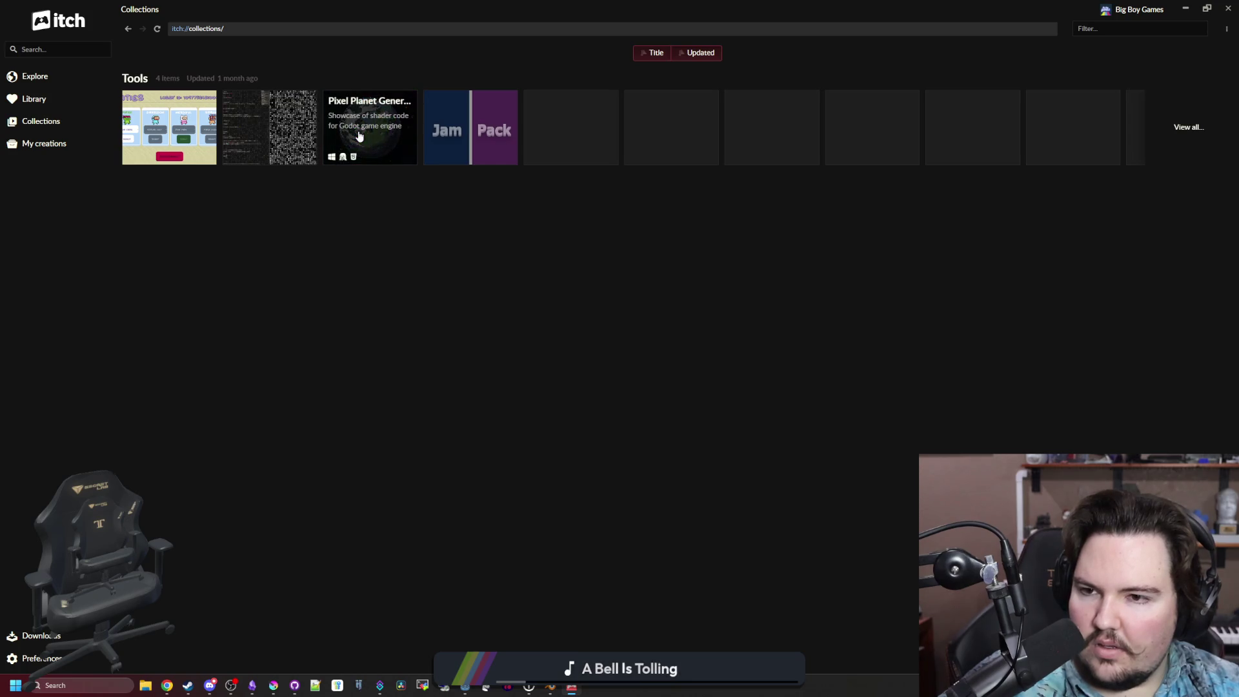
# Go to Explore, briefly minimize itch to check Godot, then bring itch back.
pyautogui.click(38, 80)
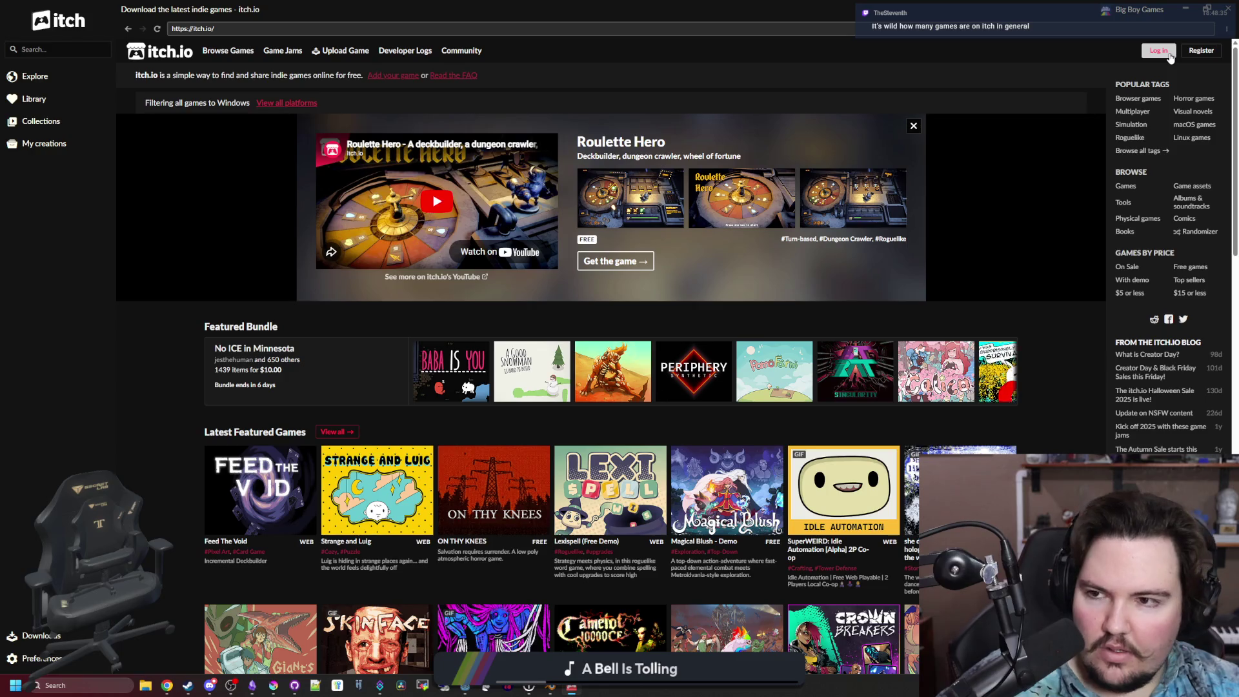
pyautogui.click(1186, 8)
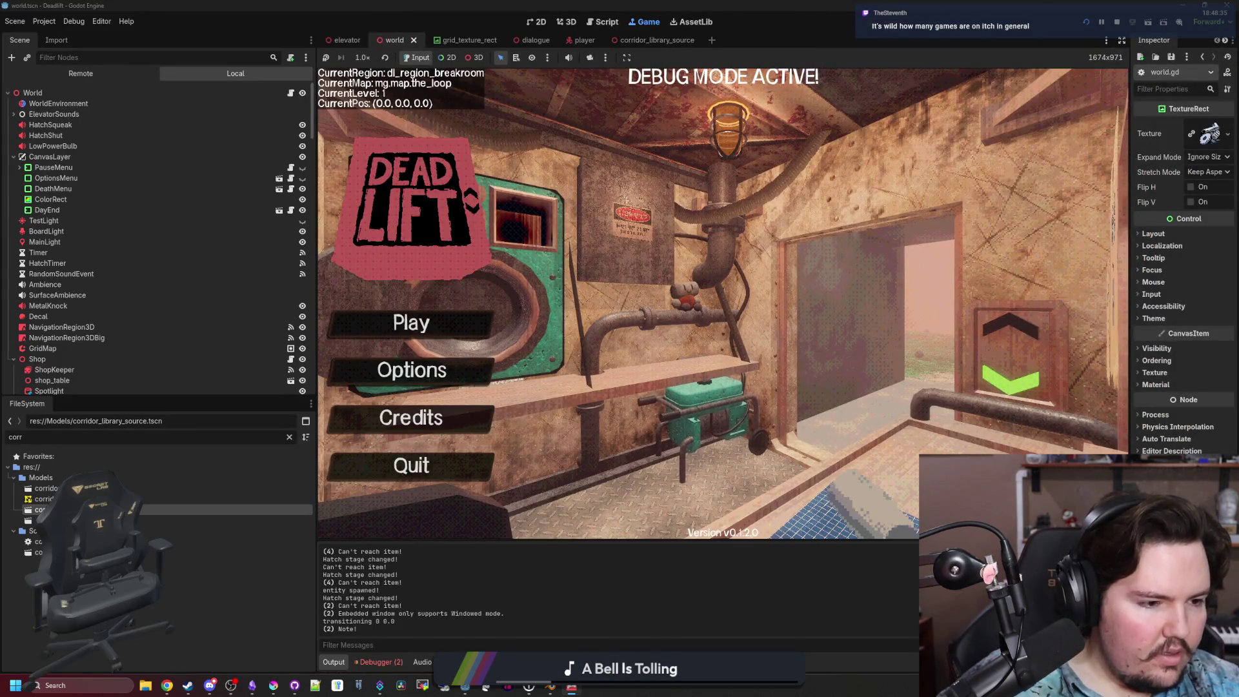
pyautogui.hotkey('alt', 'Tab')
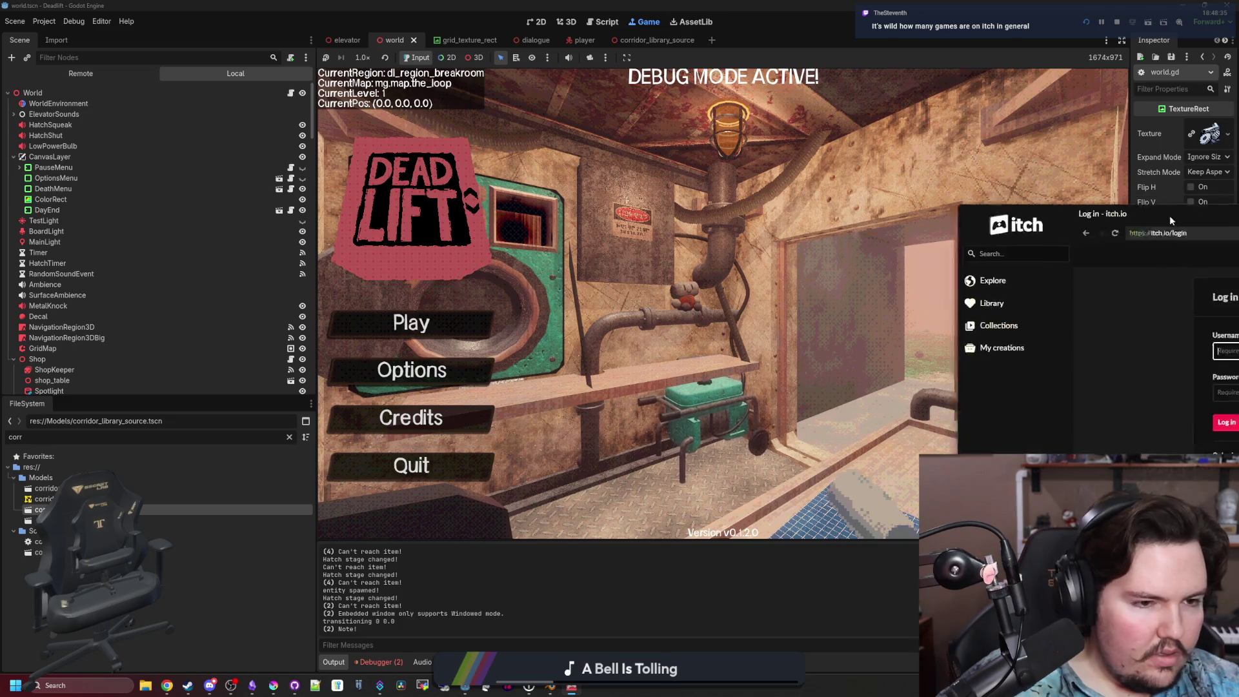
# Leave the login page for the itch.io storefront home and scroll its featured games.
pyautogui.click(128, 30)
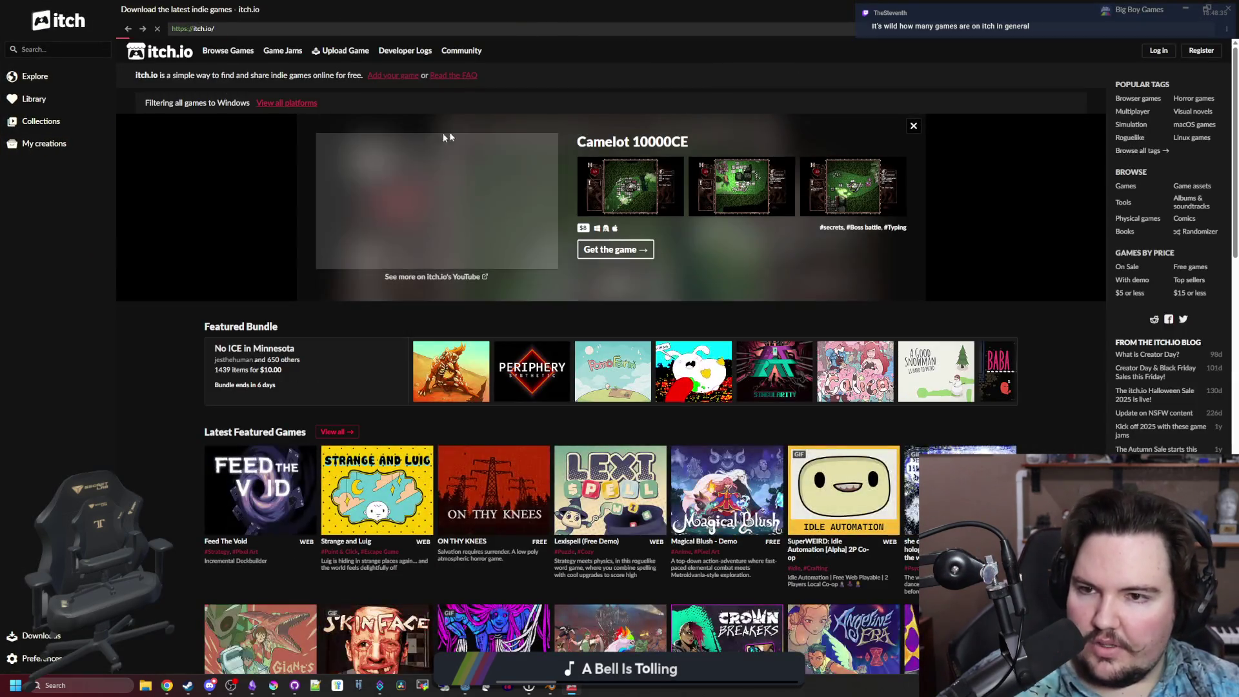
pyautogui.scroll(-15, 959, 315)
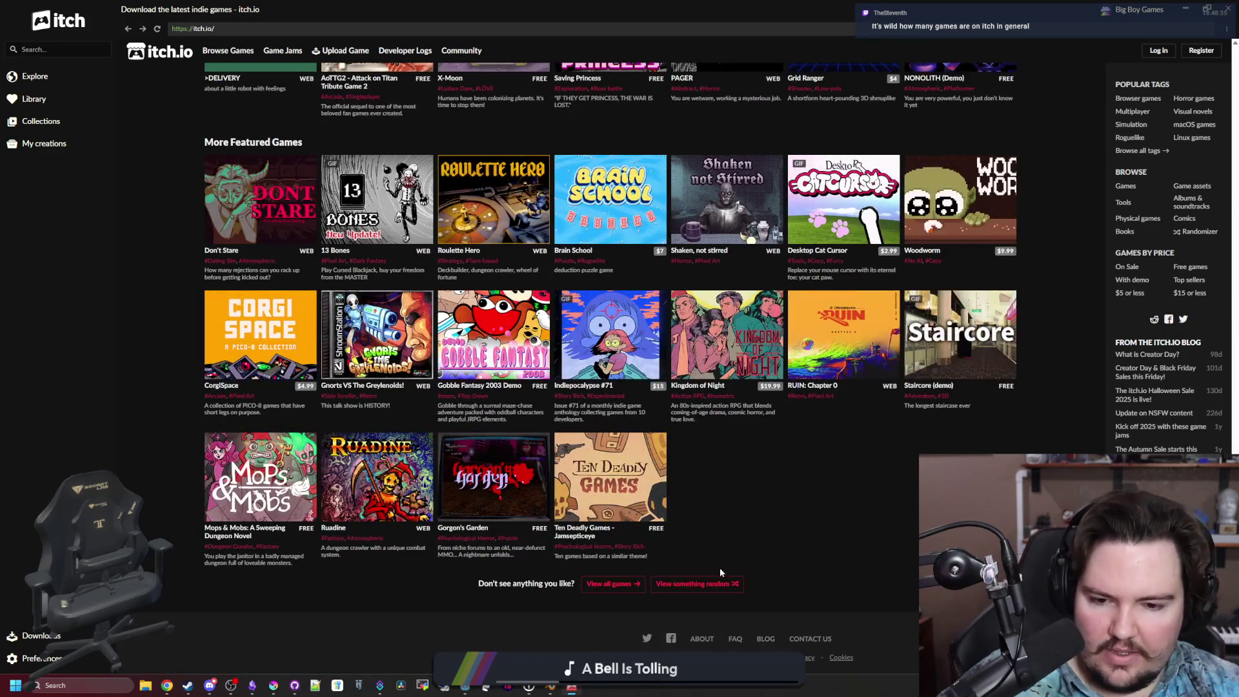
pyautogui.scroll(15, 654, 572)
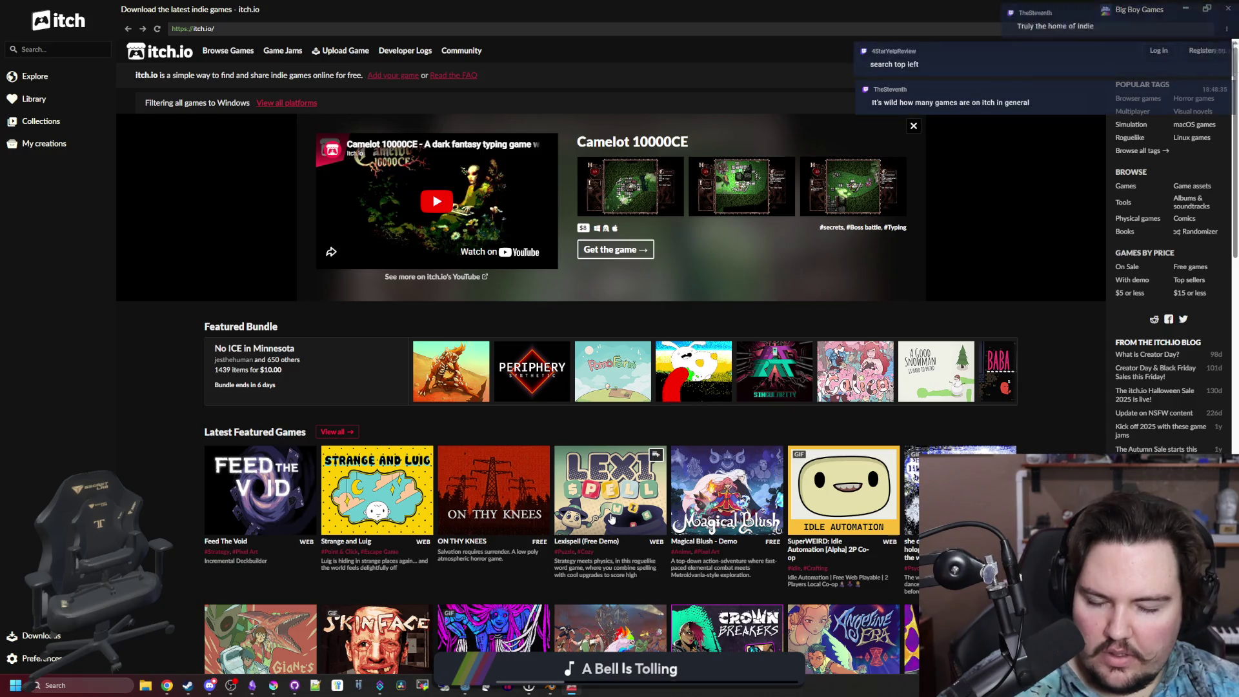
pyautogui.moveTo(611, 518)
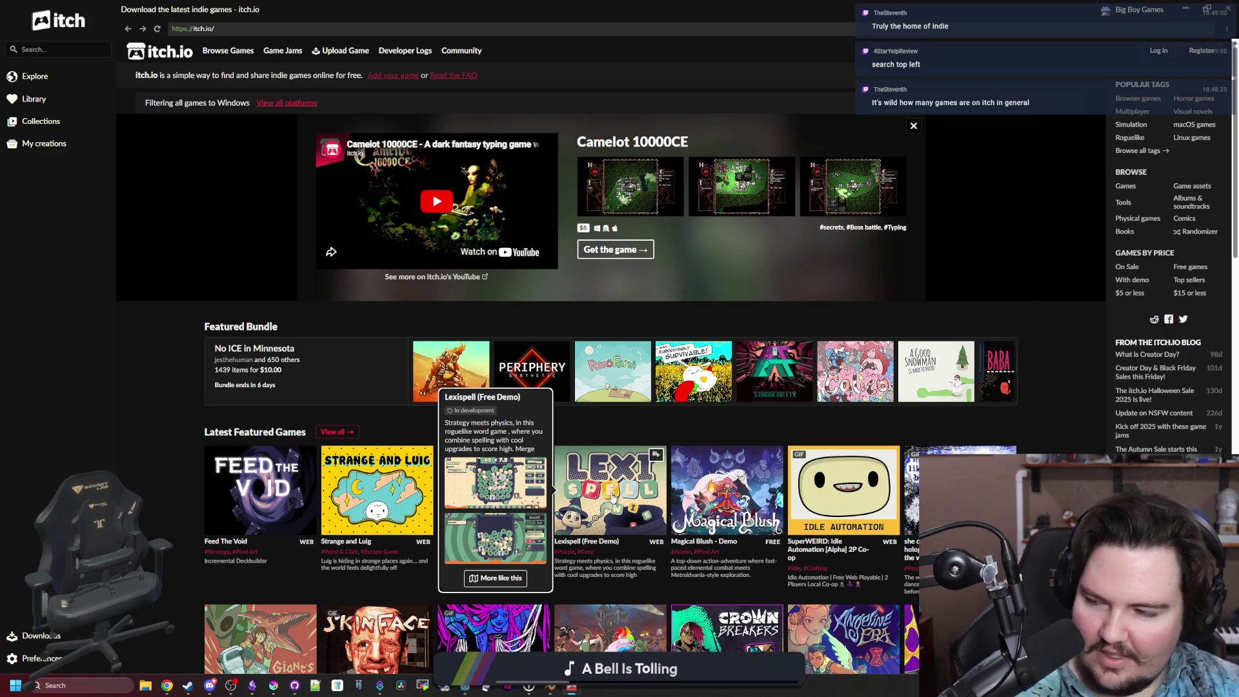
# Search itch for 'pizza pit' and open the Indiepocalypse #71 store page.
pyautogui.click(70, 50)
pyautogui.write('pizza pit')
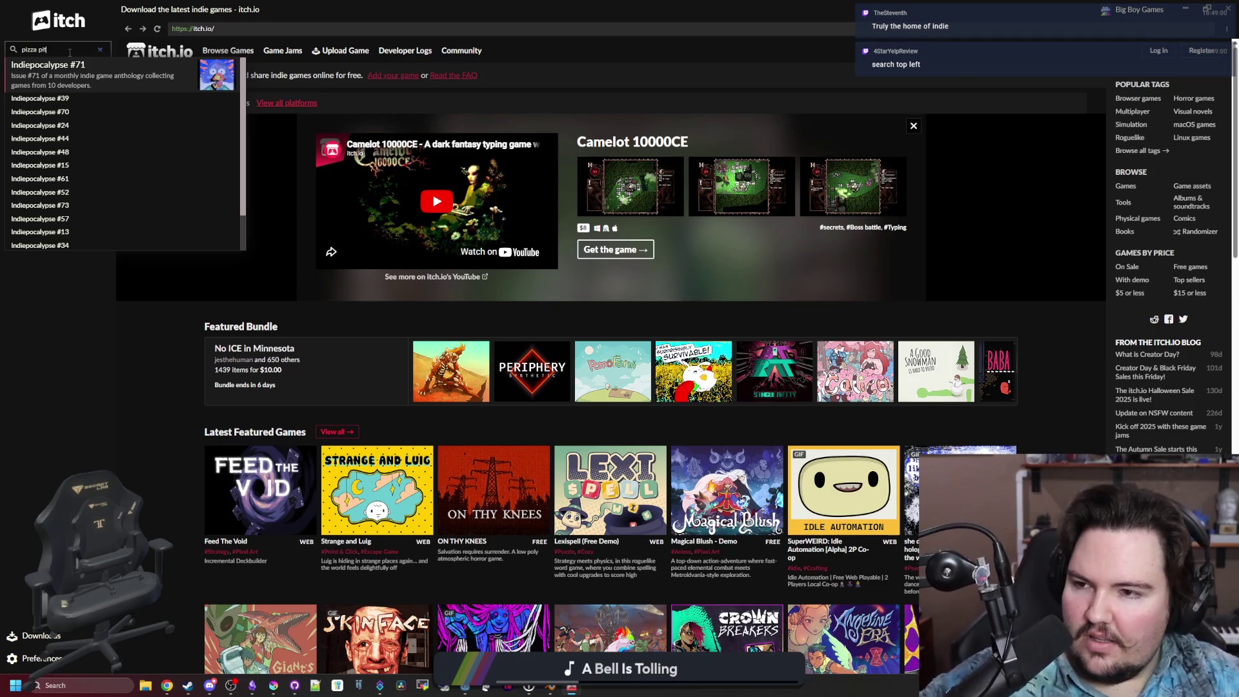
pyautogui.scroll(-2, 90, 199)
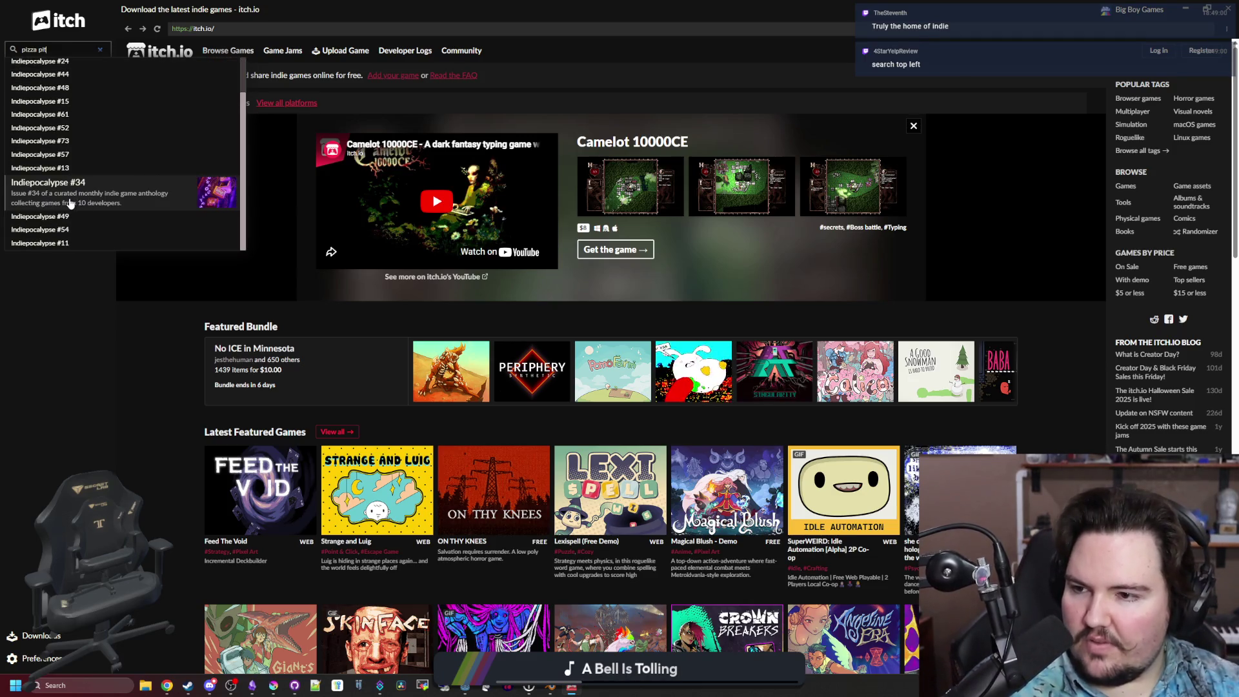
pyautogui.scroll(3, 64, 161)
pyautogui.click(58, 71)
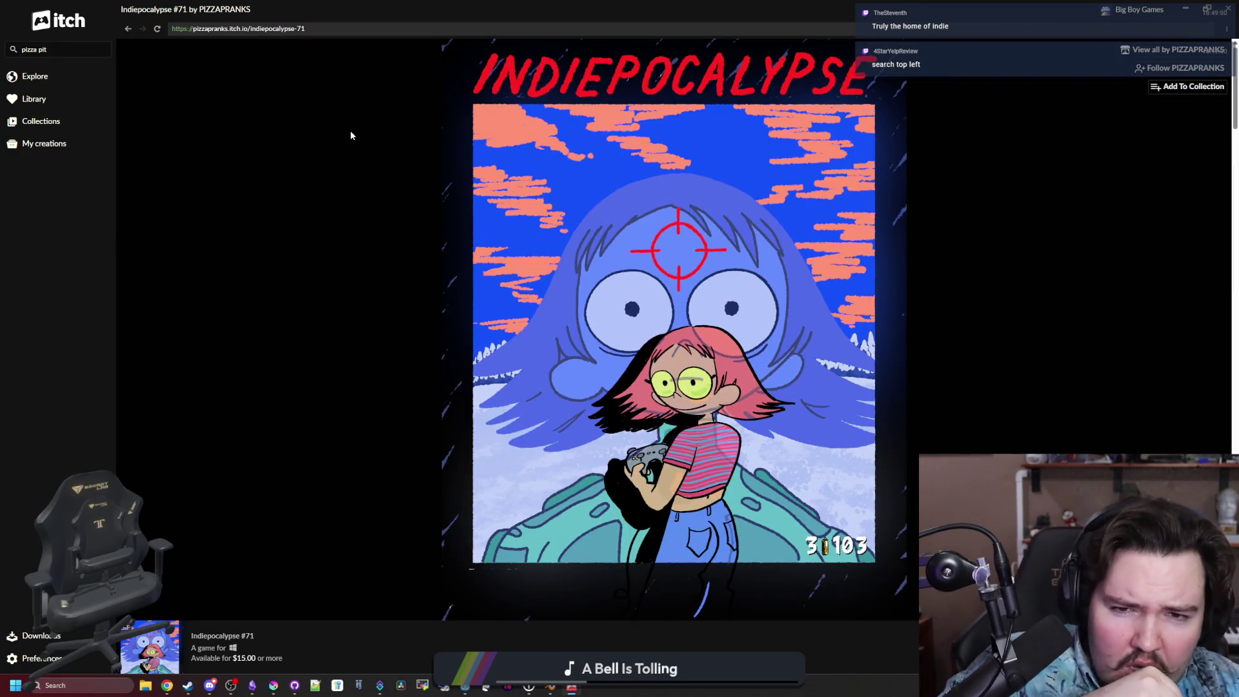
# Clear the sidebar search box so it is empty again.
pyautogui.scroll(-3, 302, 149)
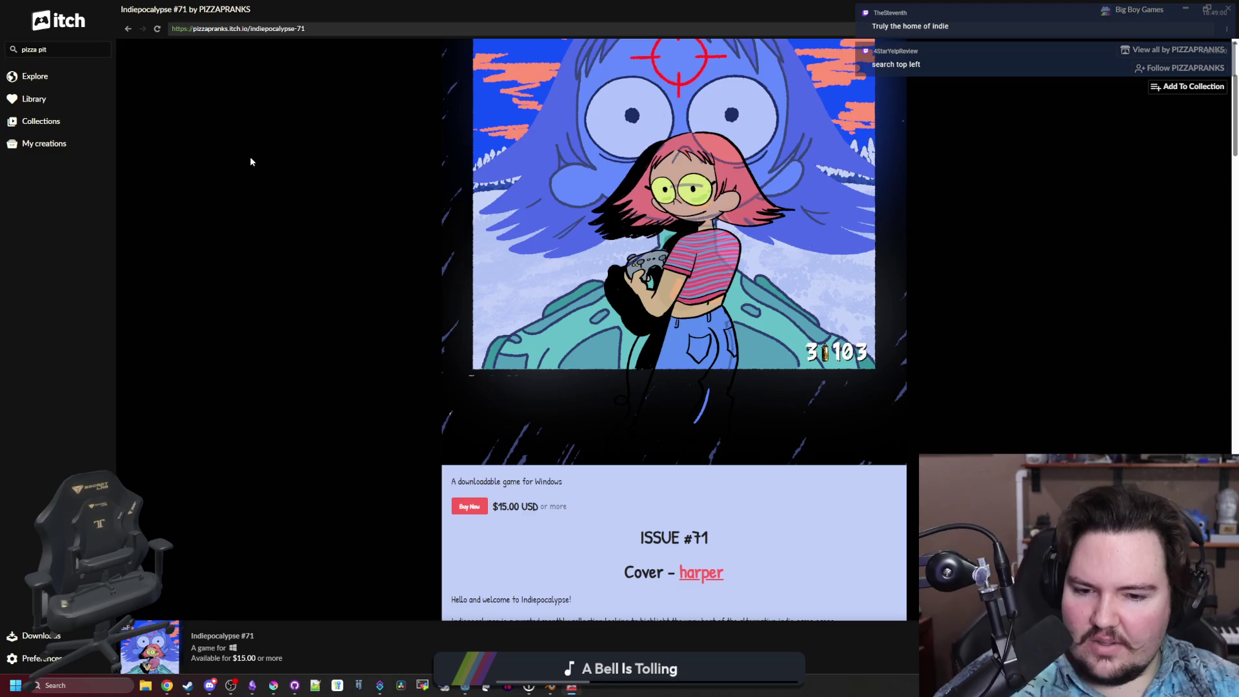
pyautogui.scroll(3, 250, 156)
pyautogui.click(92, 50)
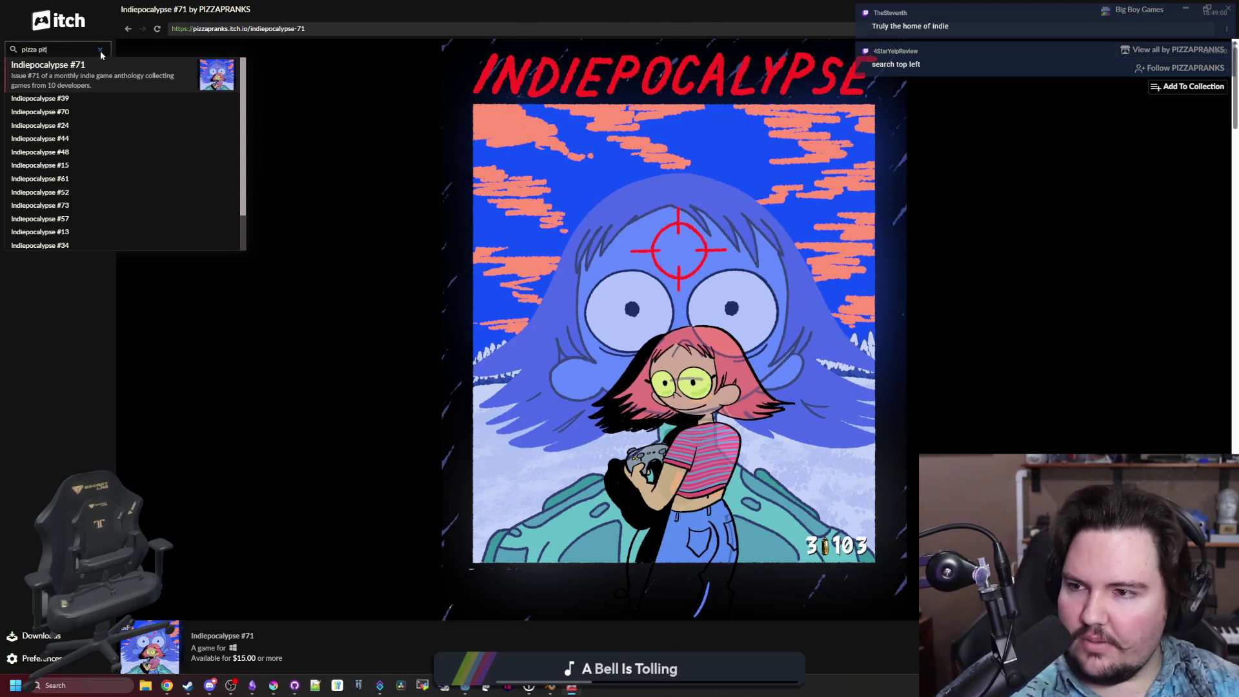
pyautogui.click(100, 50)
pyautogui.write('starg')
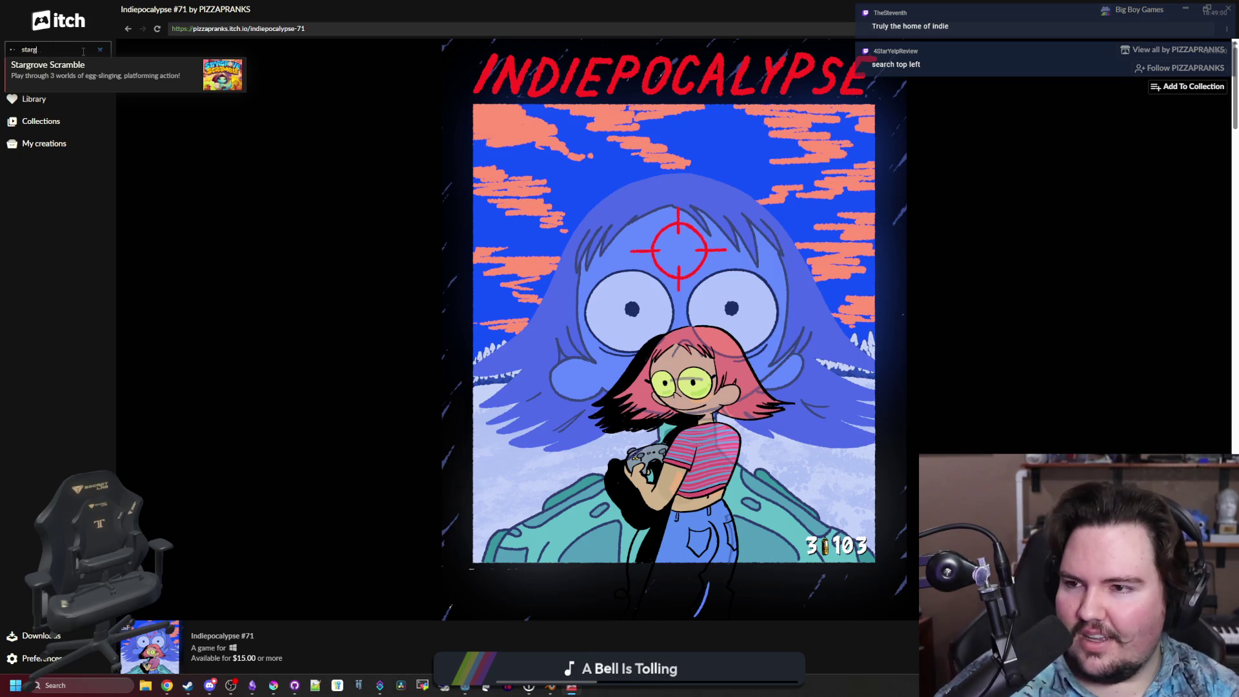
pyautogui.hotkey('ctrl', 'a')
pyautogui.press('BackSpace')
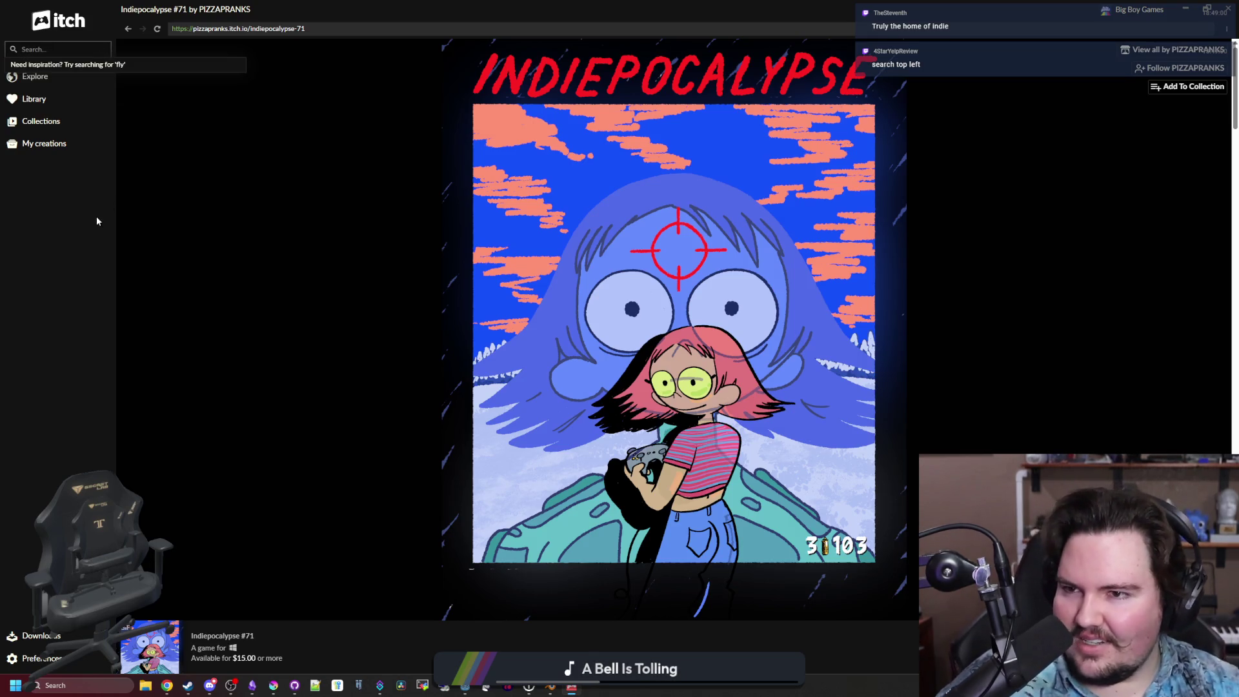
# Minimize itch, review Task Manager's Processes and Startup apps lists, then close Task Manager.
pyautogui.click(572, 688)
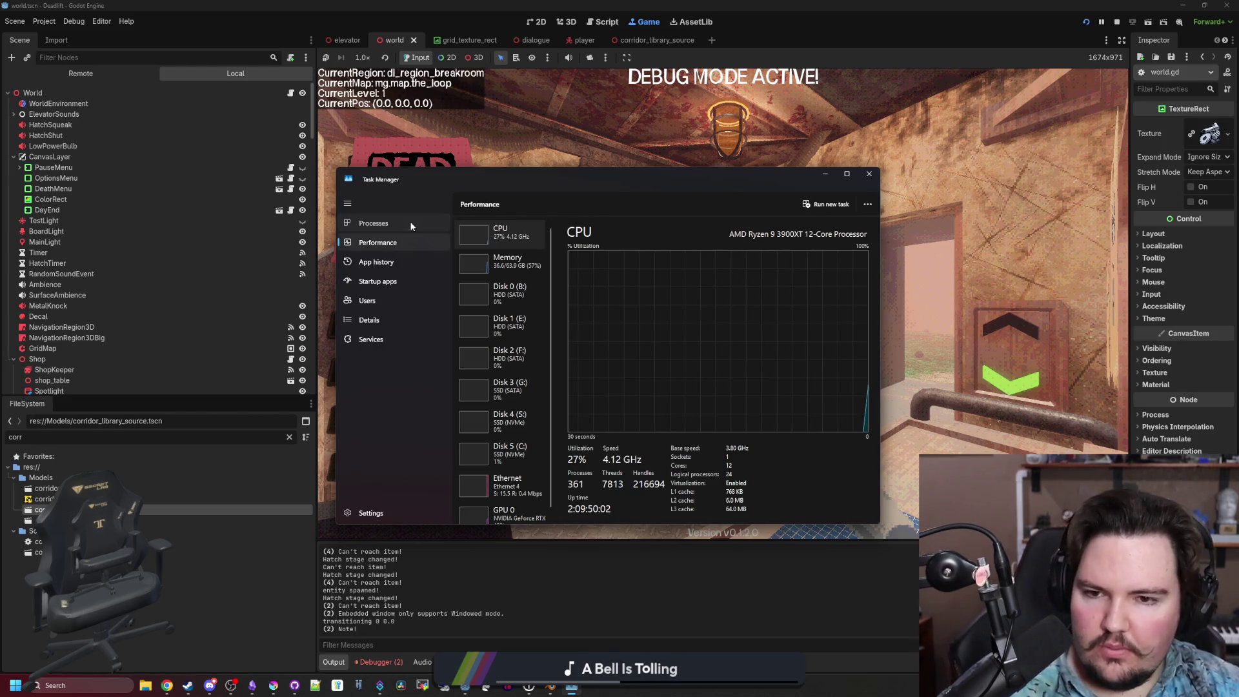
pyautogui.click(413, 226)
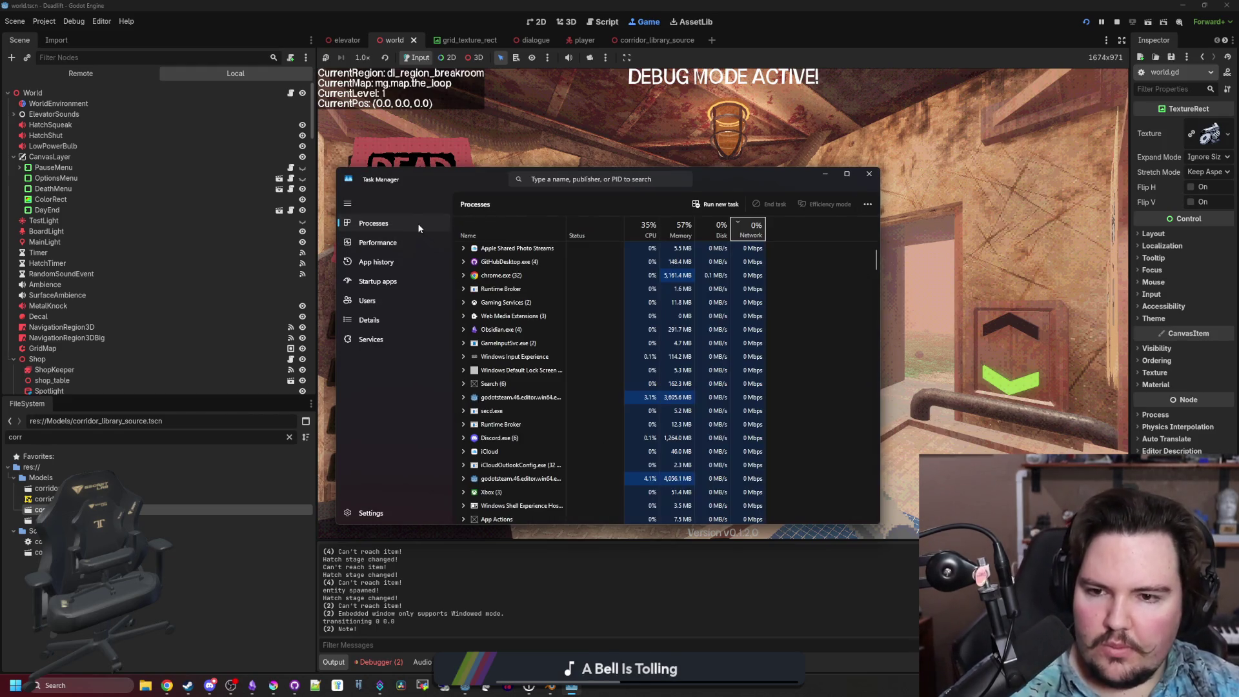
pyautogui.click(403, 280)
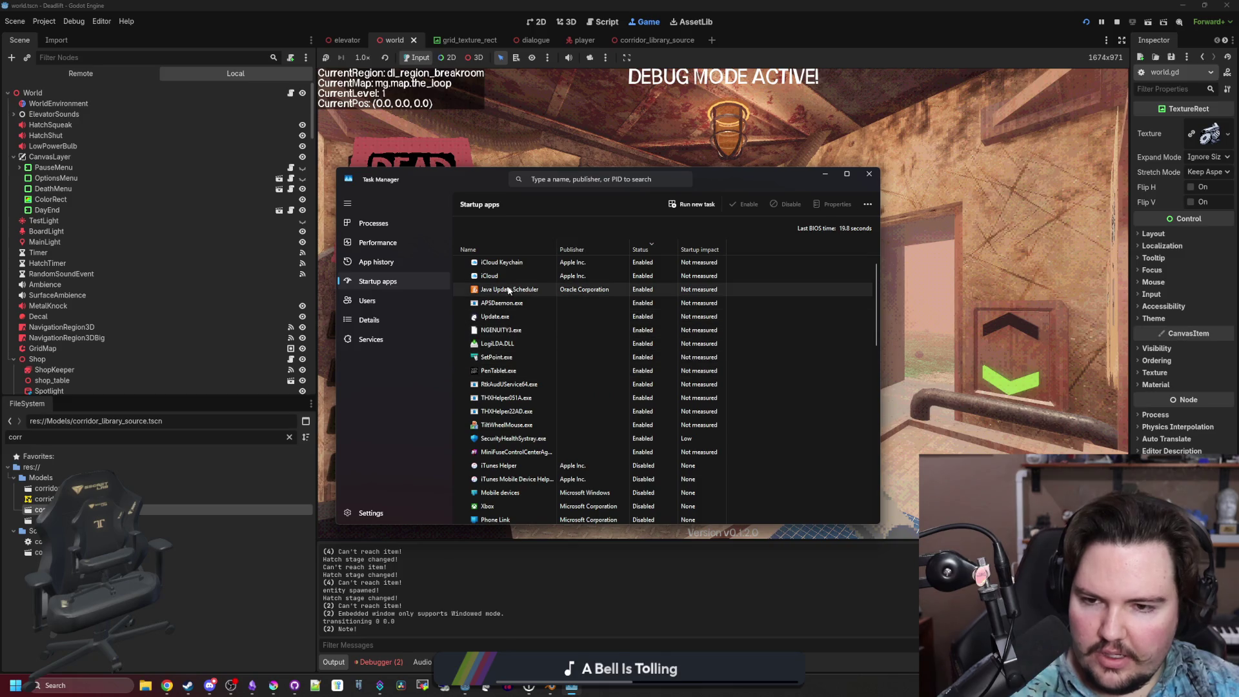
pyautogui.click(869, 174)
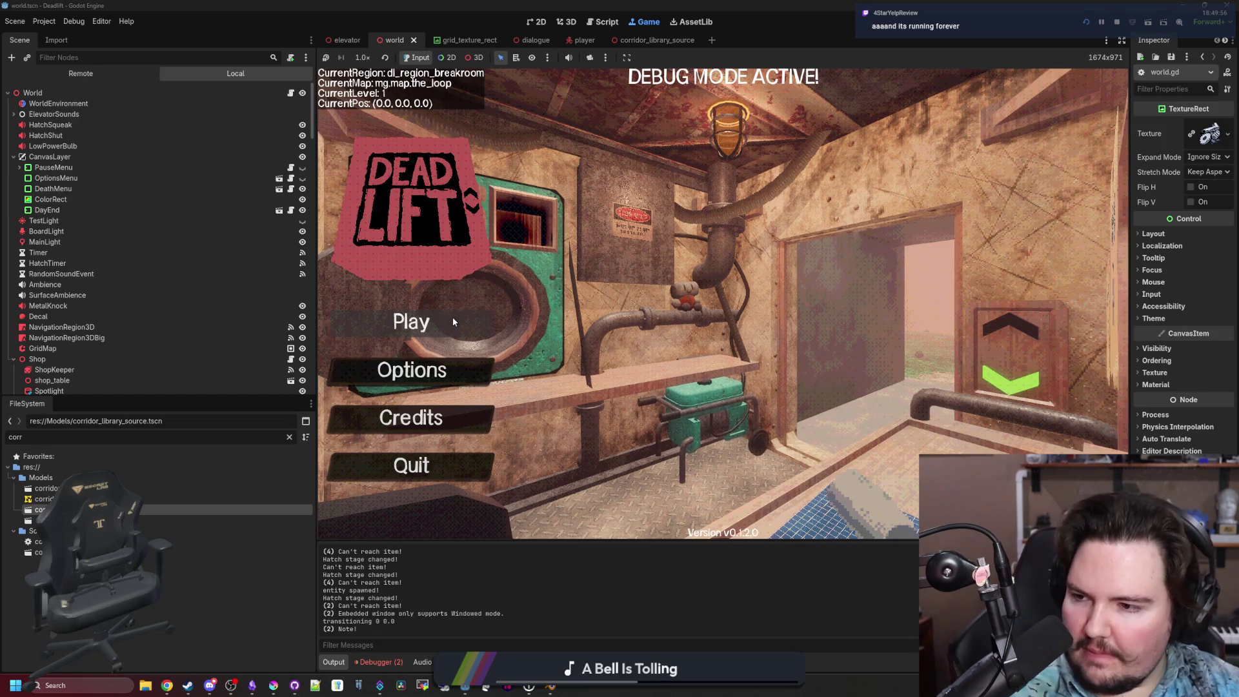
# Check the Sound and Accessibility options, close them, and launch a new Dead Lift game.
pyautogui.click(472, 373)
pyautogui.click(712, 200)
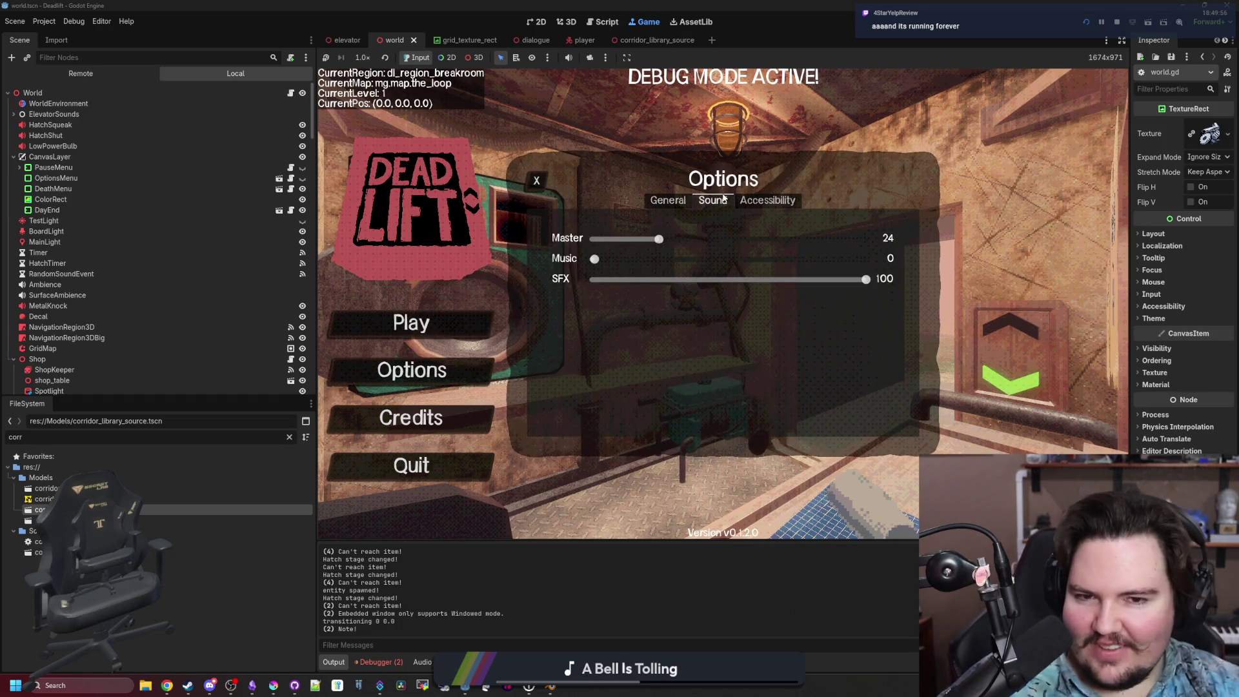
pyautogui.click(767, 200)
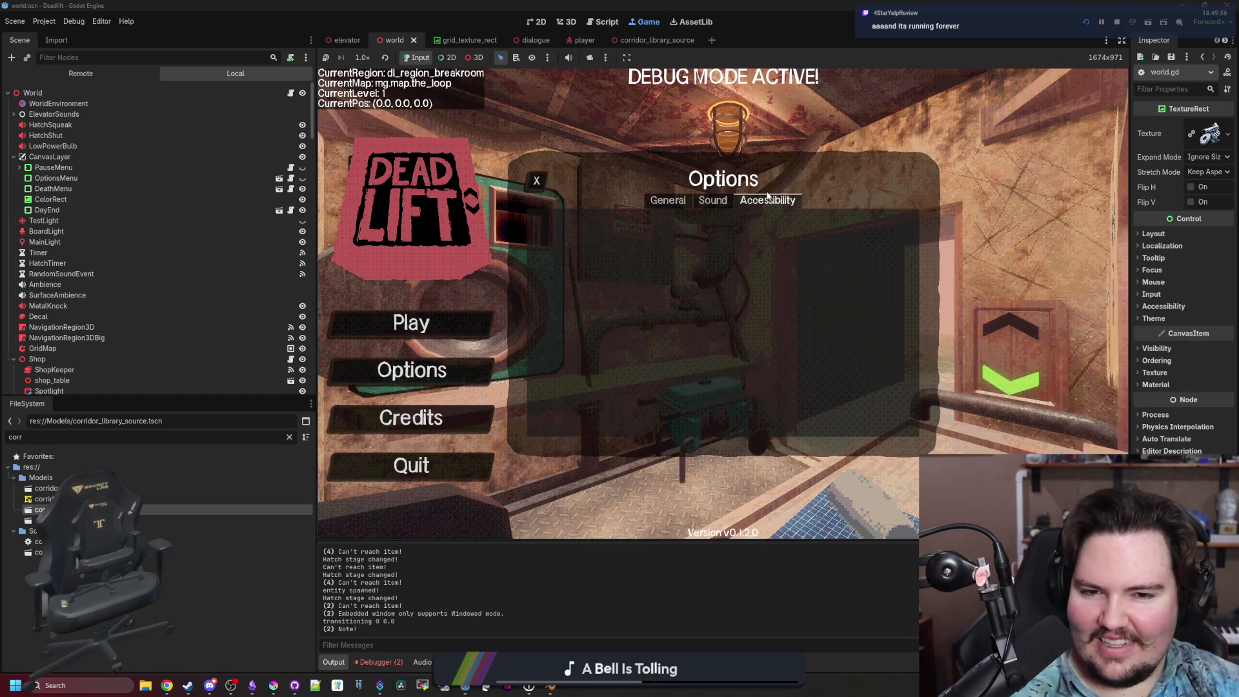
pyautogui.click(536, 181)
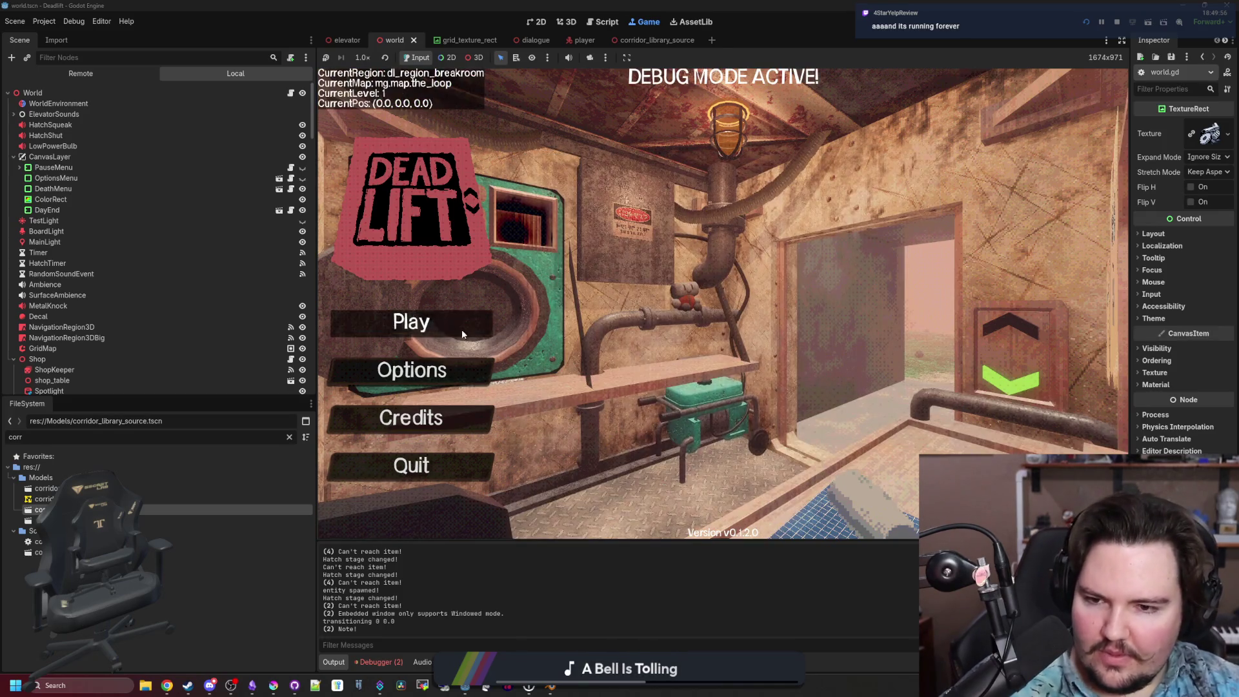
pyautogui.click(462, 329)
pyautogui.click(723, 357)
# Walk outside onto the grass, pick up the rock, then return to look at the chair.
pyautogui.press('w')
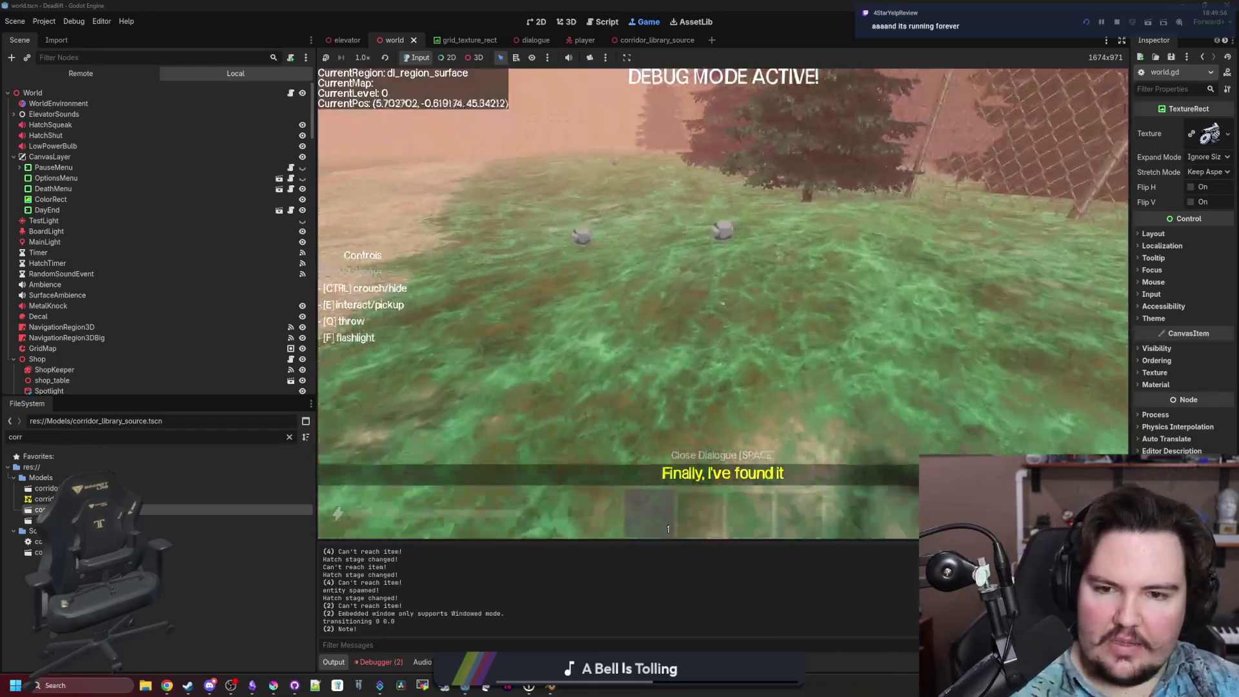
pyautogui.press('w')
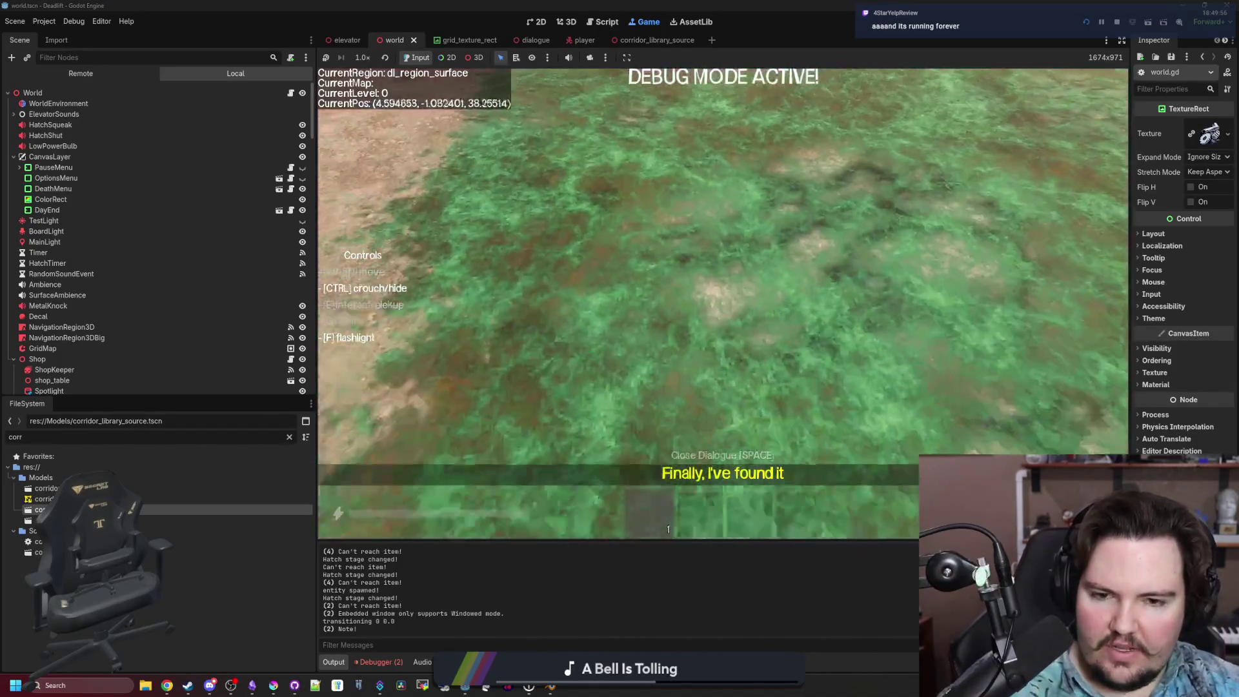
pyautogui.press('e')
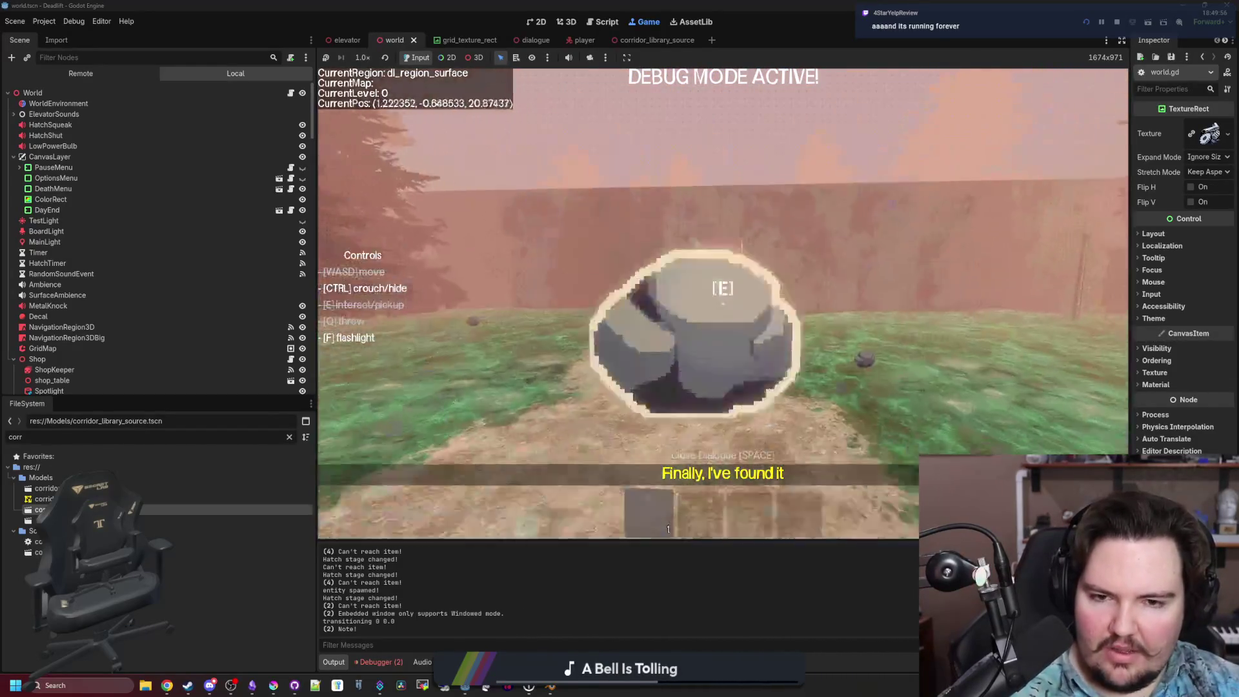
pyautogui.press('w')
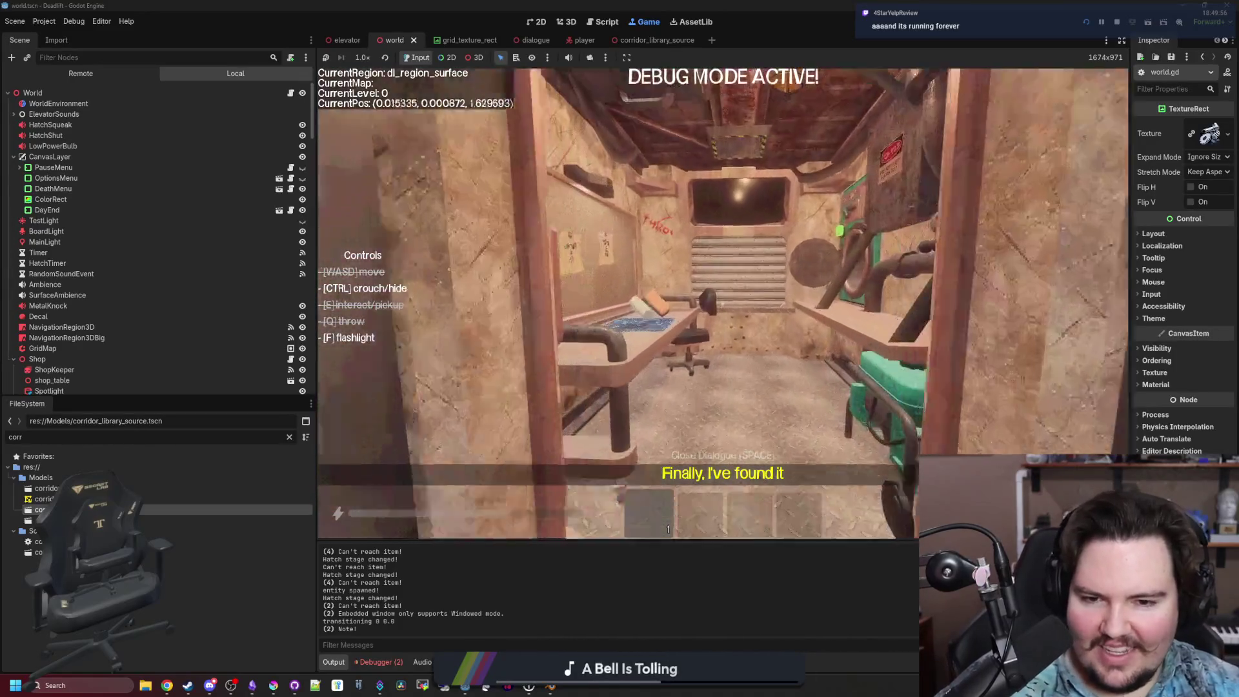
pyautogui.press('w')
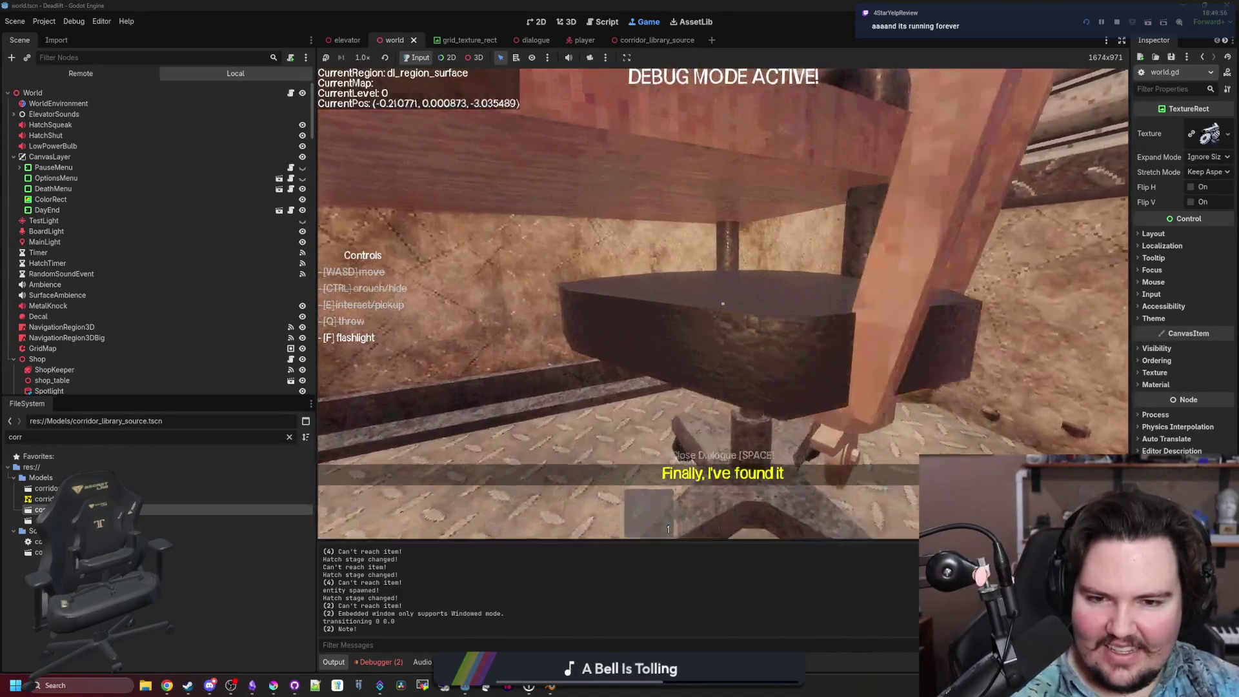
pyautogui.press('s')
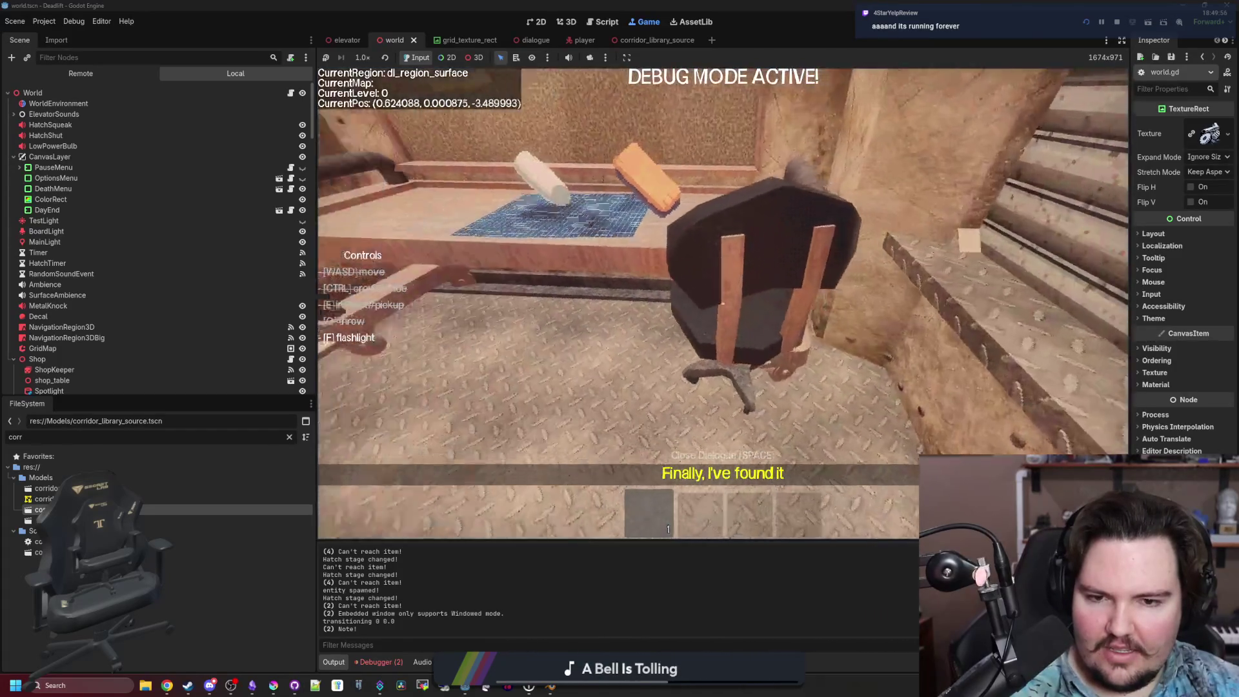
pyautogui.press('w')
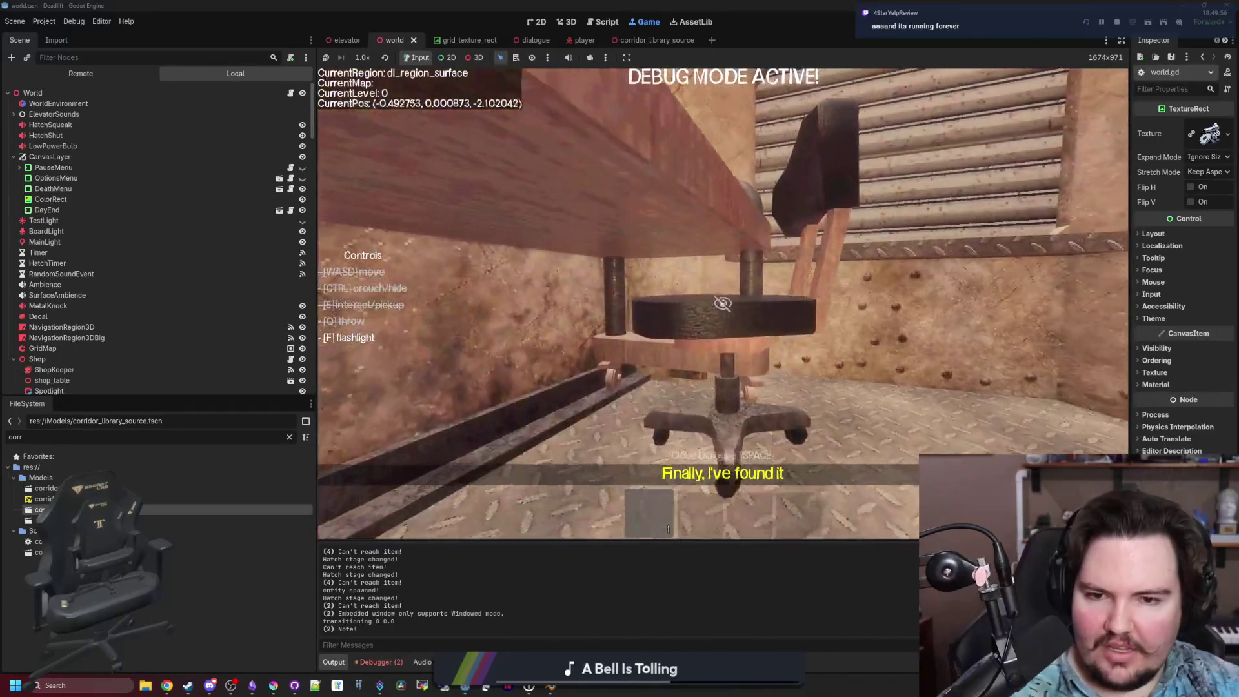
# Walk through the corridor to the fence, throw the rock, re-grab it and throw it across the field.
pyautogui.press('d')
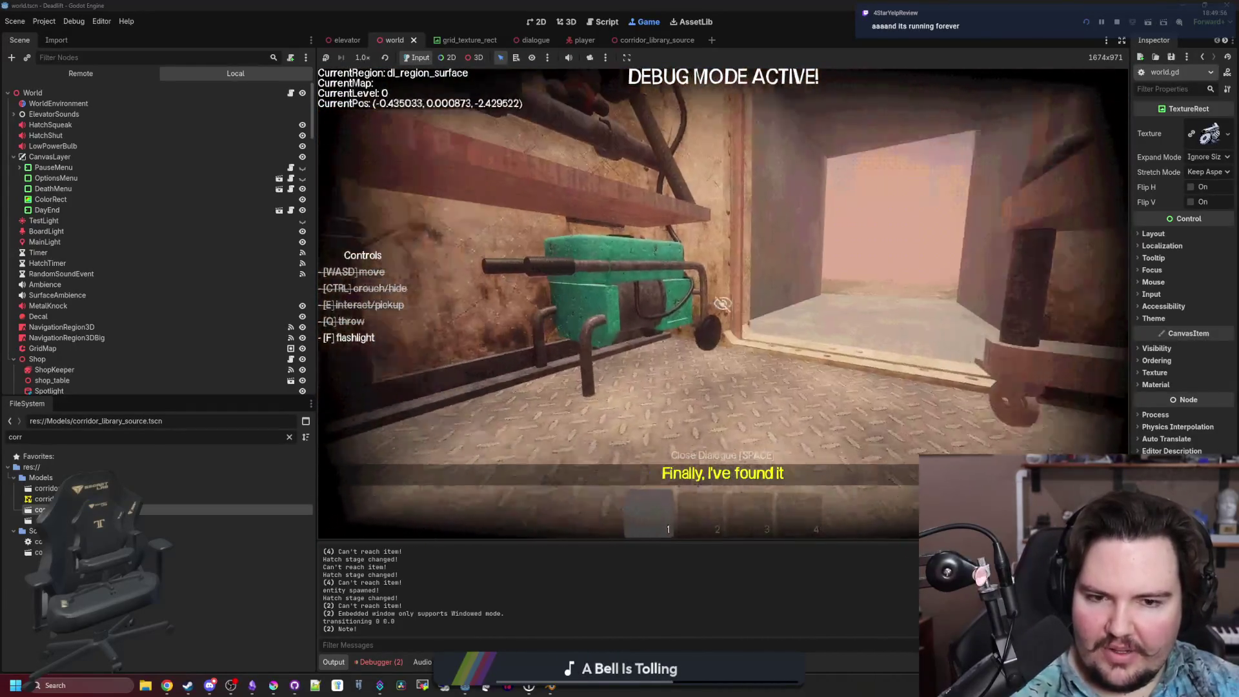
pyautogui.press('w')
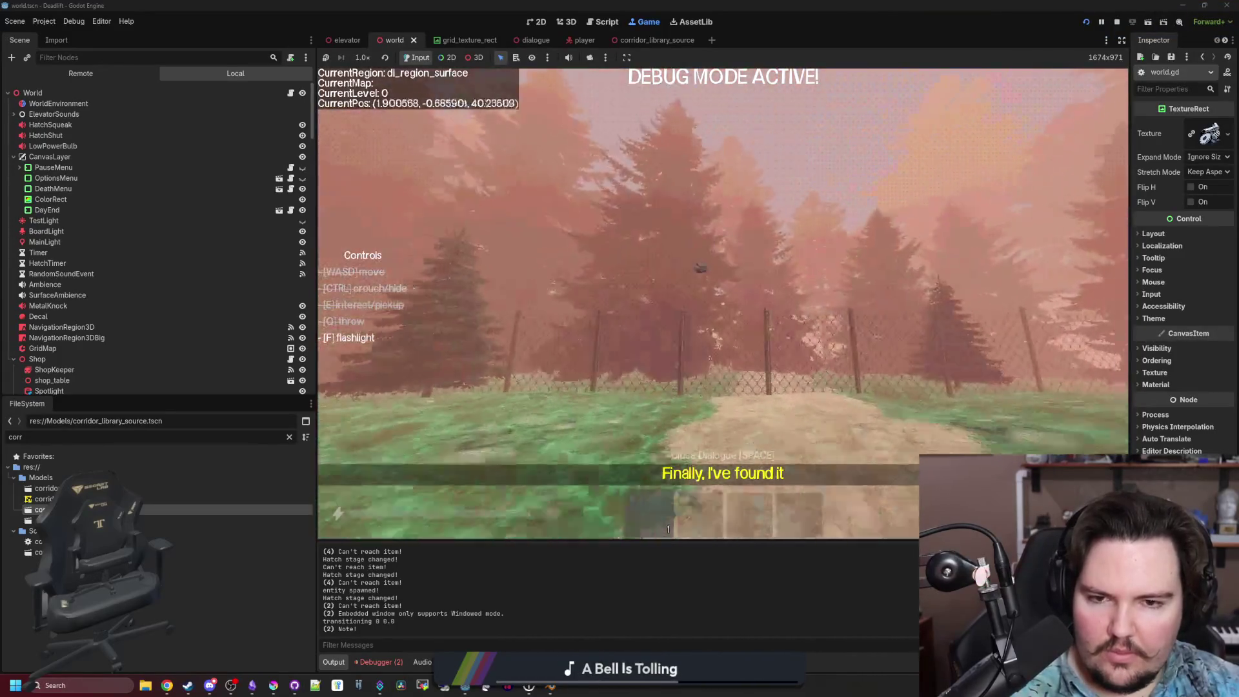
pyautogui.press('w')
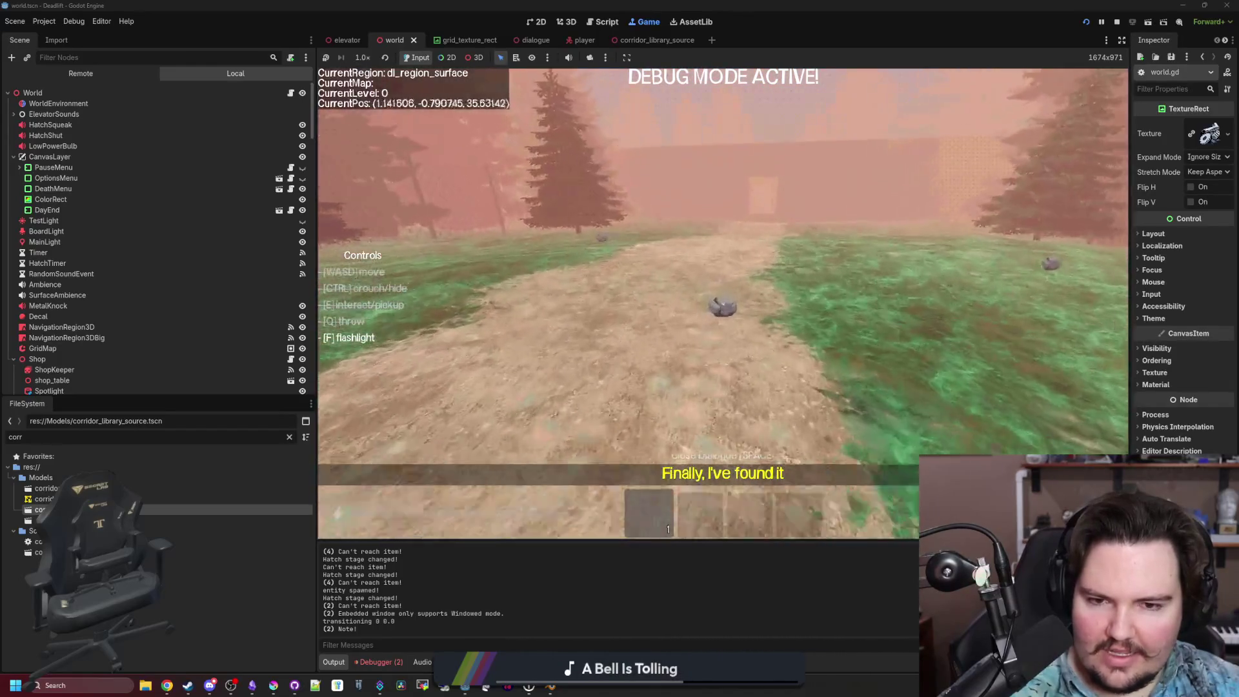
pyautogui.press('w')
pyautogui.press('q')
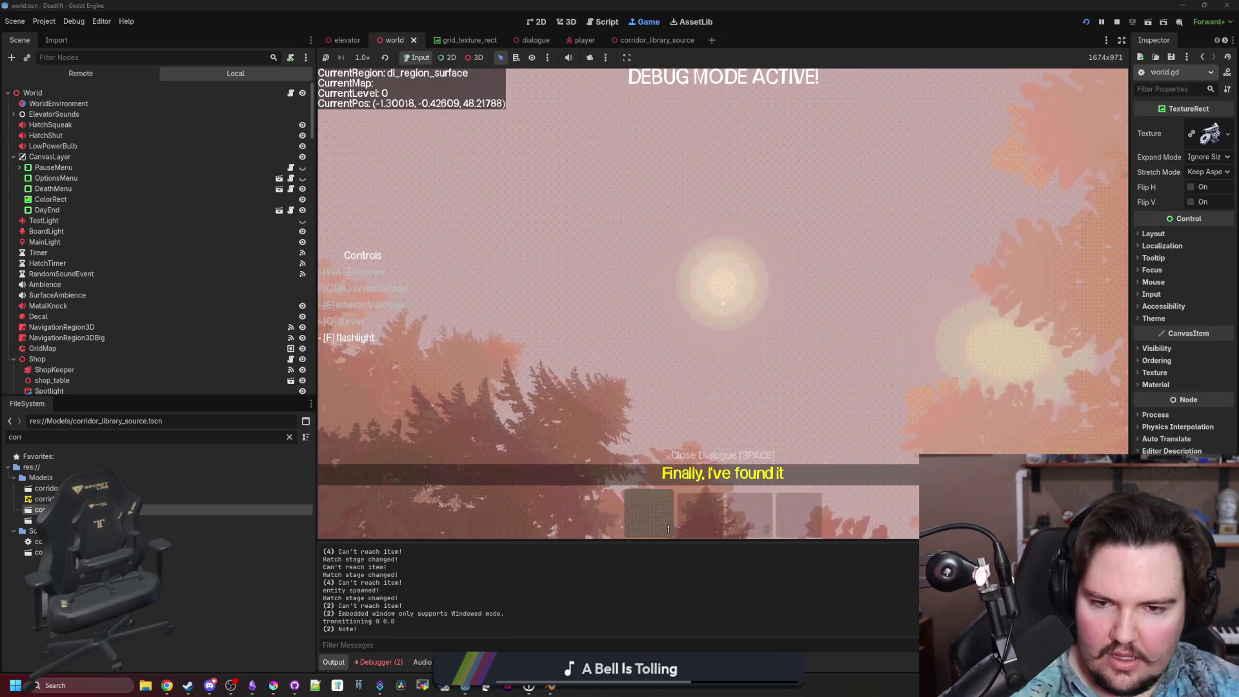
pyautogui.press('e')
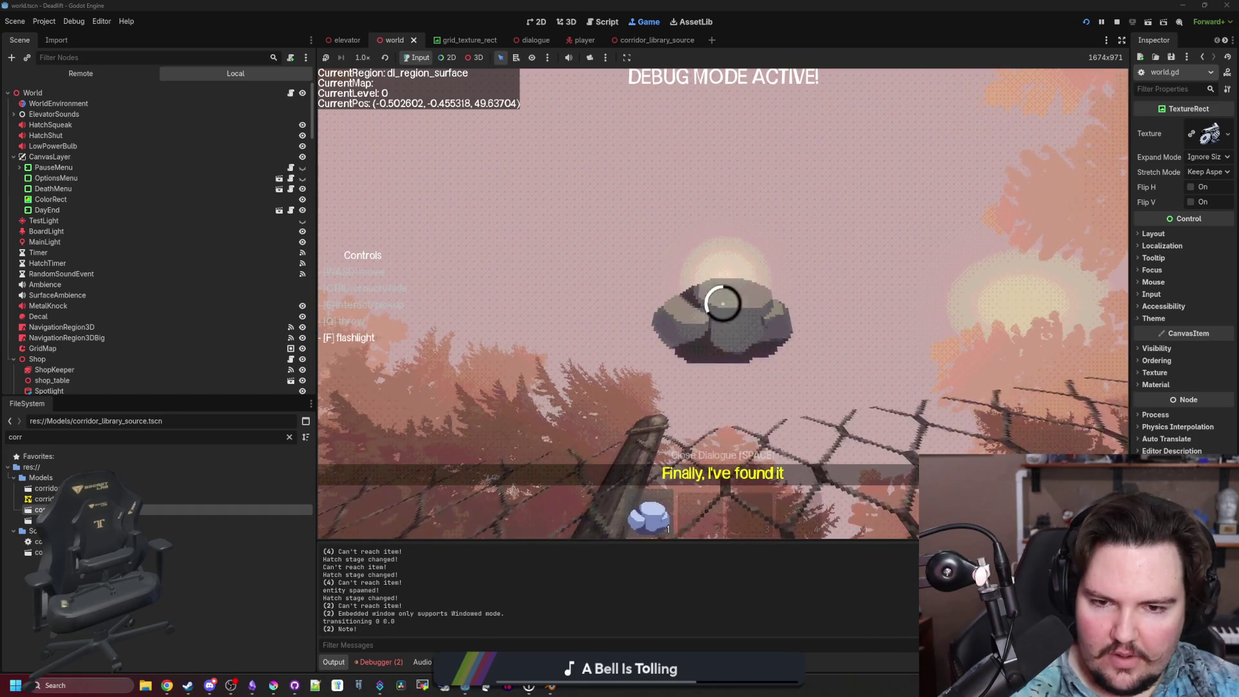
pyautogui.press('e')
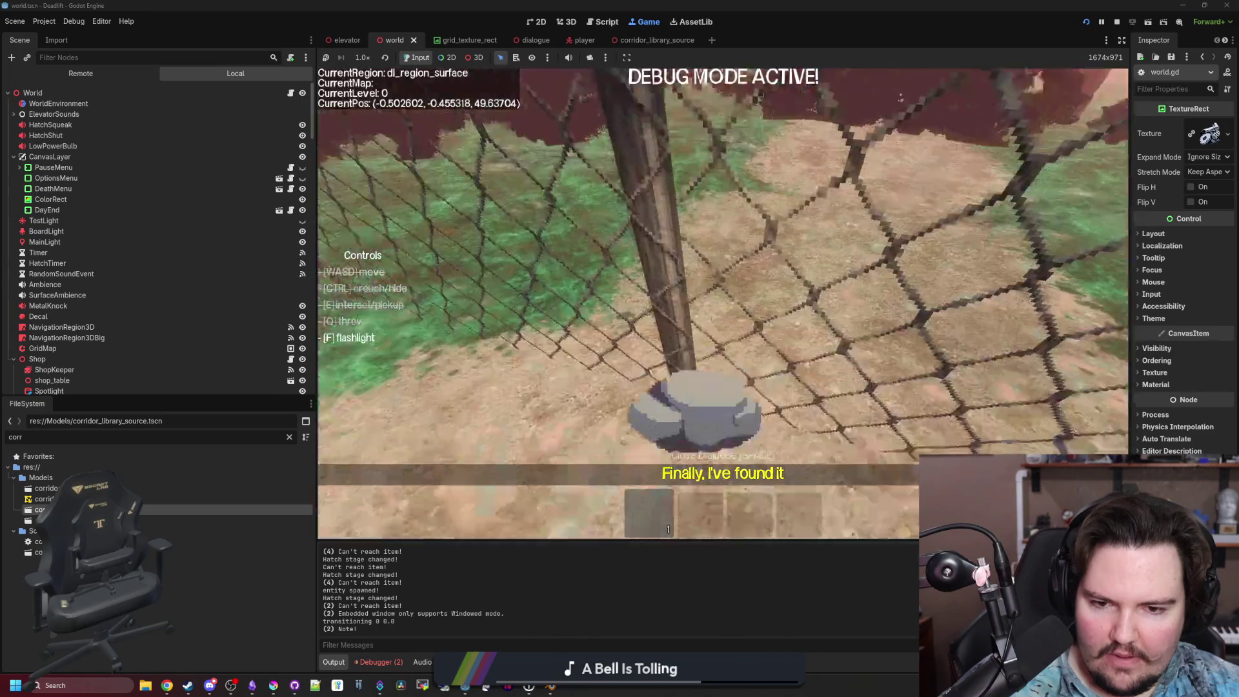
pyautogui.press('e')
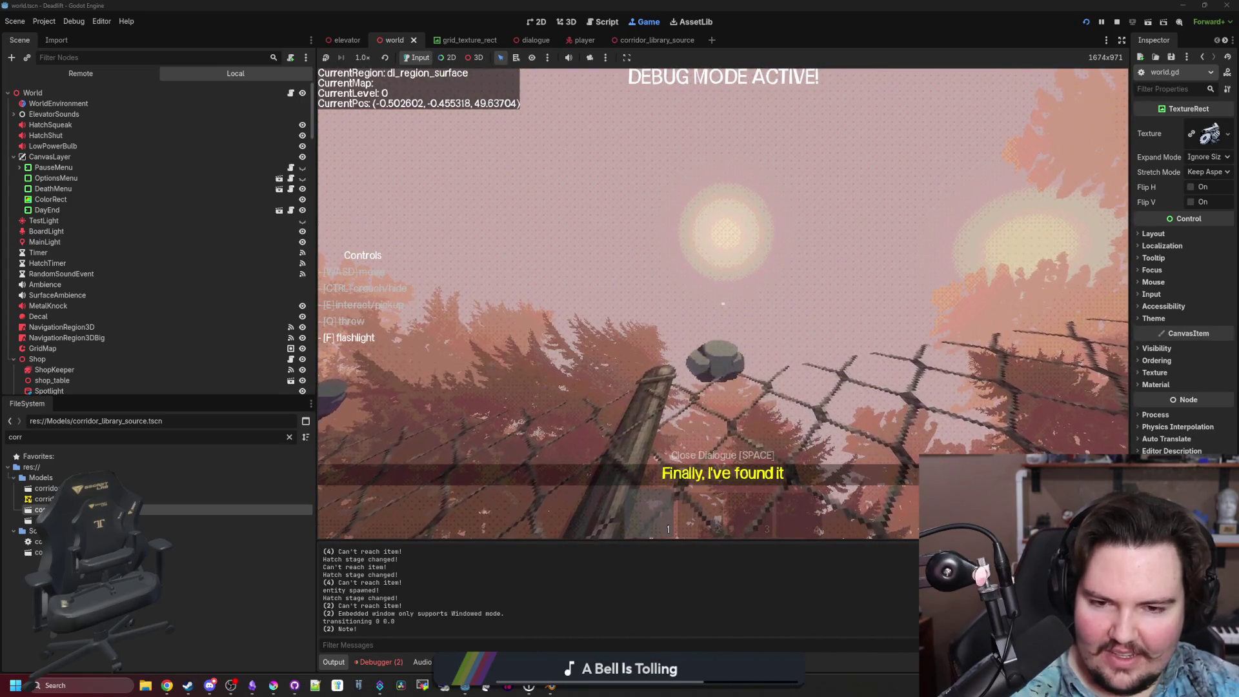
pyautogui.press('q')
pyautogui.press('w')
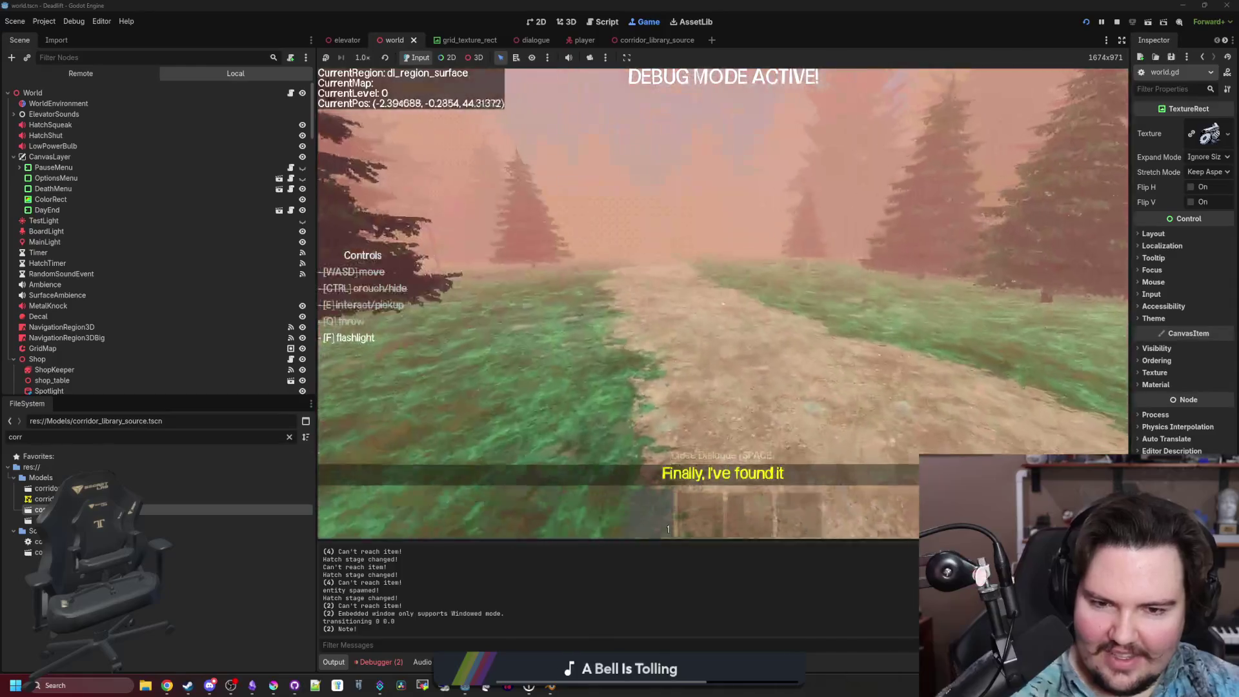
pyautogui.press('w')
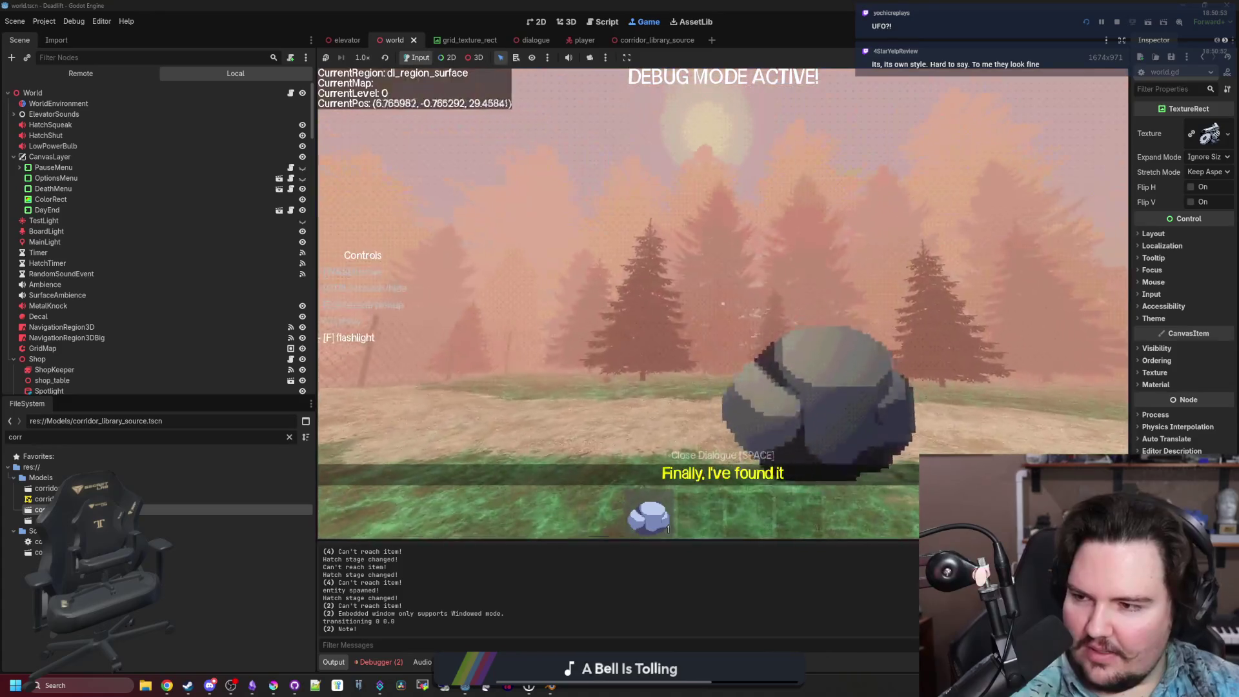
# Walk back along the path and through the wall doorway into the starting room.
pyautogui.press('s')
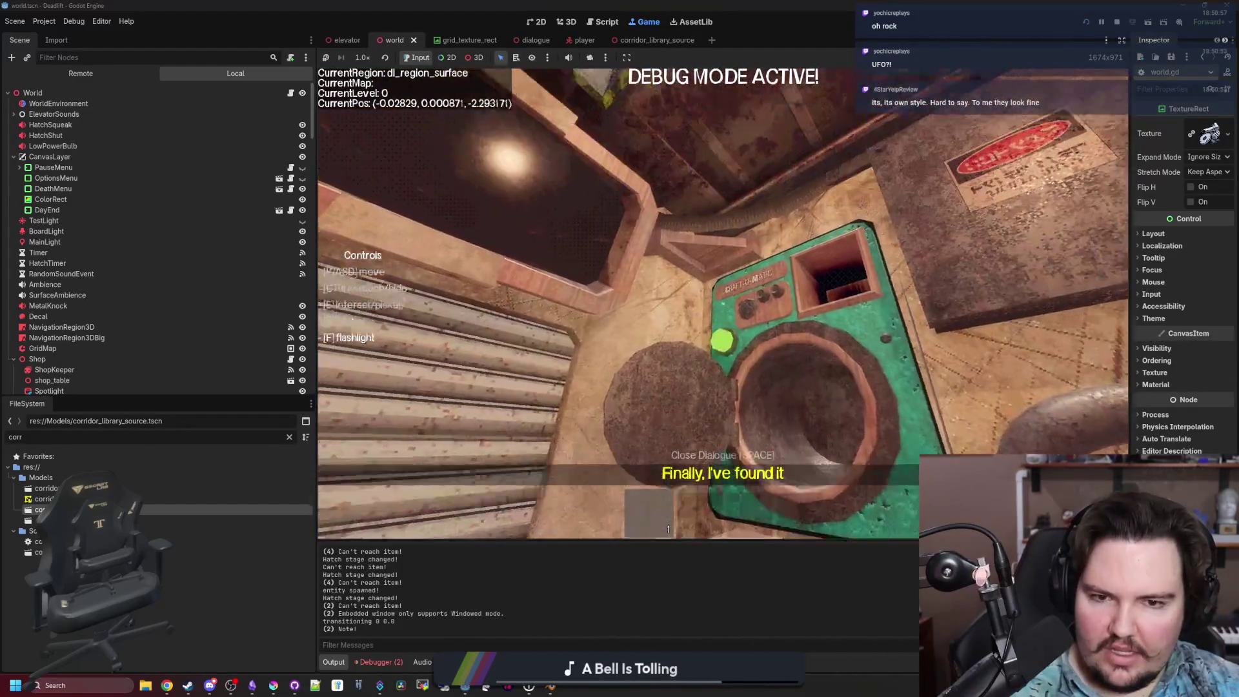
pyautogui.press('w')
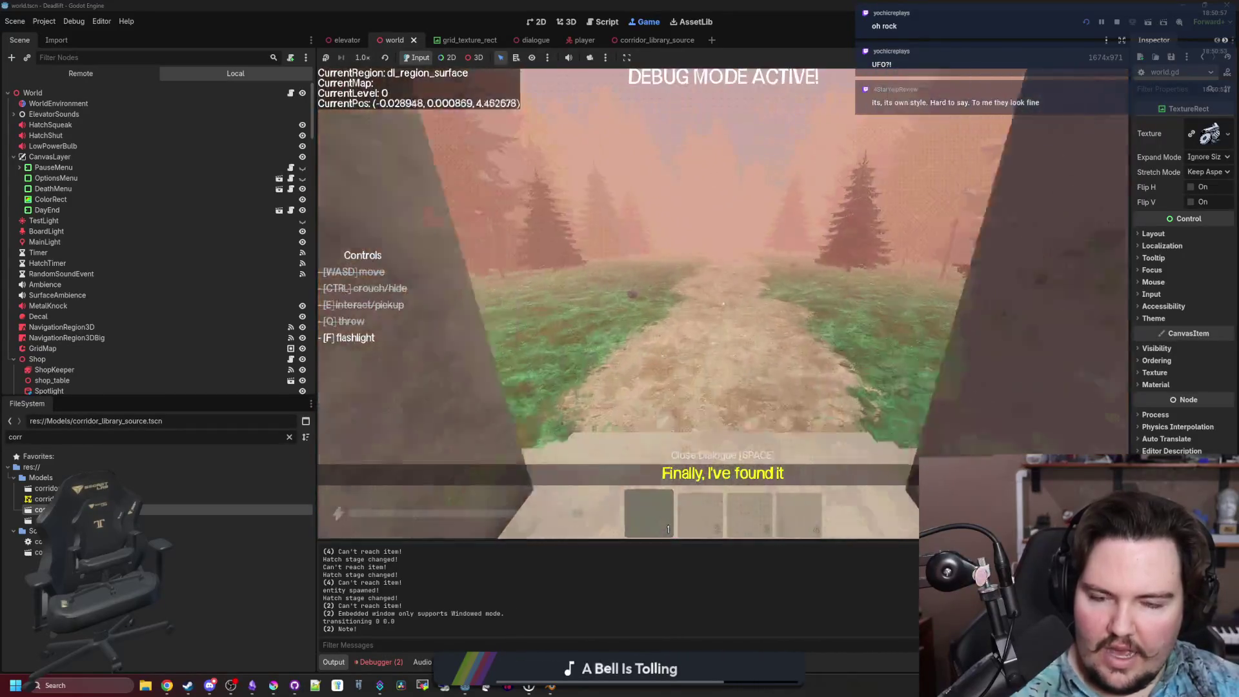
pyautogui.press('w')
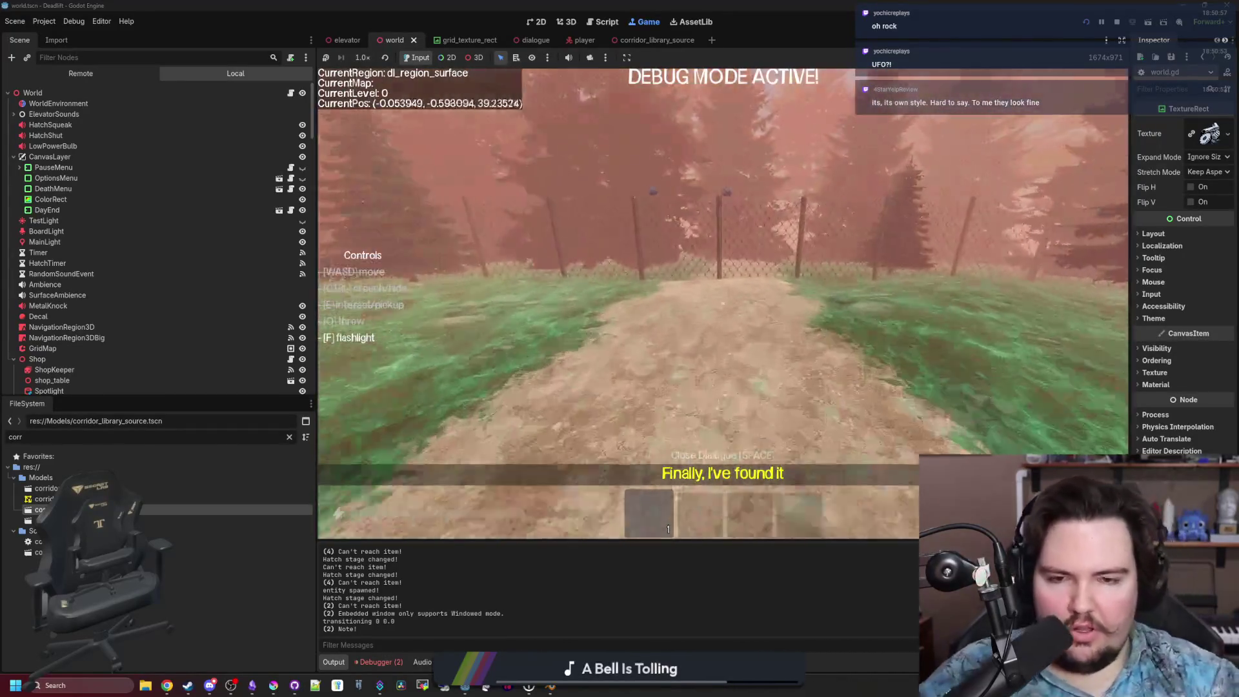
pyautogui.press('w')
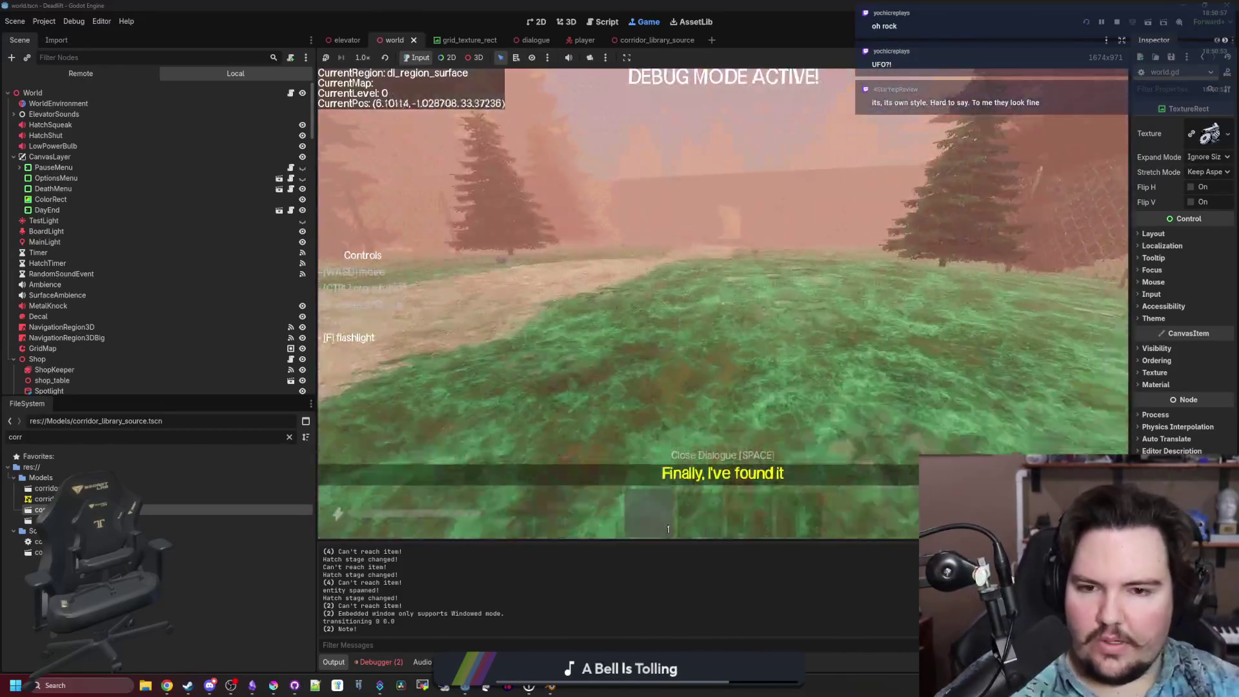
pyautogui.press('w')
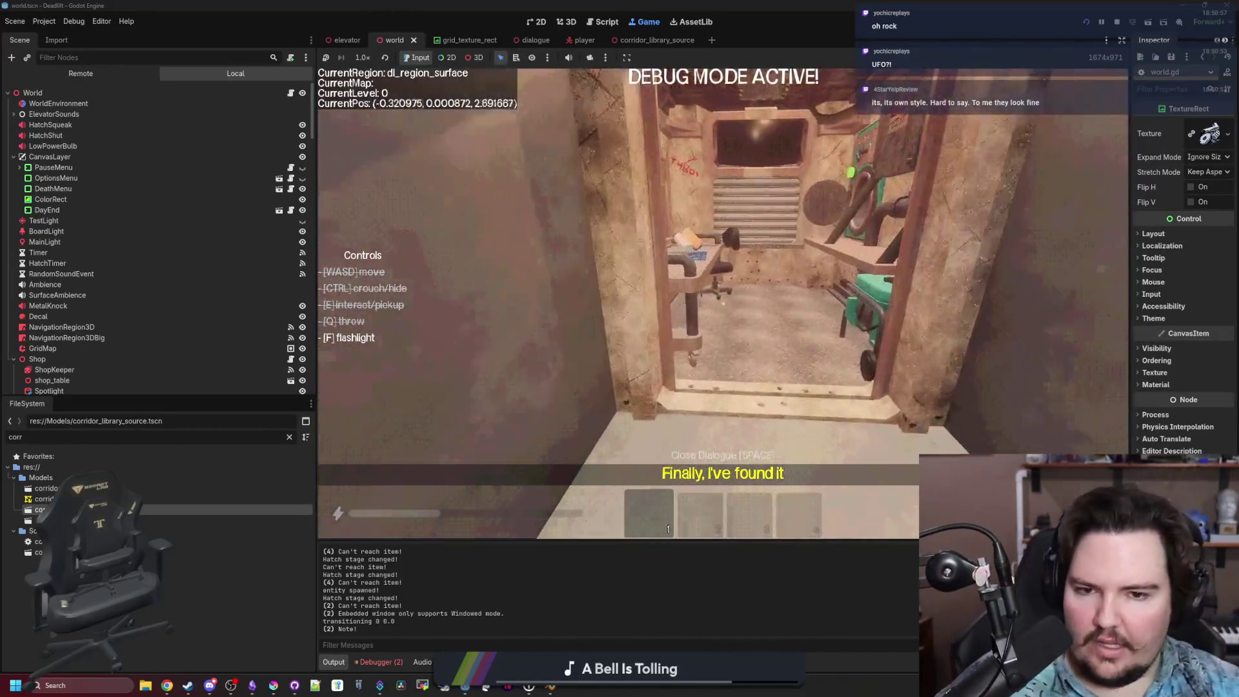
pyautogui.press('w')
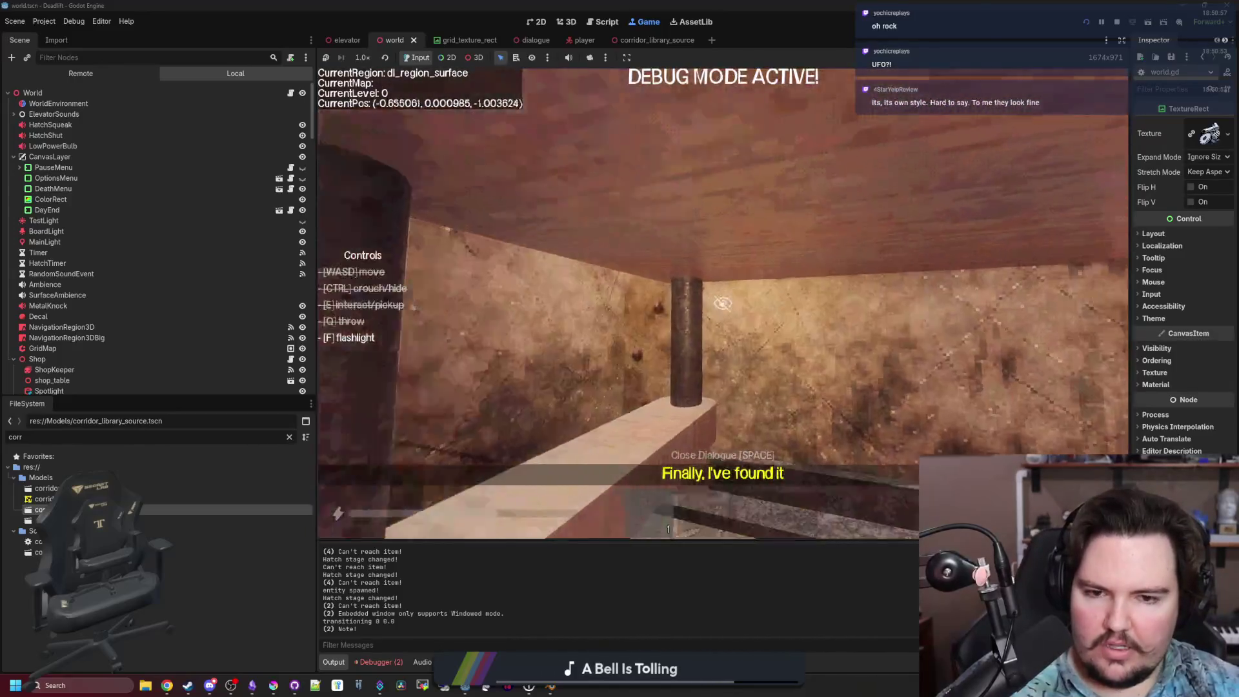
# Approach and inspect the chair under the table, then back out toward the doorway.
pyautogui.press('w')
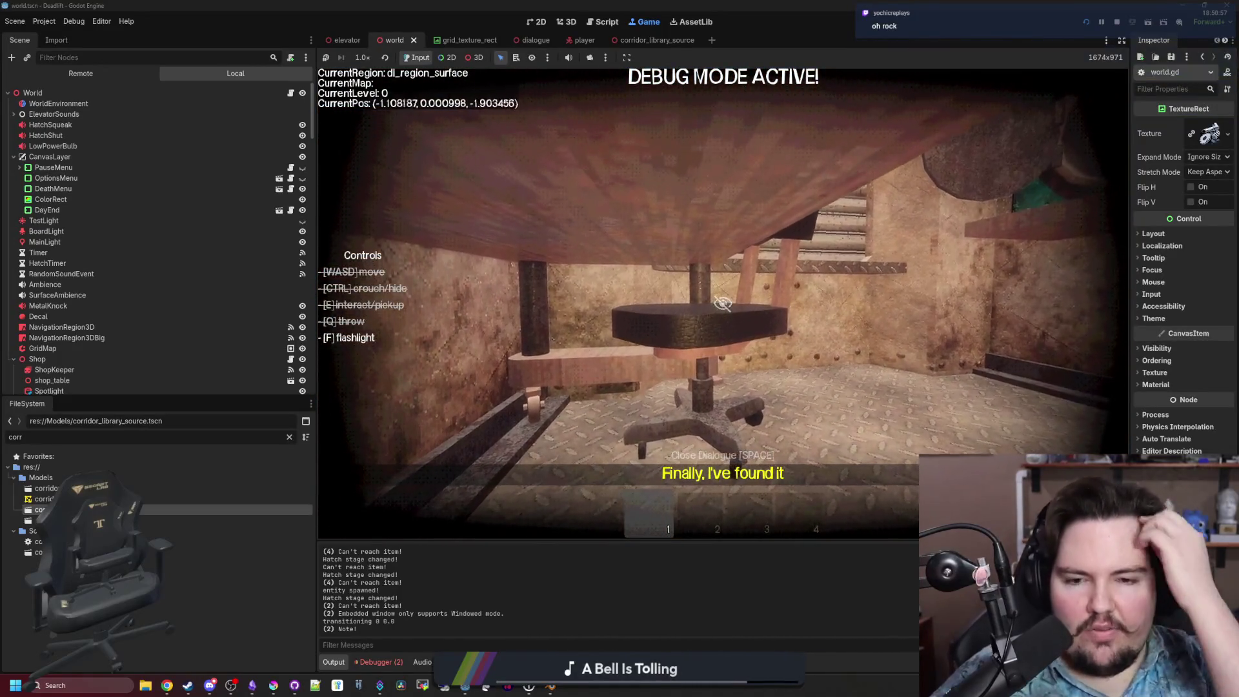
pyautogui.press('w')
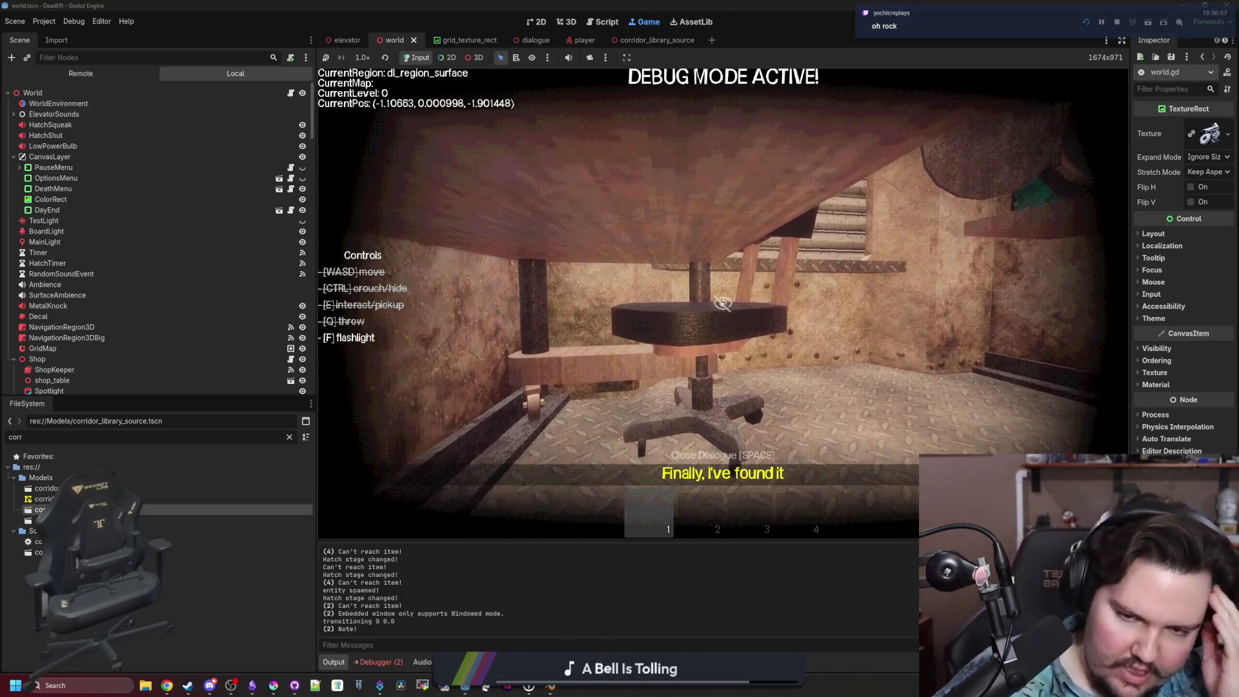
pyautogui.press('w')
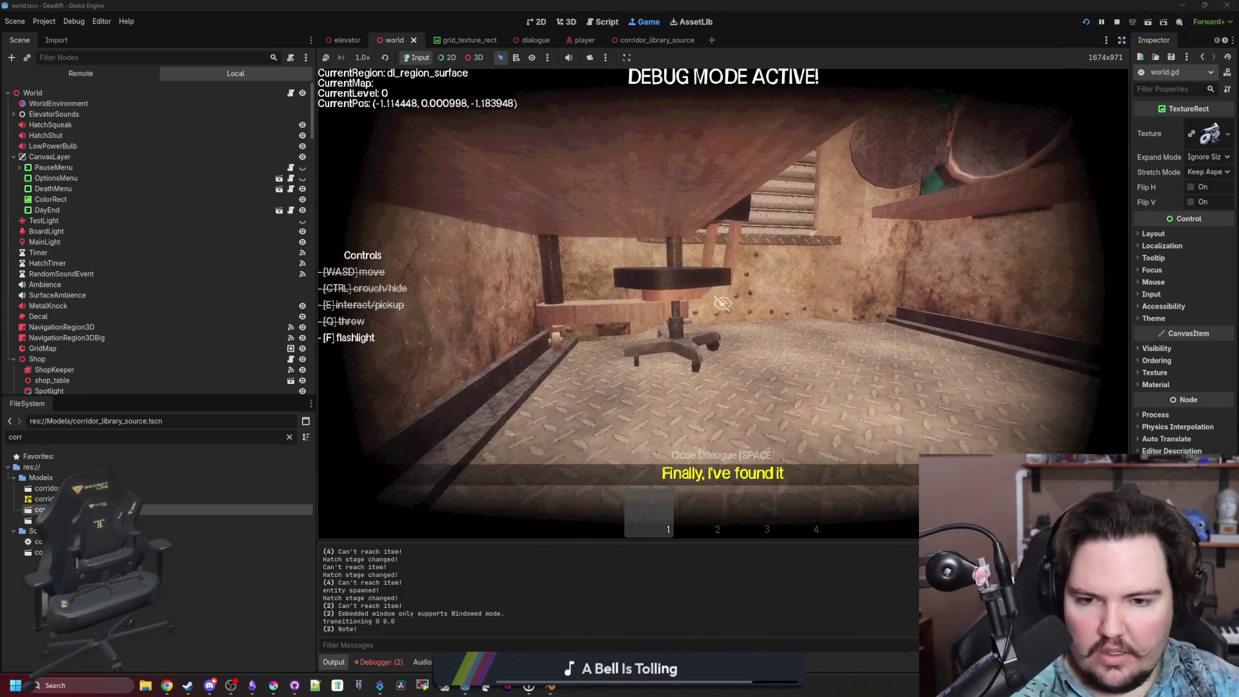
pyautogui.press('w')
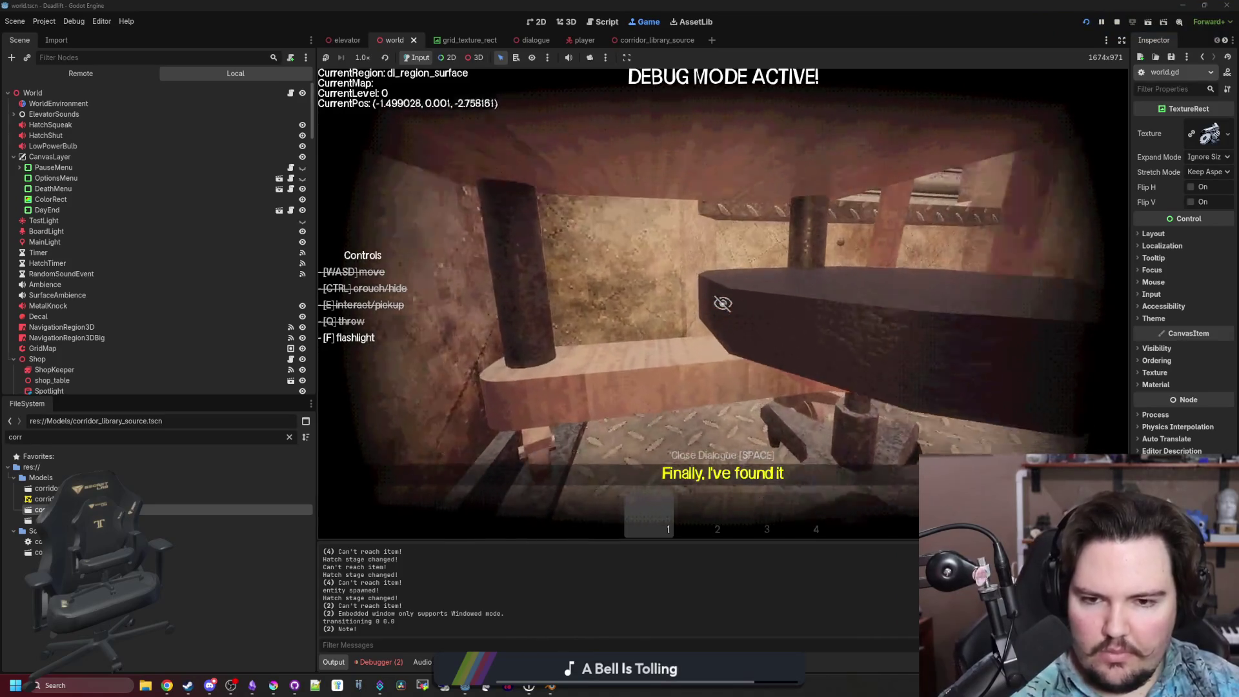
pyautogui.press('s')
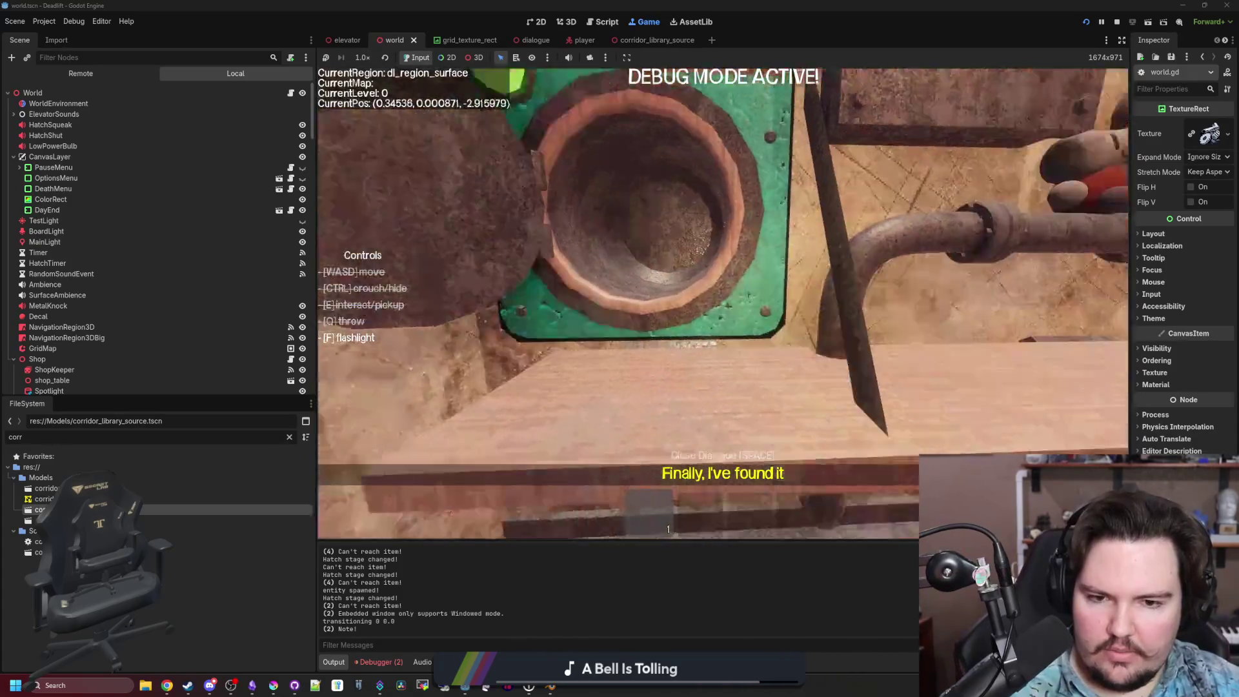
pyautogui.press('s')
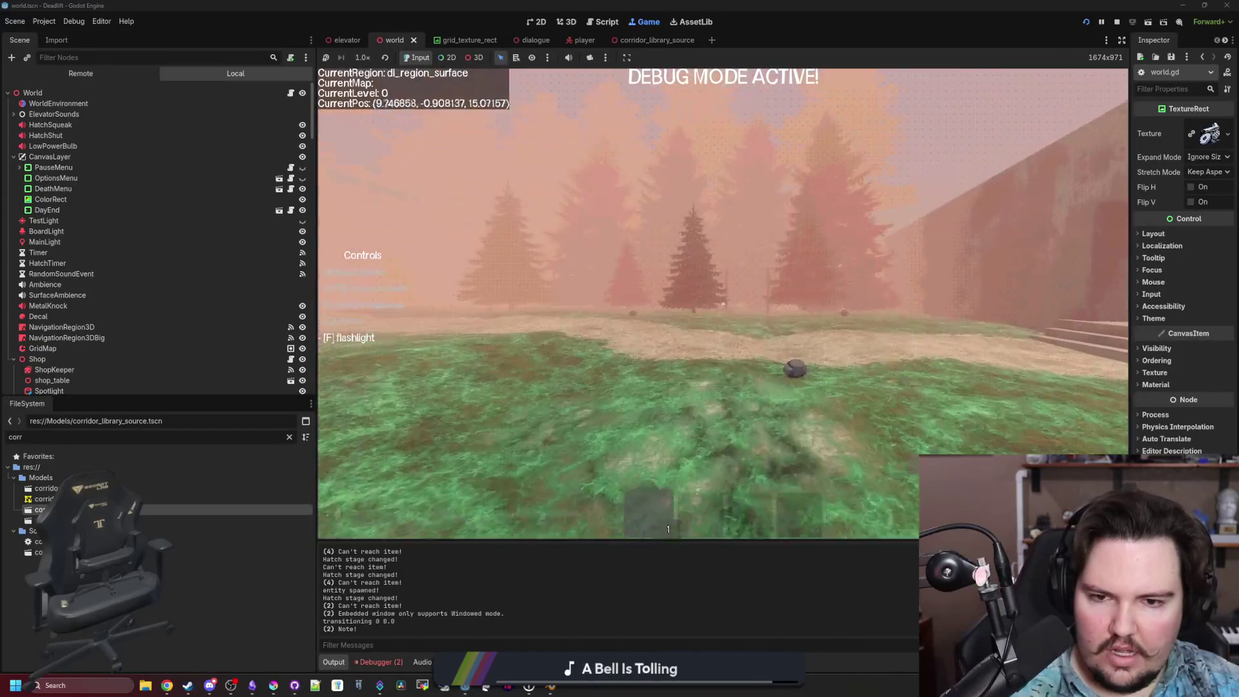
# Walk down the corridor into the lit room and climb out the window toward the rock.
pyautogui.press('w')
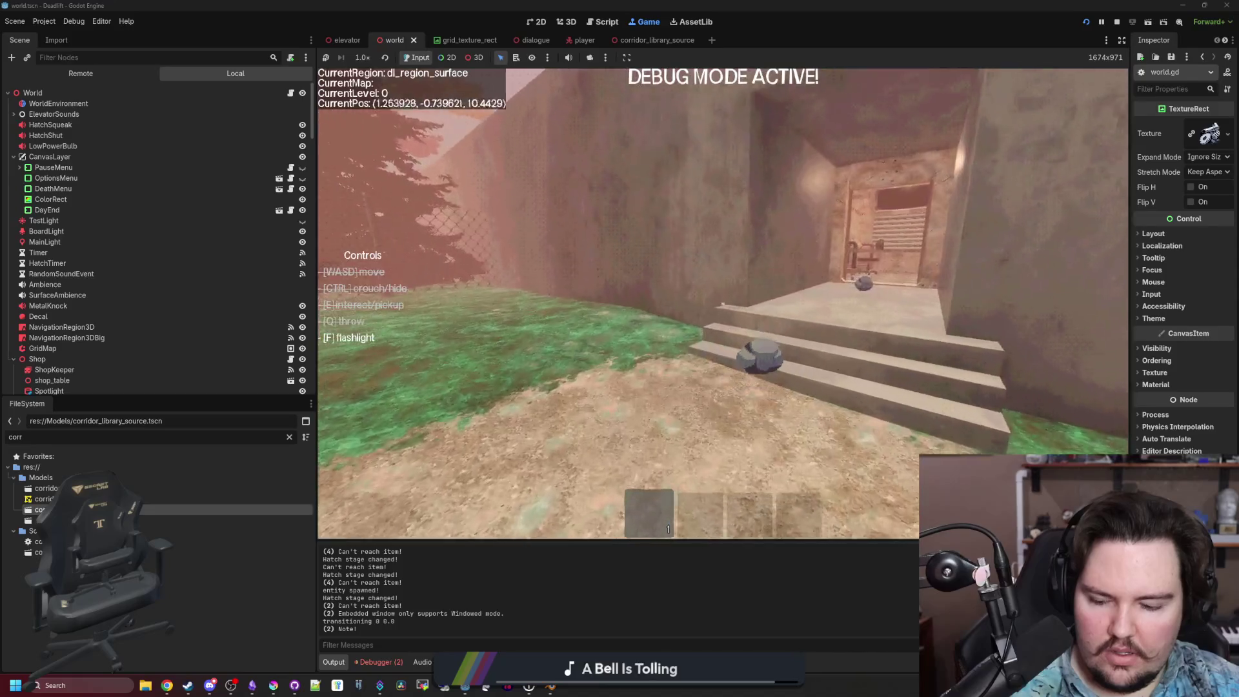
pyautogui.moveTo(723, 304)
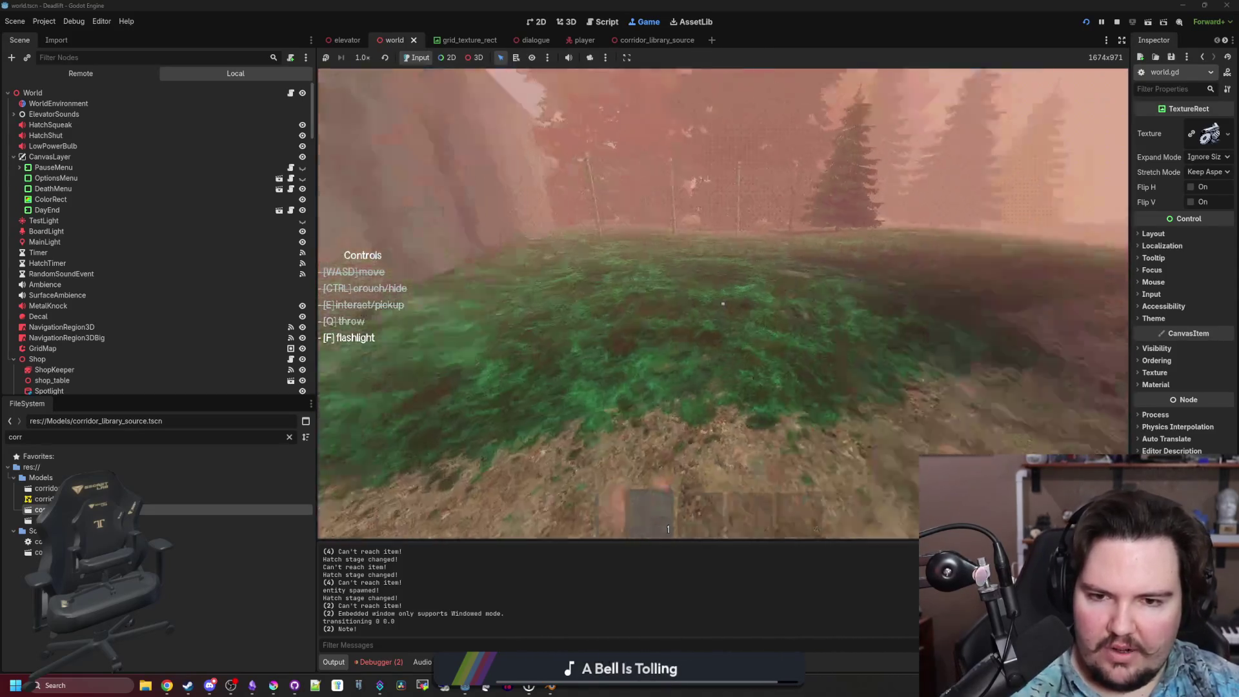
pyautogui.press('w')
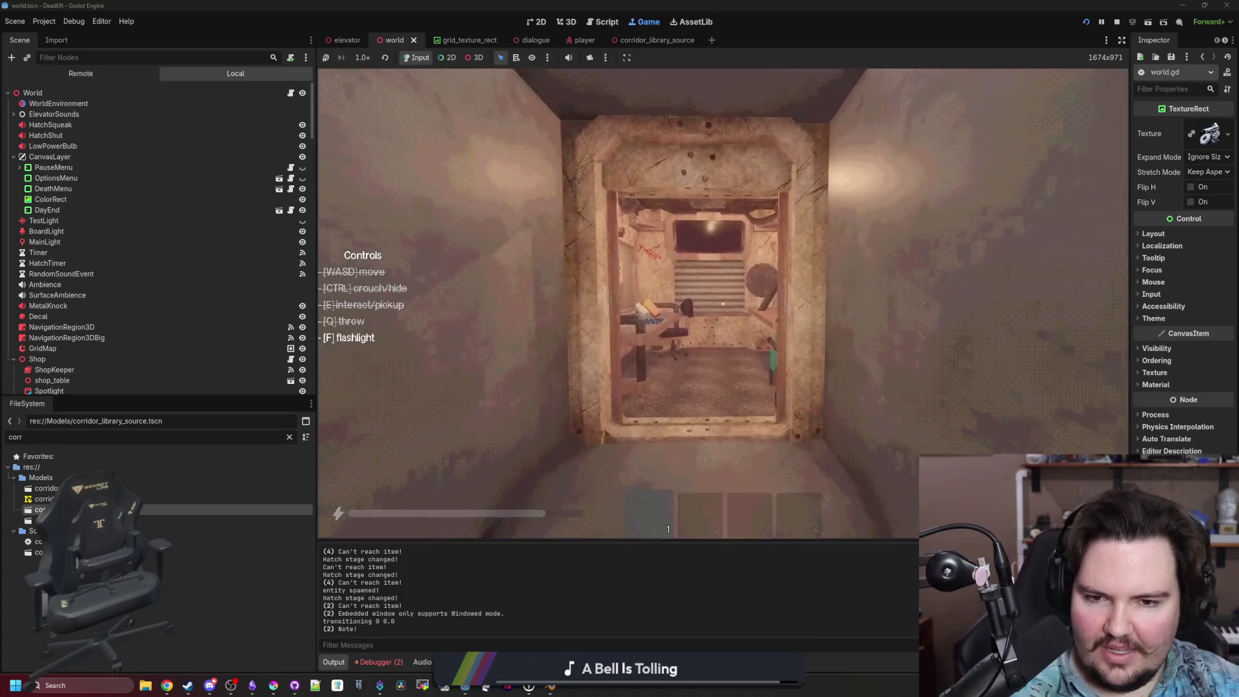
pyautogui.press('w')
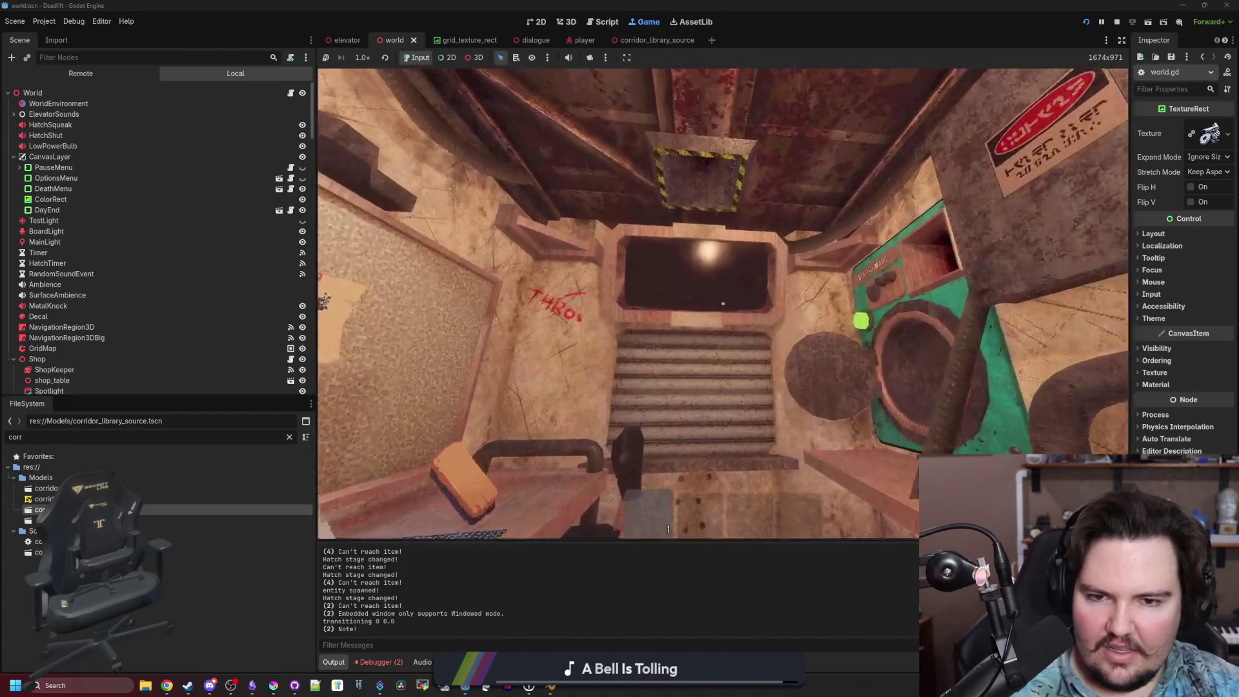
pyautogui.press('w')
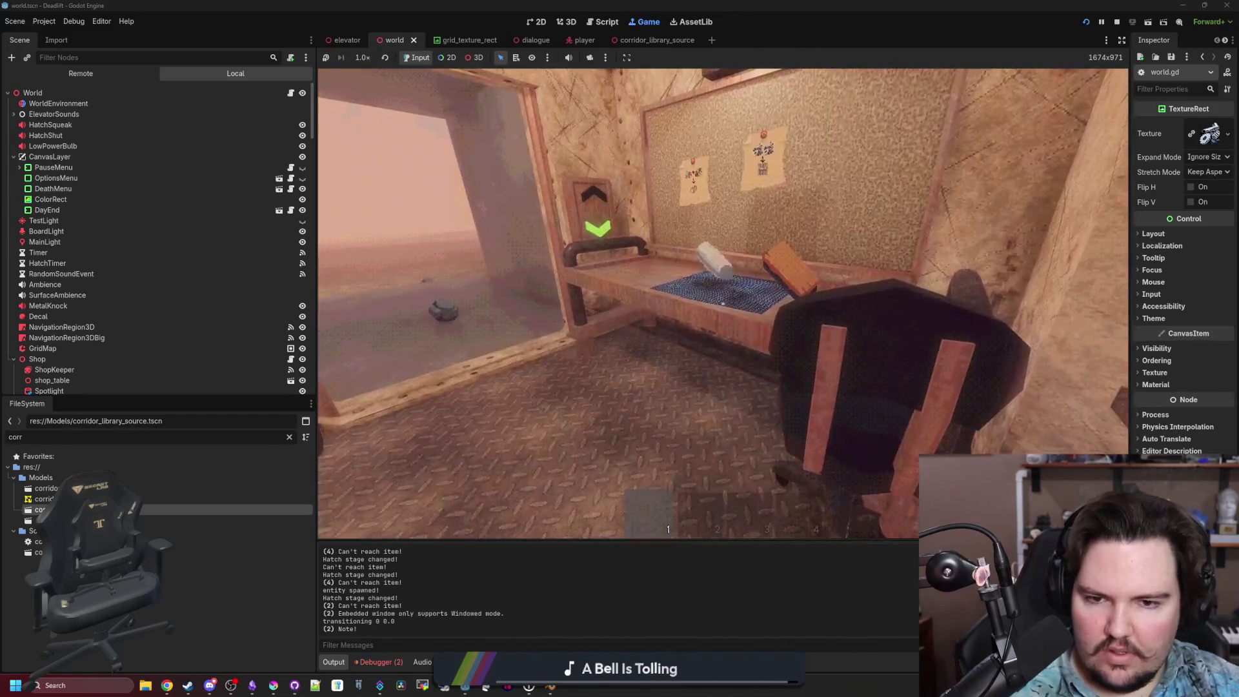
pyautogui.press('w')
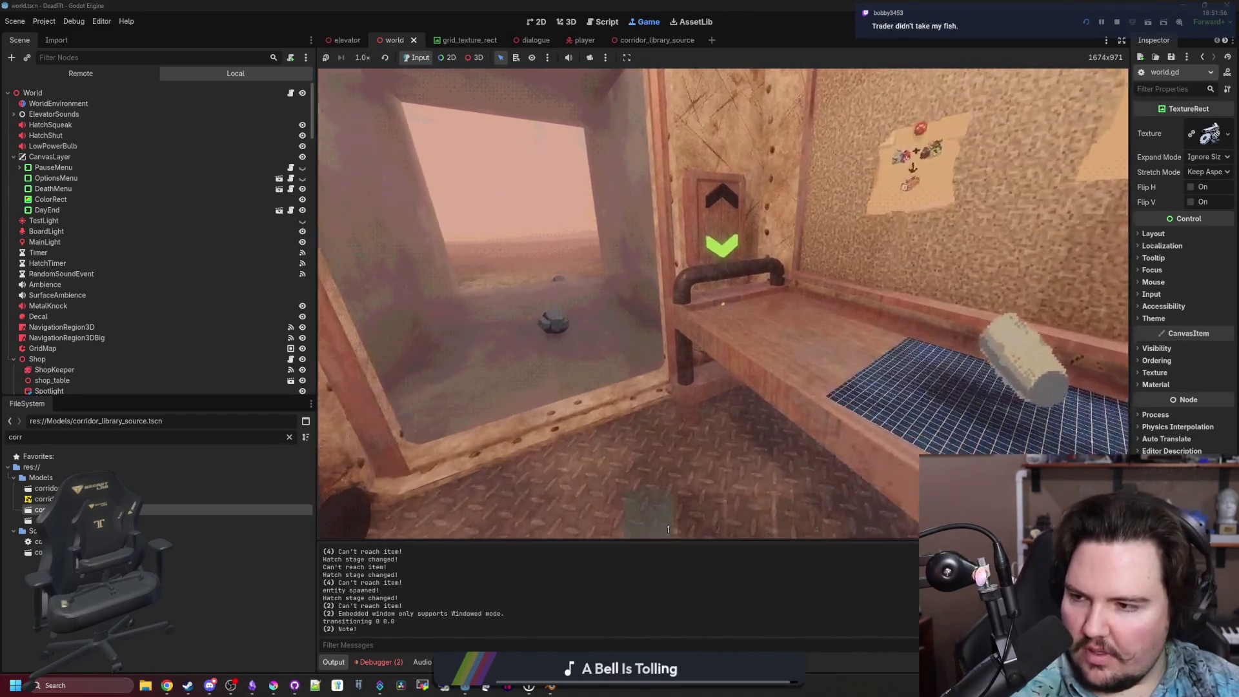
pyautogui.press('w')
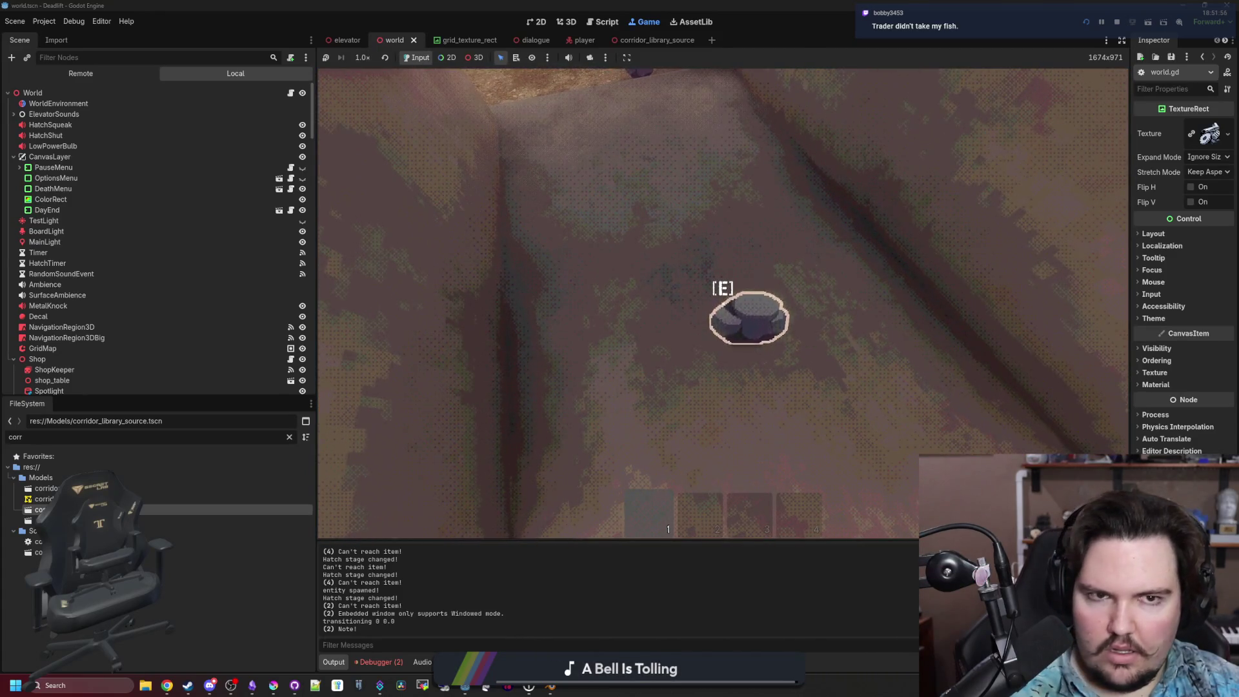
# Pick up and throw the rock twice, walk into the office, and pause the game.
pyautogui.press('e')
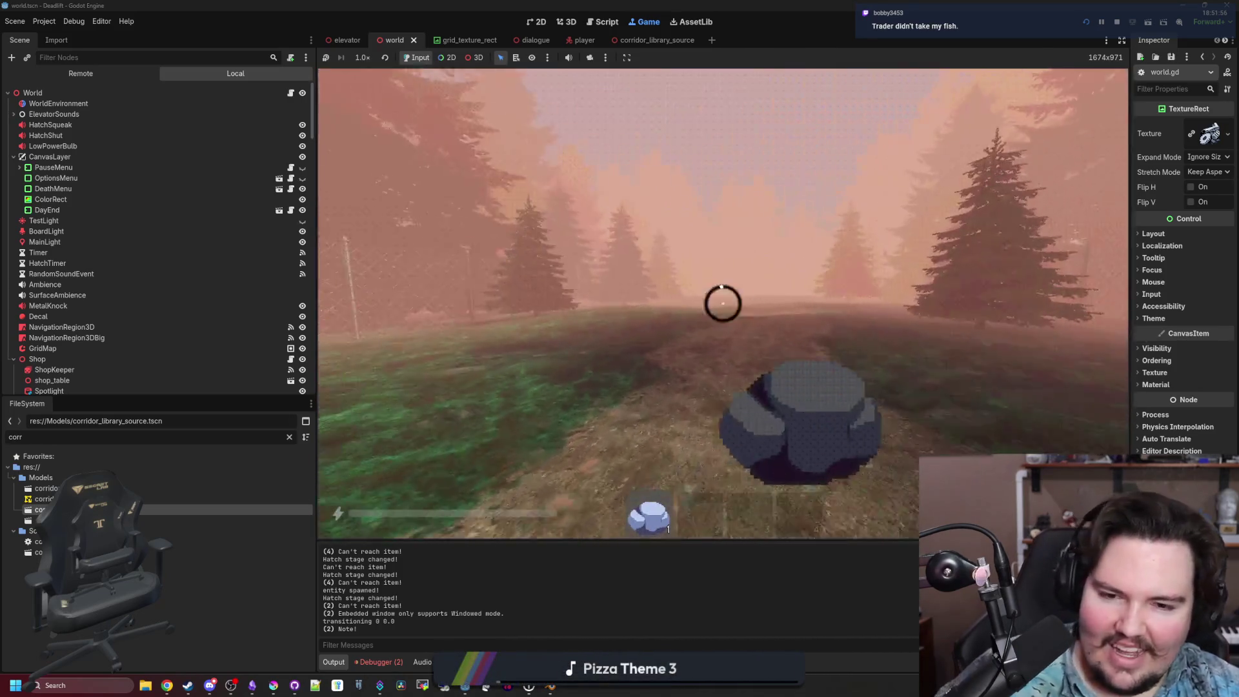
pyautogui.click(723, 304)
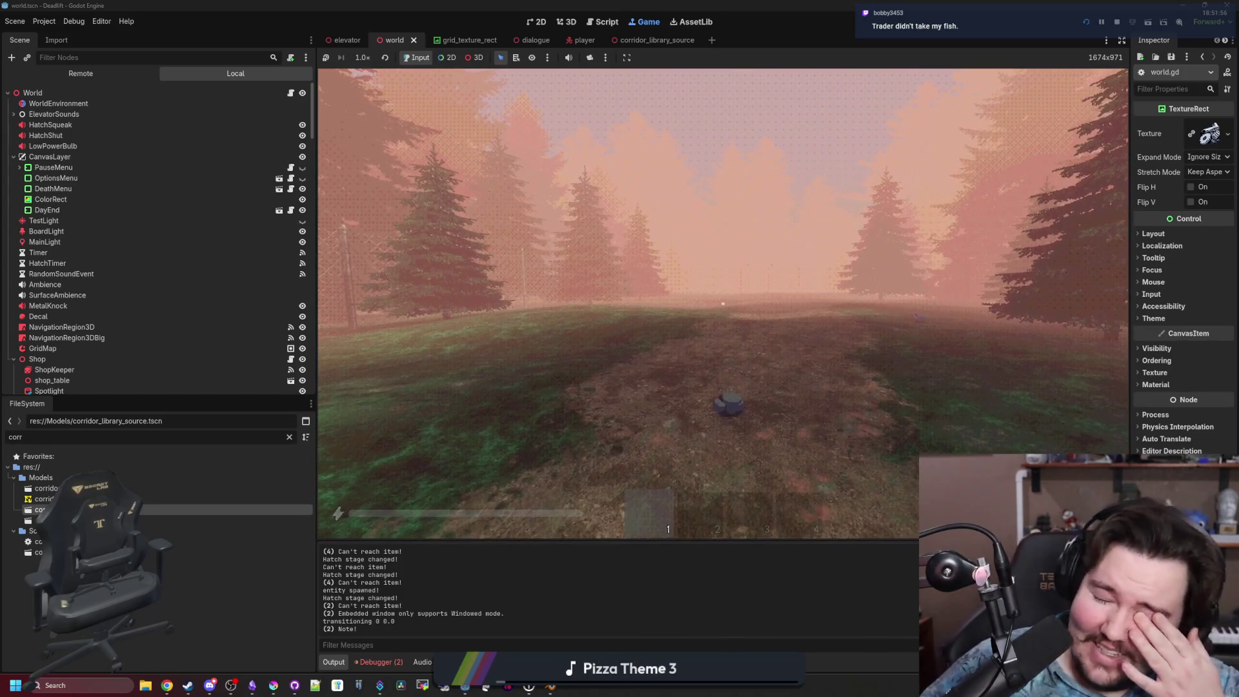
pyautogui.press('w')
pyautogui.press('e')
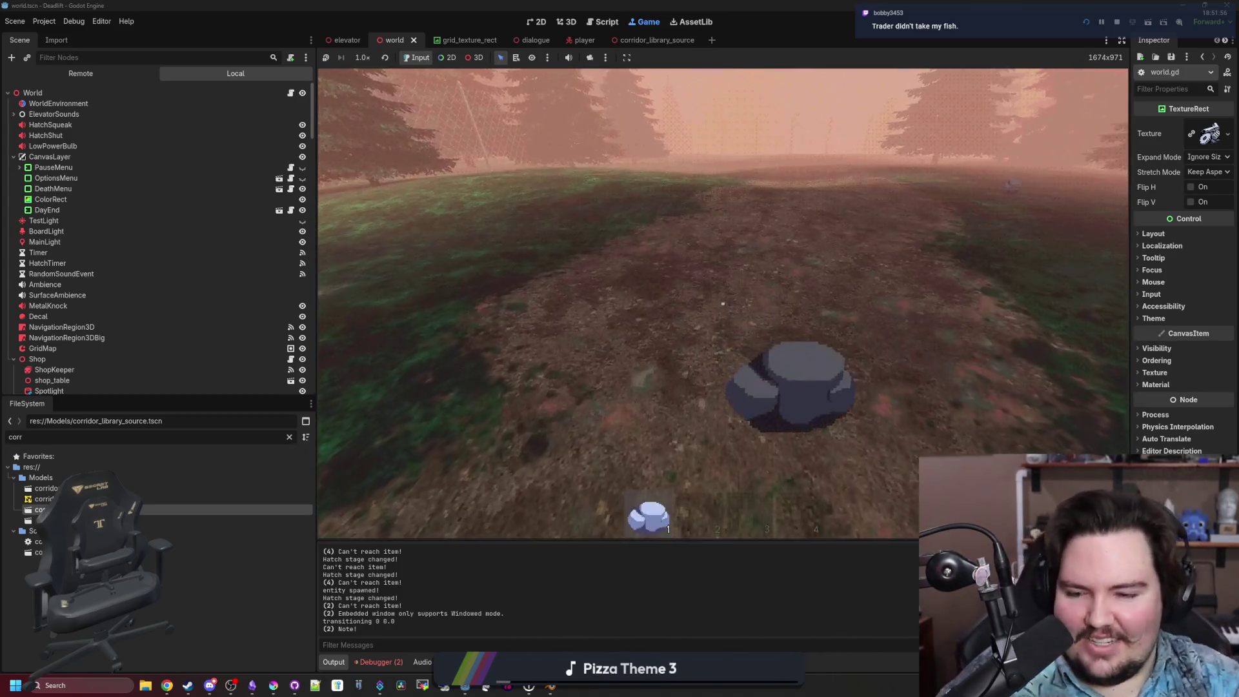
pyautogui.hotkey('shift', 'w')
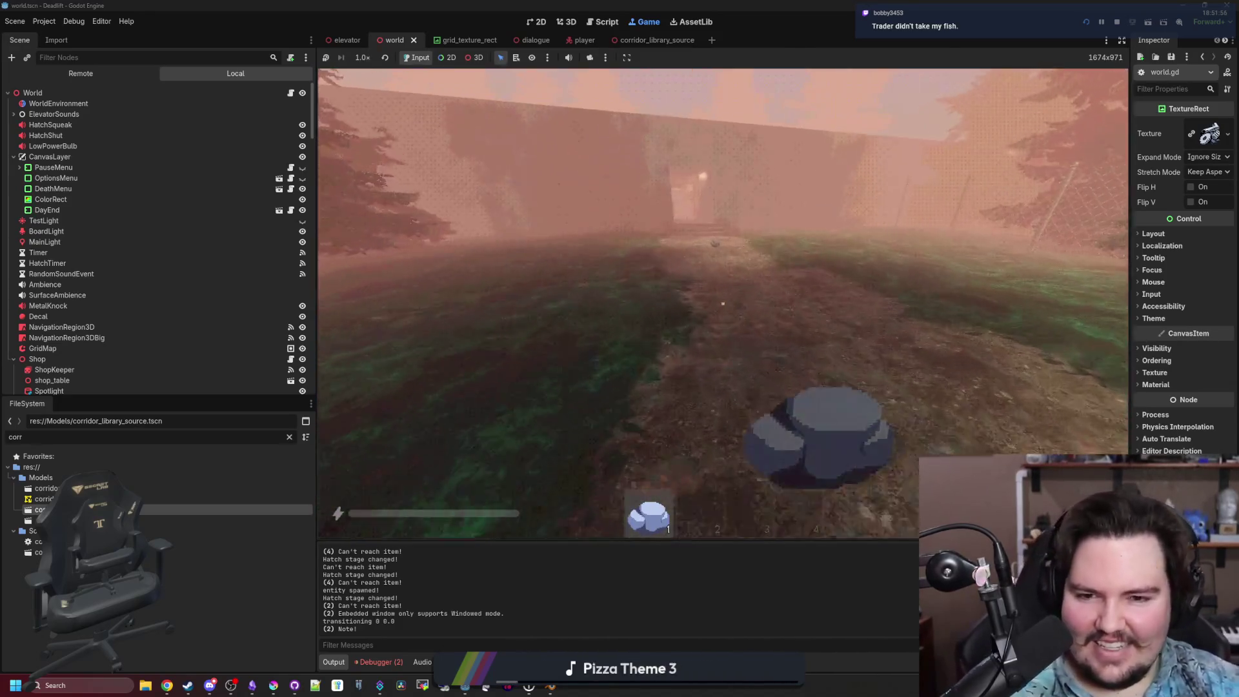
pyautogui.moveTo(723, 304); pyautogui.dragTo(723, 304)
pyautogui.hotkey('shift', 'w')
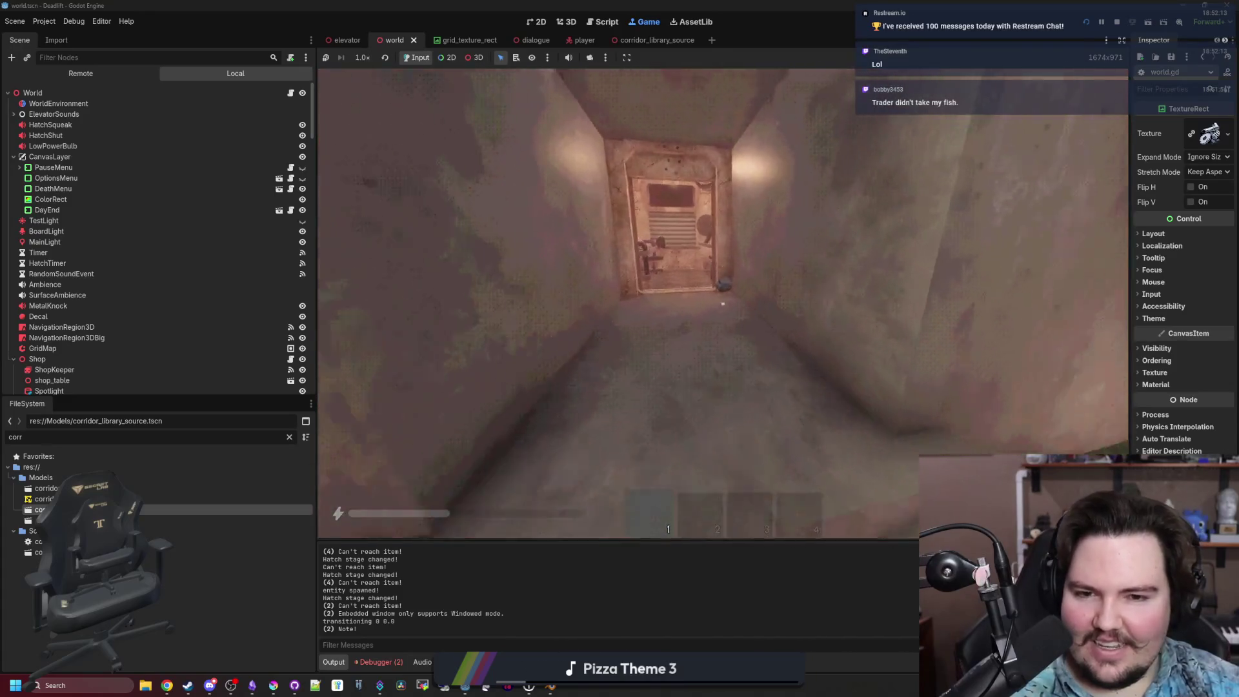
pyautogui.hotkey('shift', 'w')
pyautogui.press('Escape')
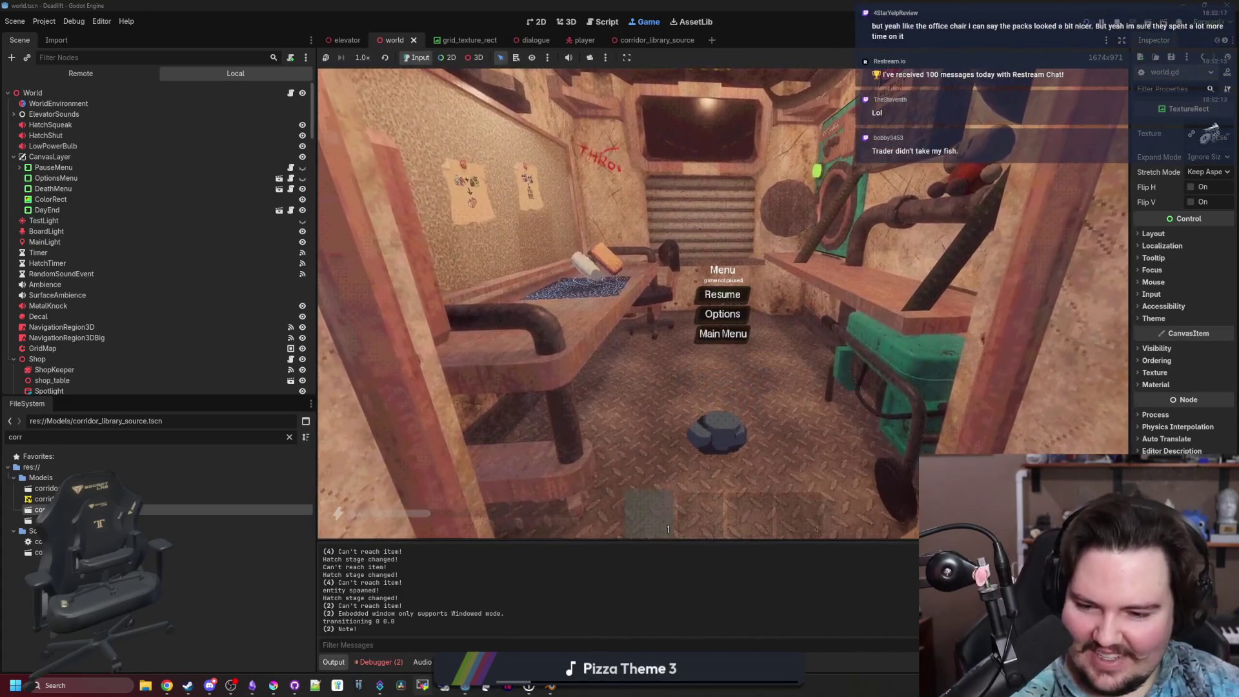
pyautogui.moveTo(465, 685)
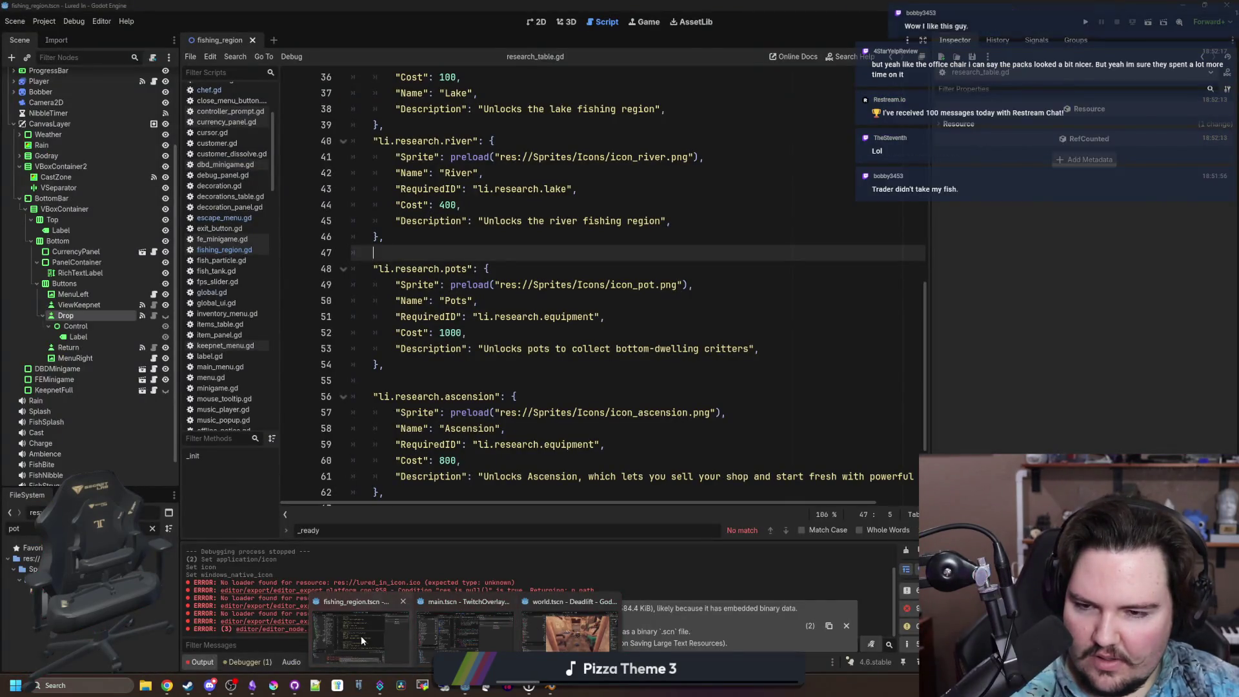
# Bring the fishing_region Godot editor window to the front.
pyautogui.click(361, 636)
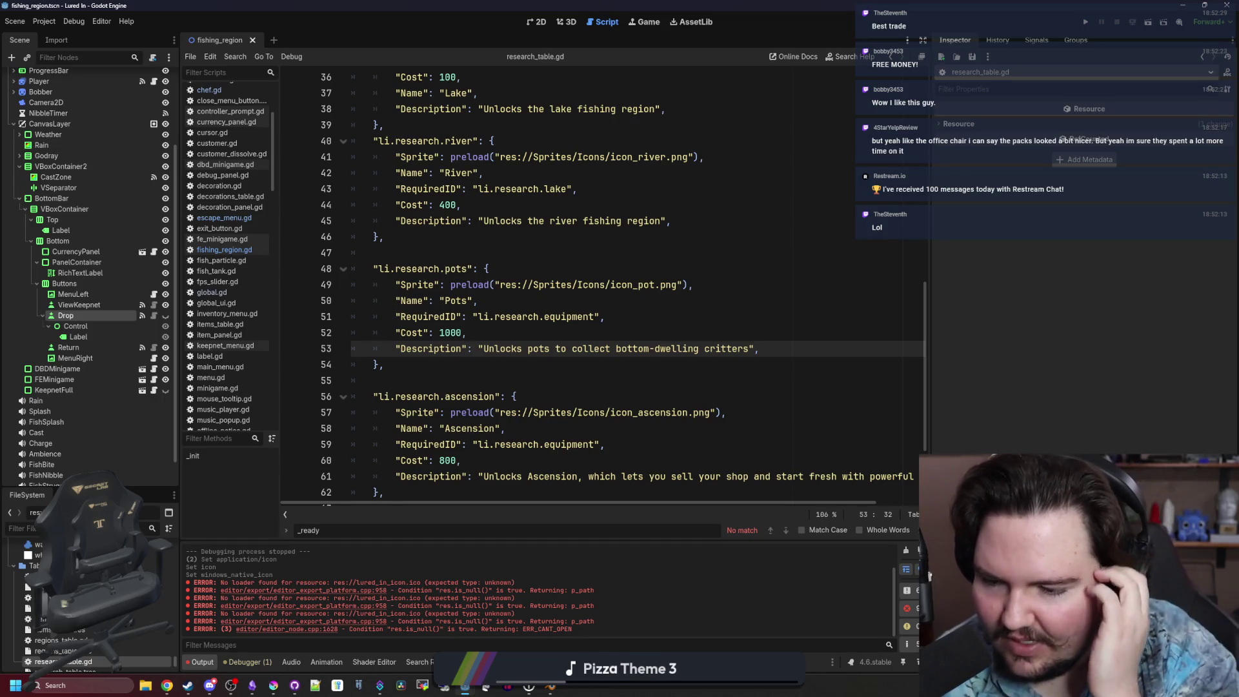
# Filter the FileSystem for 'chef', open chef.gd, and place the caret after func accept().
pyautogui.write('chef')
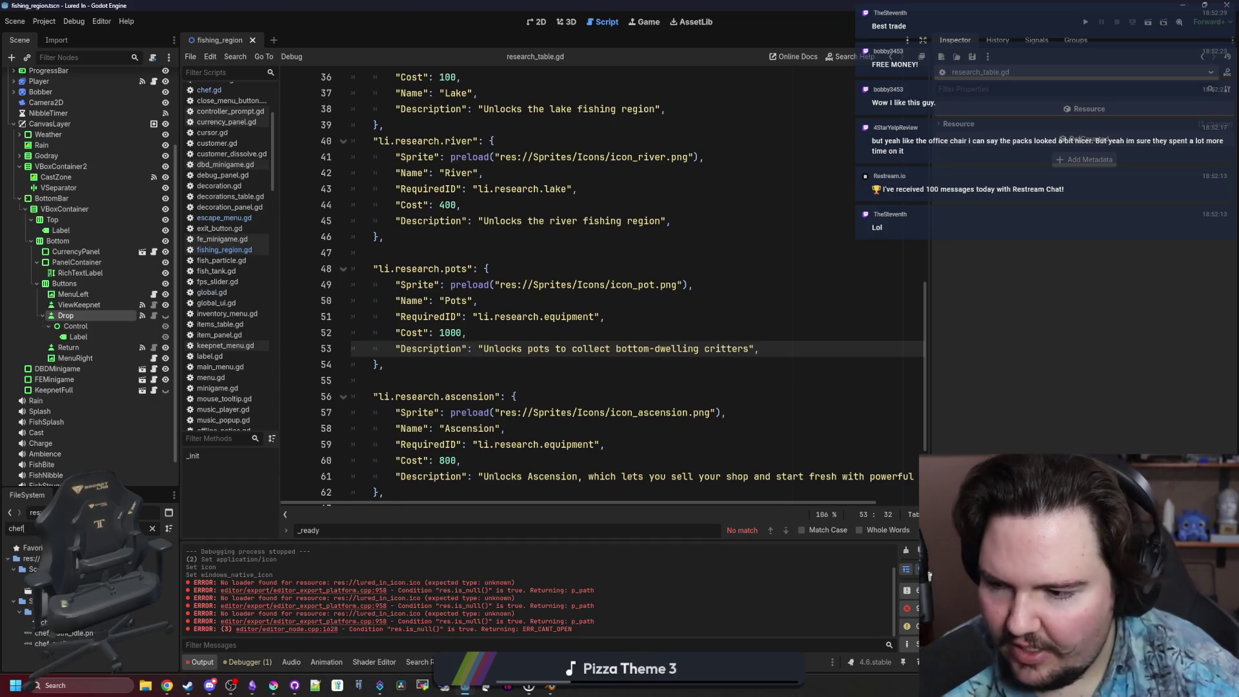
pyautogui.click(209, 90)
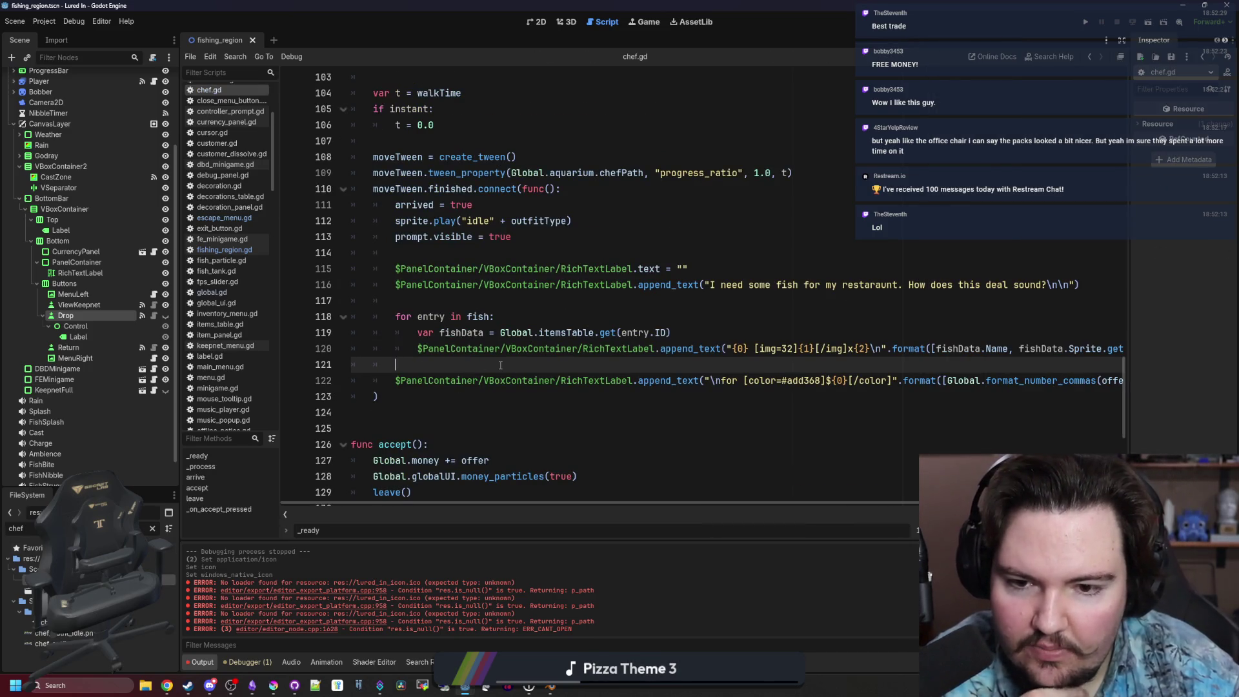
pyautogui.scroll(-4, 500, 365)
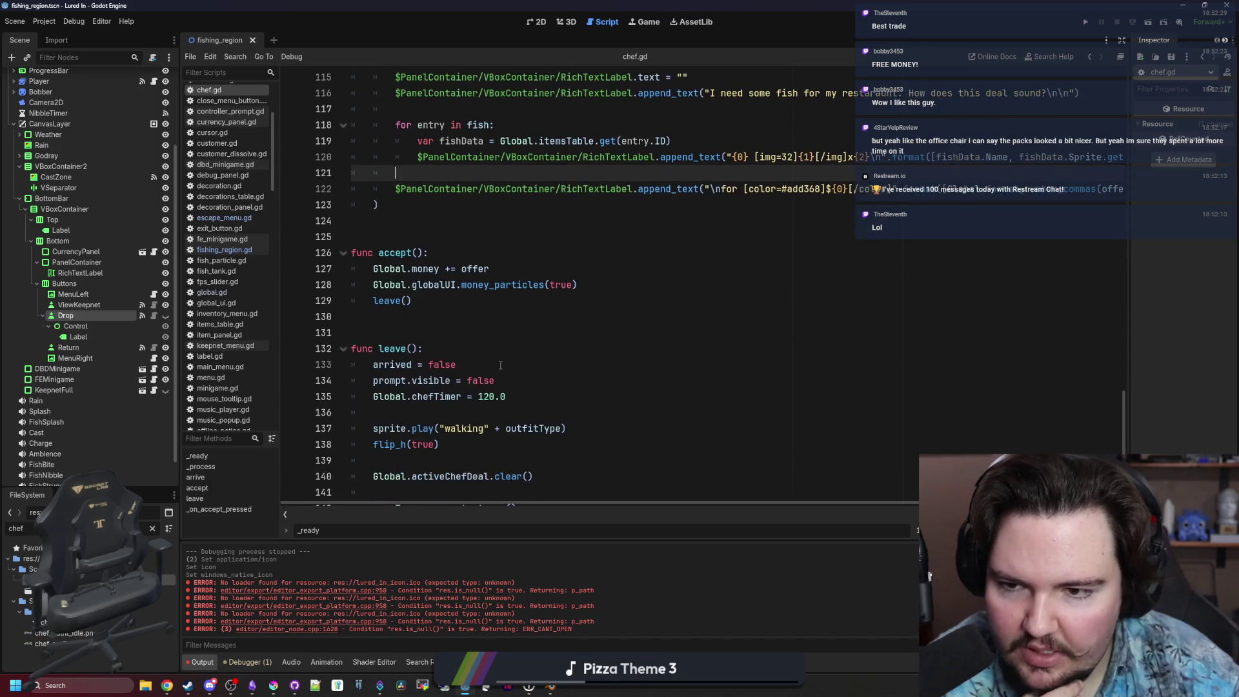
pyautogui.click(450, 304)
pyautogui.scroll(1, 445, 302)
pyautogui.click(443, 300)
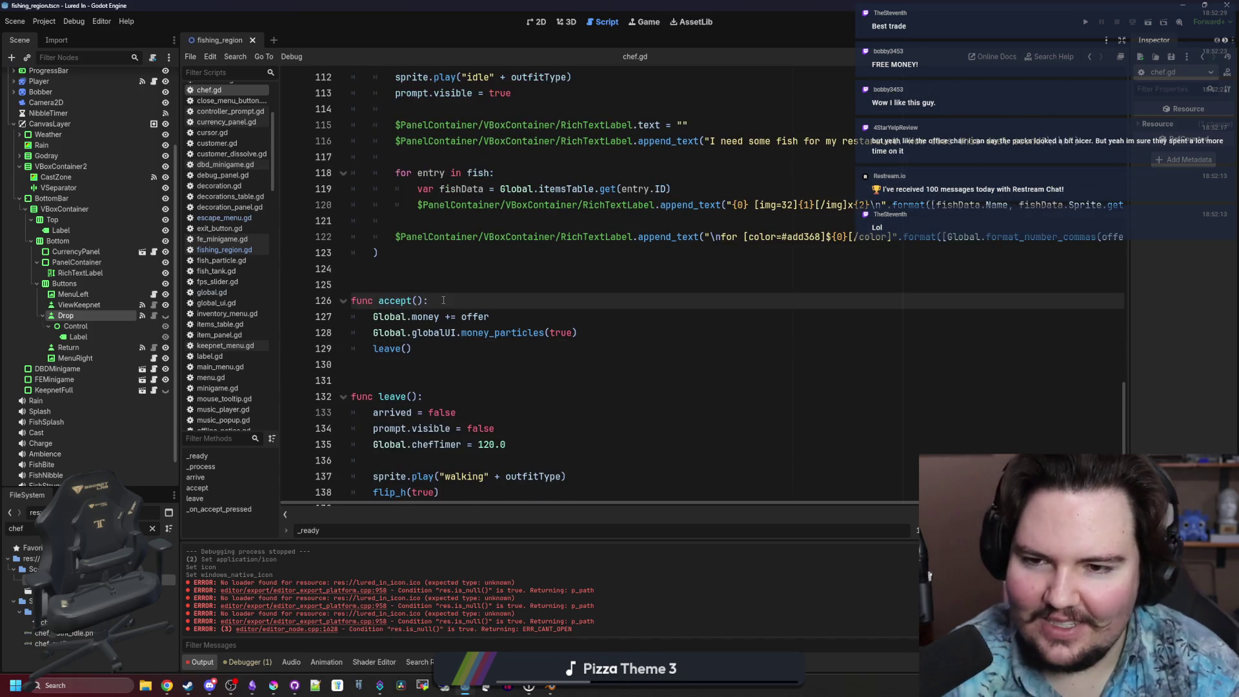
# Add a 'for i in fish:' loop inside accept() calling Global.add_fish.
pyautogui.press('Return')
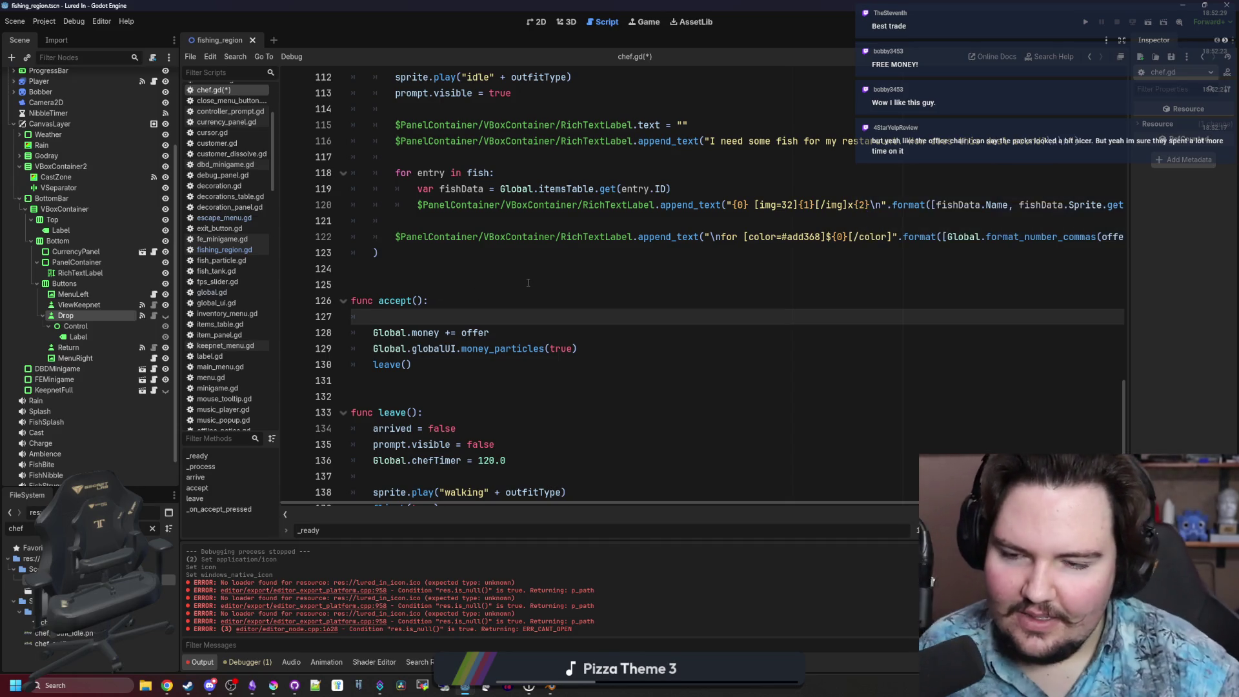
pyautogui.scroll(1, 528, 283)
pyautogui.press('Return')
pyautogui.press('Up')
pyautogui.write('for i in ')
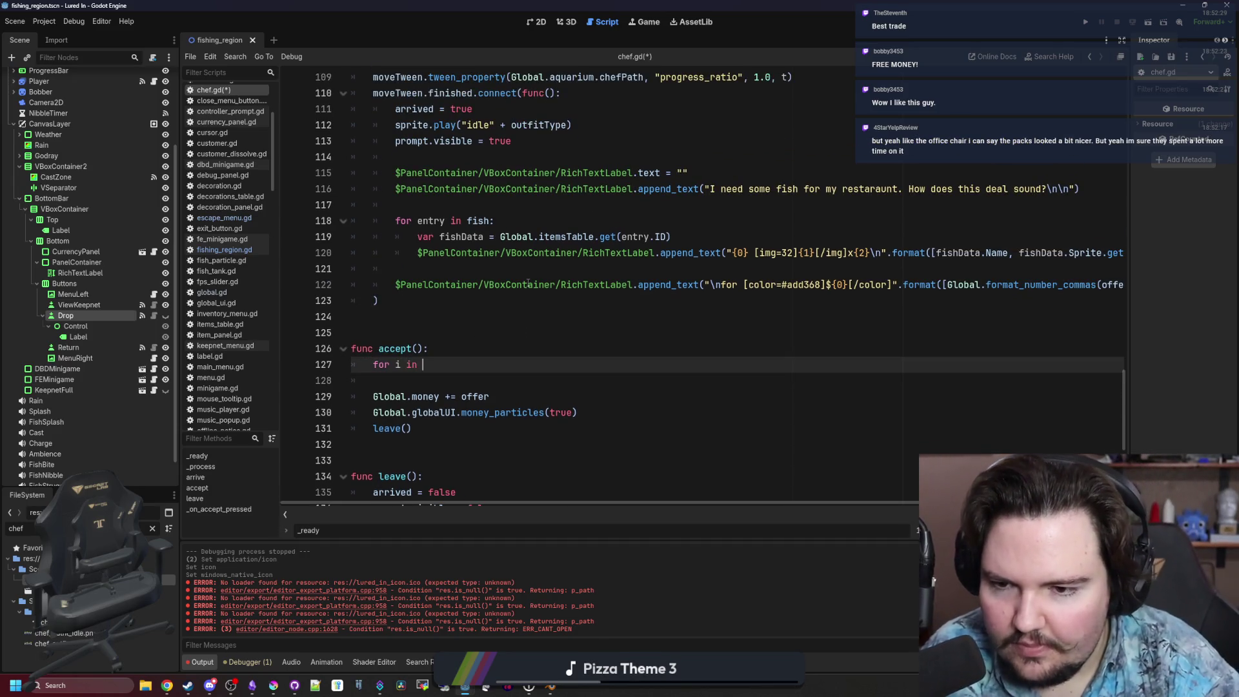
pyautogui.write('fish:')
pyautogui.press('Return')
pyautogui.write('G')
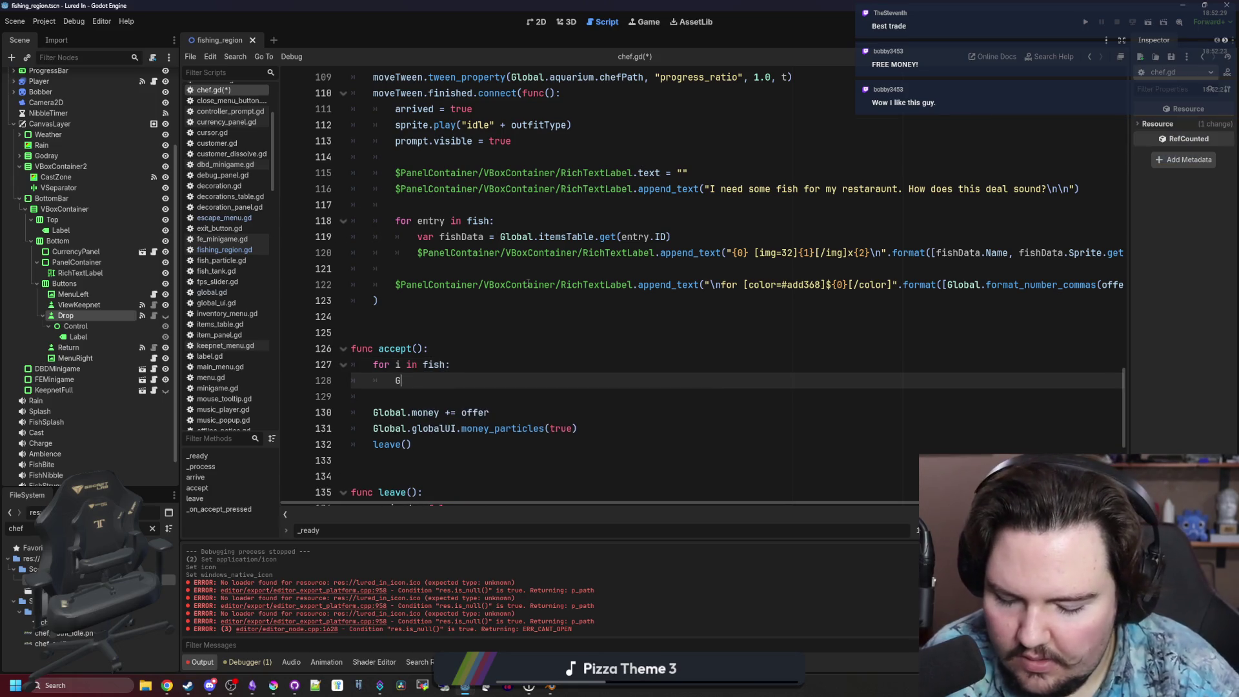
pyautogui.write('lobal.add')
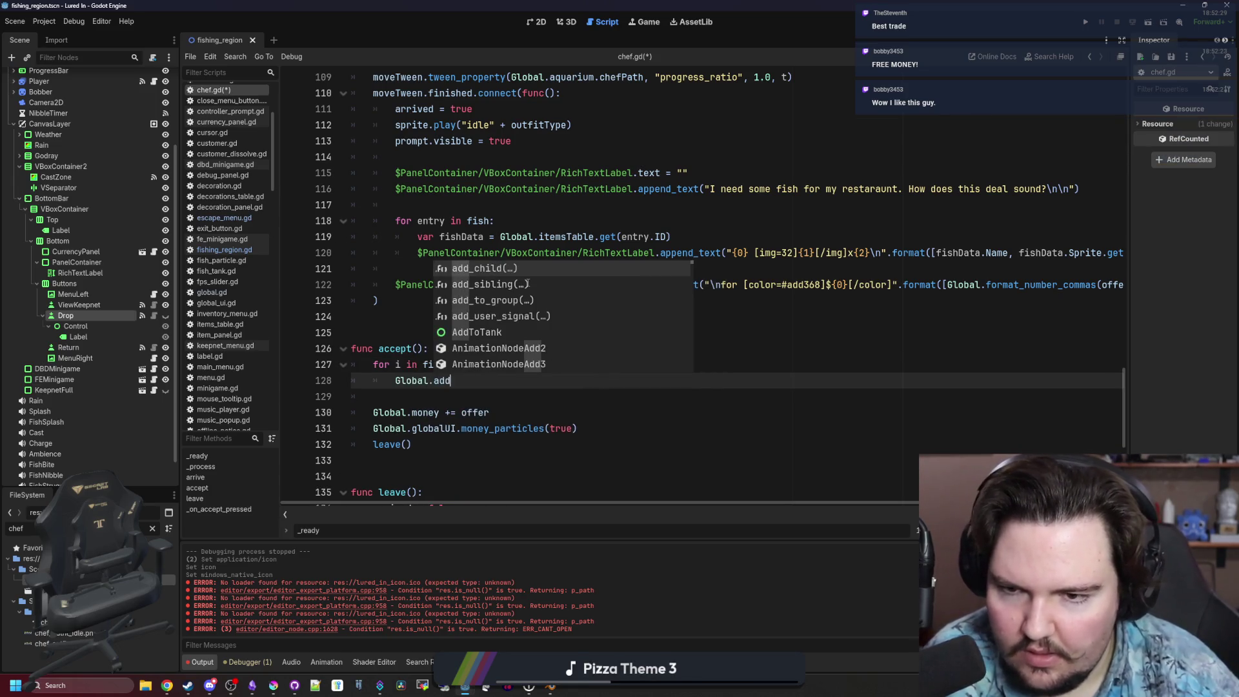
pyautogui.write('_fish')
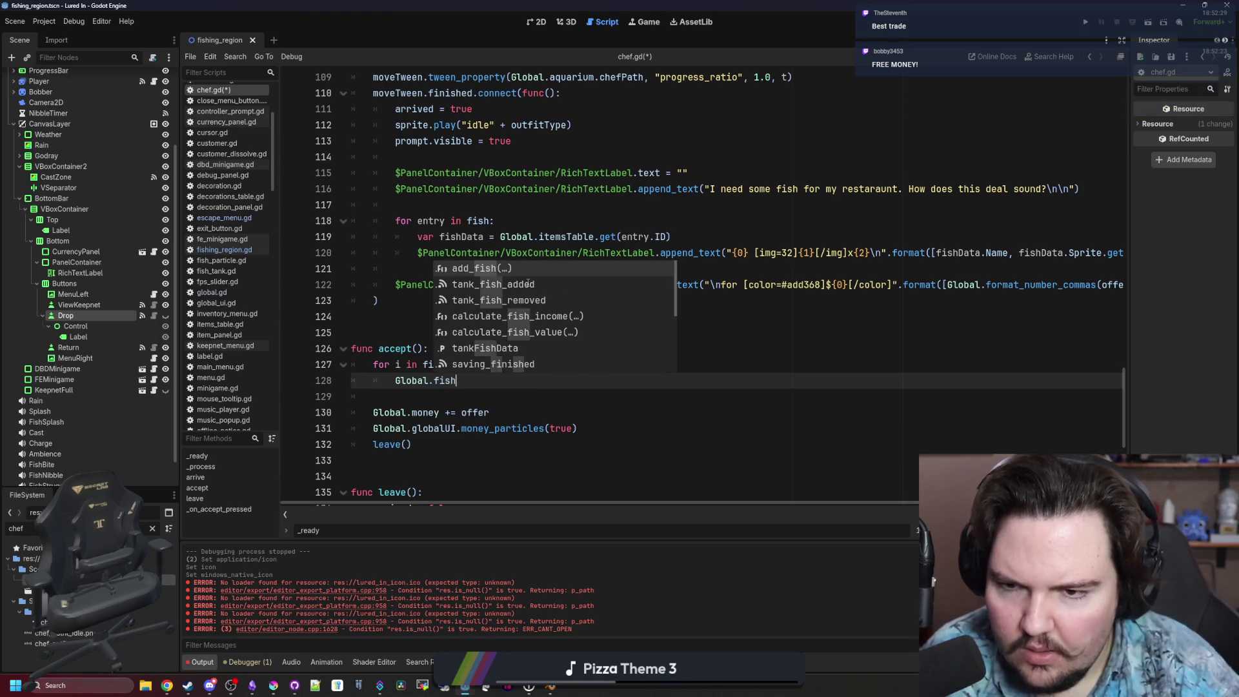
pyautogui.press('Return')
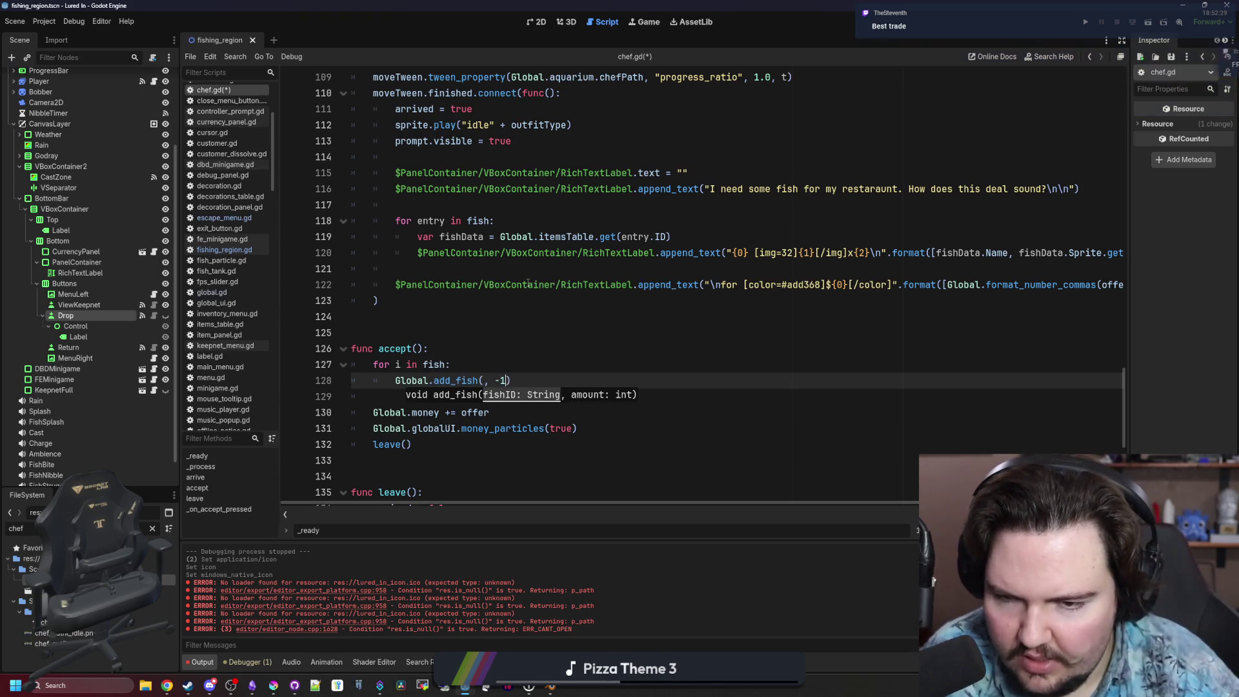
pyautogui.write(', 1')
pyautogui.write('i')
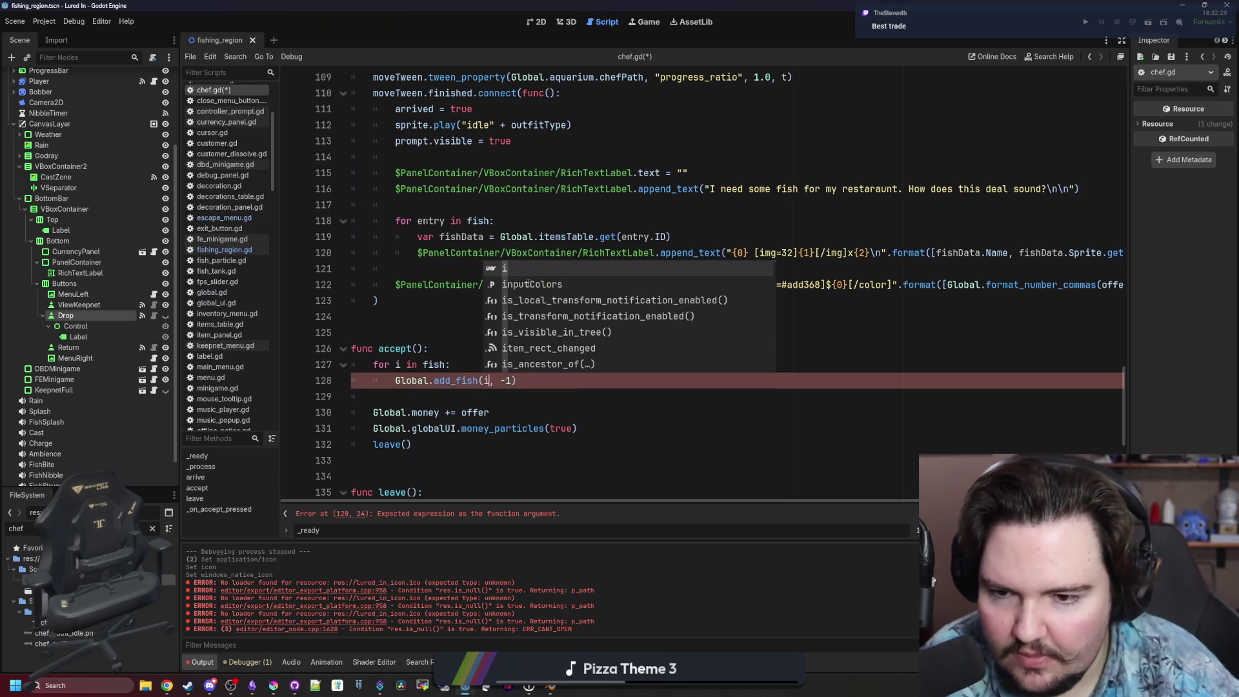
# Complete the call's arguments as Global.add_fish(i.ID, -i.Amount).
pyautogui.click(432, 323)
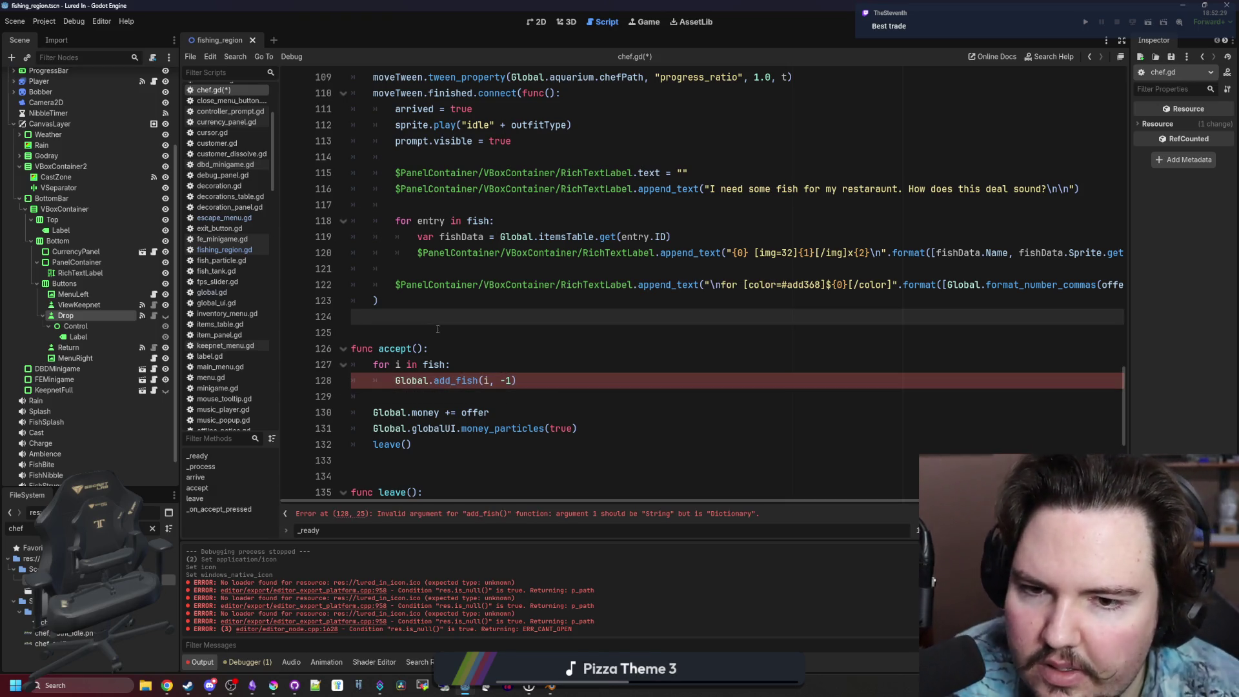
pyautogui.click(492, 381)
pyautogui.write('.ID')
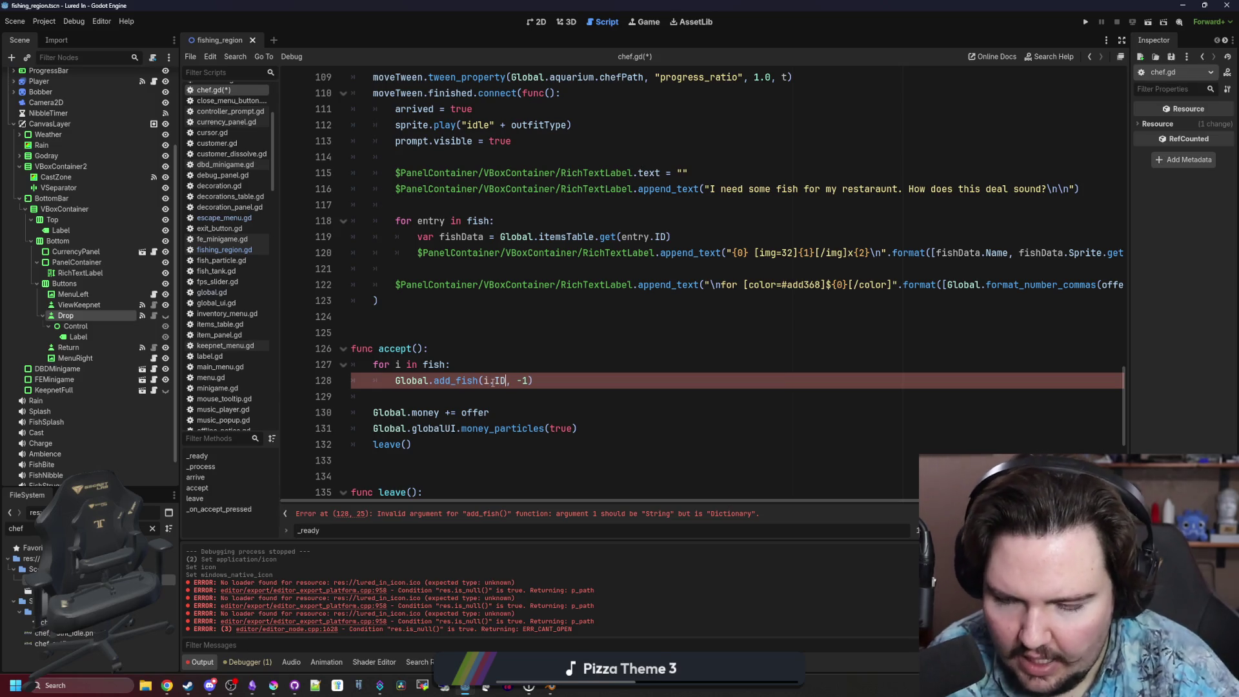
pyautogui.click(527, 381)
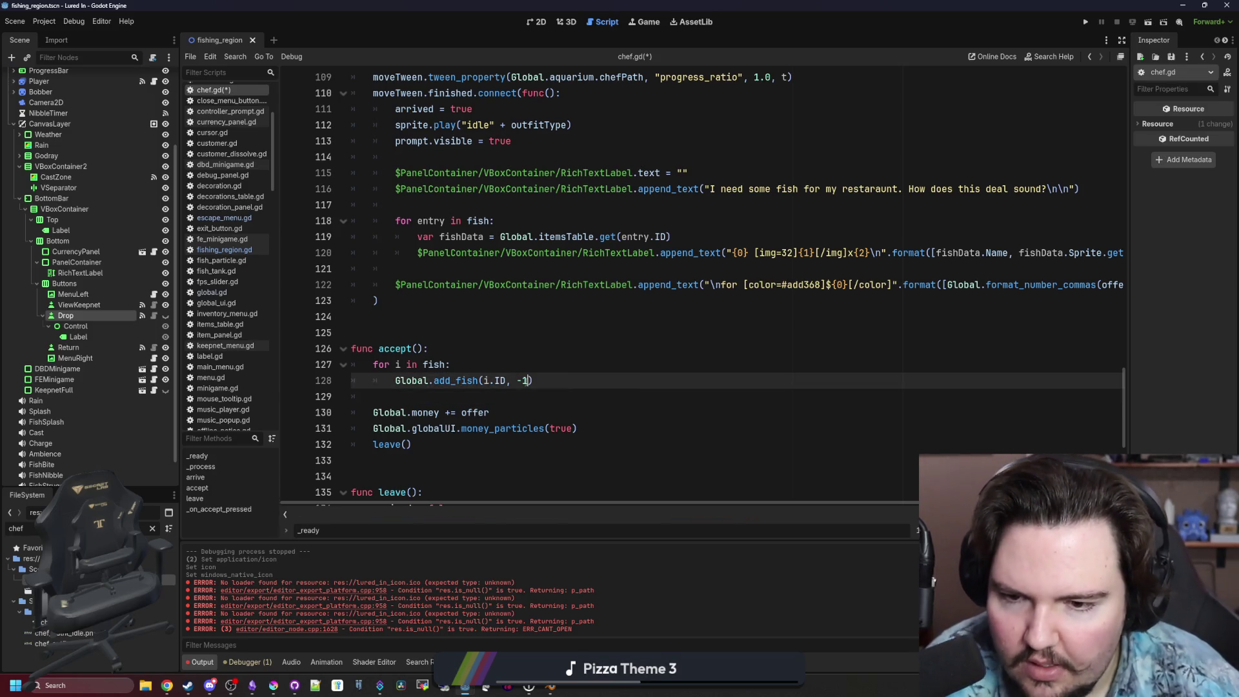
pyautogui.press('BackSpace')
pyautogui.press('BackSpace')
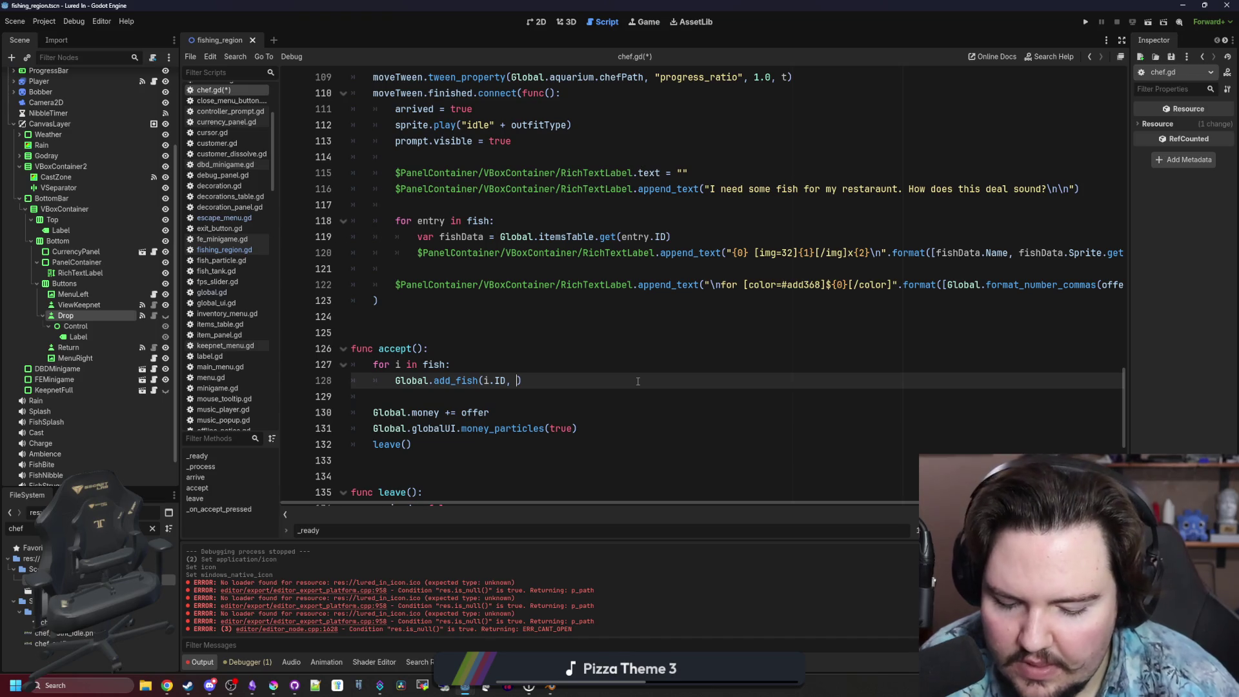
pyautogui.write('-i.')
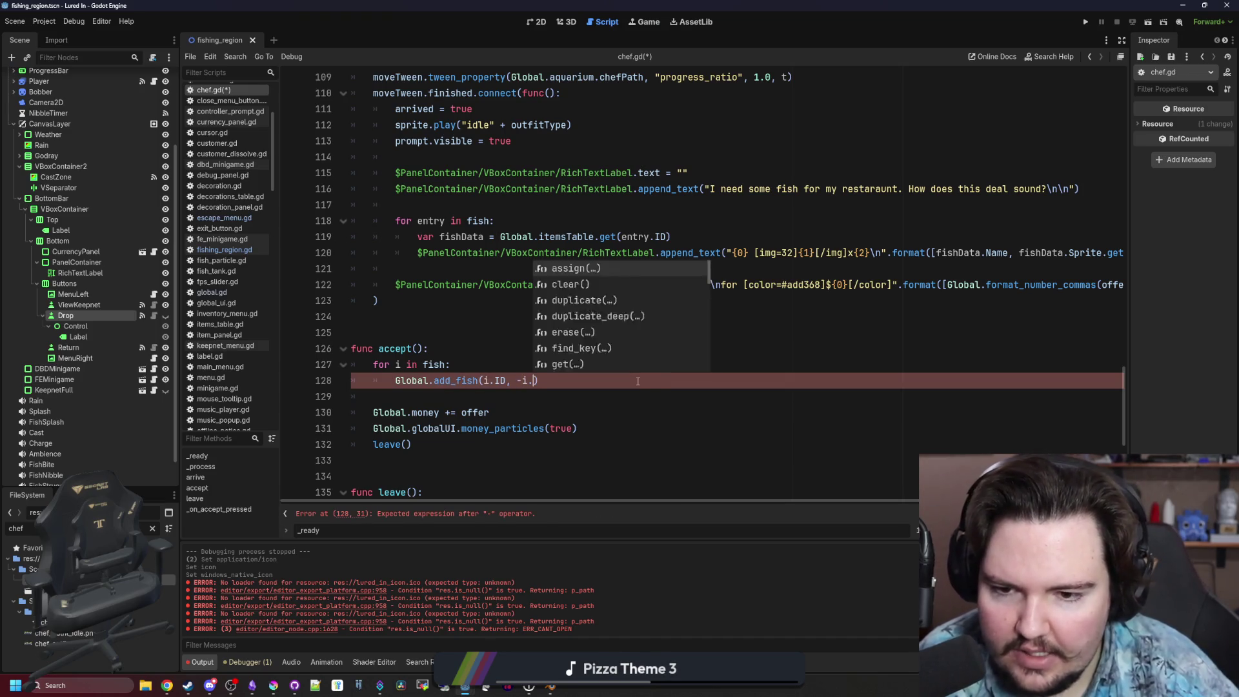
pyautogui.write('Amount')
pyautogui.click(595, 352)
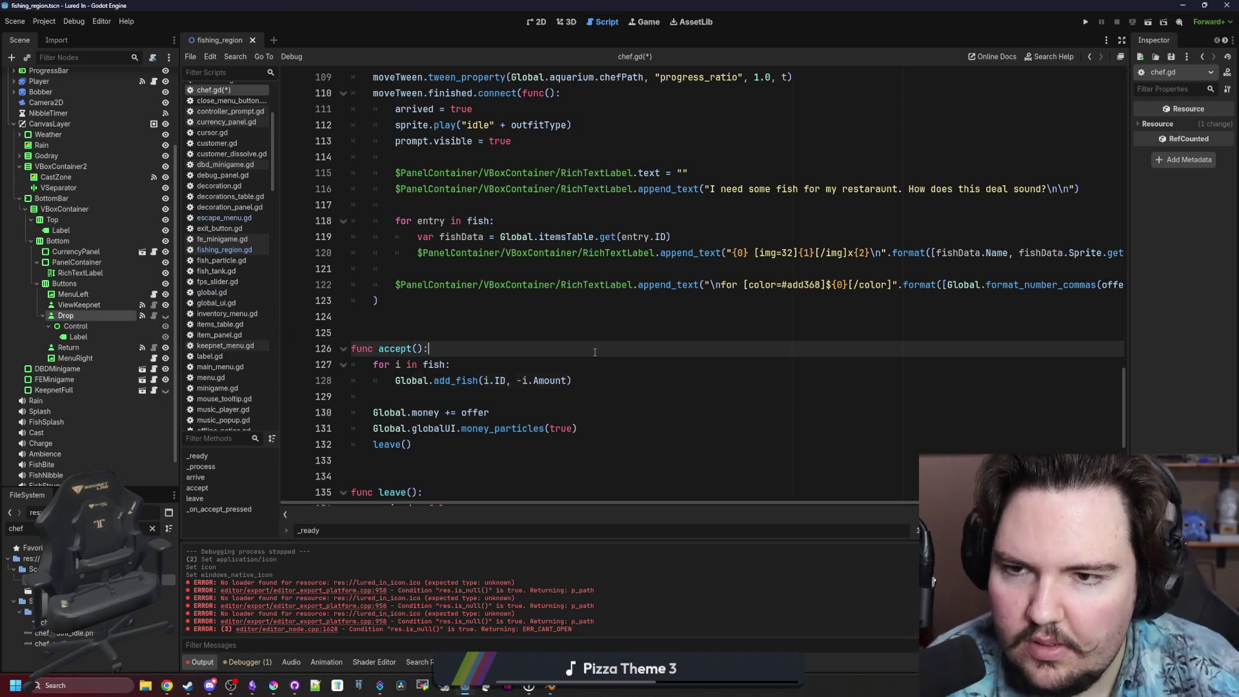
# Save chef.gd and jump to the add_fish definition in global.gd.
pyautogui.hotkey('ctrl', 's')
pyautogui.press('Up')
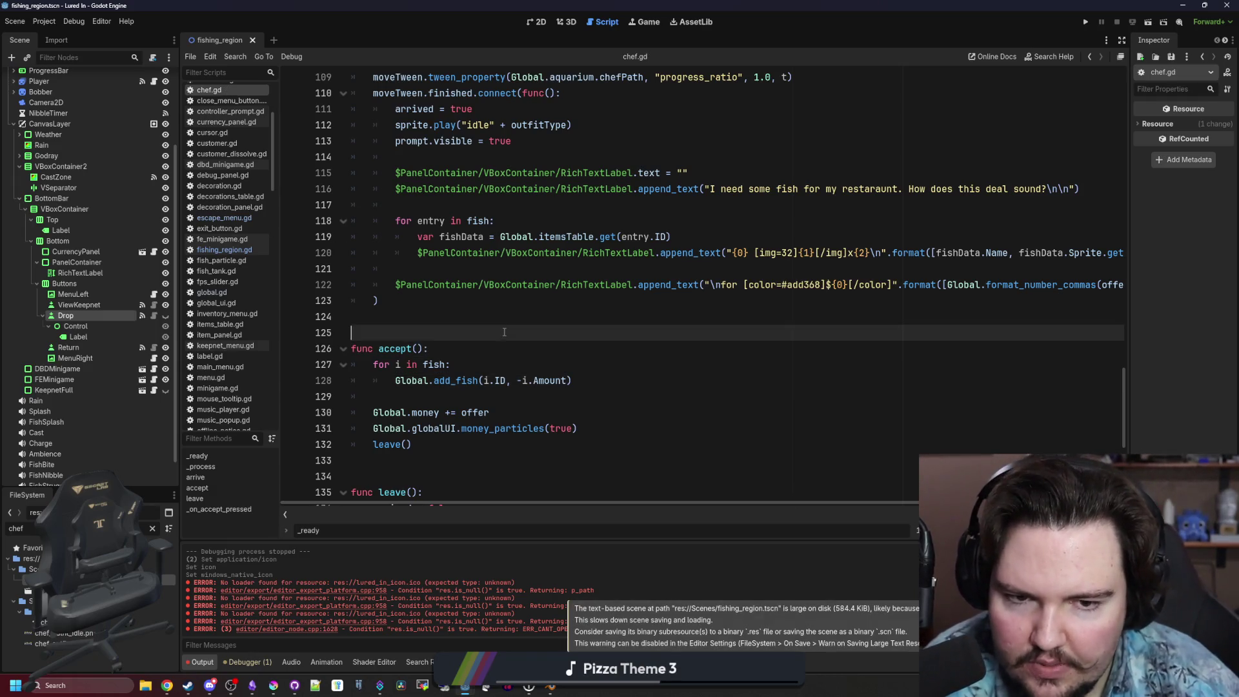
pyautogui.hotkey('ctrl', 's')
pyautogui.keyDown('ctrl'); pyautogui.click(456, 376); pyautogui.keyUp('ctrl')
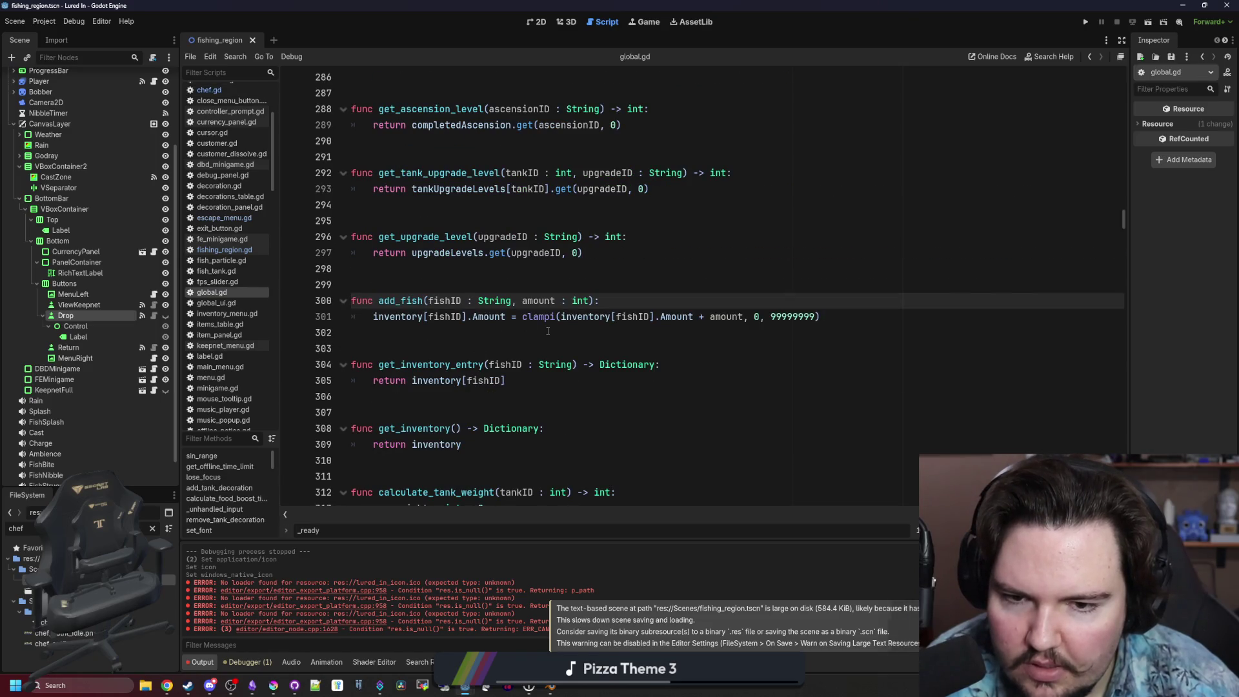
pyautogui.click(575, 278)
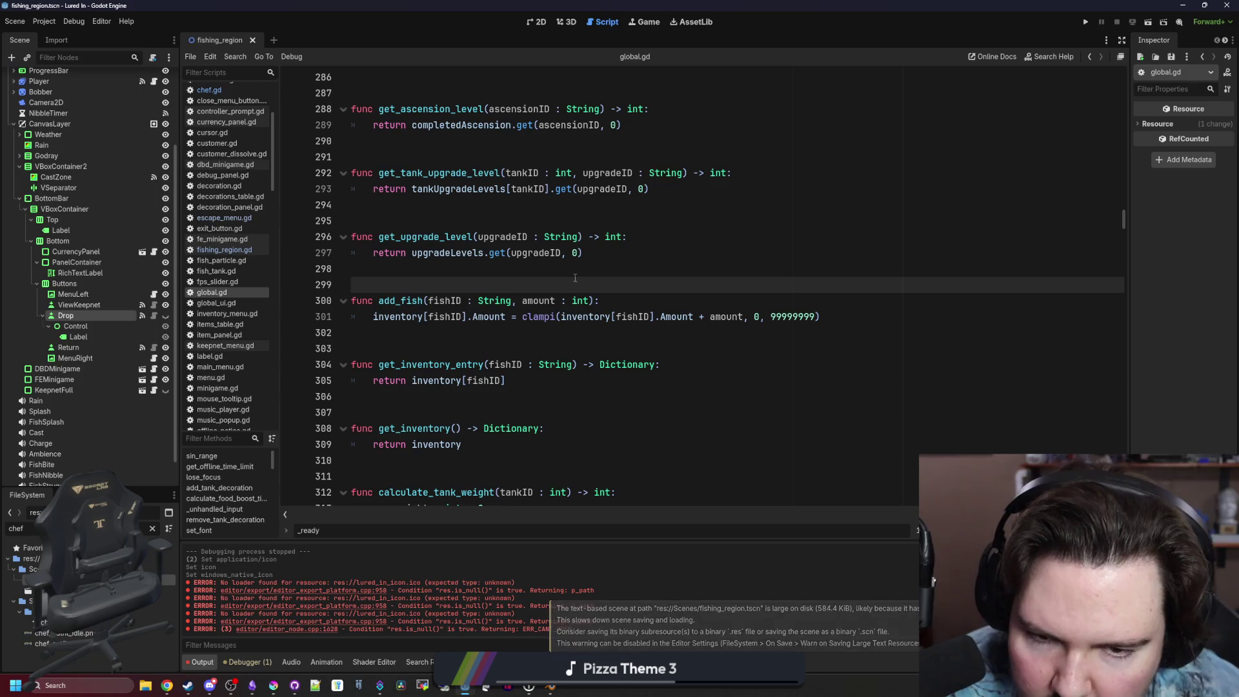
pyautogui.press('Up')
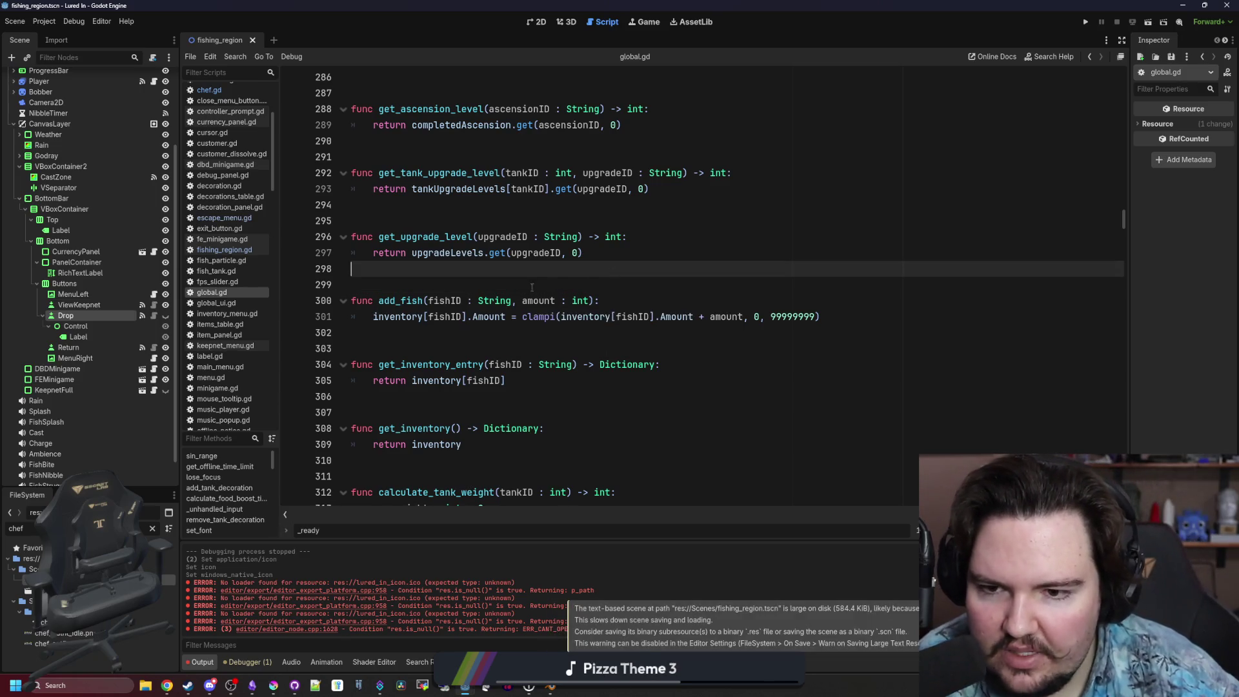
# Shrink the fishing editor and resume the running Dead Lift game.
pyautogui.click(644, 24)
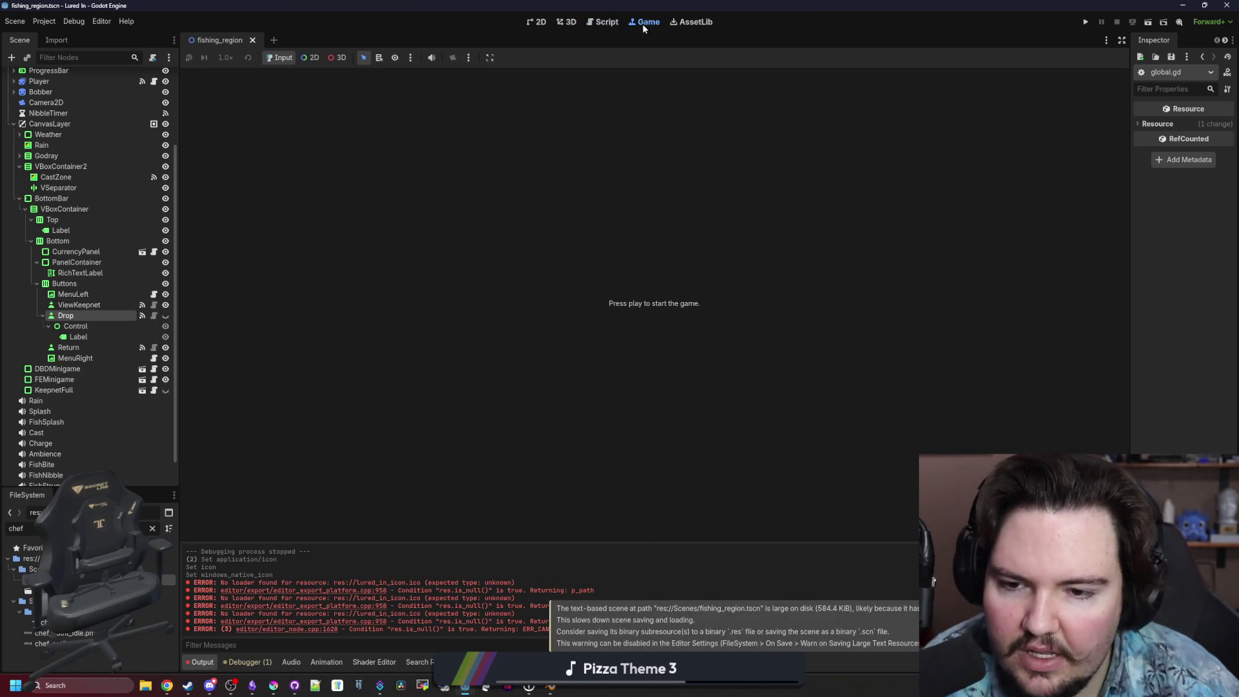
pyautogui.moveTo(894, 6); pyautogui.dragTo(633, 273)
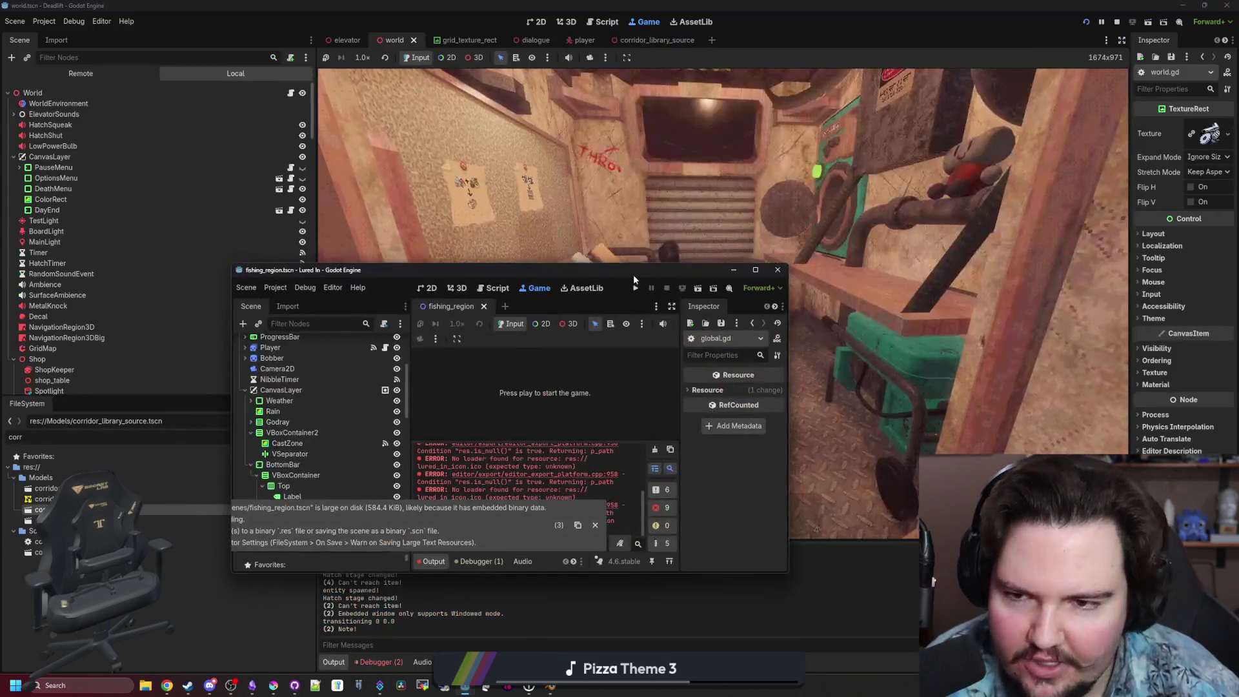
pyautogui.click(734, 270)
pyautogui.click(724, 291)
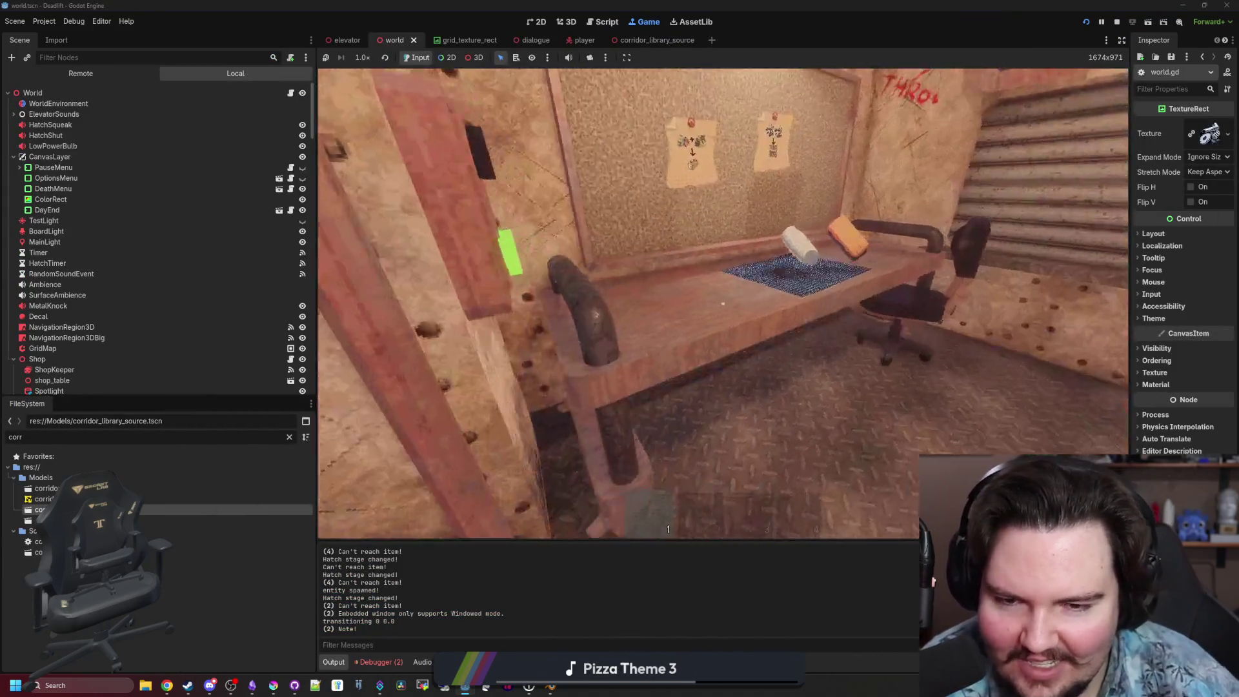
# Walk the player down the corridor toward the elevator doorway, then pause the game.
pyautogui.press('w')
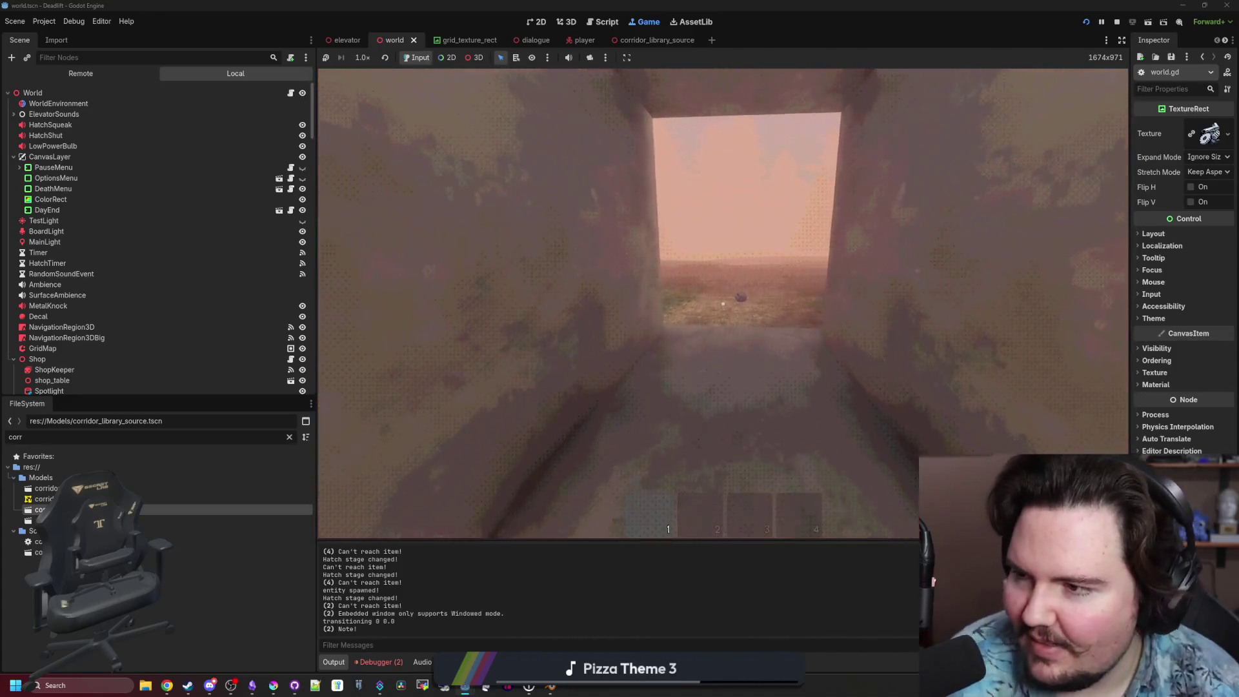
pyautogui.press('w')
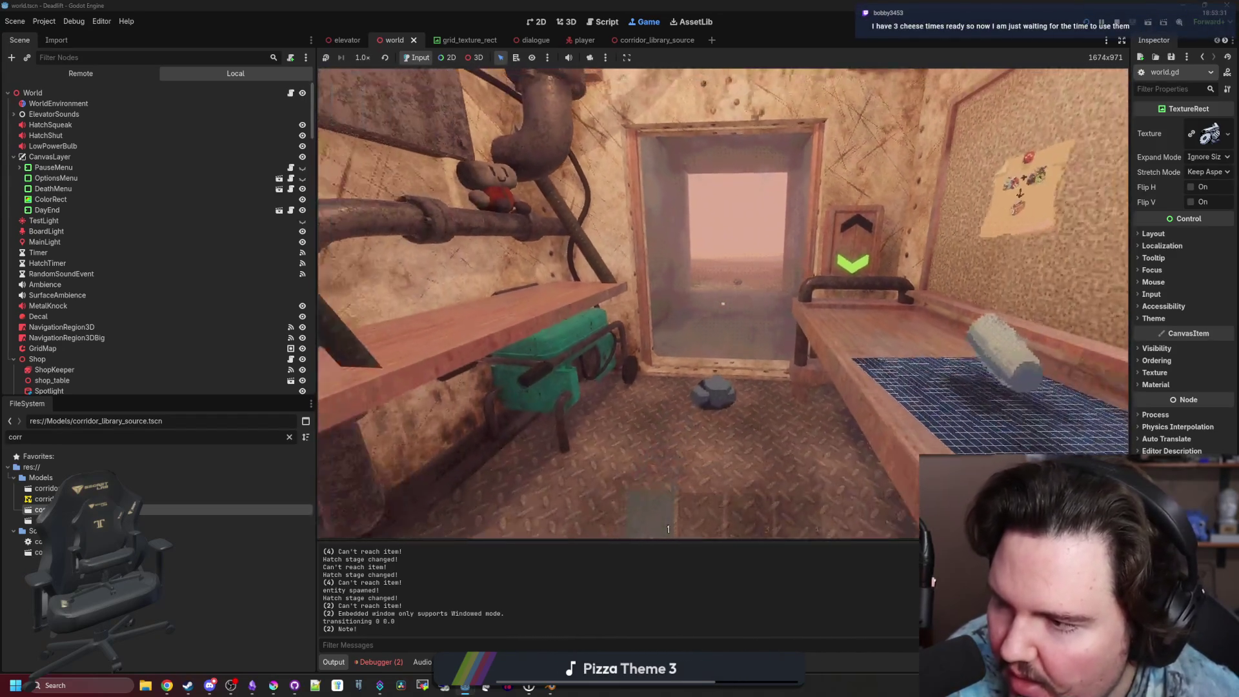
pyautogui.press('w')
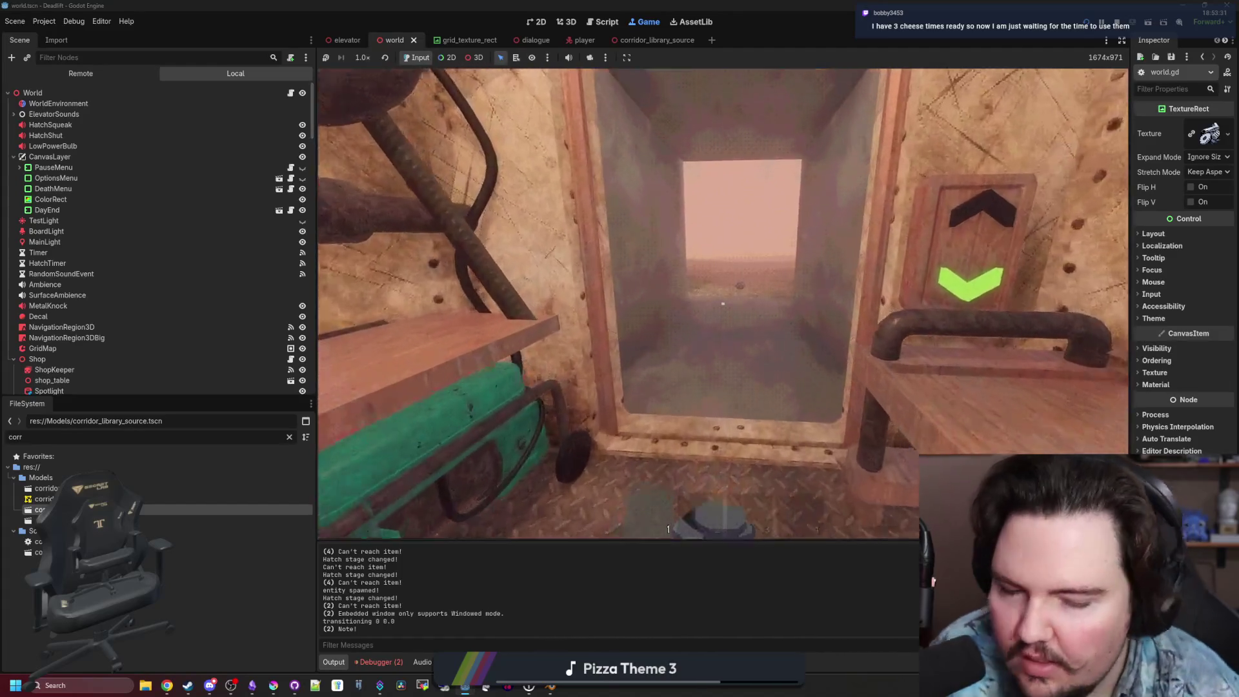
pyautogui.press('Escape')
pyautogui.press('super')
pyautogui.click(234, 660)
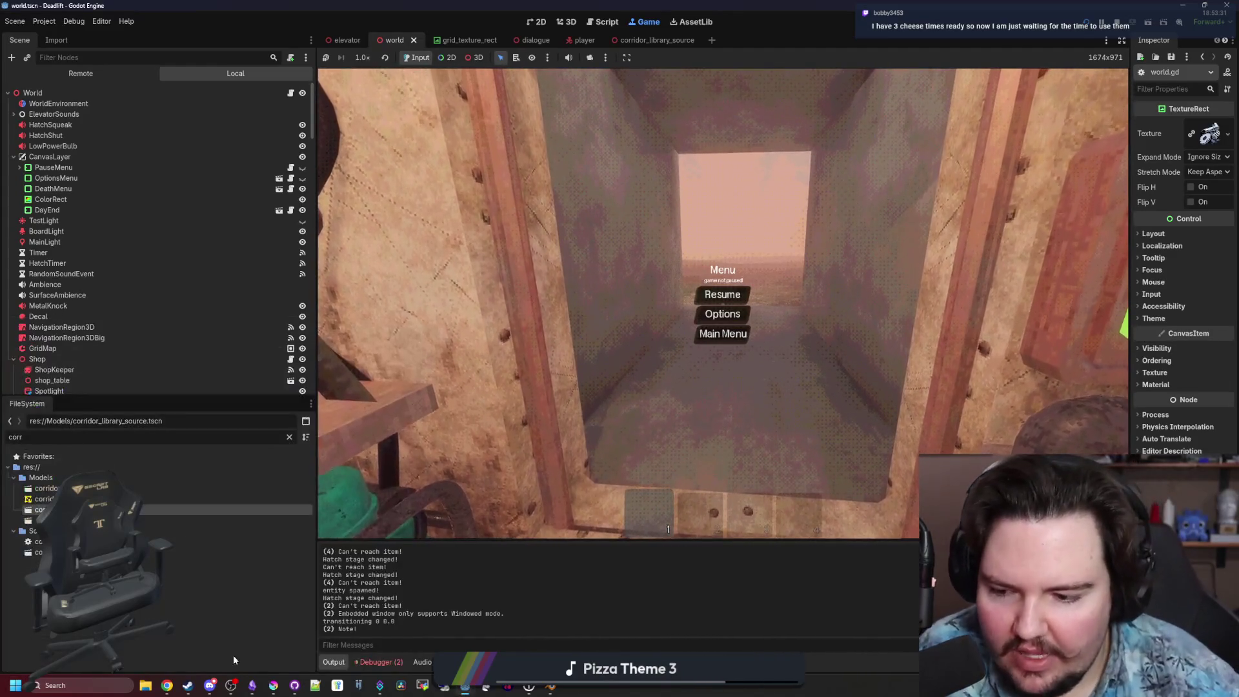
# Search Windows for 'itch' and launch the itch desktop app.
pyautogui.moveTo(167, 685)
pyautogui.click(393, 643)
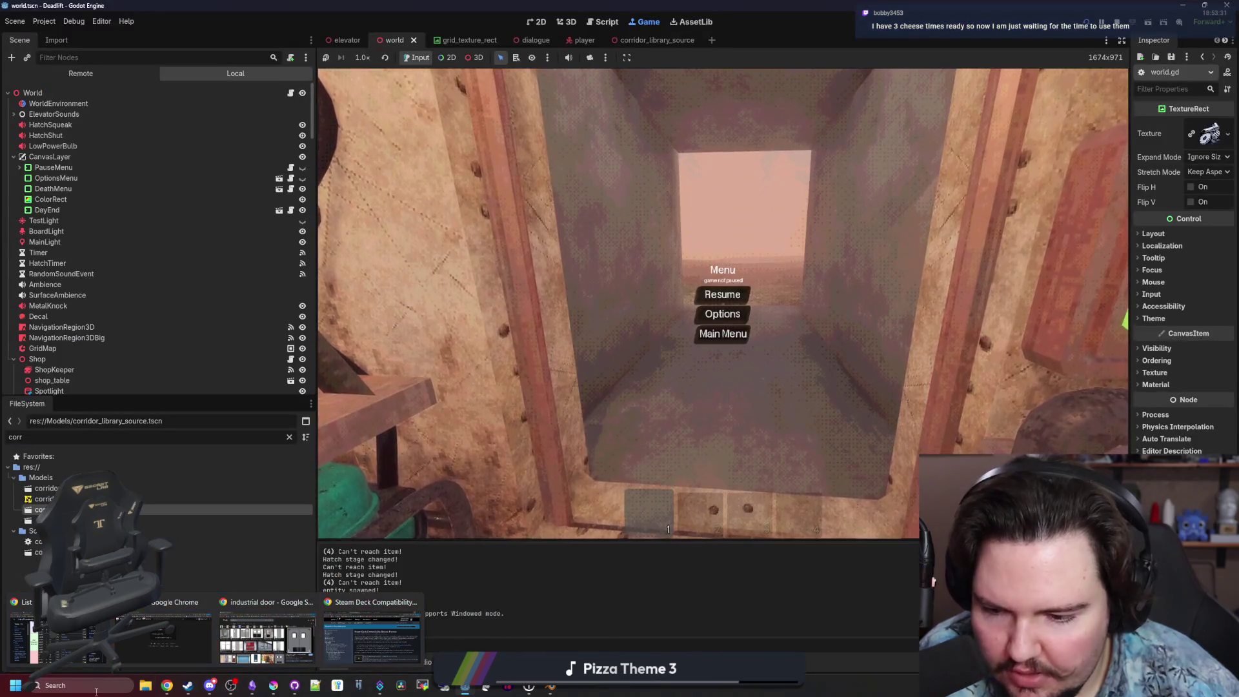
pyautogui.click(95, 694)
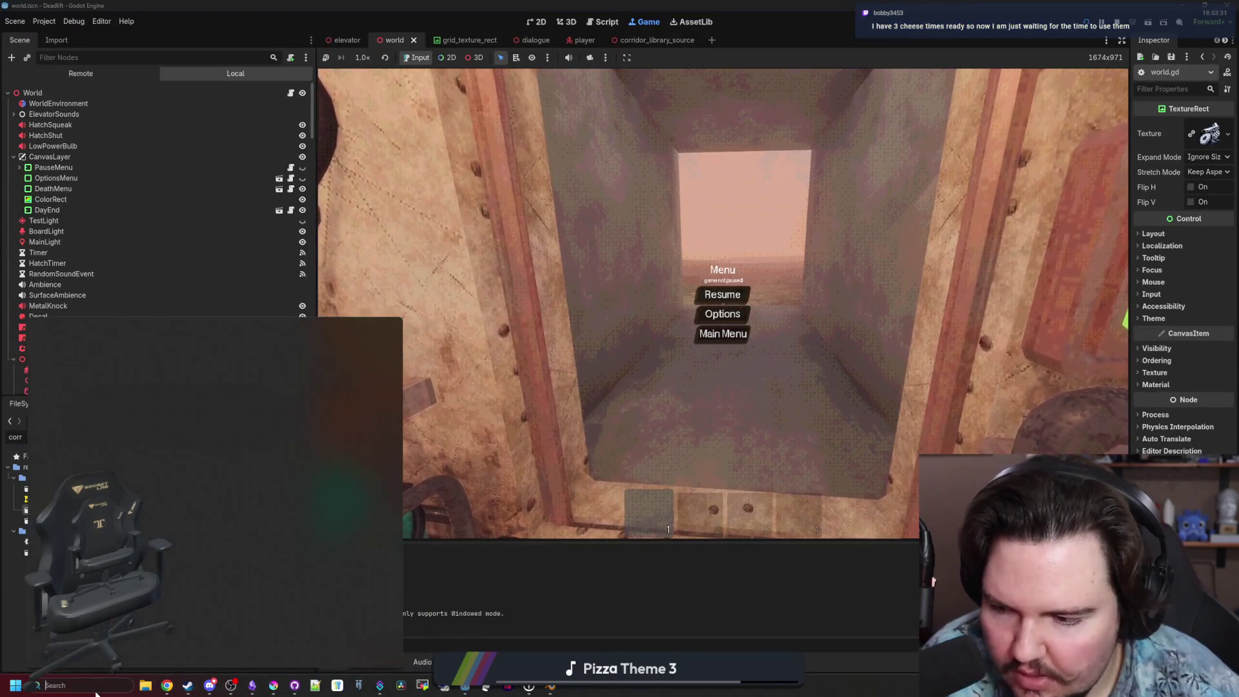
pyautogui.write('itch')
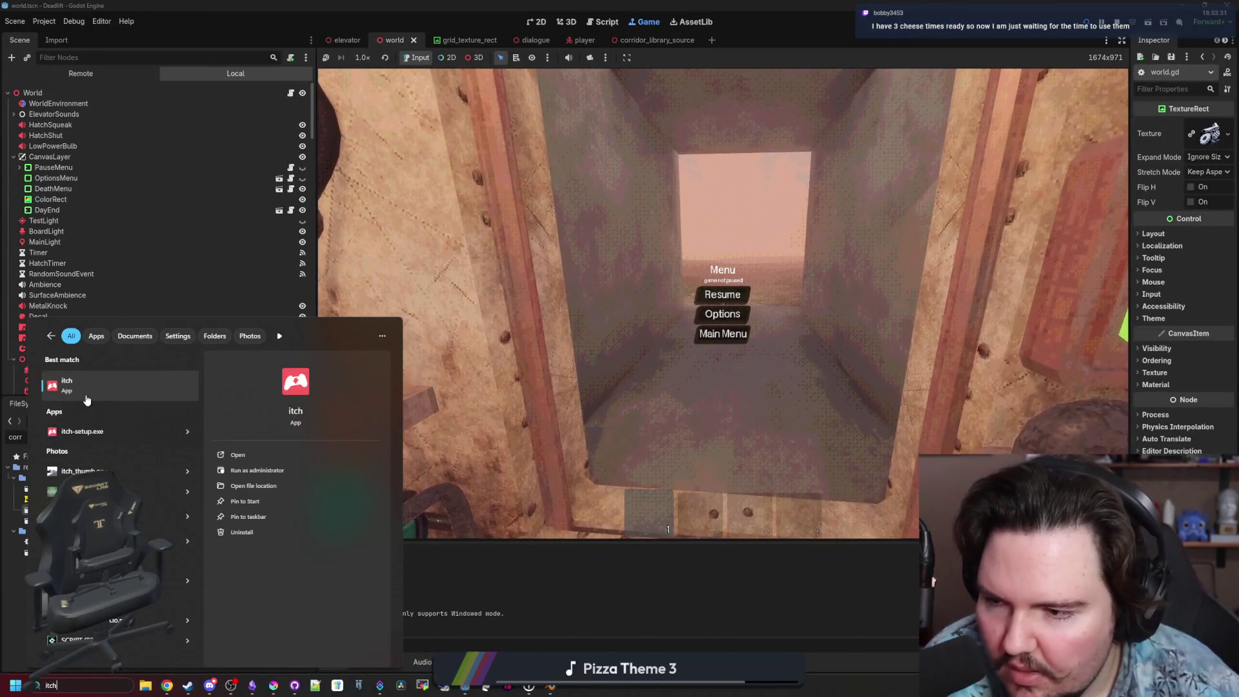
pyautogui.click(86, 396)
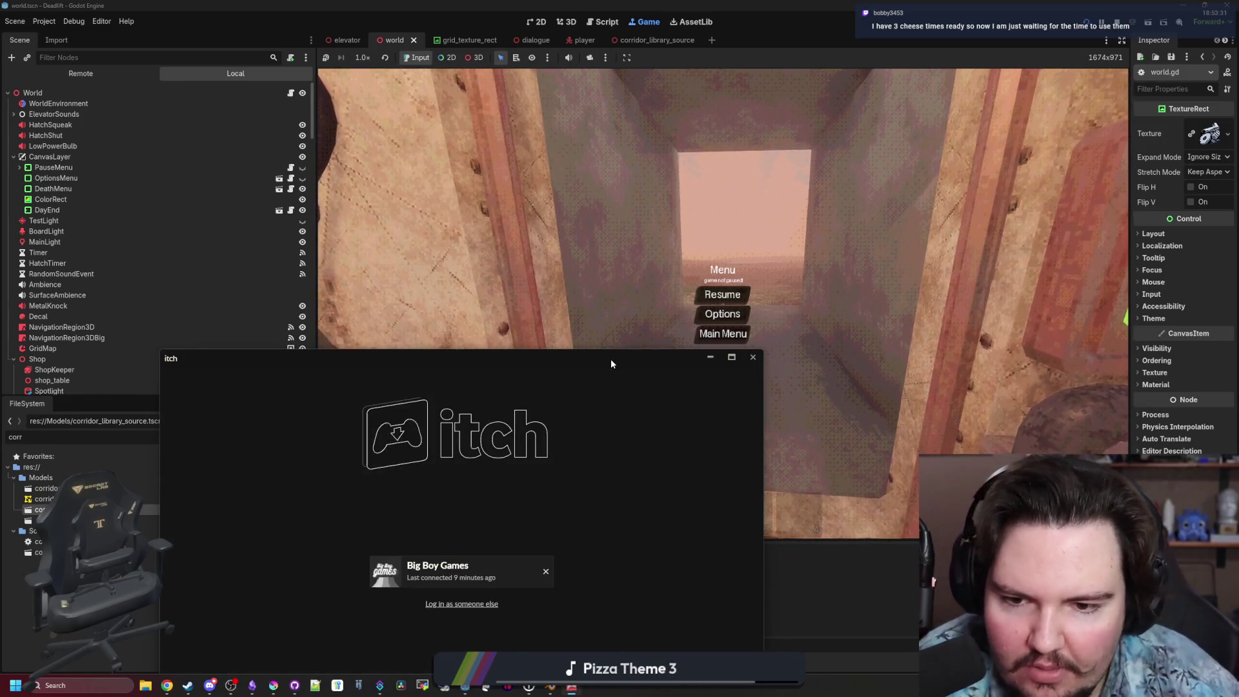
# Sign in to itch, open PSX Mega Pack from the library, and maximize the window.
pyautogui.moveTo(612, 364)
pyautogui.mouseDown()
pyautogui.moveTo(688, 223)
pyautogui.moveTo(668, 207)
pyautogui.mouseUp()
pyautogui.click(532, 434)
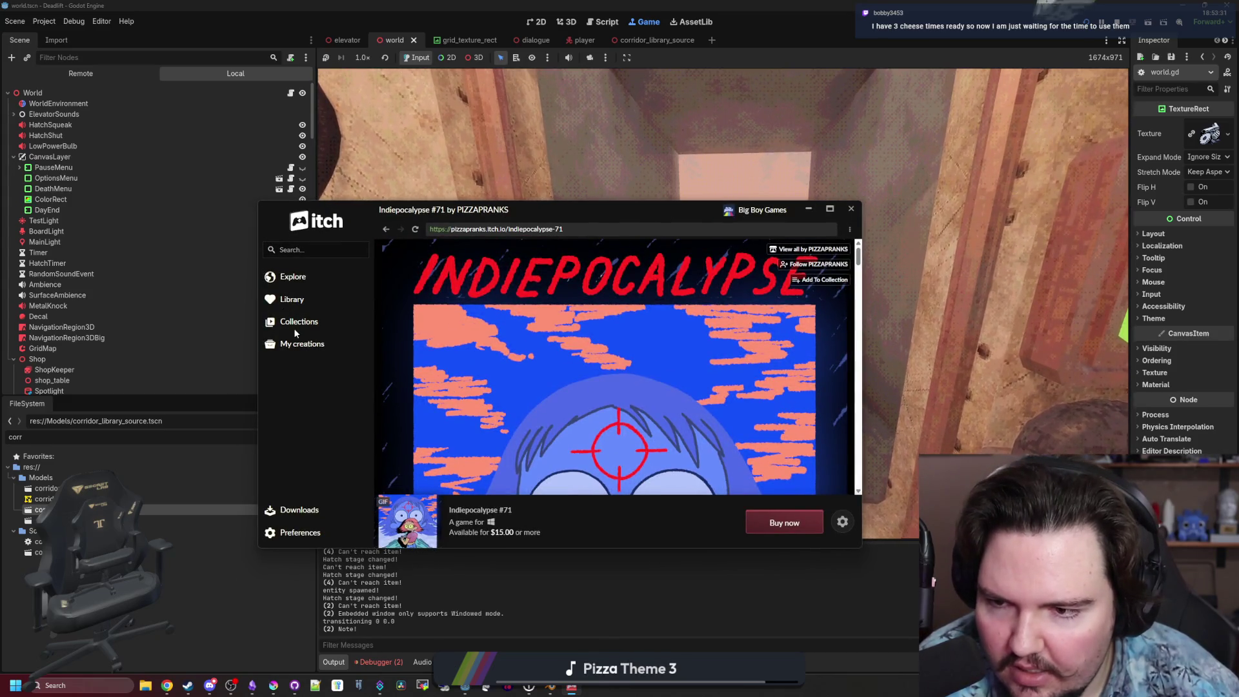
pyautogui.click(296, 300)
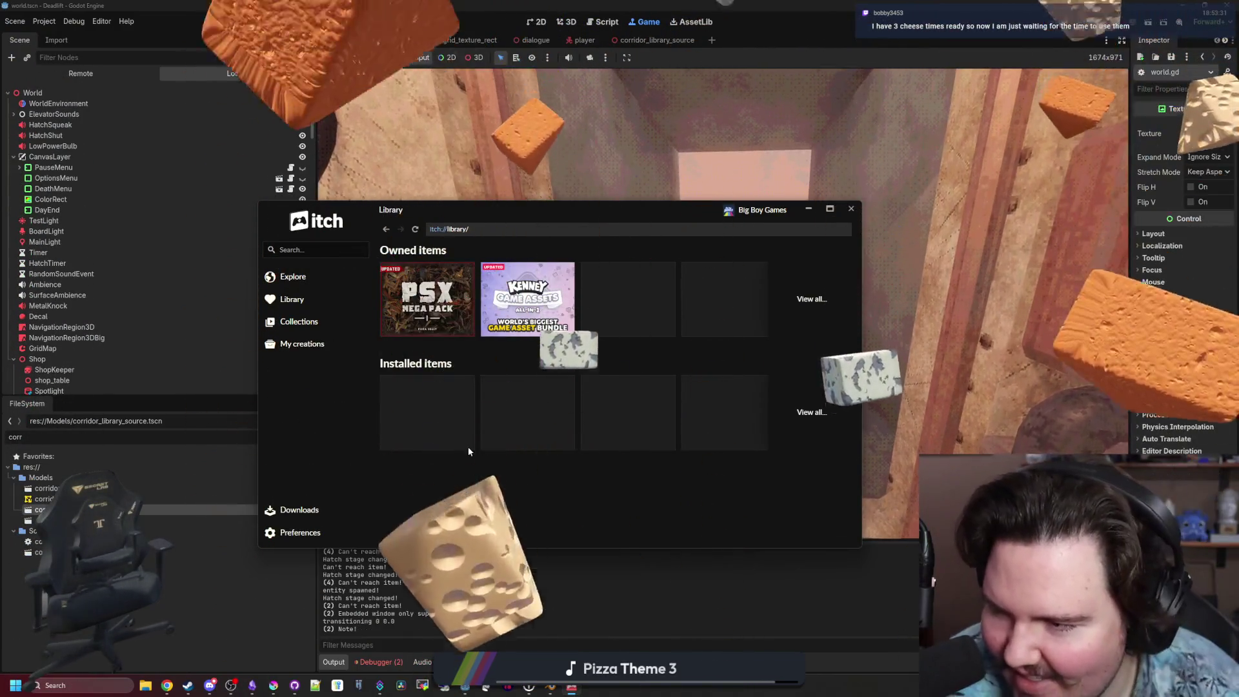
pyautogui.click(427, 298)
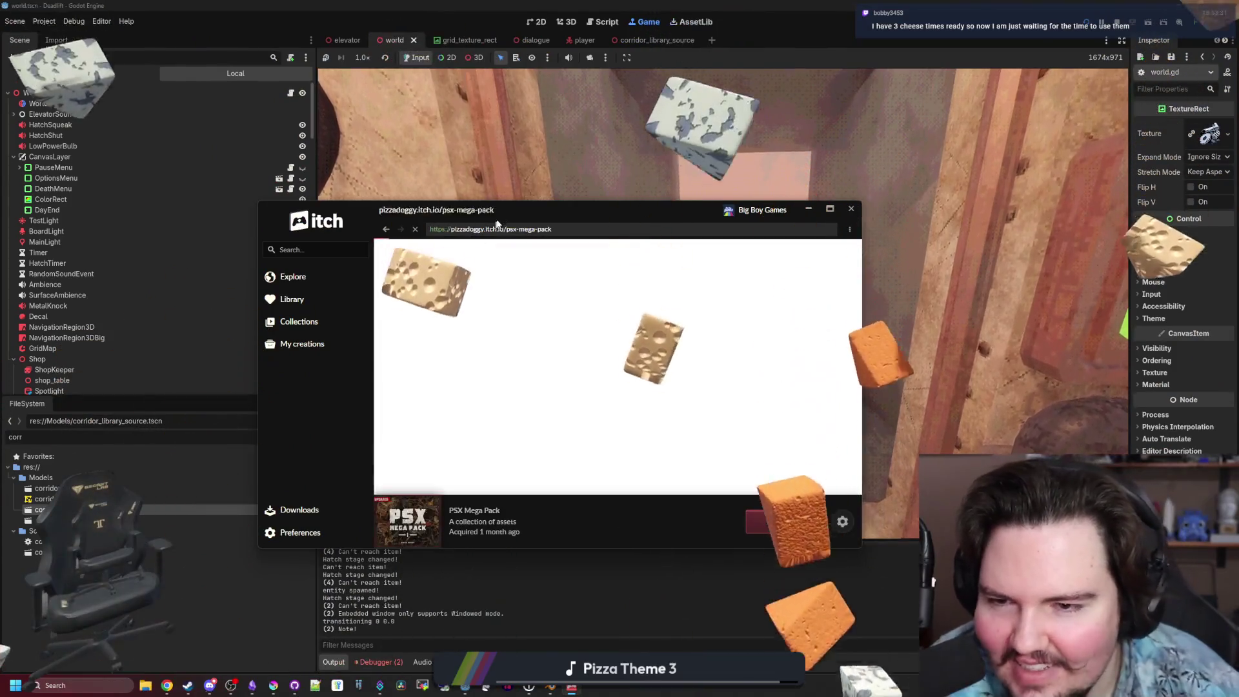
pyautogui.doubleClick(510, 214)
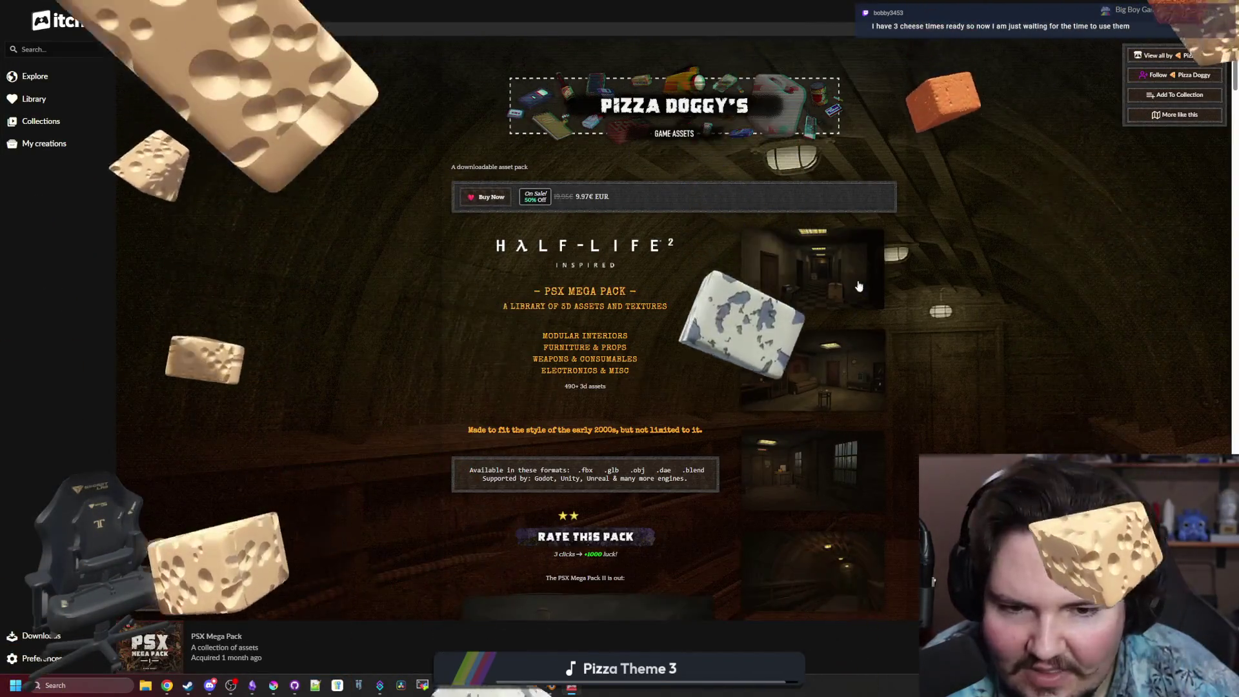
# Page through every PSX Mega Pack screenshot full size, then close the viewer.
pyautogui.click(859, 285)
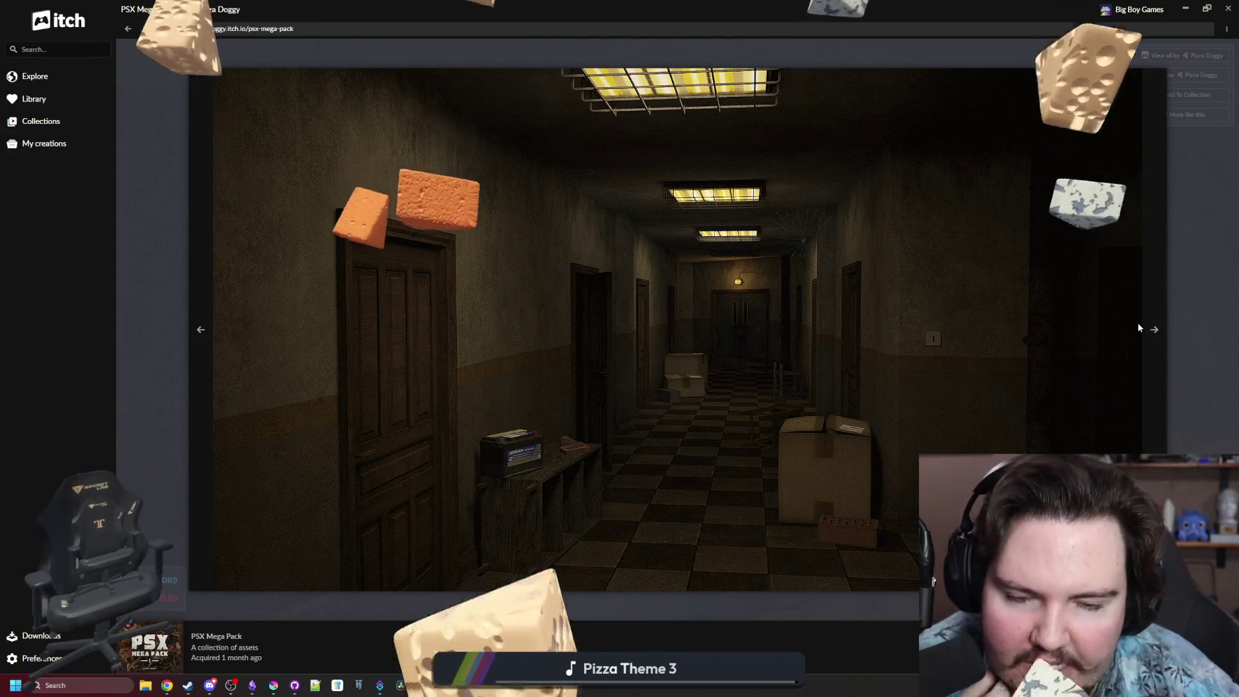
pyautogui.click(1138, 328)
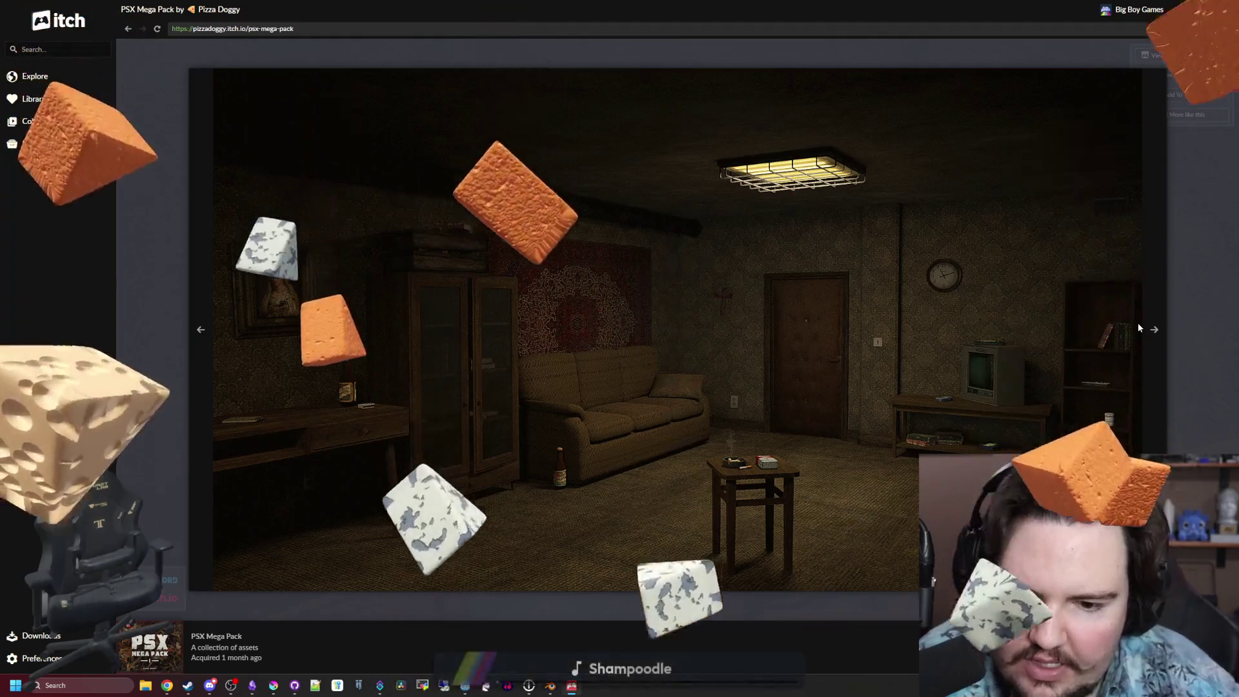
pyautogui.click(1138, 328)
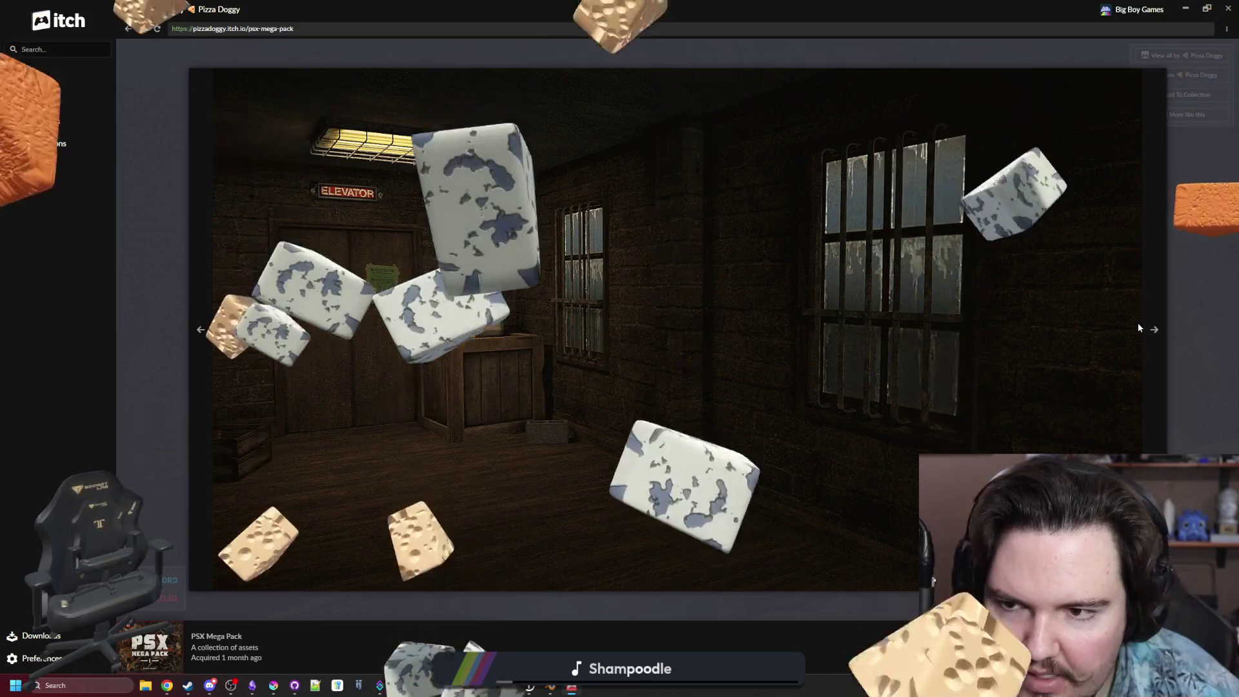
pyautogui.click(1138, 327)
pyautogui.click(1138, 328)
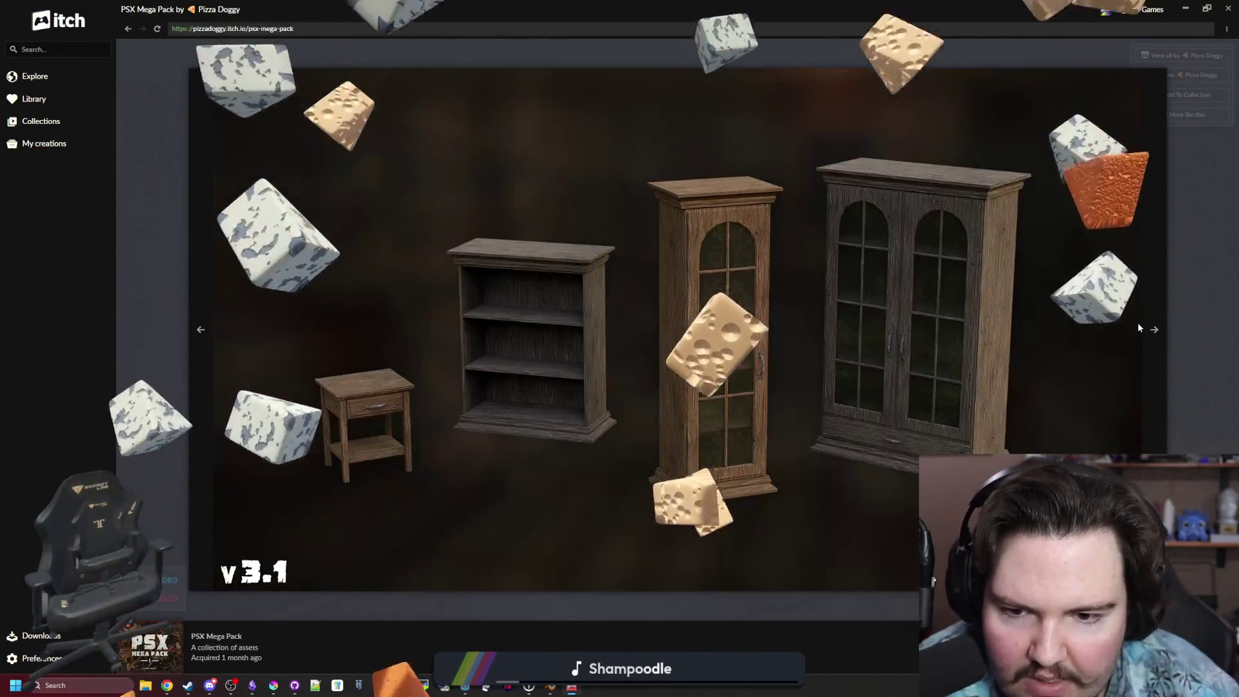
pyautogui.click(1138, 328)
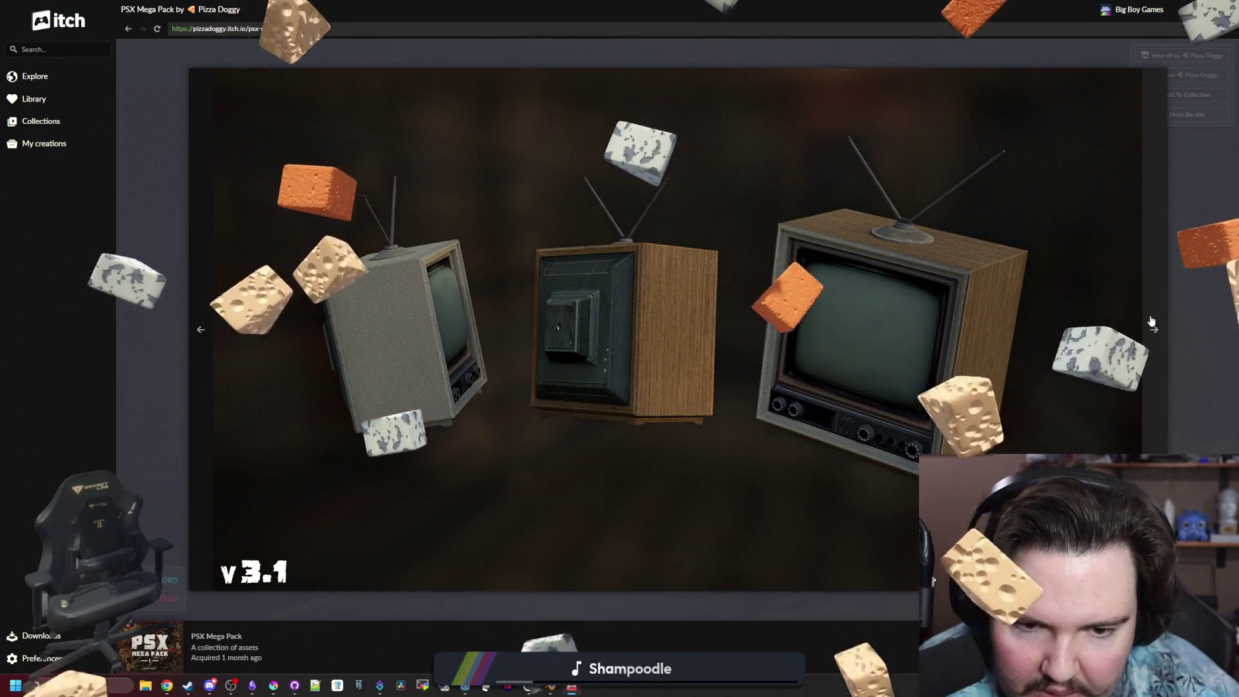
pyautogui.click(1152, 320)
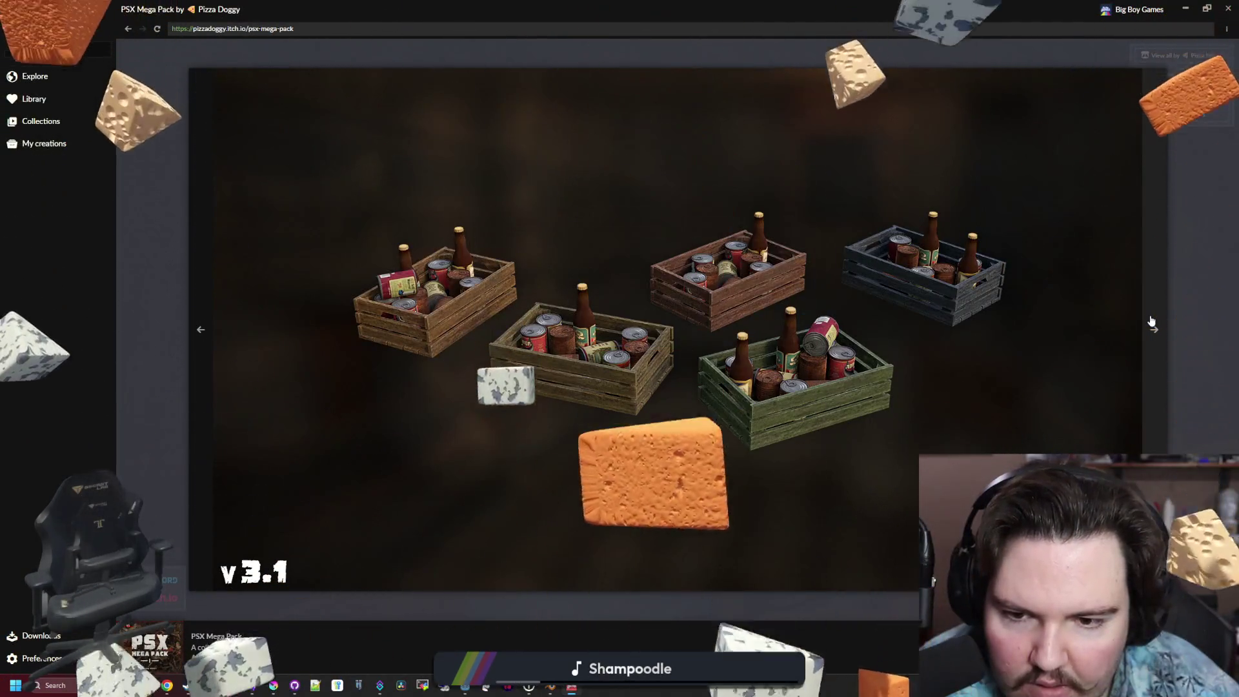
pyautogui.click(1152, 321)
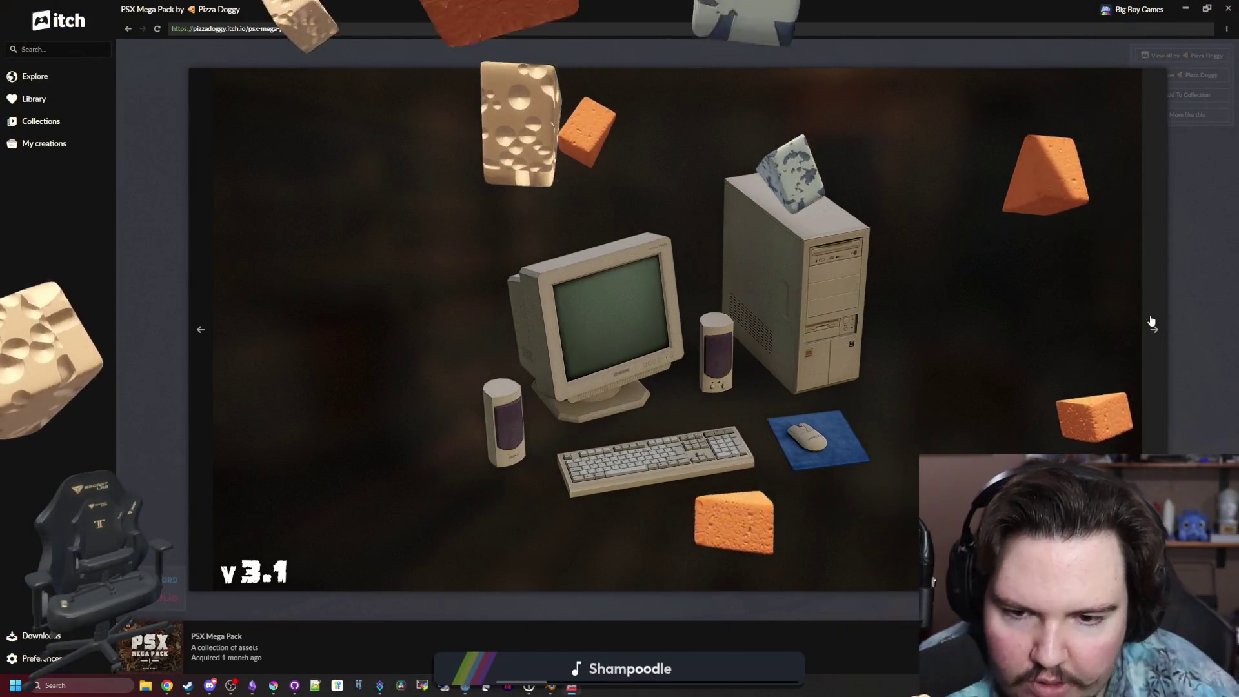
pyautogui.click(1152, 320)
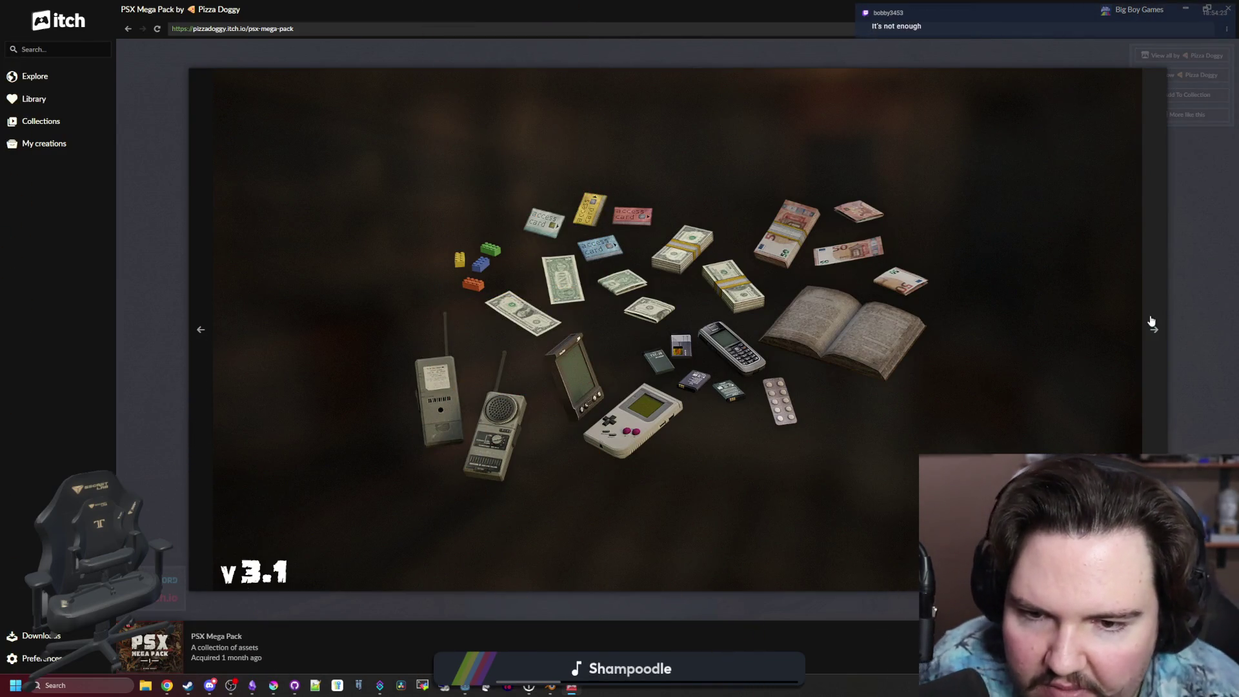
pyautogui.click(1152, 320)
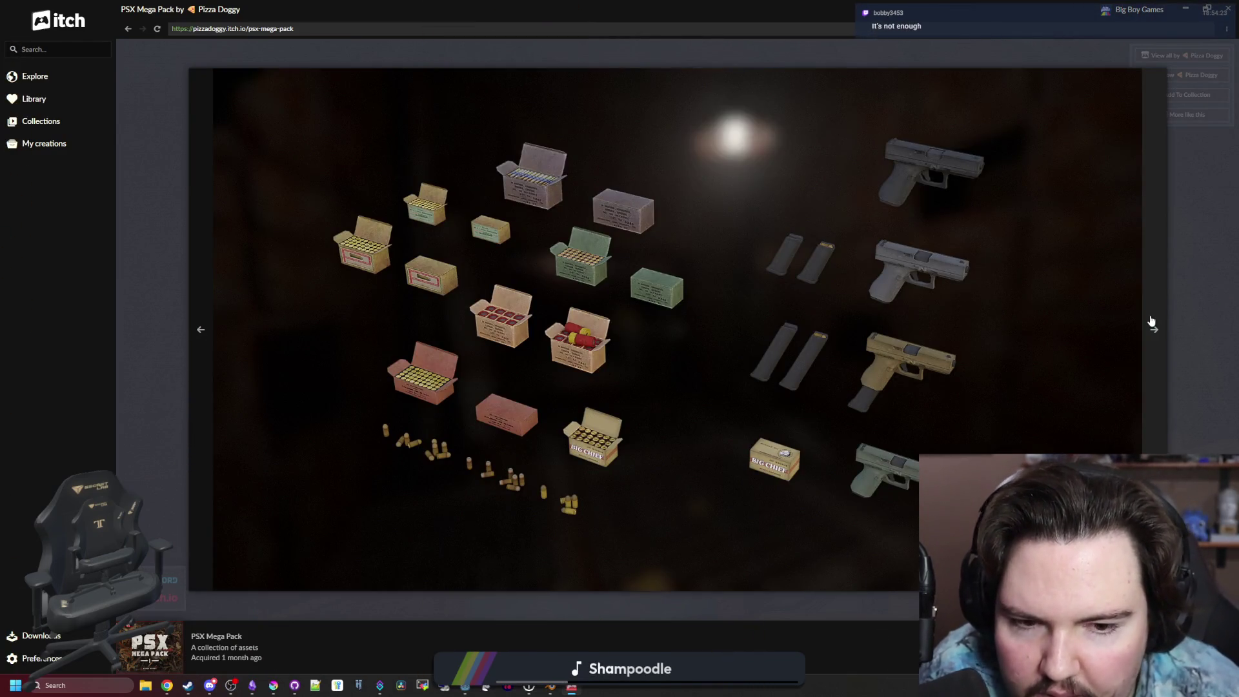
pyautogui.click(1151, 321)
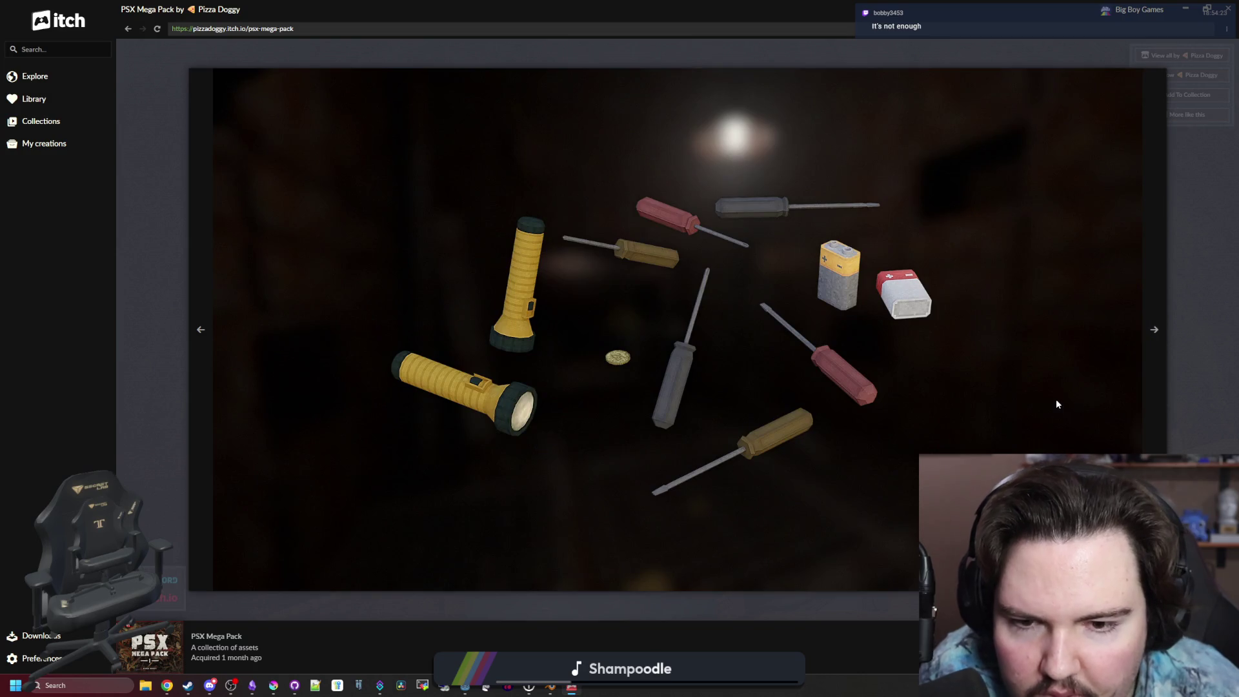
pyautogui.click(1145, 323)
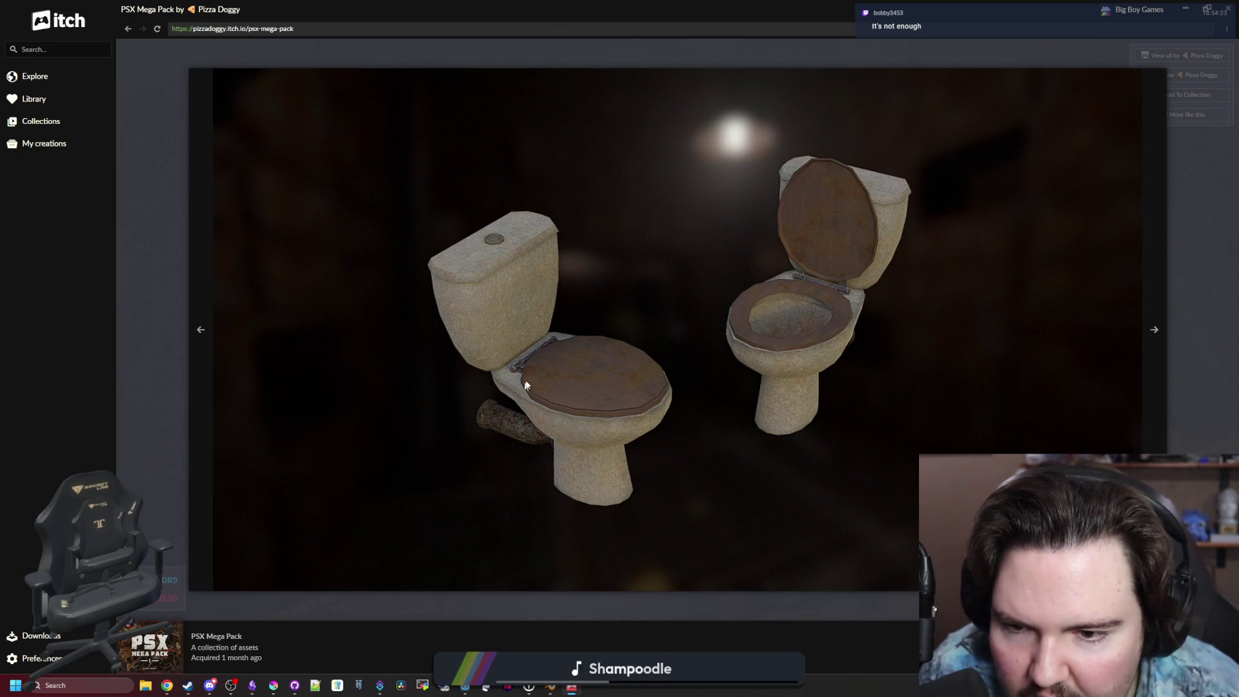
pyautogui.click(1161, 326)
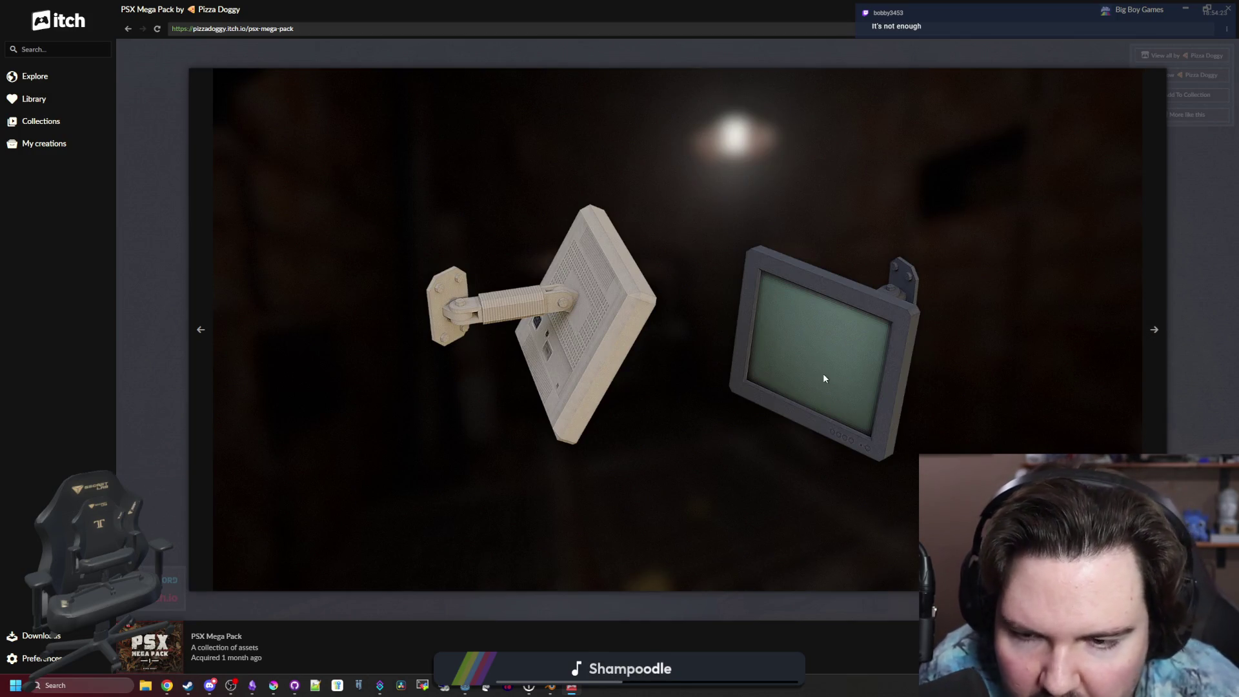
pyautogui.click(1153, 337)
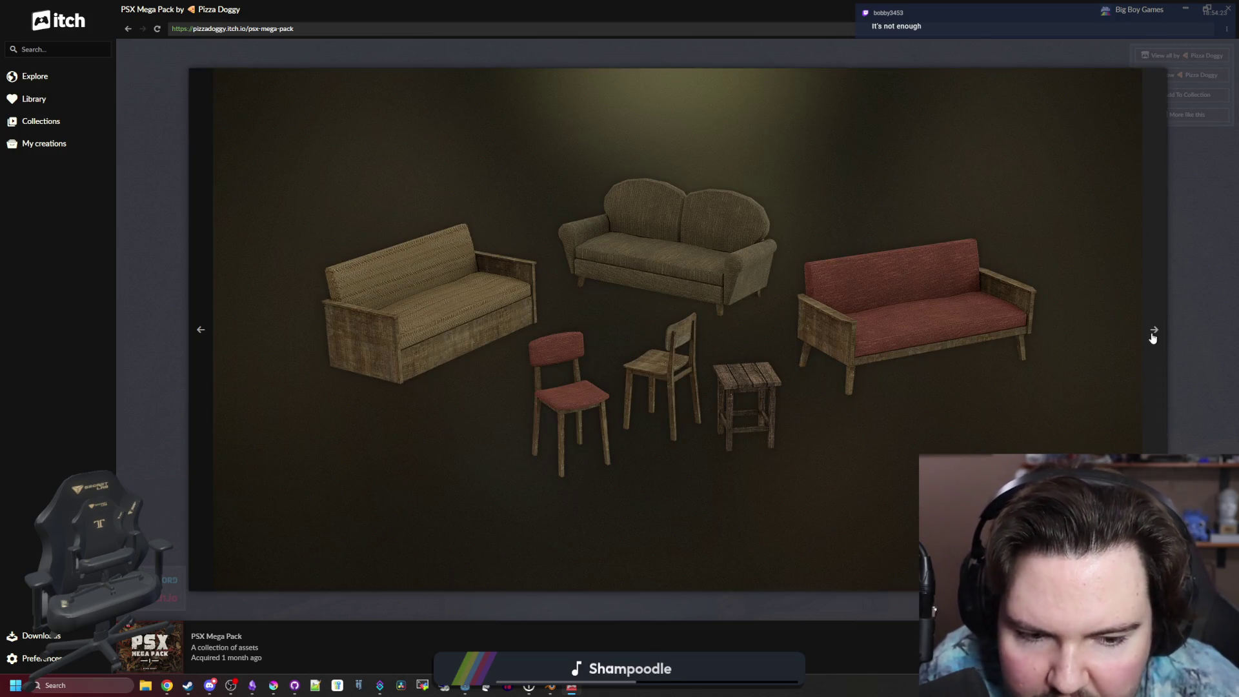
pyautogui.click(1153, 337)
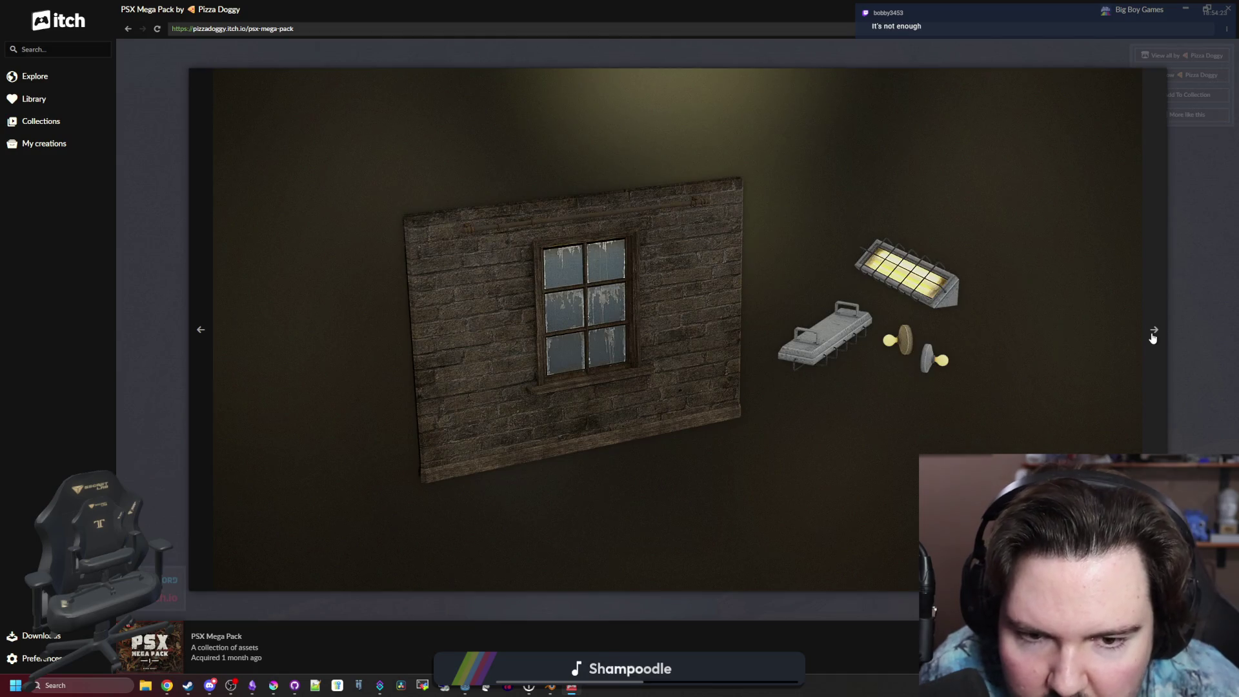
pyautogui.click(1153, 337)
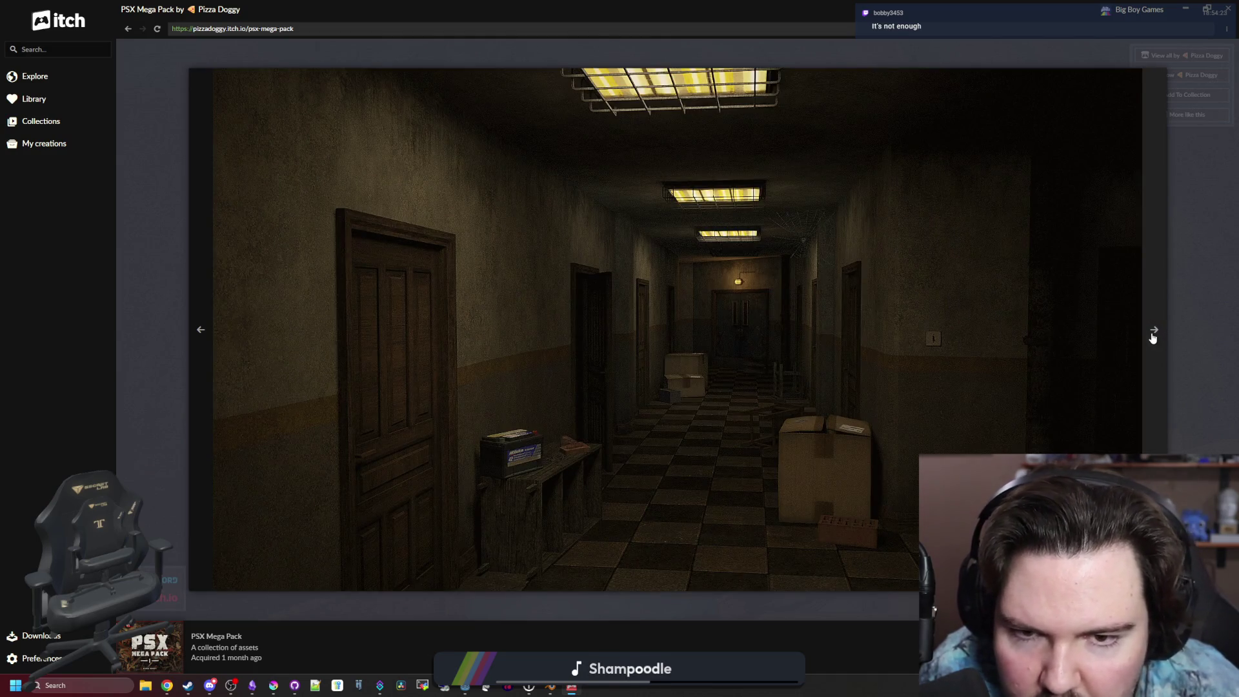
pyautogui.click(1154, 337)
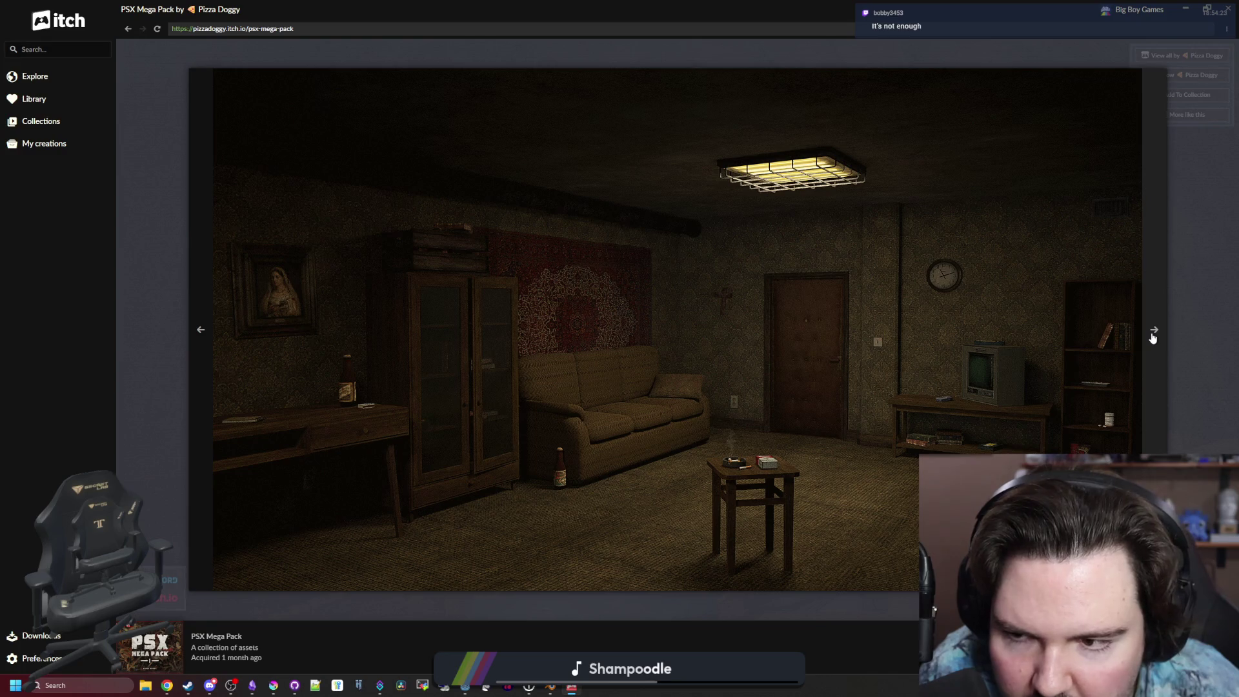
pyautogui.click(1153, 337)
pyautogui.click(1153, 336)
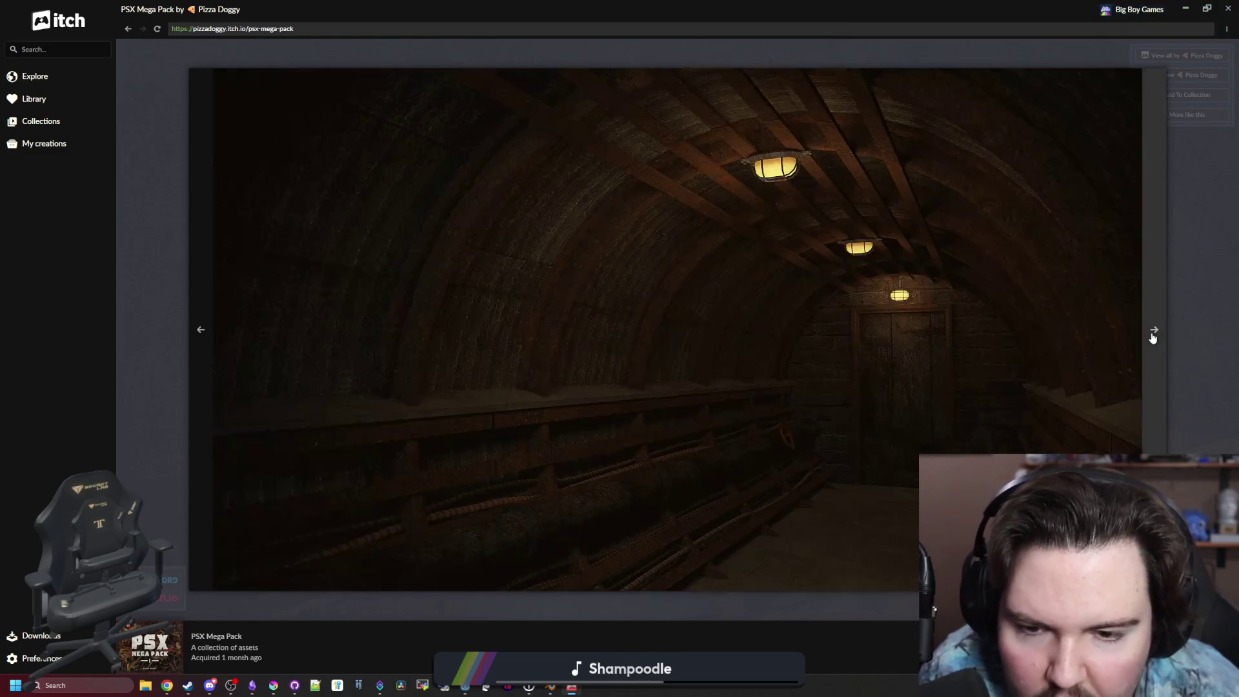
pyautogui.click(1153, 336)
pyautogui.click(1153, 337)
pyautogui.click(1153, 337)
pyautogui.click(1153, 337)
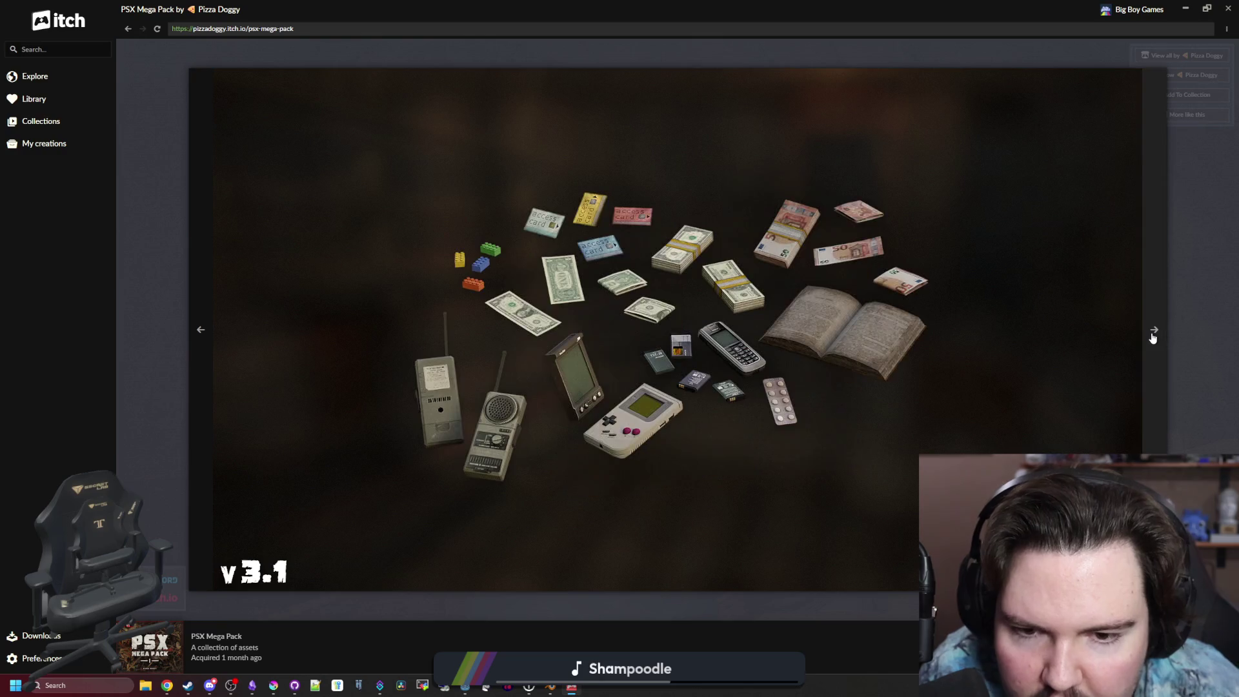
pyautogui.click(1154, 337)
pyautogui.click(1153, 336)
pyautogui.click(1153, 337)
pyautogui.click(1154, 337)
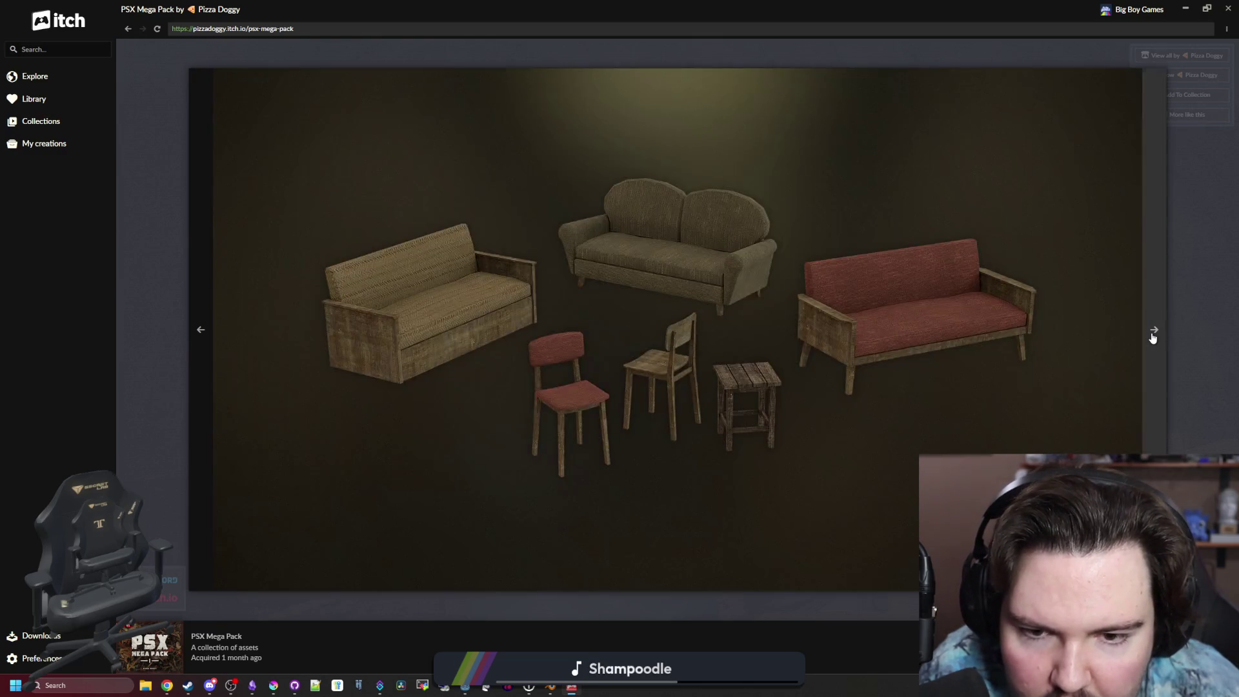
pyautogui.click(1154, 337)
pyautogui.press('Escape')
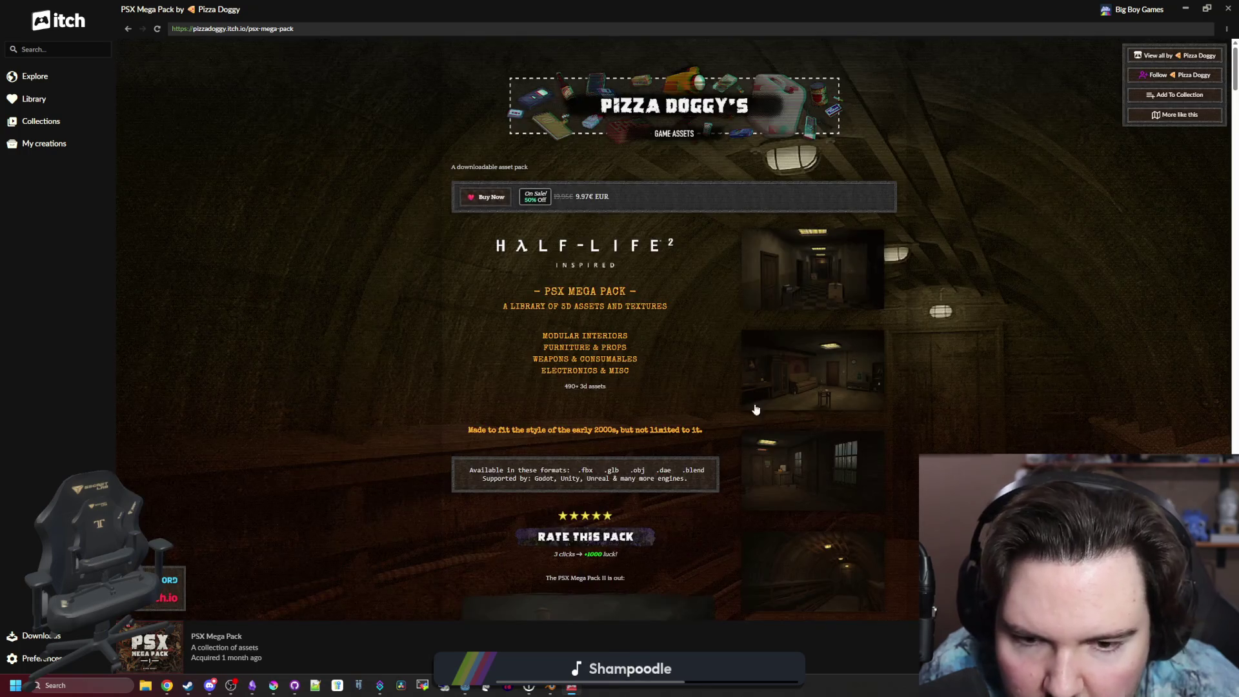
# Go to the creator's More Assets page and open PSX Mega Pack II ($11.97, 40% off).
pyautogui.scroll(-10, 756, 410)
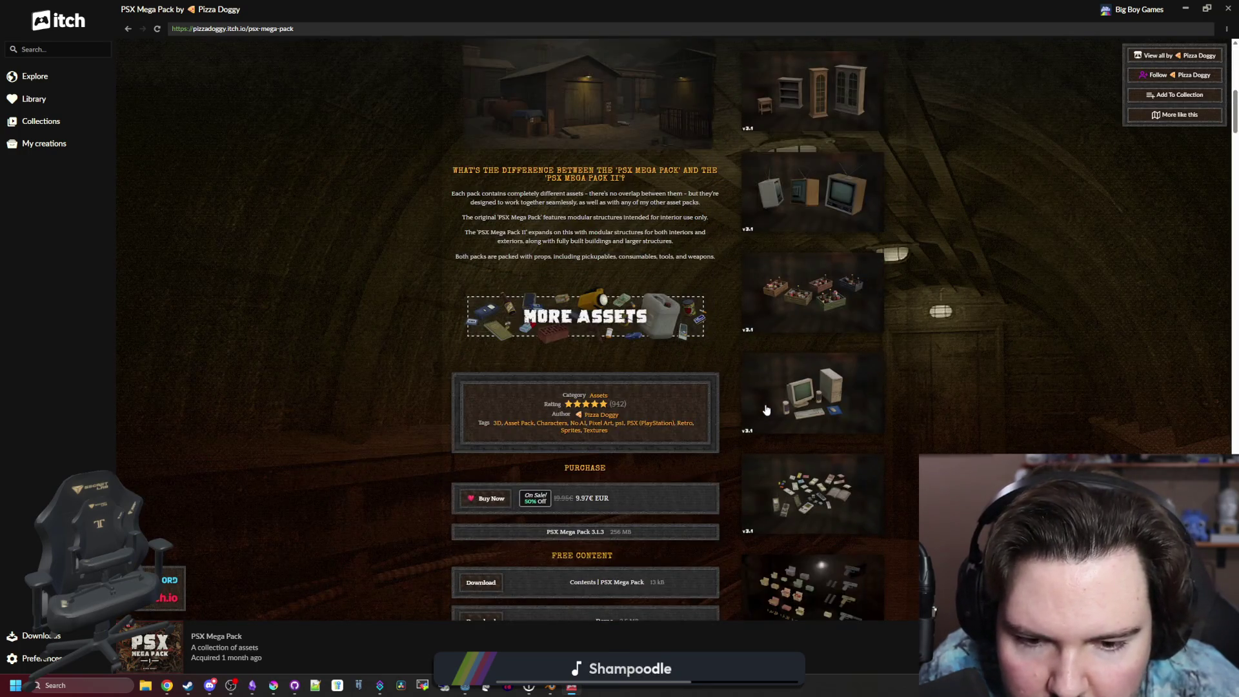
pyautogui.scroll(-12, 766, 409)
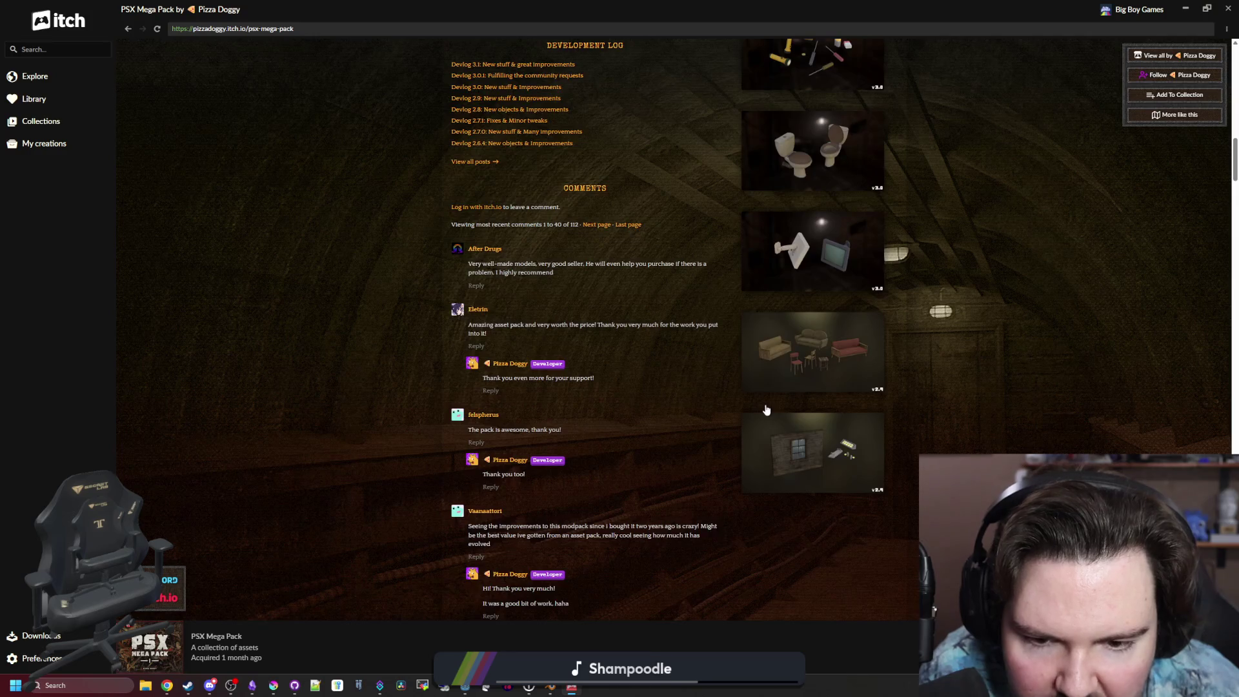
pyautogui.scroll(20, 742, 392)
pyautogui.scroll(-4, 626, 398)
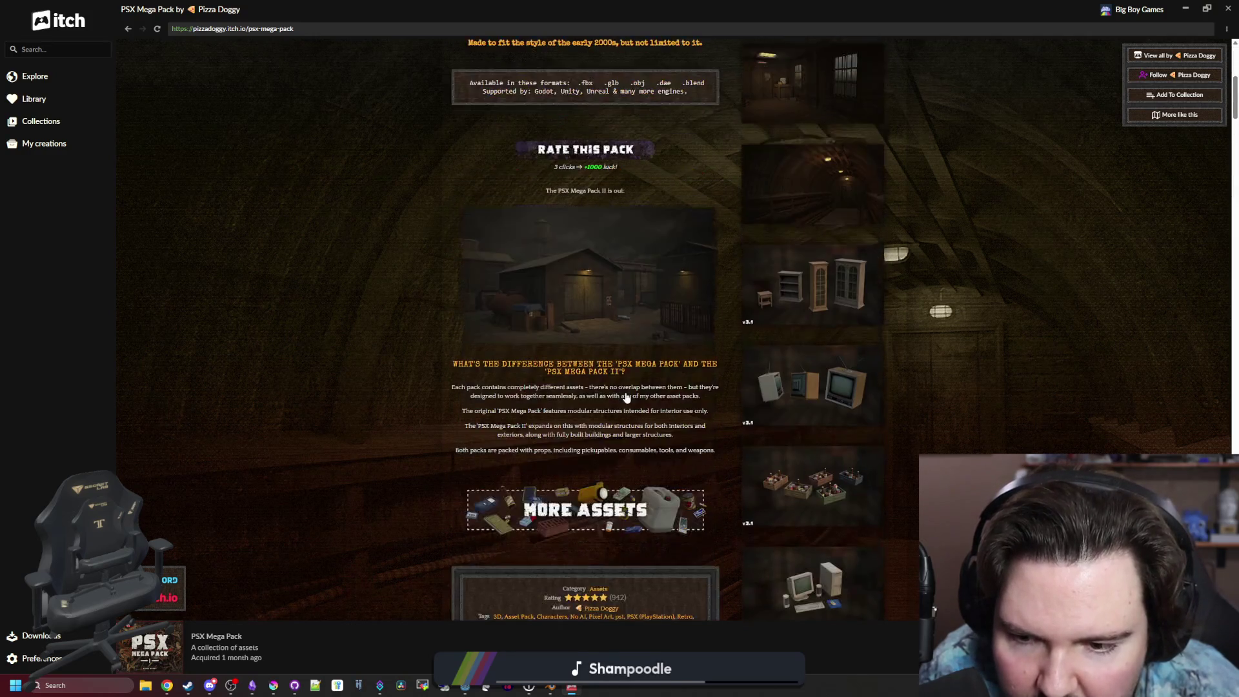
pyautogui.scroll(-3, 626, 397)
pyautogui.scroll(4, 612, 377)
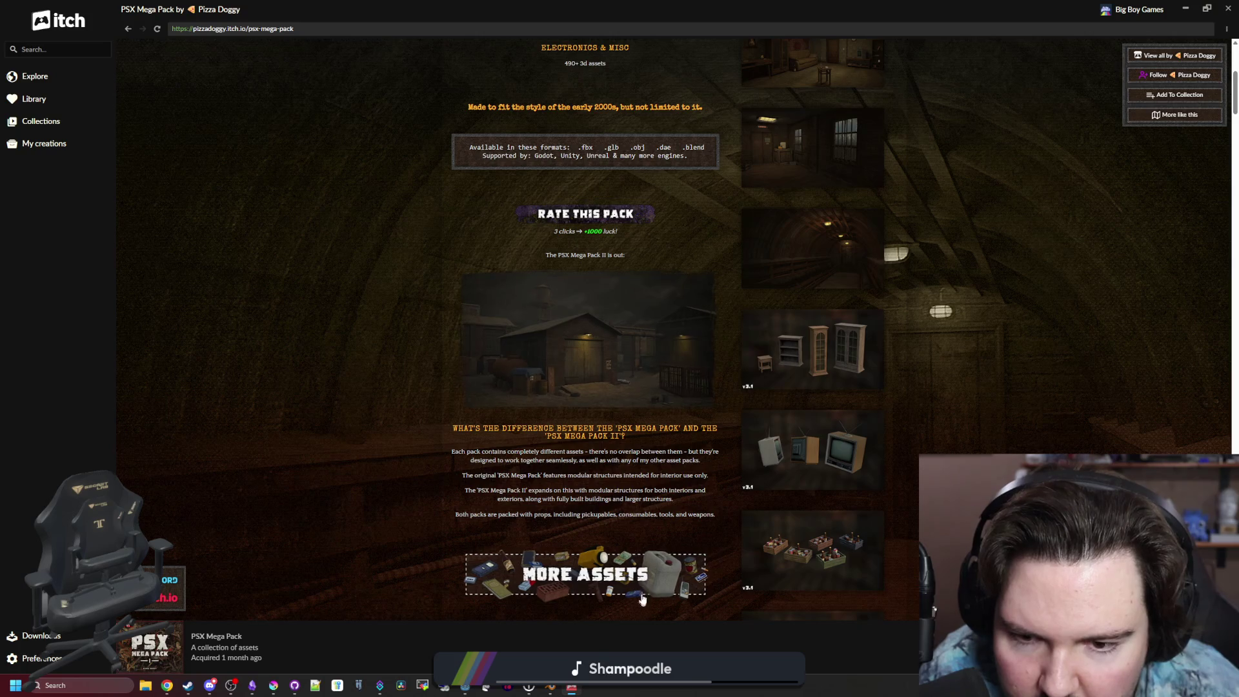
pyautogui.click(640, 573)
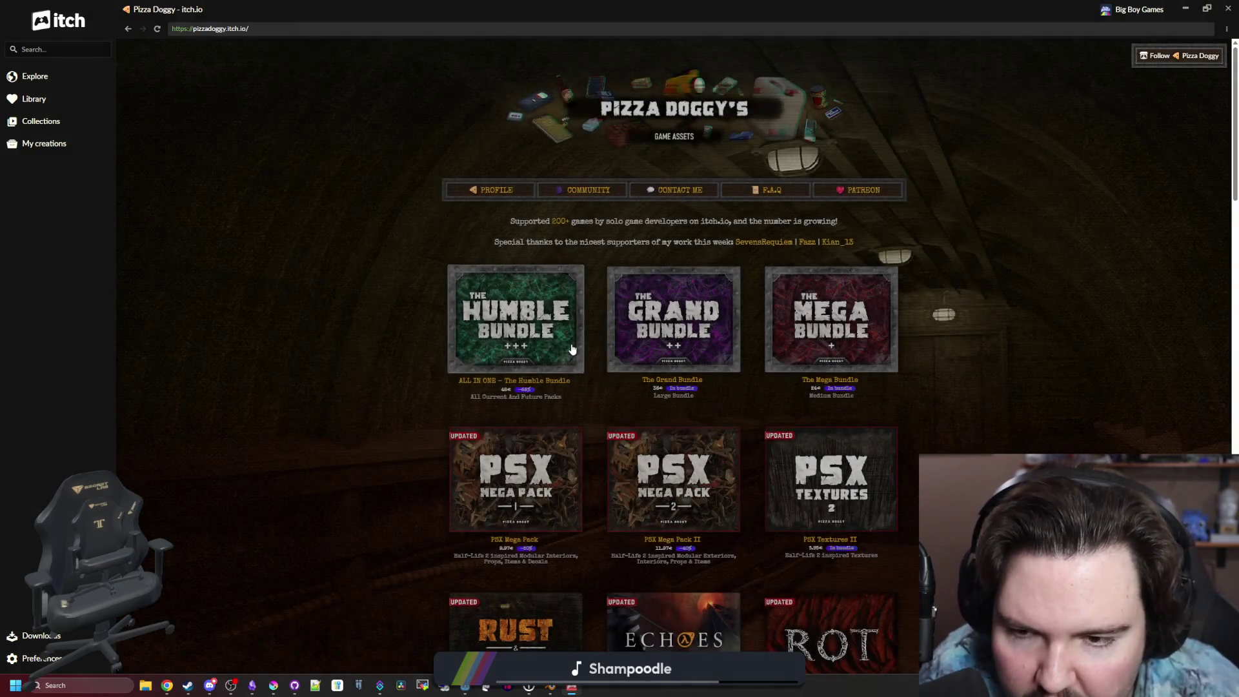
pyautogui.scroll(-1, 677, 451)
pyautogui.click(713, 408)
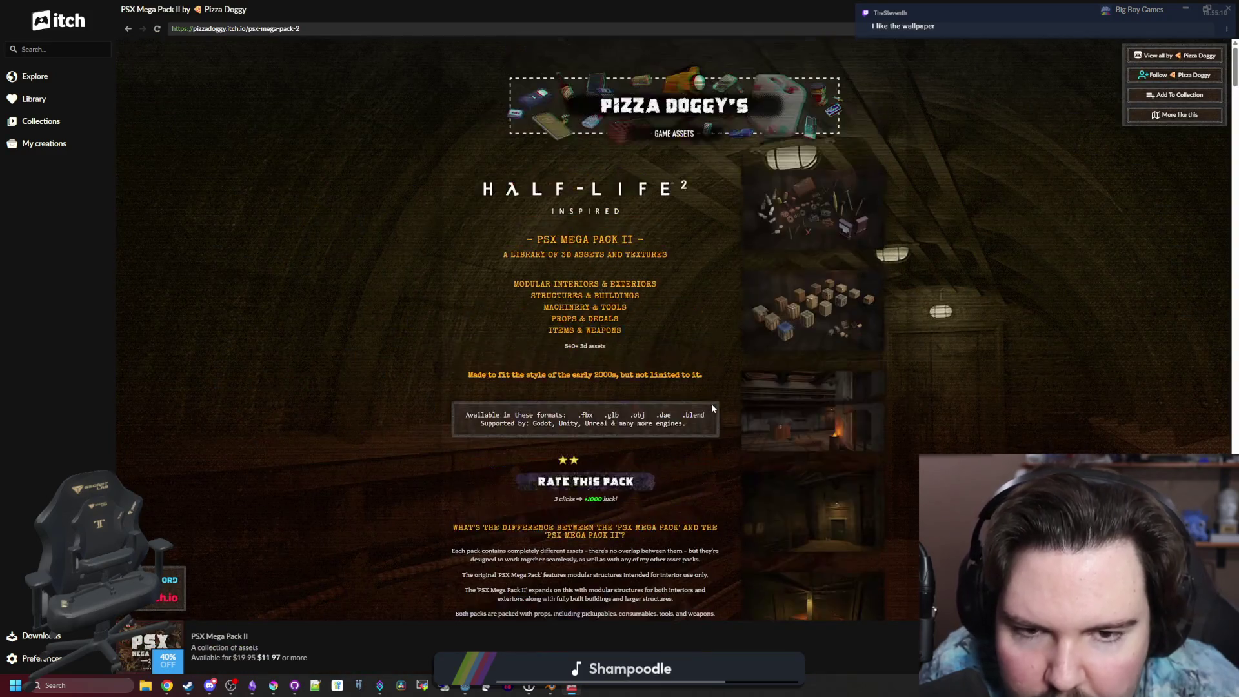
# Cycle through the PSX Mega Pack II gallery: props, crates, industrial rooms, weapons and masks updates.
pyautogui.click(771, 203)
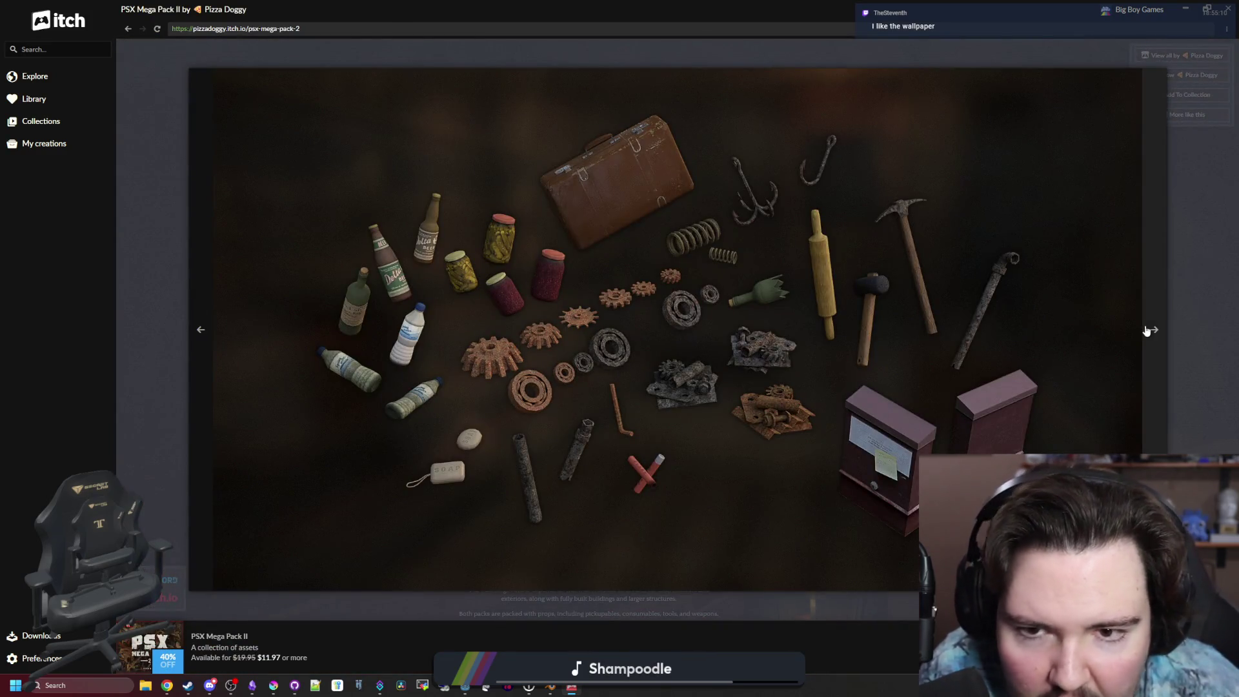
pyautogui.click(1168, 322)
pyautogui.click(826, 220)
pyautogui.click(1150, 282)
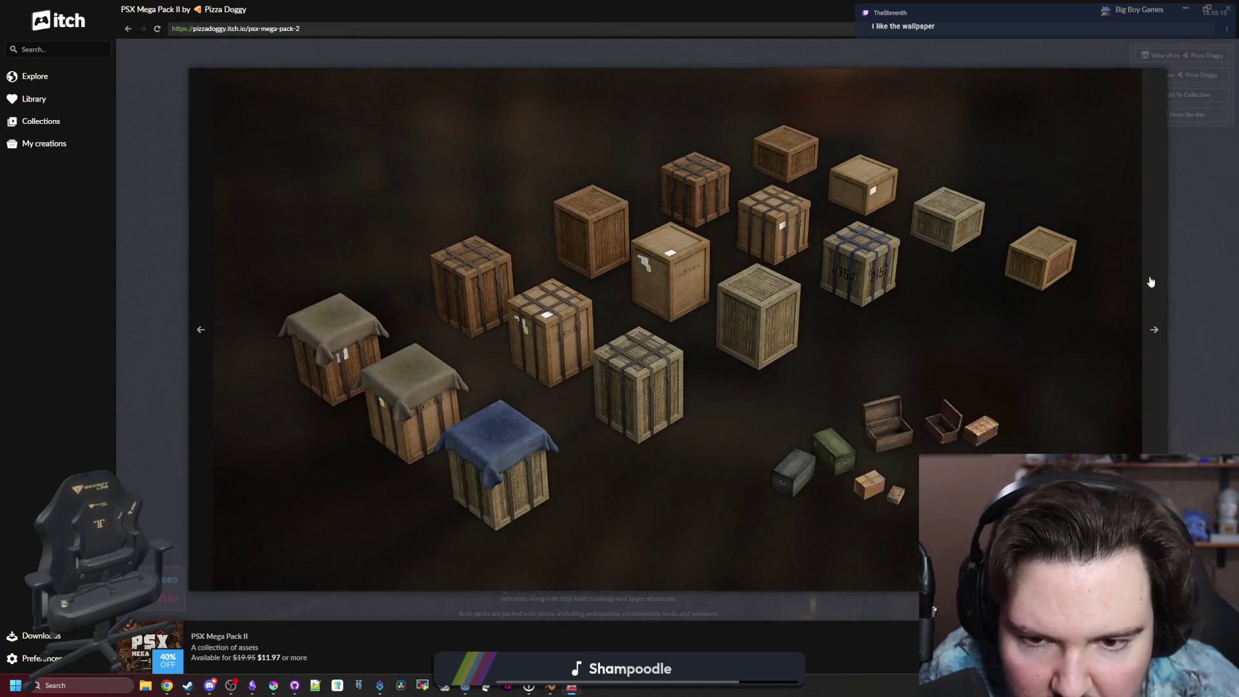
pyautogui.click(1151, 282)
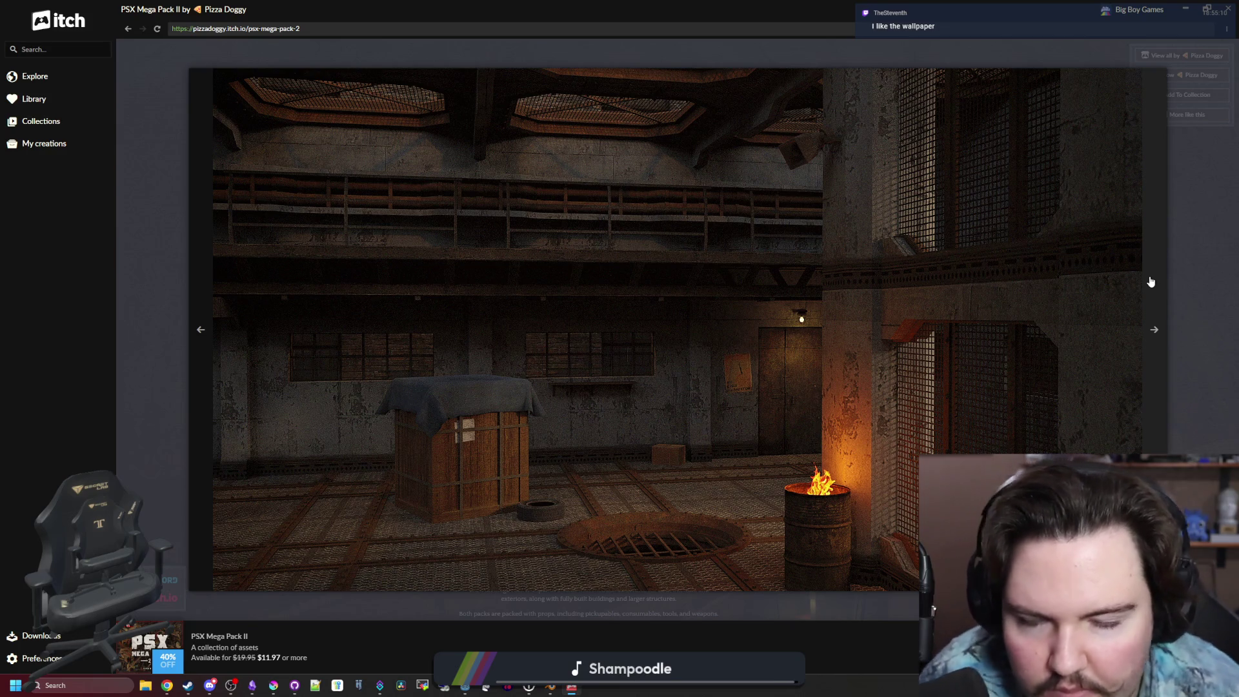
pyautogui.click(1150, 282)
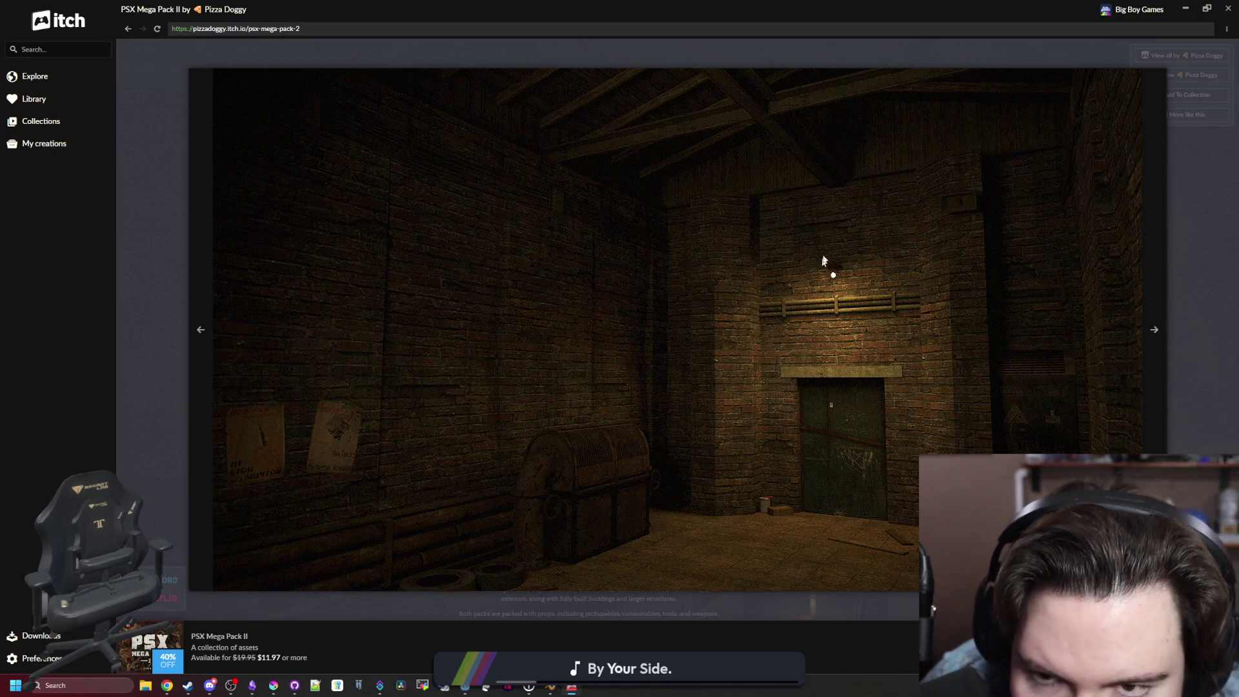
pyautogui.click(1154, 330)
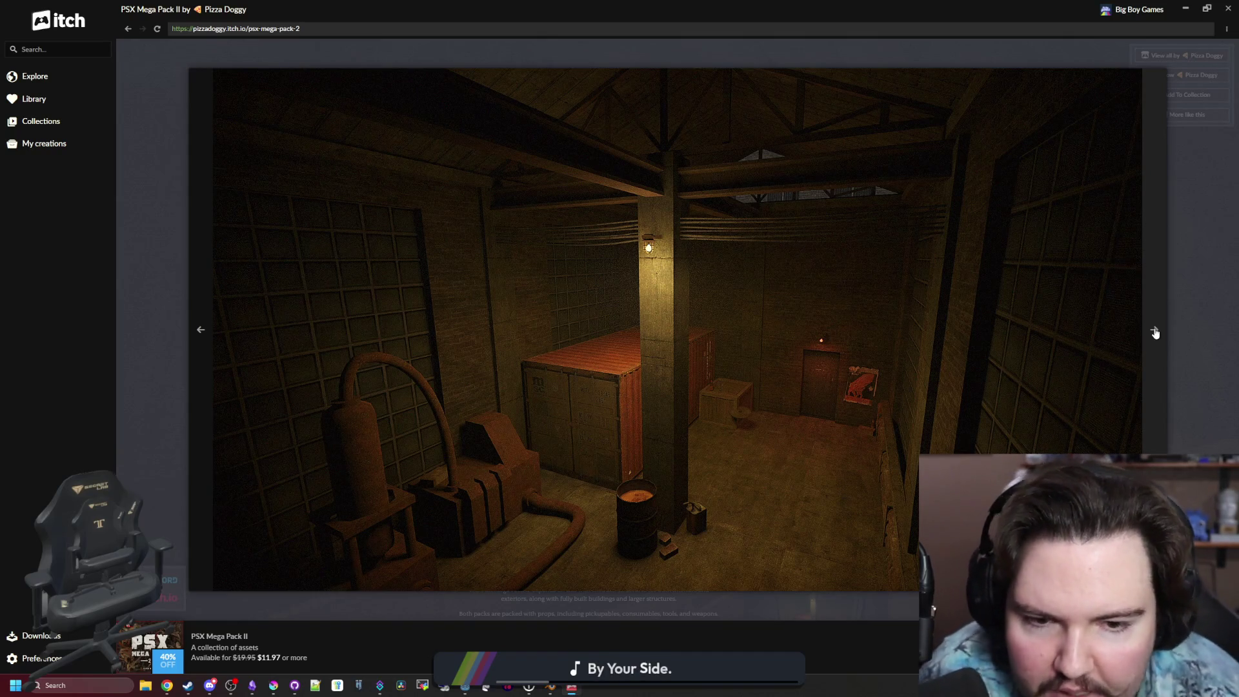
pyautogui.click(1155, 332)
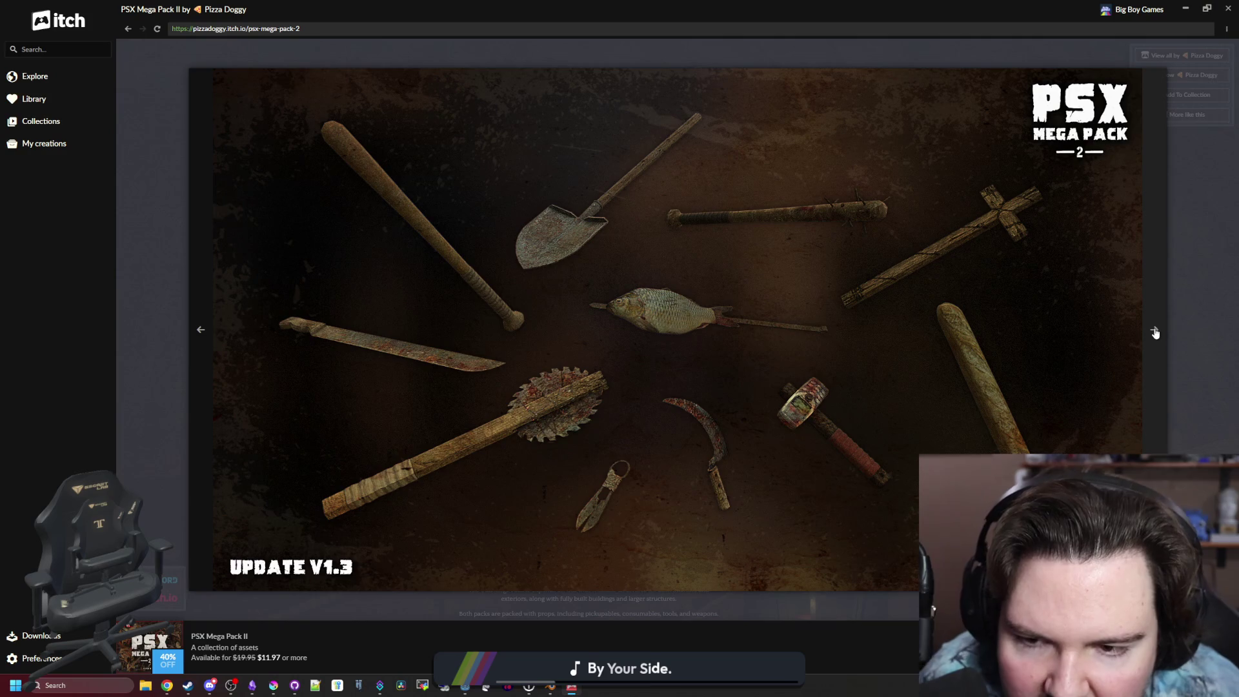
pyautogui.click(1155, 333)
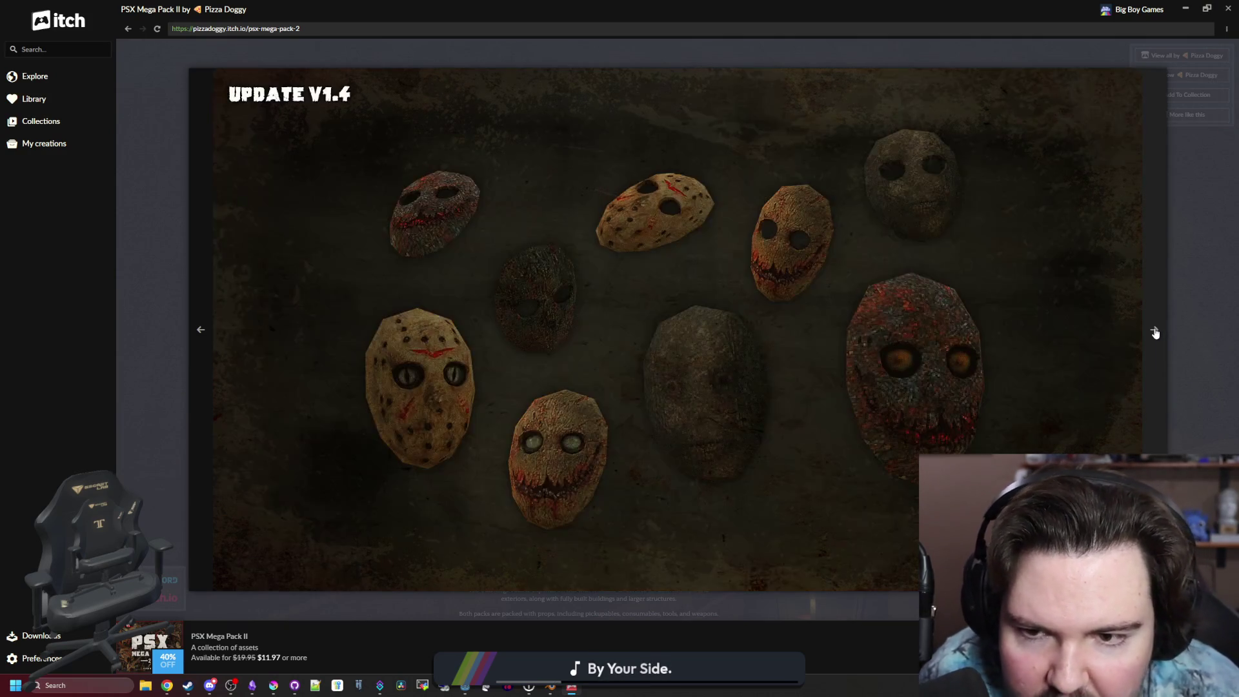
pyautogui.click(1155, 332)
pyautogui.click(1155, 332)
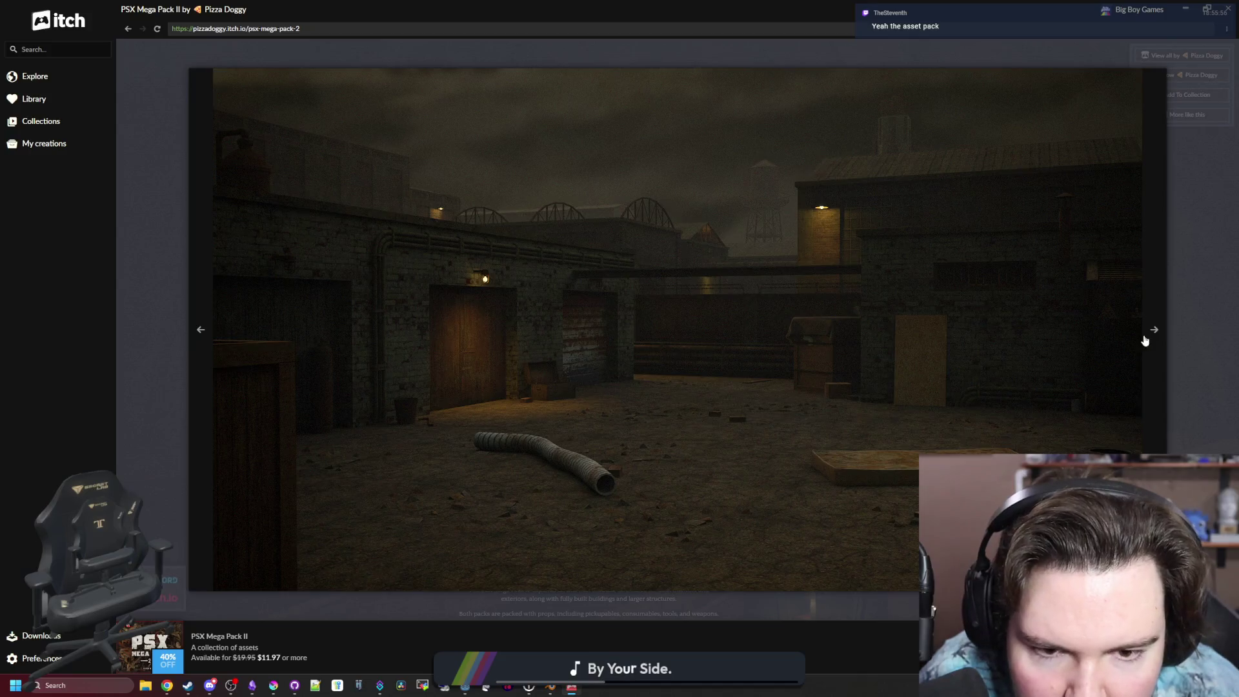
pyautogui.click(1148, 337)
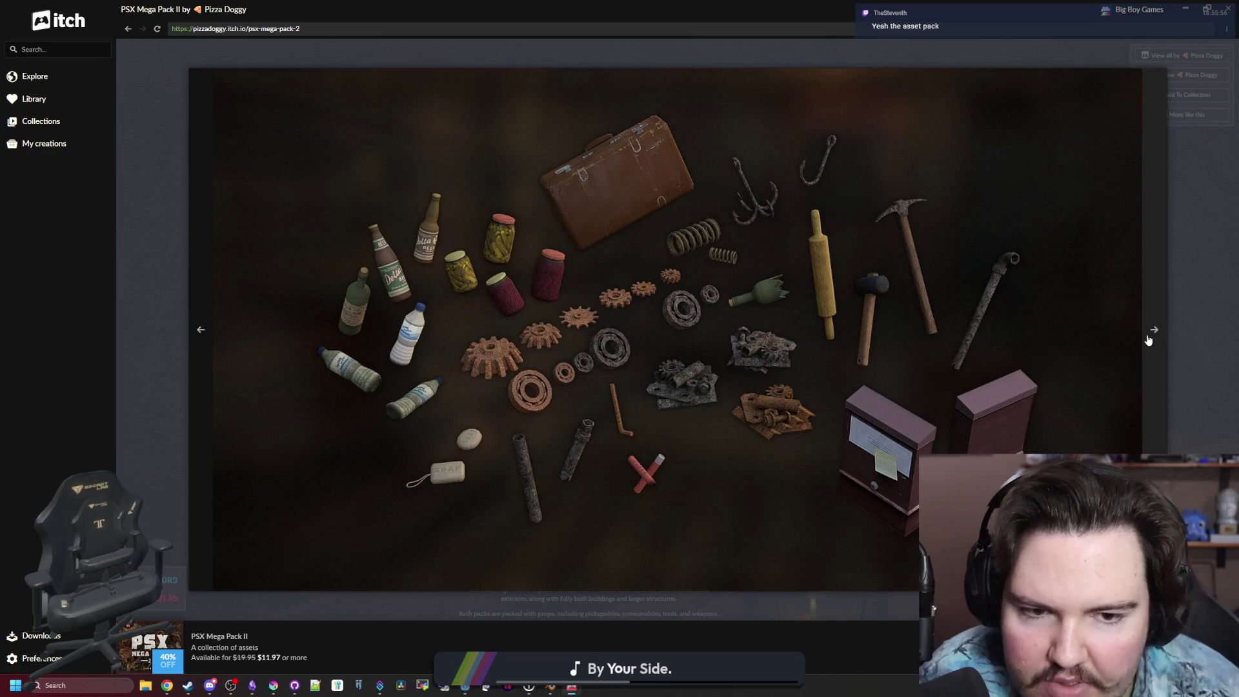
pyautogui.click(1149, 340)
pyautogui.click(1149, 340)
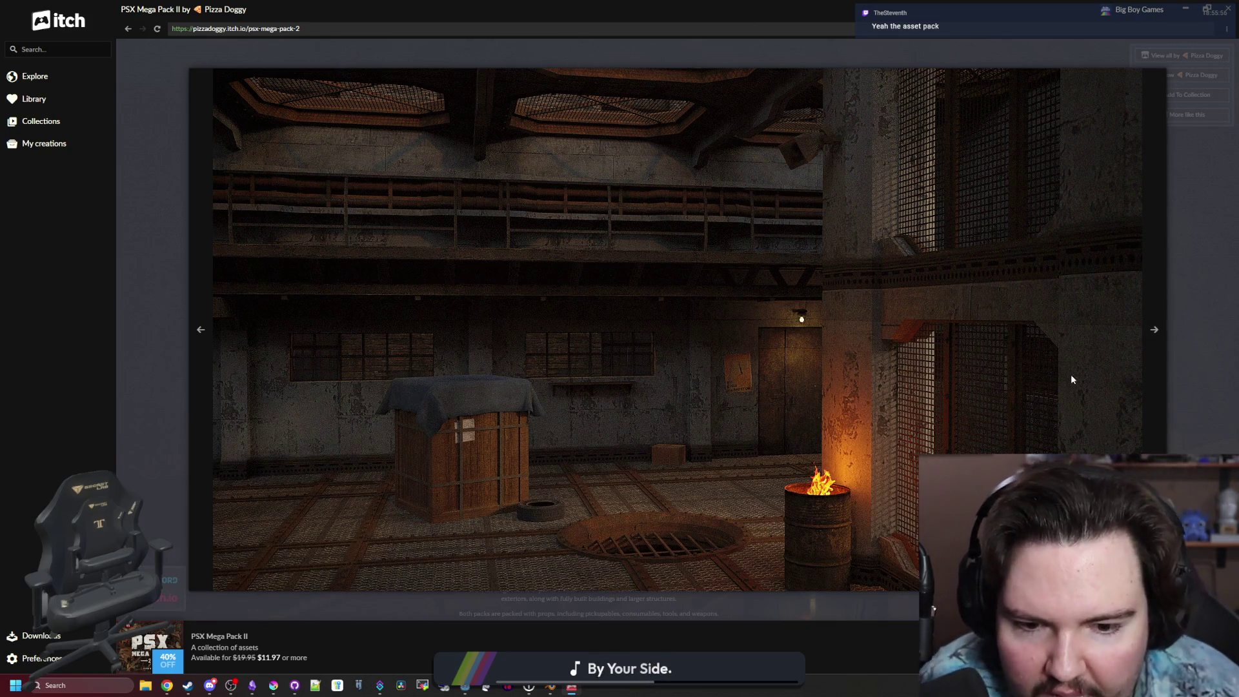
pyautogui.click(1157, 367)
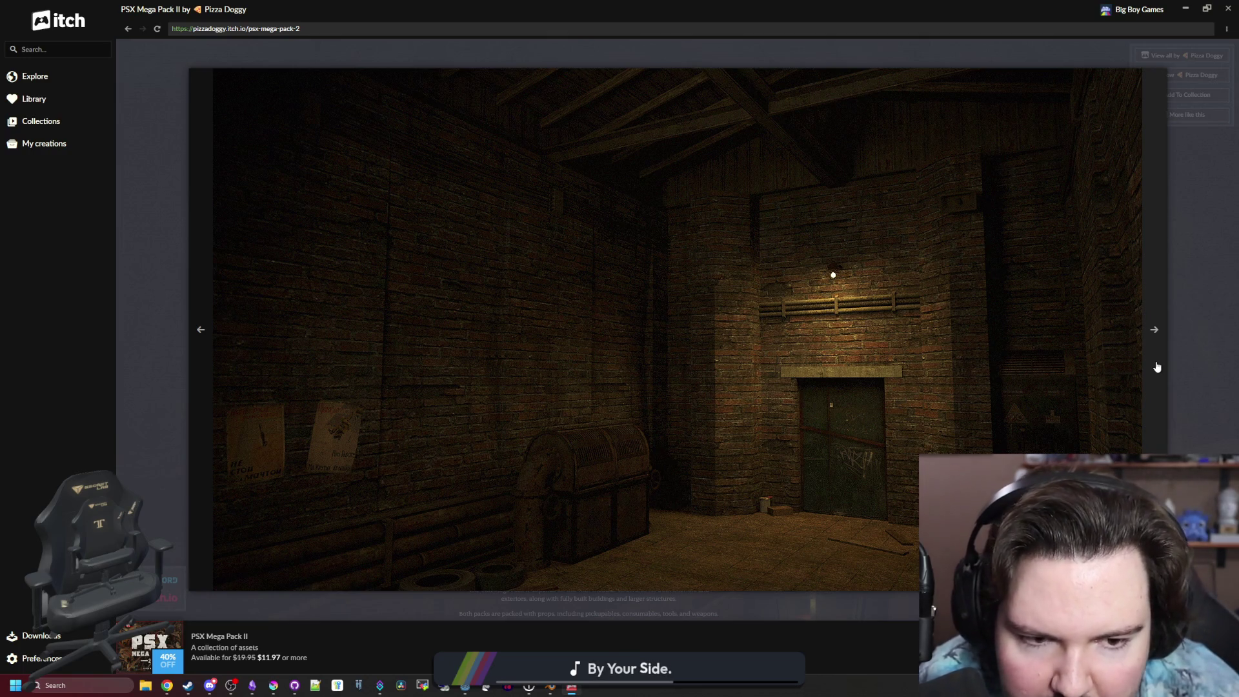
pyautogui.click(1157, 367)
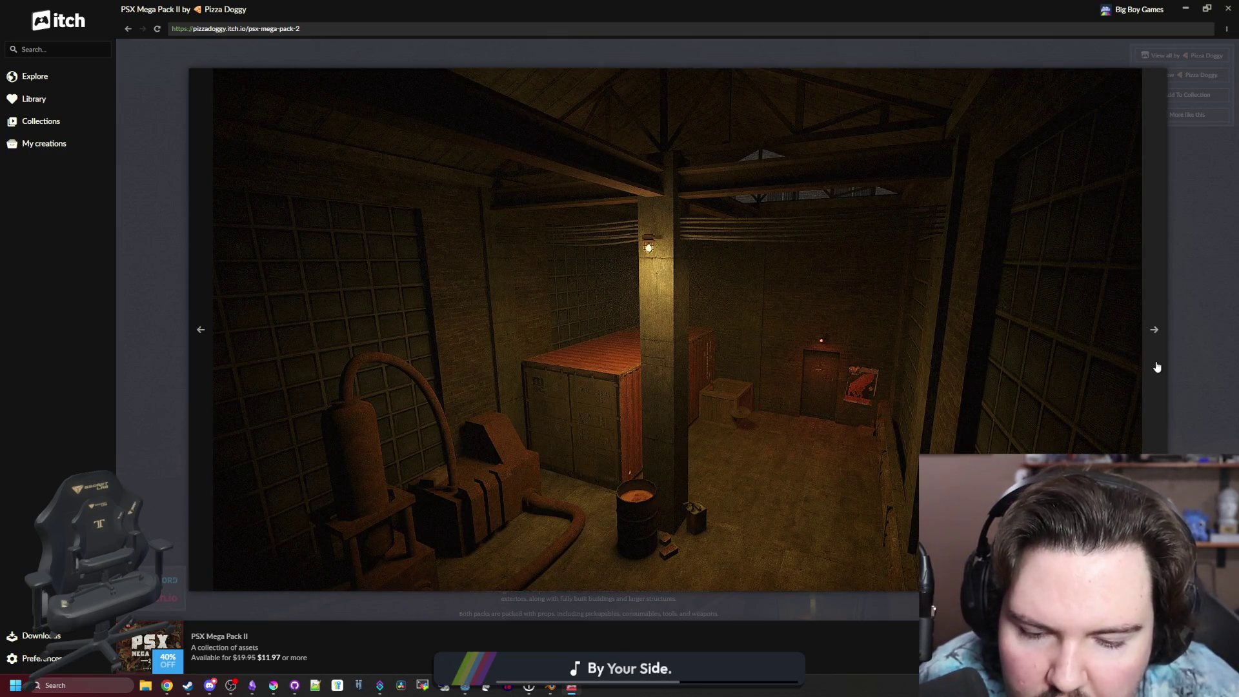
pyautogui.click(1157, 367)
pyautogui.click(1157, 367)
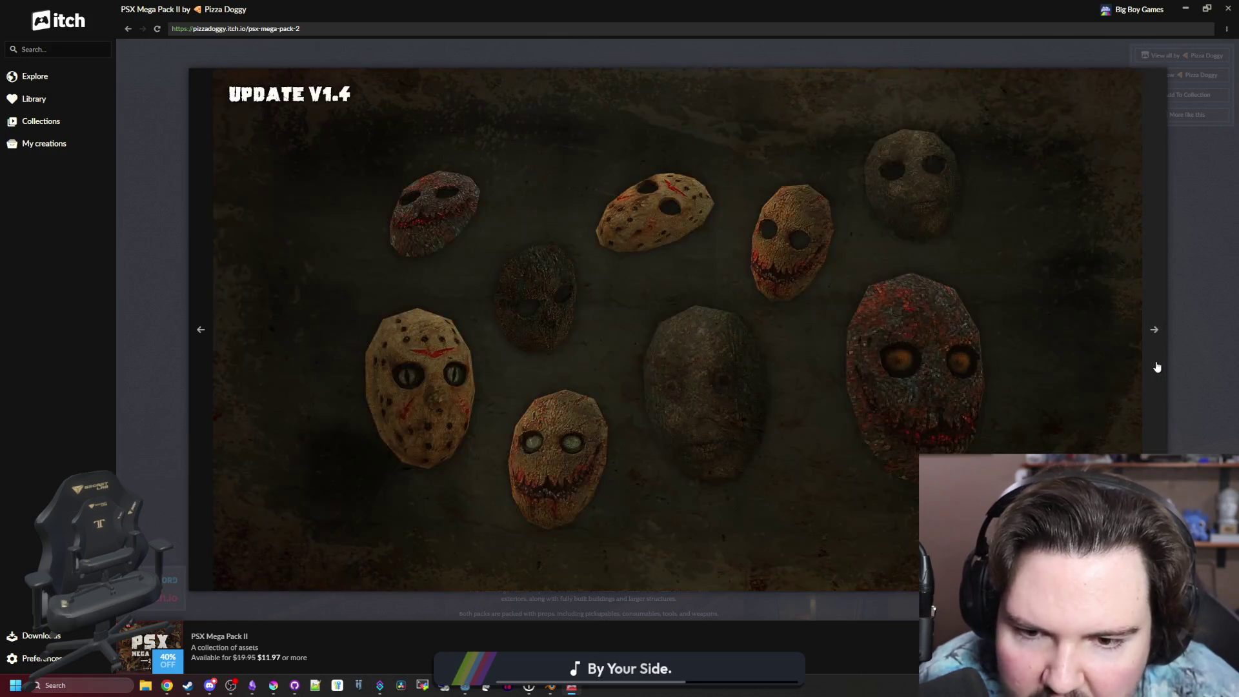
pyautogui.click(1156, 367)
pyautogui.click(1156, 367)
pyautogui.click(1156, 366)
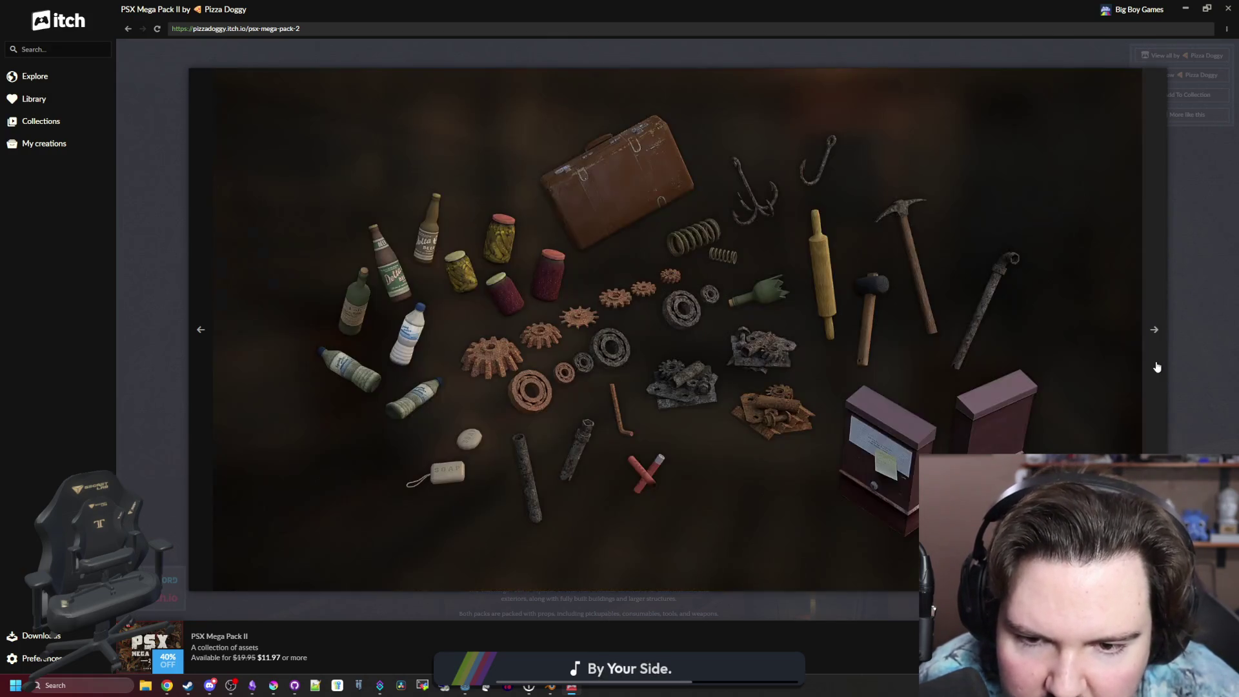
pyautogui.click(1156, 367)
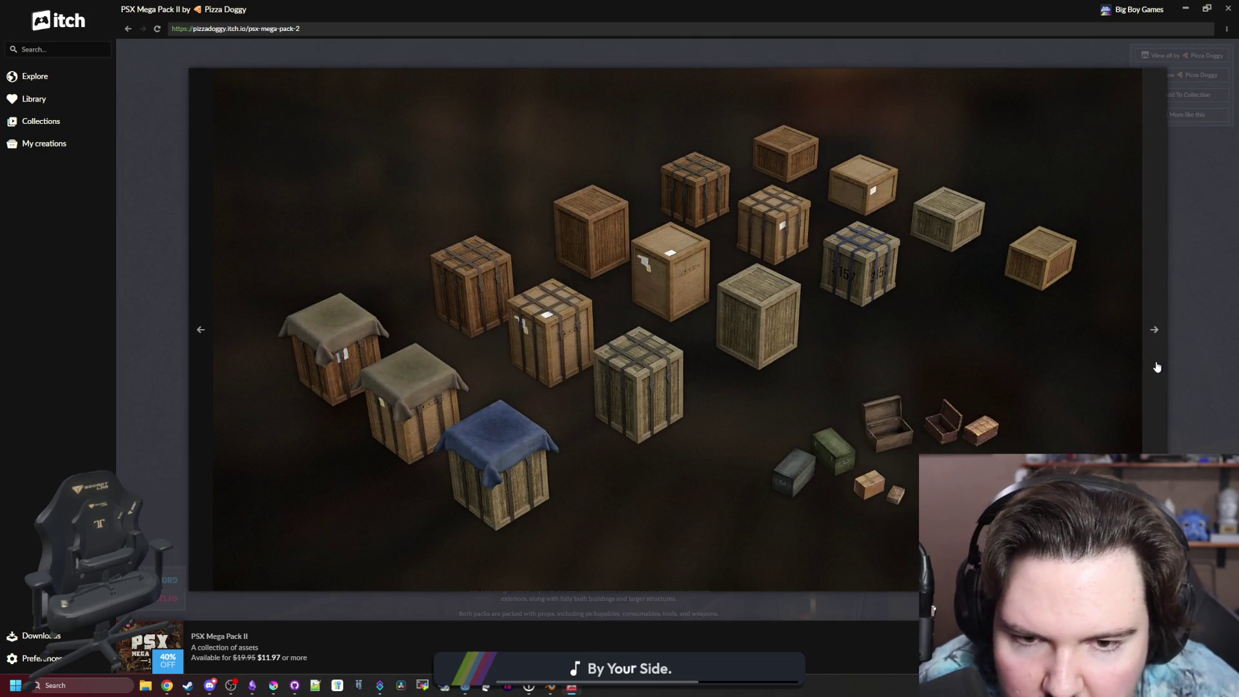
pyautogui.click(1157, 366)
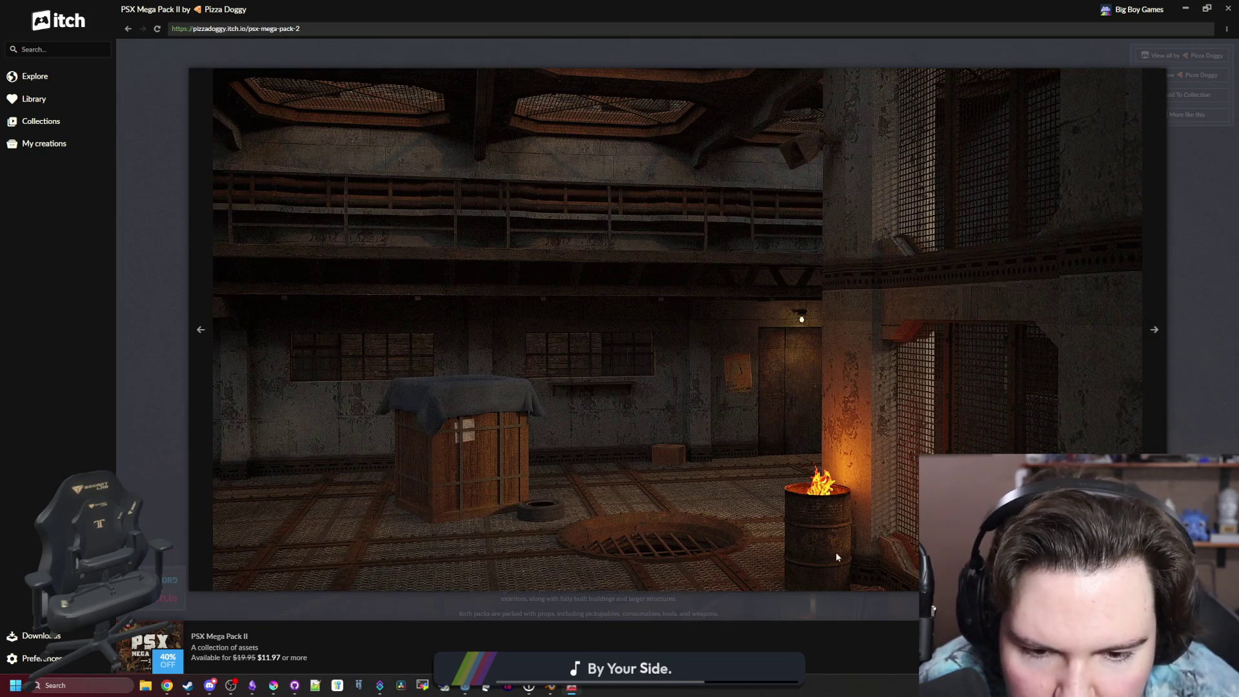
# Close the screenshot viewer and switch back to the paused Dead Lift playtest in Godot.
pyautogui.press('Right')
pyautogui.press('Right')
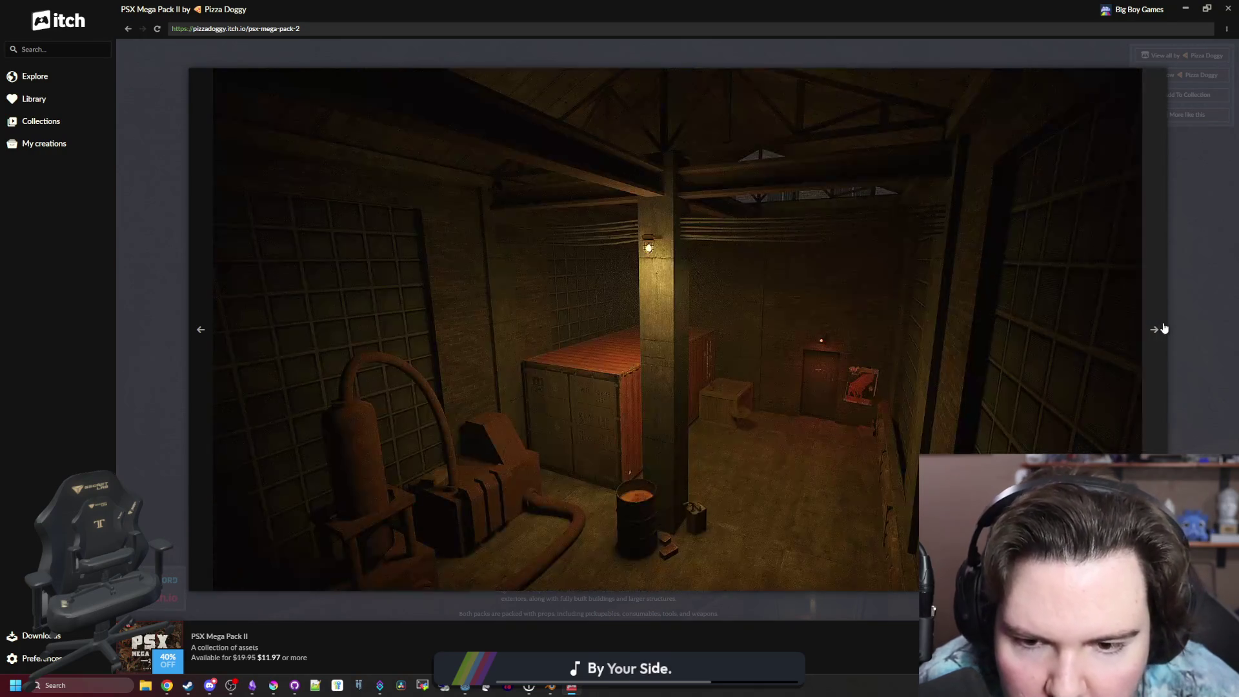
pyautogui.press('Escape')
pyautogui.hotkey('alt', 'Tab')
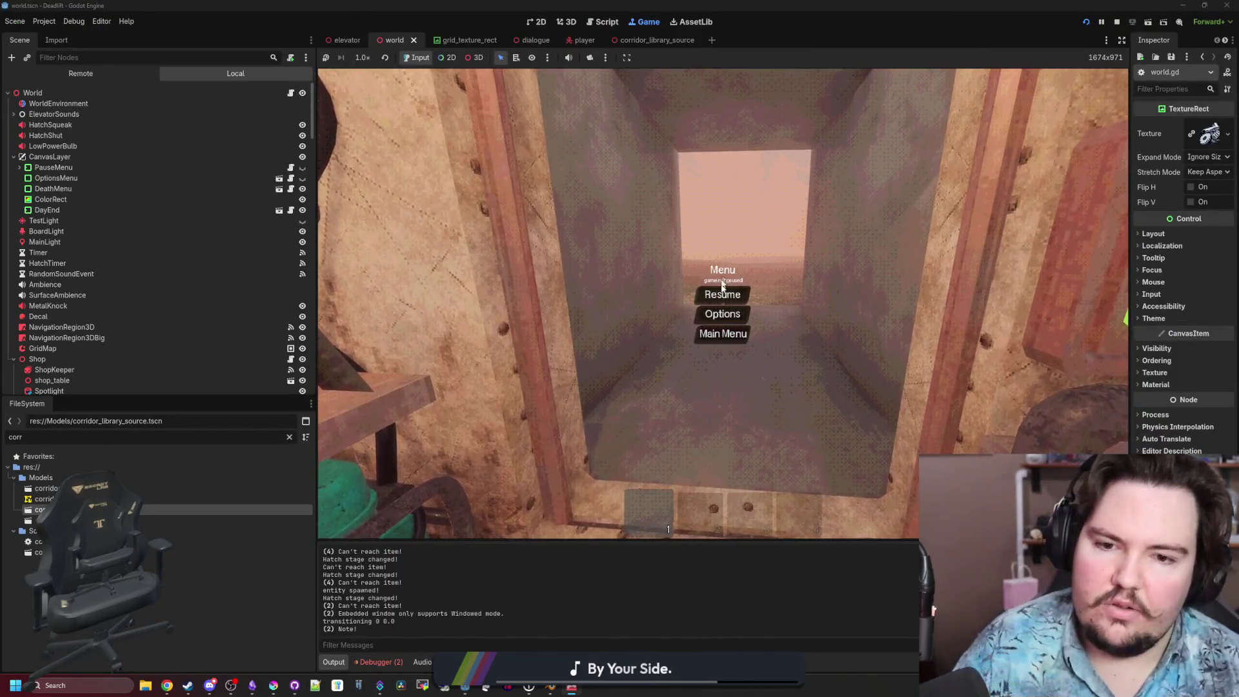
# Resume Dead Lift, walk up to the pipe with the plushie, then back away to look under the shelf.
pyautogui.click(721, 291)
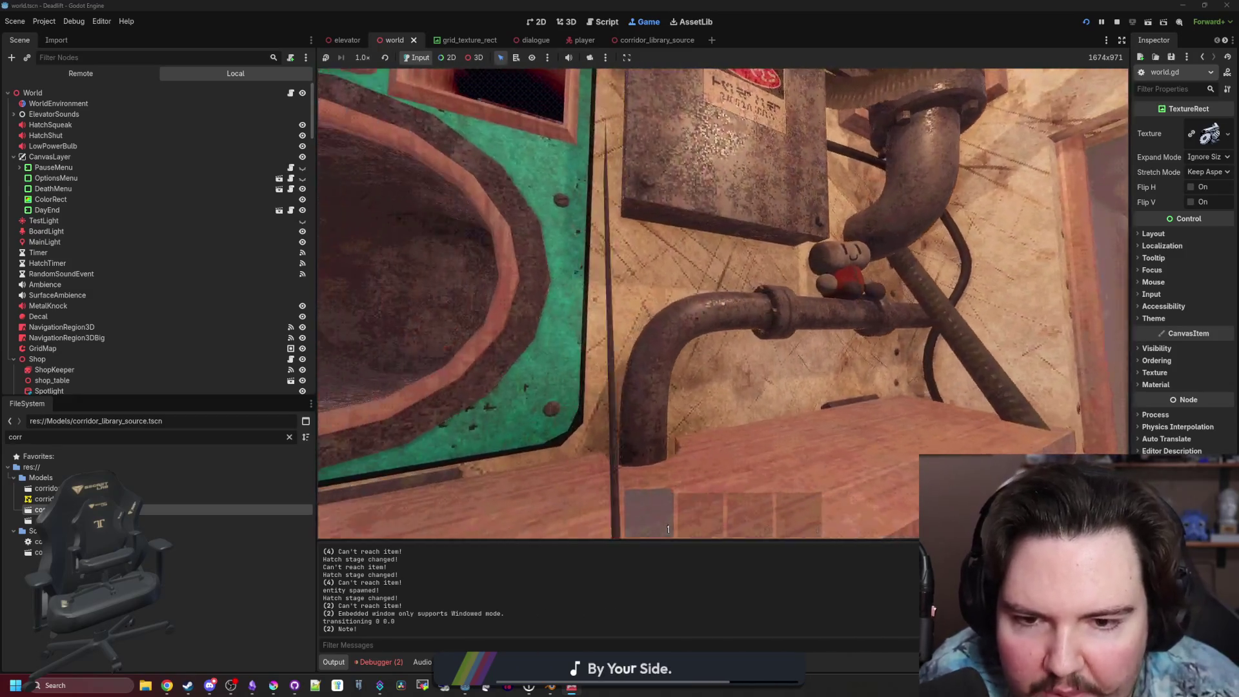
pyautogui.press('w')
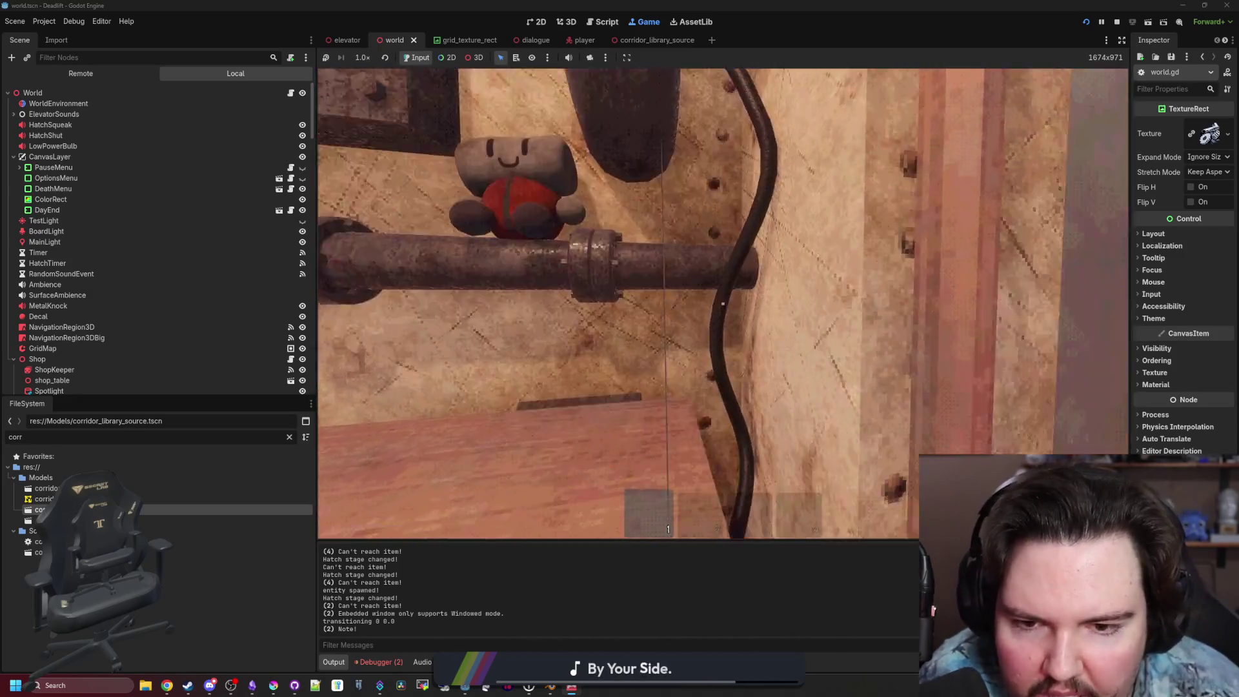
pyautogui.press('s')
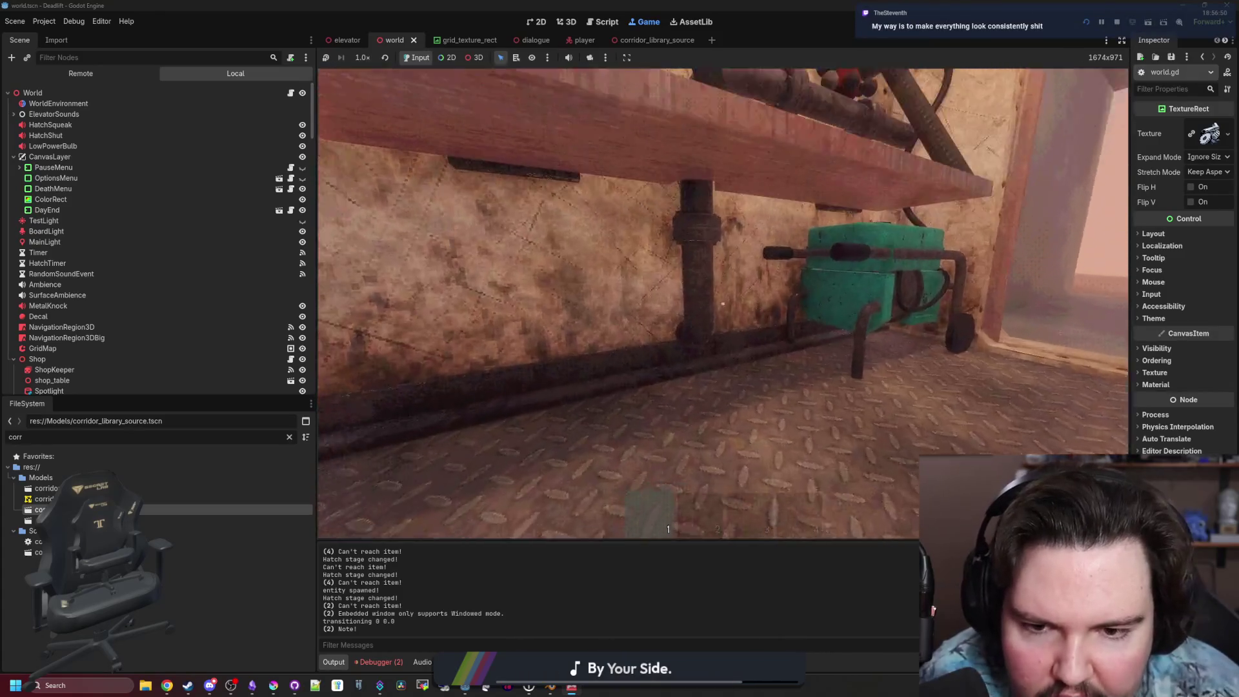
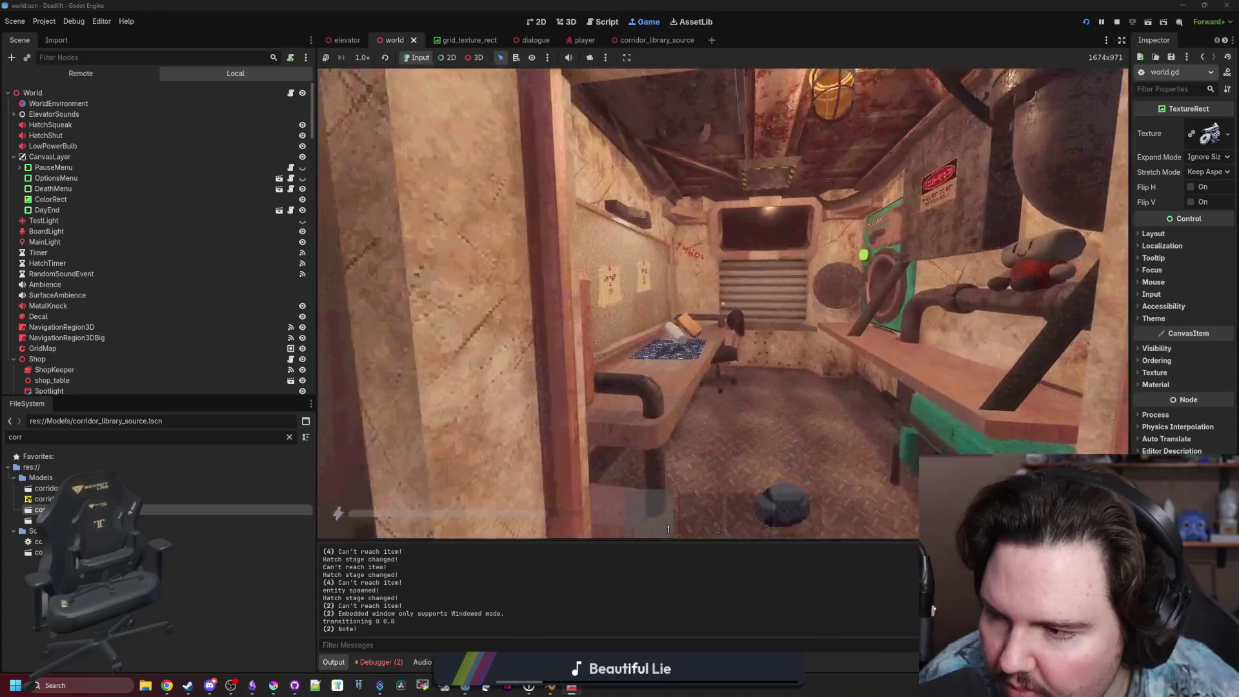
# Crouch to hide beneath the table, then stand back up to continue toward the breaker dialogue.
pyautogui.press('ctrl')
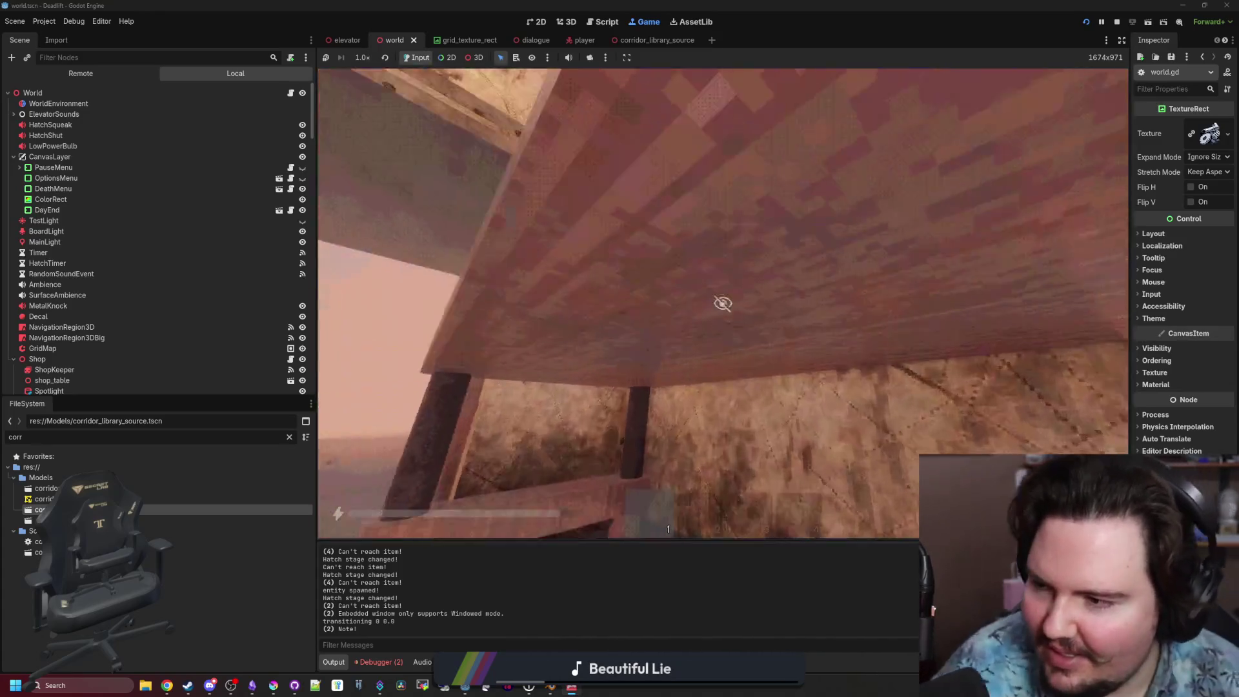
pyautogui.press('ctrl')
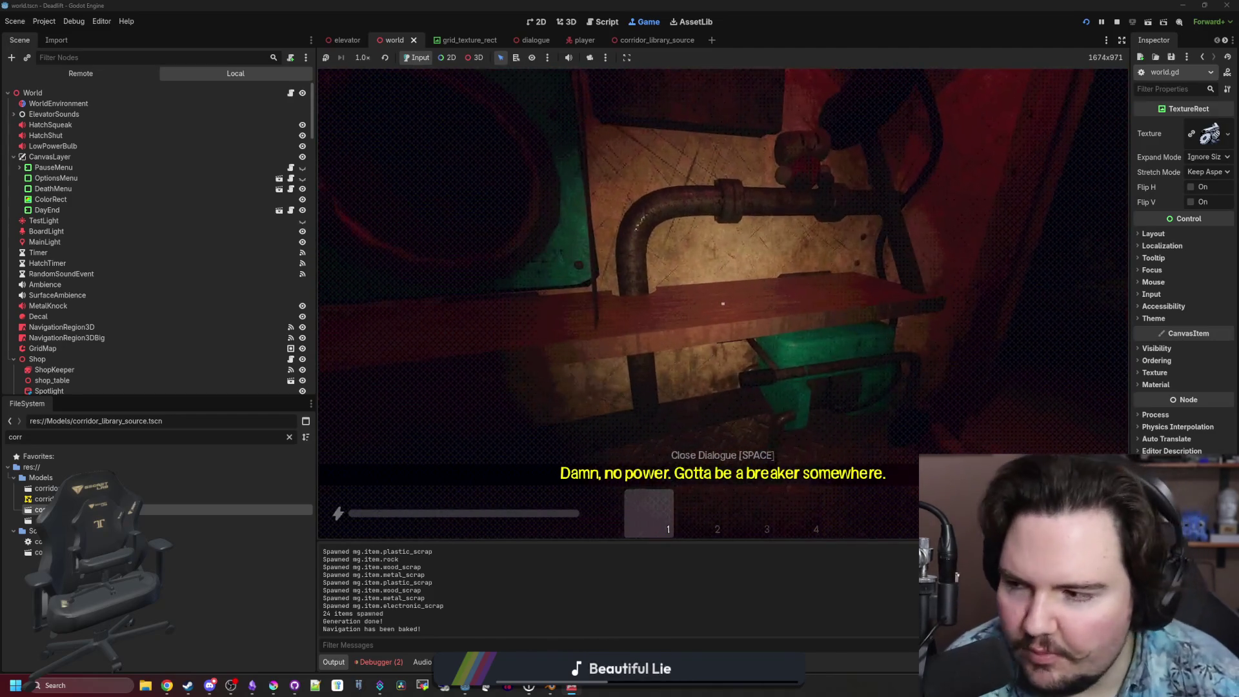
# Pause and resume the game, then switch on the flashlight.
pyautogui.press('Escape')
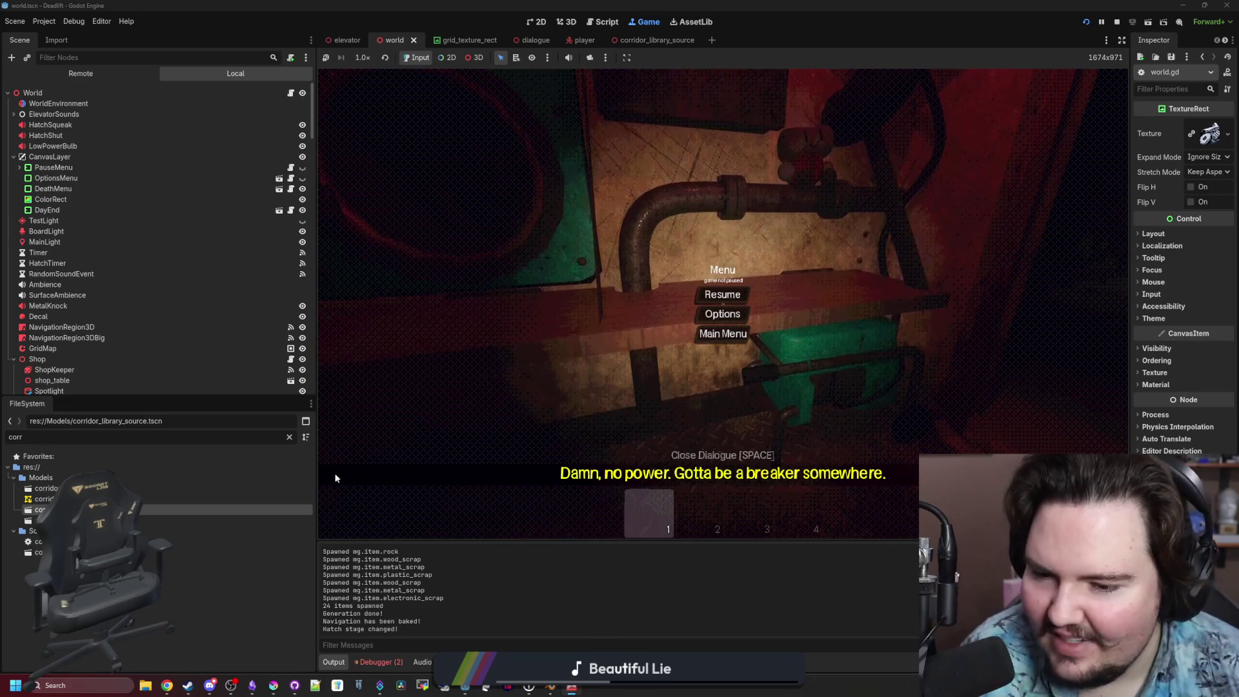
pyautogui.click(723, 295)
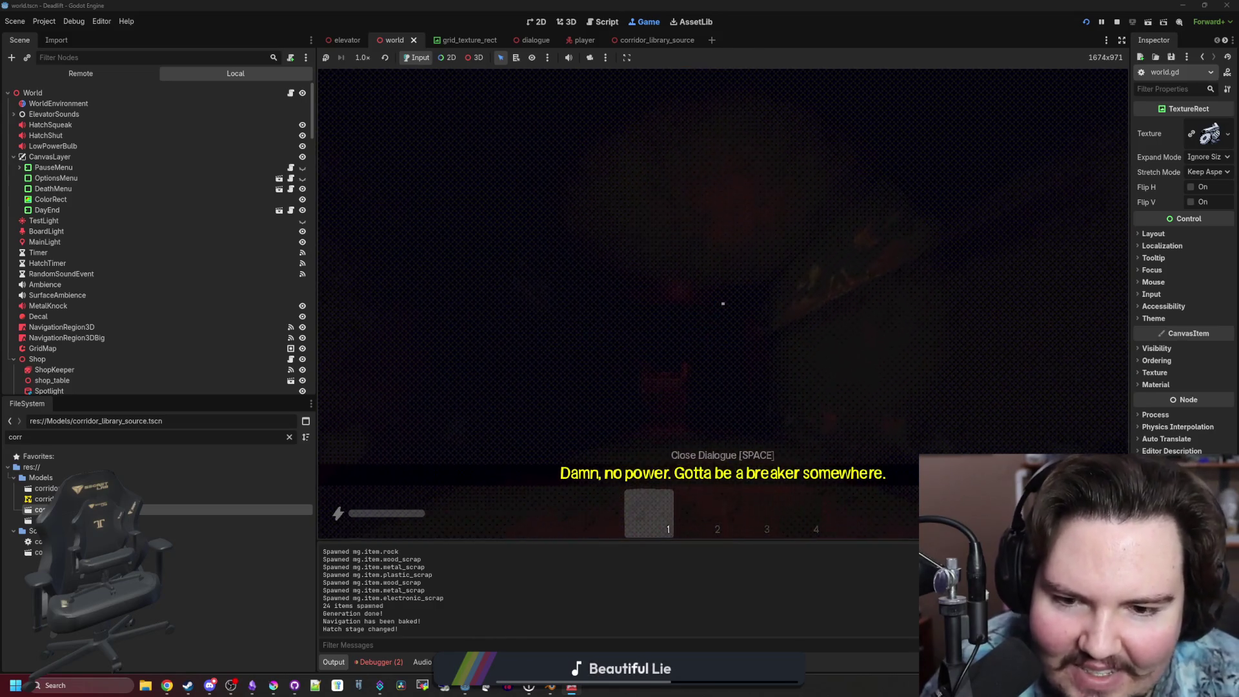
pyautogui.press('f')
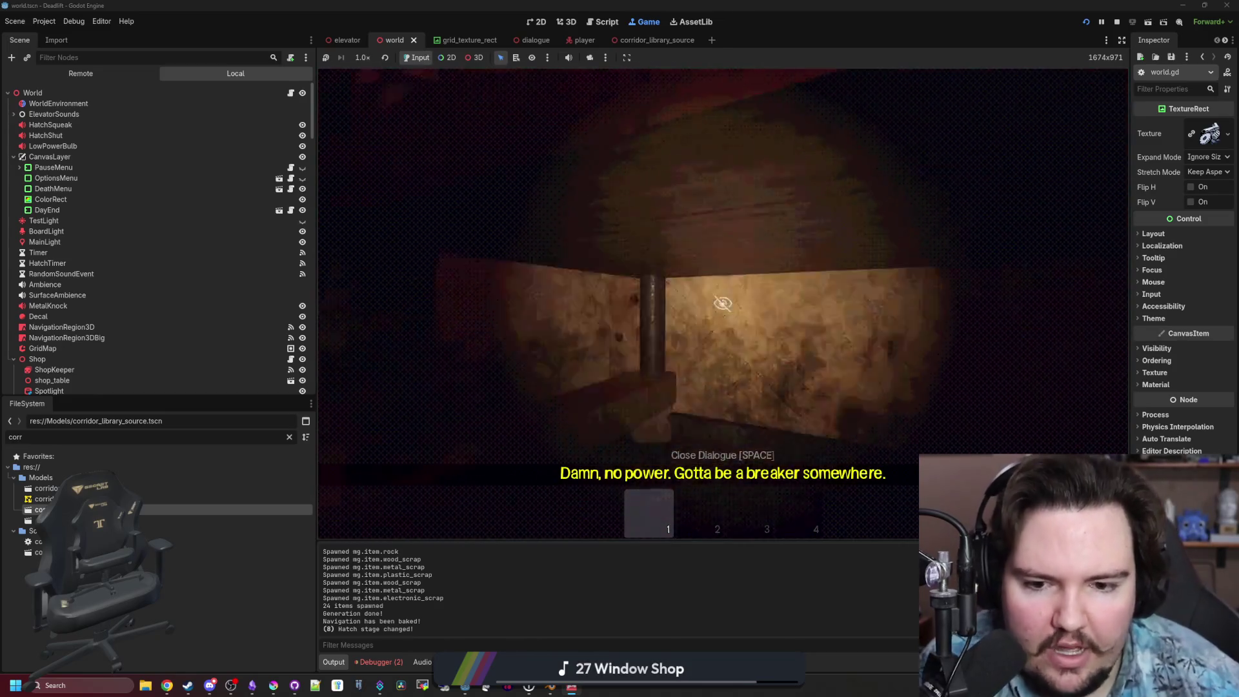
# Sprint across the dark room toward the lit doorway, then pause the game and switch to the browser.
pyautogui.hotkey('shift', 'w')
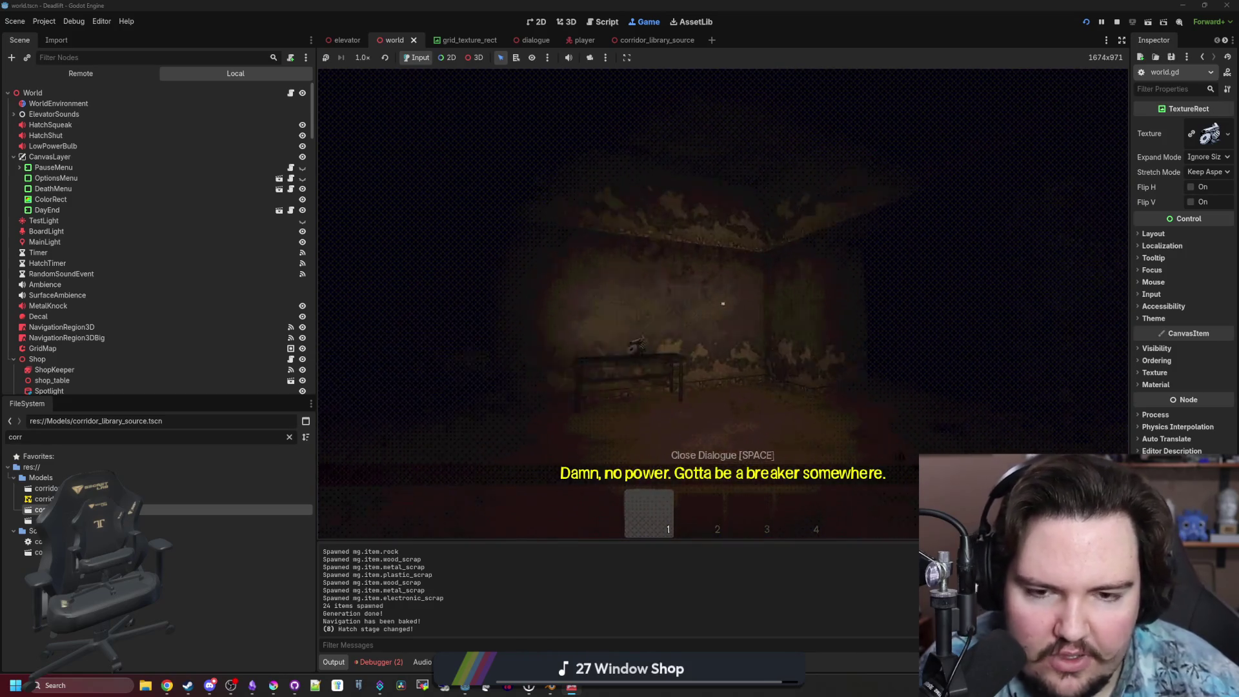
pyautogui.hotkey('shift', 'w')
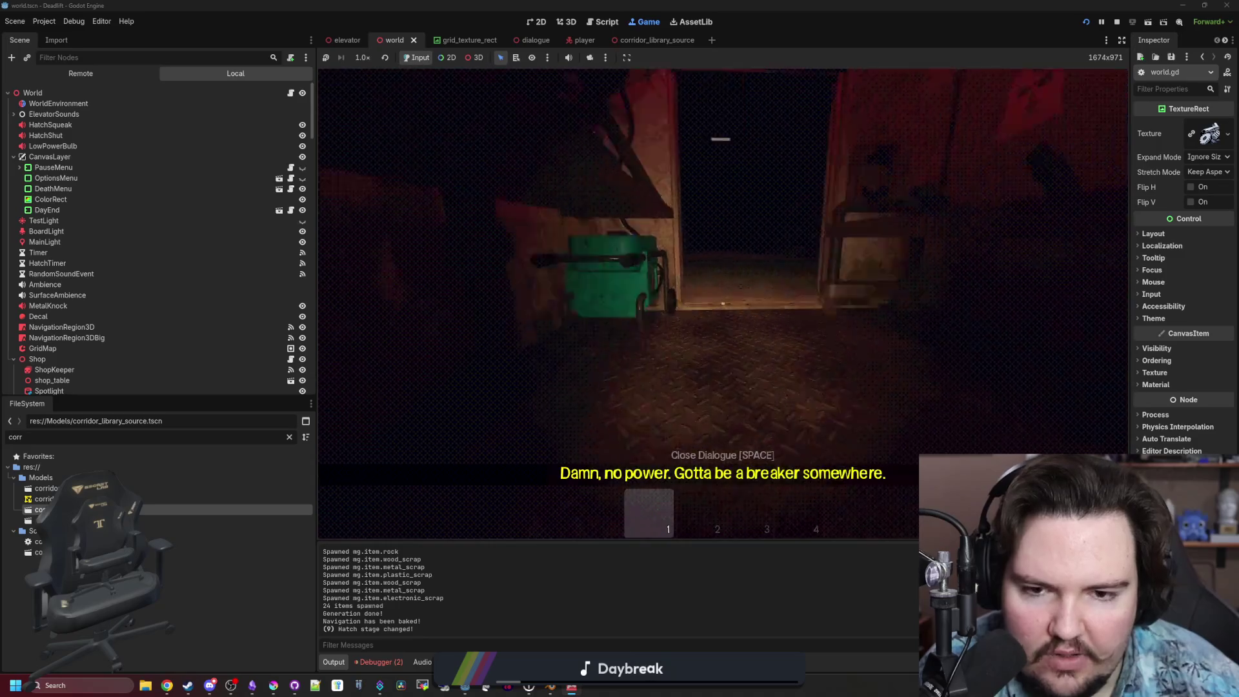
pyautogui.press('Escape')
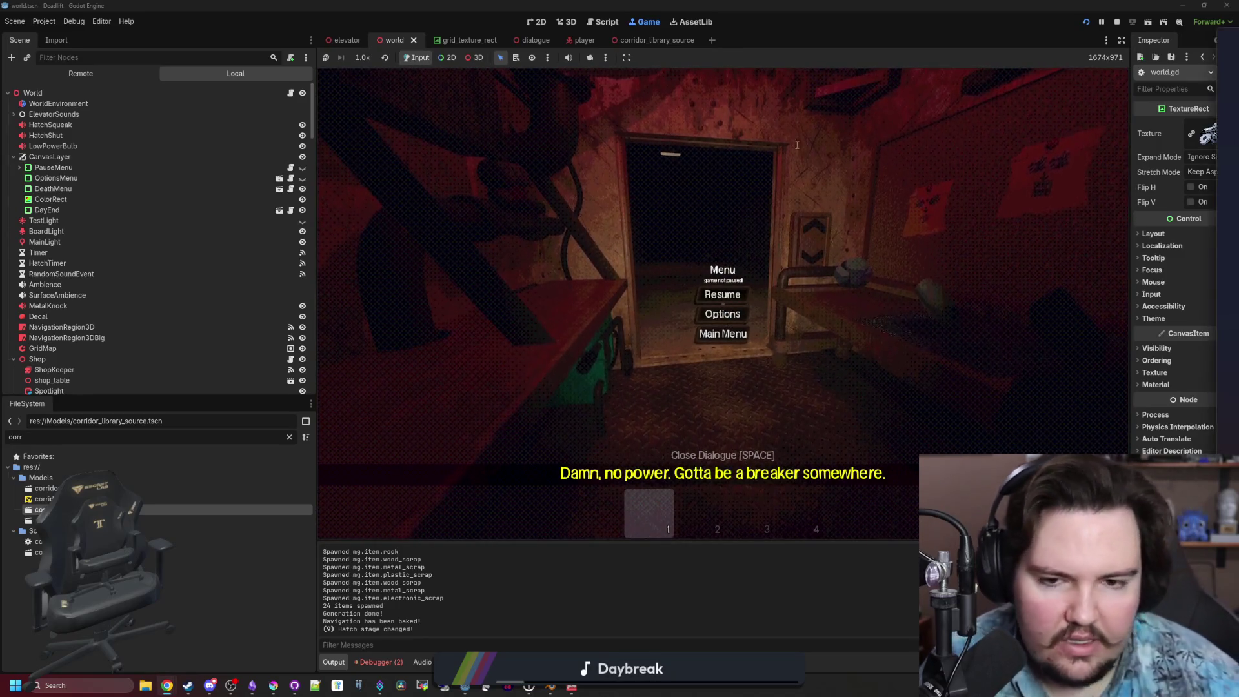
pyautogui.press('super+2')
# Search Google for 'voices of the void' and show the image results maximized.
pyautogui.write('voice')
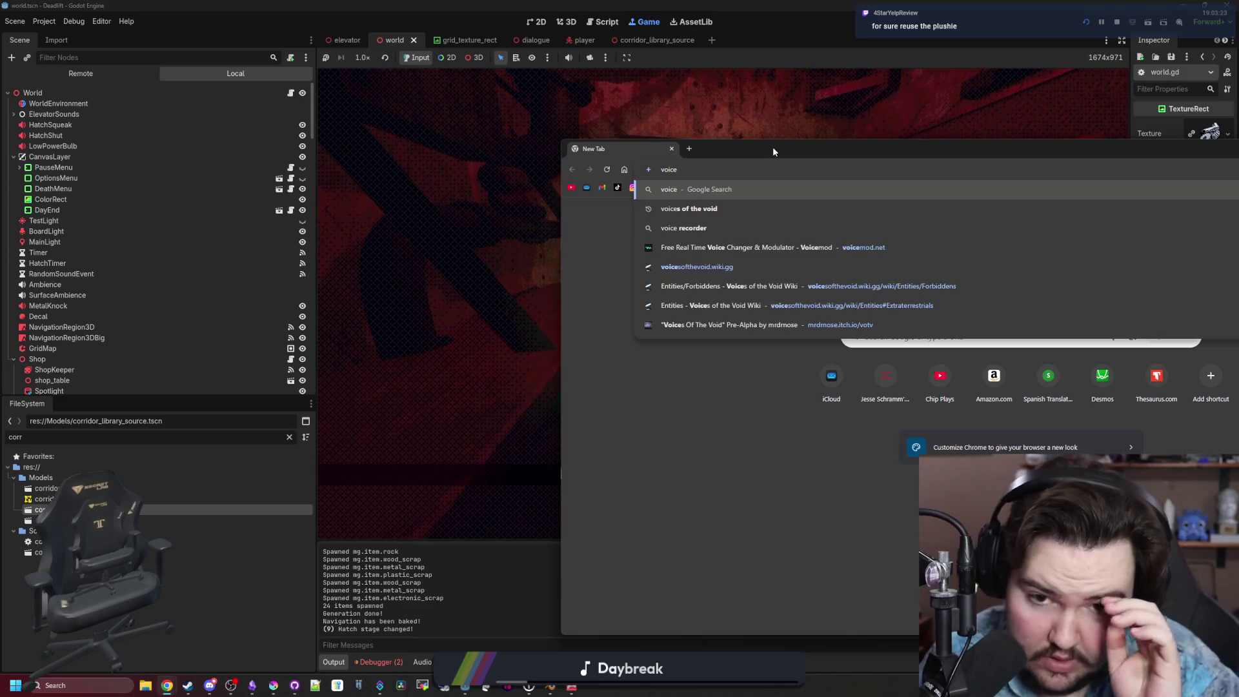
pyautogui.click(688, 208)
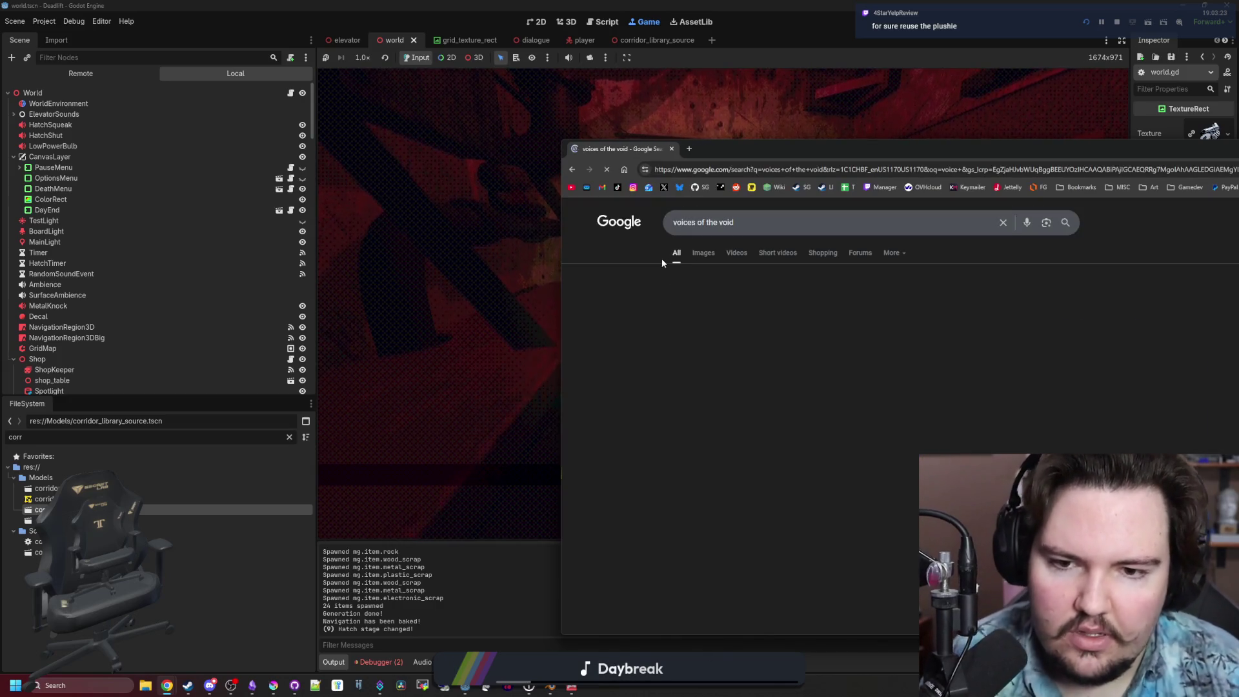
pyautogui.click(702, 253)
pyautogui.moveTo(785, 150); pyautogui.dragTo(675, 4)
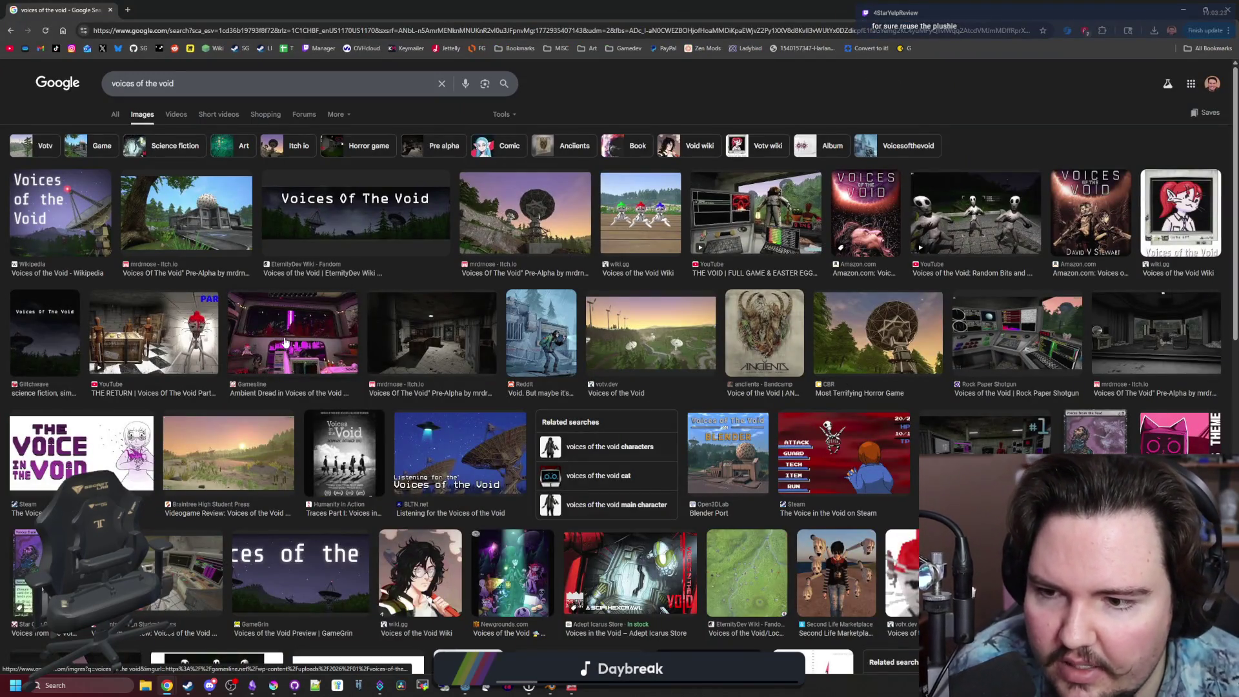
# Open the itch.io dim storage-room image full-size in a new tab.
pyautogui.click(433, 332)
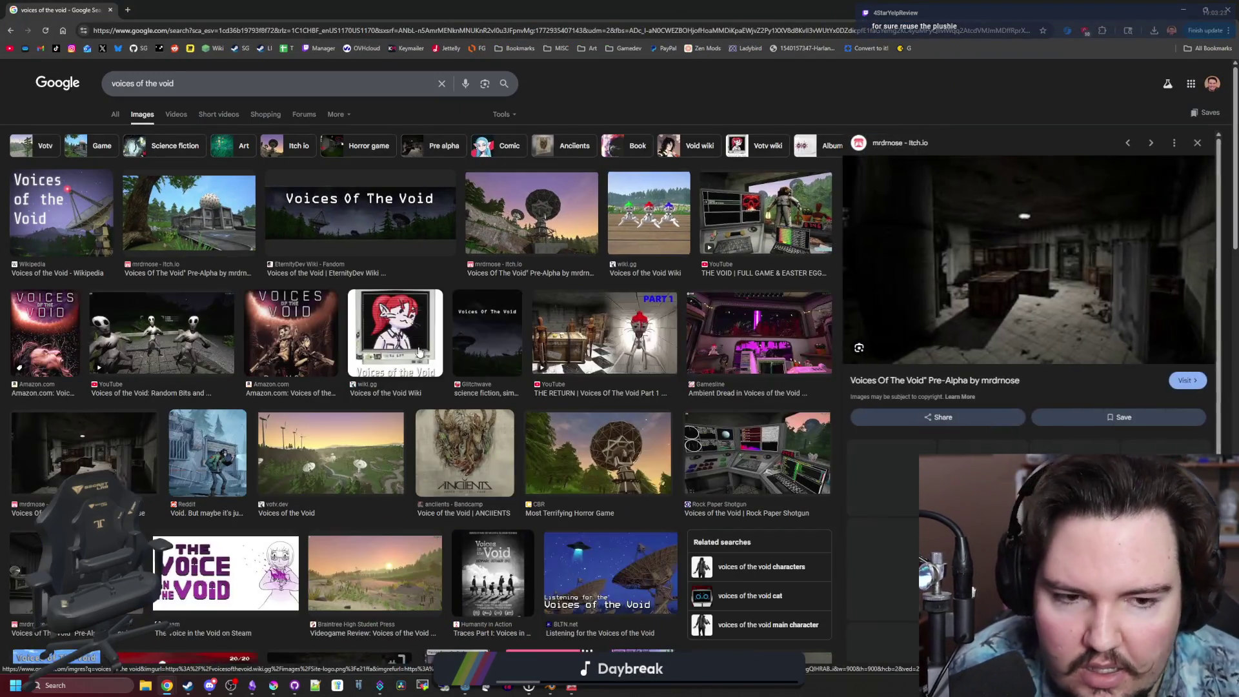
pyautogui.rightClick(1011, 239)
pyautogui.click(1065, 364)
# Zoom and pan around the full-size storage-room screenshot, then go back to the image results.
pyautogui.click(169, 10)
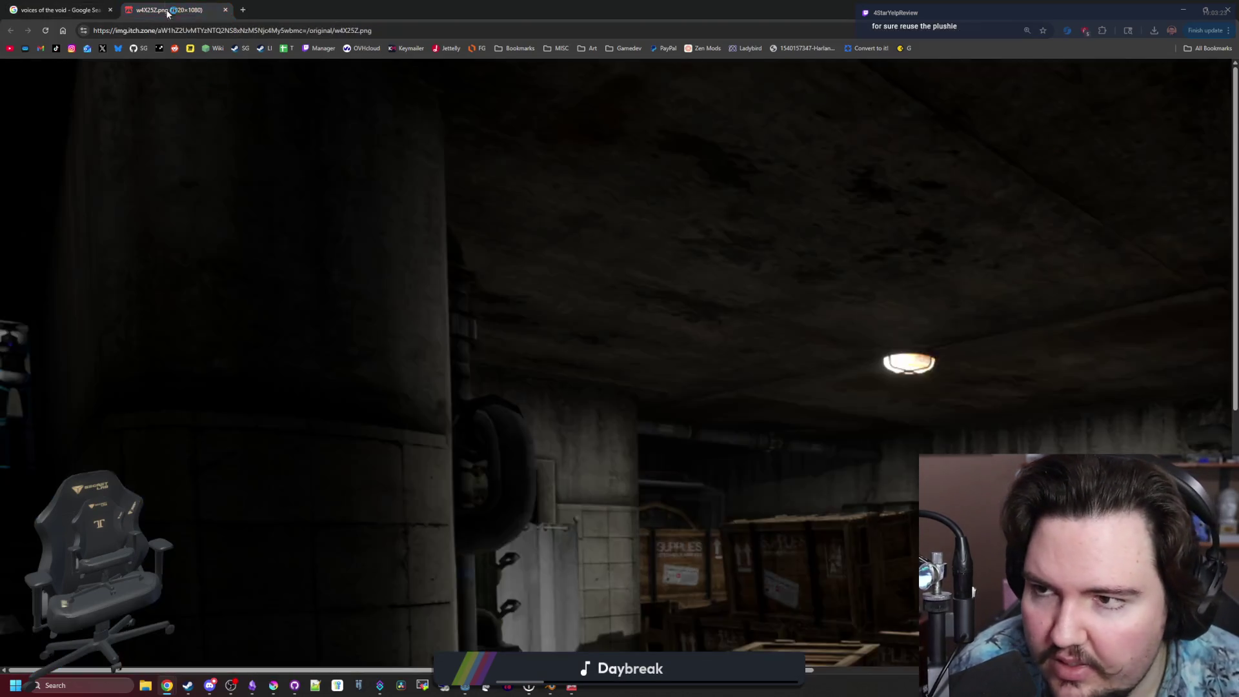
pyautogui.scroll(1, 772, 426)
pyautogui.scroll(-3, 772, 426)
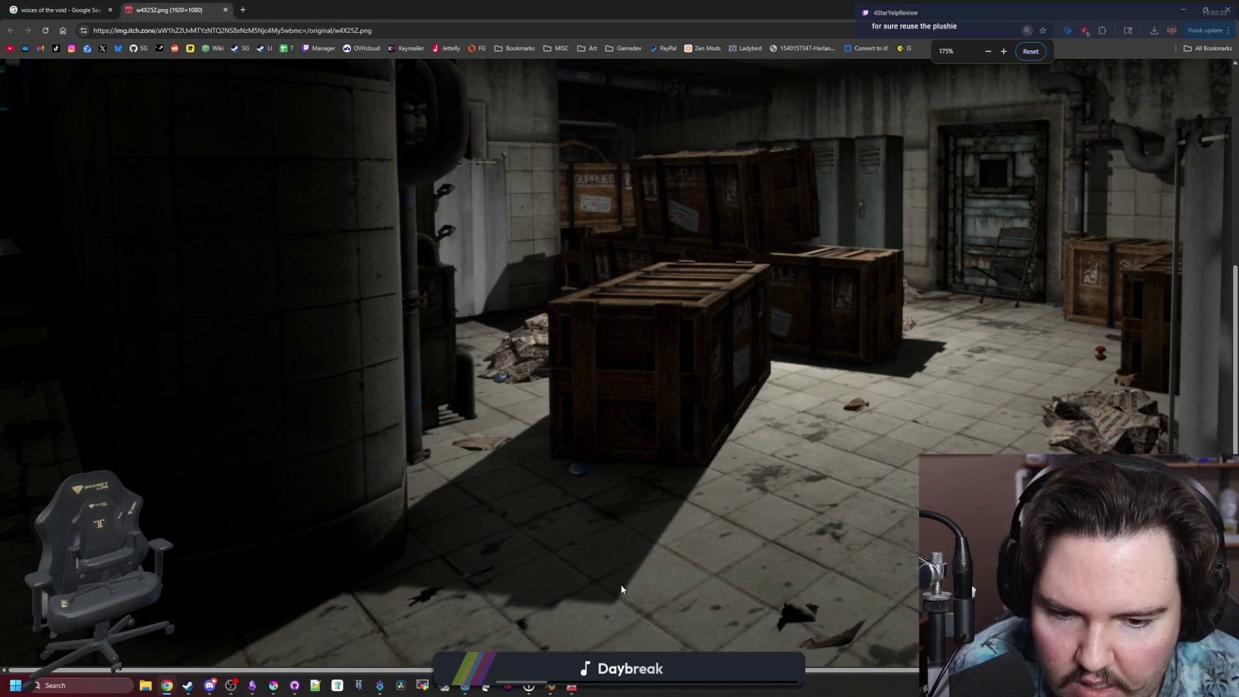
pyautogui.scroll(4, 455, 373)
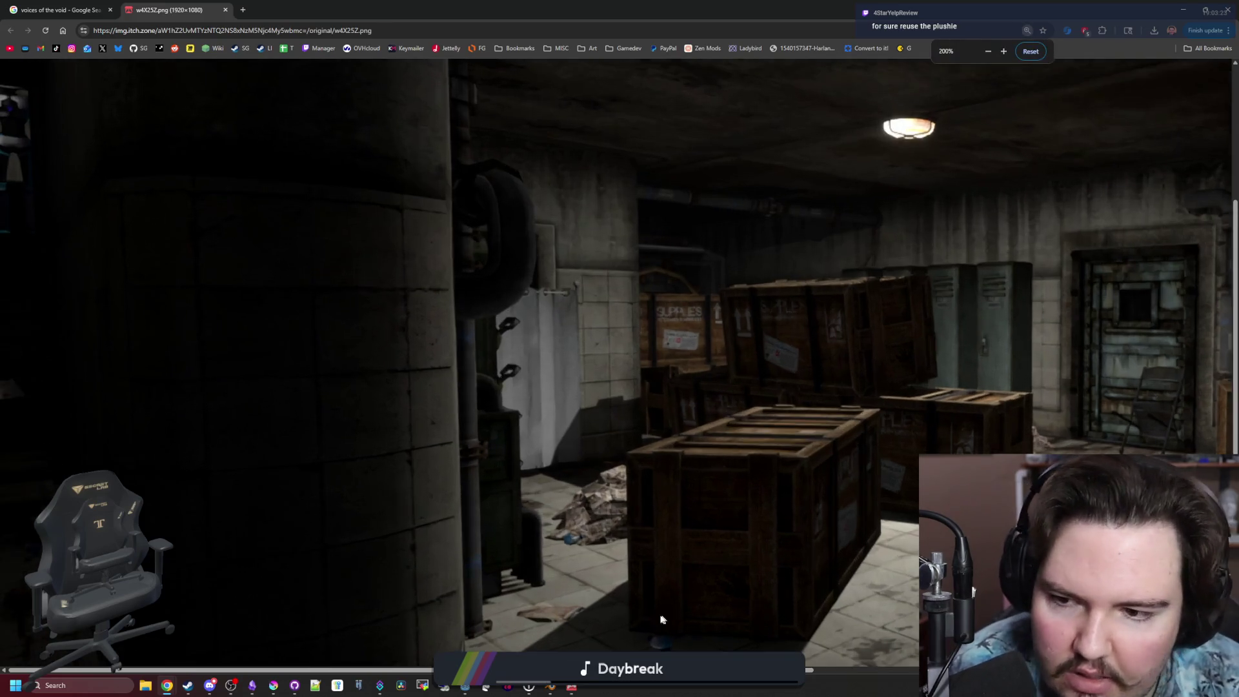
pyautogui.scroll(-2, 454, 372)
pyautogui.scroll(-2, 613, 431)
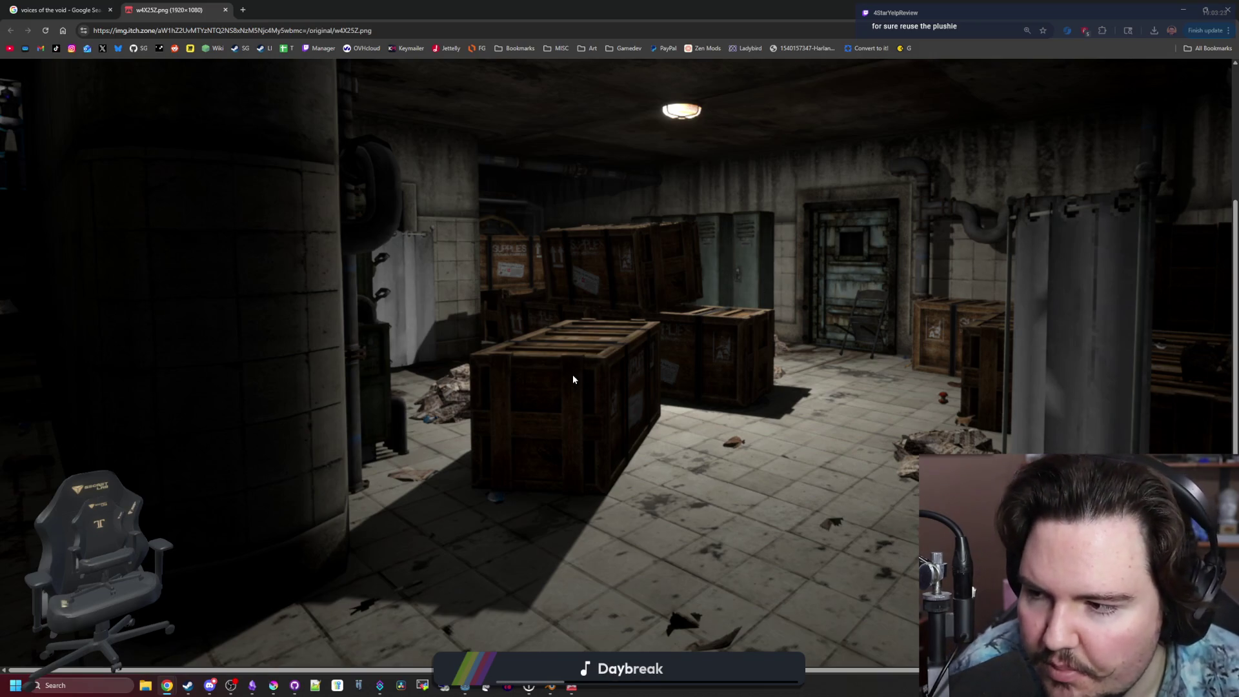
pyautogui.scroll(2, 599, 414)
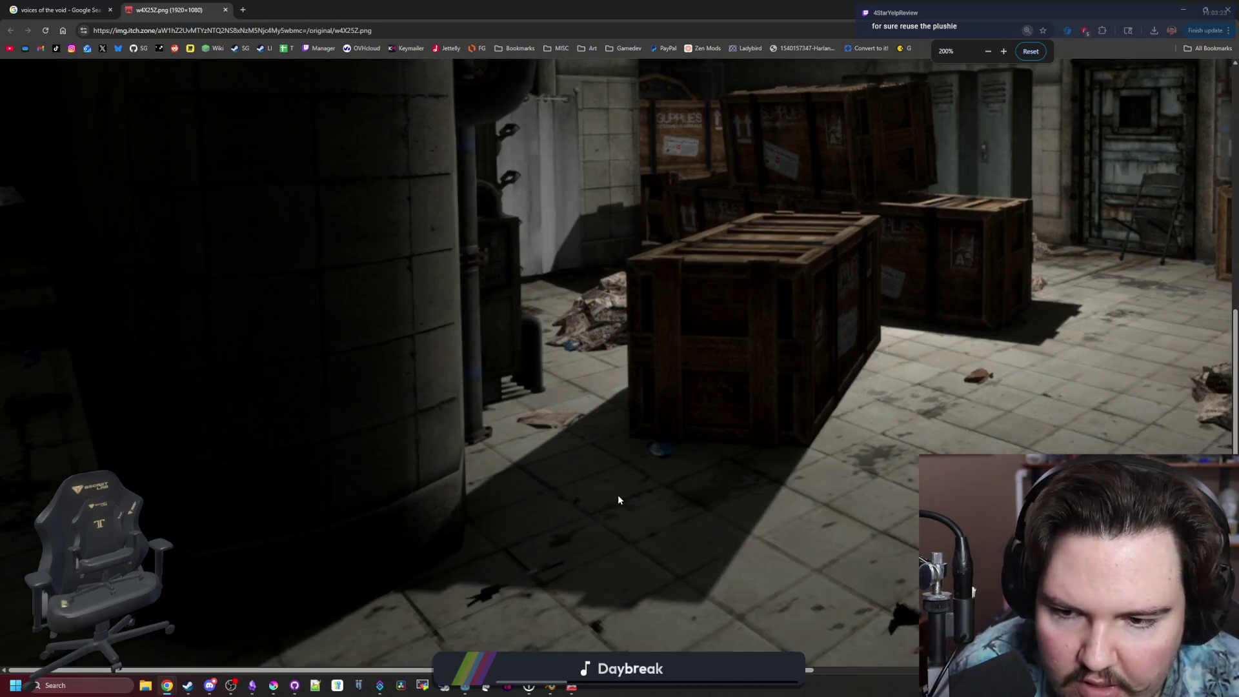
pyautogui.scroll(2, 617, 495)
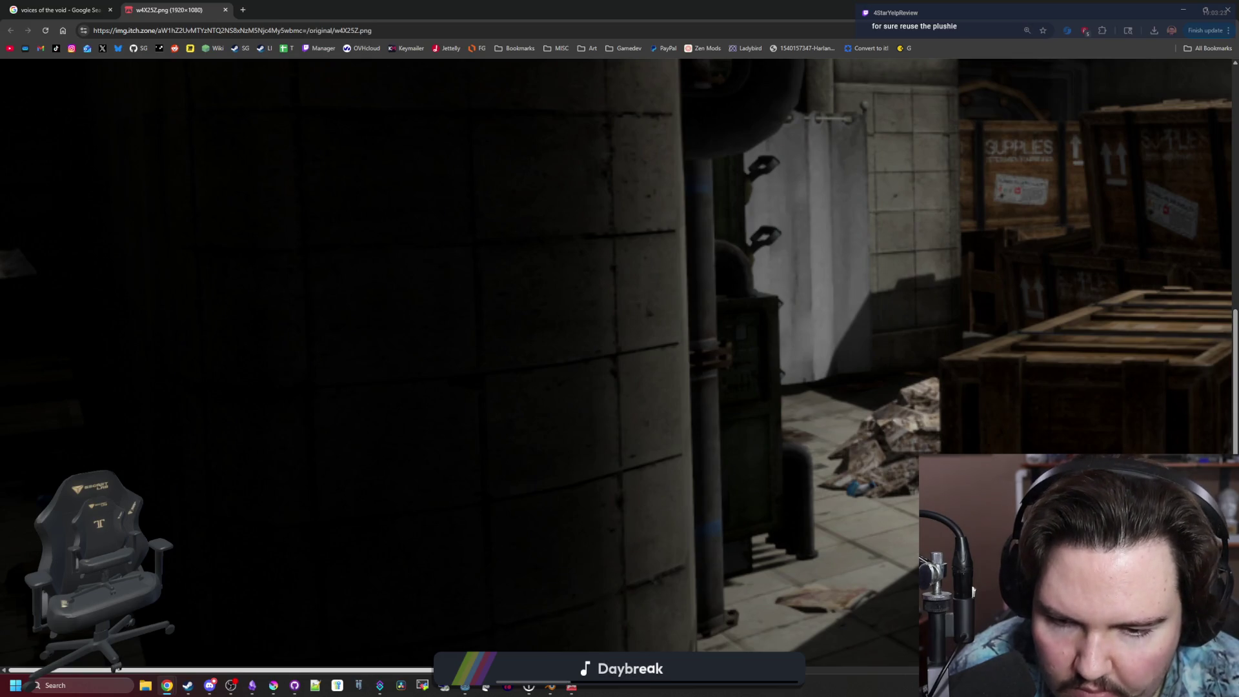
pyautogui.hscroll(6, 625, 570)
pyautogui.scroll(-4, 626, 569)
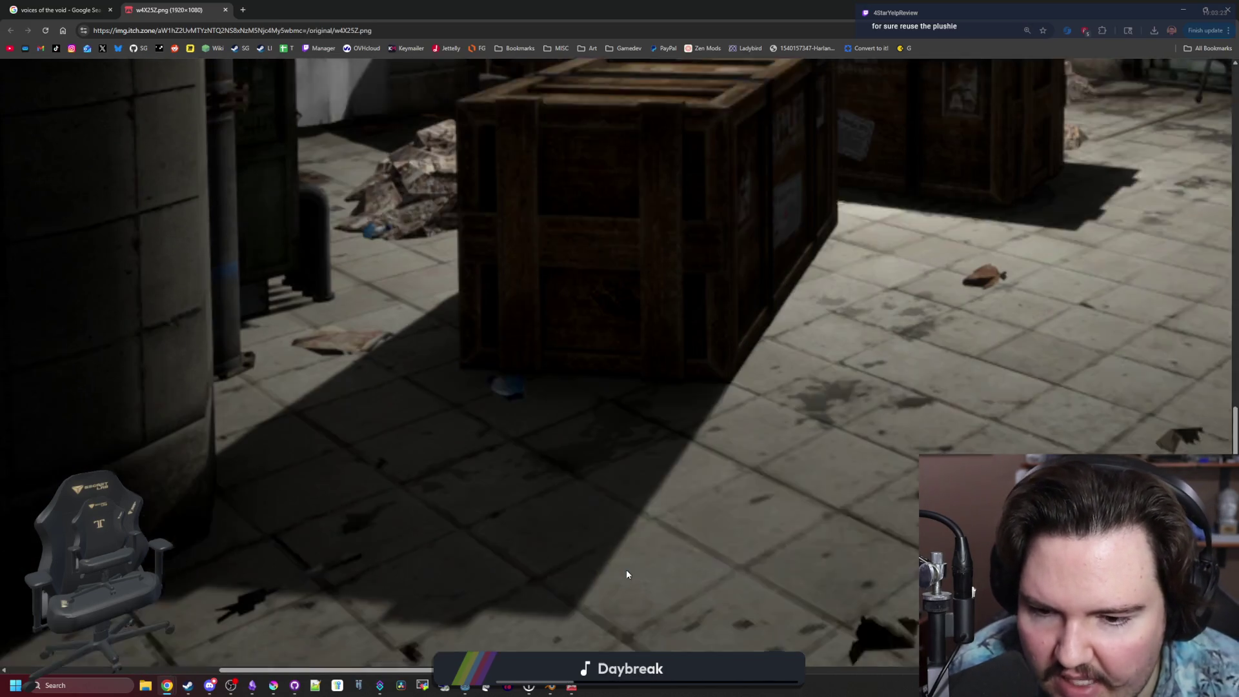
pyautogui.scroll(-1, 626, 569)
pyautogui.moveTo(748, 670); pyautogui.dragTo(865, 657)
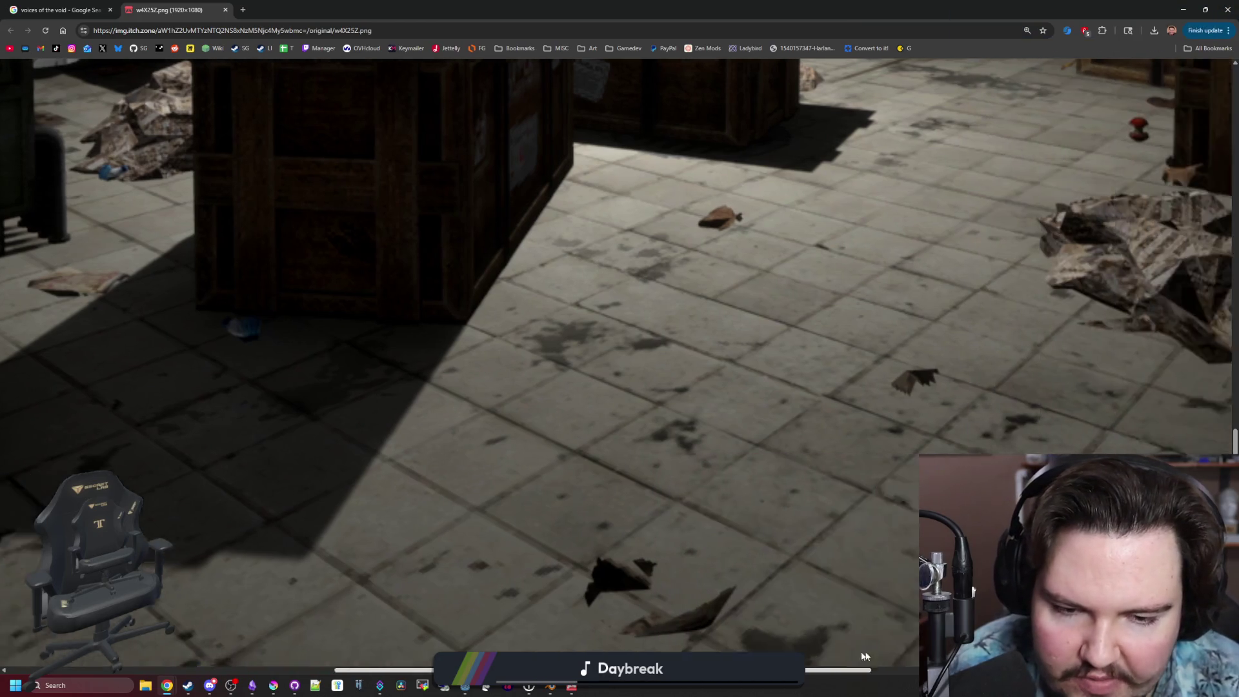
pyautogui.scroll(6, 865, 656)
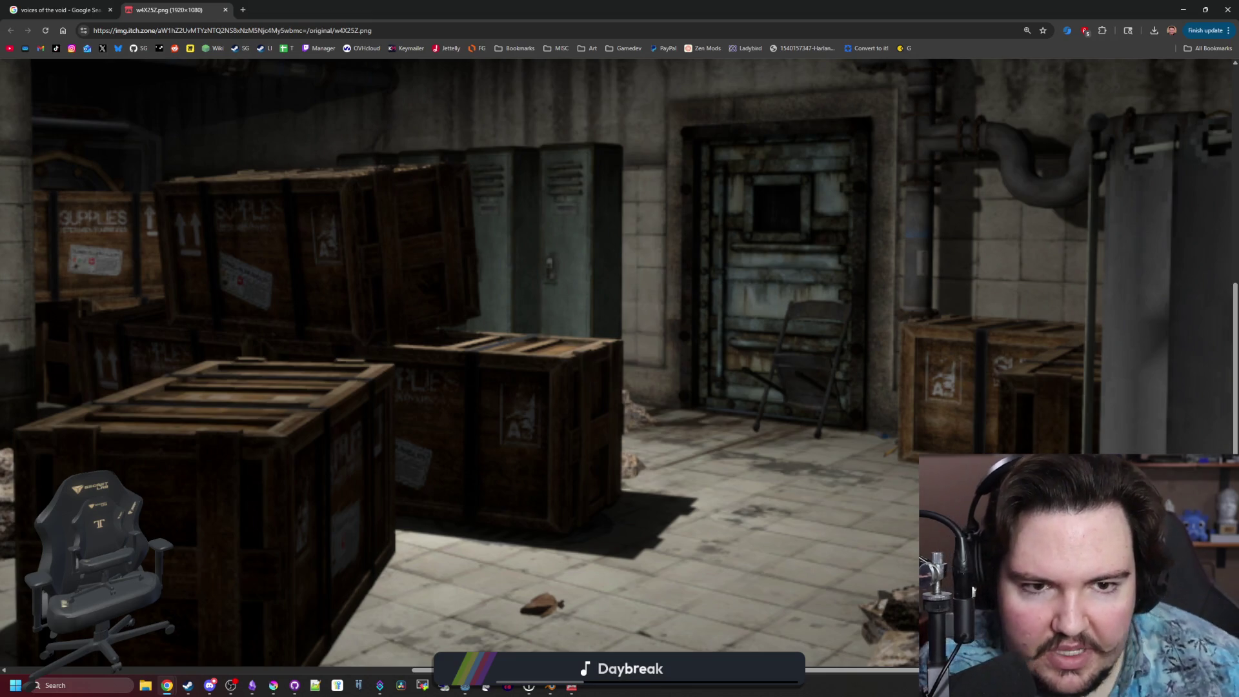
pyautogui.scroll(2, 885, 382)
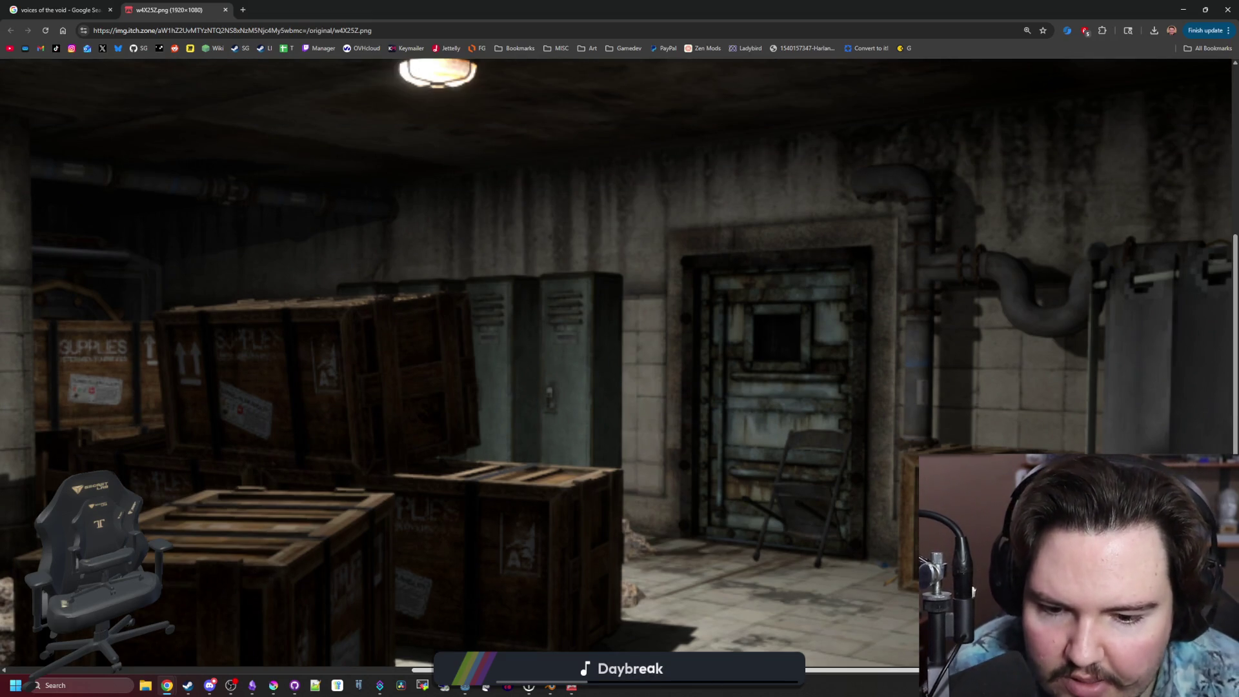
pyautogui.hscroll(-5, 973, 590)
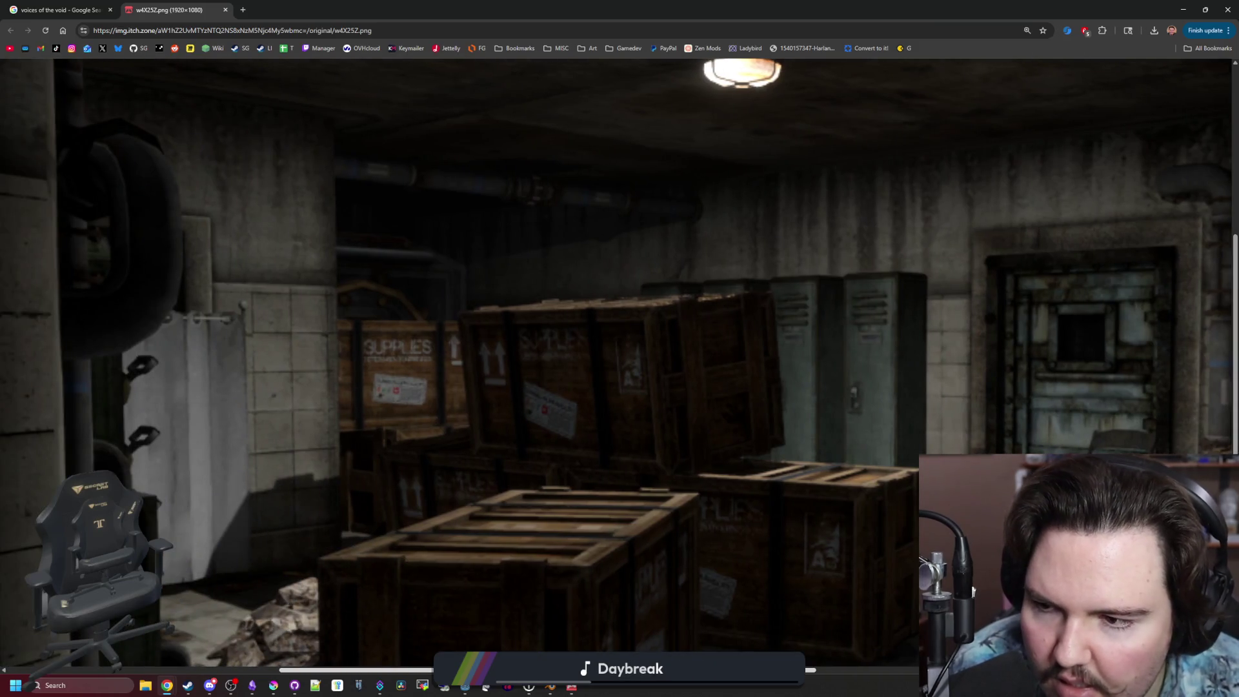
pyautogui.hscroll(3, 744, 282)
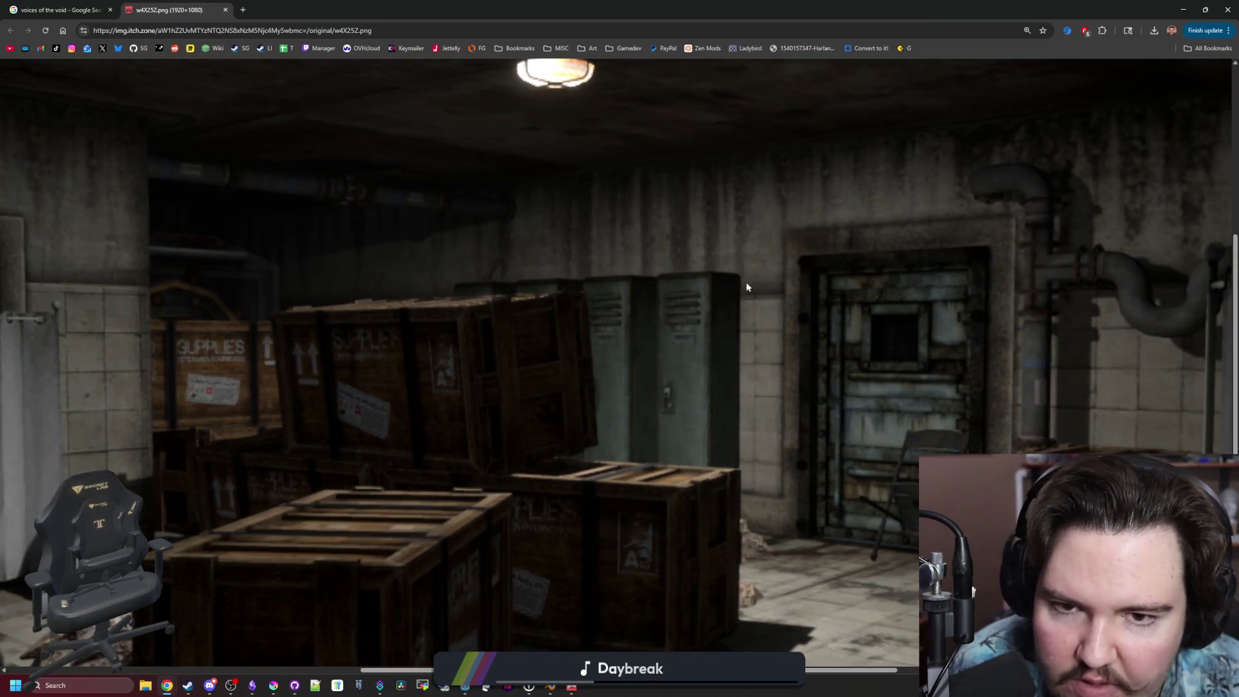
pyautogui.scroll(2, 744, 282)
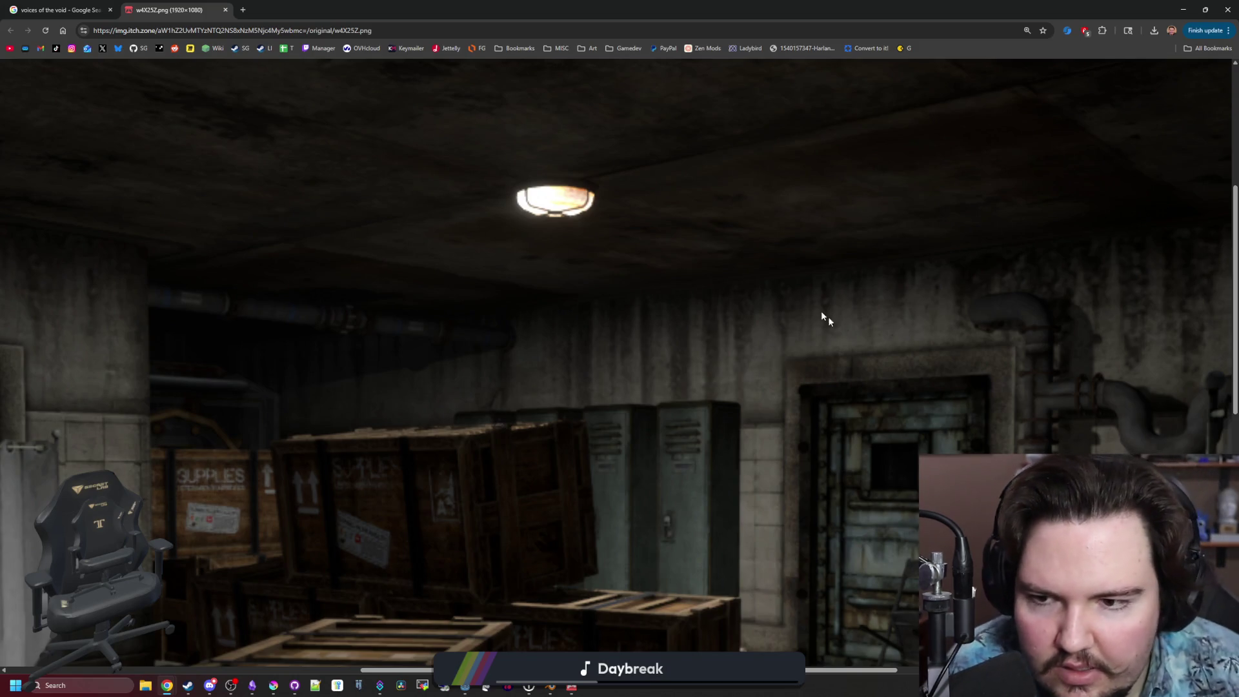
pyautogui.scroll(-5, 508, 347)
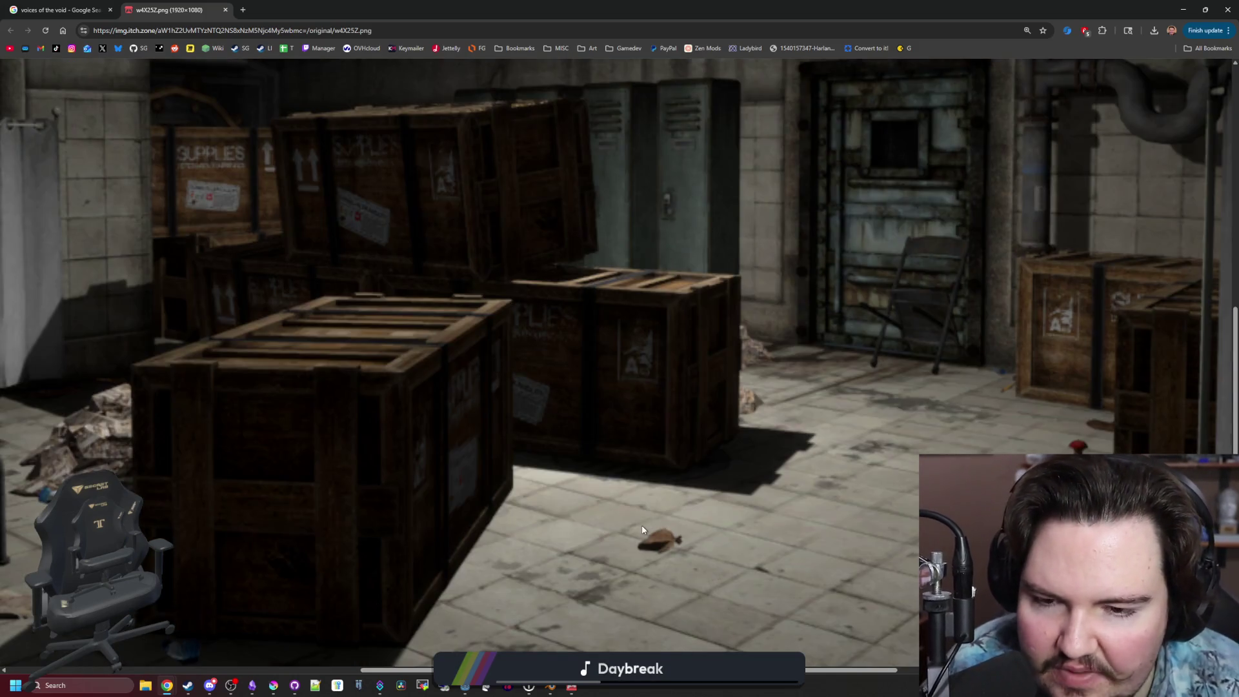
pyautogui.hscroll(-3, 533, 455)
pyautogui.scroll(-1, 533, 456)
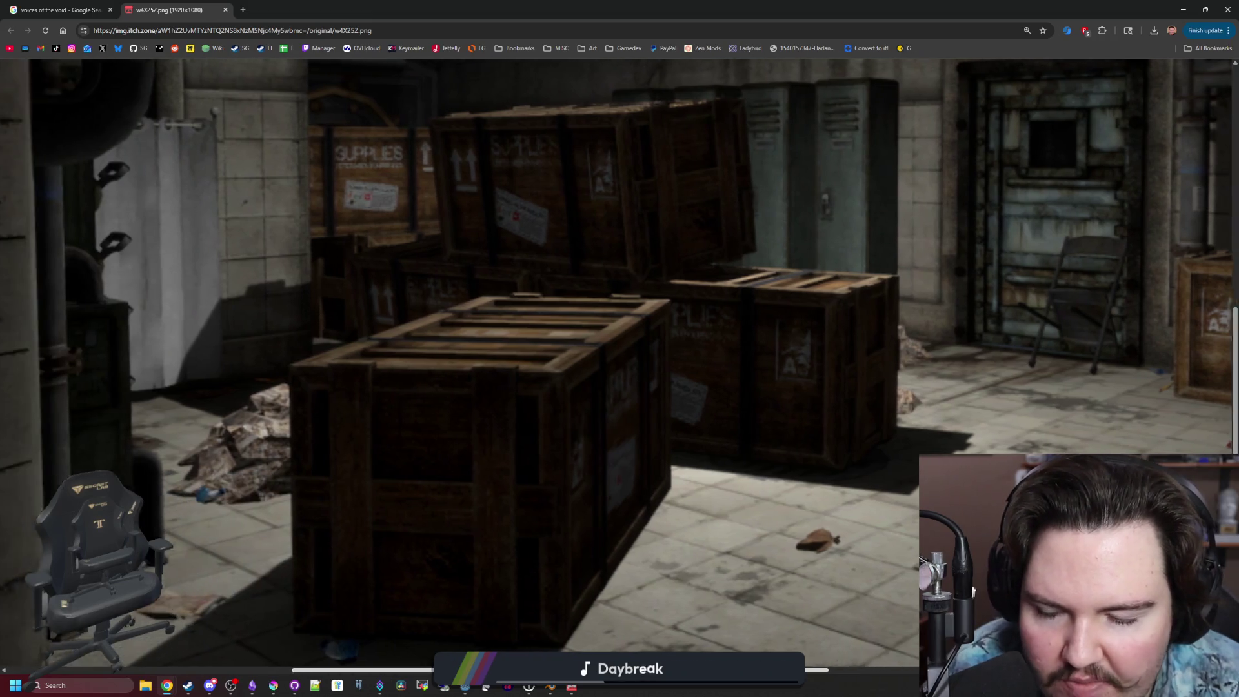
pyautogui.keyDown('ctrl'); pyautogui.scroll(1, 555, 440); pyautogui.keyUp('ctrl')
pyautogui.keyDown('ctrl'); pyautogui.scroll(1, 581, 436); pyautogui.keyUp('ctrl')
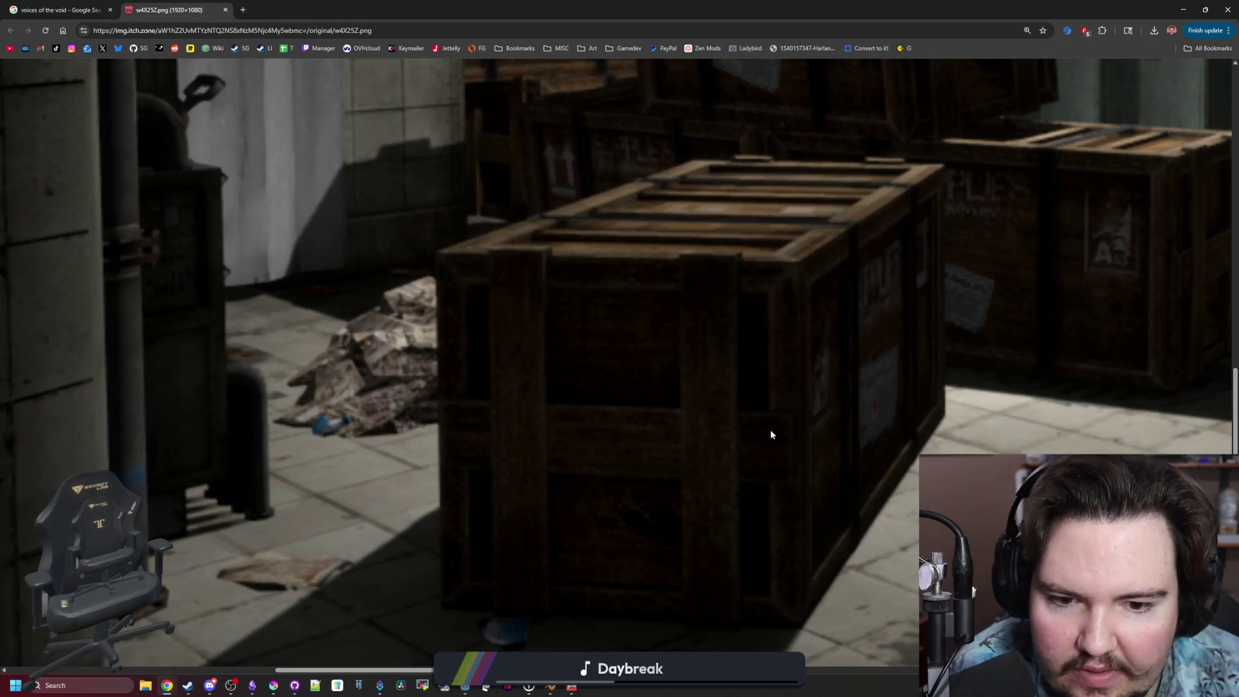
pyautogui.keyDown('ctrl'); pyautogui.scroll(-1, 602, 339); pyautogui.keyUp('ctrl')
pyautogui.keyDown('ctrl'); pyautogui.scroll(-1, 498, 345); pyautogui.keyUp('ctrl')
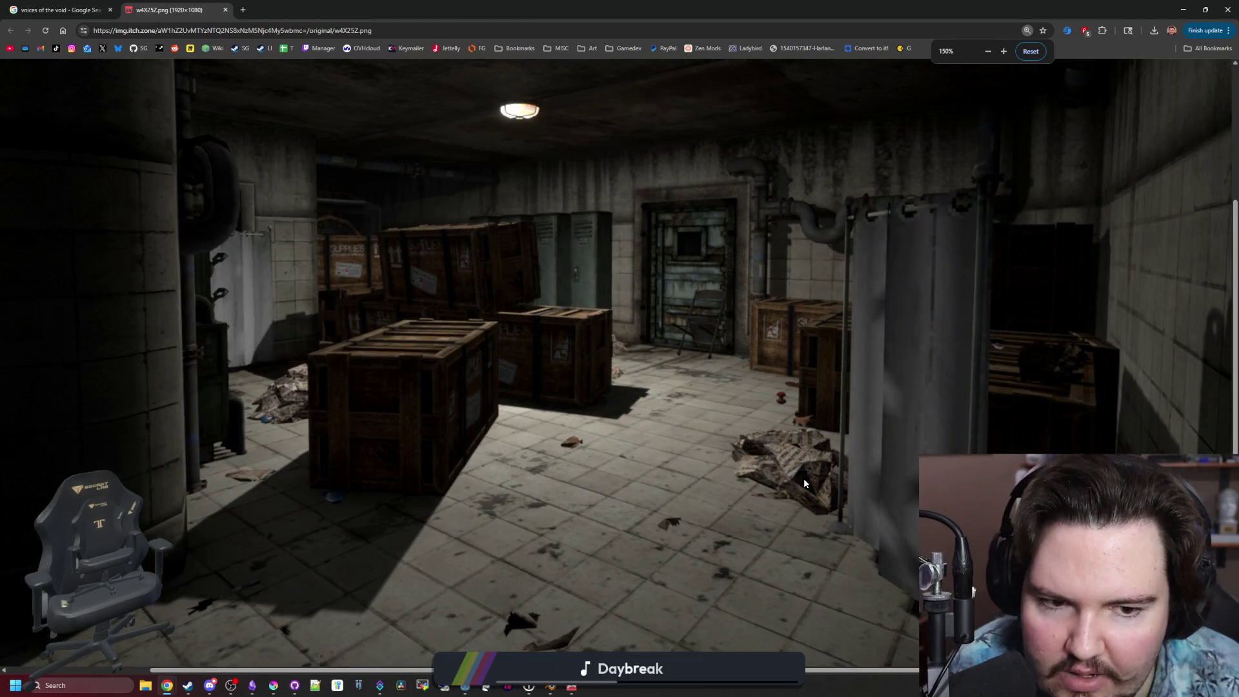
pyautogui.keyDown('ctrl'); pyautogui.scroll(-1, 742, 536); pyautogui.keyUp('ctrl')
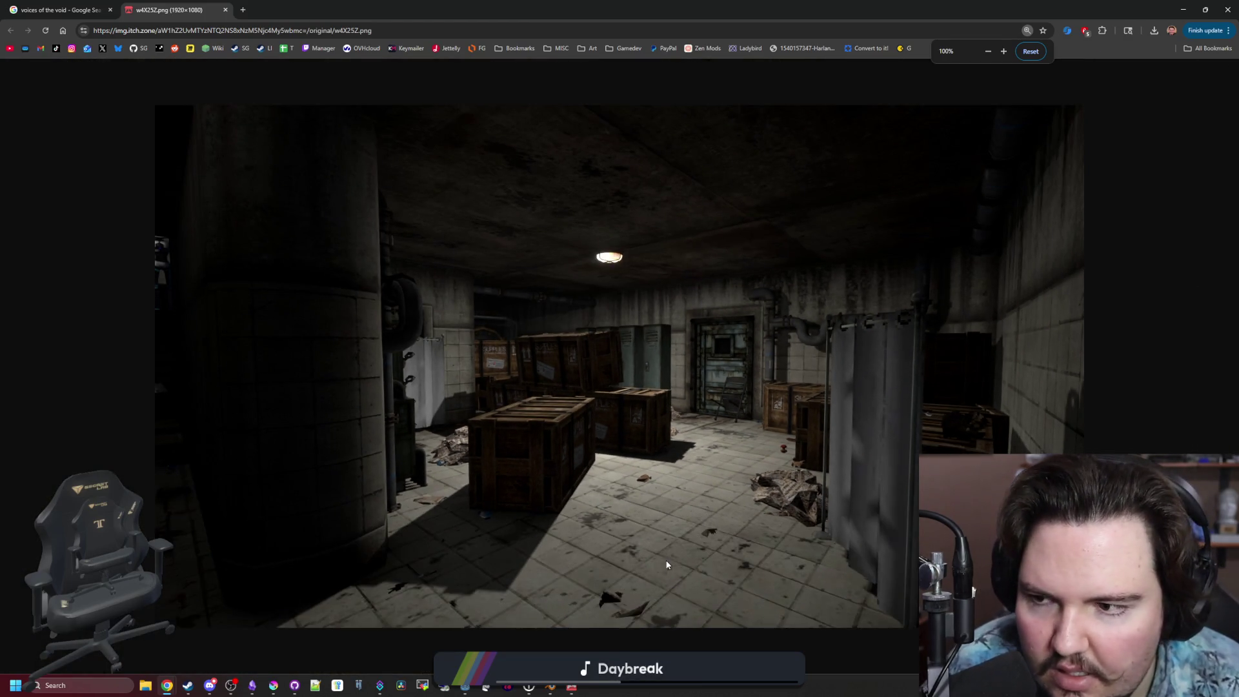
pyautogui.keyDown('ctrl'); pyautogui.scroll(4, 666, 563); pyautogui.keyUp('ctrl')
pyautogui.keyDown('ctrl'); pyautogui.scroll(1, 541, 532); pyautogui.keyUp('ctrl')
pyautogui.keyDown('ctrl'); pyautogui.scroll(-1, 540, 533); pyautogui.keyUp('ctrl')
pyautogui.keyDown('ctrl'); pyautogui.scroll(-2, 599, 575); pyautogui.keyUp('ctrl')
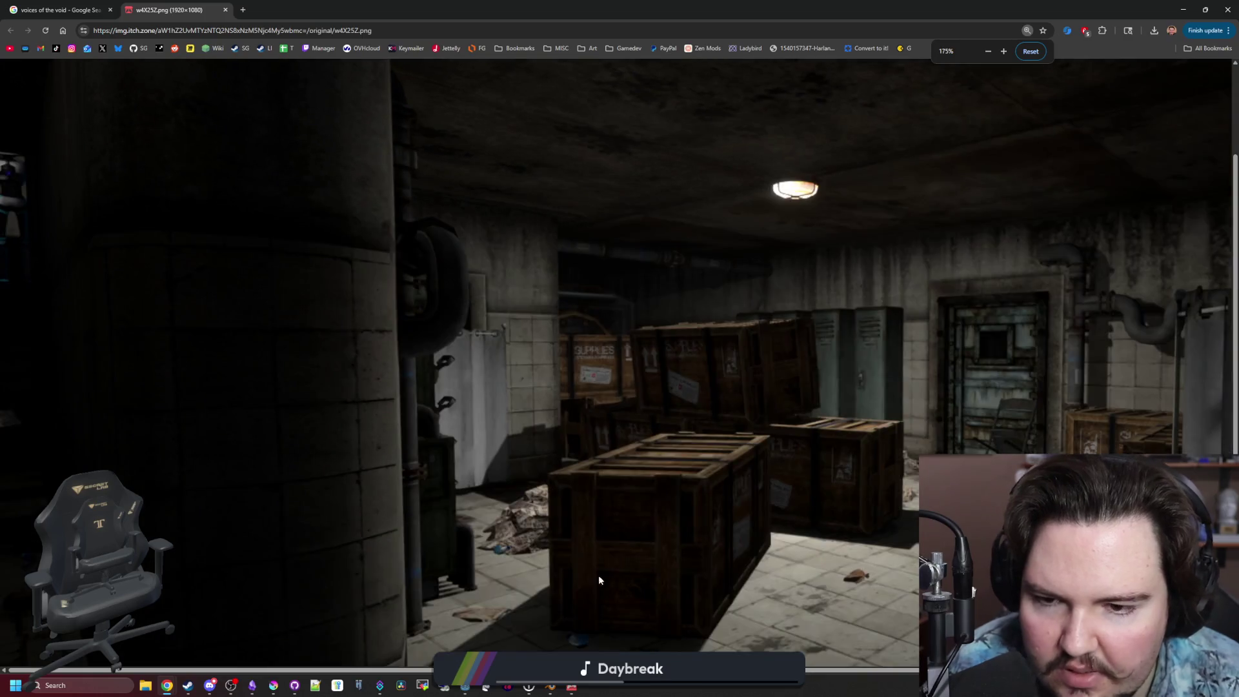
pyautogui.keyDown('ctrl'); pyautogui.scroll(4, 573, 542); pyautogui.keyUp('ctrl')
pyautogui.scroll(-2, 573, 542)
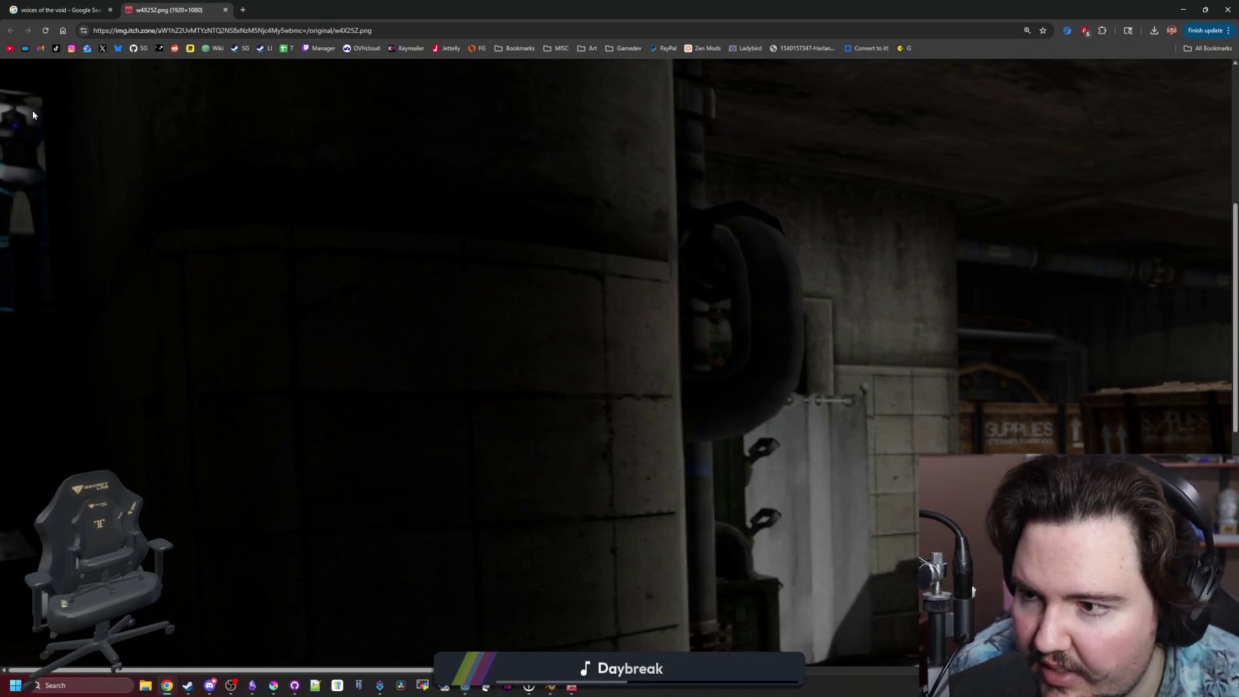
pyautogui.keyDown('ctrl'); pyautogui.scroll(-3, 622, 595); pyautogui.keyUp('ctrl')
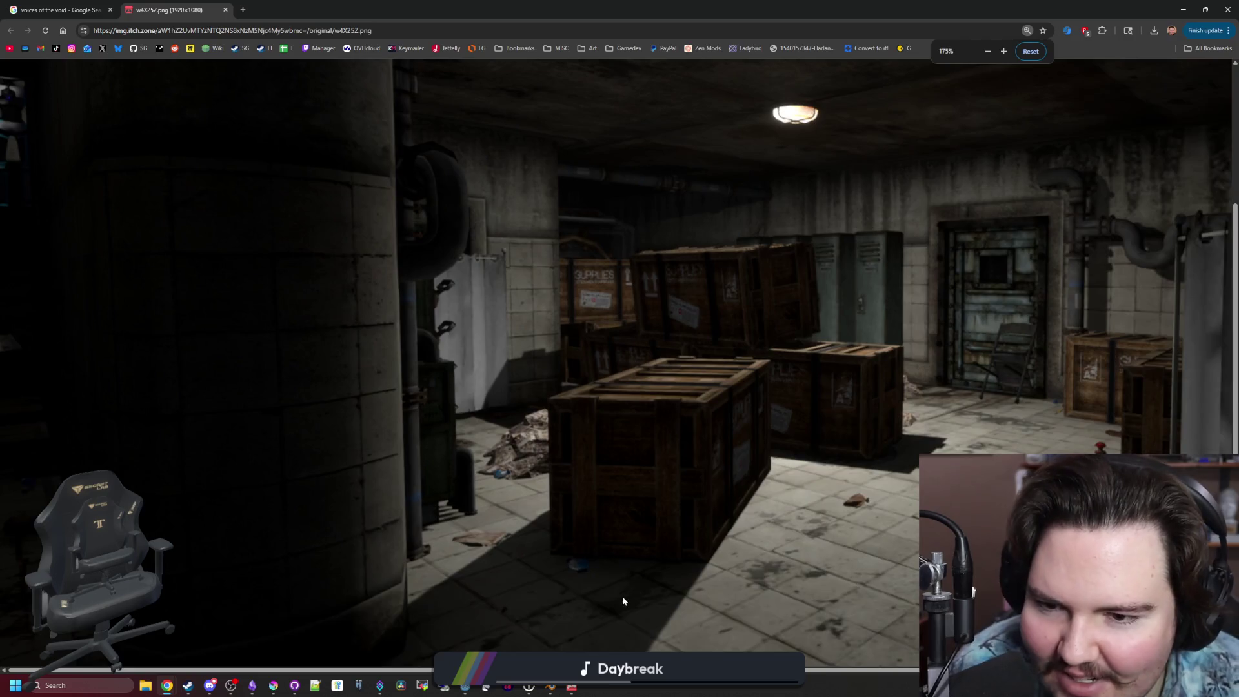
pyautogui.keyDown('ctrl'); pyautogui.scroll(-1, 622, 595); pyautogui.keyUp('ctrl')
pyautogui.keyDown('ctrl'); pyautogui.scroll(3, 629, 588); pyautogui.keyUp('ctrl')
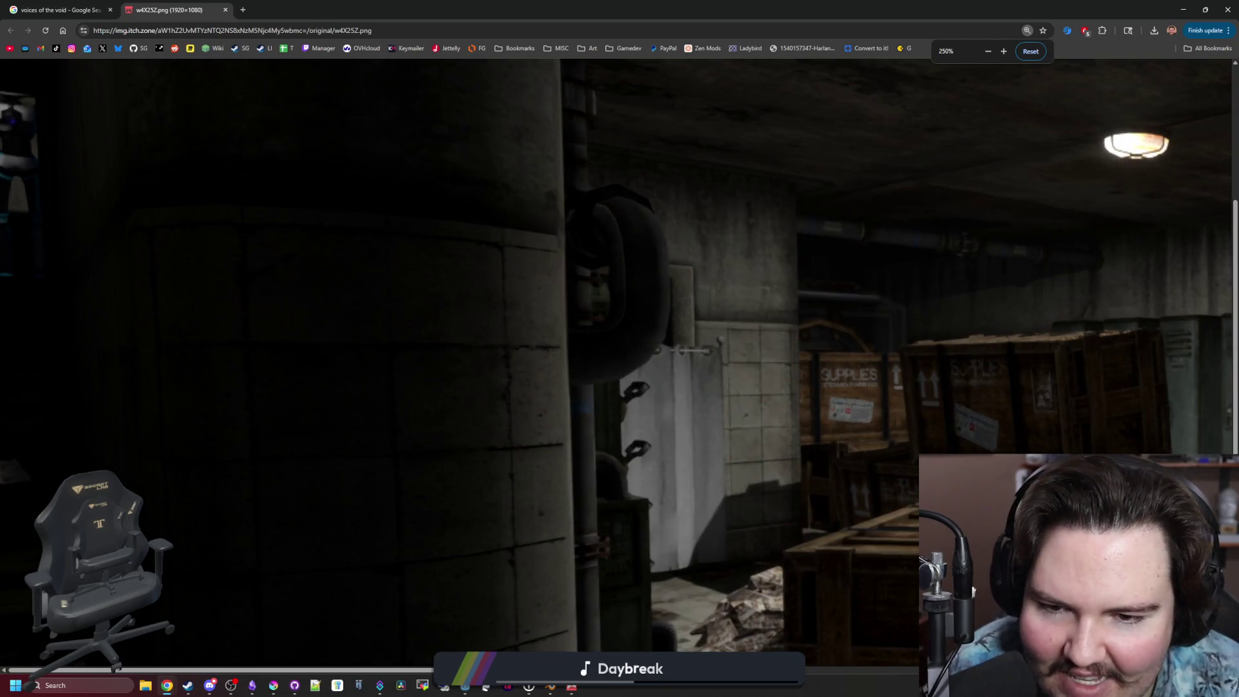
pyautogui.scroll(-2, 633, 585)
pyautogui.hscroll(2, 632, 585)
pyautogui.hscroll(4, 780, 529)
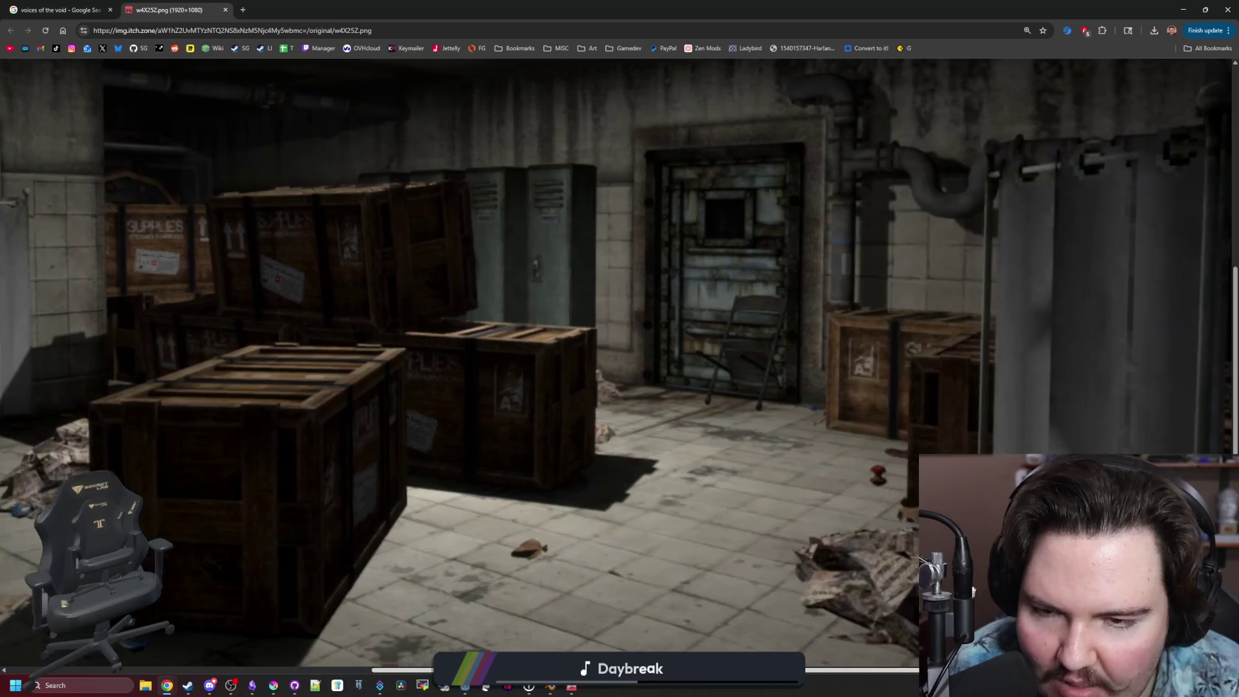
pyautogui.scroll(2, 780, 529)
pyautogui.keyDown('ctrl'); pyautogui.scroll(2, 779, 525); pyautogui.keyUp('ctrl')
pyautogui.scroll(-6, 587, 570)
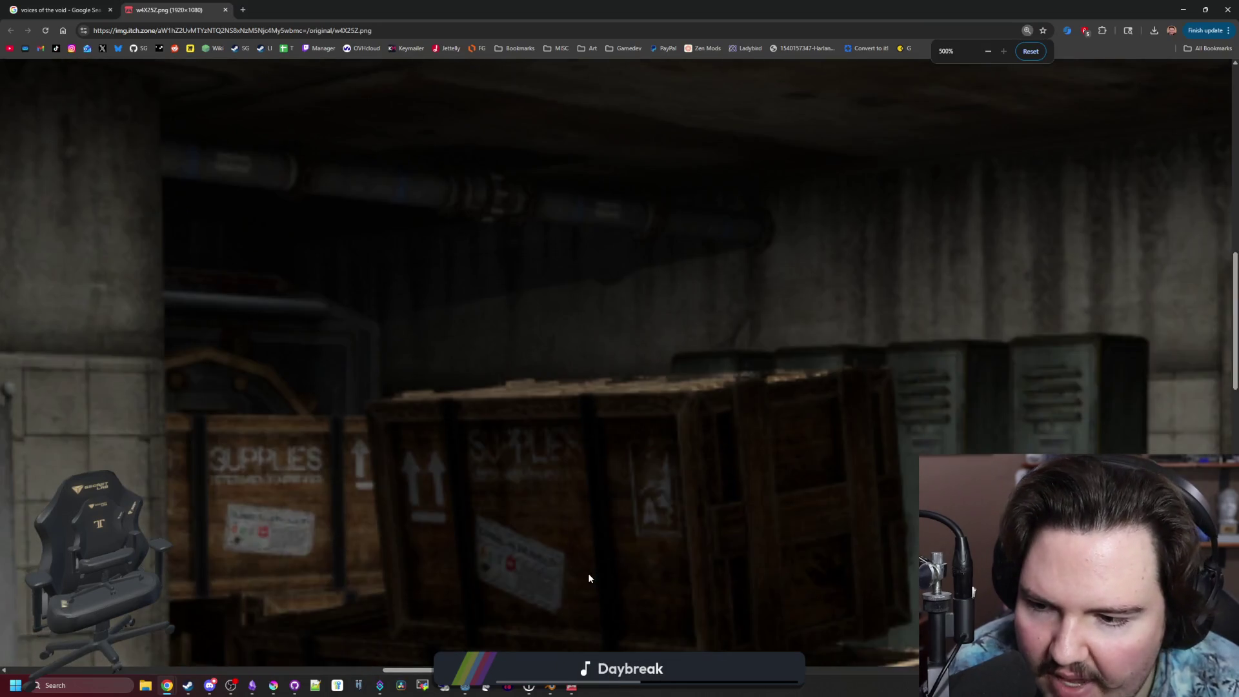
pyautogui.hscroll(6, 709, 645)
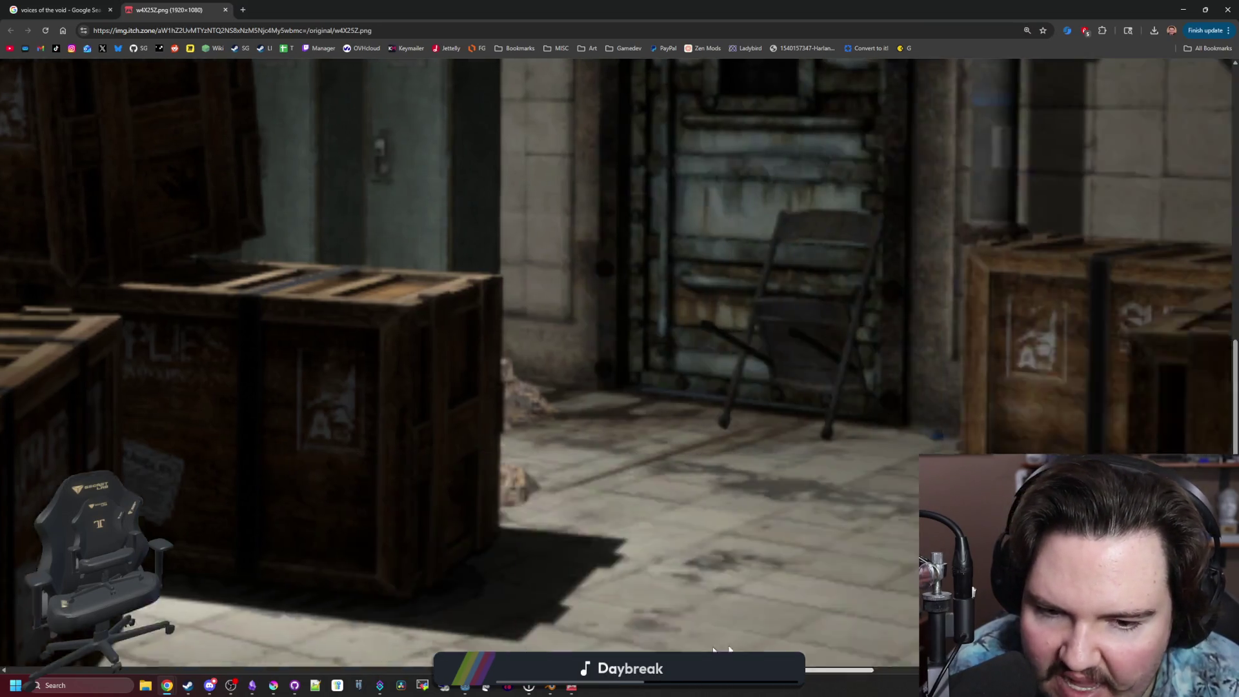
pyautogui.hscroll(-2, 854, 647)
pyautogui.scroll(1, 611, 504)
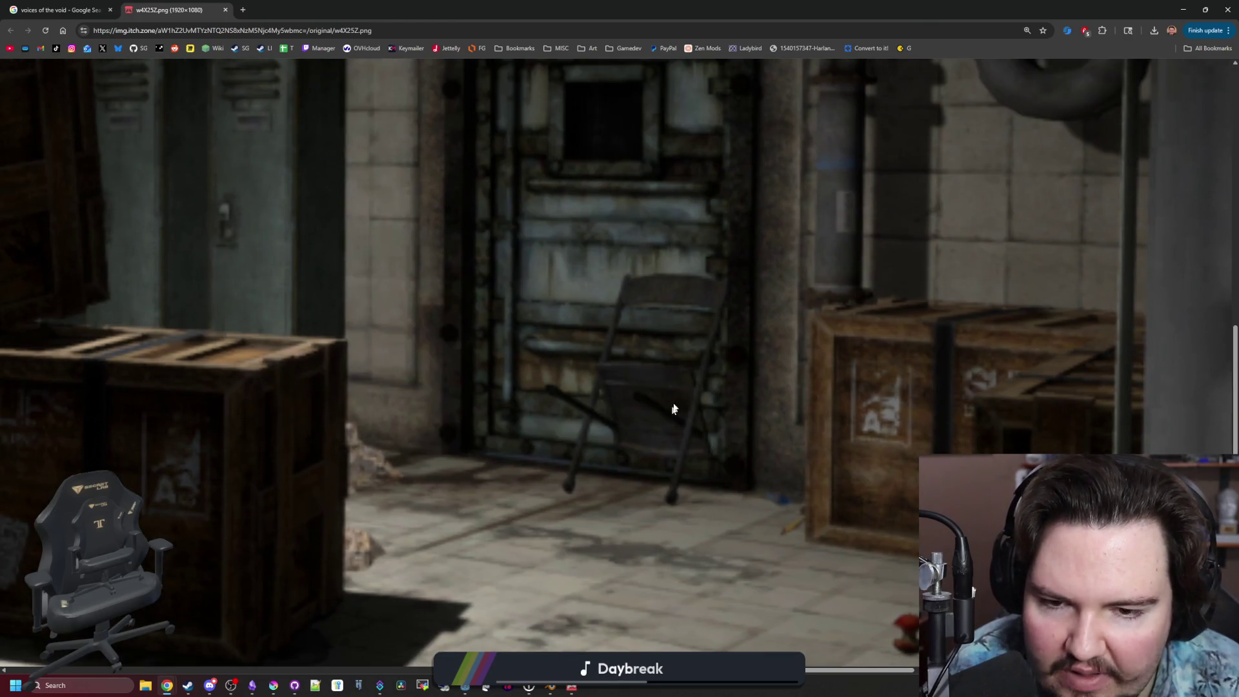
pyautogui.keyDown('ctrl'); pyautogui.scroll(-3, 681, 396); pyautogui.keyUp('ctrl')
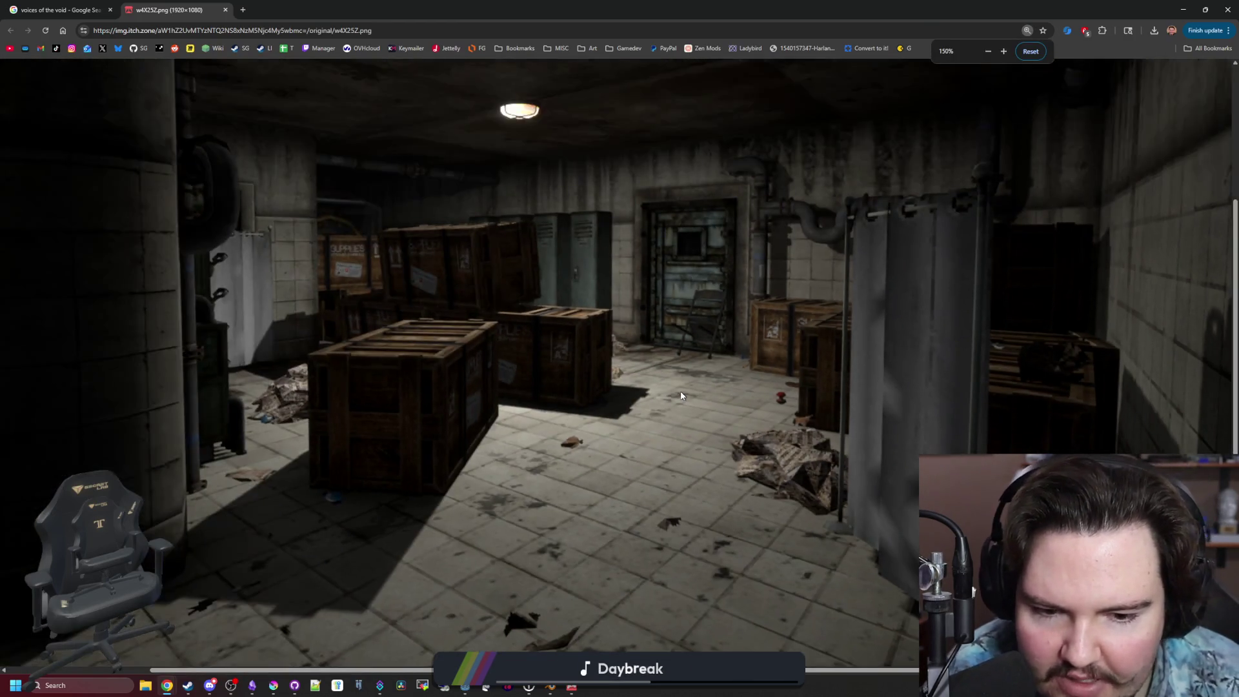
pyautogui.keyDown('ctrl'); pyautogui.scroll(-2, 682, 396); pyautogui.keyUp('ctrl')
pyautogui.click(59, 10)
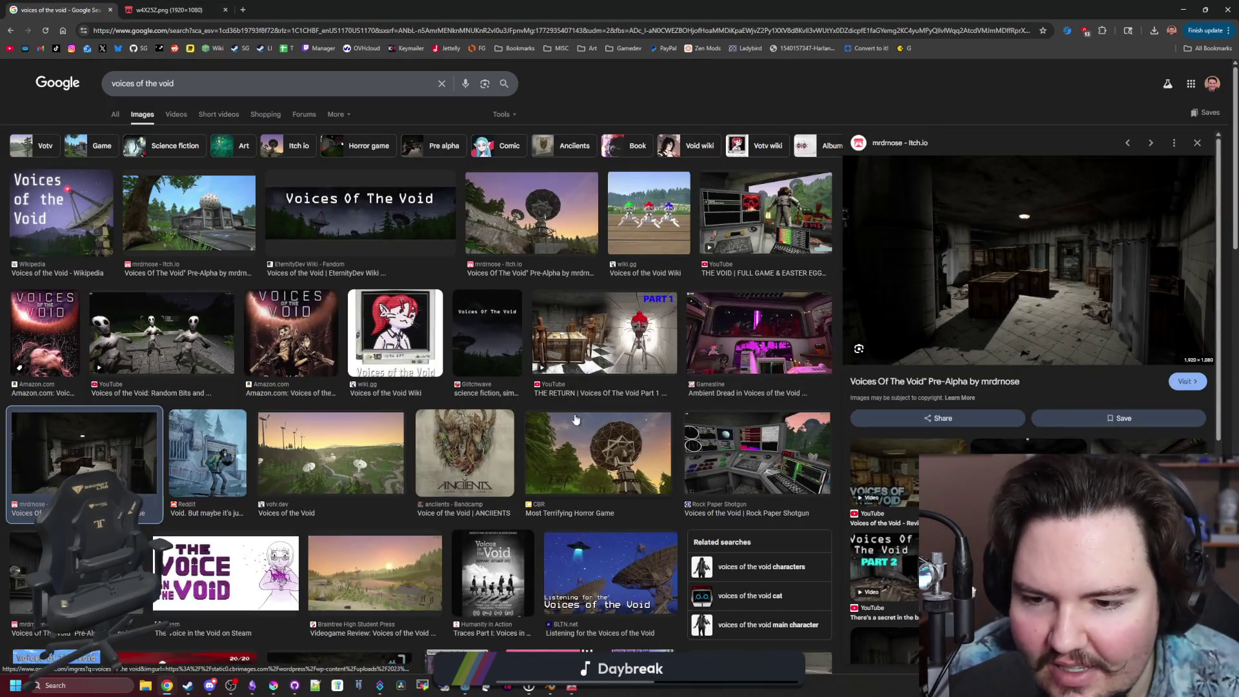
# Preview the radar-dish article image and the full-game easter eggs video, then return to Godot.
pyautogui.click(588, 431)
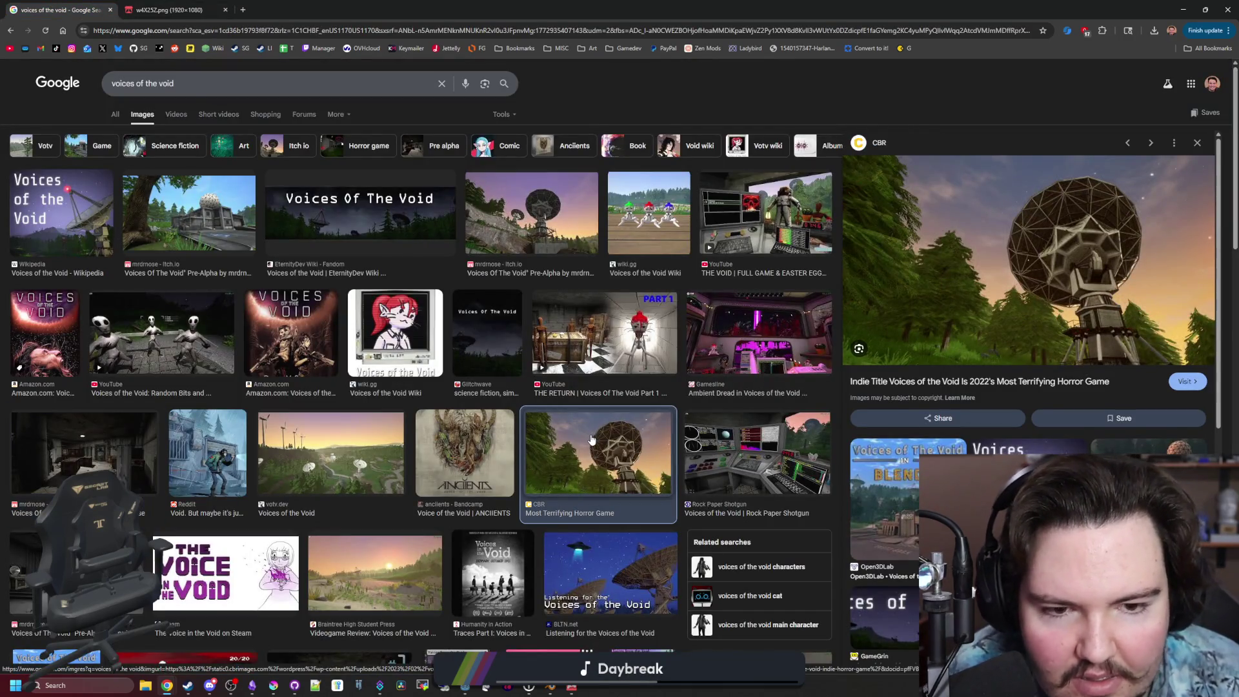
pyautogui.click(776, 242)
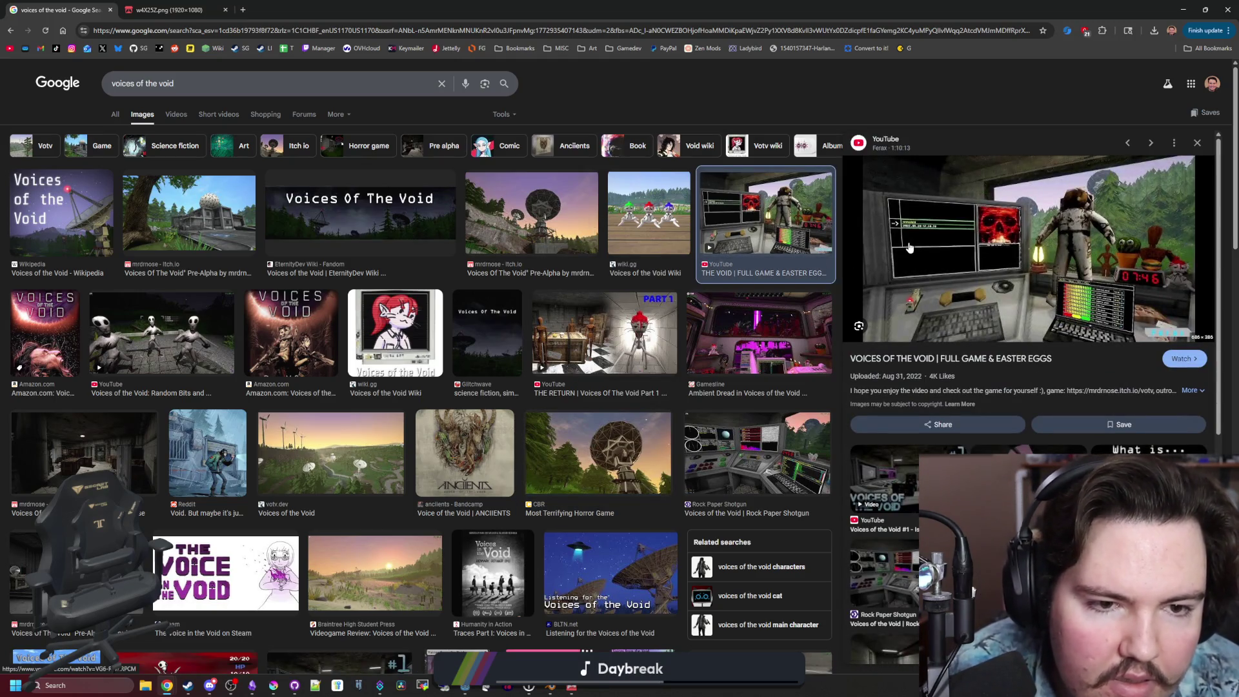
pyautogui.doubleClick(111, 11)
# Resume the game, walk into the dark room, and pick up then drop the gear.
pyautogui.click(725, 290)
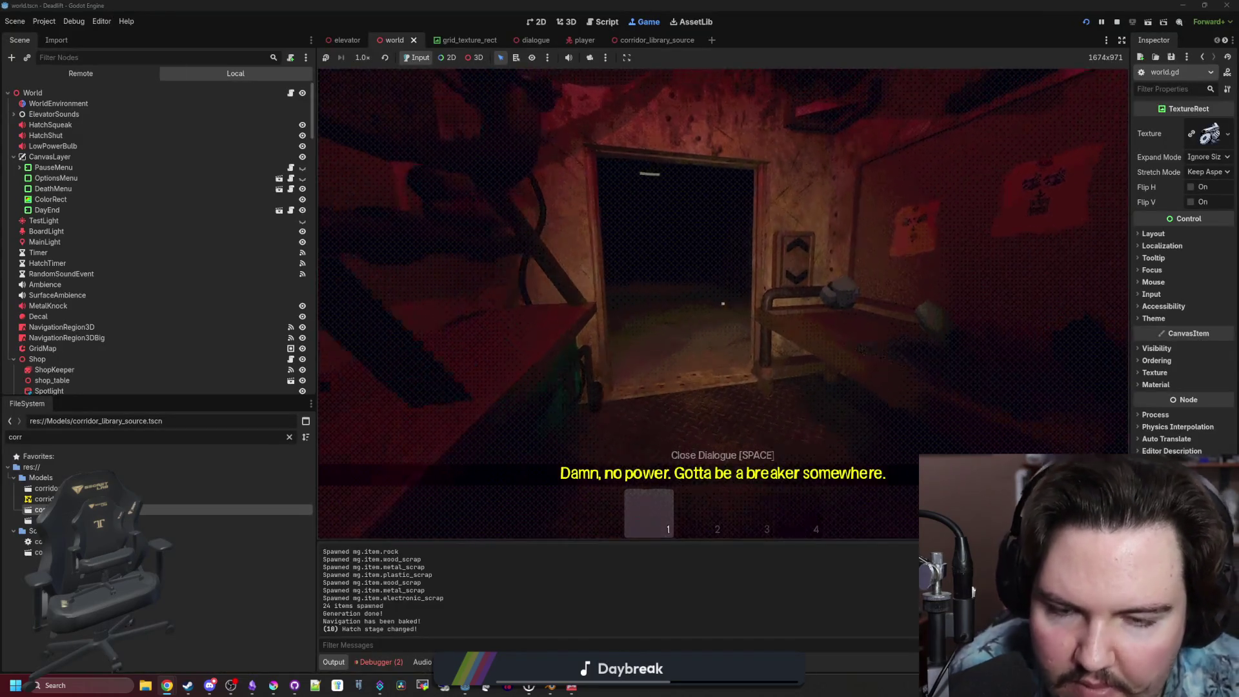
pyautogui.hotkey('shift', 'w')
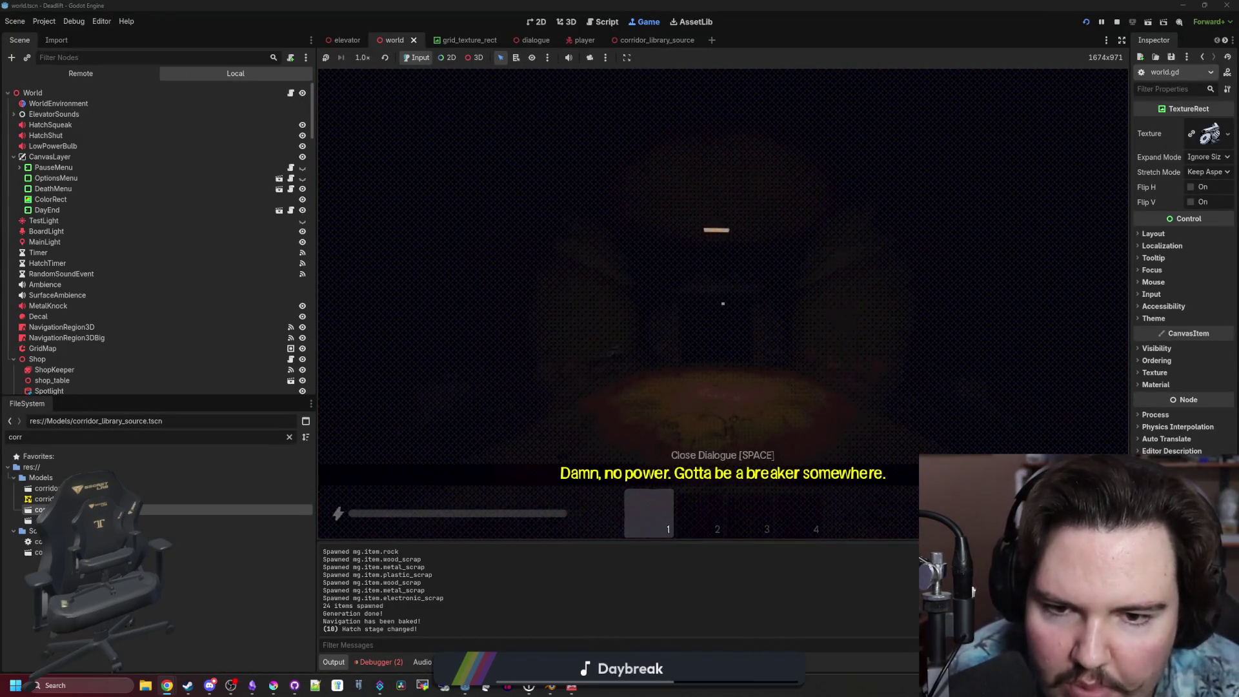
pyautogui.press('e')
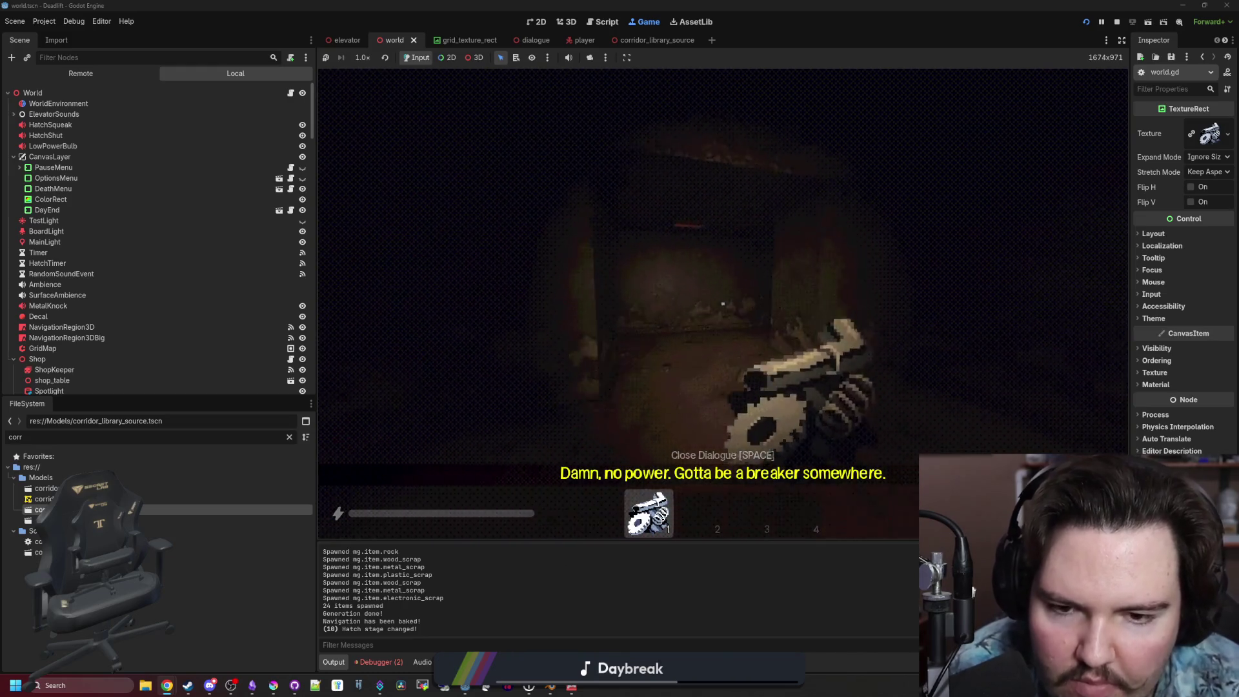
pyautogui.press('q')
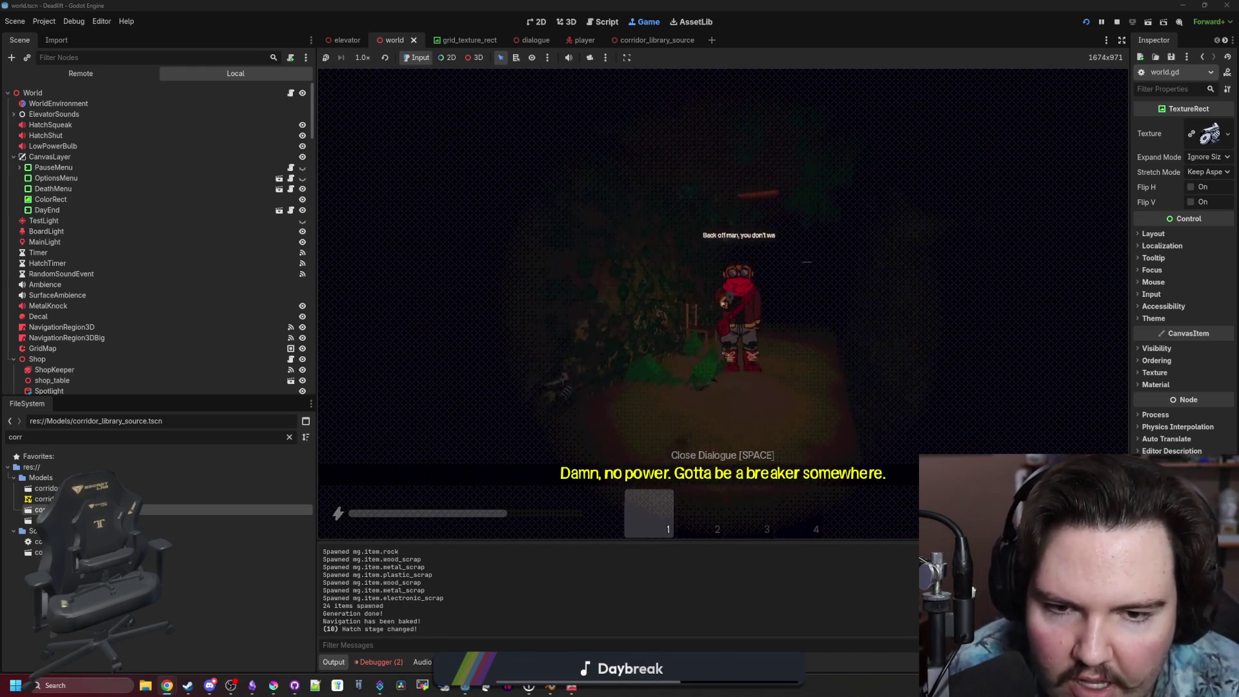
# Walk past the machine and down the corridor through the lit room and out the far doorway.
pyautogui.hotkey('shift', 'w')
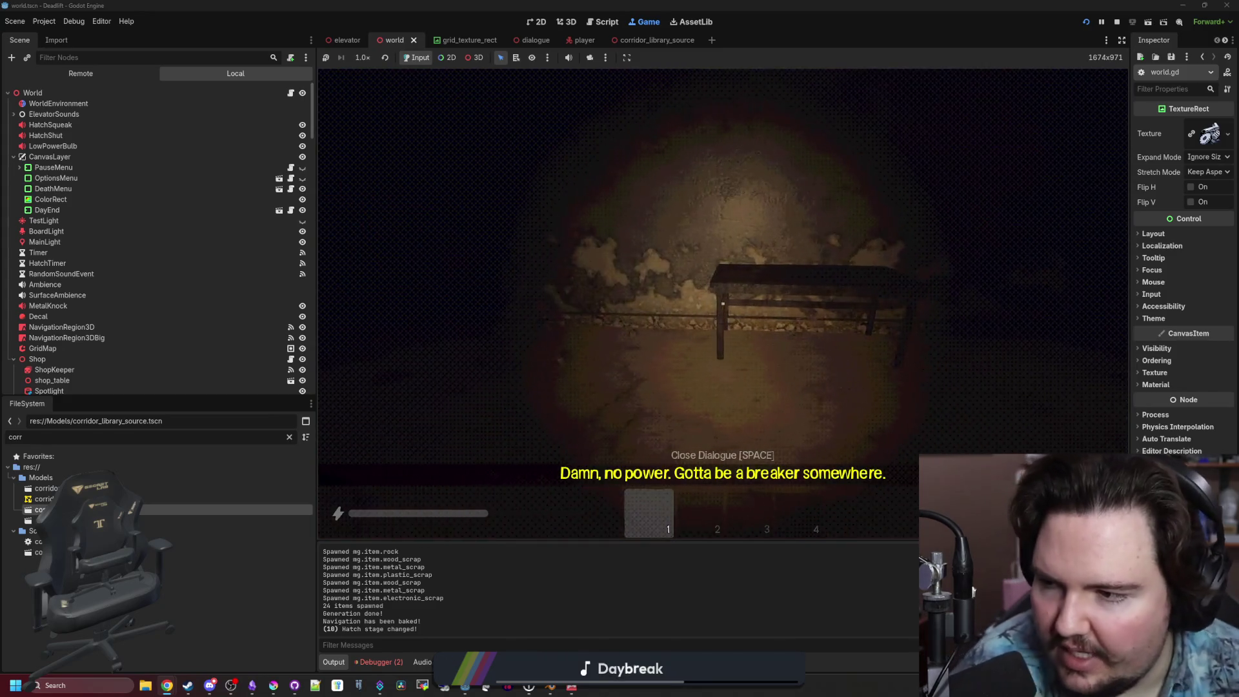
pyautogui.press('w')
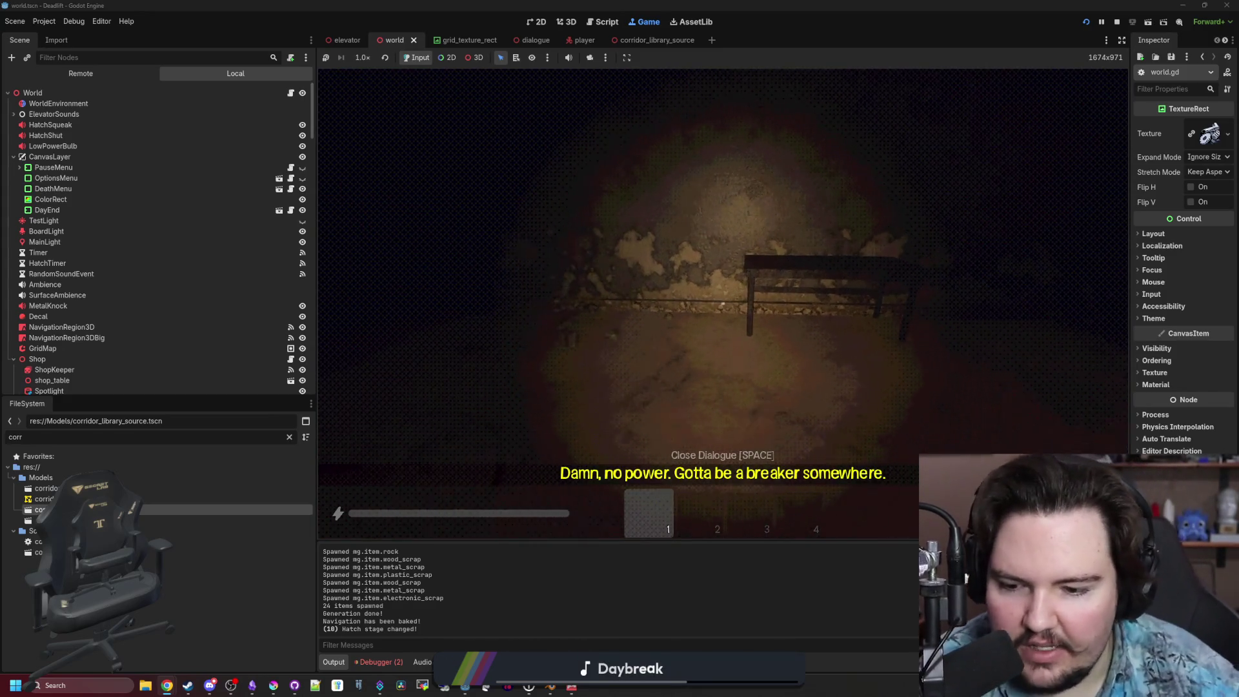
pyautogui.press('w')
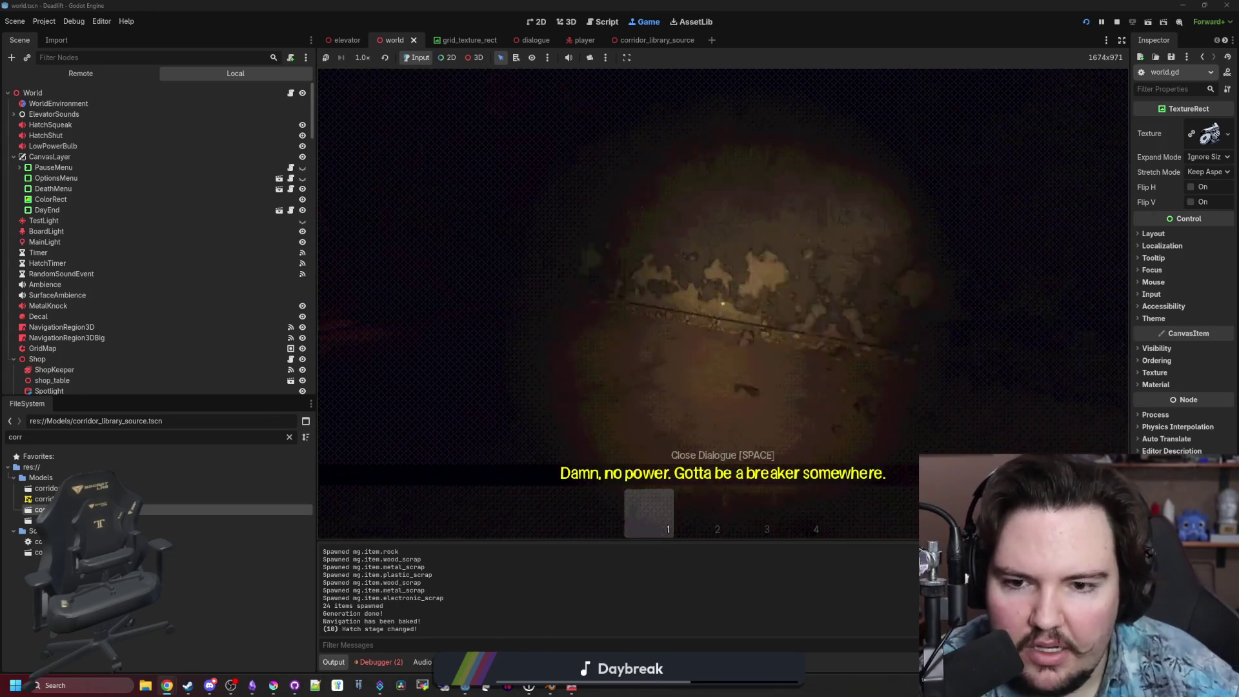
pyautogui.press('w')
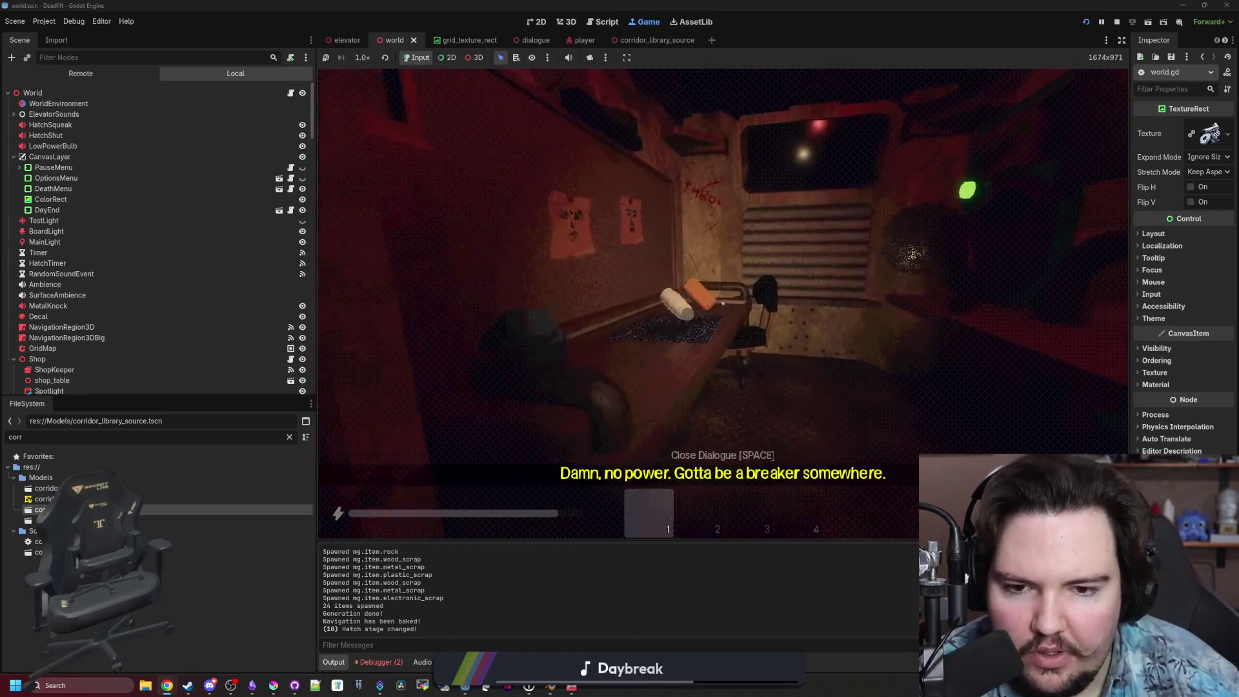
pyautogui.press('w')
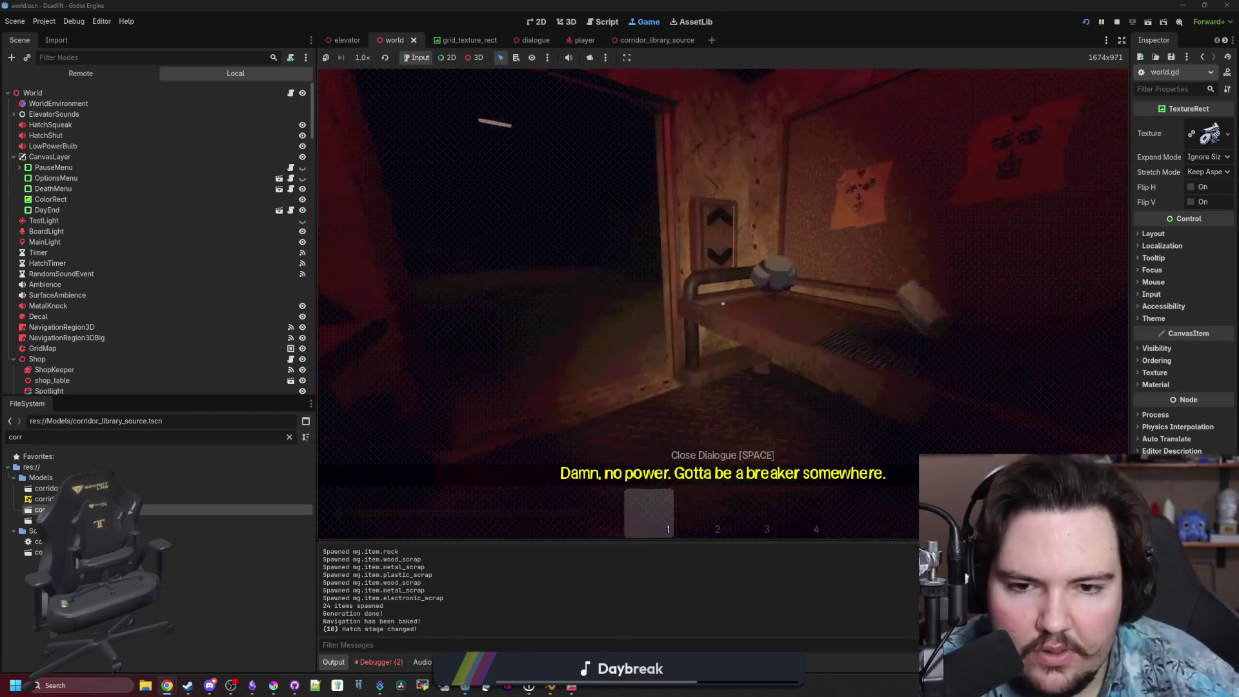
pyautogui.press('w')
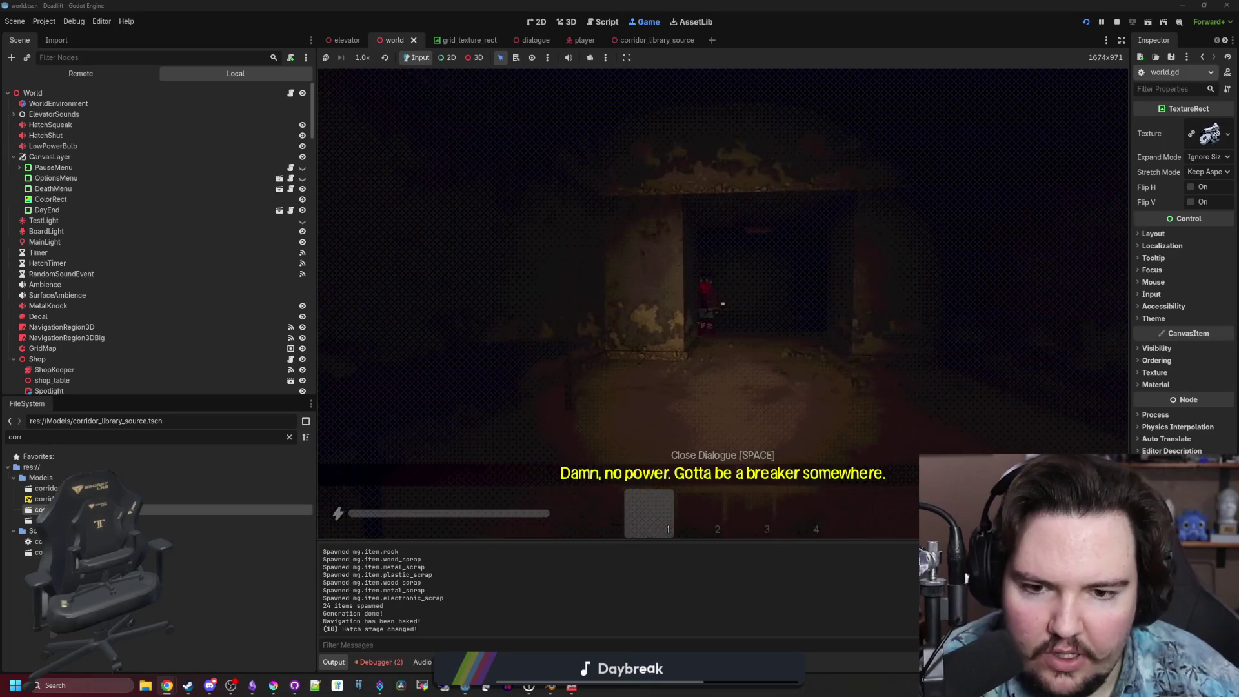
pyautogui.press('w')
pyautogui.press('w')
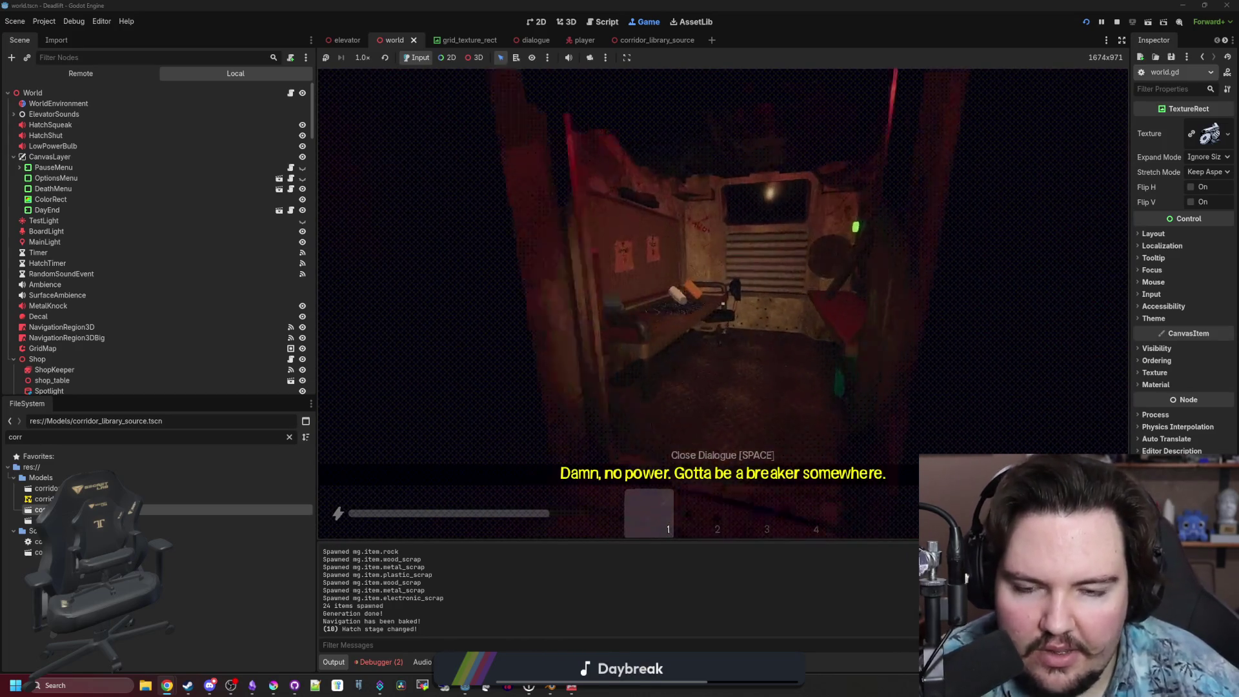
pyautogui.press('w')
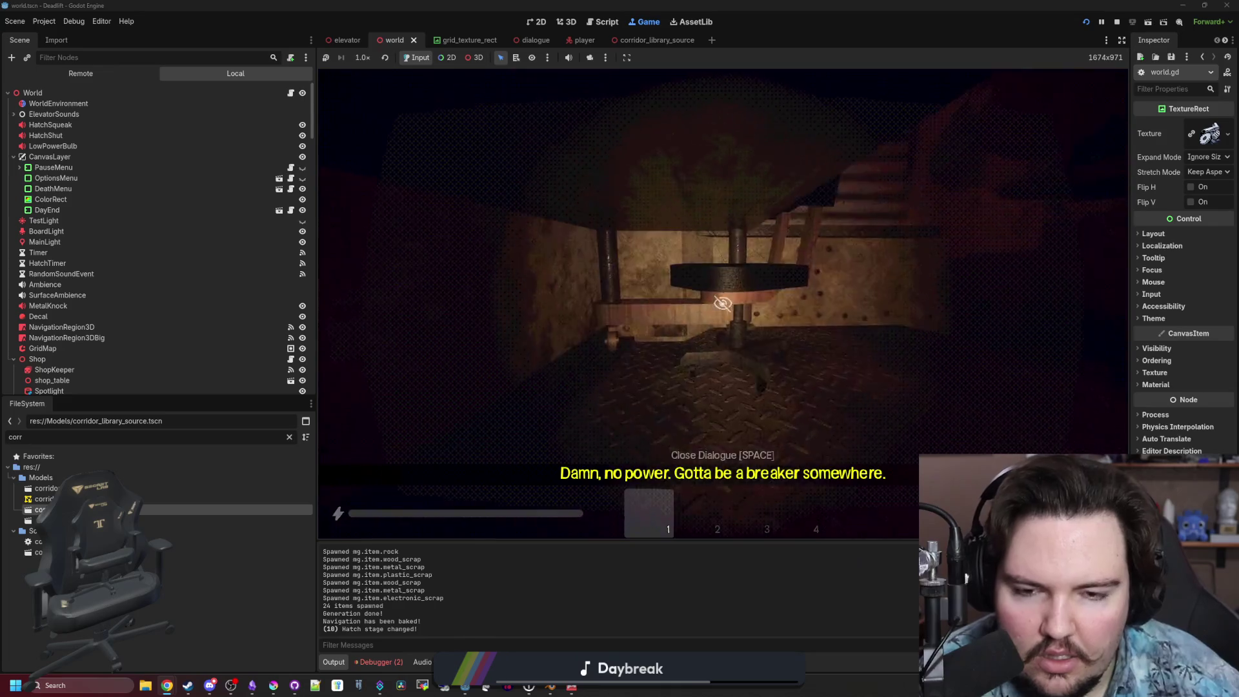
pyautogui.press('w')
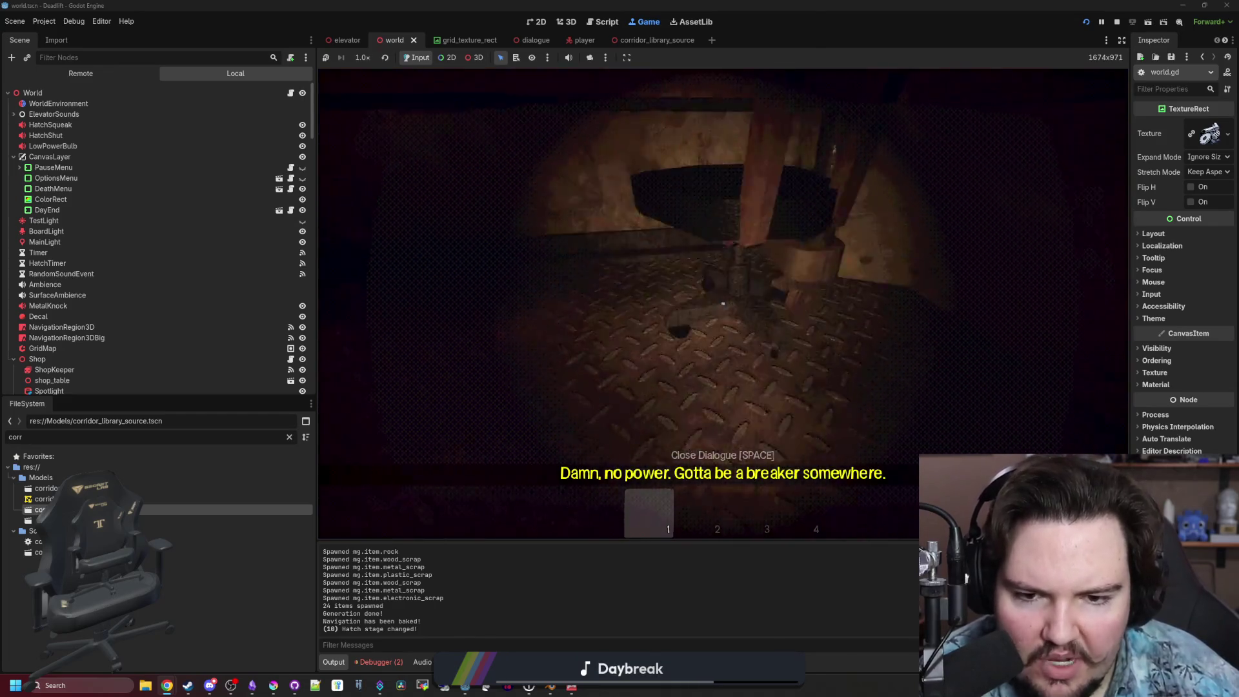
pyautogui.press('w')
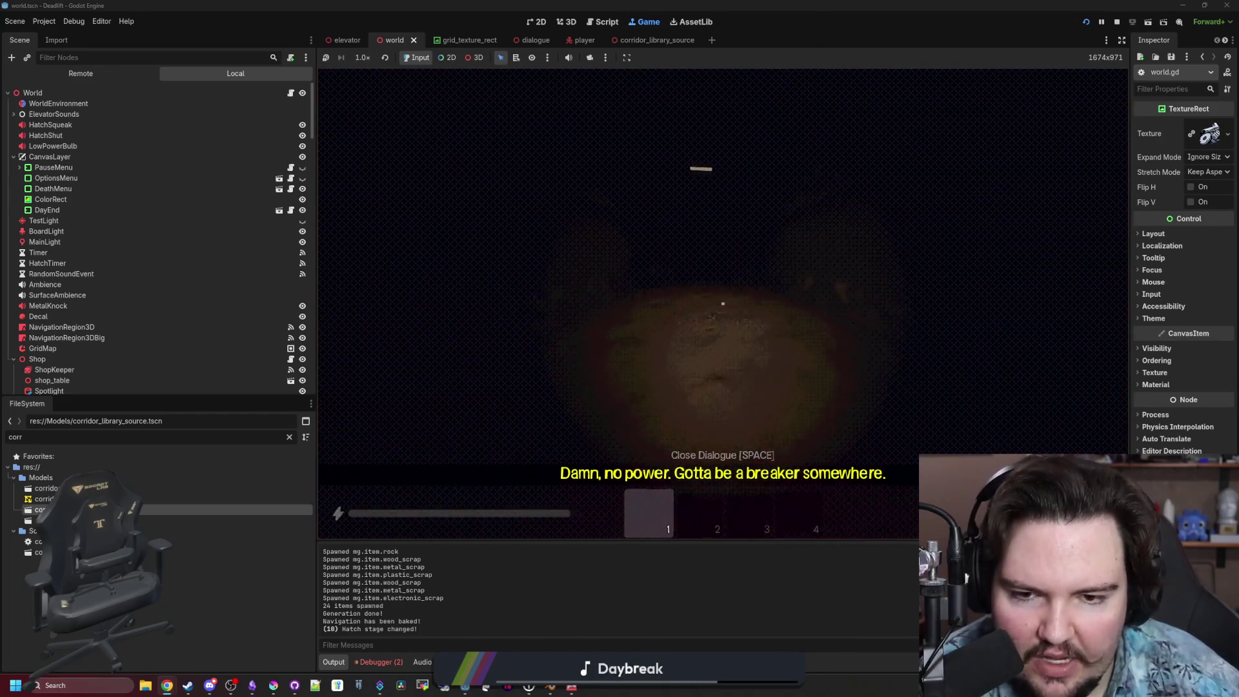
pyautogui.press('w')
pyautogui.press('w')
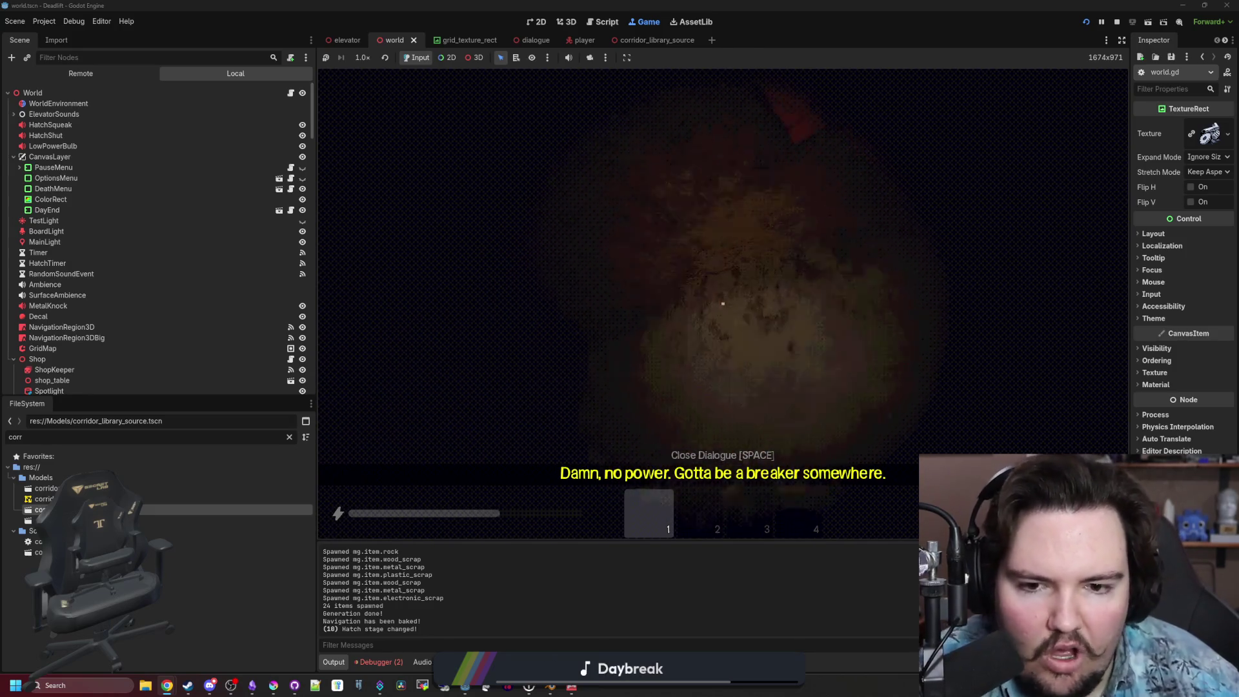
# Wander by the vine wall and table item, then pause the game to show its menu.
pyautogui.press('w')
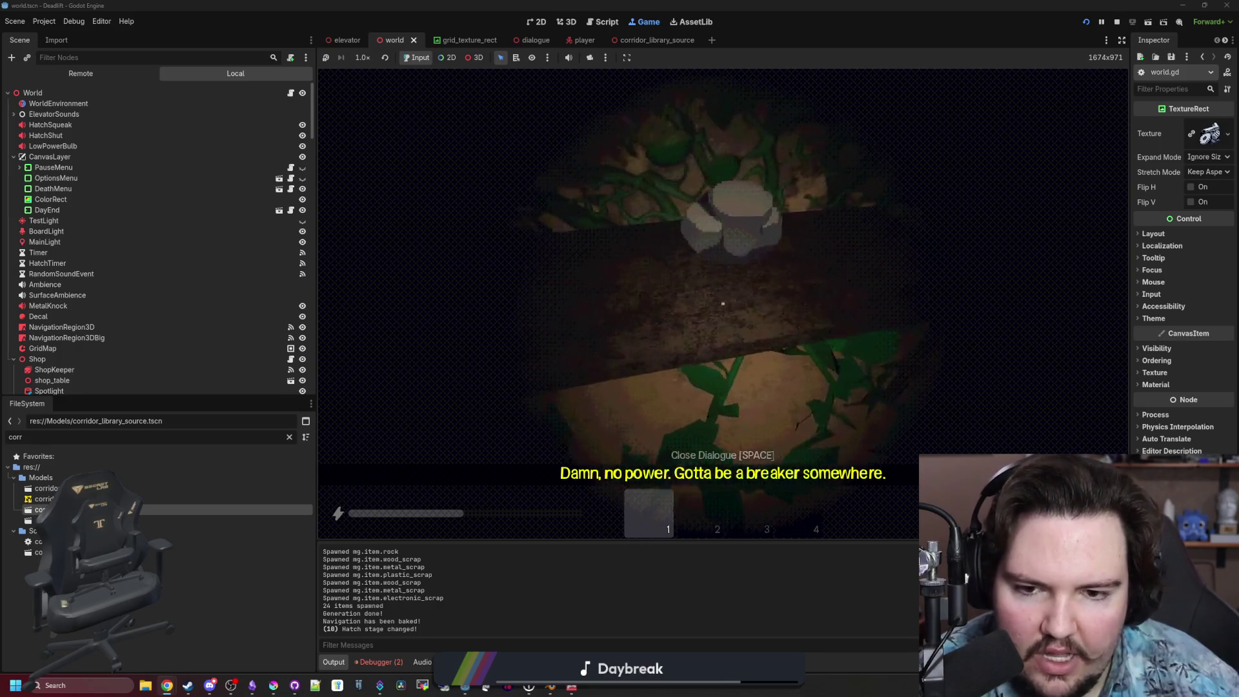
pyautogui.press('w')
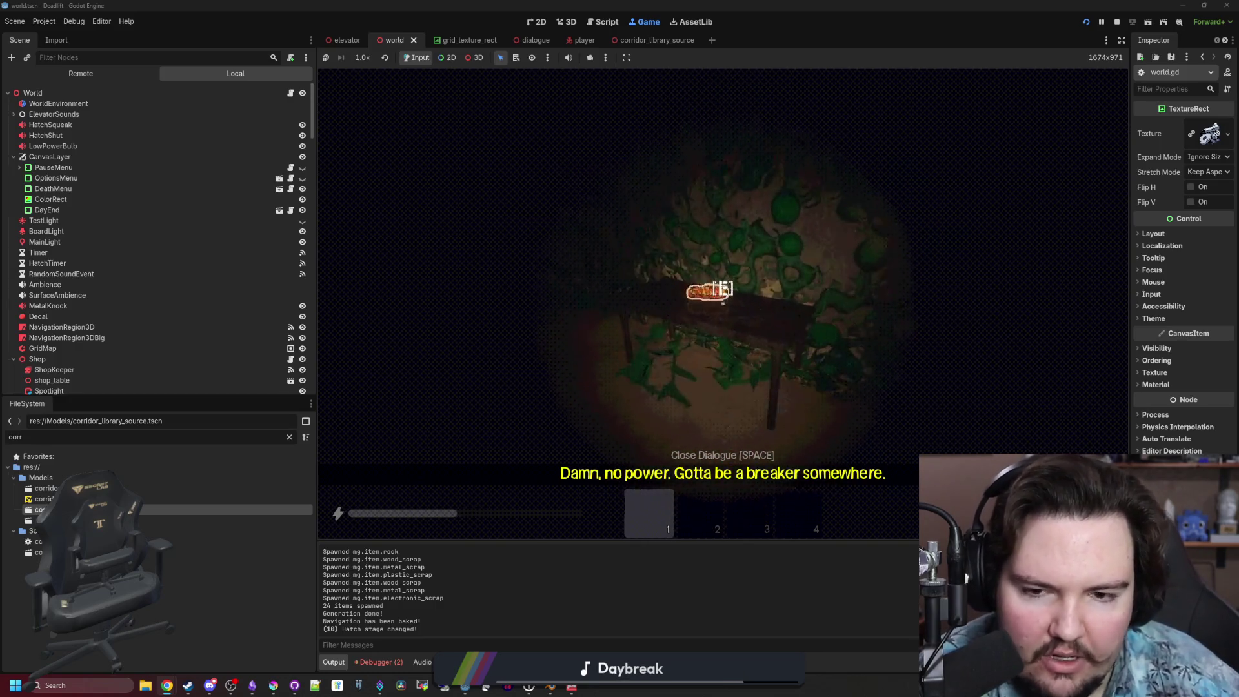
pyautogui.press('w')
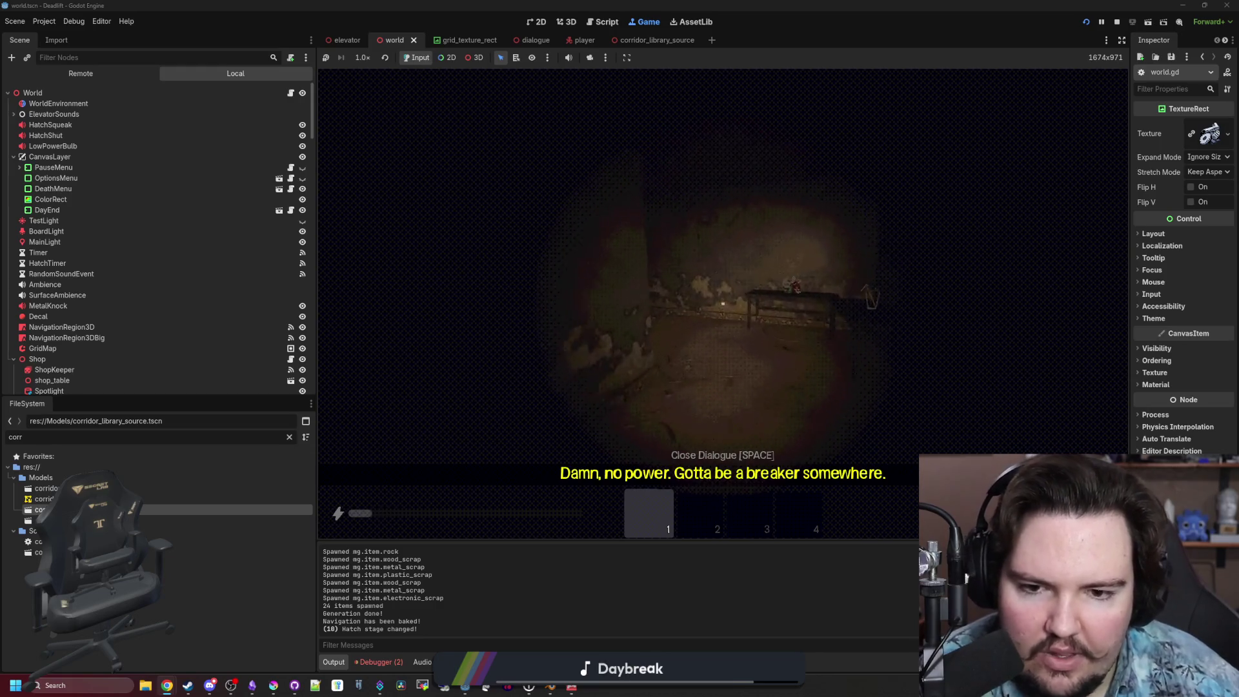
pyautogui.press('w')
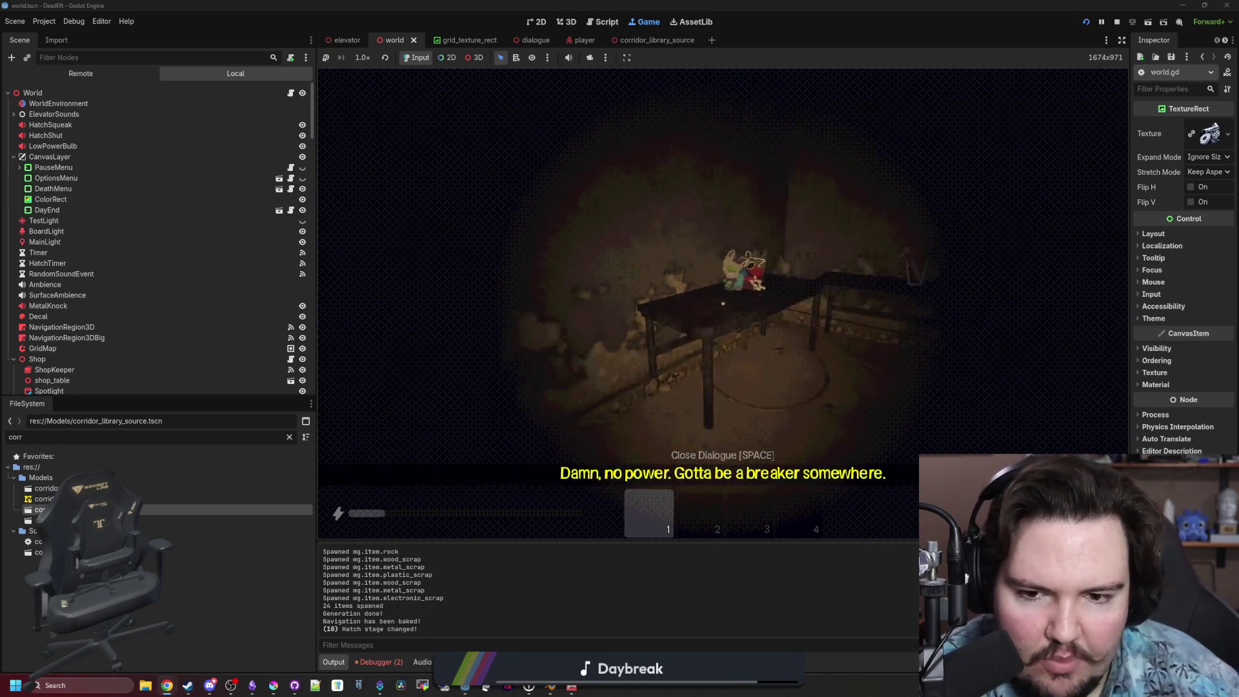
pyautogui.press('w')
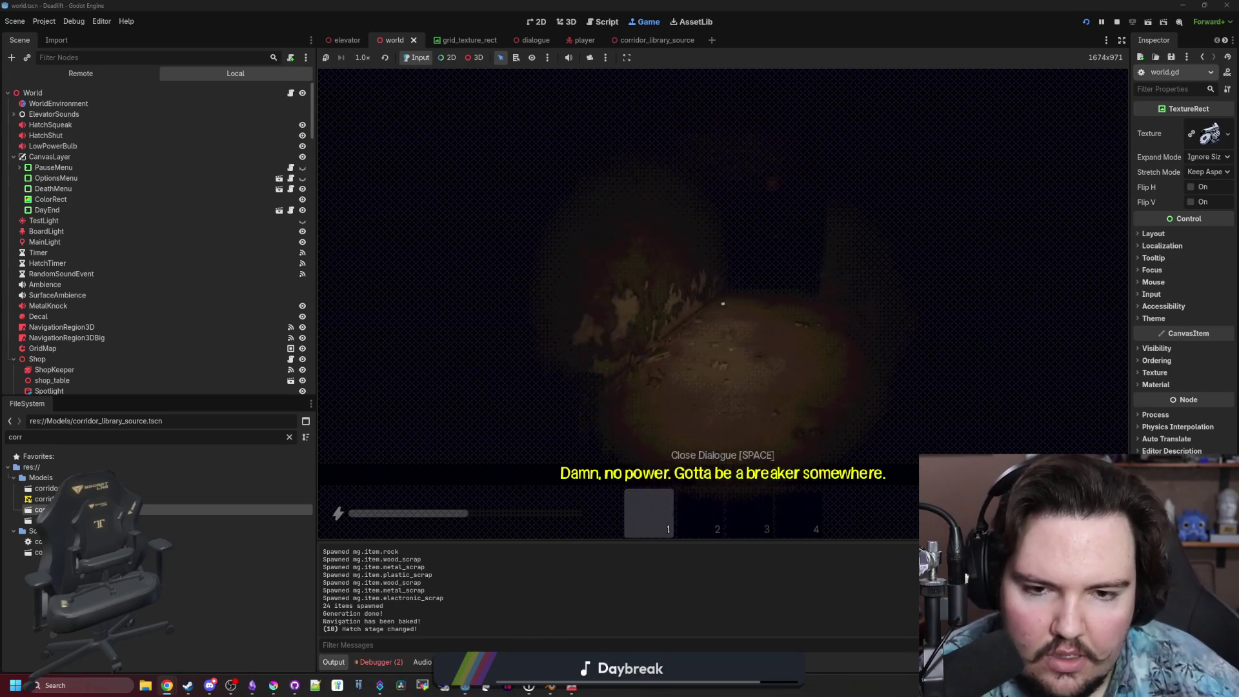
pyautogui.press('Escape')
# Filter the FileSystem for 'pall', open pallet.tscn, and view the wooden pallet in 3D.
pyautogui.click(289, 436)
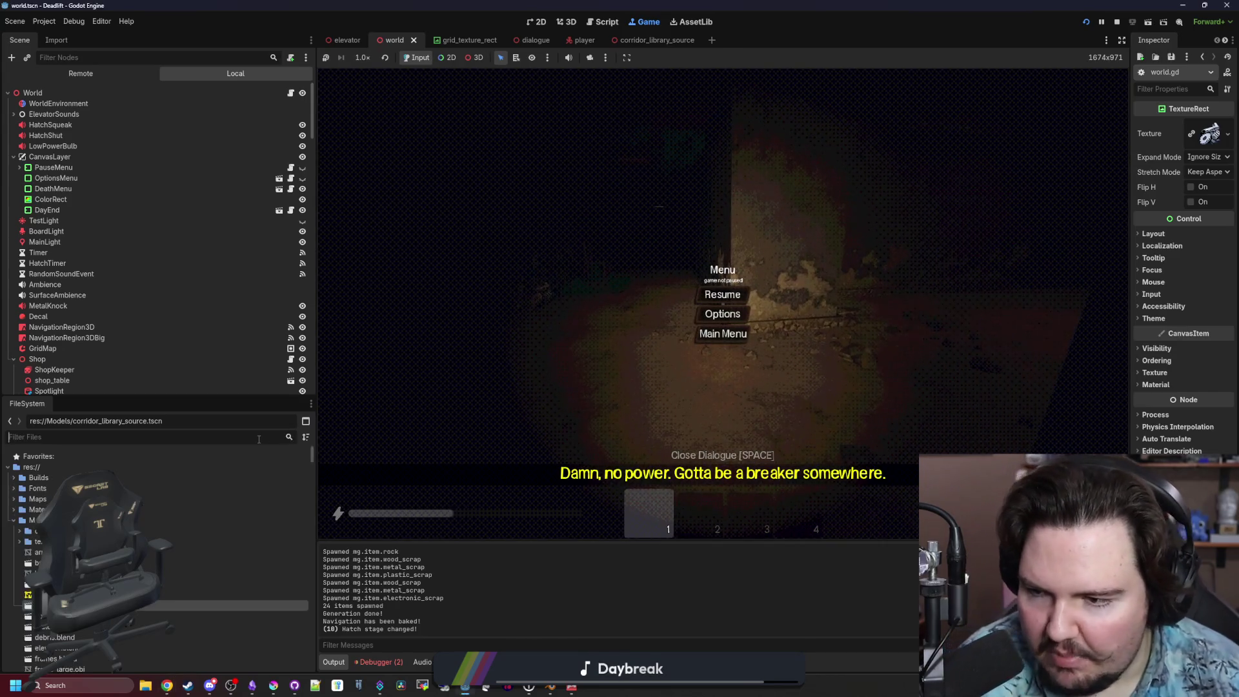
pyautogui.write('pall')
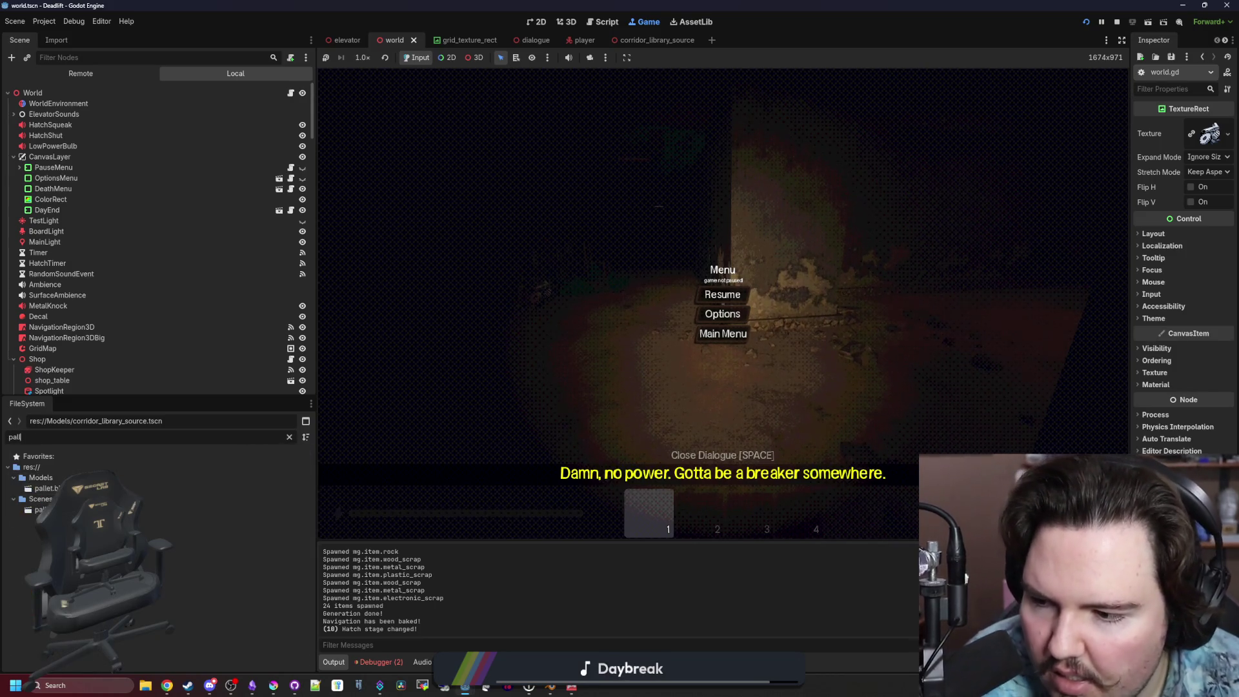
pyautogui.doubleClick(40, 509)
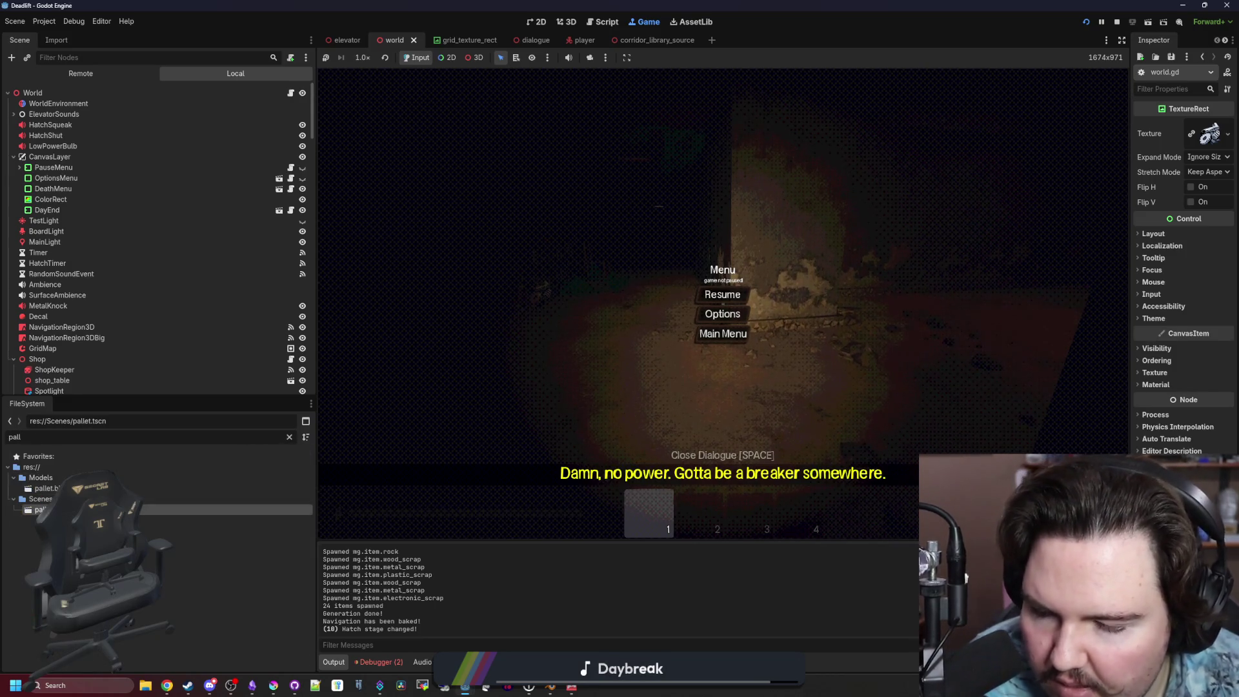
pyautogui.click(536, 22)
pyautogui.click(566, 22)
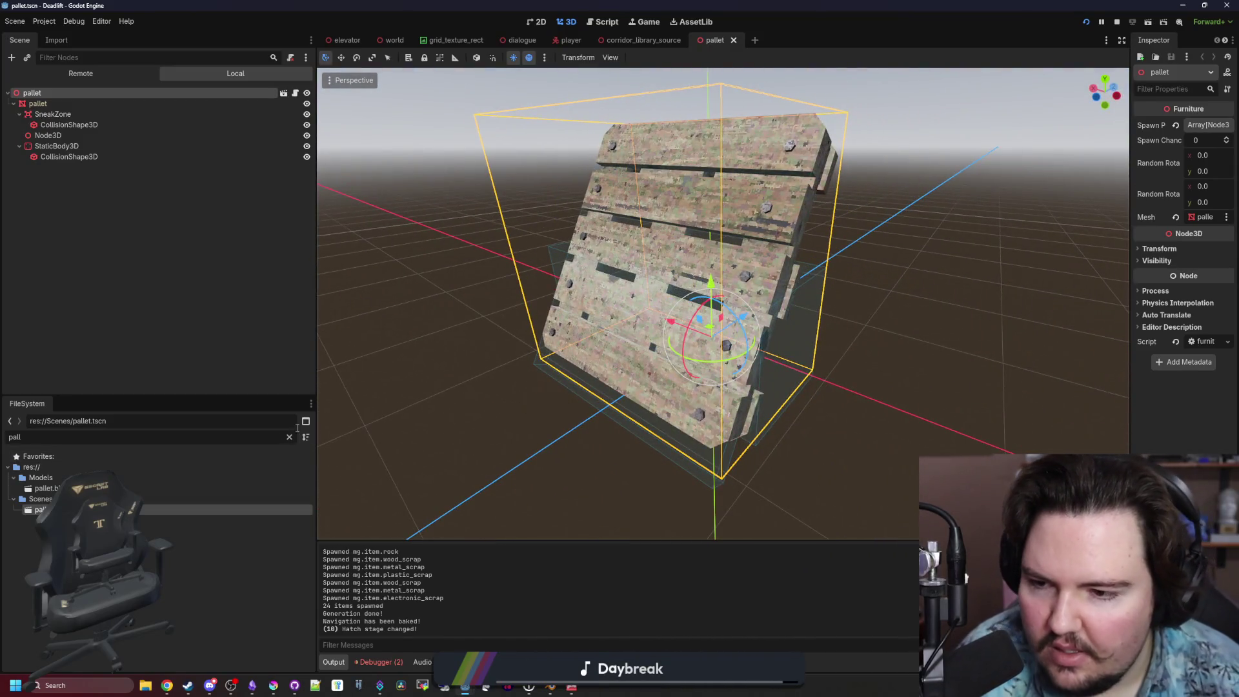
pyautogui.click(289, 437)
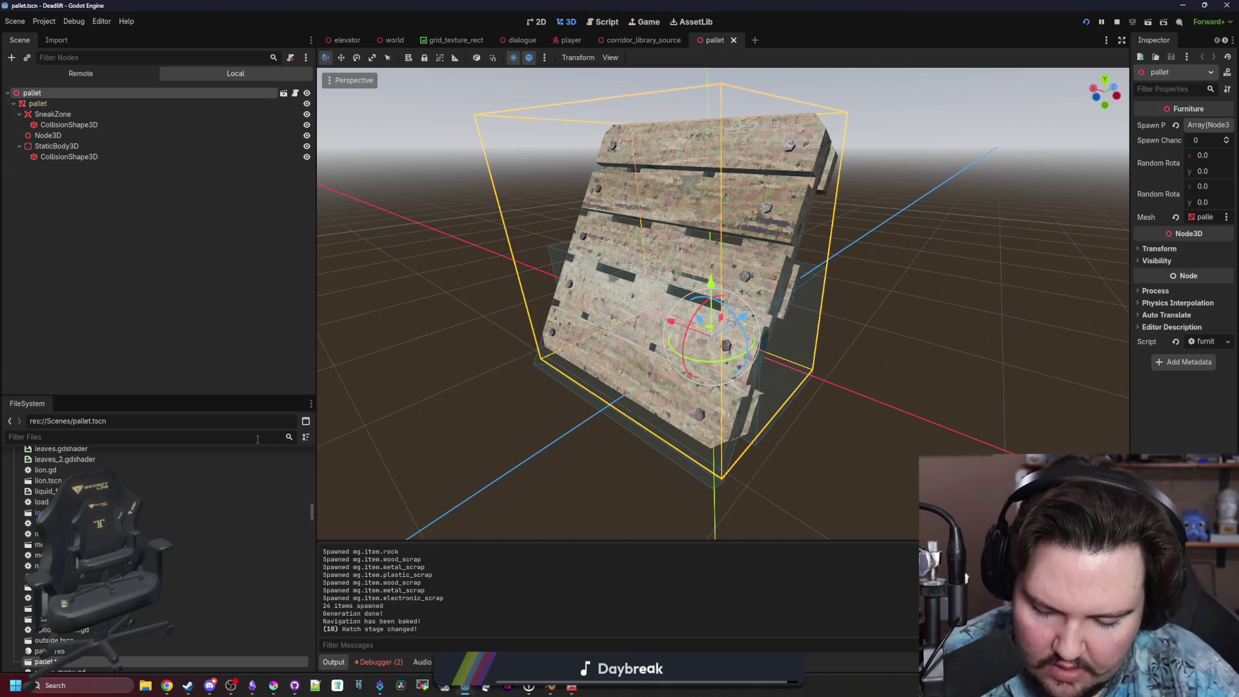
# Open shelf.tscn from a 'shelf' filter, then zoom and orbit around the five-tier shelf.
pyautogui.write('shelf')
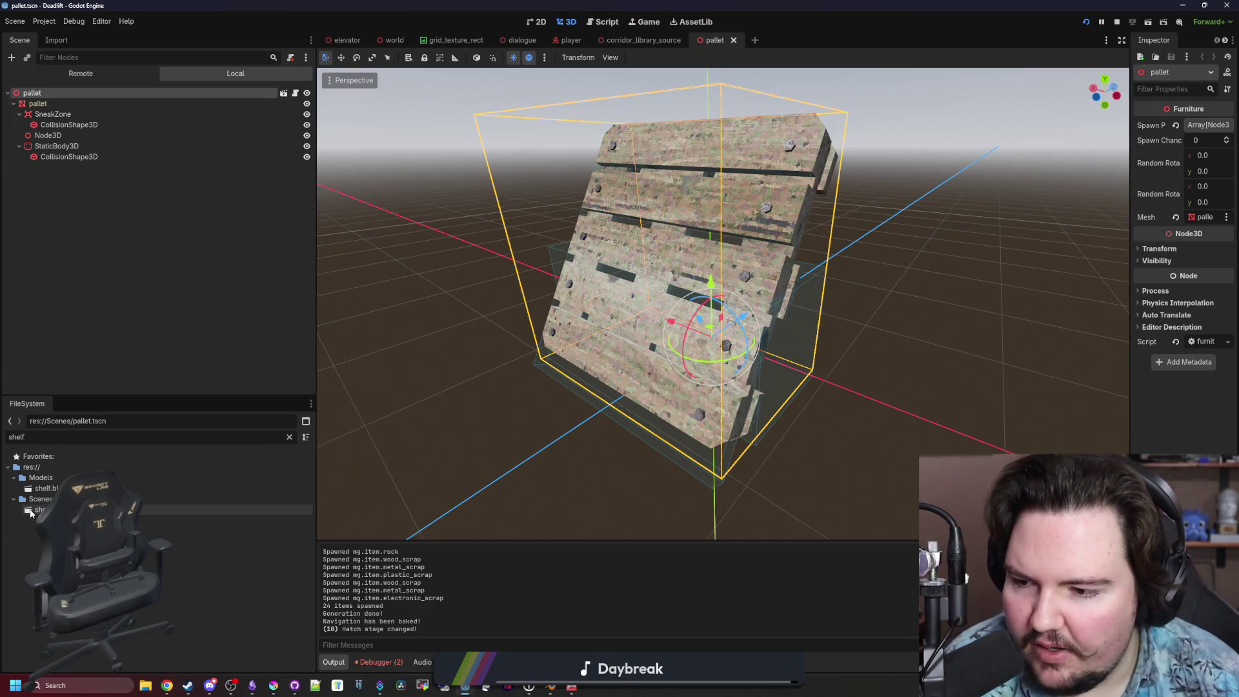
pyautogui.doubleClick(162, 509)
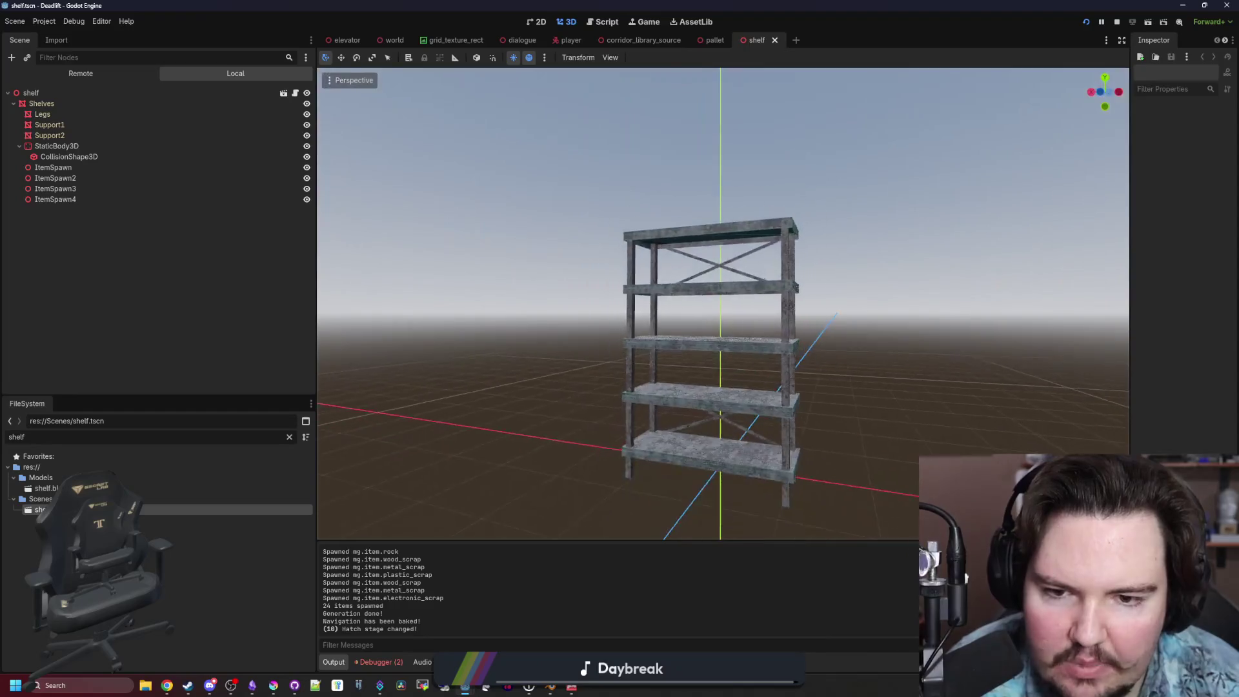
pyautogui.scroll(3, 641, 257)
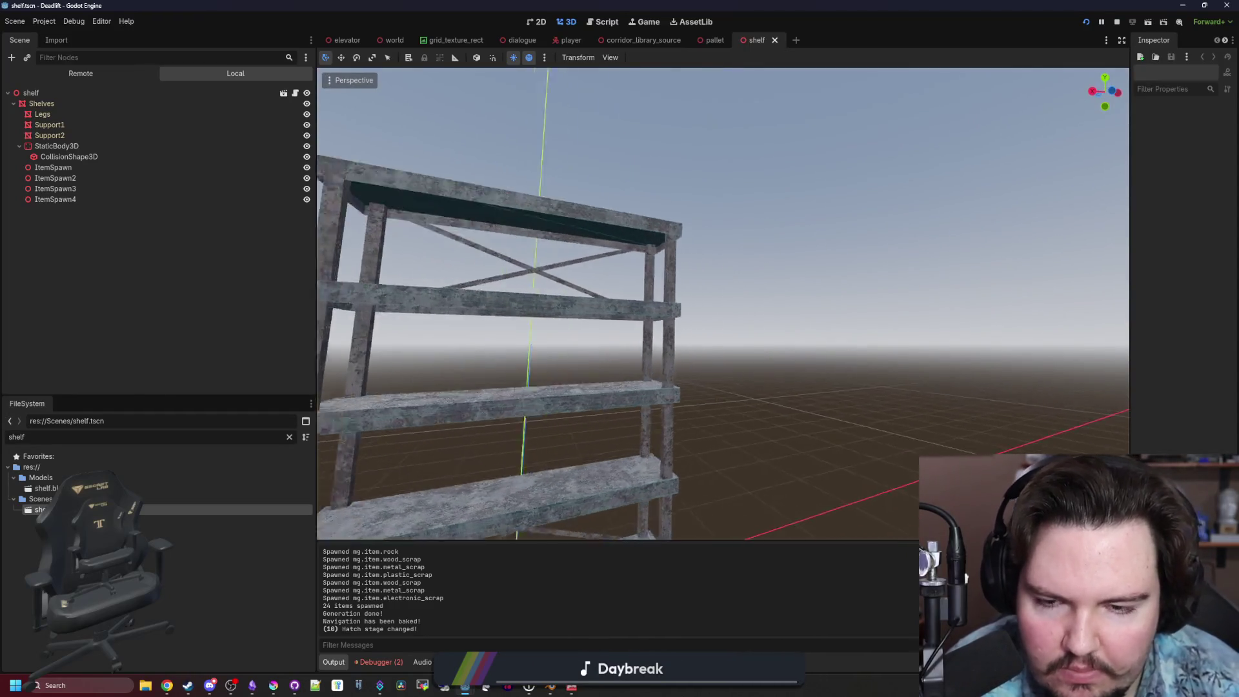
pyautogui.scroll(-3, 652, 271)
pyautogui.scroll(4, 652, 272)
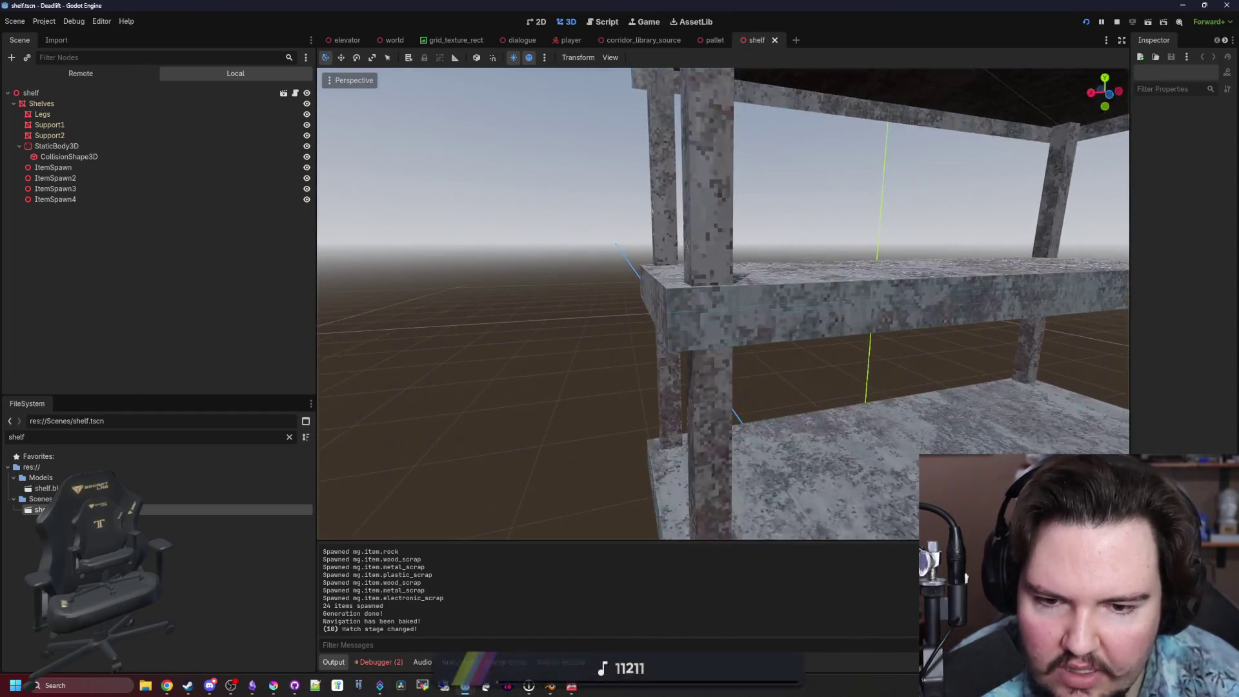
pyautogui.scroll(-4, 652, 271)
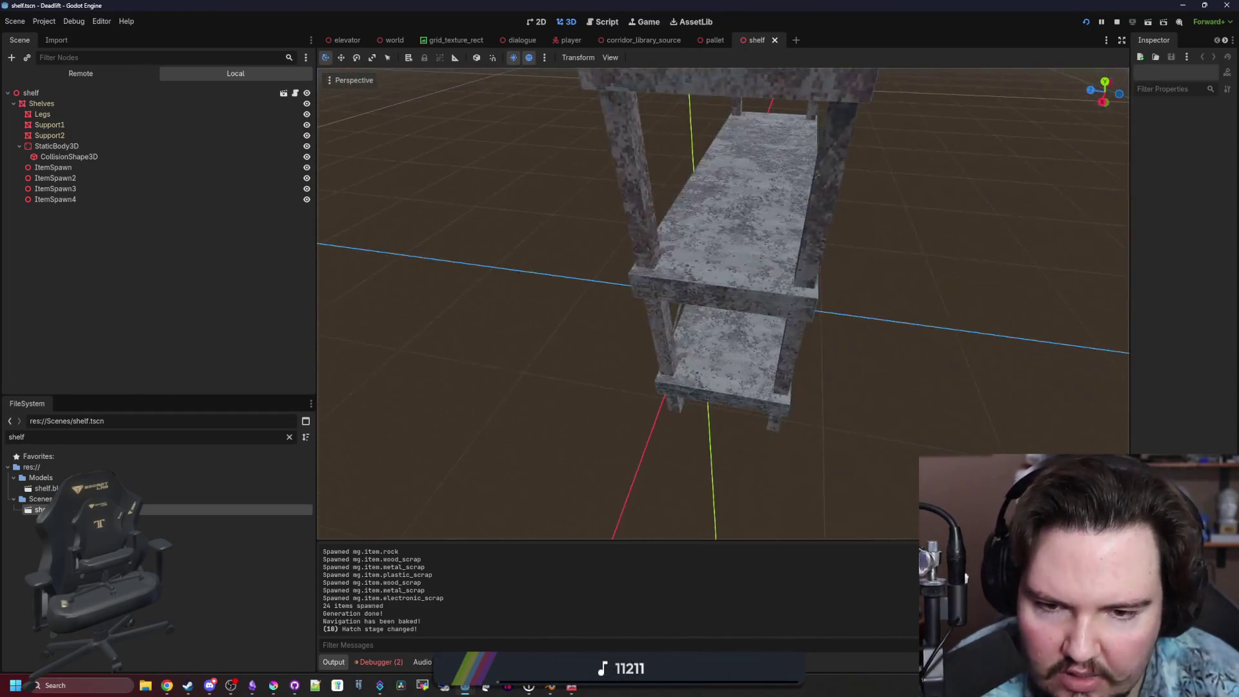
pyautogui.scroll(3, 653, 271)
pyautogui.scroll(-4, 653, 271)
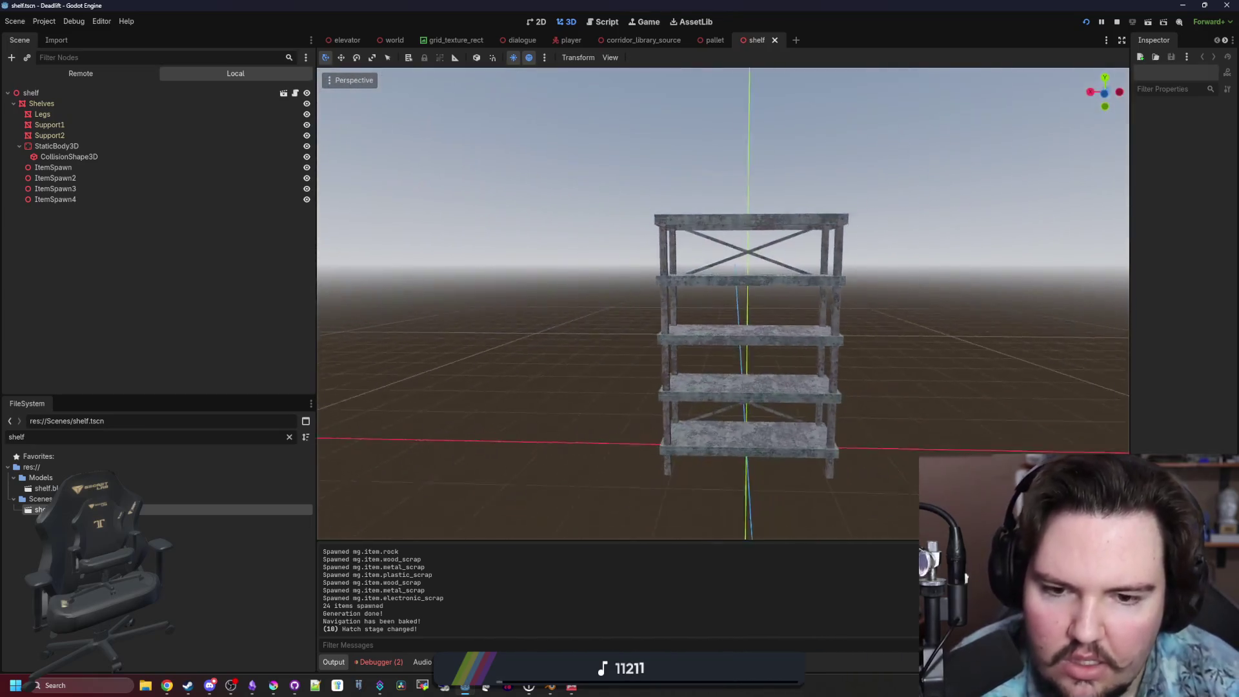
pyautogui.moveTo(452, 399); pyautogui.dragTo(416, 400)
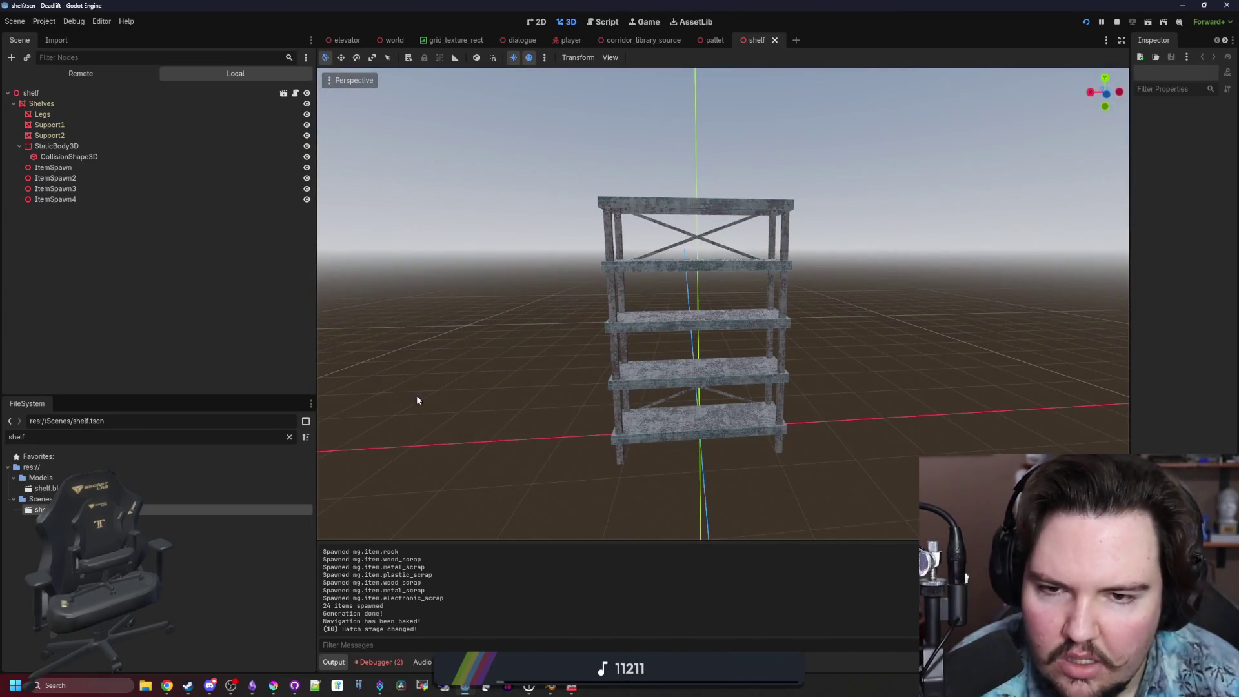
pyautogui.click(289, 437)
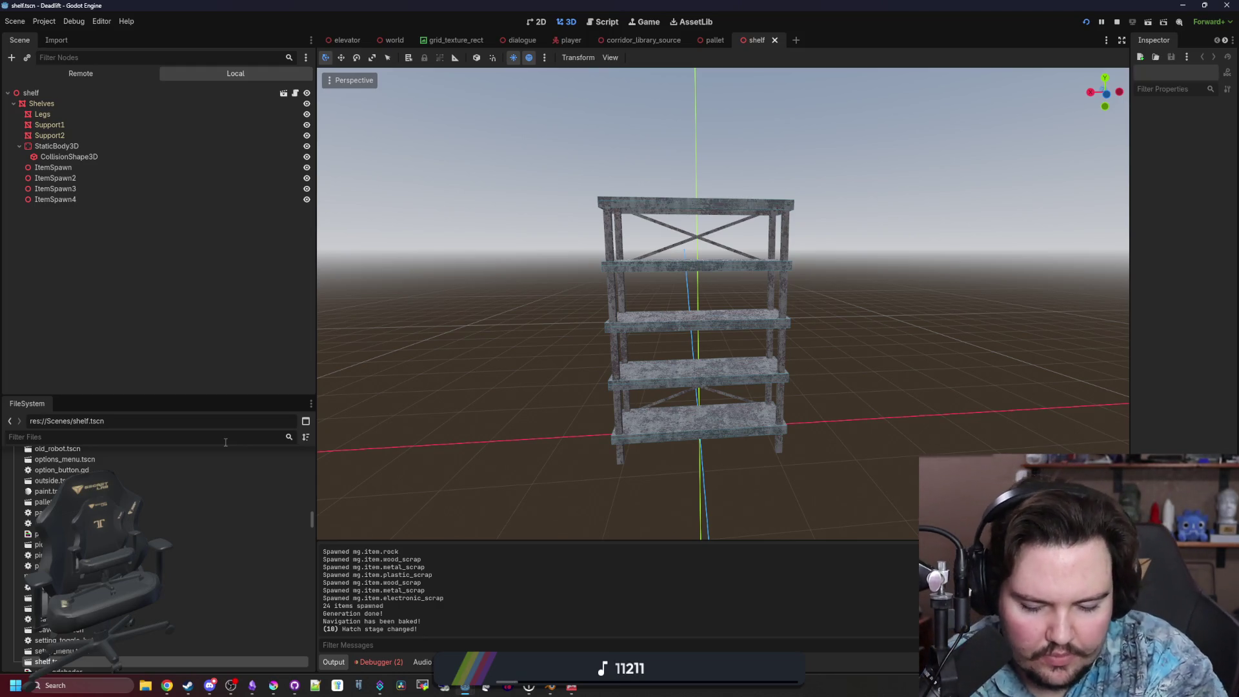
# Open meat_hooks.tscn via a 'hook' filter, zoom over its chains and hooks, then return to the game.
pyautogui.write('hook')
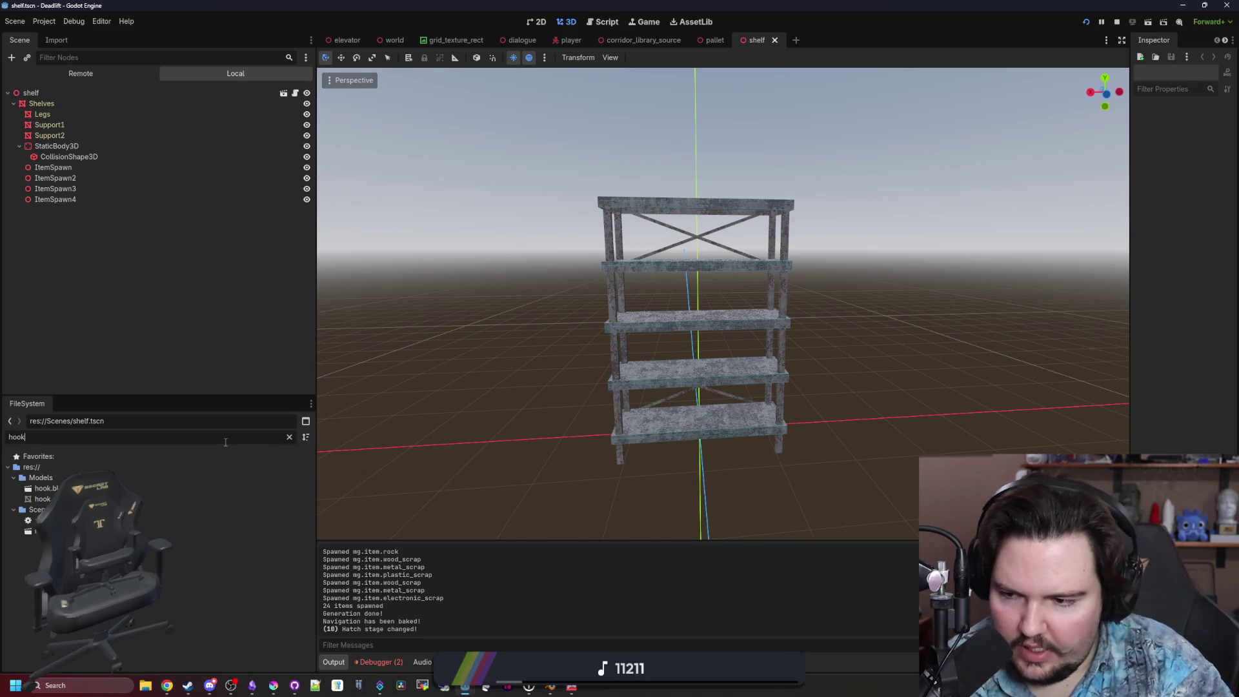
pyautogui.doubleClick(271, 530)
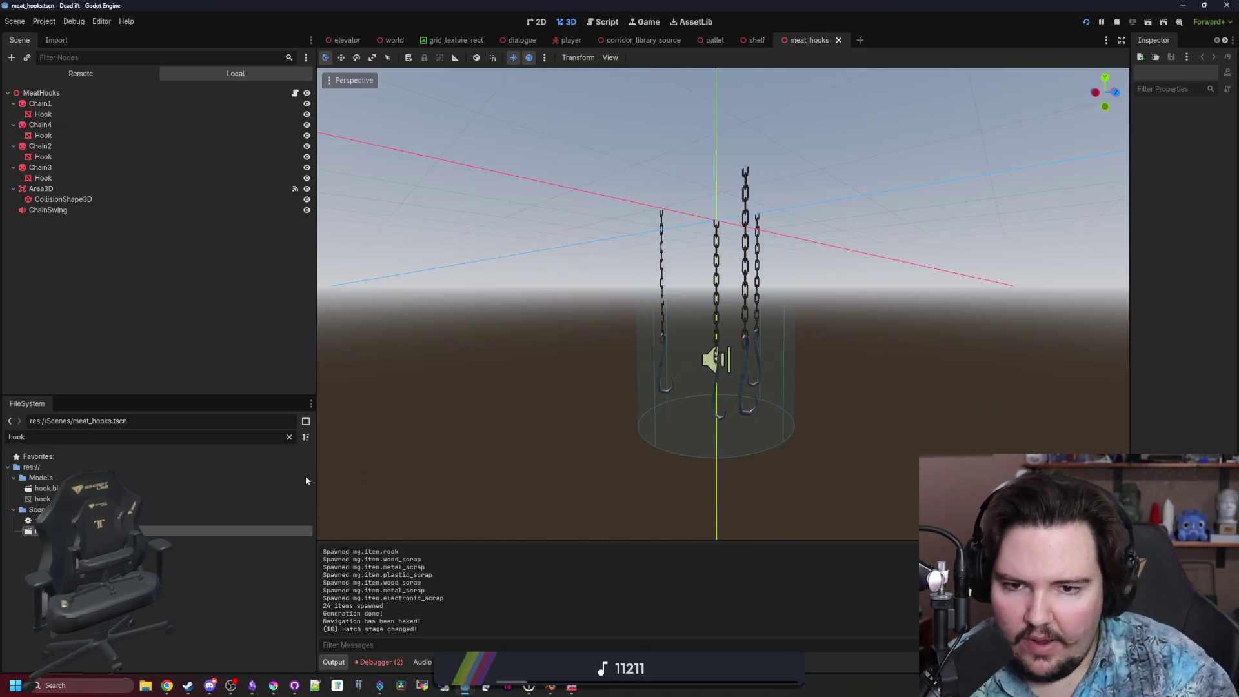
pyautogui.scroll(5, 723, 303)
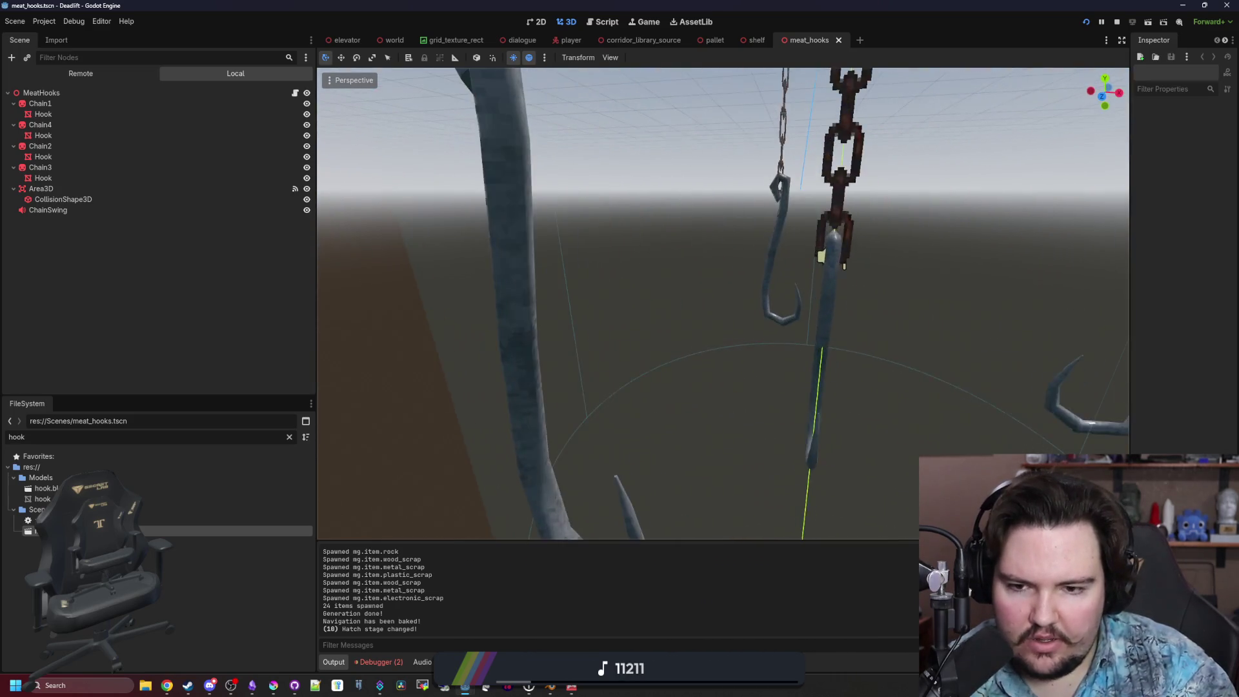
pyautogui.scroll(-4, 723, 304)
pyautogui.scroll(-3, 723, 303)
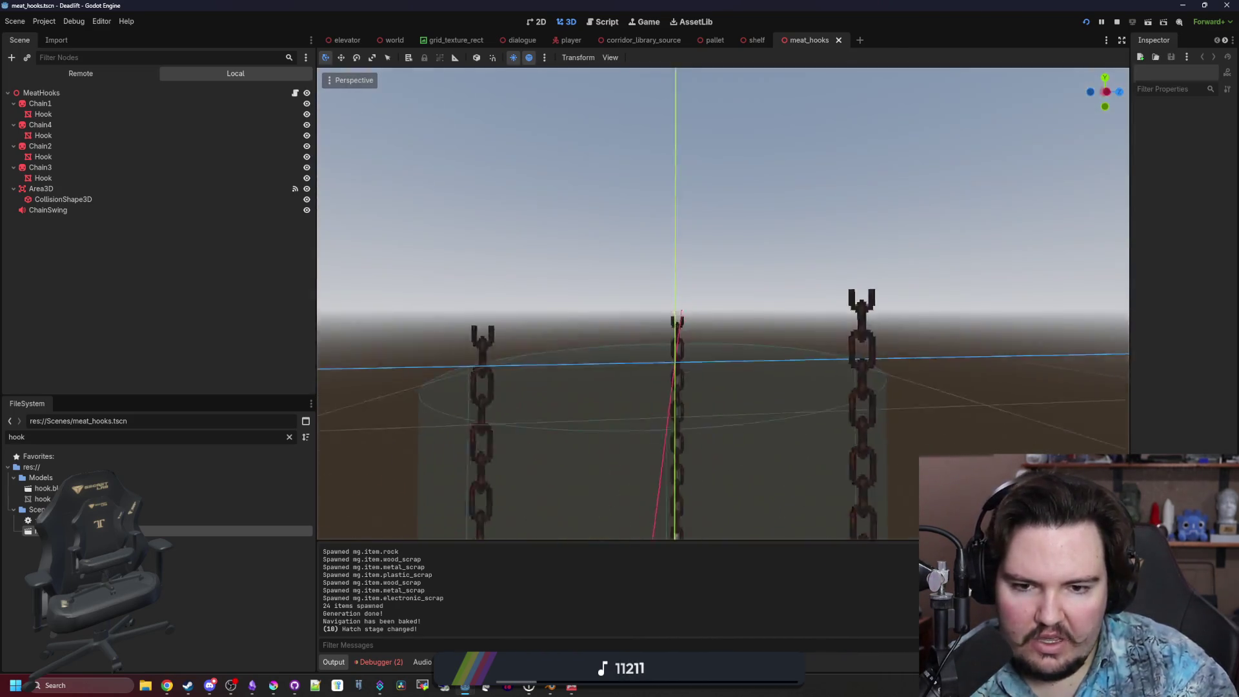
pyautogui.scroll(-2, 723, 304)
pyautogui.click(647, 22)
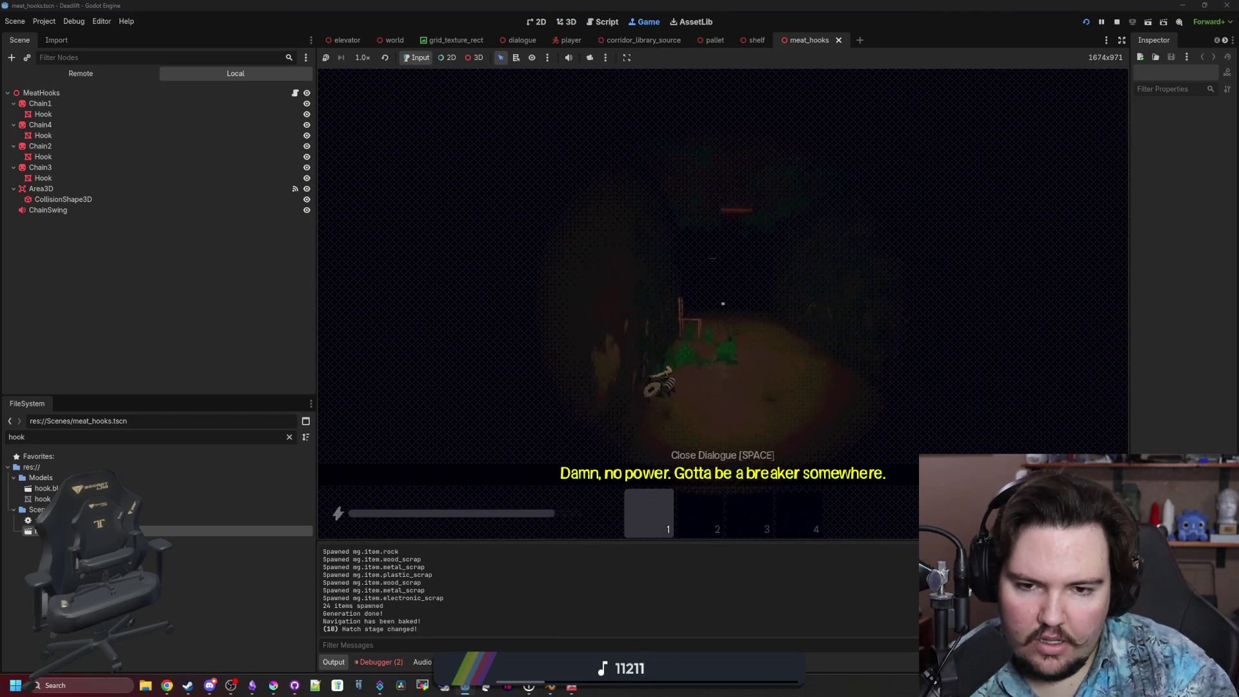
# Pick up and drop the gear, then walk past the rusty pillar and down the corridor to the green-patterned wall.
pyautogui.press('e')
pyautogui.press('q')
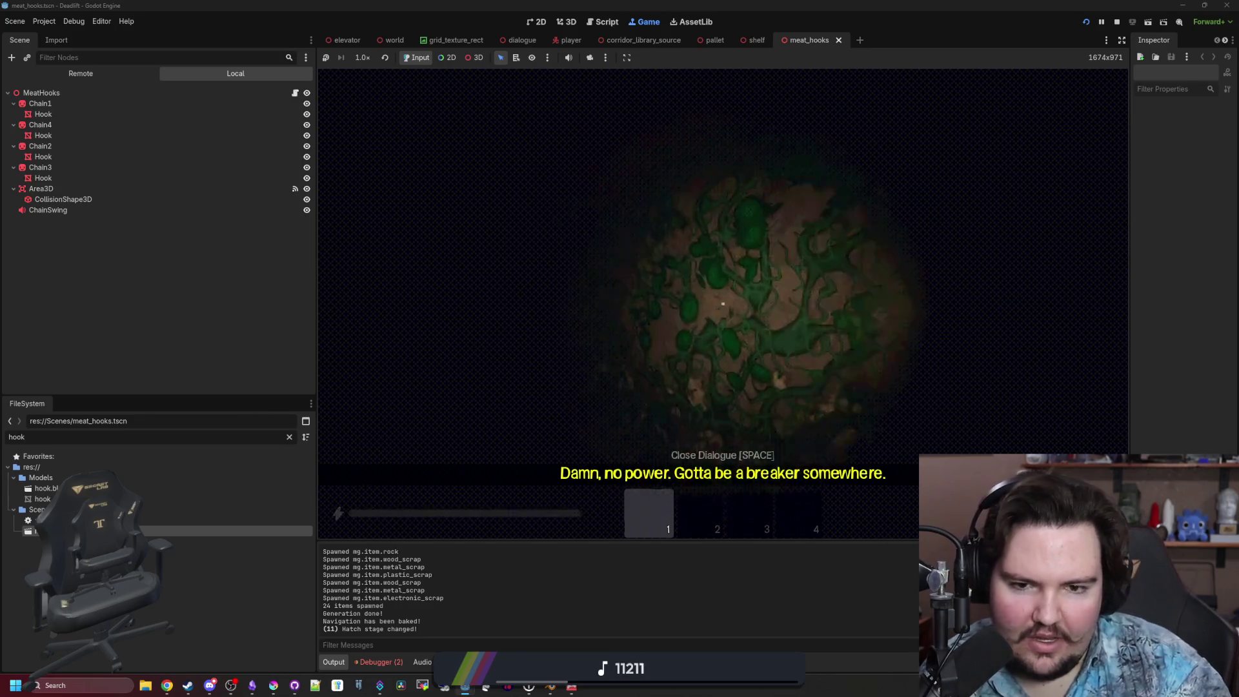
pyautogui.press('w')
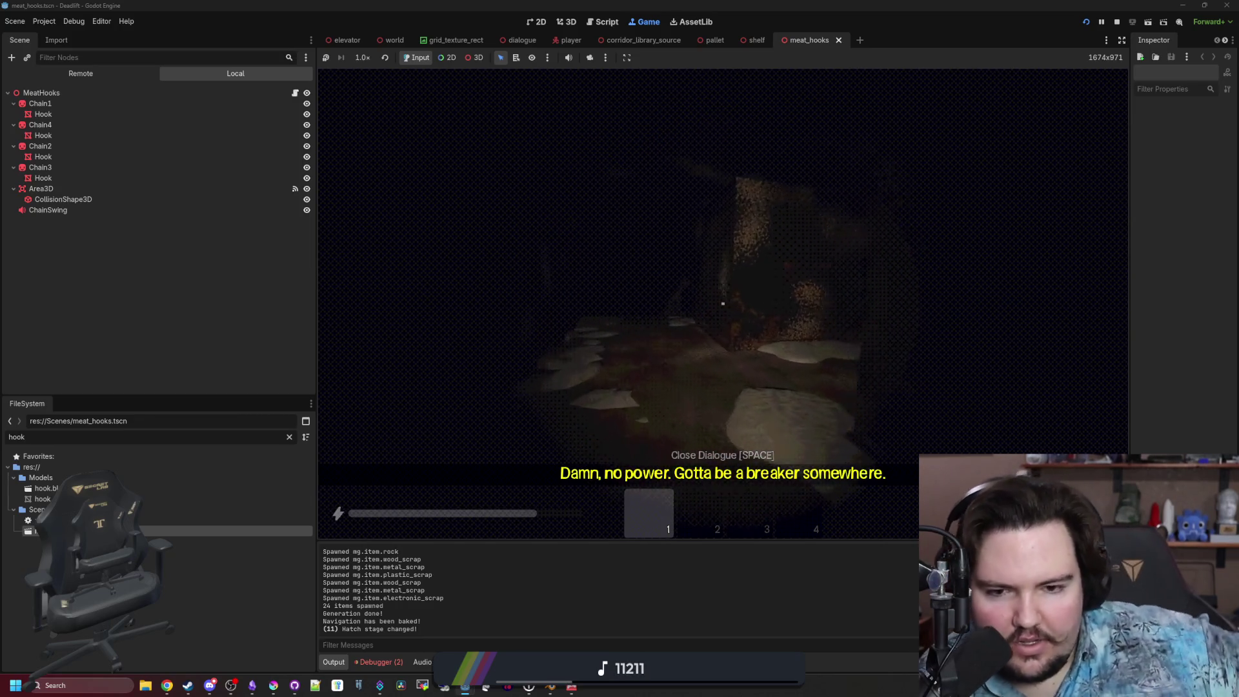
pyautogui.press('w')
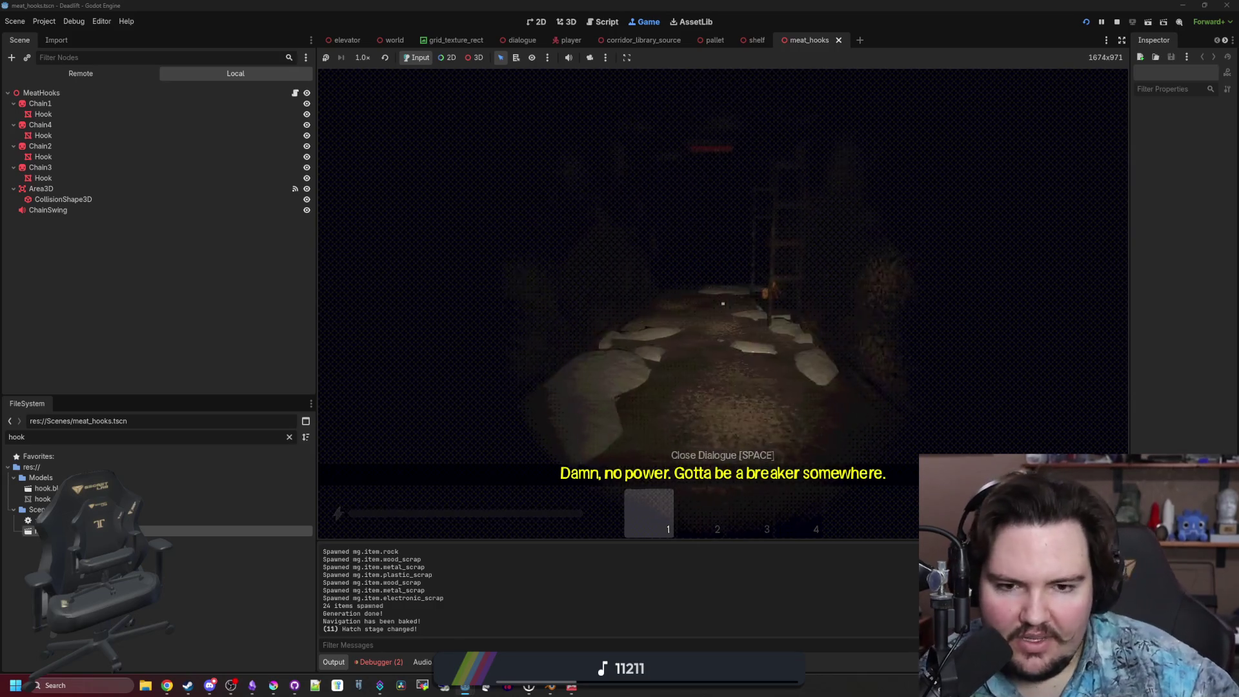
pyautogui.press('w')
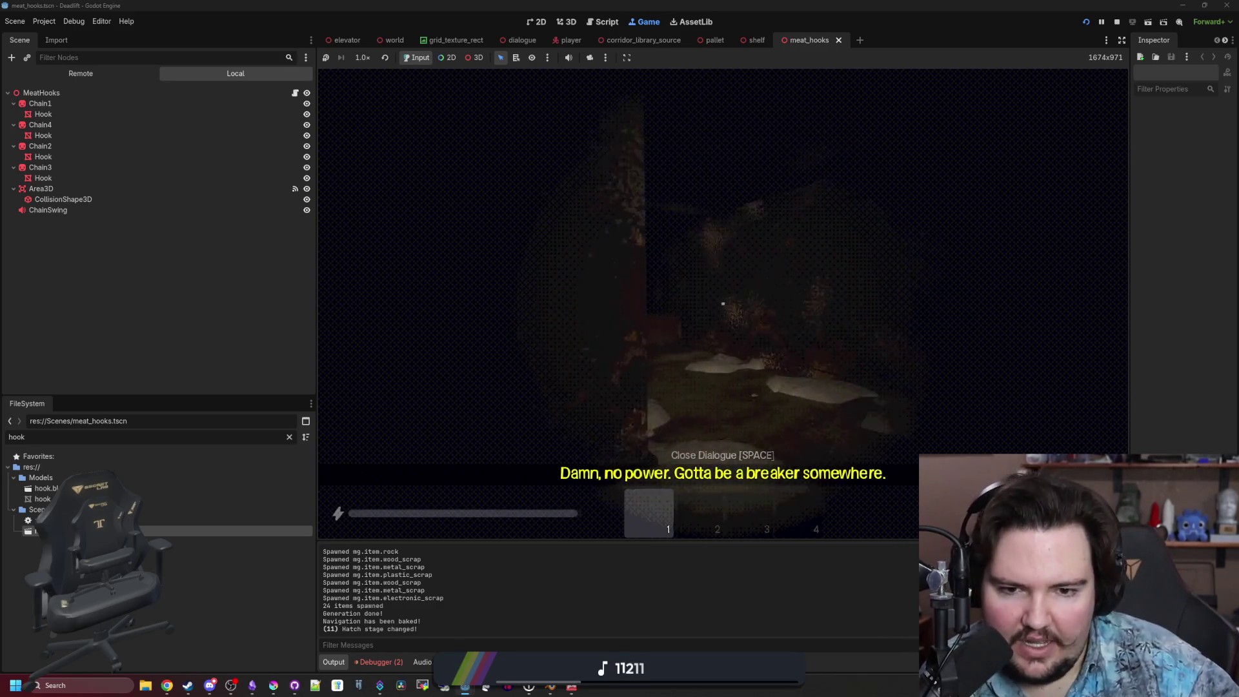
pyautogui.press('w')
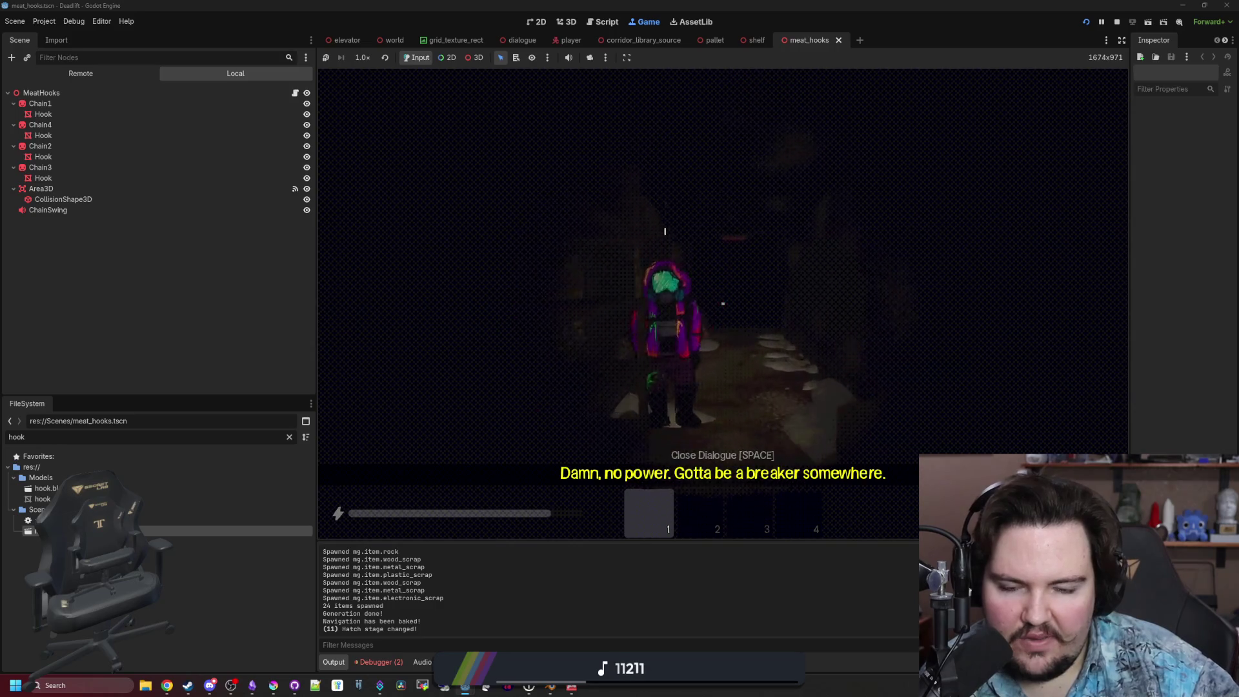
pyautogui.press('w')
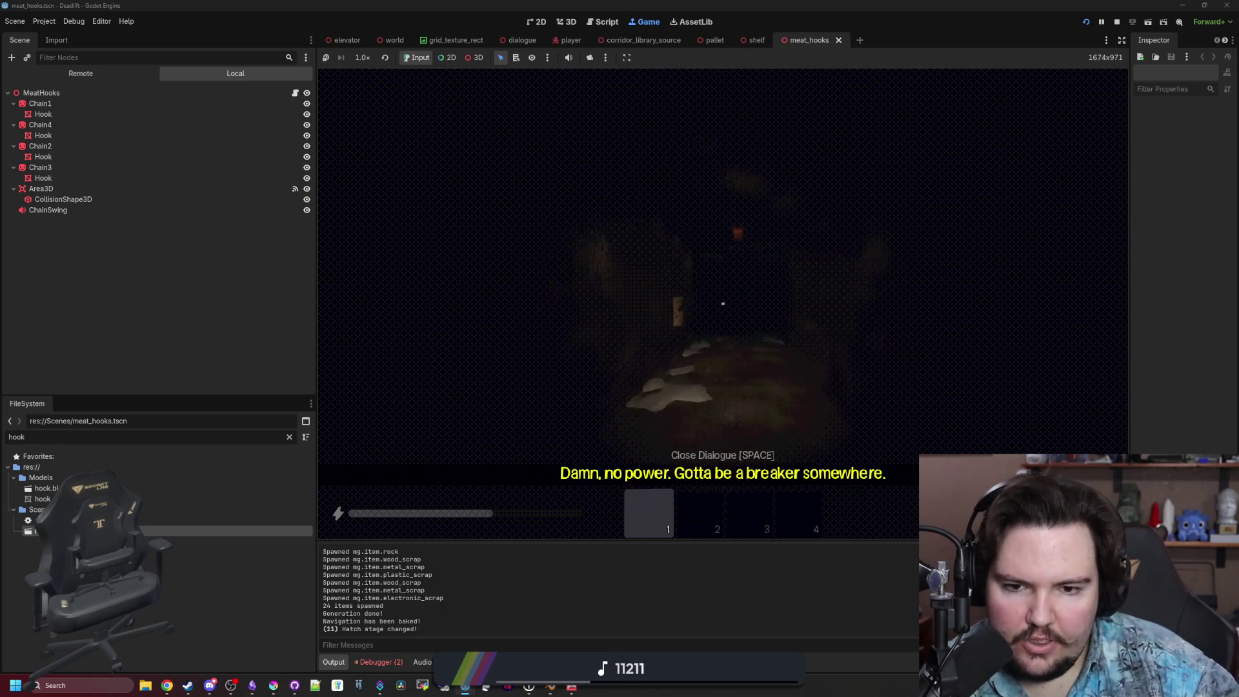
pyautogui.press('w')
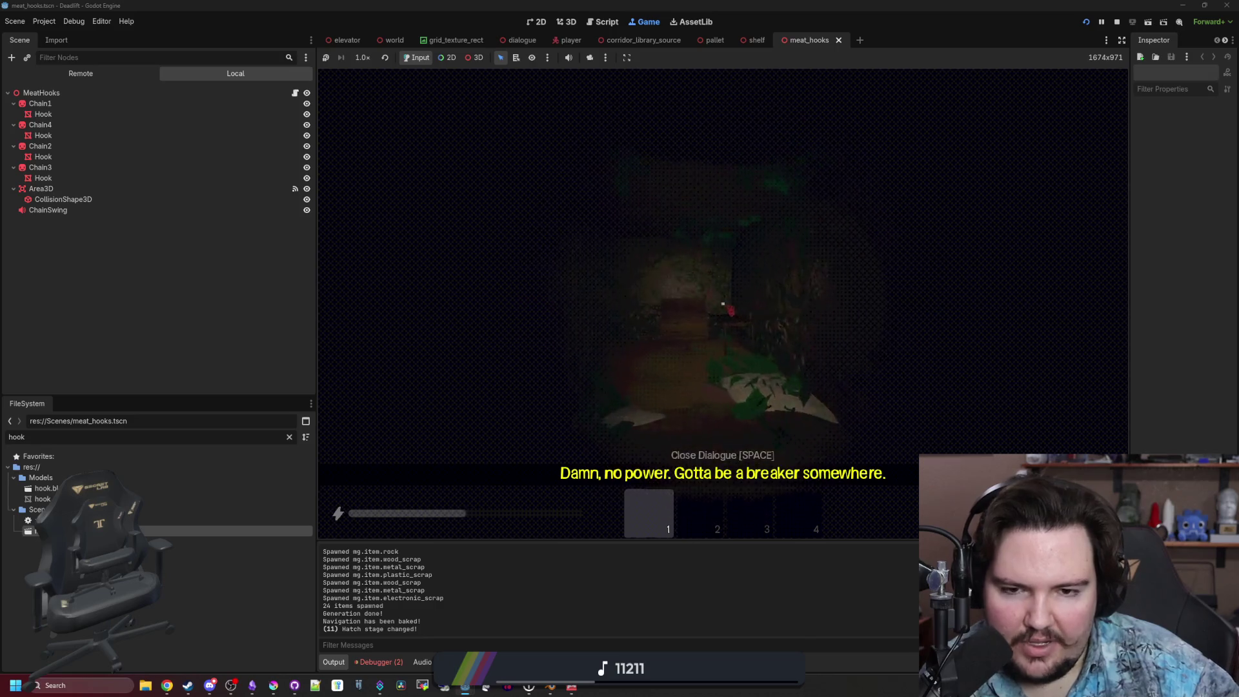
pyautogui.press('w')
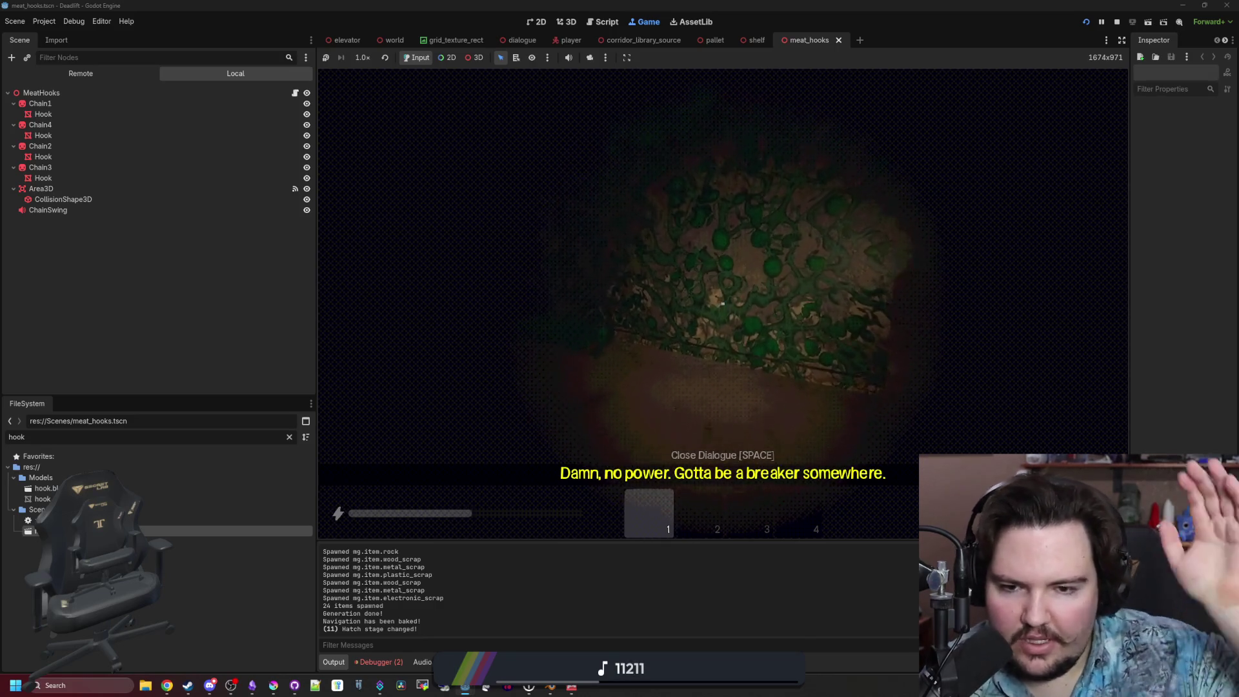
# Sprint around the dark room past the green wall with the picture and into the corridor.
pyautogui.hotkey('shift', 'w')
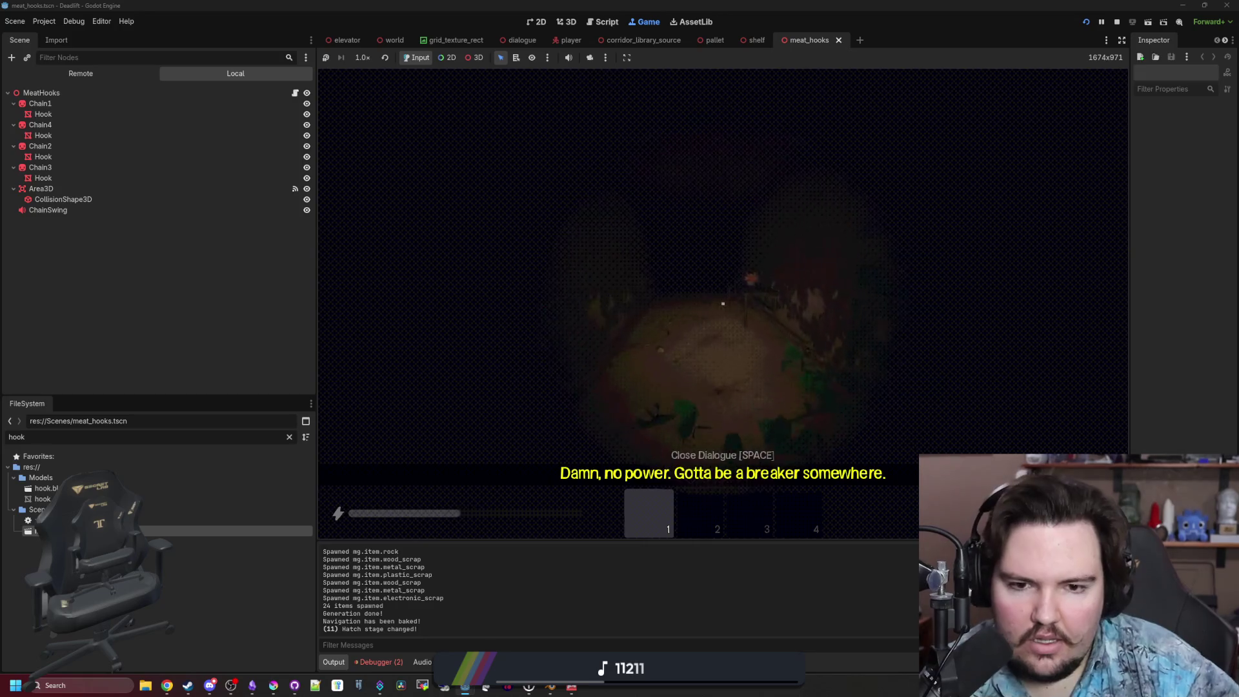
pyautogui.hotkey('shift', 'w')
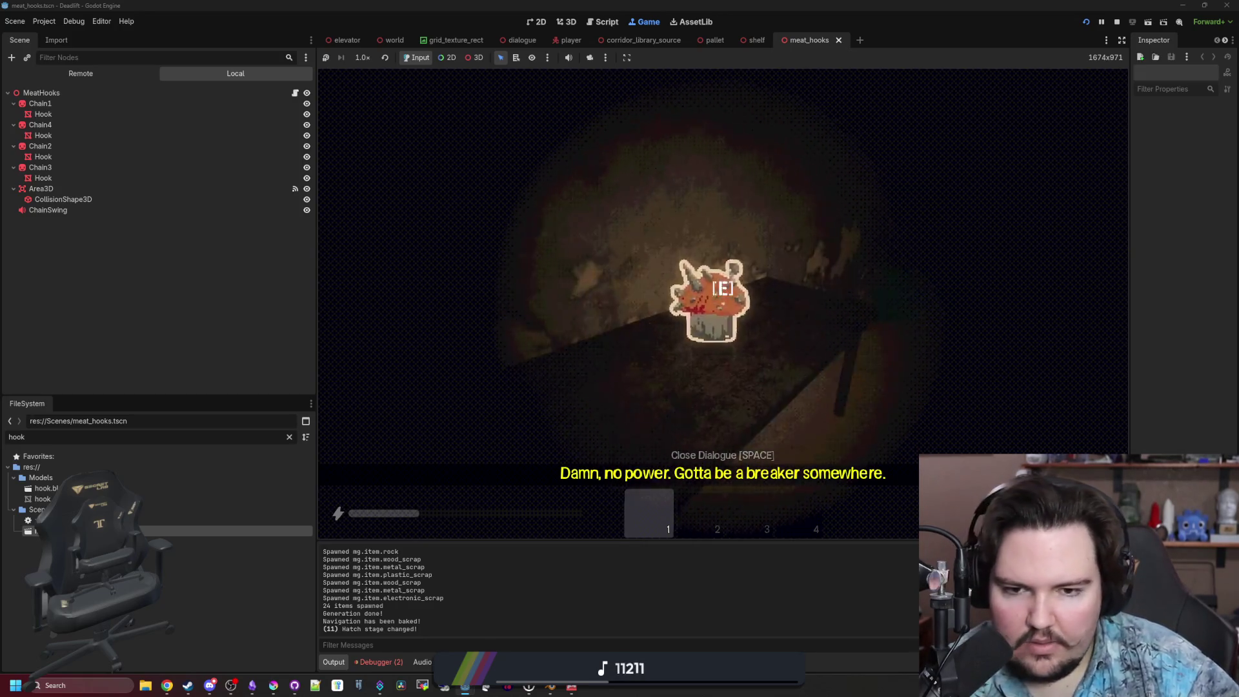
pyautogui.hotkey('shift', 'w')
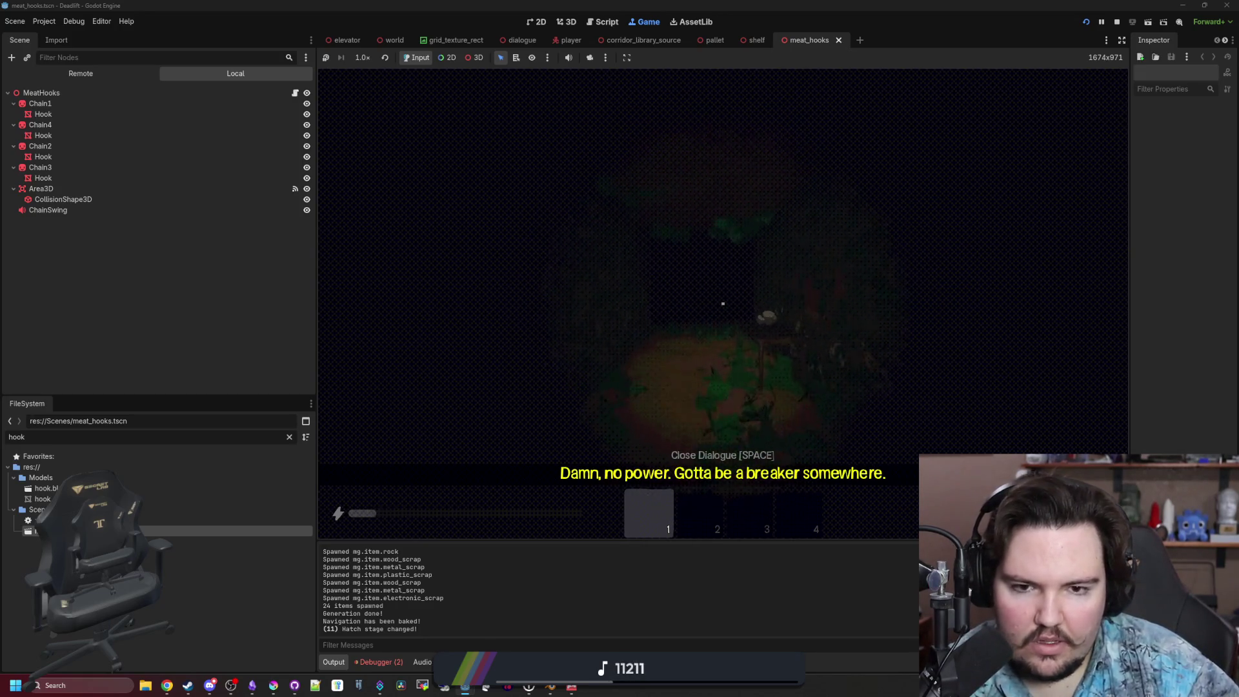
pyautogui.press('w')
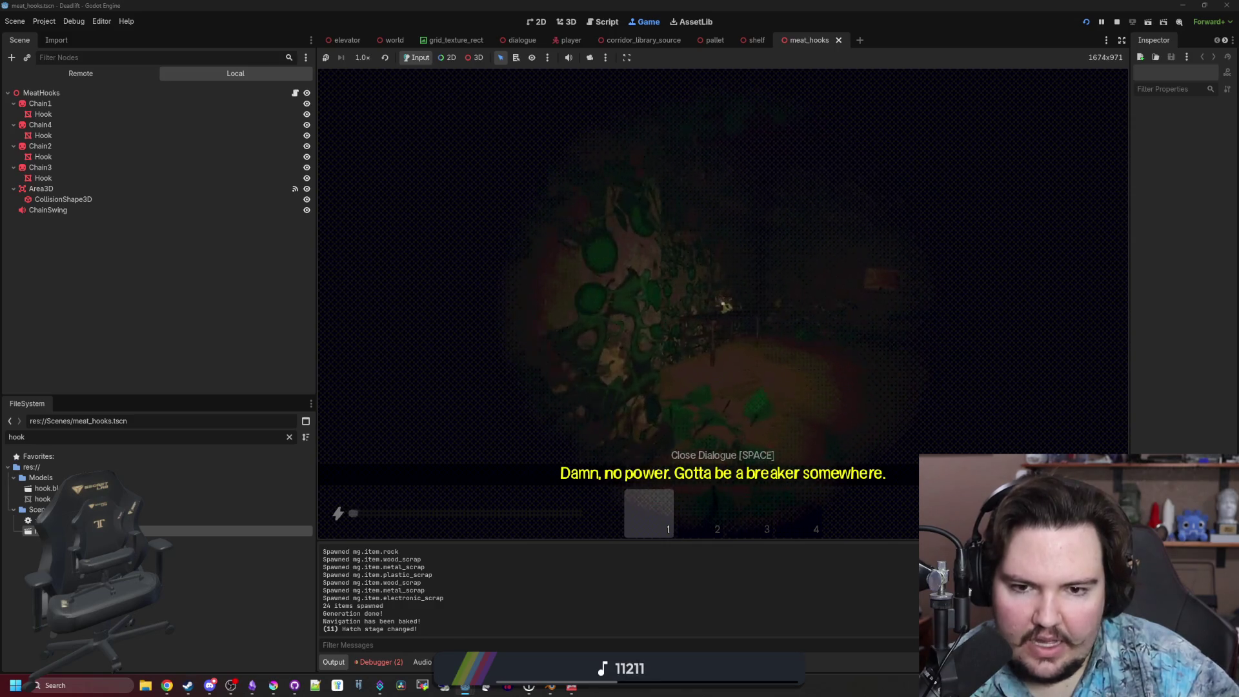
pyautogui.press('w')
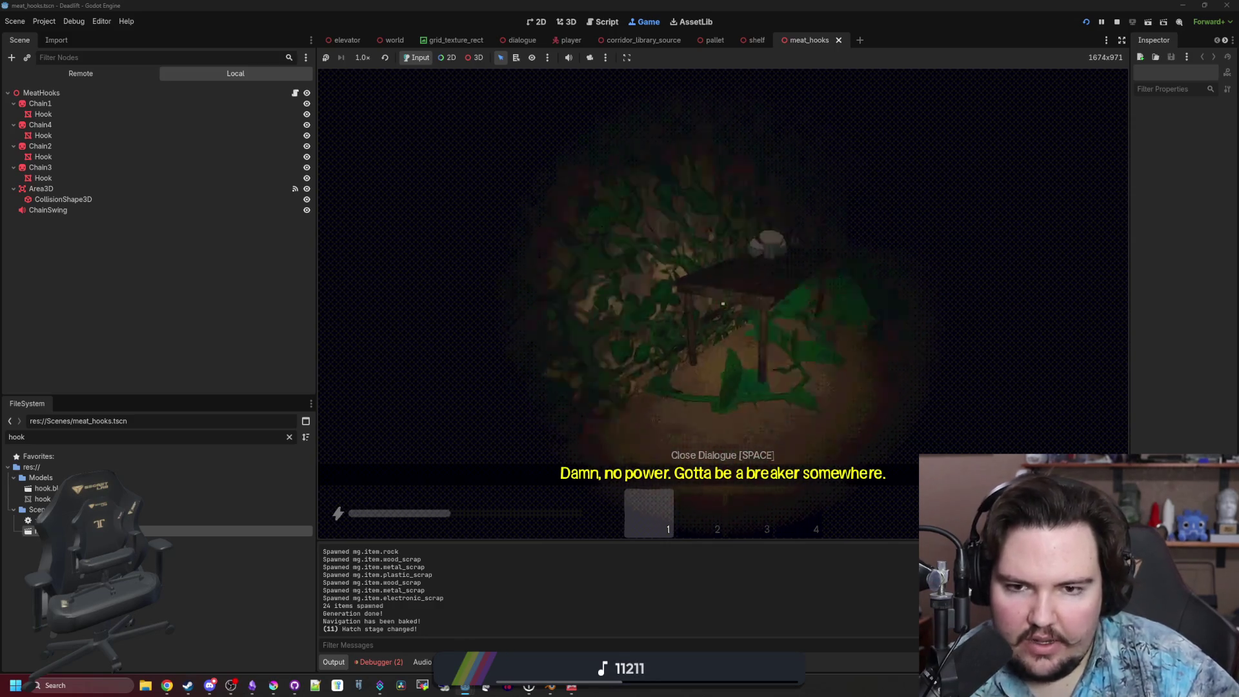
pyautogui.hotkey('shift', 'w')
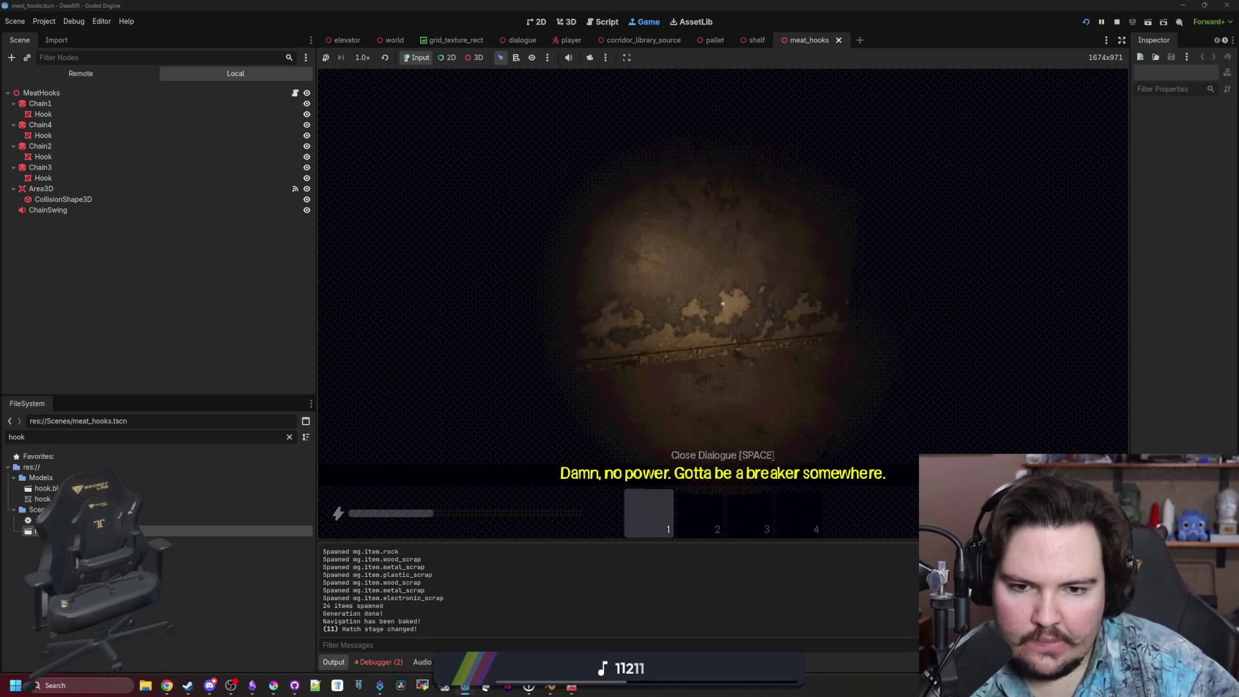
# Grab the pizza, use it from the first slot, and walk toward the lit doorway.
pyautogui.hotkey('shift', 'w')
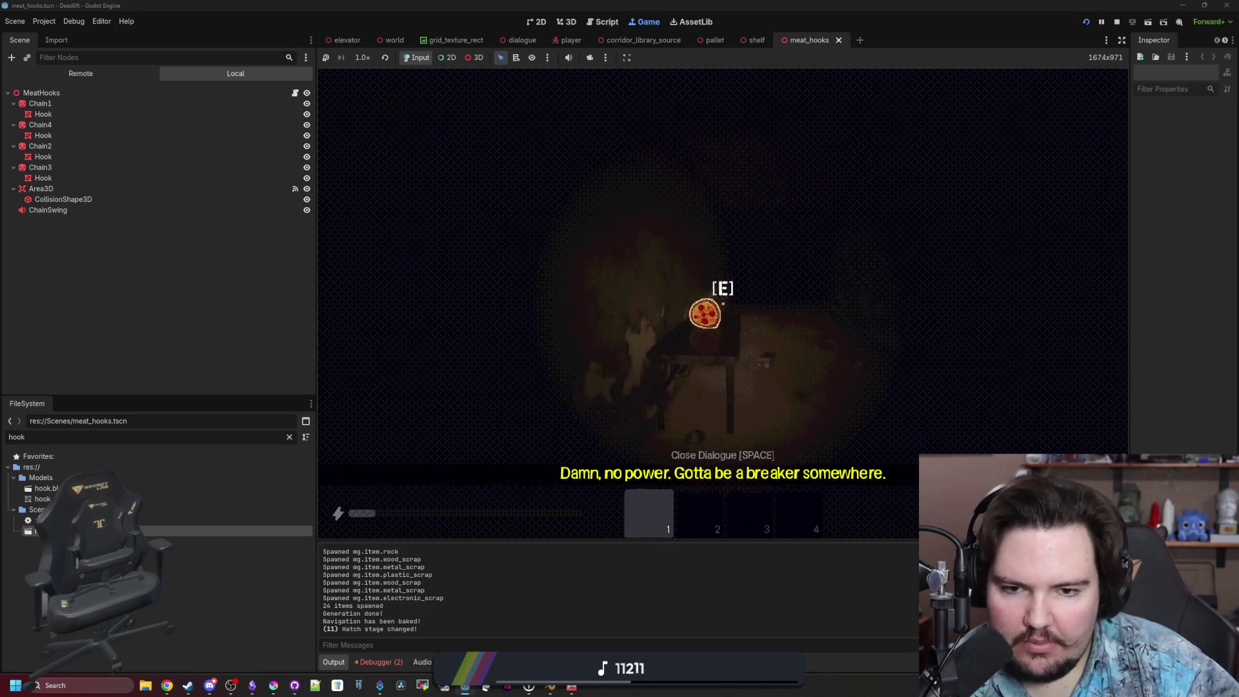
pyautogui.press('e')
pyautogui.click(722, 302)
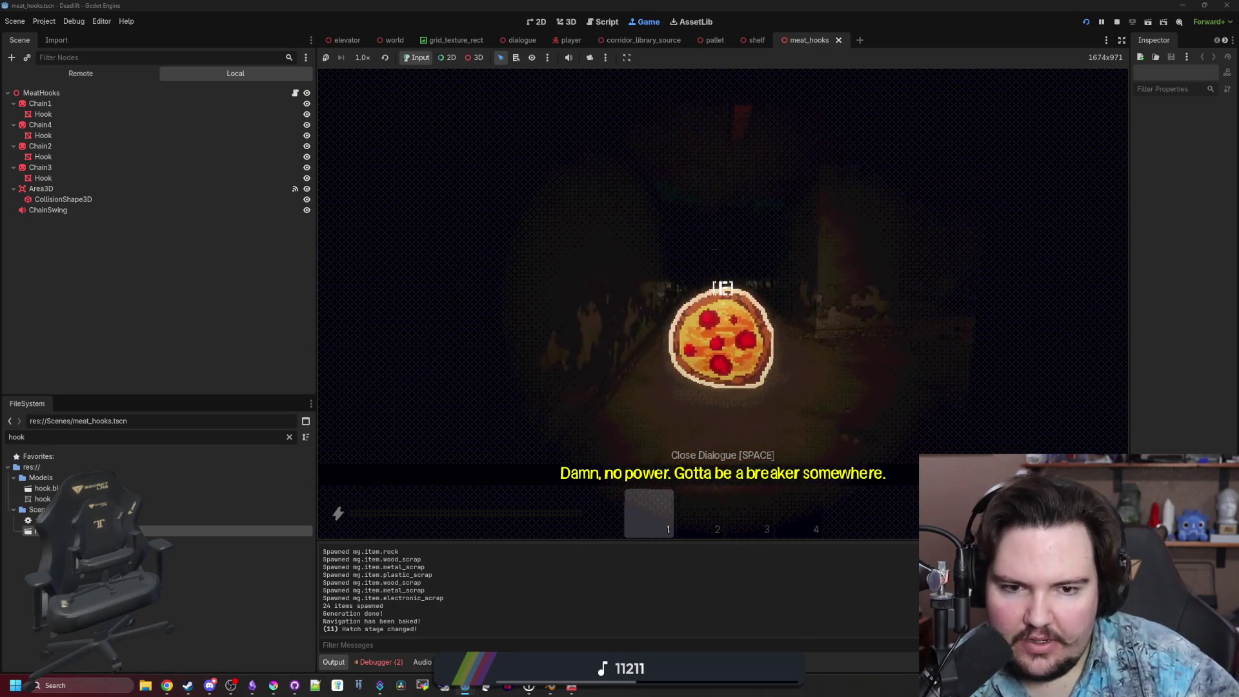
pyautogui.press('w')
pyautogui.press('w')
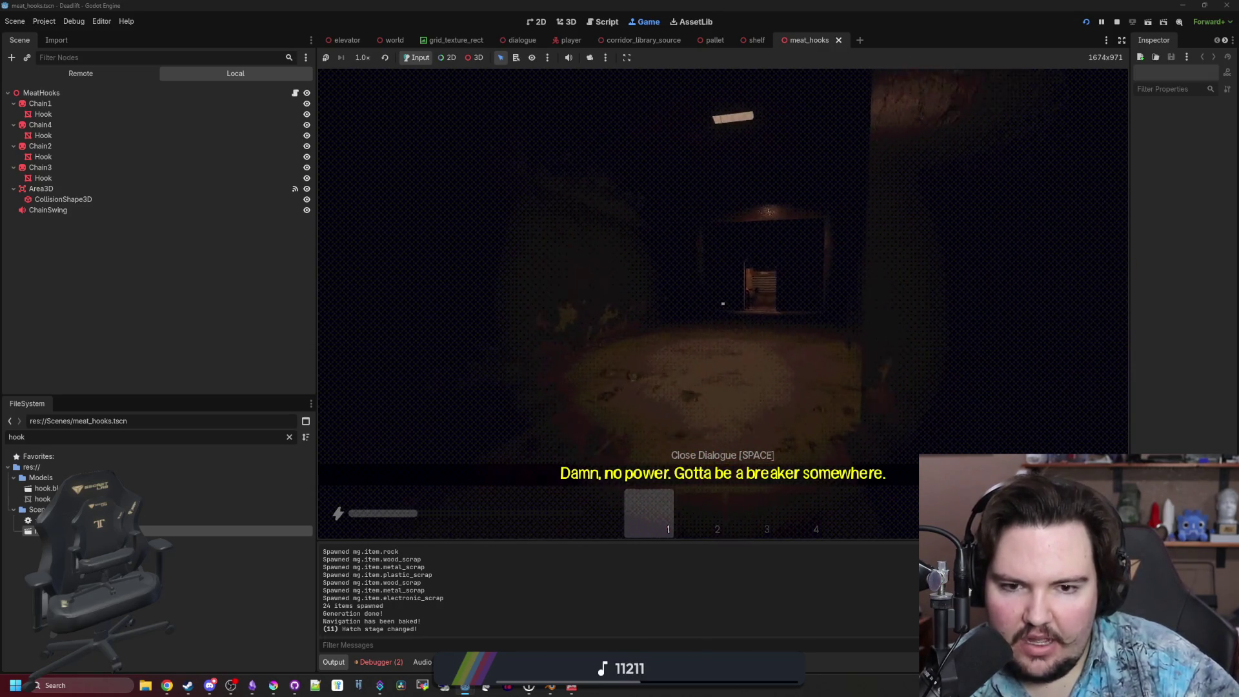
pyautogui.press('w')
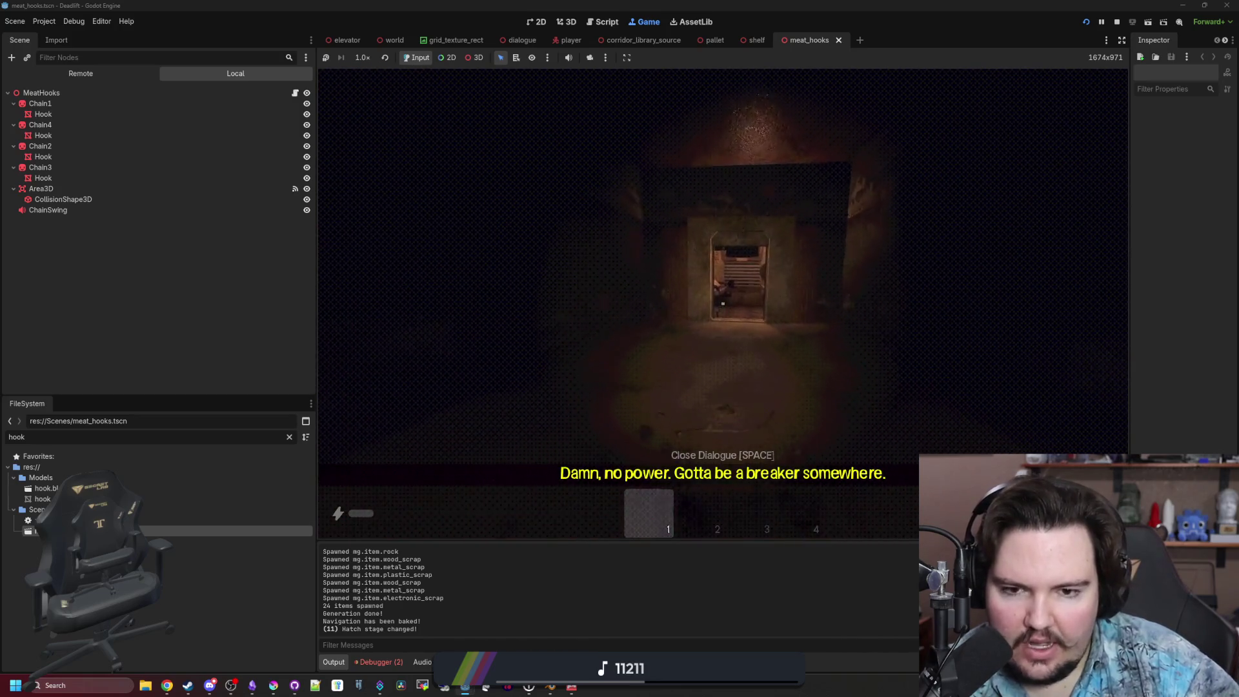
# Walk through the doorway into the desk room, approach the pillar, and crouch beneath the shelf.
pyautogui.hotkey('shift', 'w')
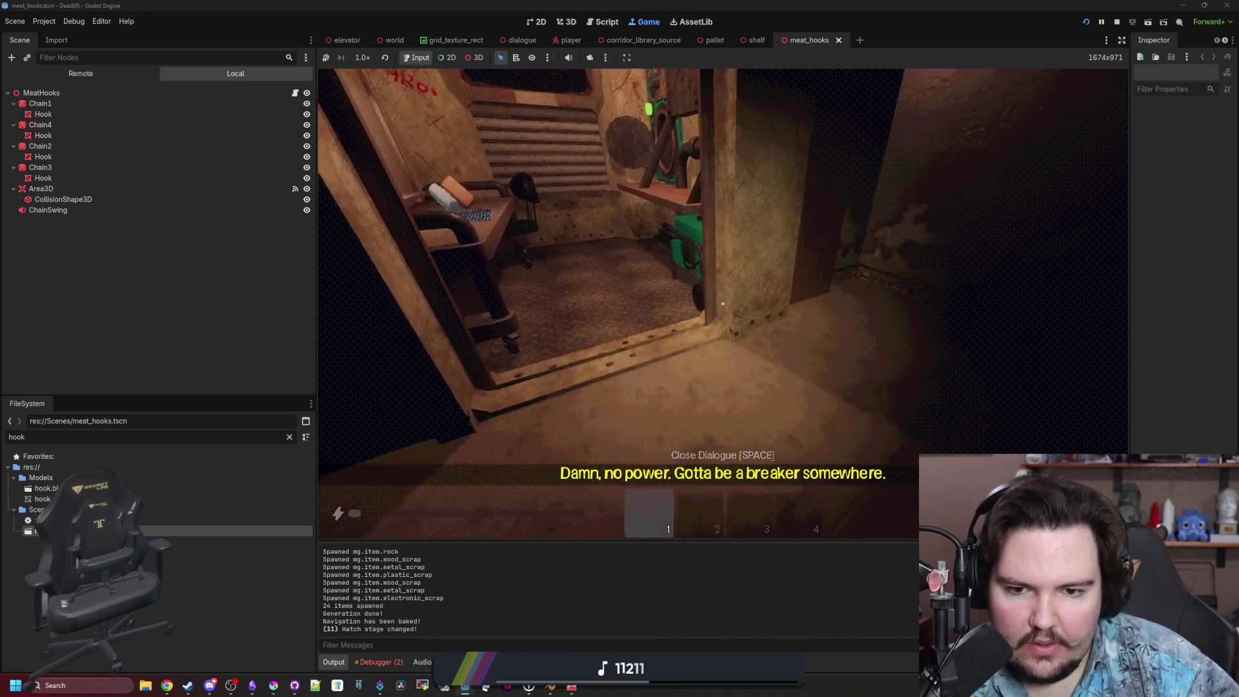
pyautogui.press('w')
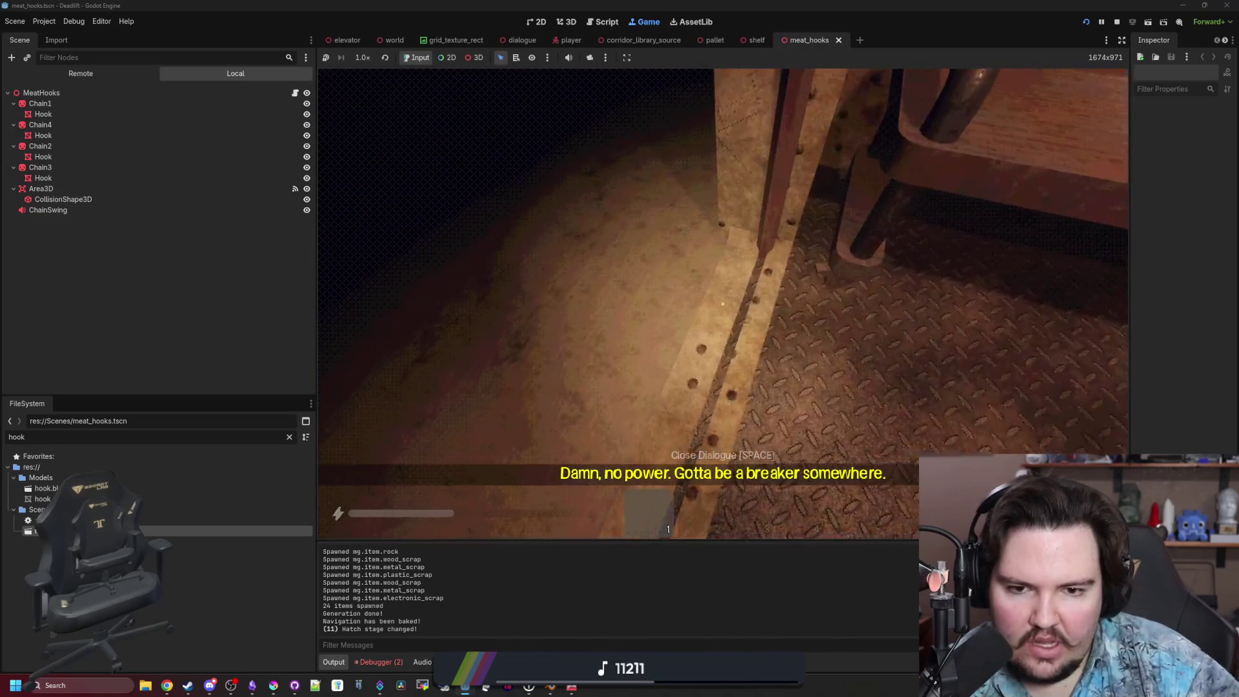
pyautogui.press('w')
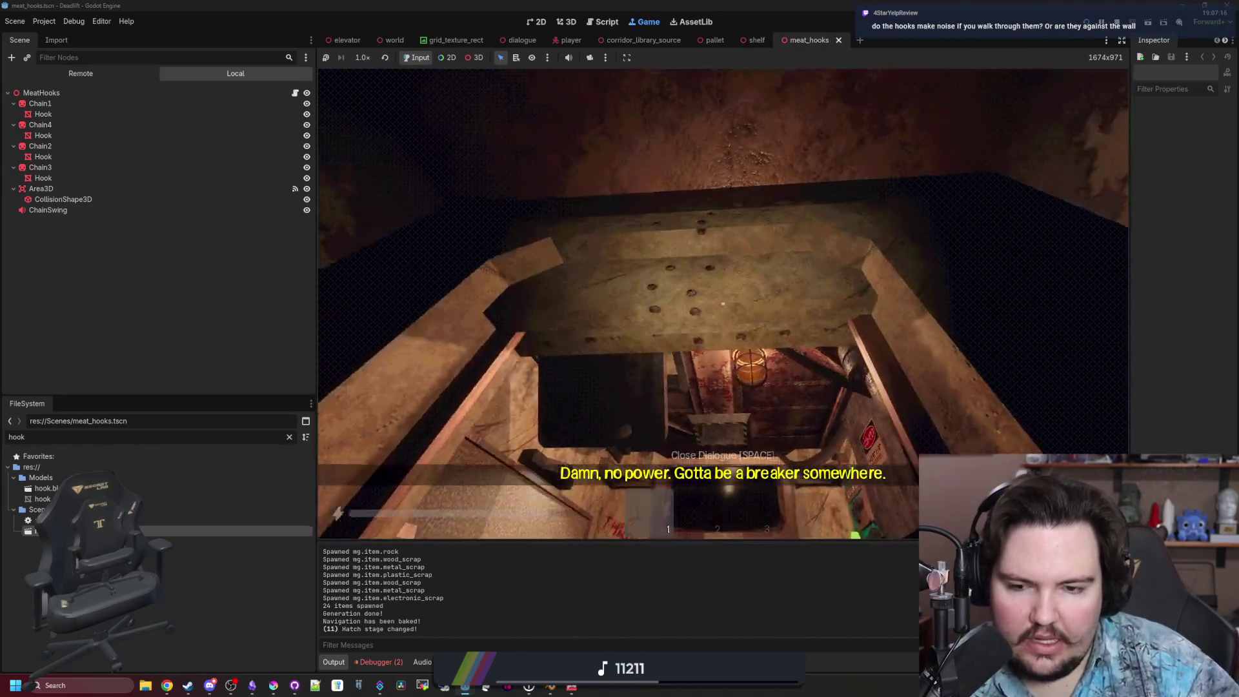
pyautogui.press('w')
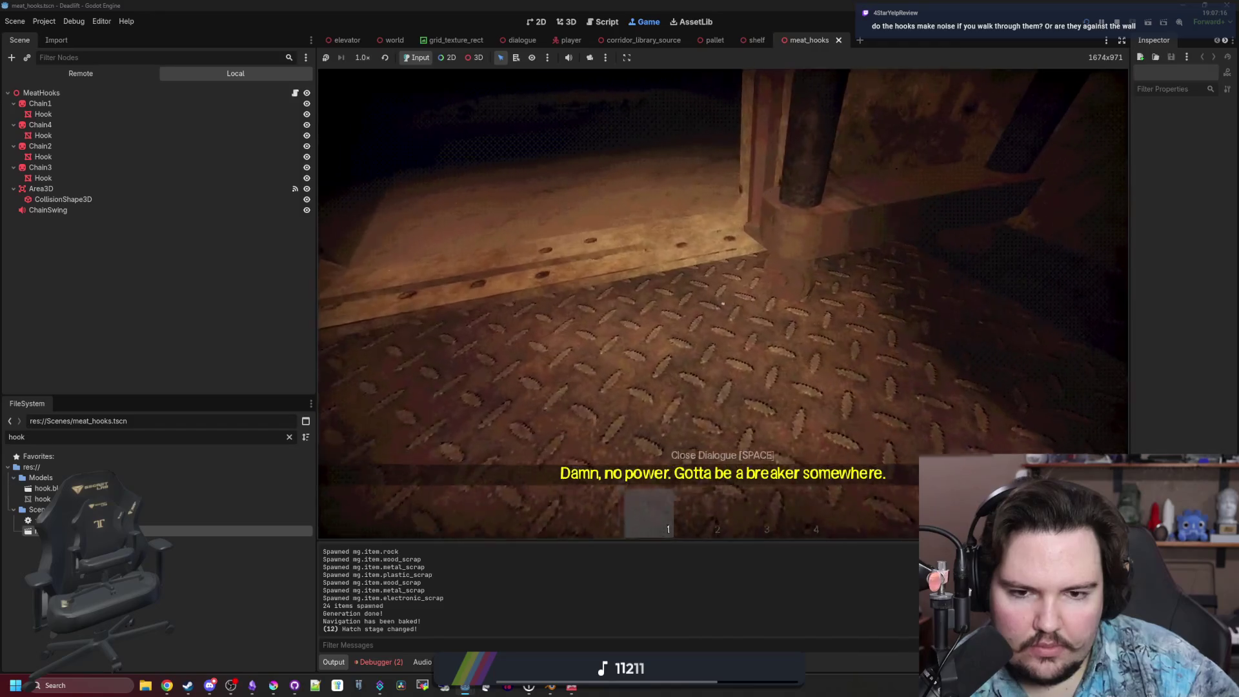
pyautogui.press('w')
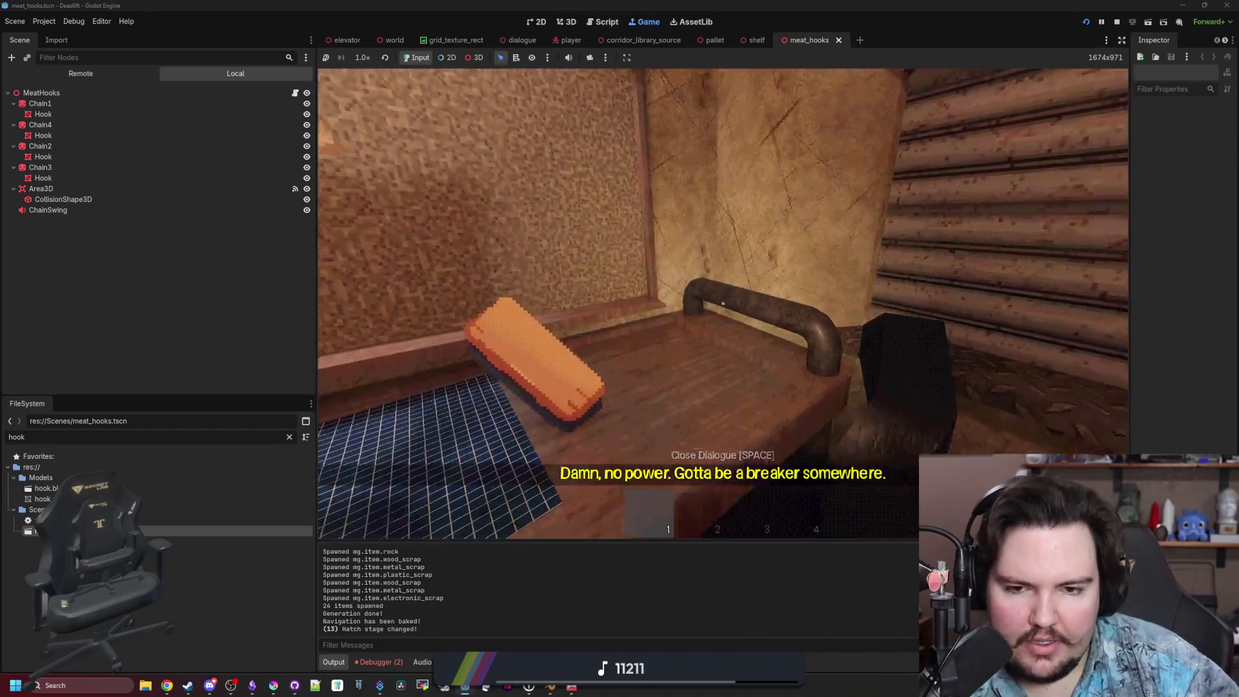
pyautogui.press('ctrl')
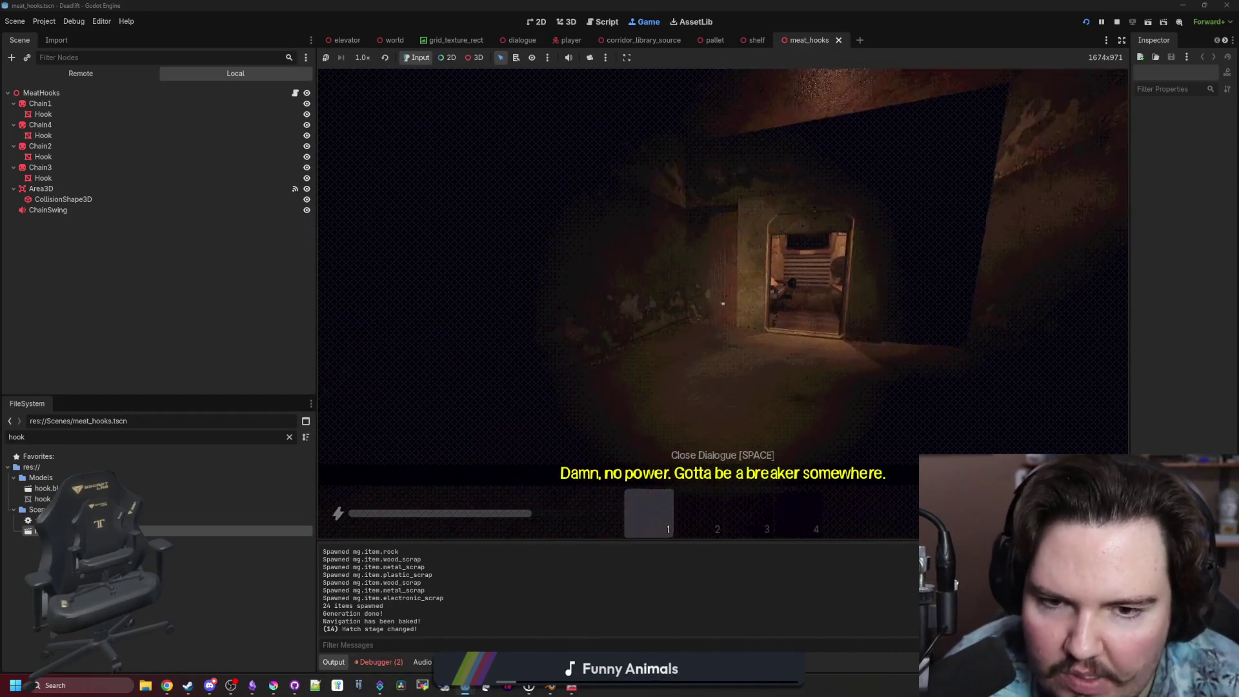
# Lower the game's Master sound volume to 24 in the pause menu's Options.
pyautogui.press('Escape')
pyautogui.click(722, 310)
pyautogui.click(712, 200)
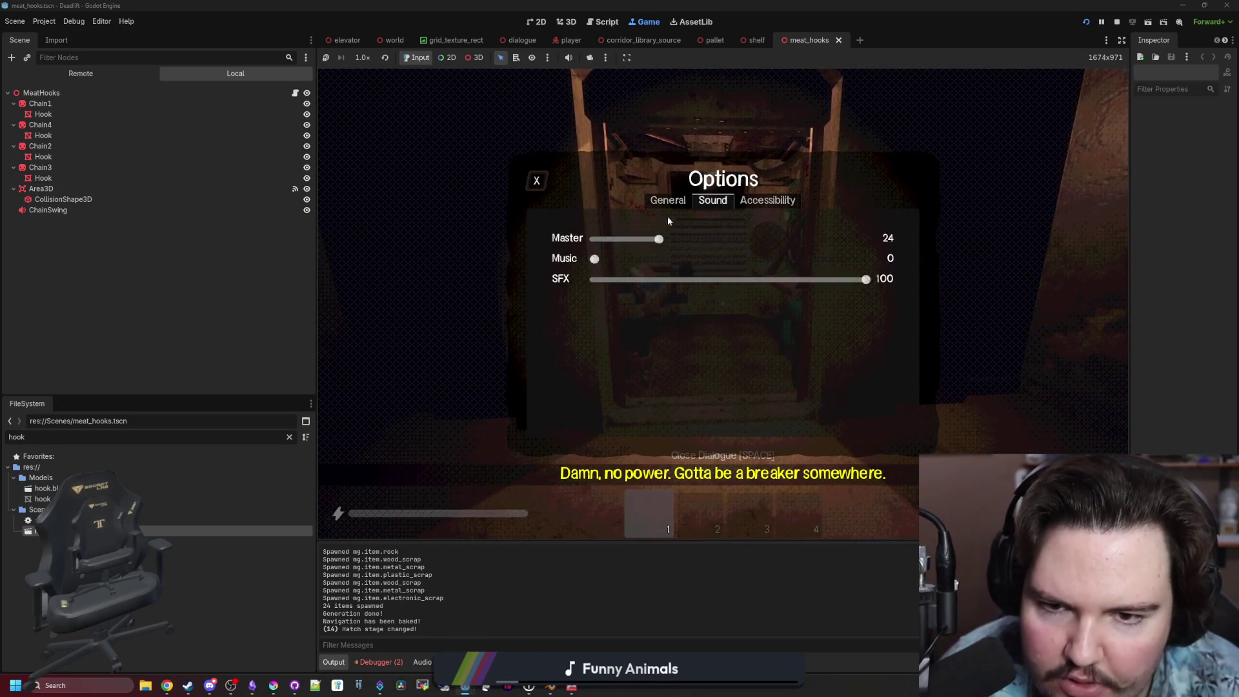
pyautogui.moveTo(659, 238); pyautogui.dragTo(614, 238)
pyautogui.press('Escape')
pyautogui.press('Escape')
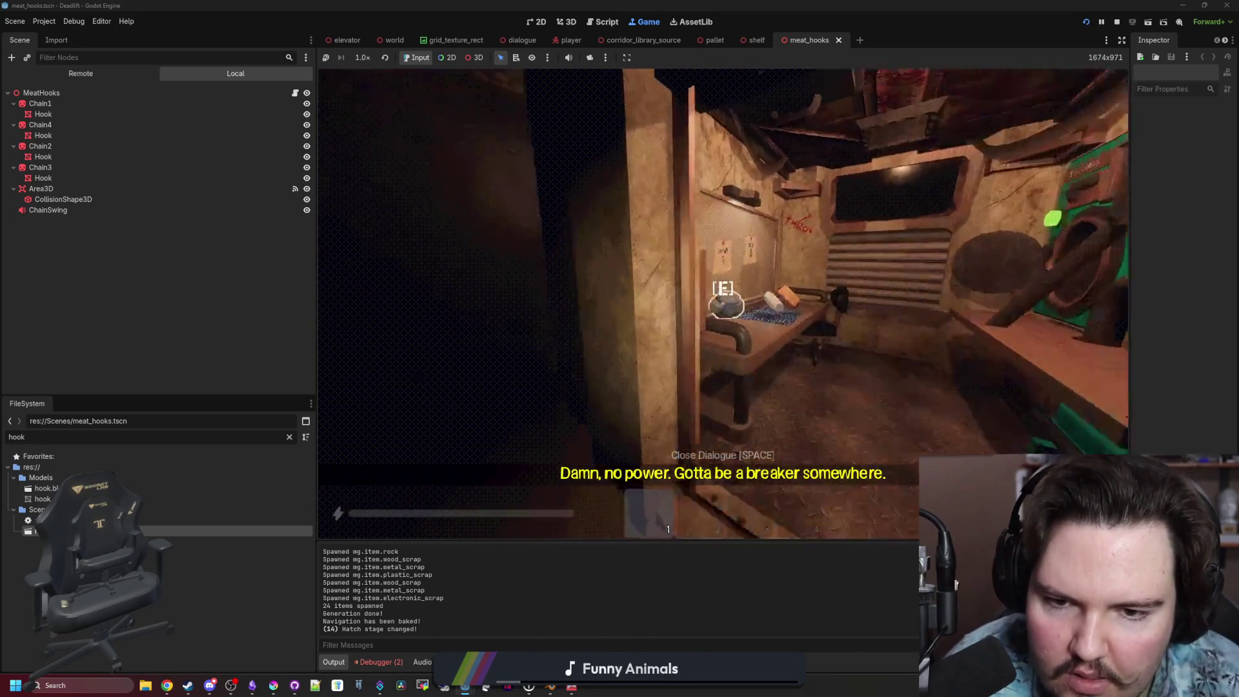
# Turn on debug mode and skip the eat and drink prompts through to level 4.
pyautogui.press('e')
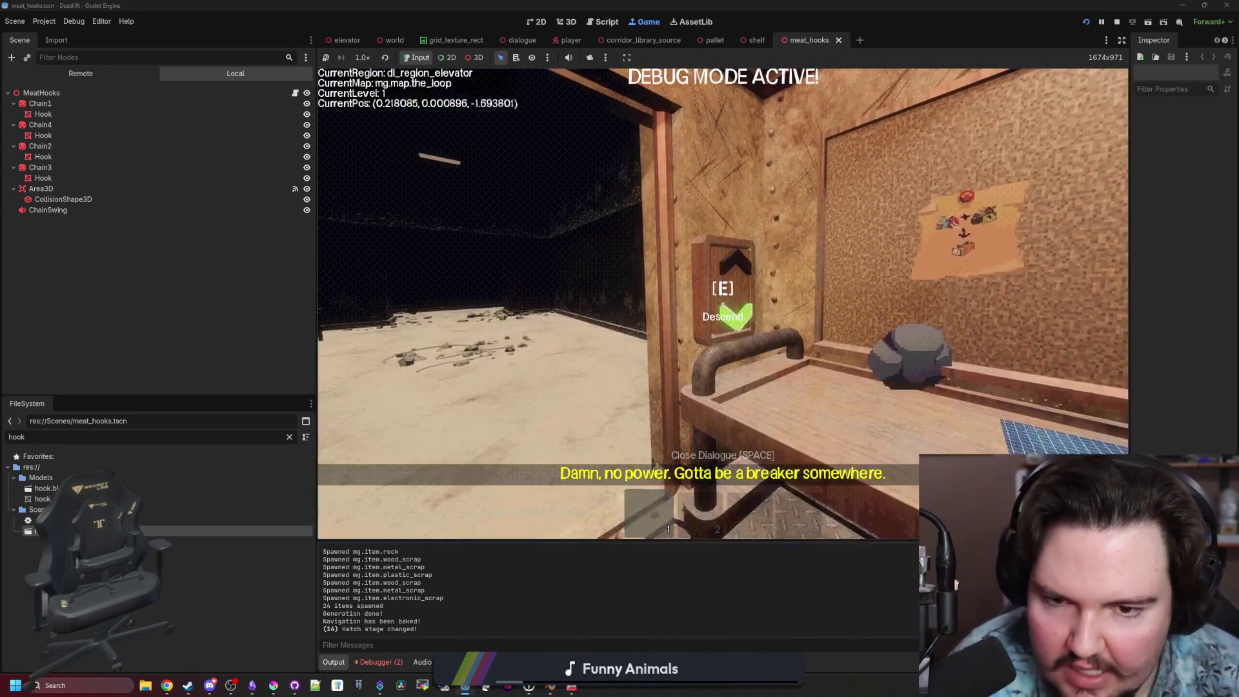
pyautogui.press('e')
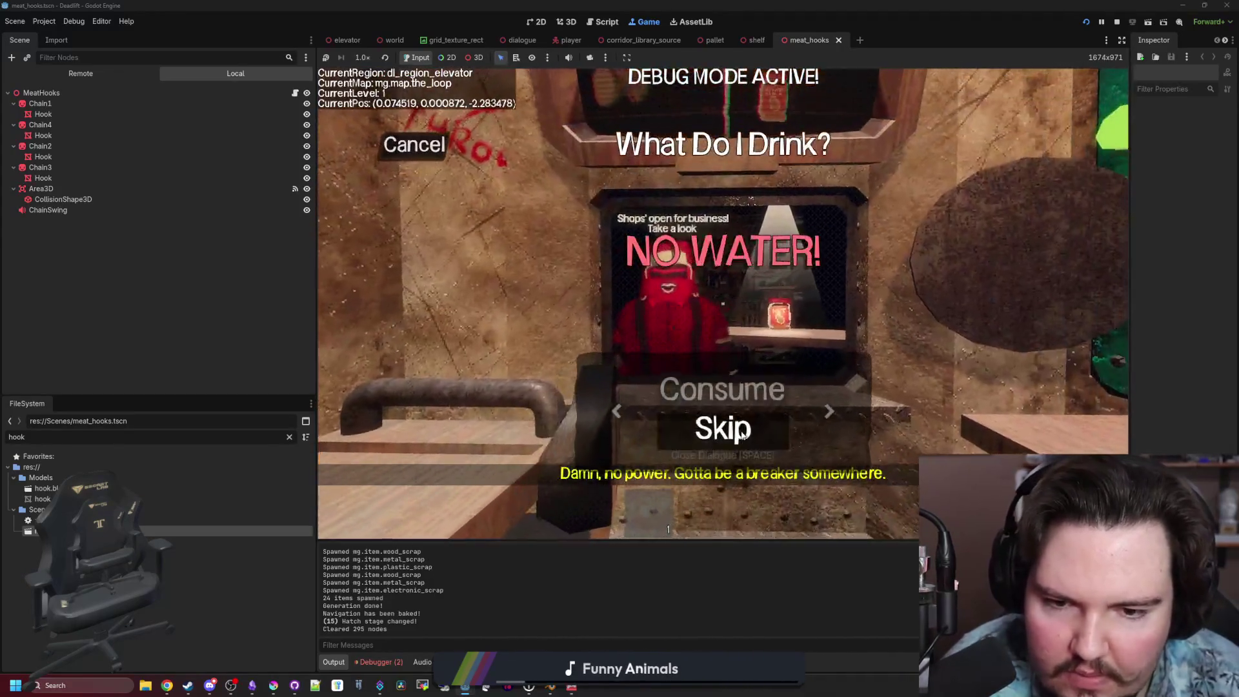
pyautogui.press('e')
pyautogui.press('e')
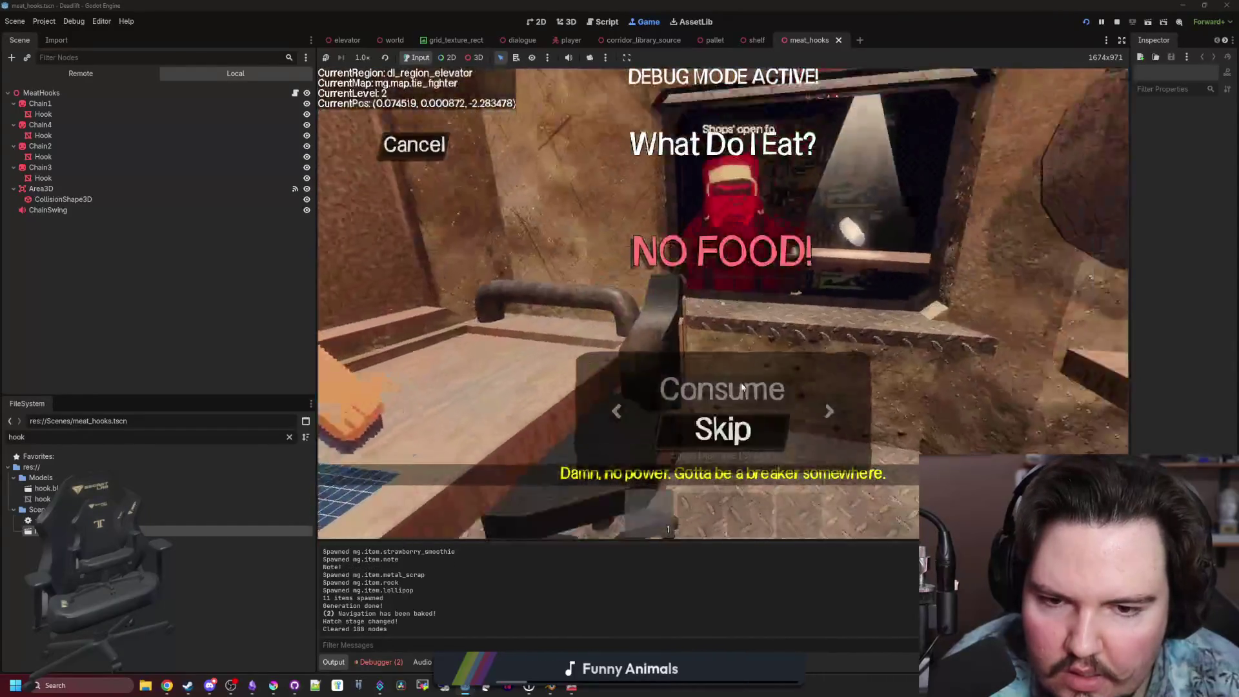
pyautogui.press('e')
pyautogui.press('e')
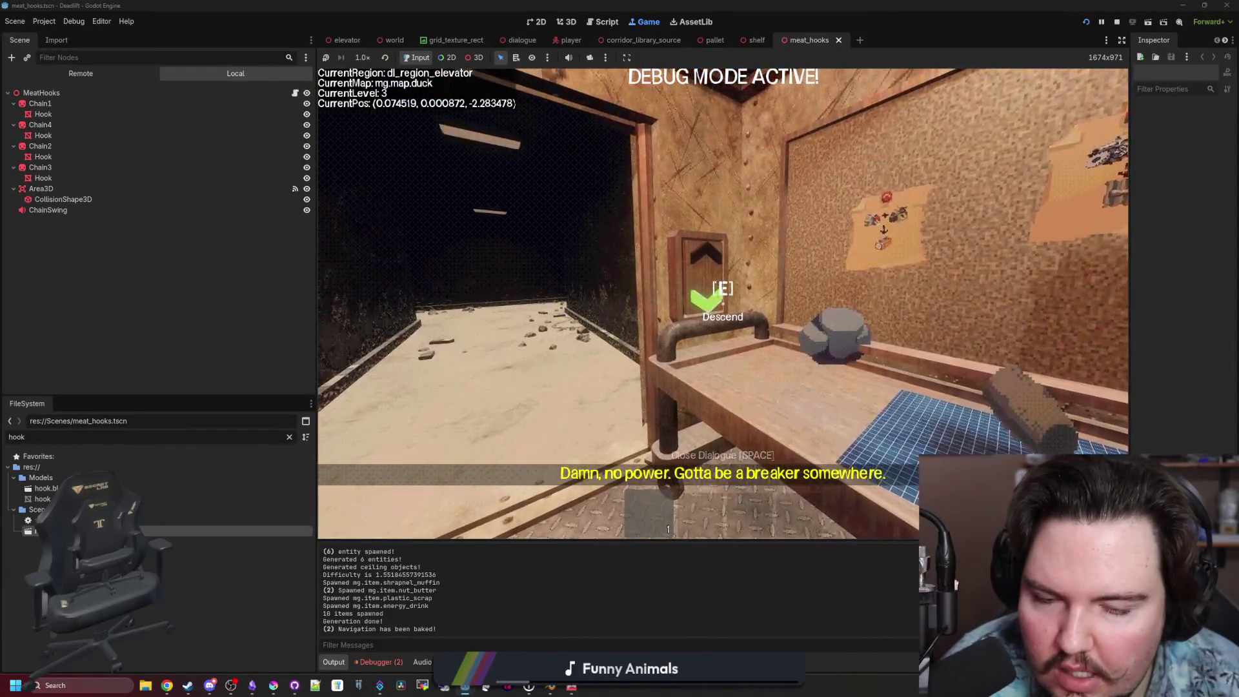
pyautogui.press('e')
pyautogui.click(719, 431)
pyautogui.click(719, 431)
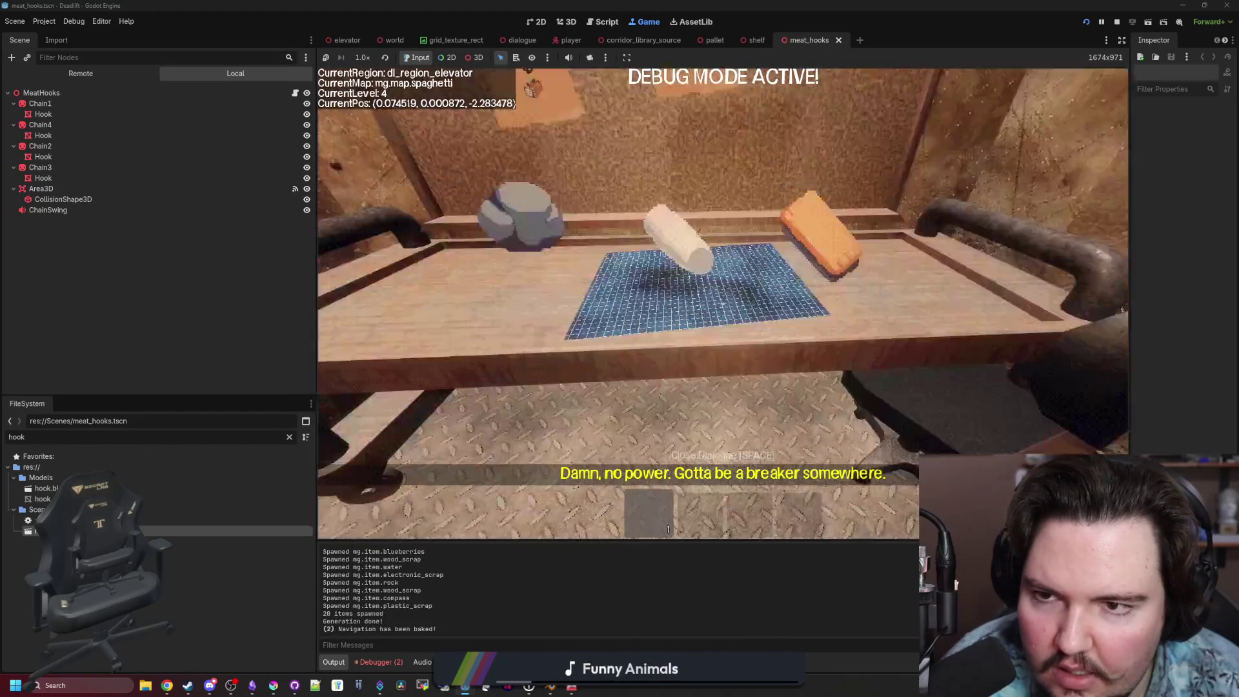
# Walk down the corridor through the breakroom into the butchery, backing away from the red monster.
pyautogui.press('w')
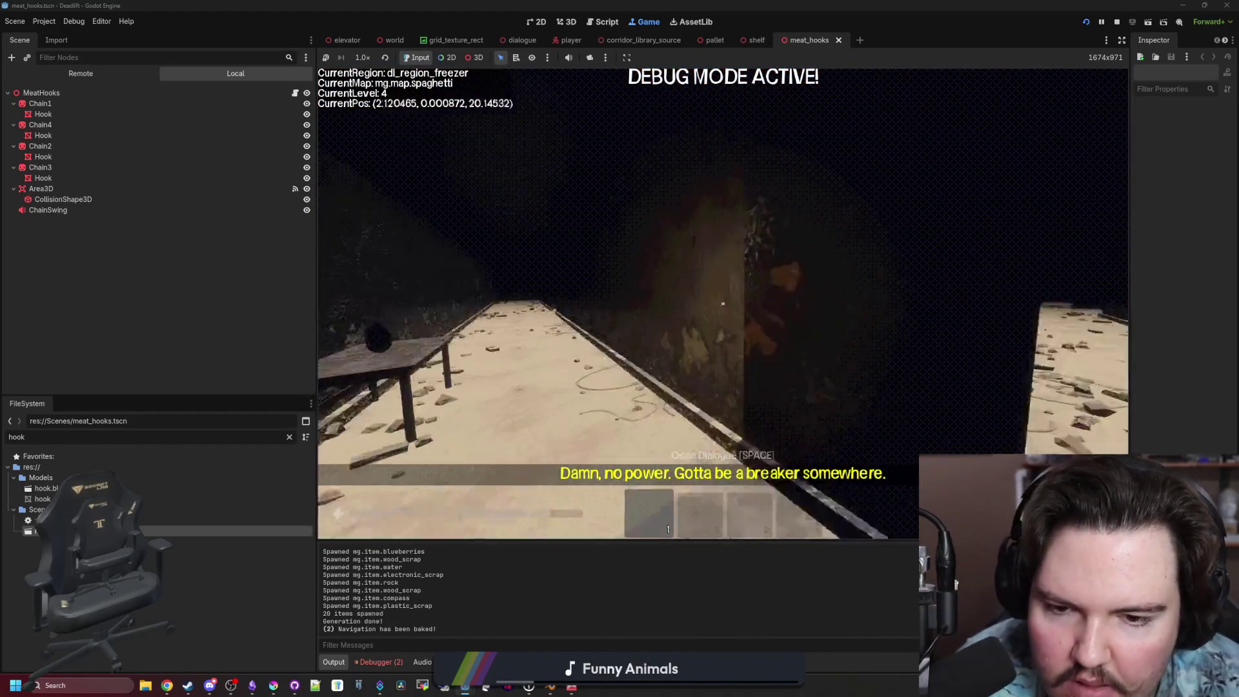
pyautogui.press('w')
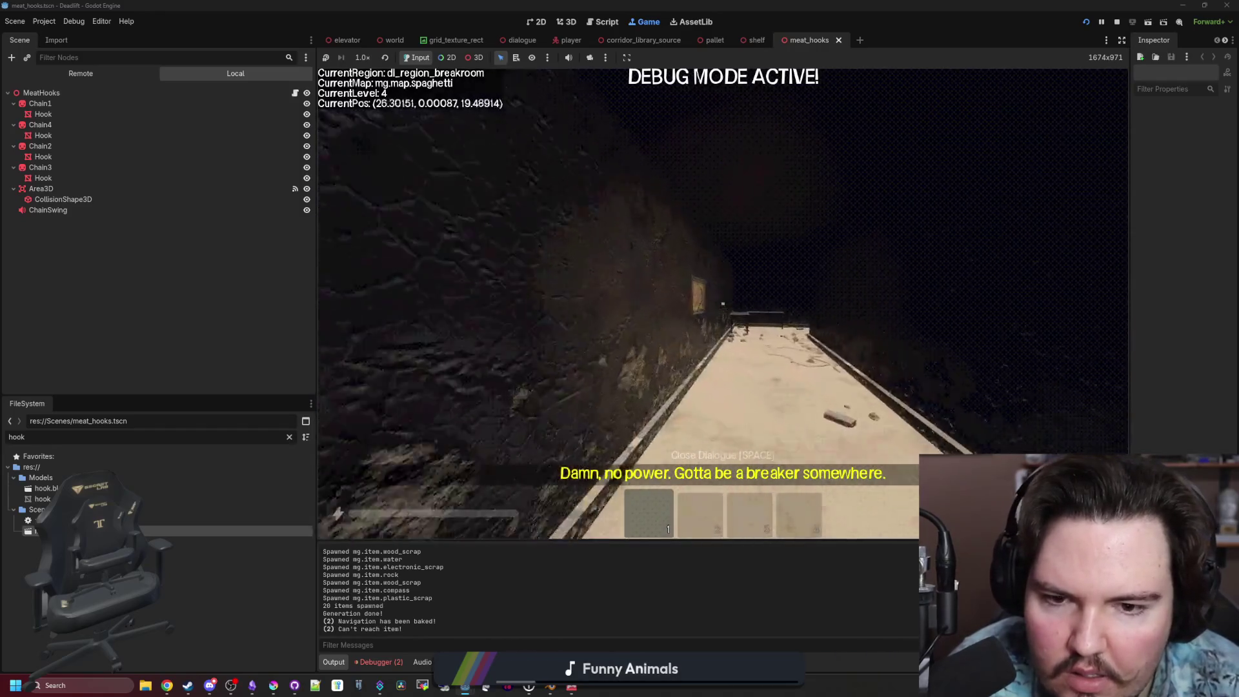
pyautogui.press('w')
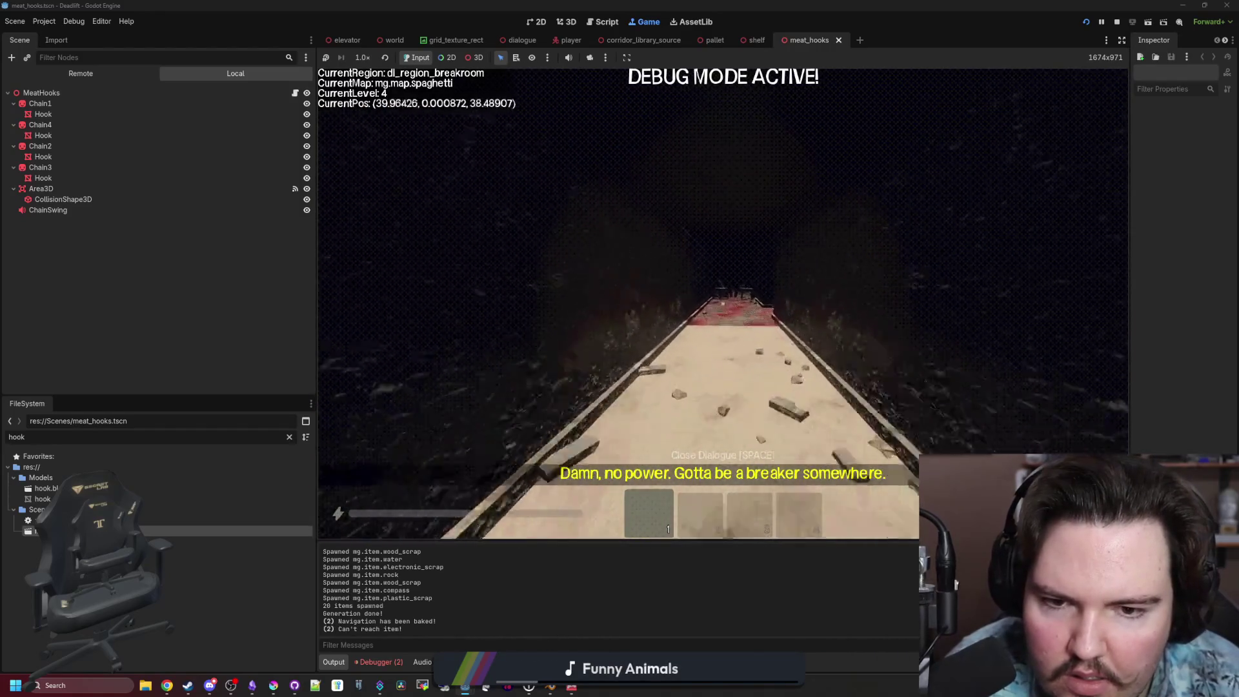
pyautogui.press('w')
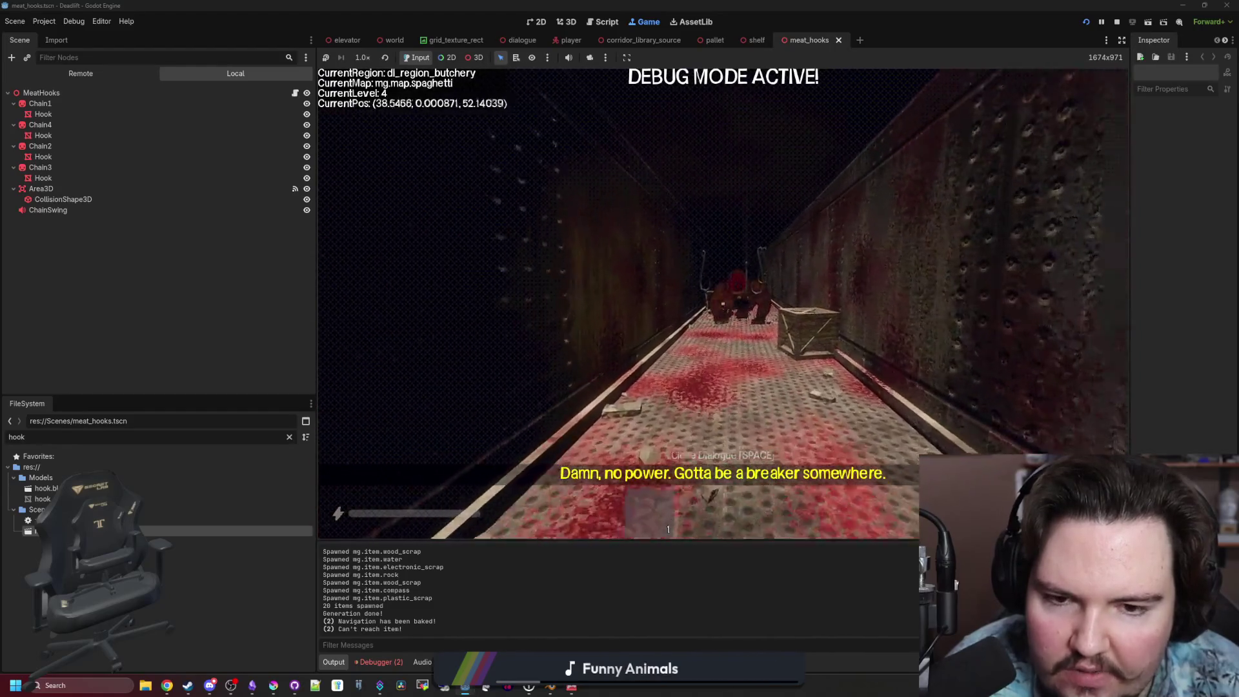
pyautogui.press('s')
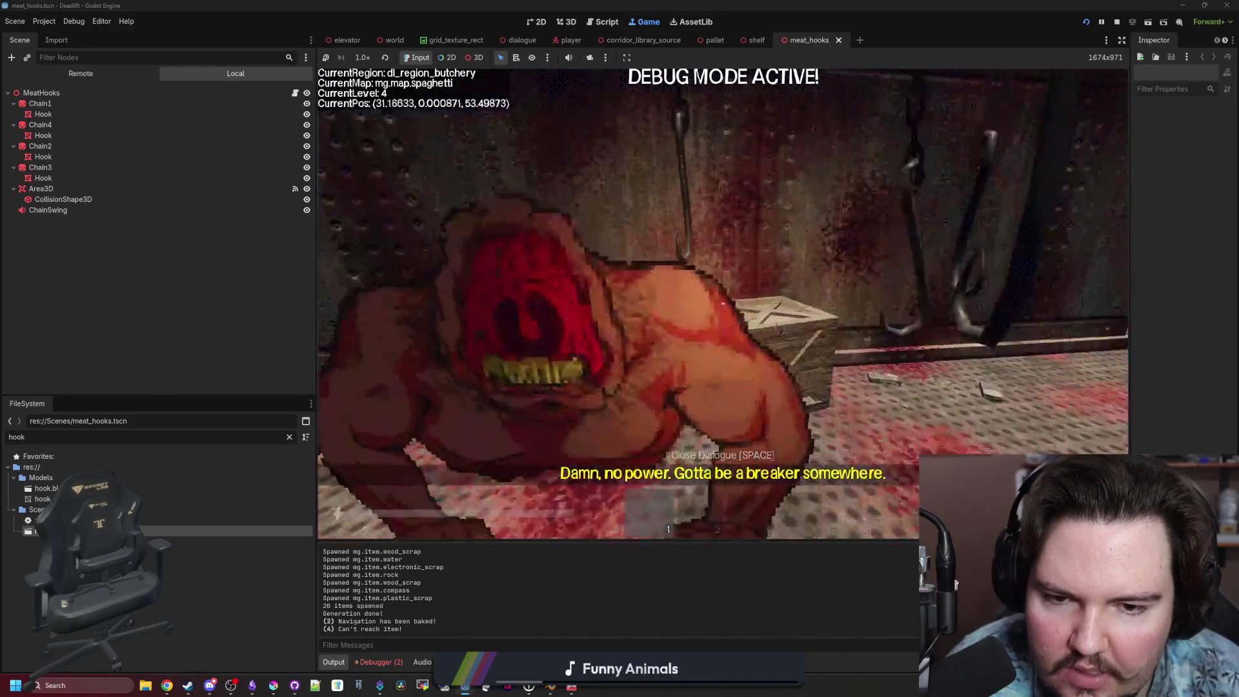
# Head along the meat-hook corridor to its far end beneath a hanging hook.
pyautogui.press('w')
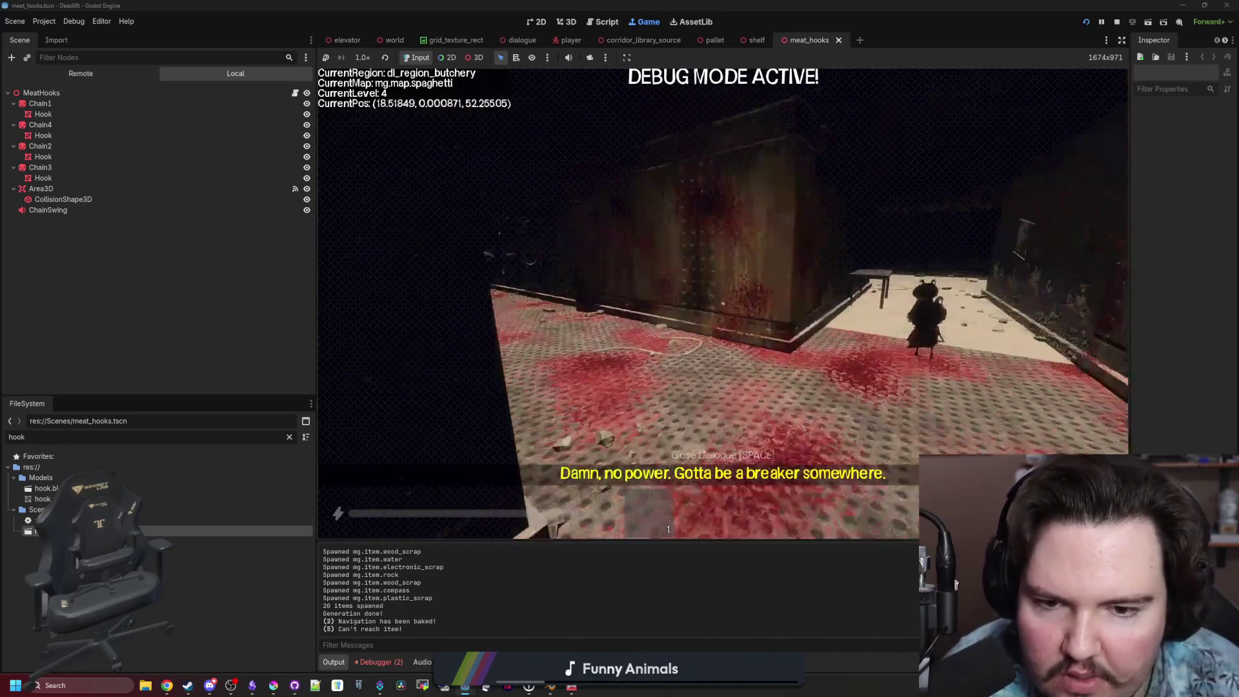
pyautogui.press('w')
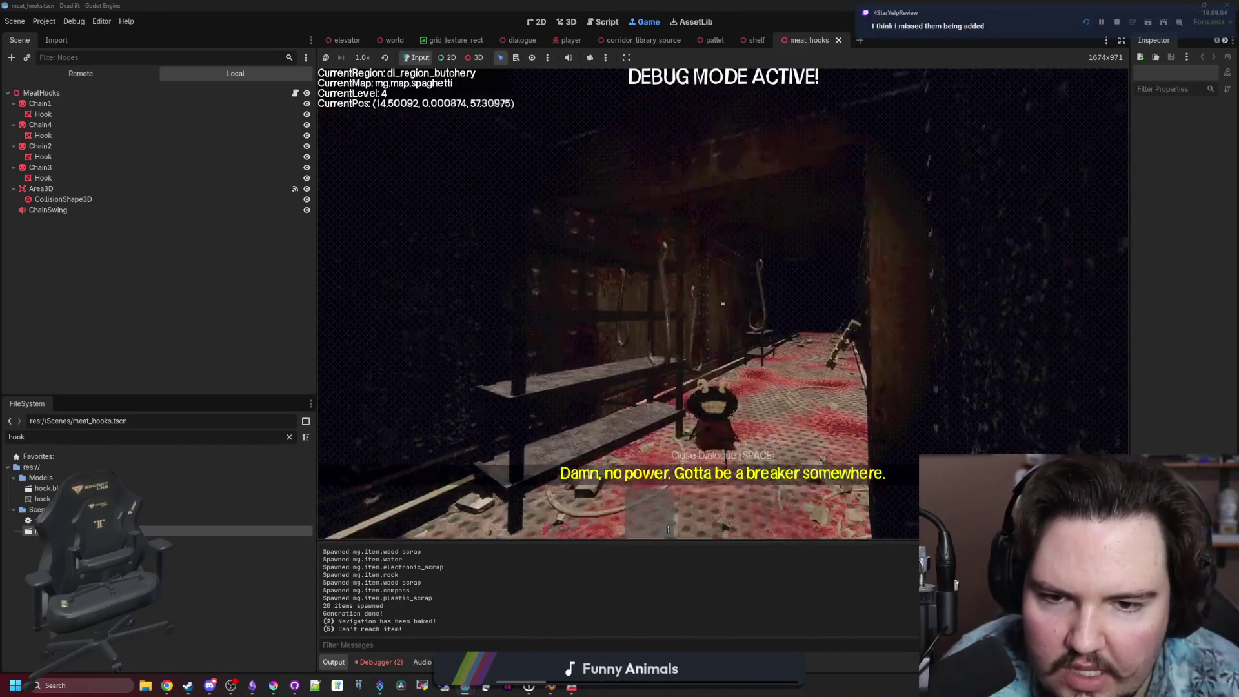
pyautogui.press('w')
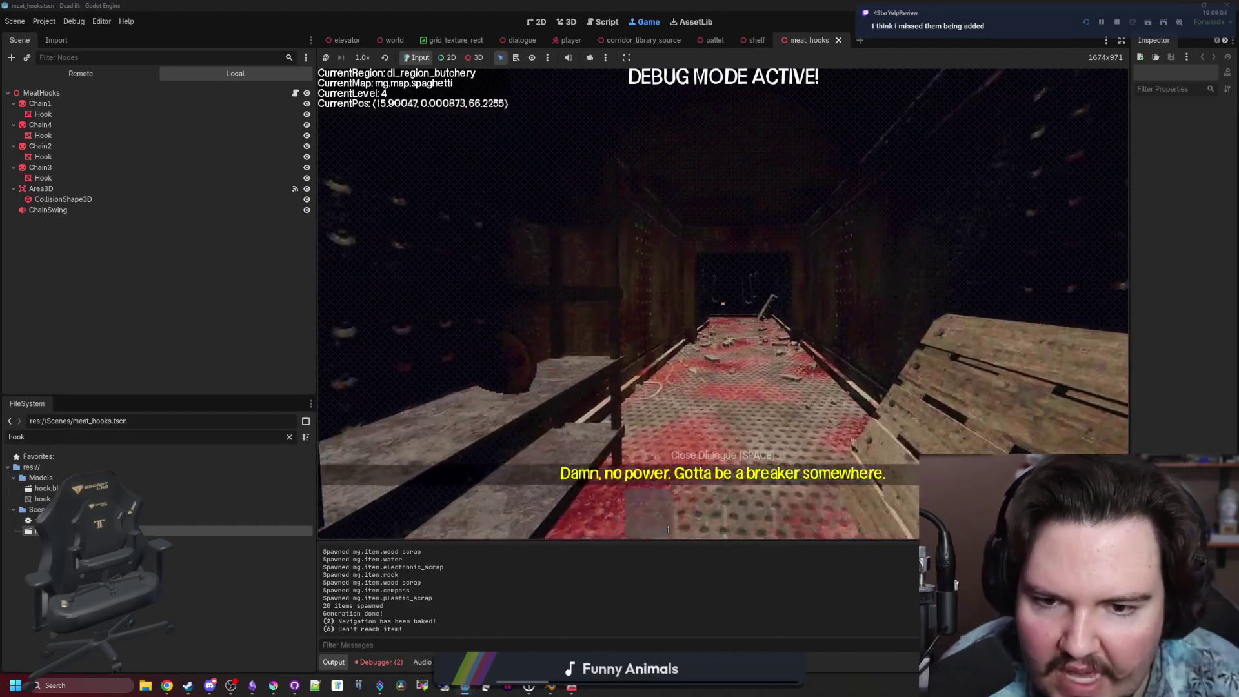
pyautogui.press('w')
pyautogui.press('w')
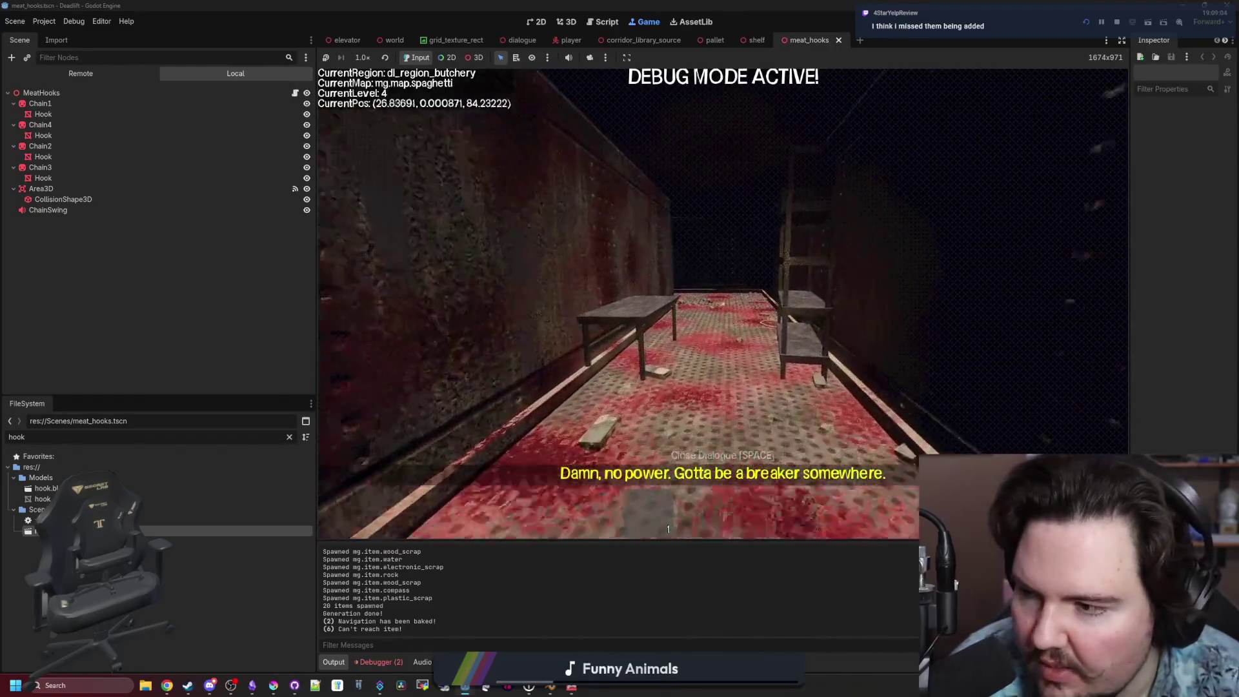
pyautogui.press('w')
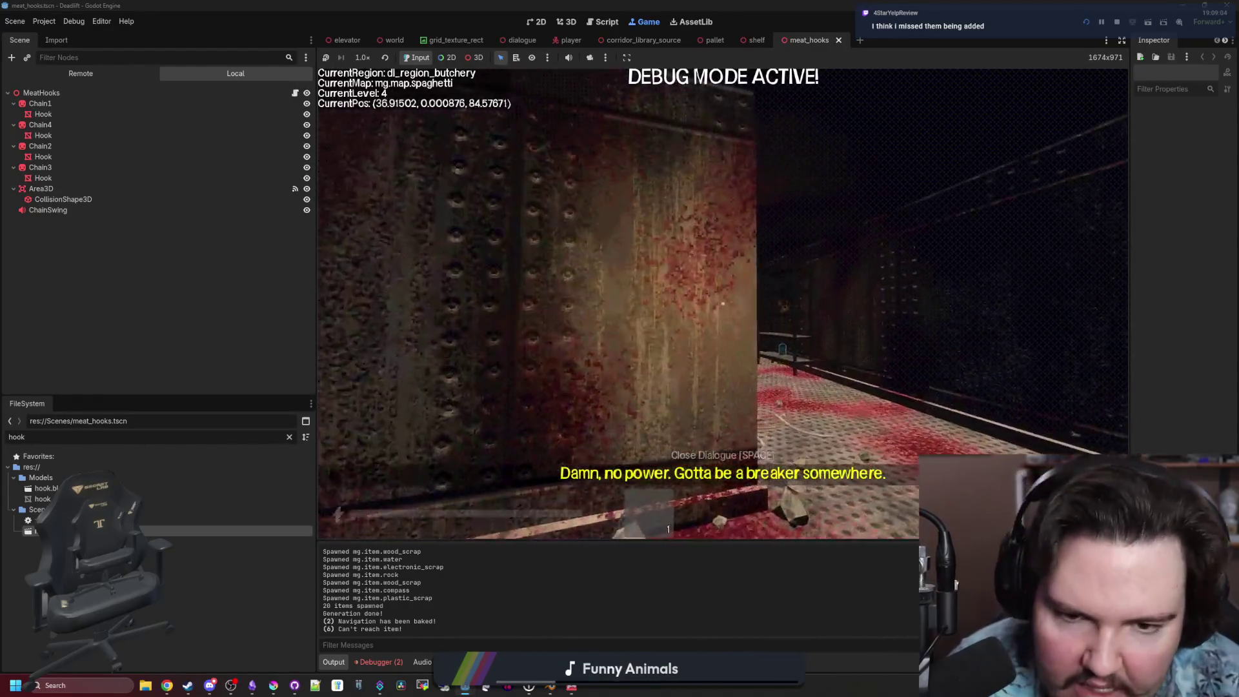
pyautogui.press('w')
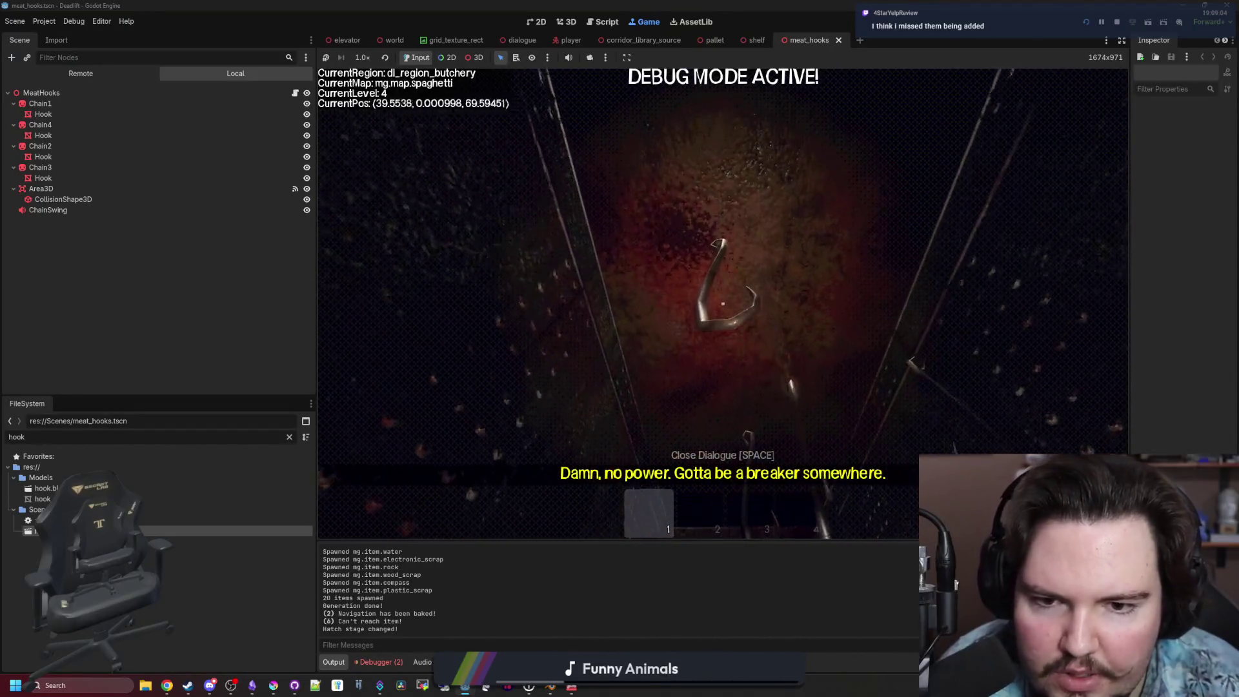
# Move around the leaning pallet near the hanging hook.
pyautogui.press('a')
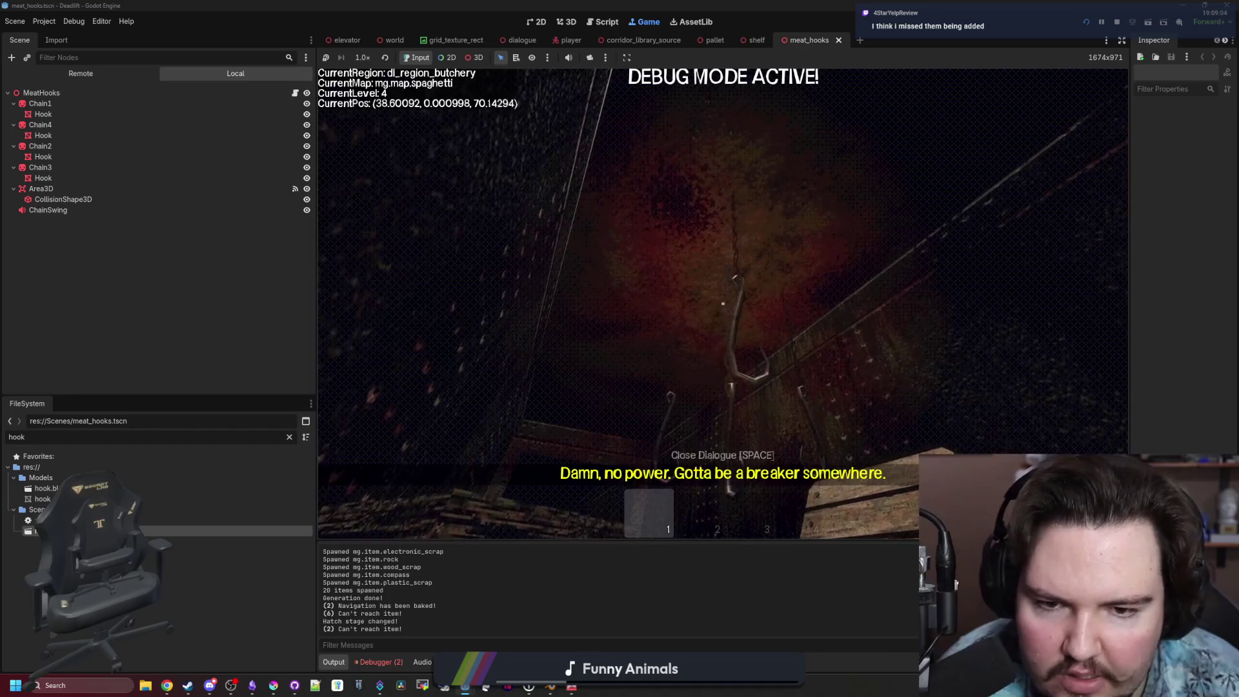
pyautogui.press('w')
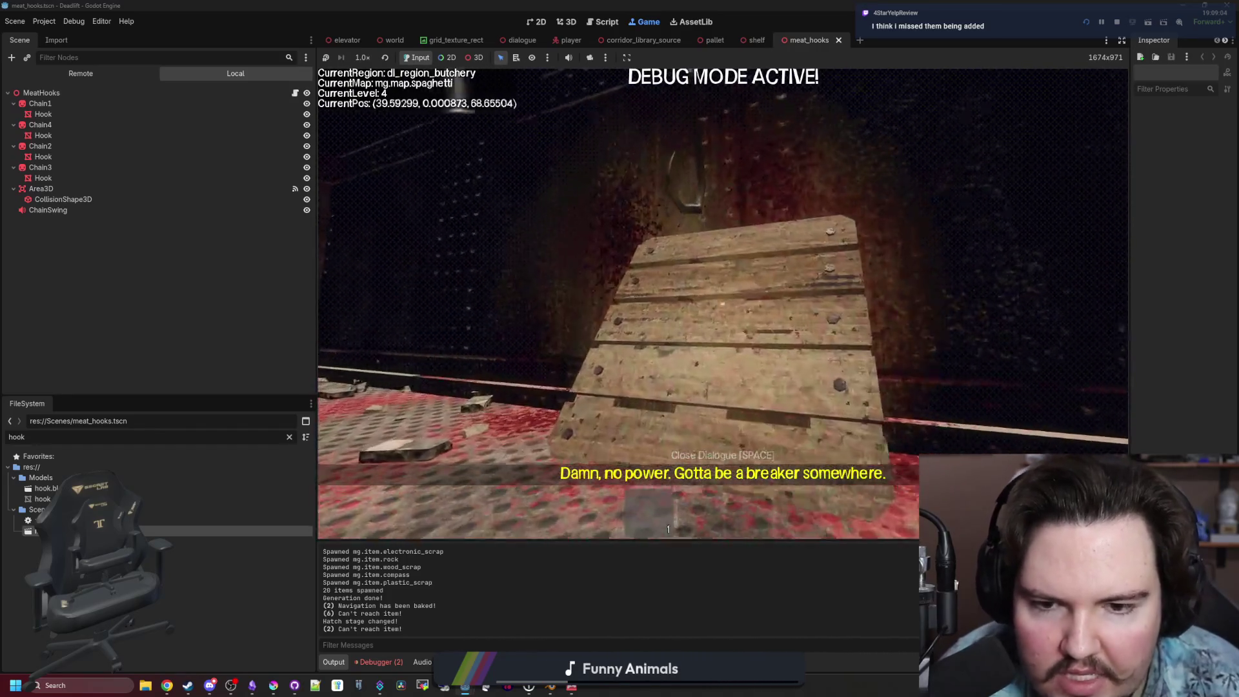
pyautogui.press('w')
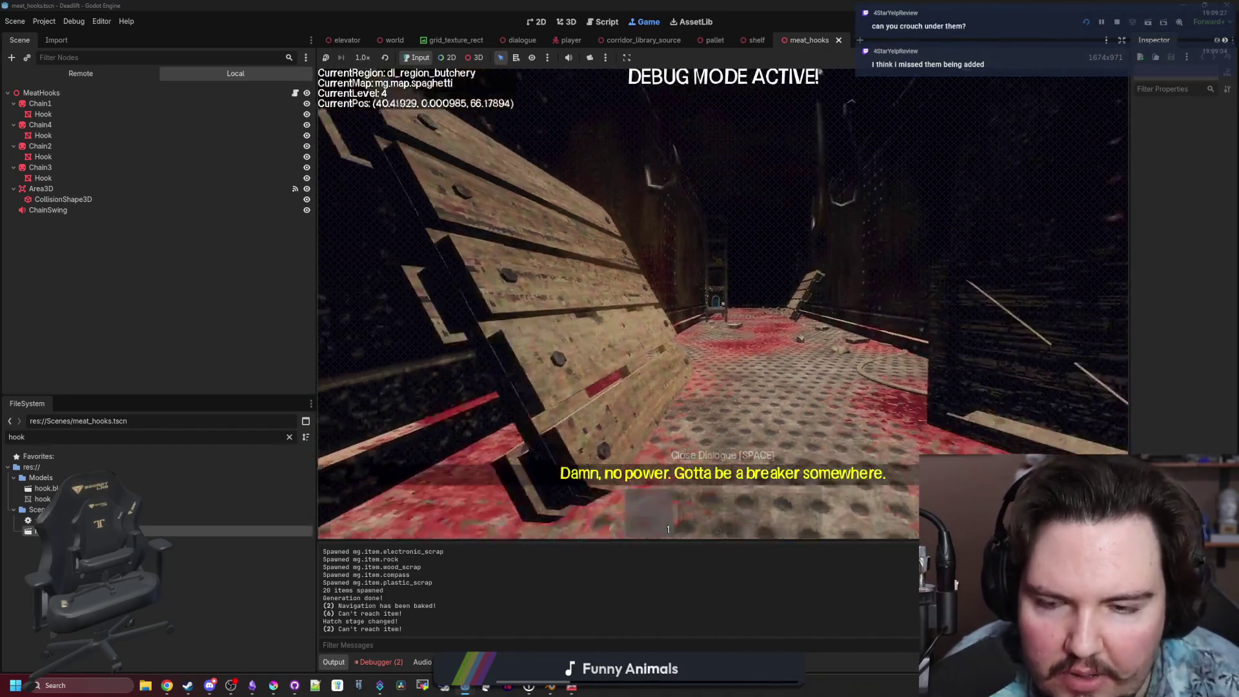
pyautogui.press('s')
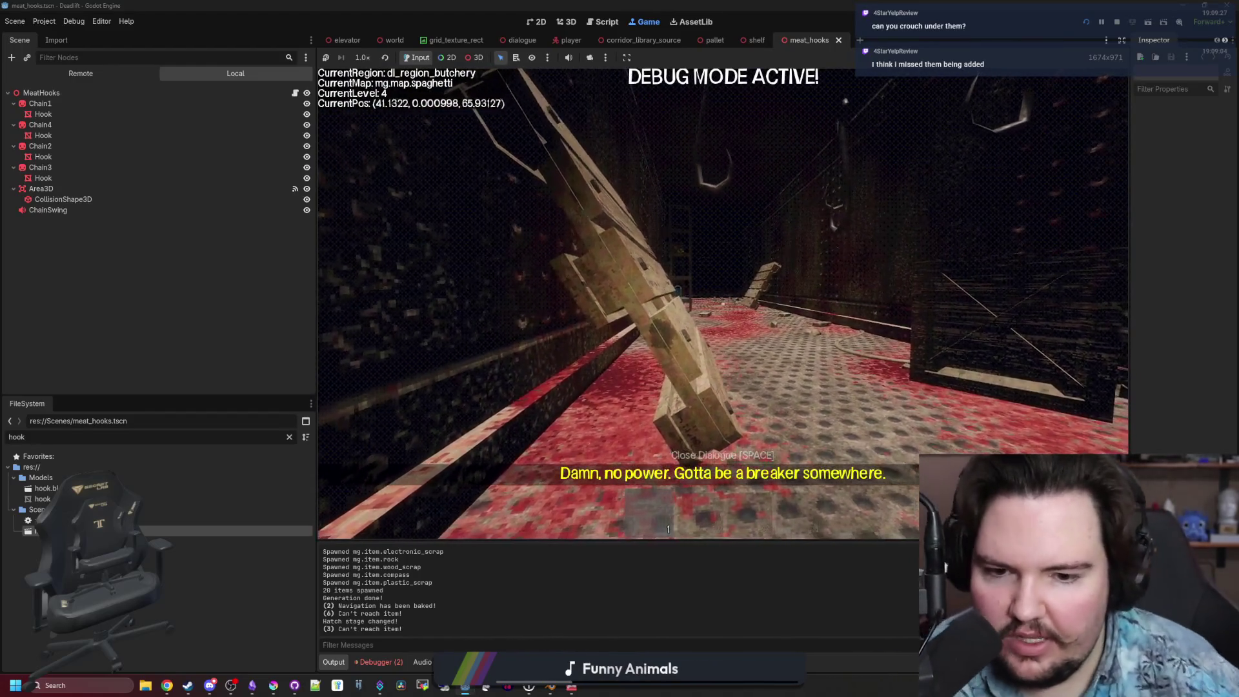
pyautogui.press('w')
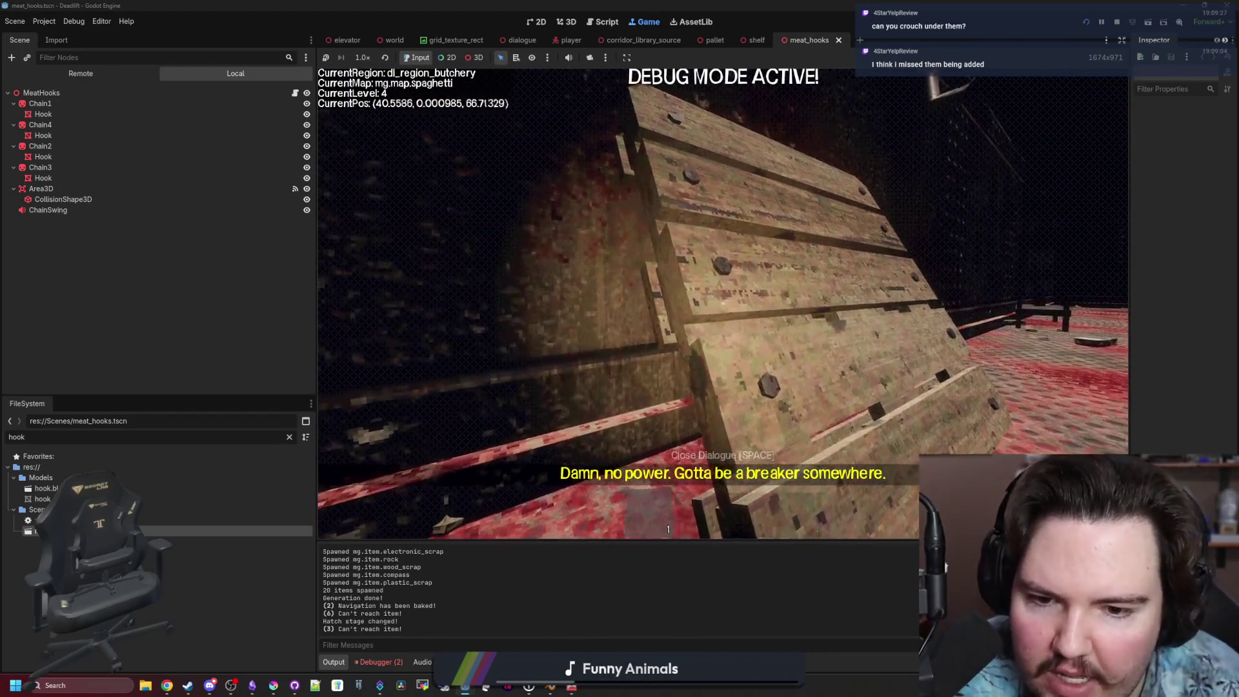
pyautogui.press('w')
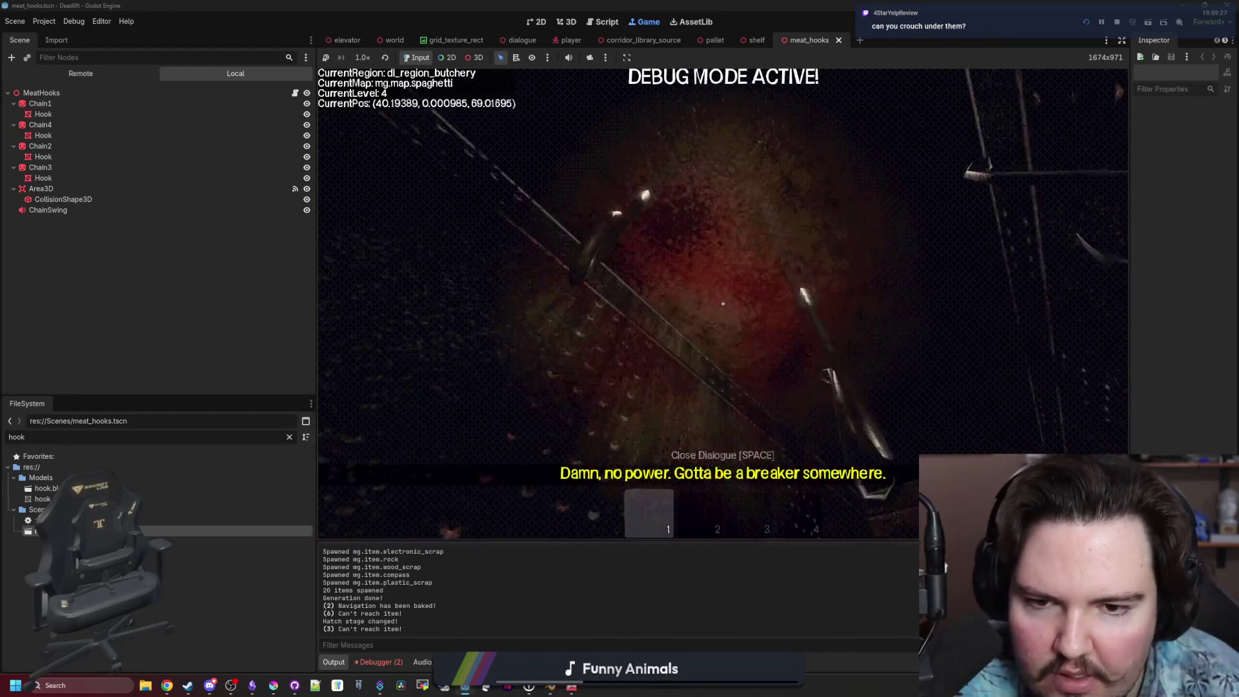
# Walk past the table and crate down the corridor toward the hooks.
pyautogui.press('w')
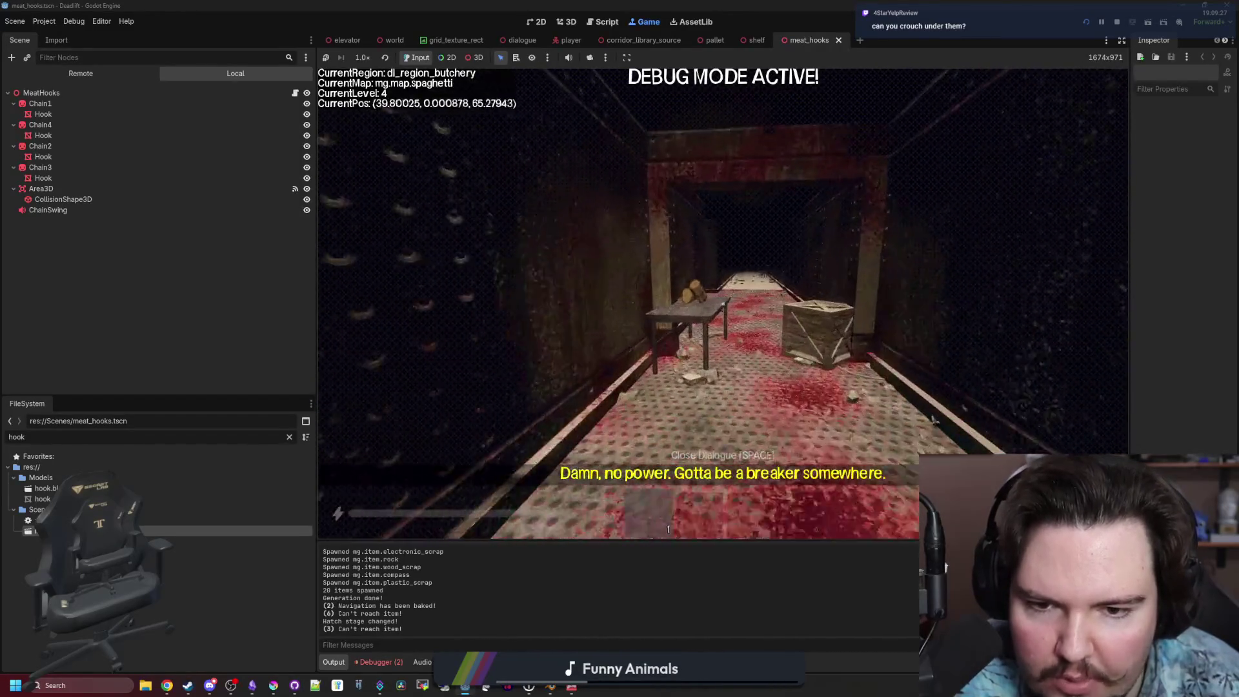
pyautogui.press('w')
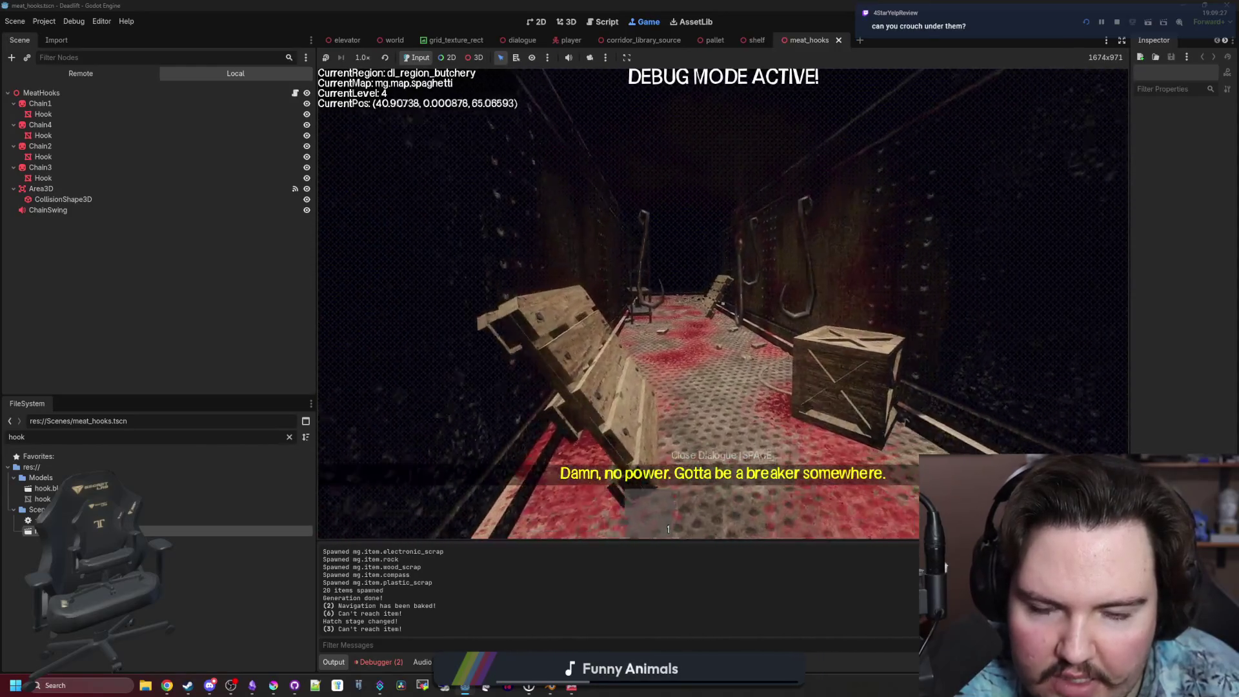
pyautogui.press('w')
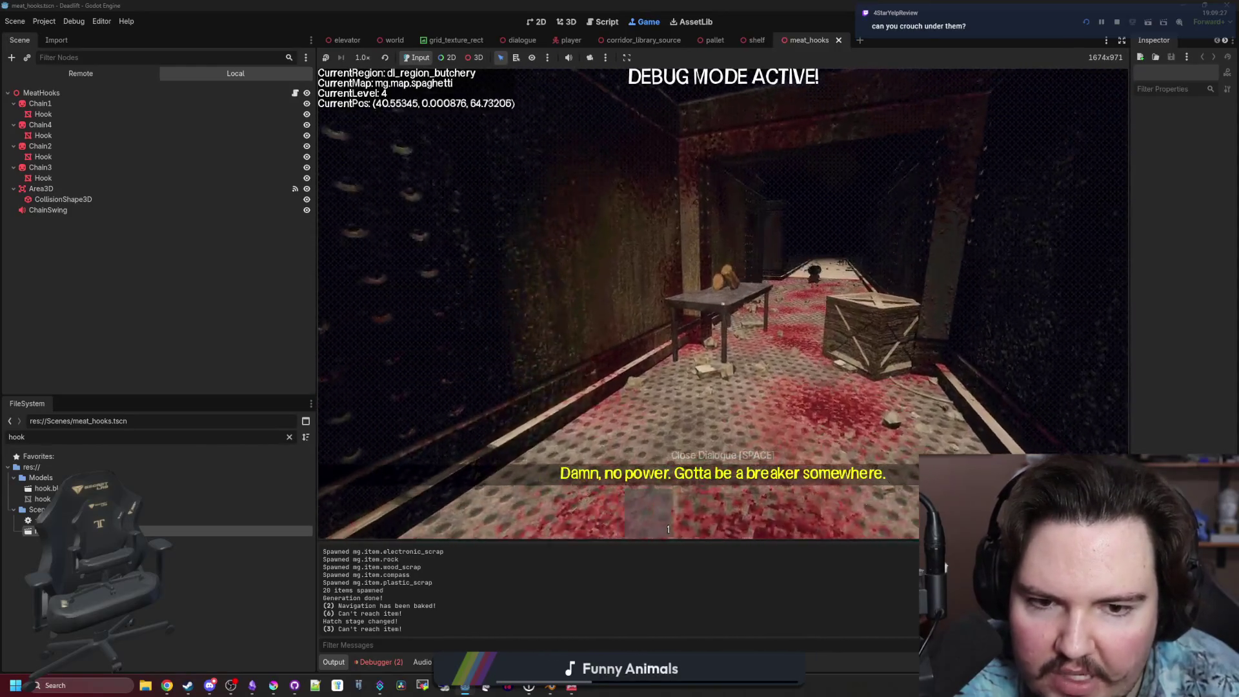
pyautogui.press('w')
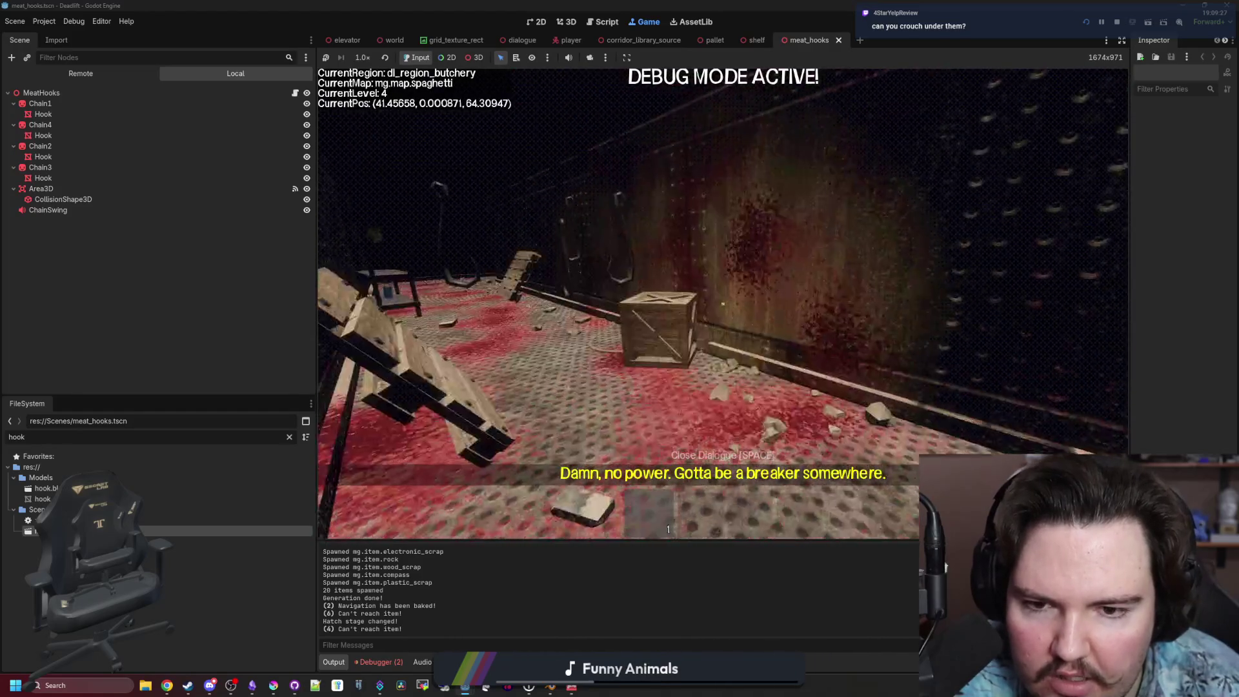
pyautogui.press('w')
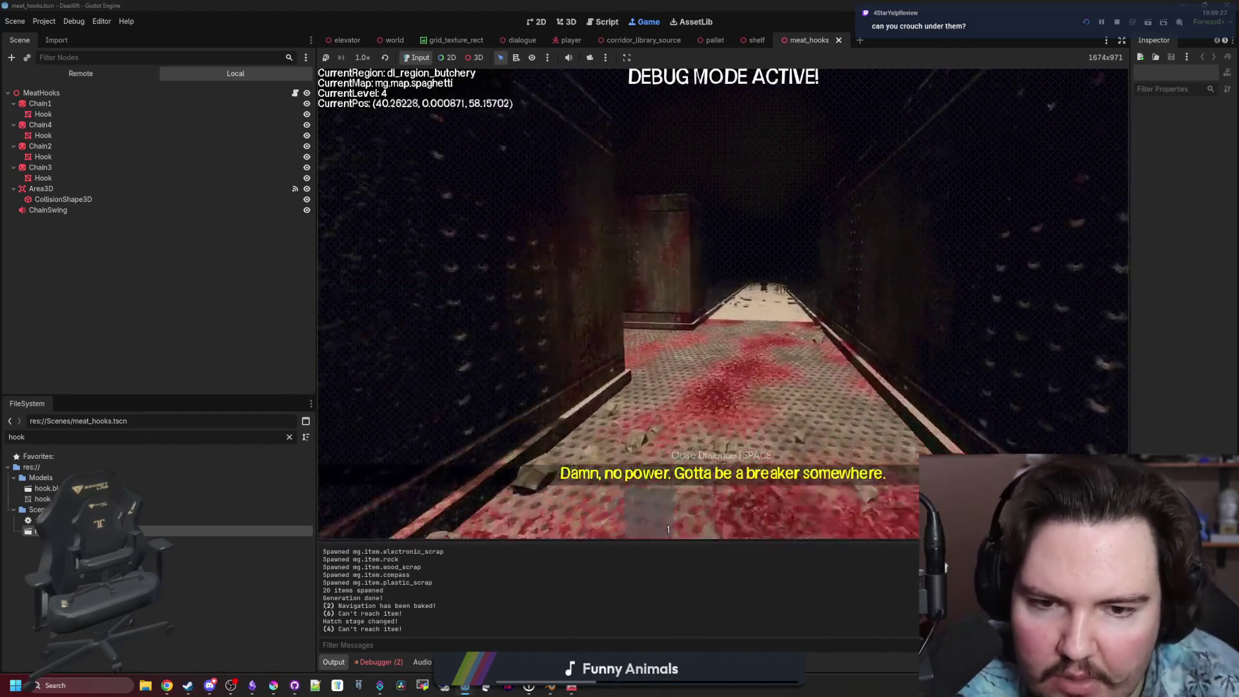
pyautogui.press('w')
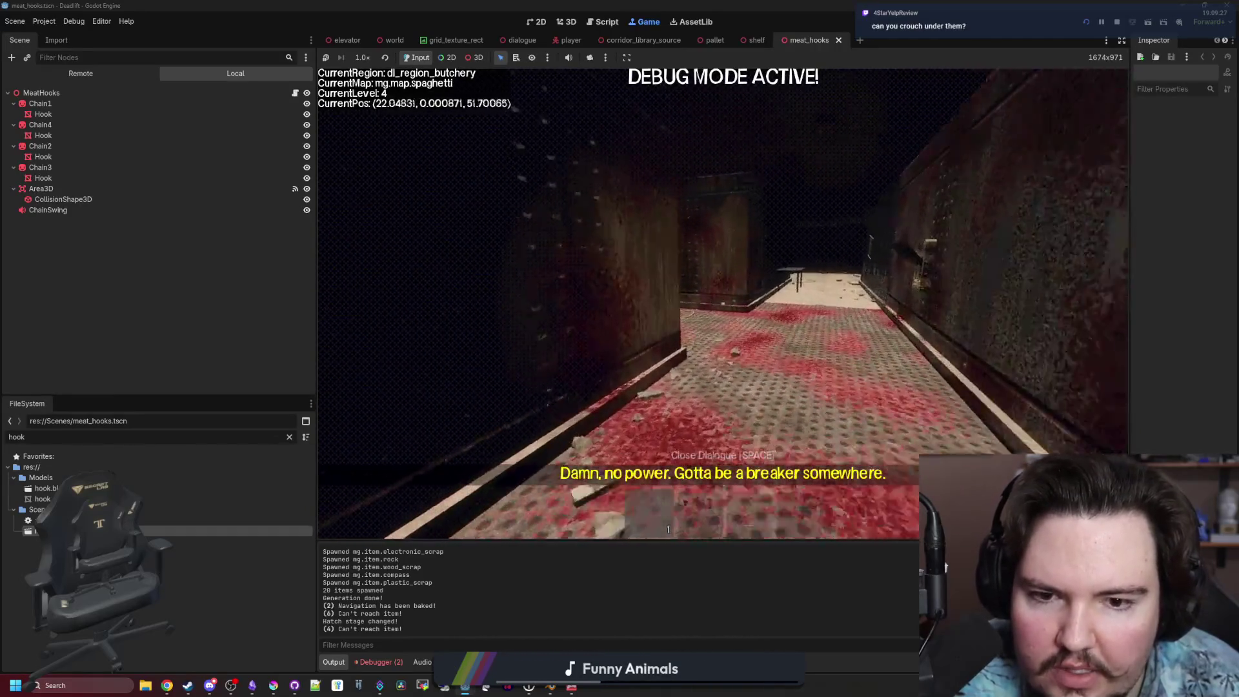
pyautogui.press('w')
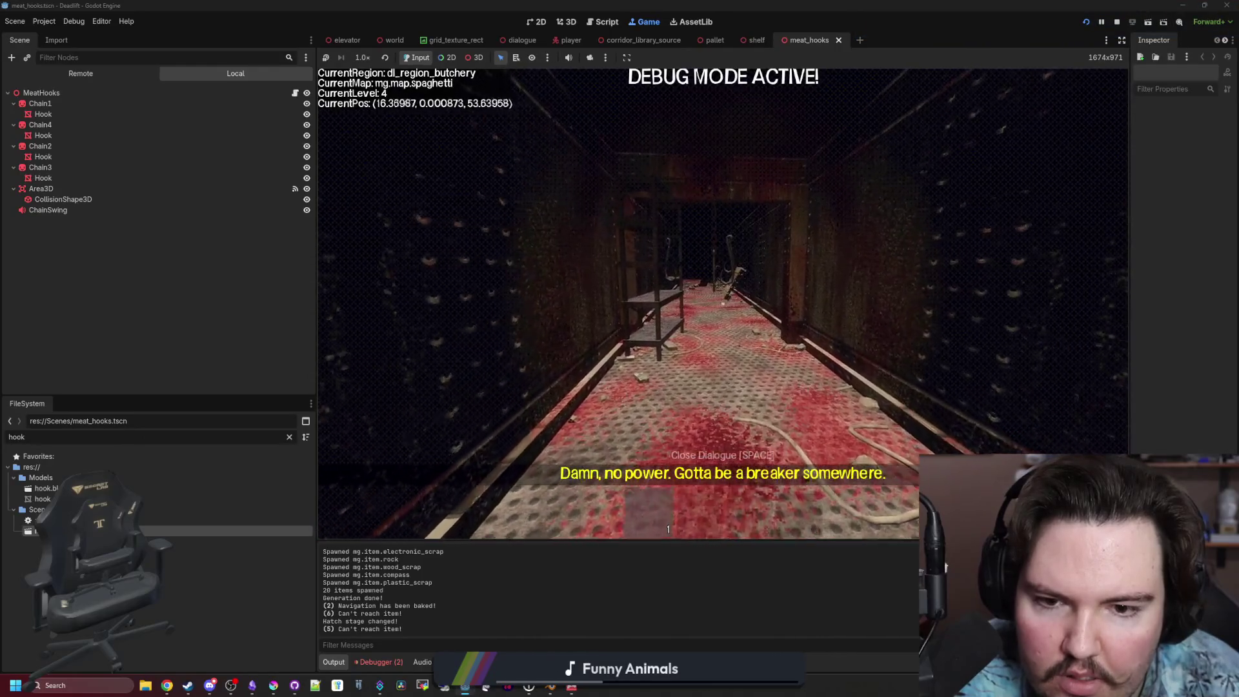
# Advance toward the monster, then back away and sidestep to dodge it.
pyautogui.press('s')
pyautogui.press('w')
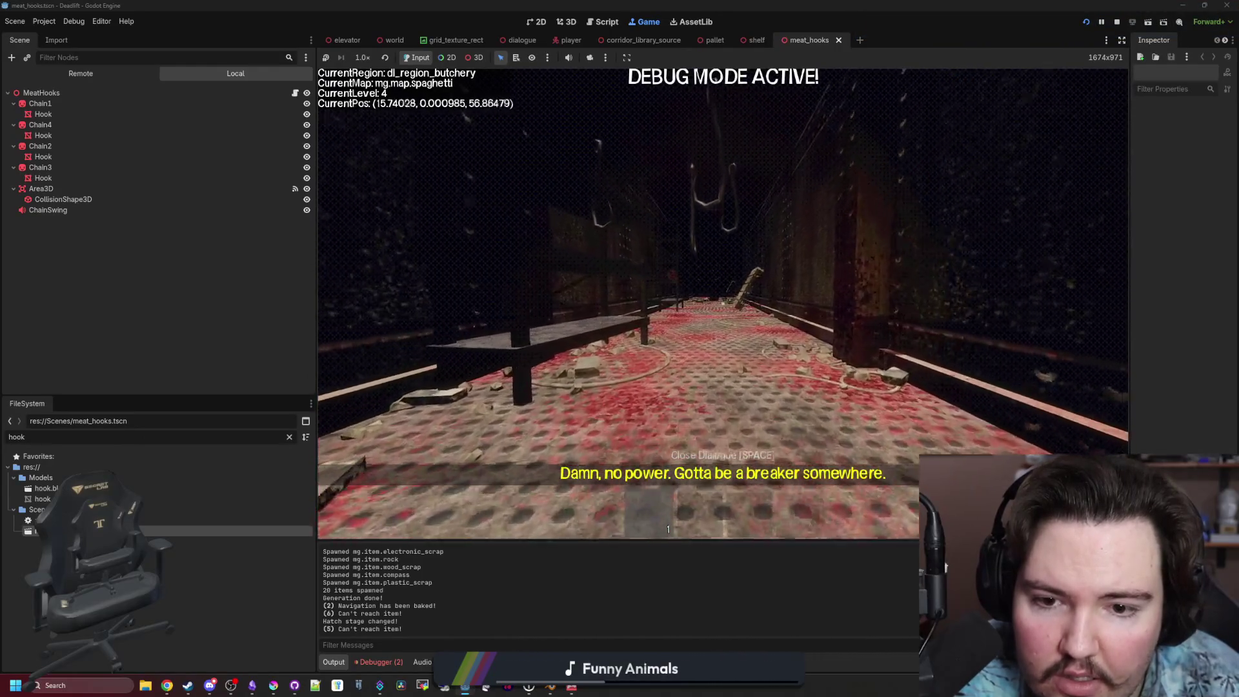
pyautogui.press('w')
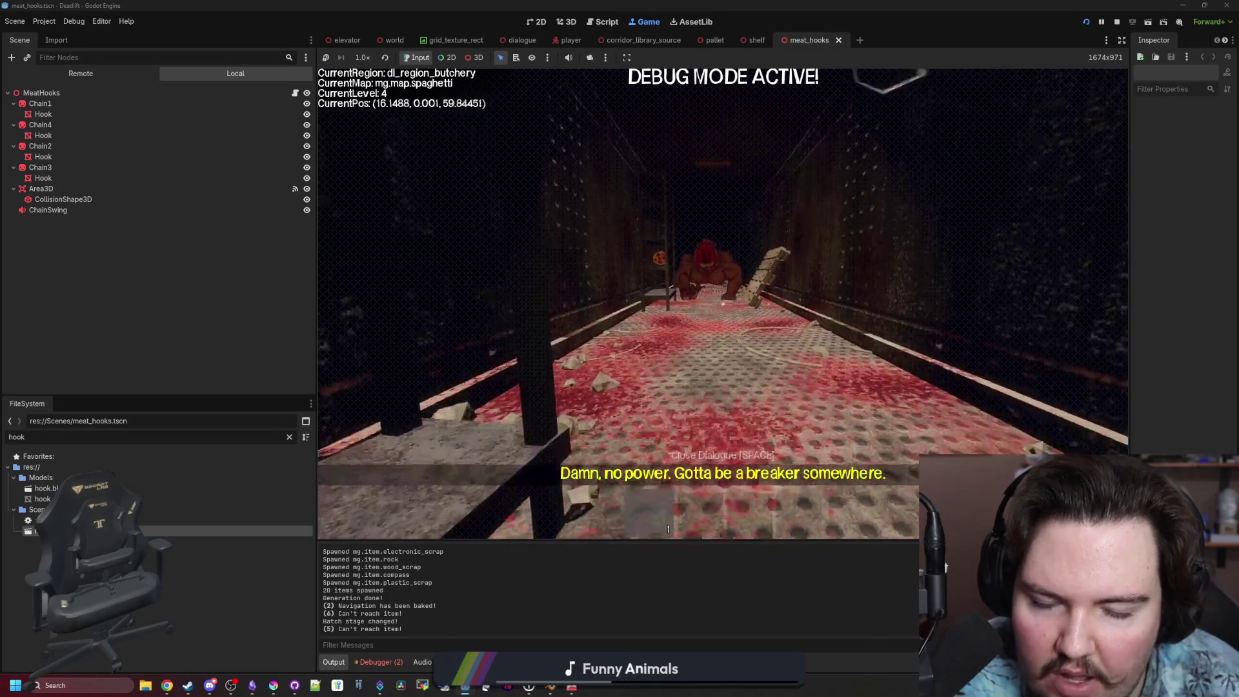
pyautogui.press('s')
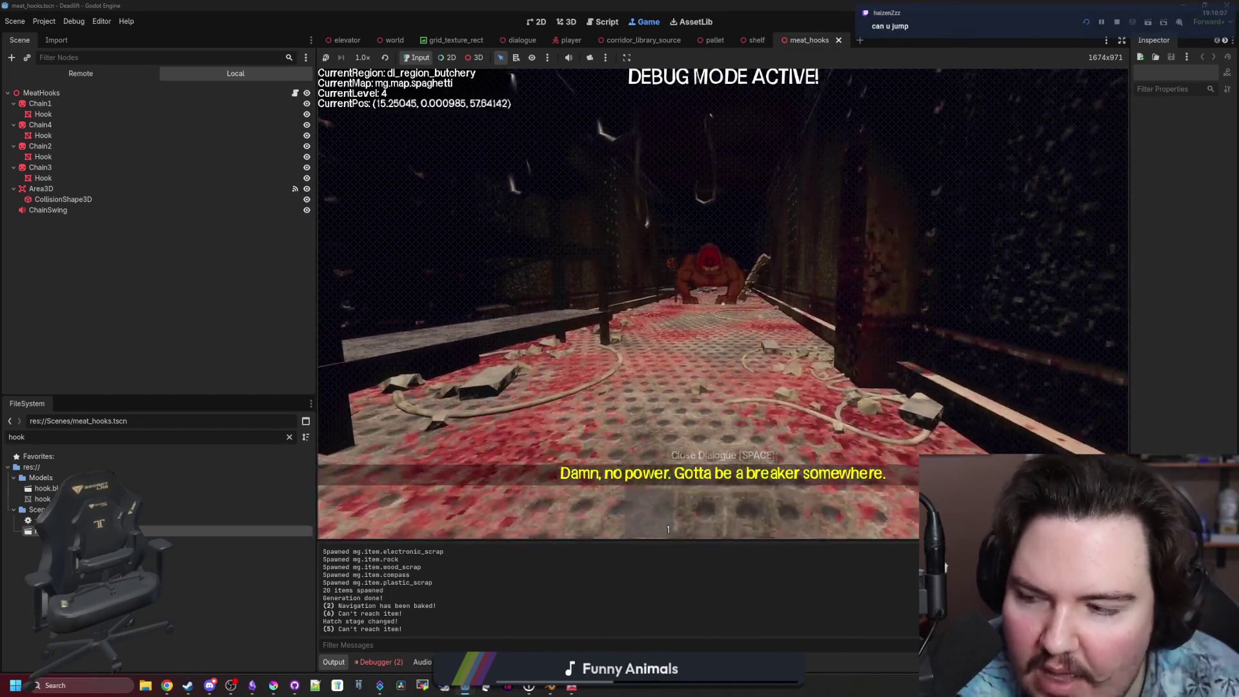
pyautogui.press('s')
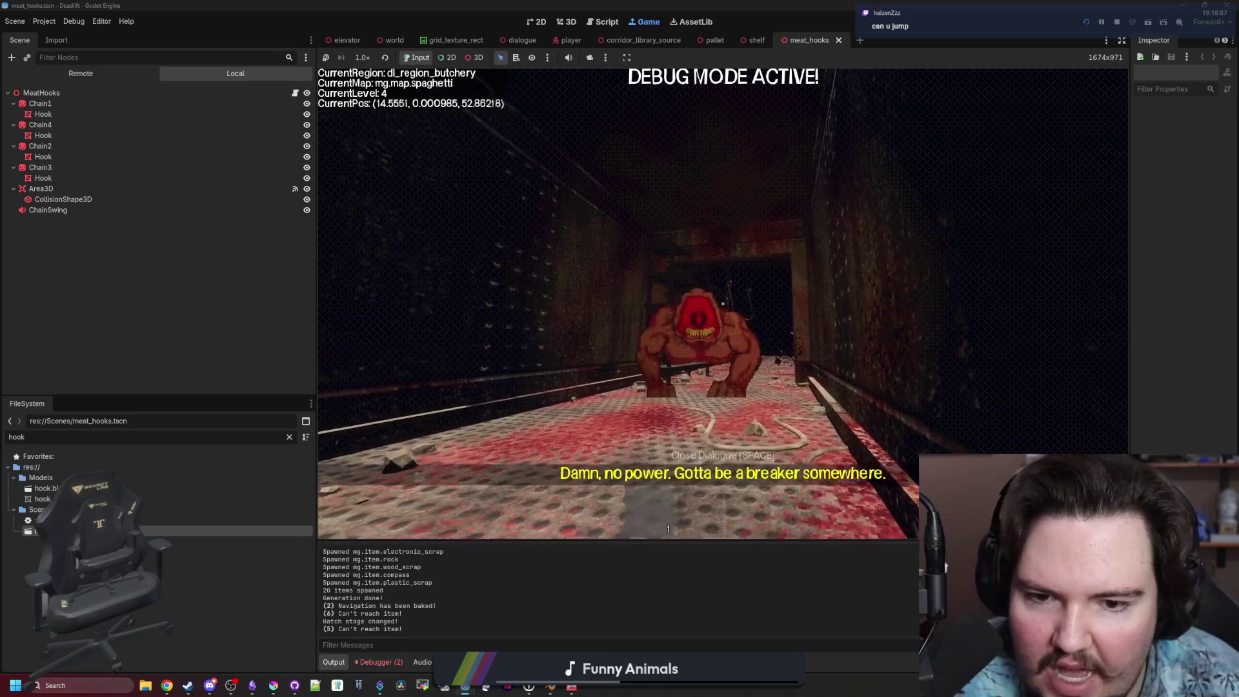
pyautogui.press('s')
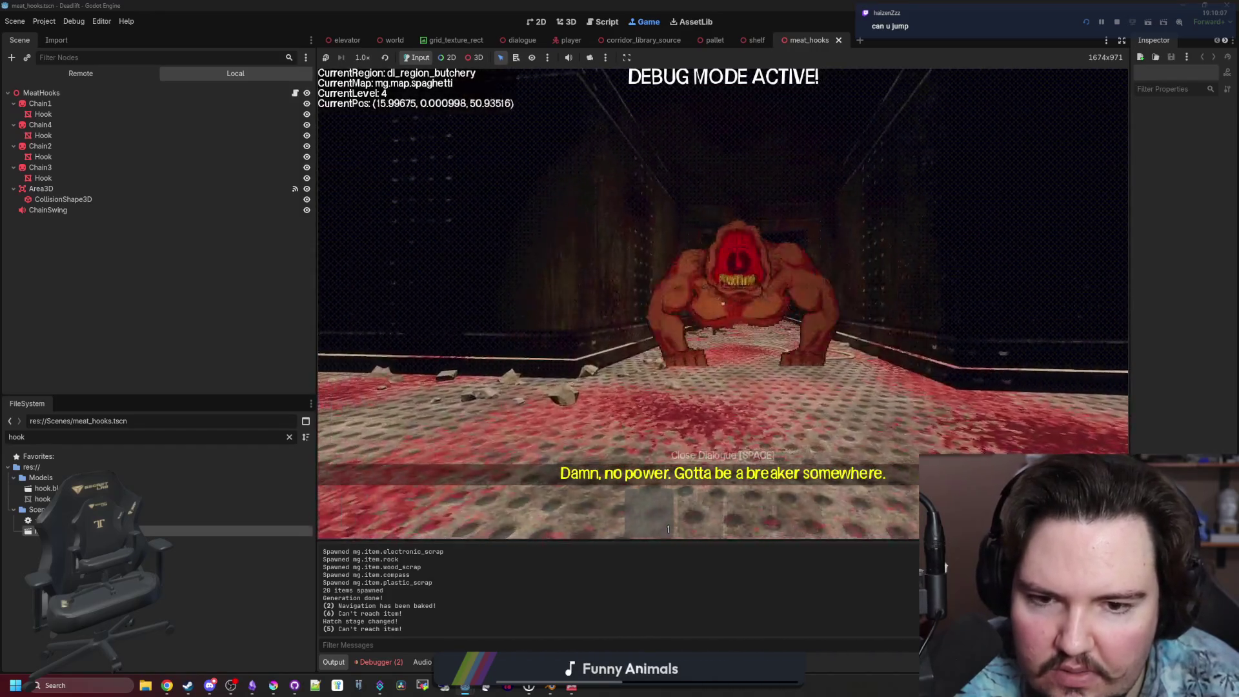
pyautogui.press('s')
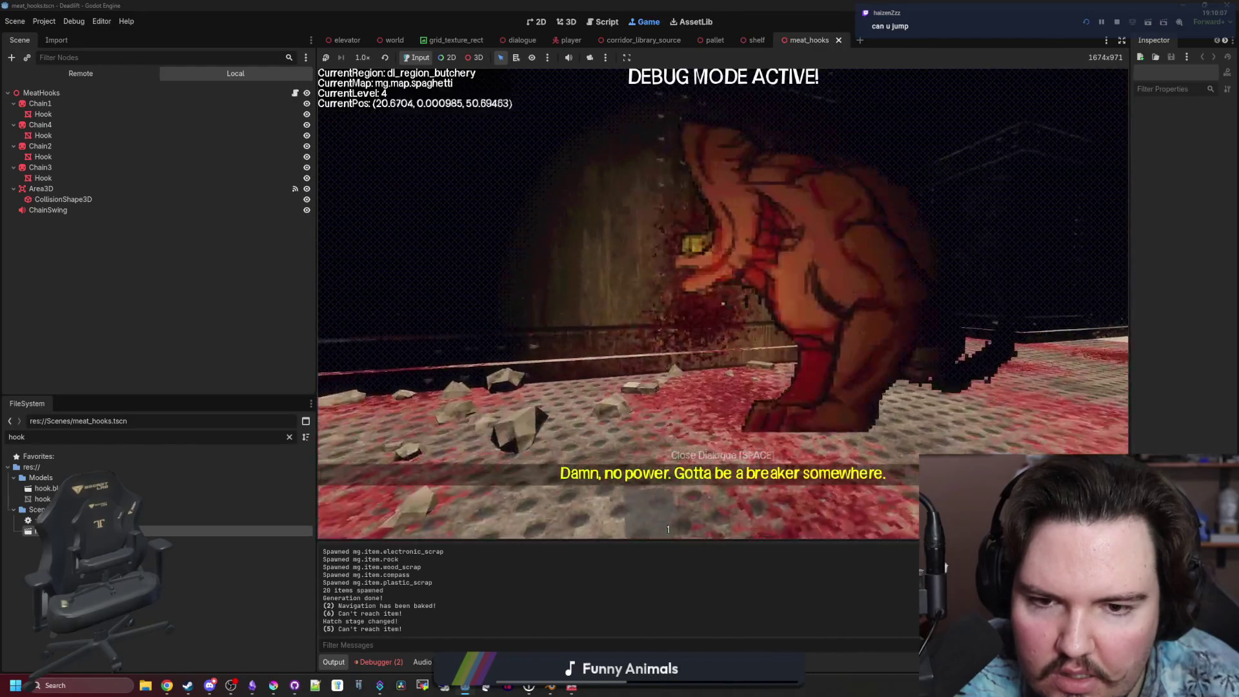
# Slip away from the monster and retreat back down the corridor.
pyautogui.press('w')
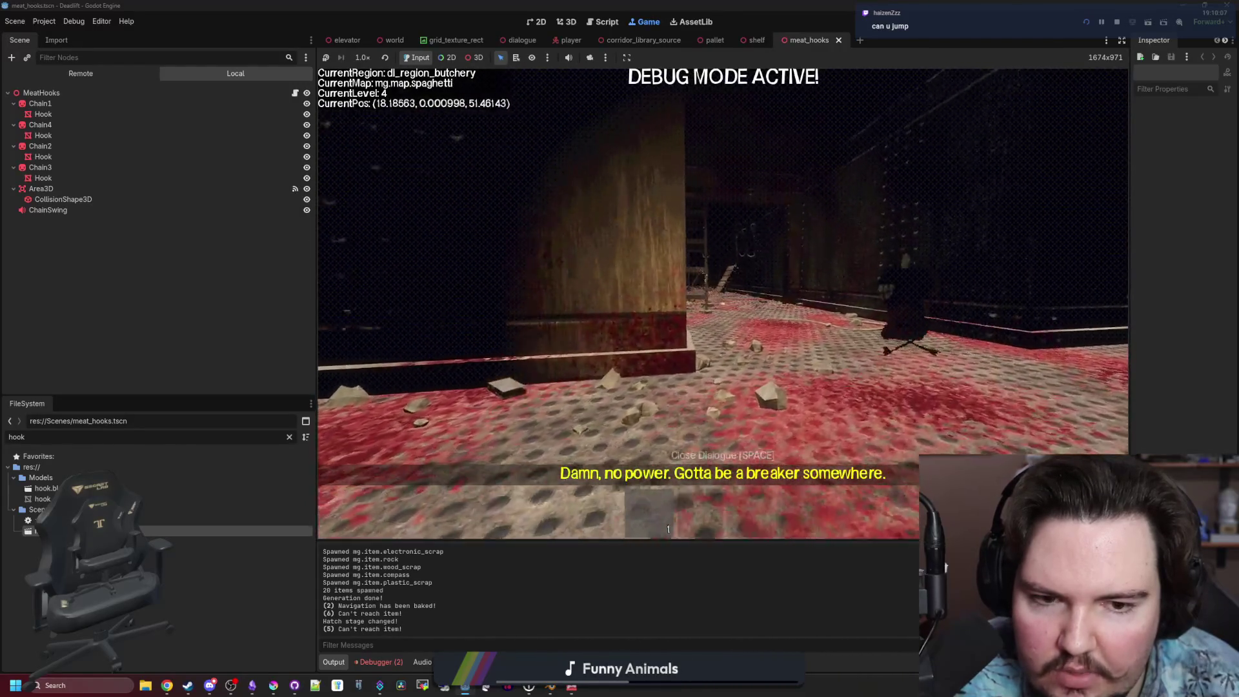
pyautogui.press('w')
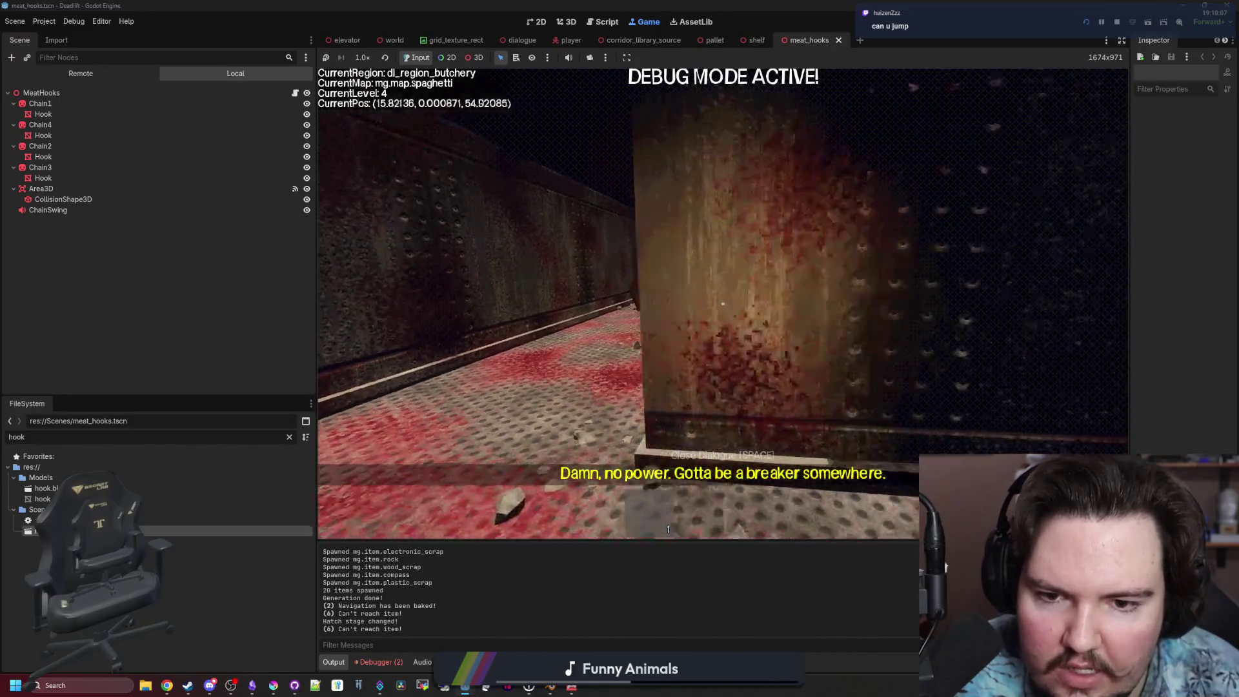
pyautogui.press('w')
pyautogui.press('s')
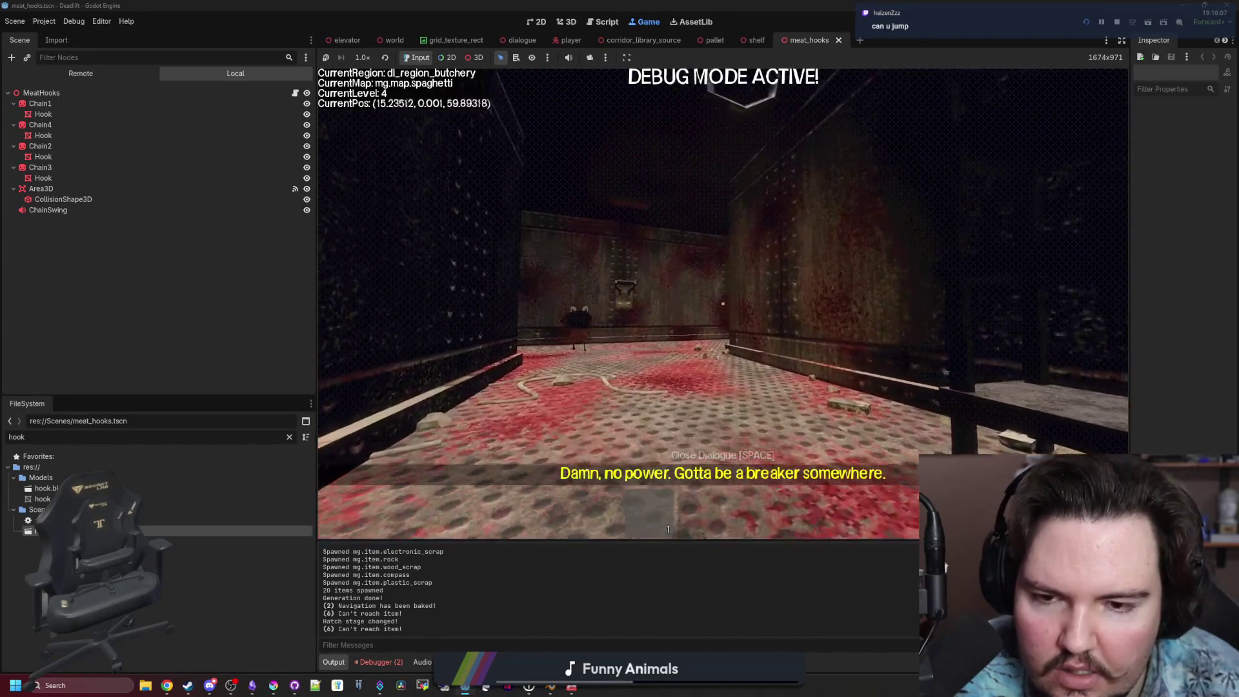
pyautogui.press('s')
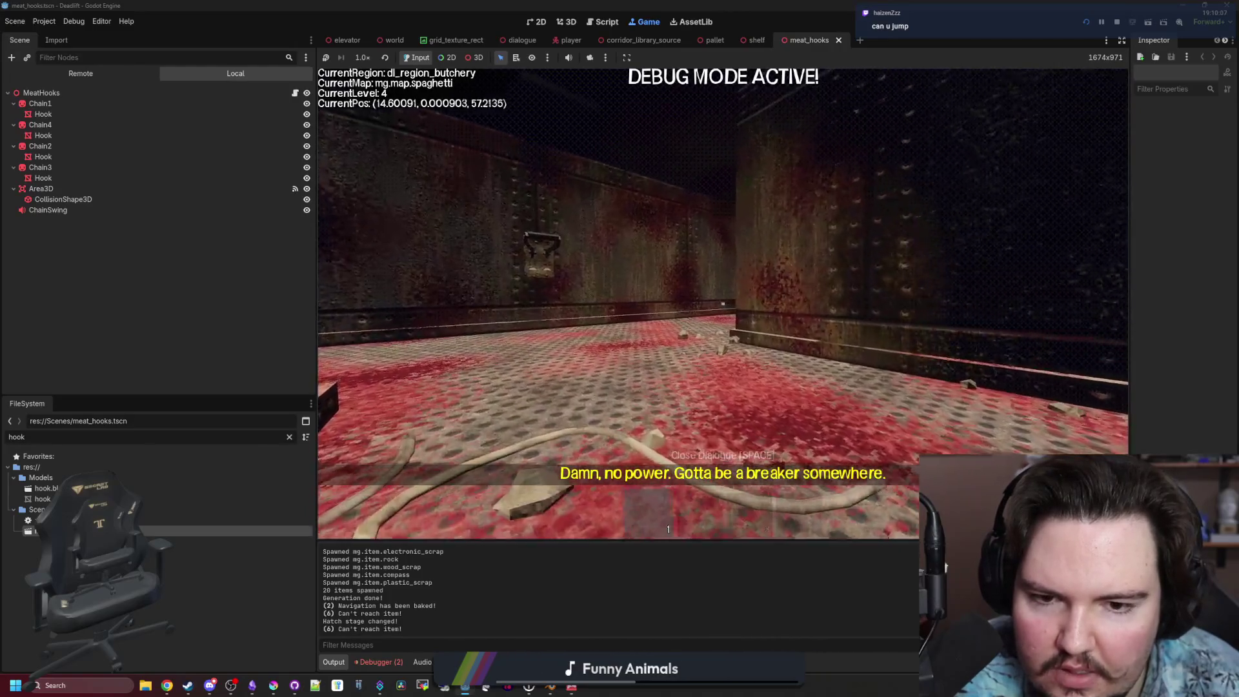
pyautogui.press('s')
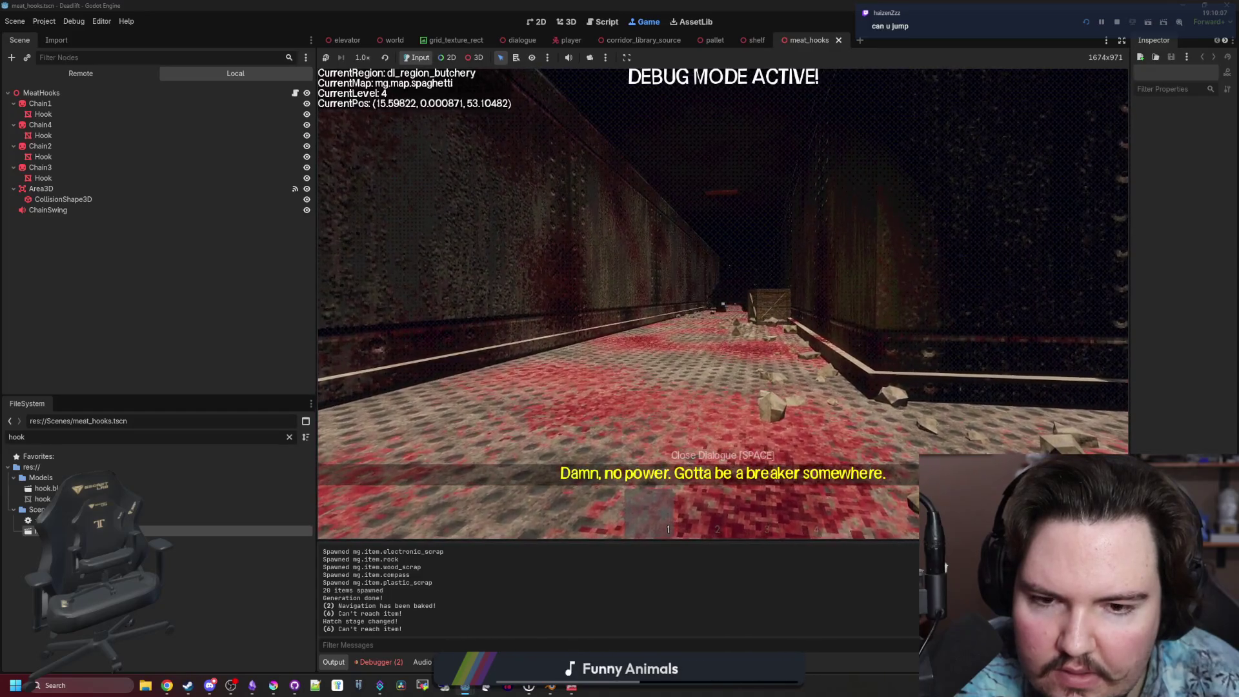
# Walk back into the side corridor facing the hanging hooks, then pause the game.
pyautogui.press('a')
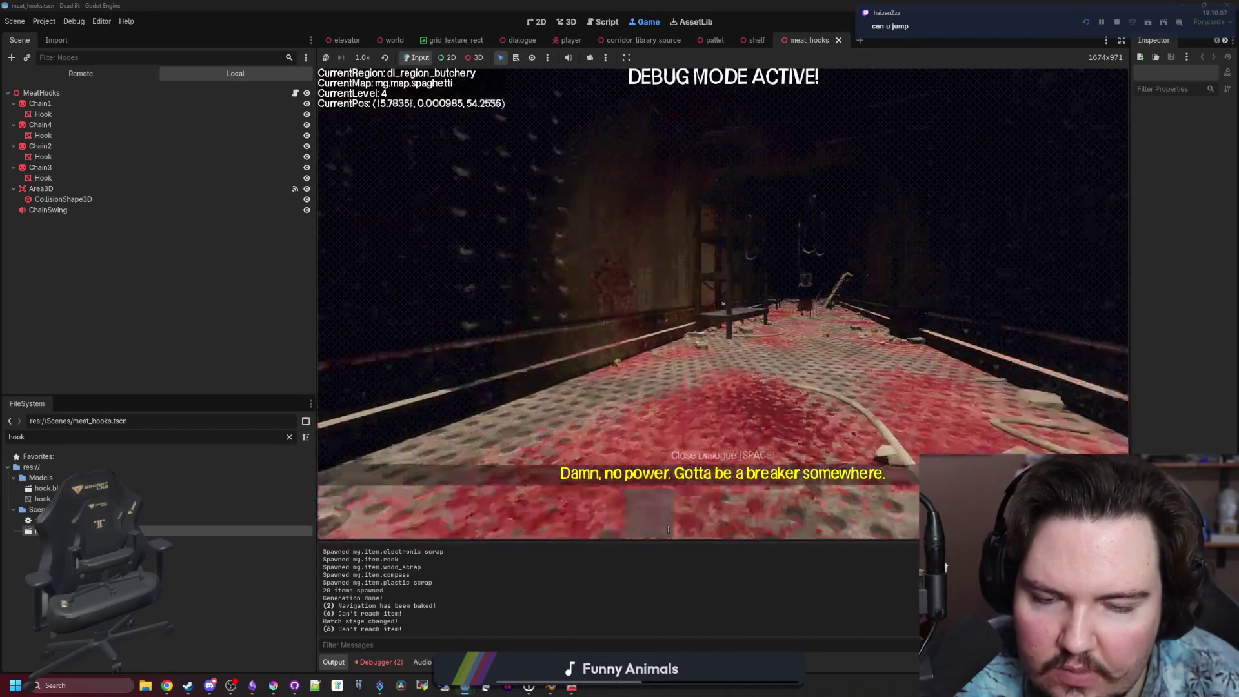
pyautogui.press('w')
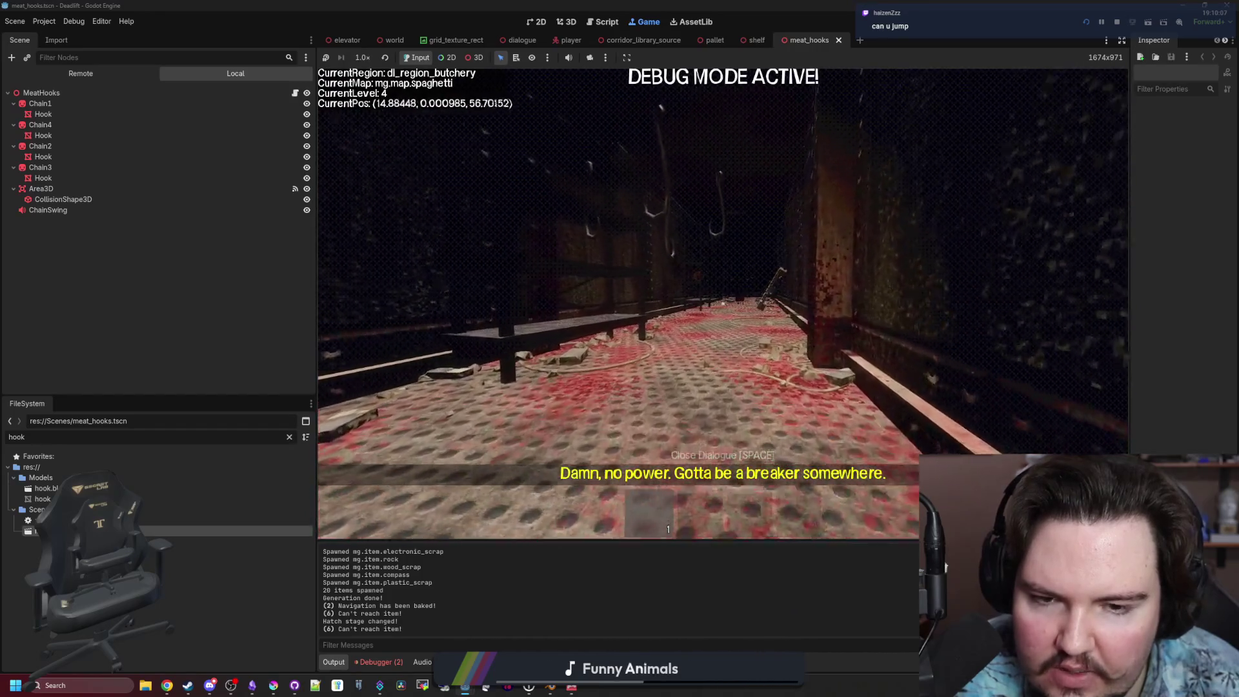
pyautogui.press('w')
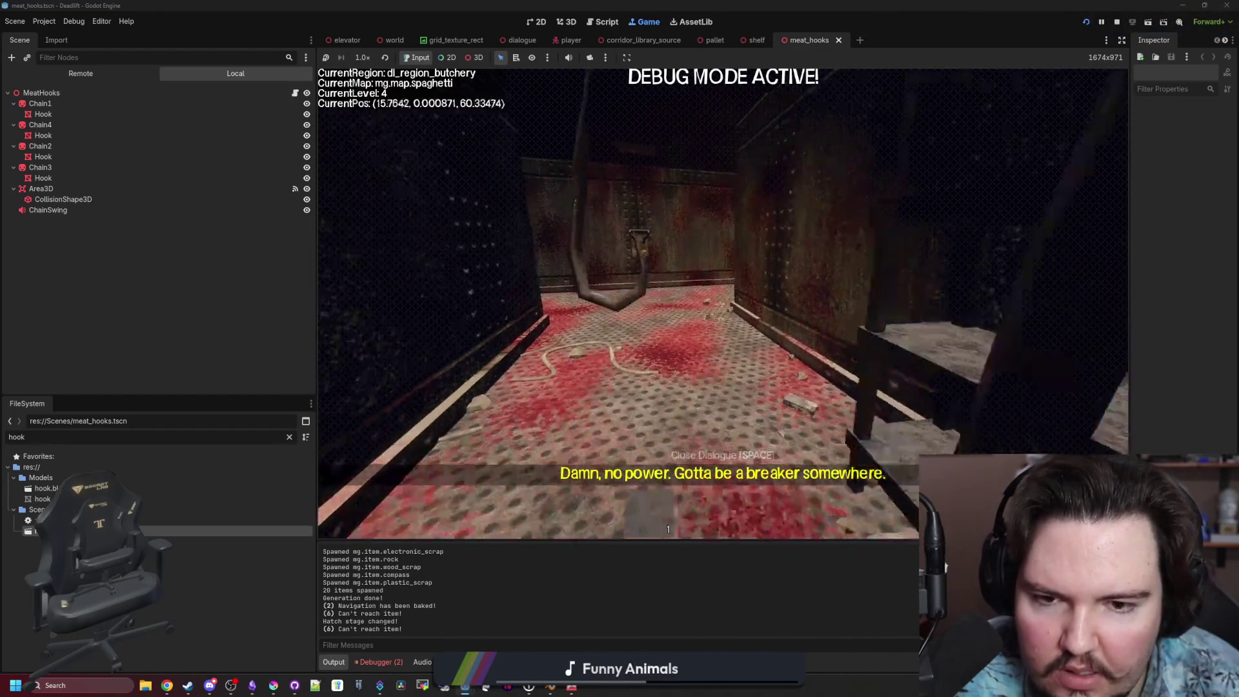
pyautogui.press('w')
pyautogui.press('w')
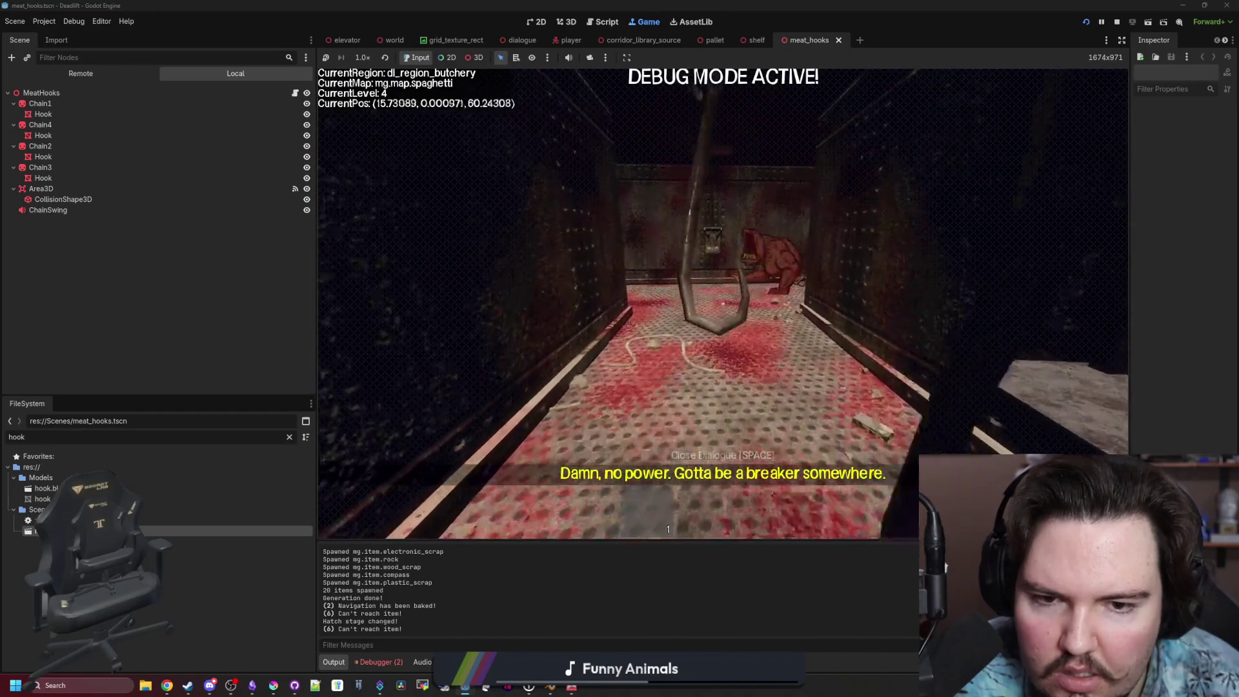
pyautogui.press('w')
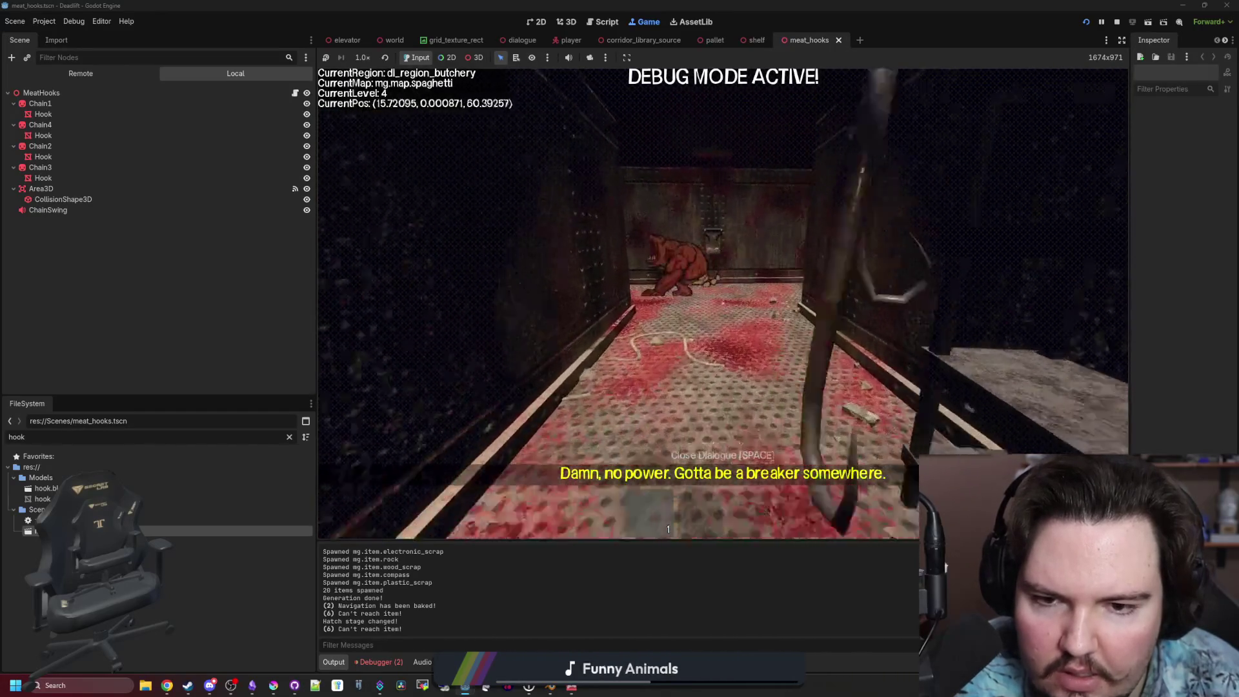
pyautogui.press('Escape')
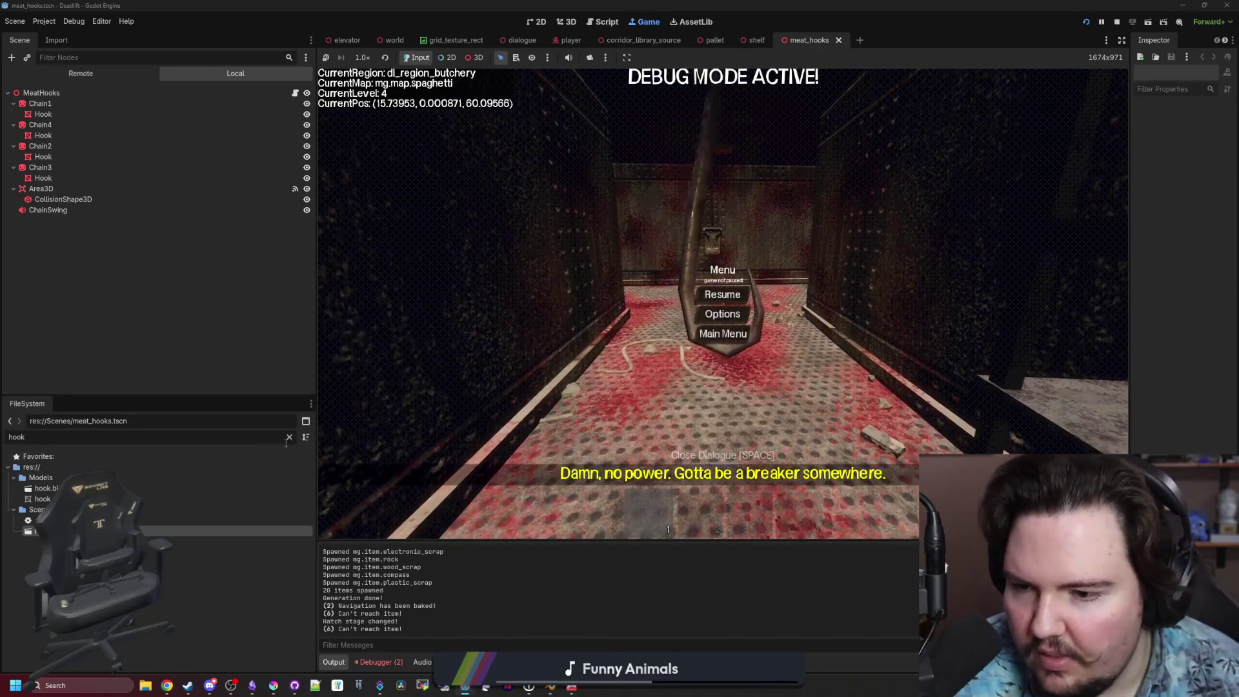
# Open meat_hooks.gd and locate the audio event call in the hooks script.
pyautogui.hotkey('ctrl', 'F3')
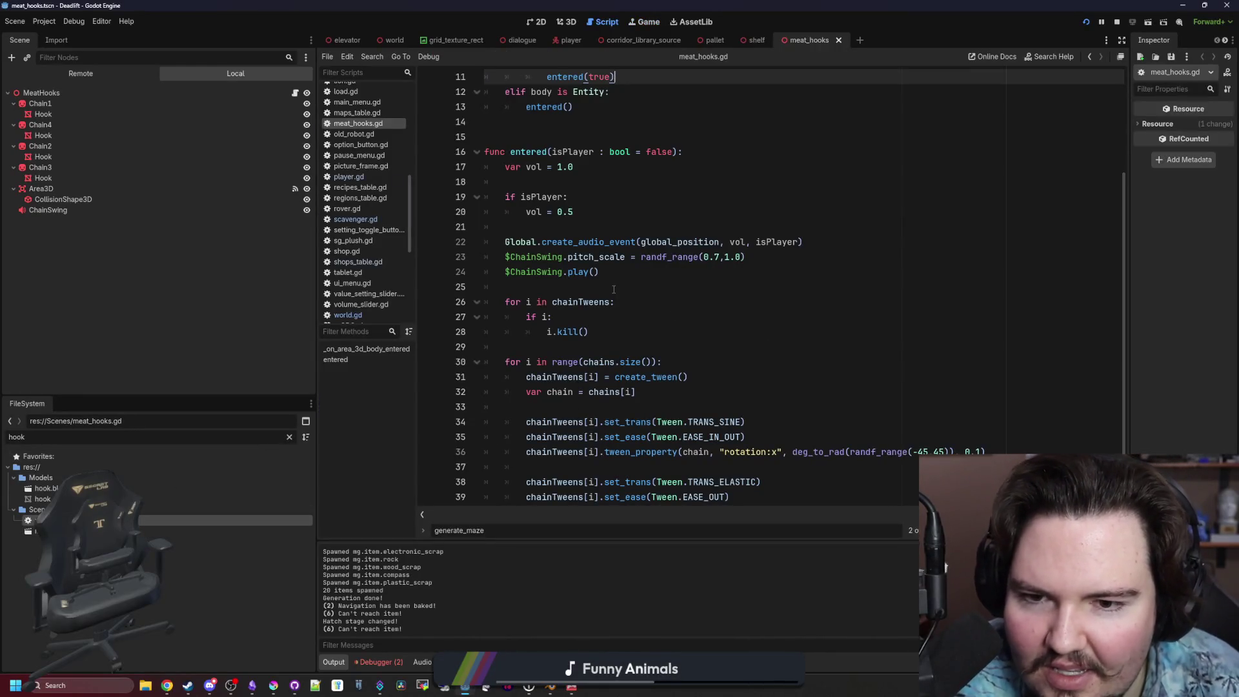
pyautogui.click(614, 289)
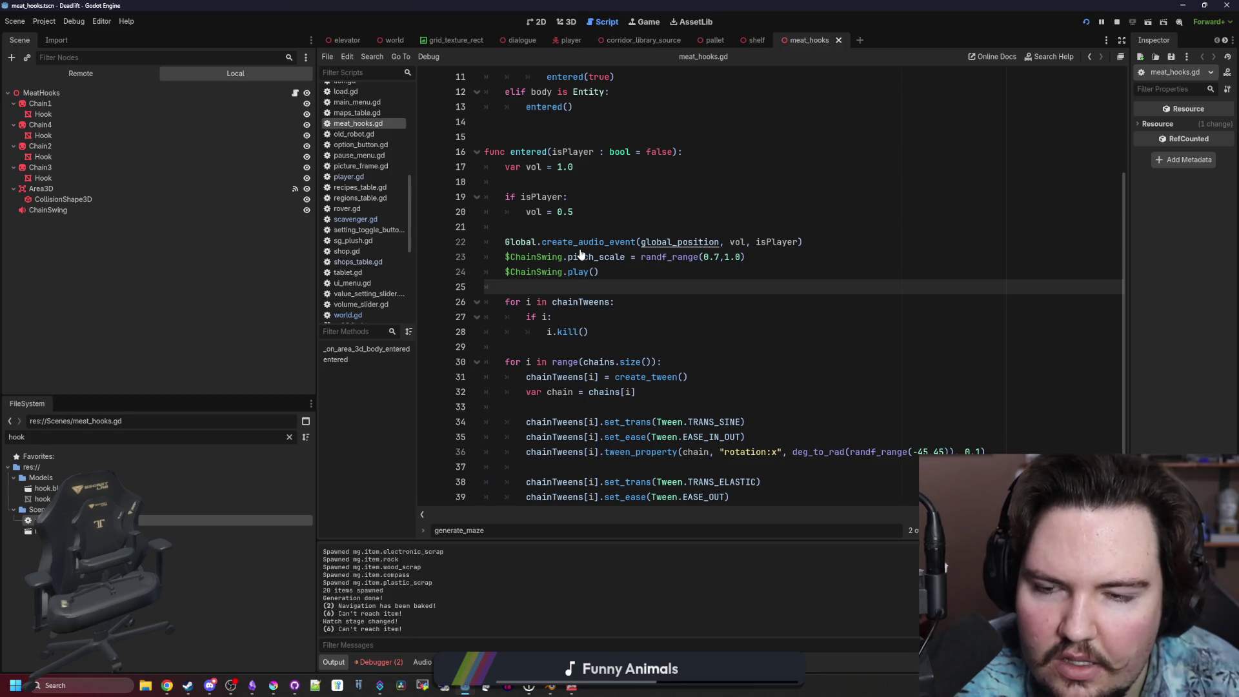
pyautogui.moveTo(581, 243)
pyautogui.scroll(3, 614, 238)
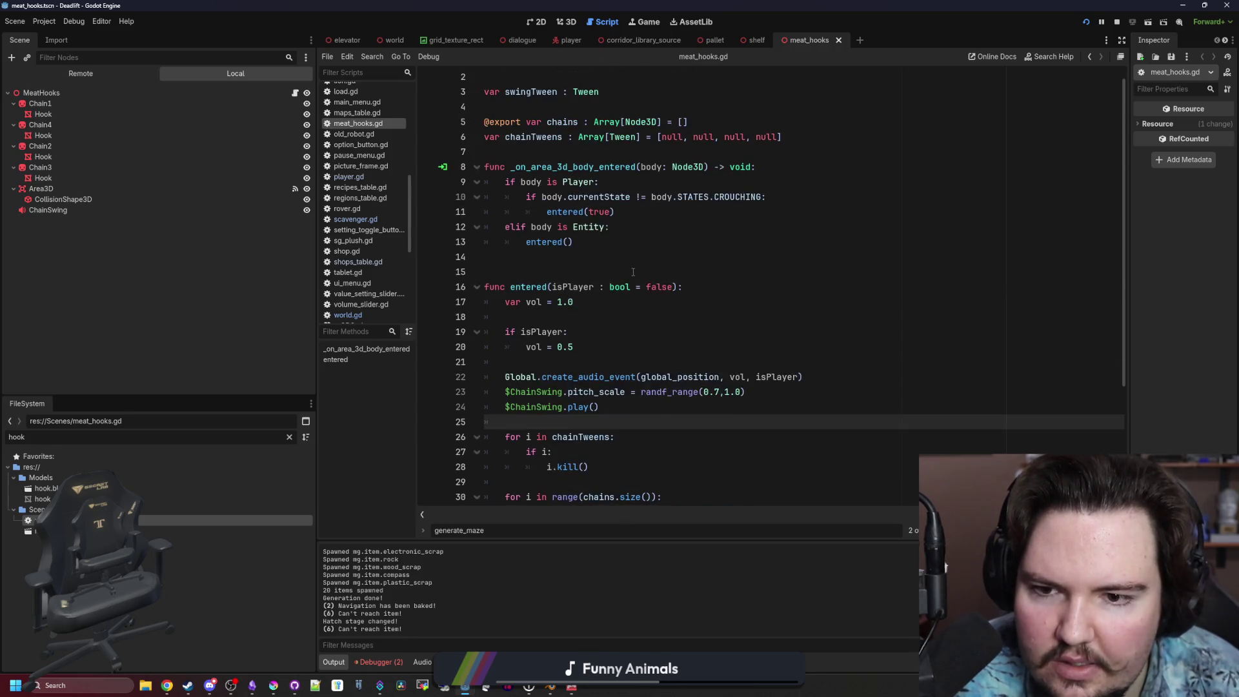
pyautogui.click(633, 272)
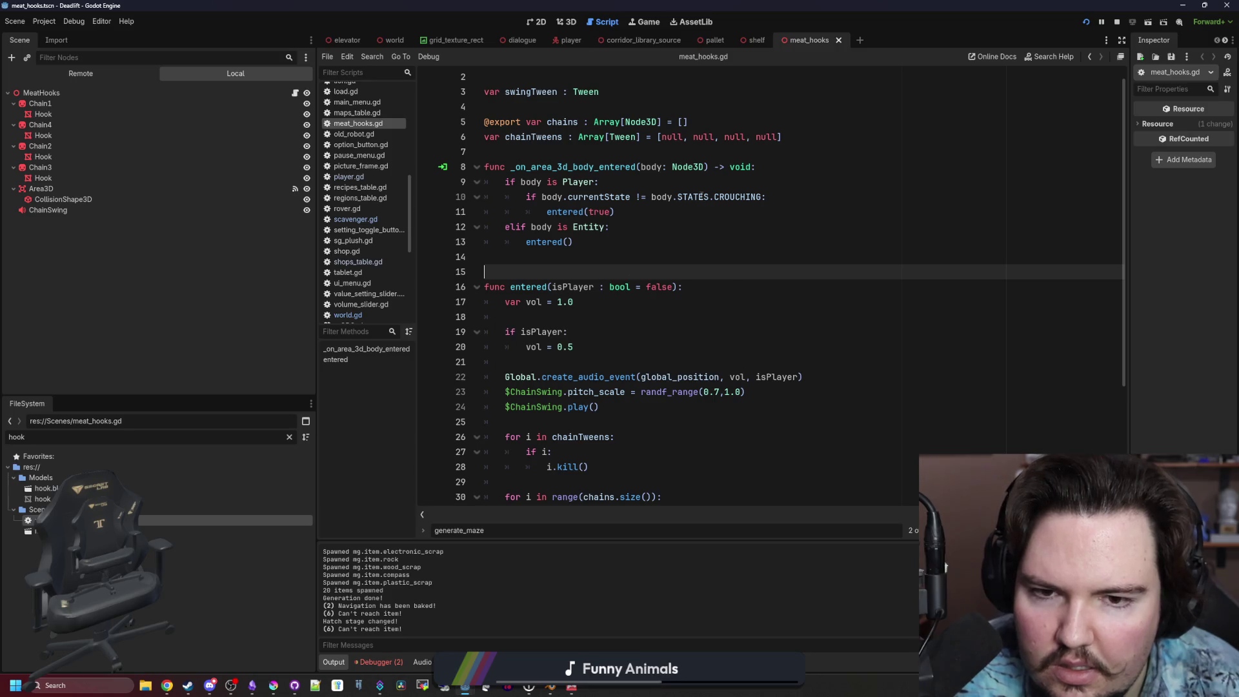
pyautogui.press('ctrl')
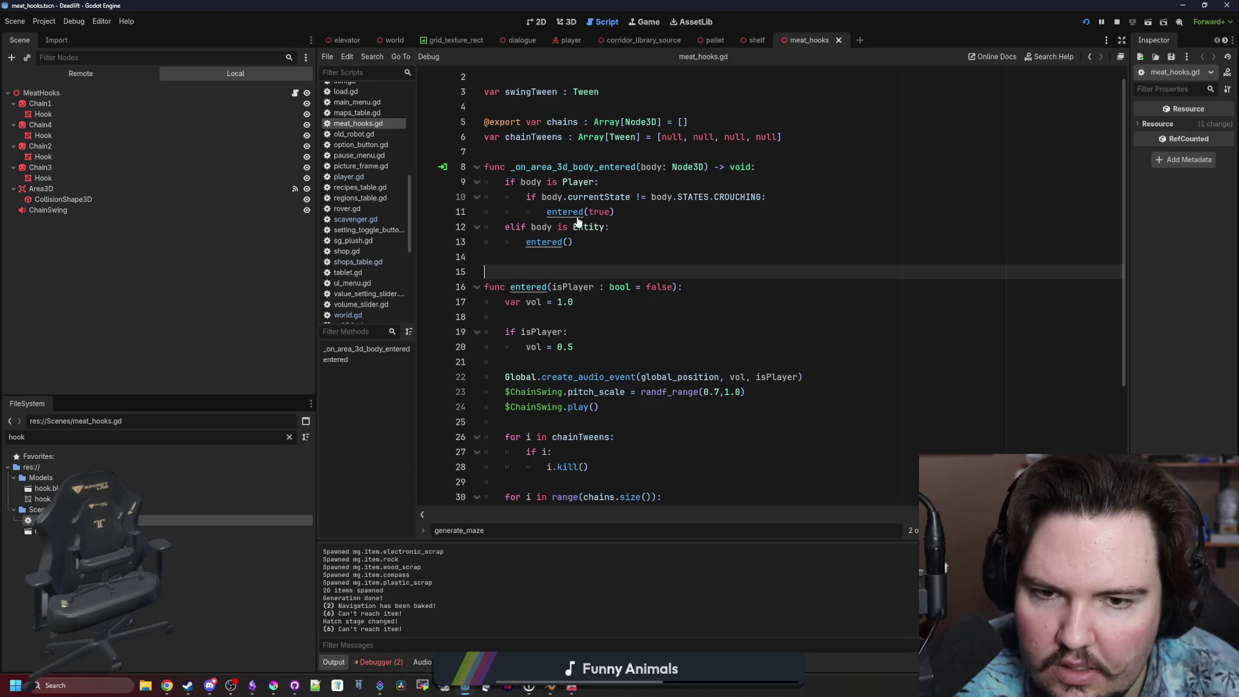
pyautogui.scroll(-1, 581, 219)
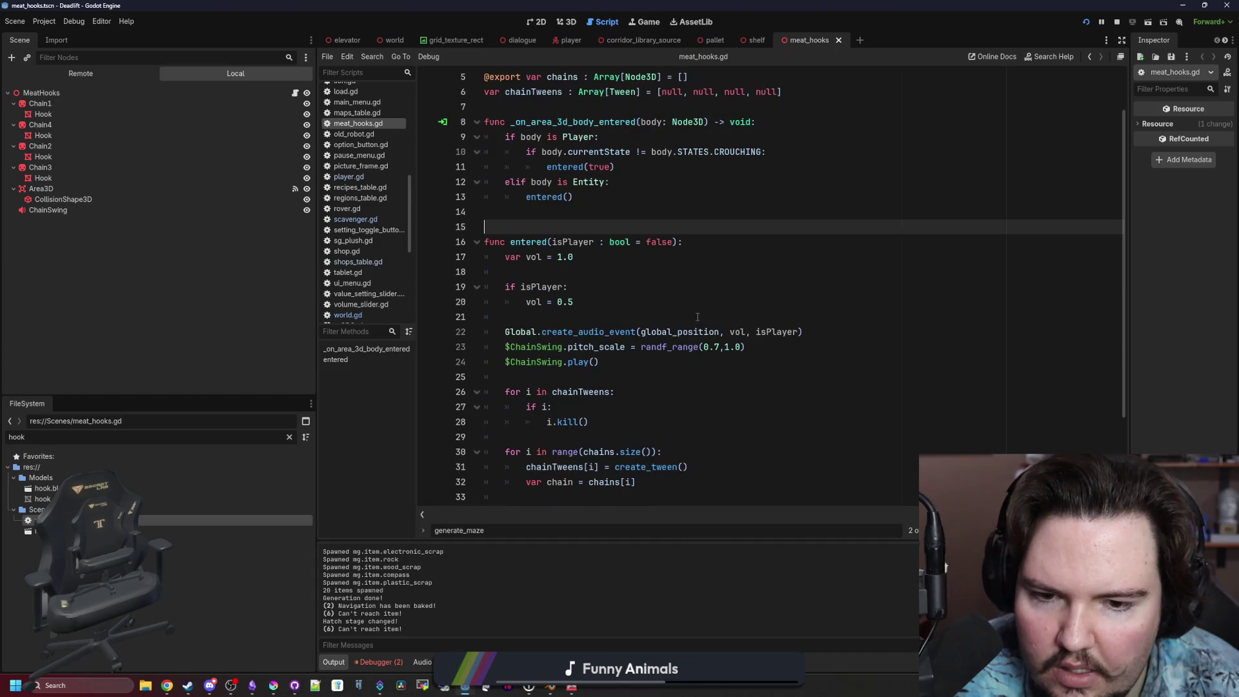
pyautogui.click(736, 317)
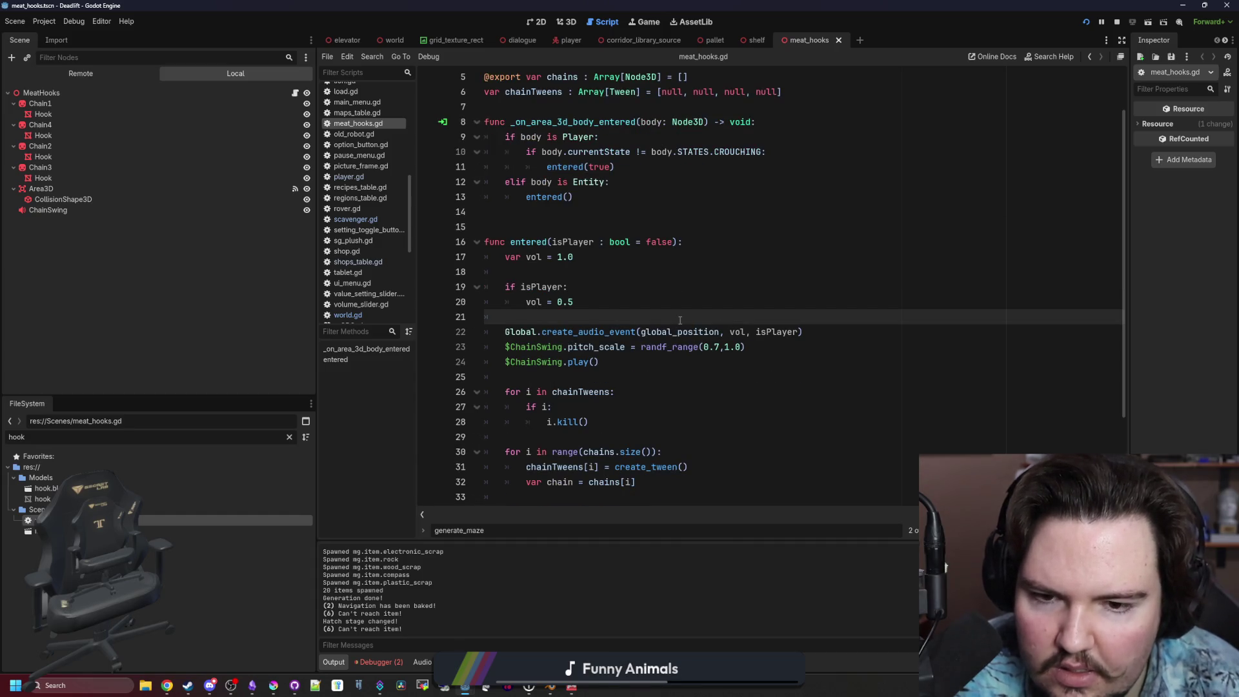
# Change the player's swing volume from 'vol = 0.5' to 'vol = 1.0' and save the script.
pyautogui.hotkey('ctrl', 's')
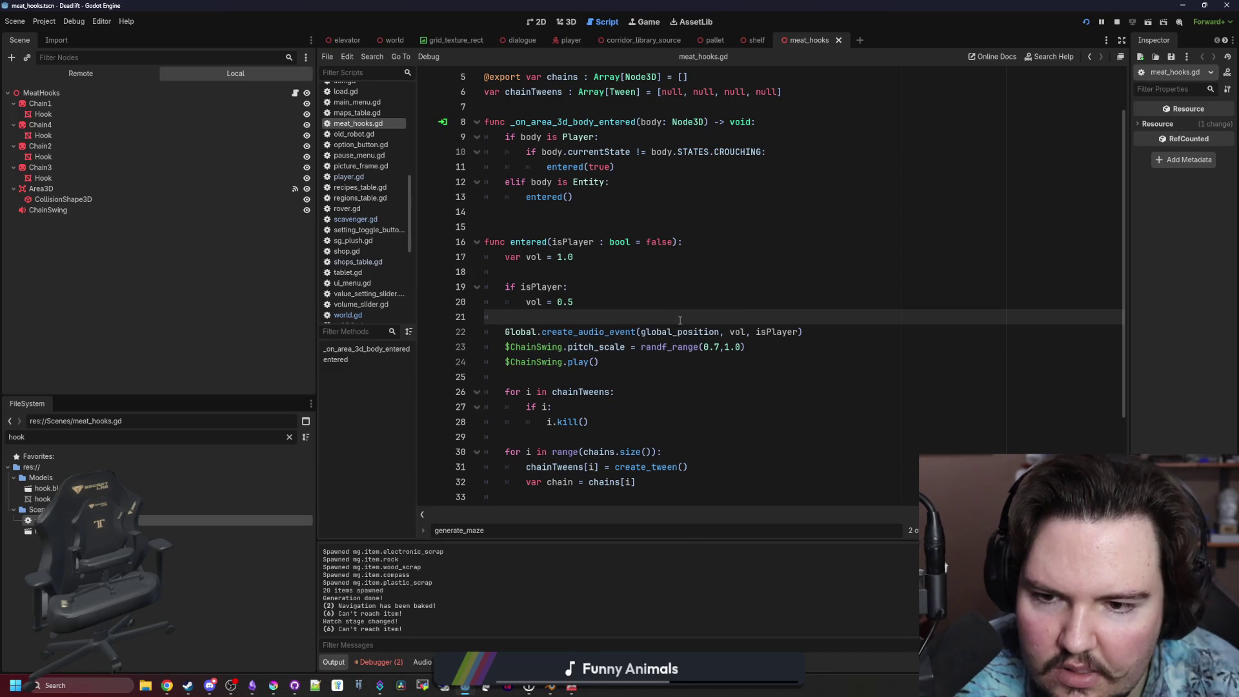
pyautogui.hotkey('ctrl', 's')
pyautogui.click(748, 332)
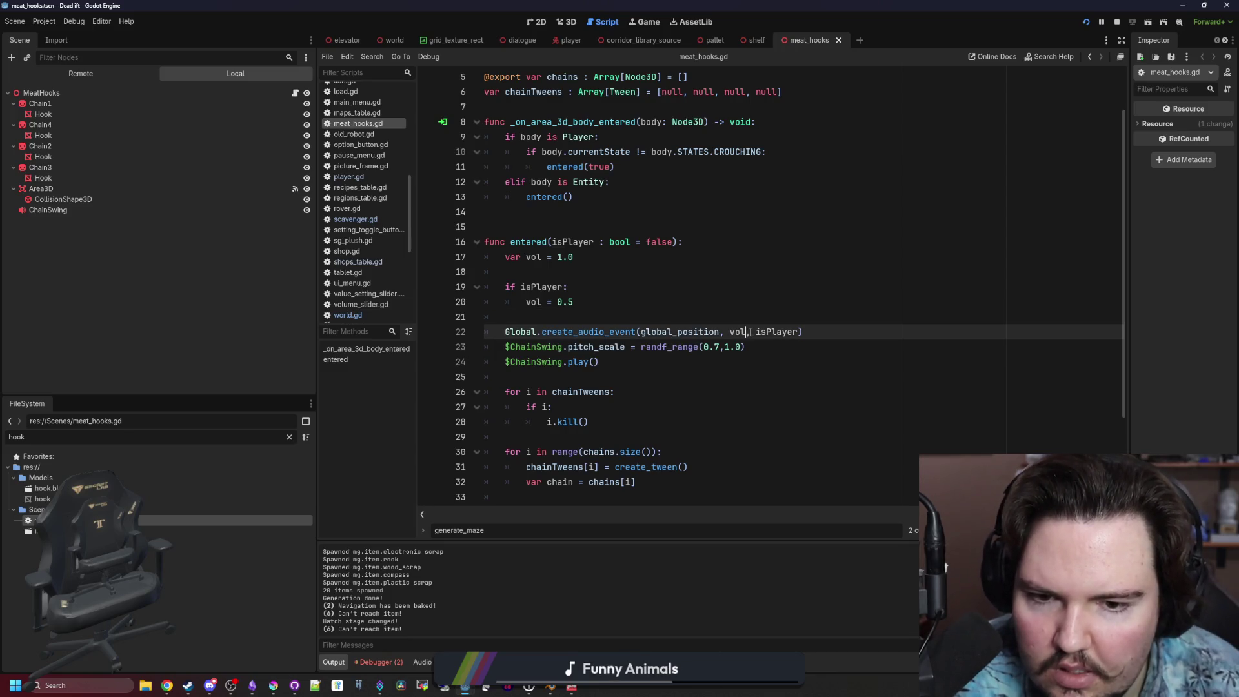
pyautogui.click(596, 301)
pyautogui.press('BackSpace')
pyautogui.press('BackSpace')
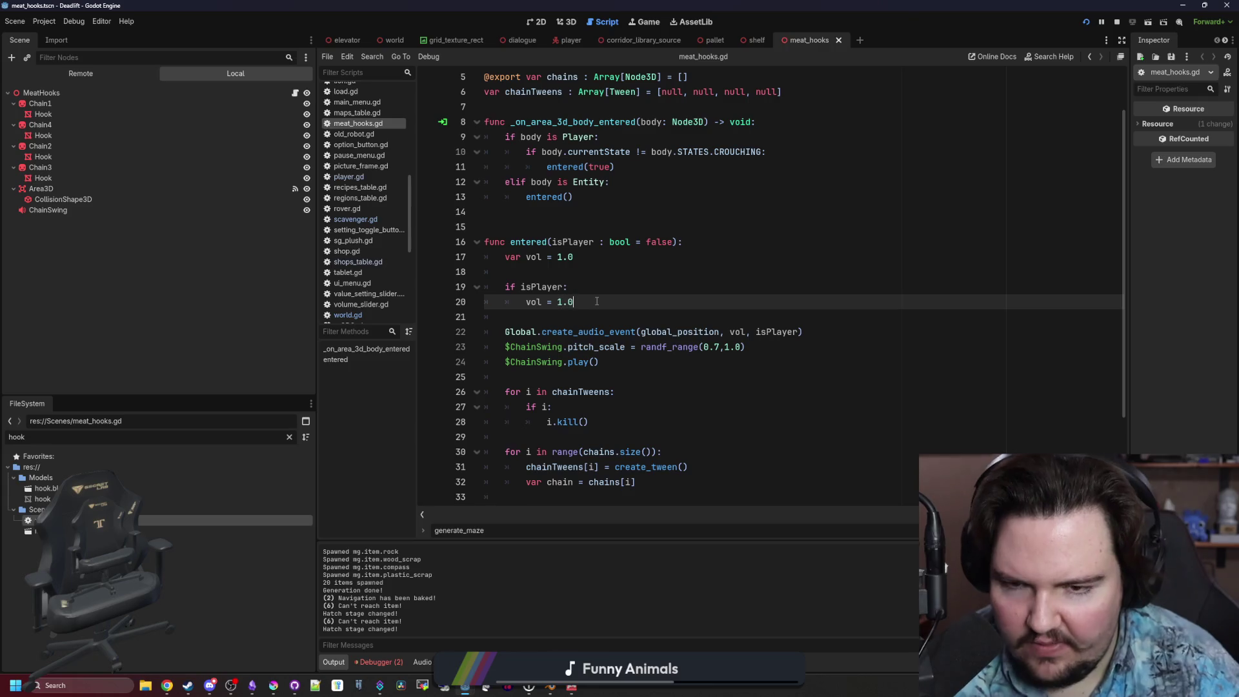
pyautogui.hotkey('ctrl', 's')
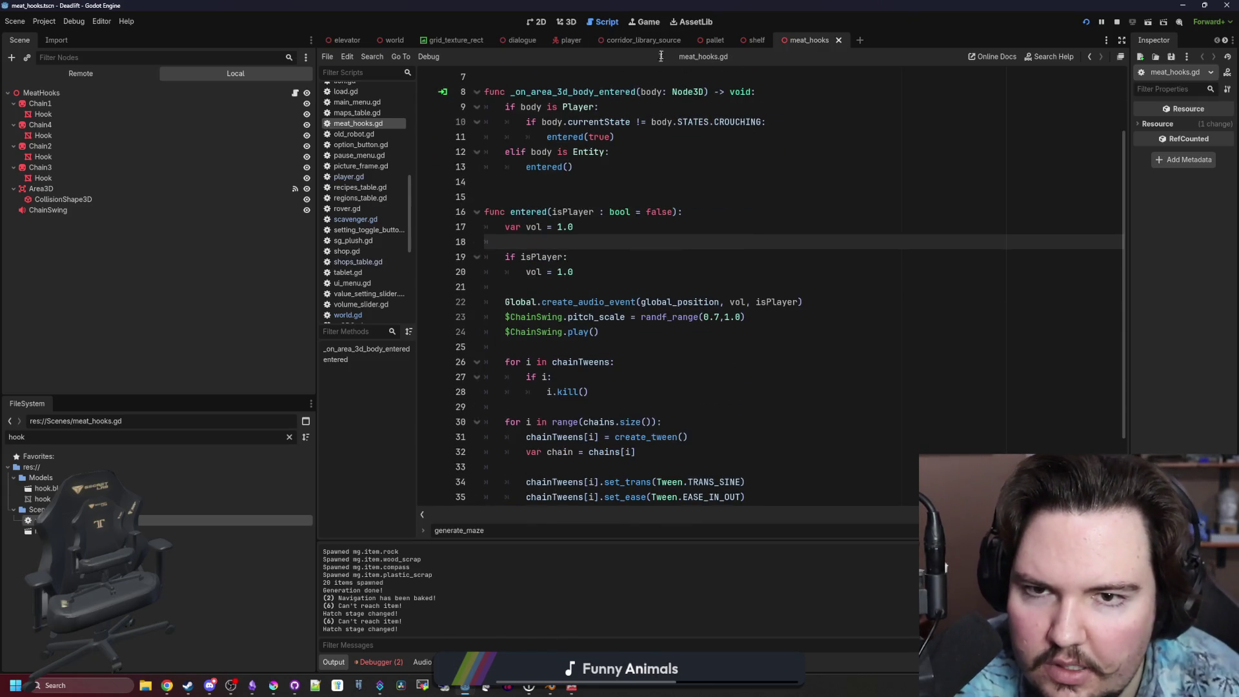
pyautogui.click(646, 22)
# Resume the game and step beneath the hanging hooks to trigger their sound.
pyautogui.press('Escape')
pyautogui.press('w')
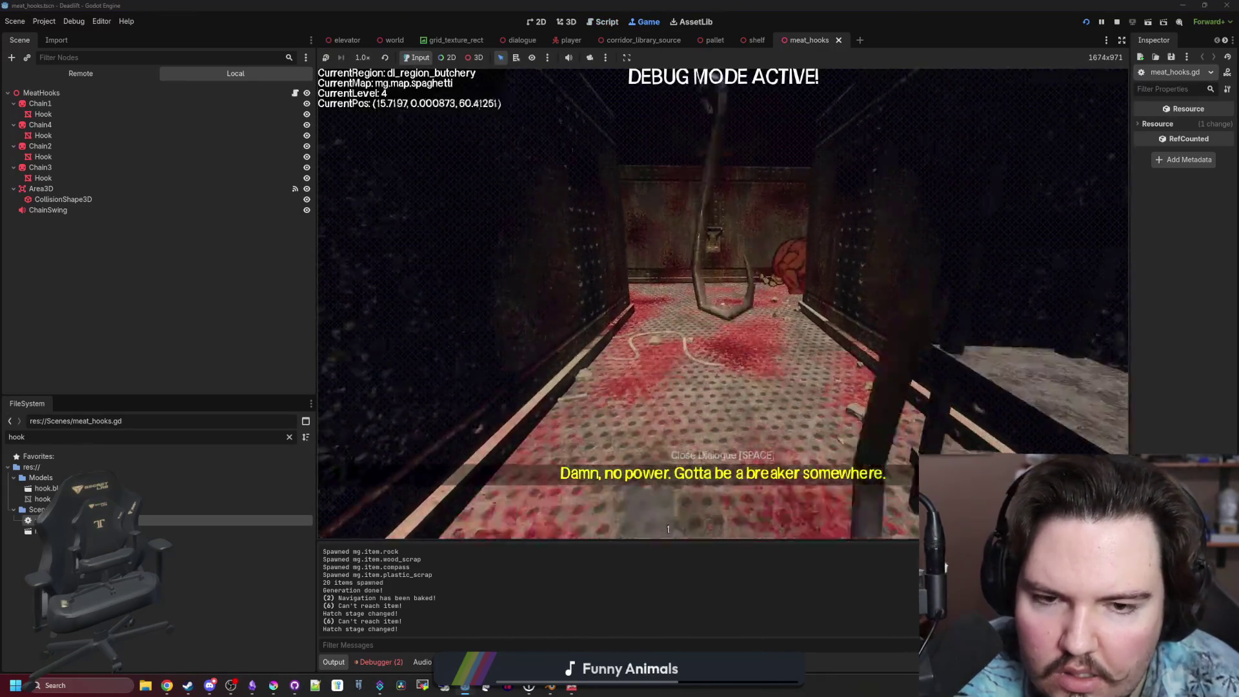
pyautogui.press('w')
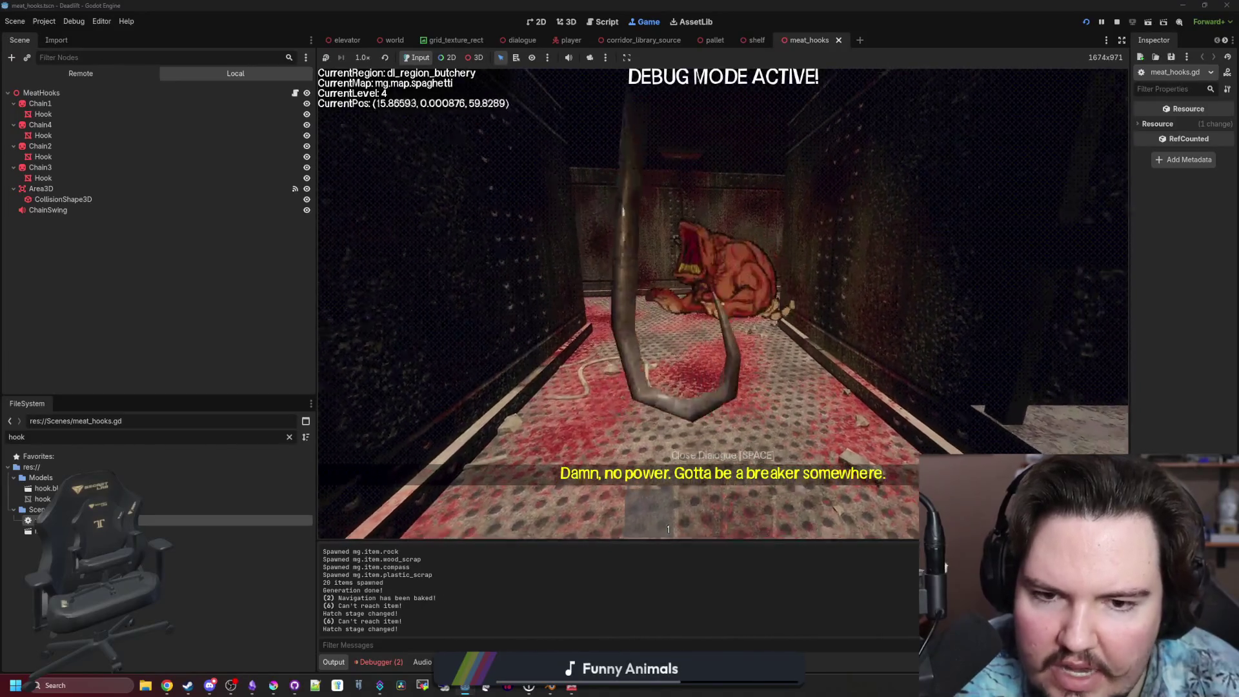
pyautogui.press('w')
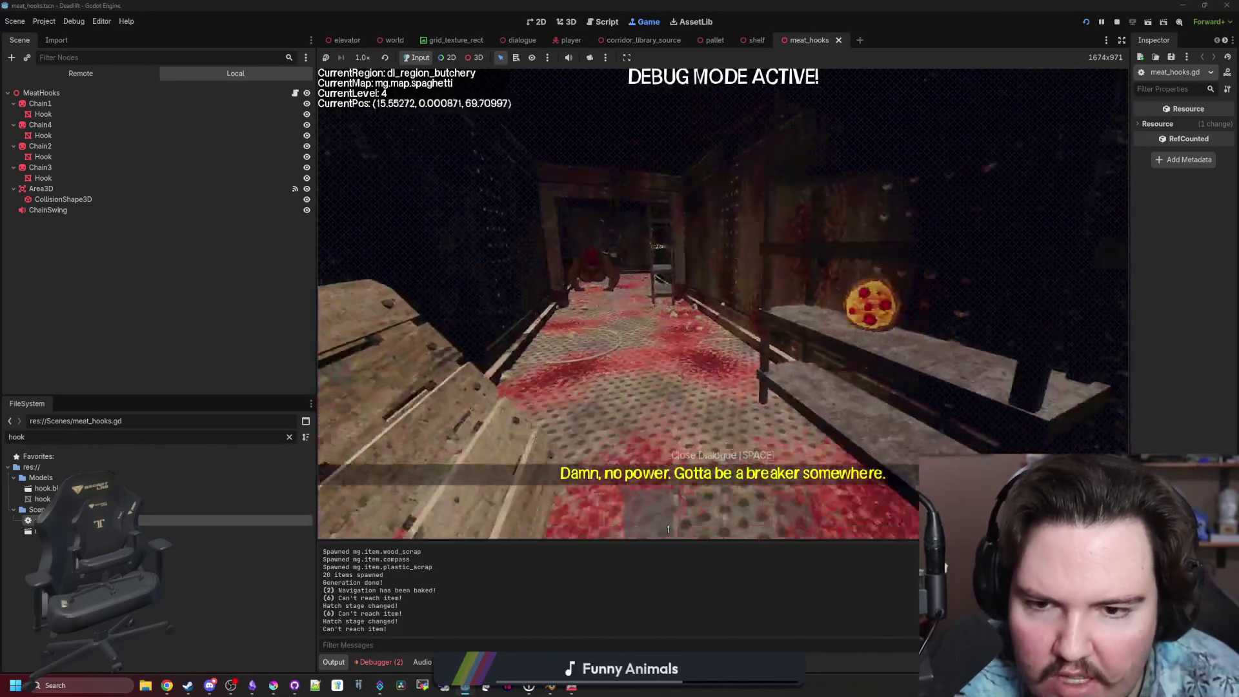
pyautogui.press('w')
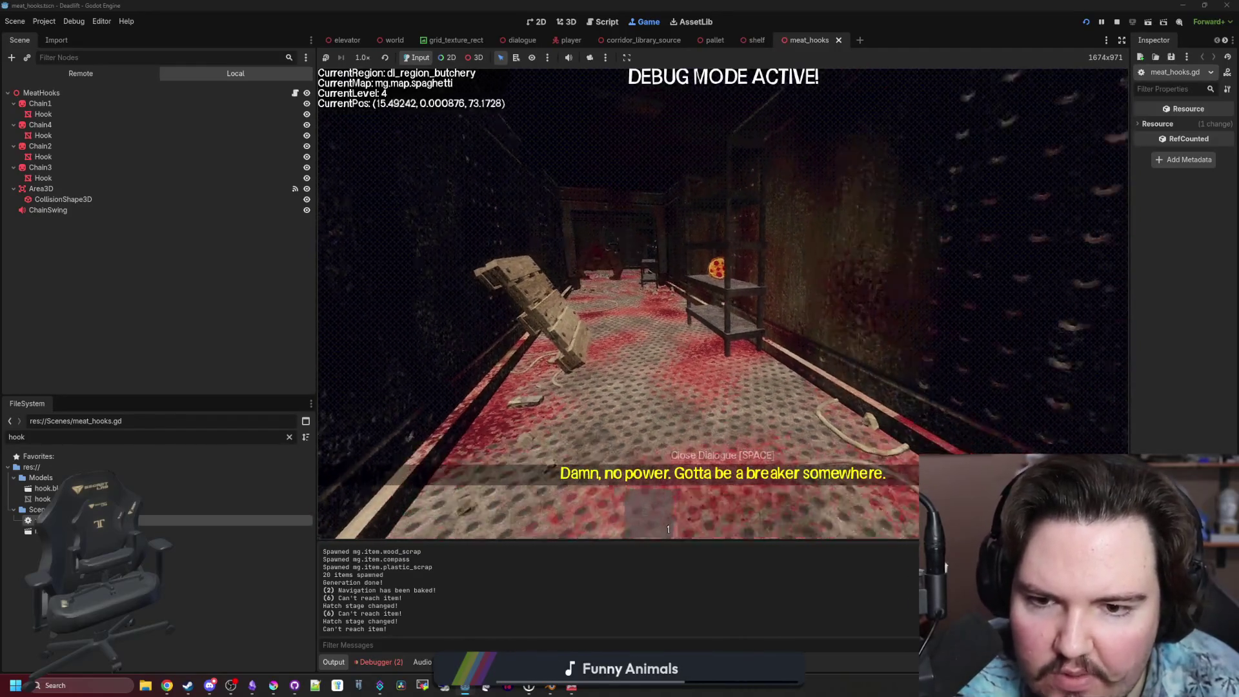
pyautogui.press('w')
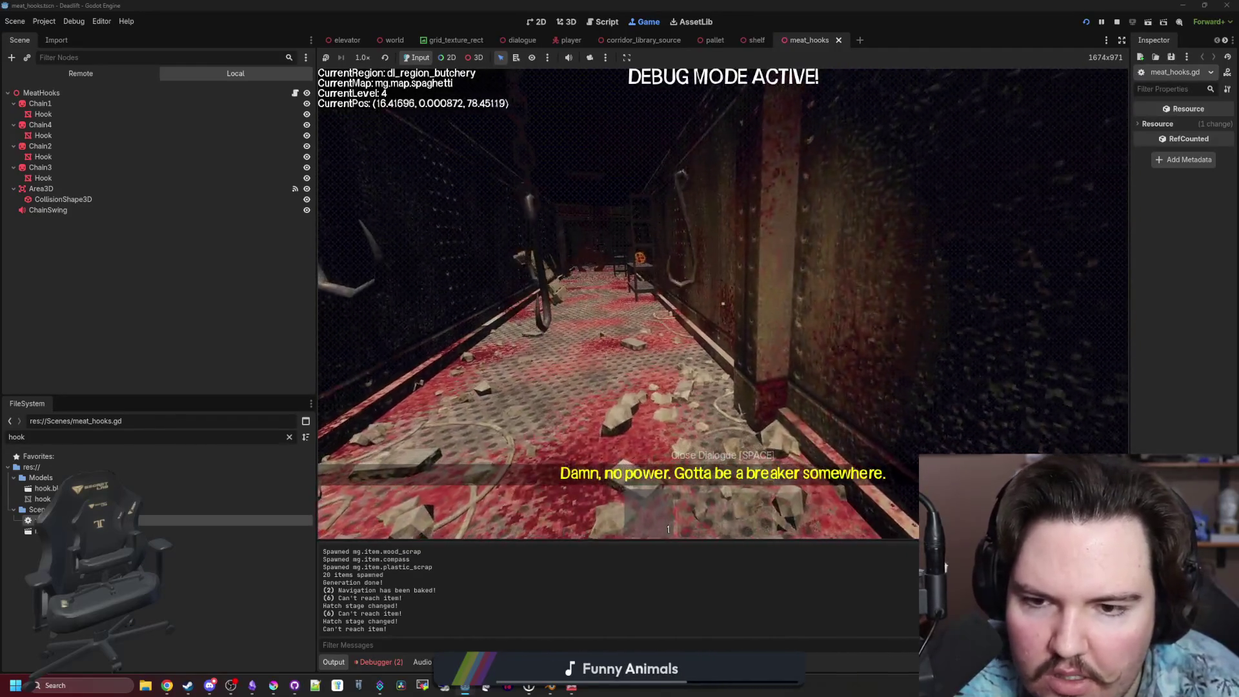
pyautogui.press('s')
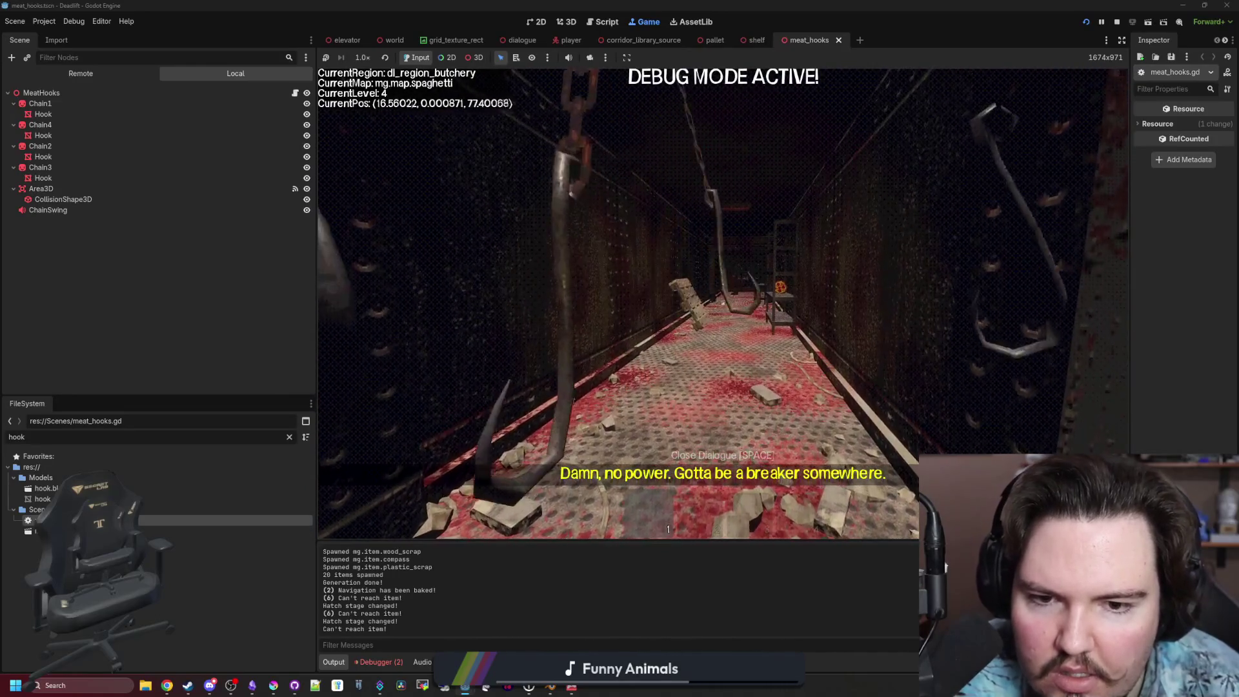
# Walk past the table into the next corridor, toward the crates and the monster.
pyautogui.press('w')
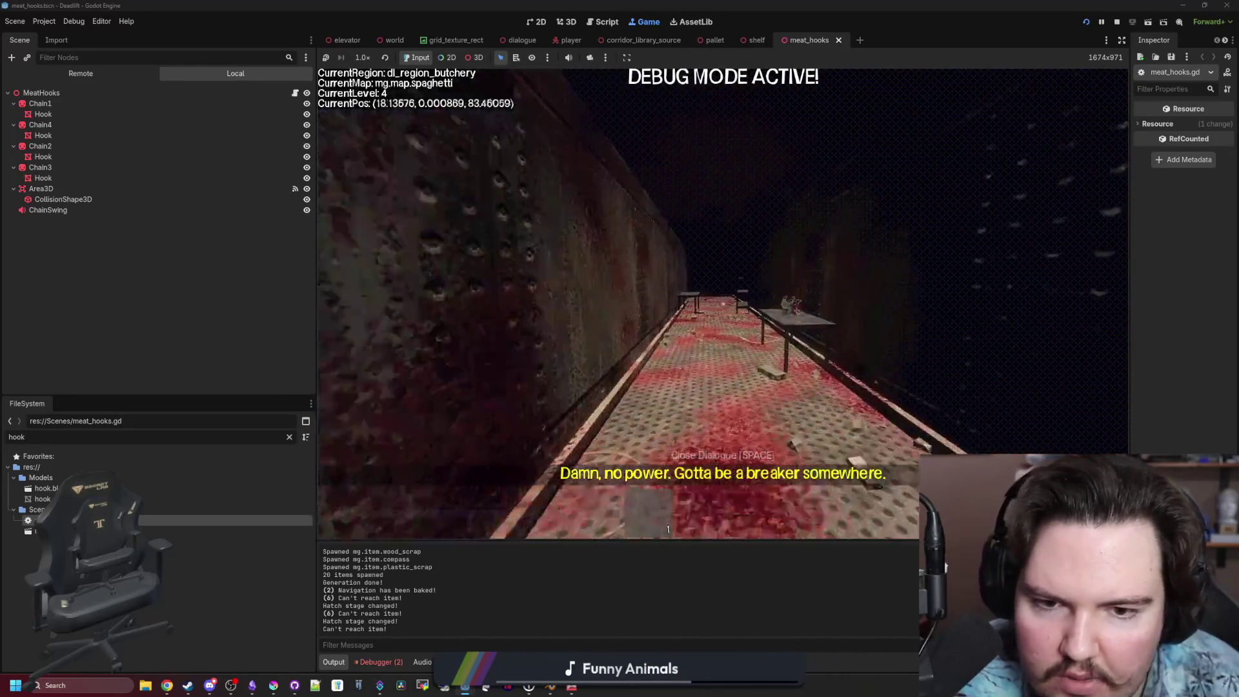
pyautogui.press('w')
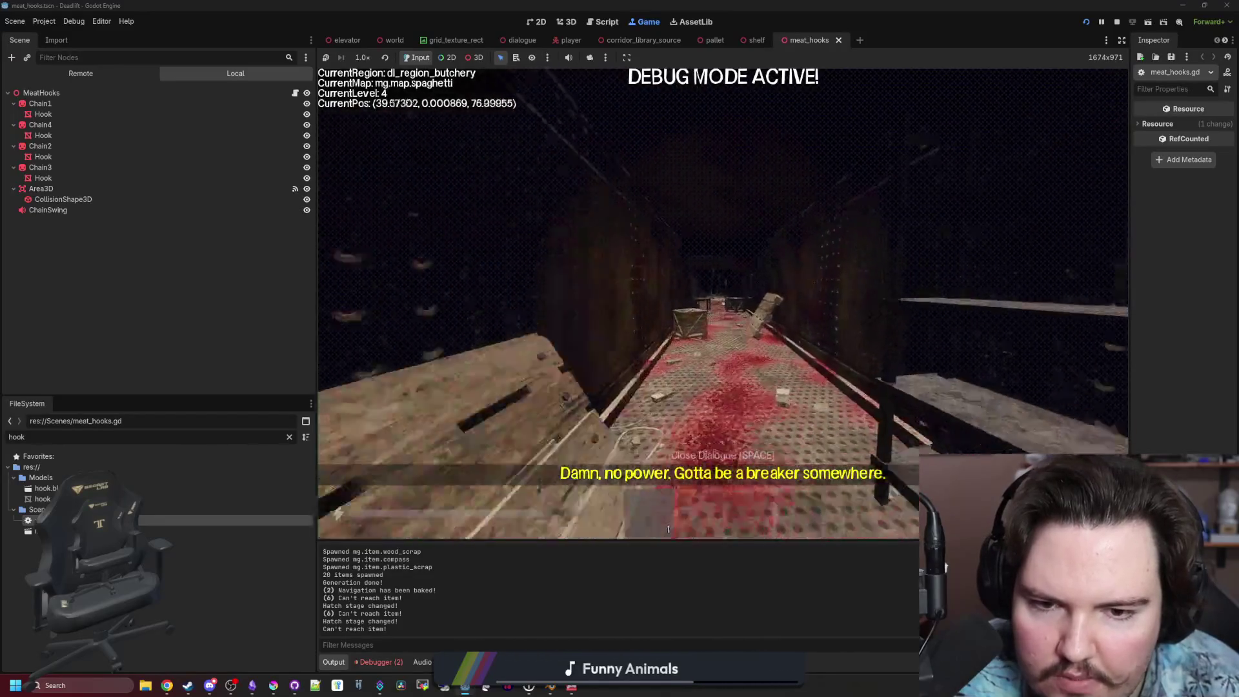
pyautogui.press('w')
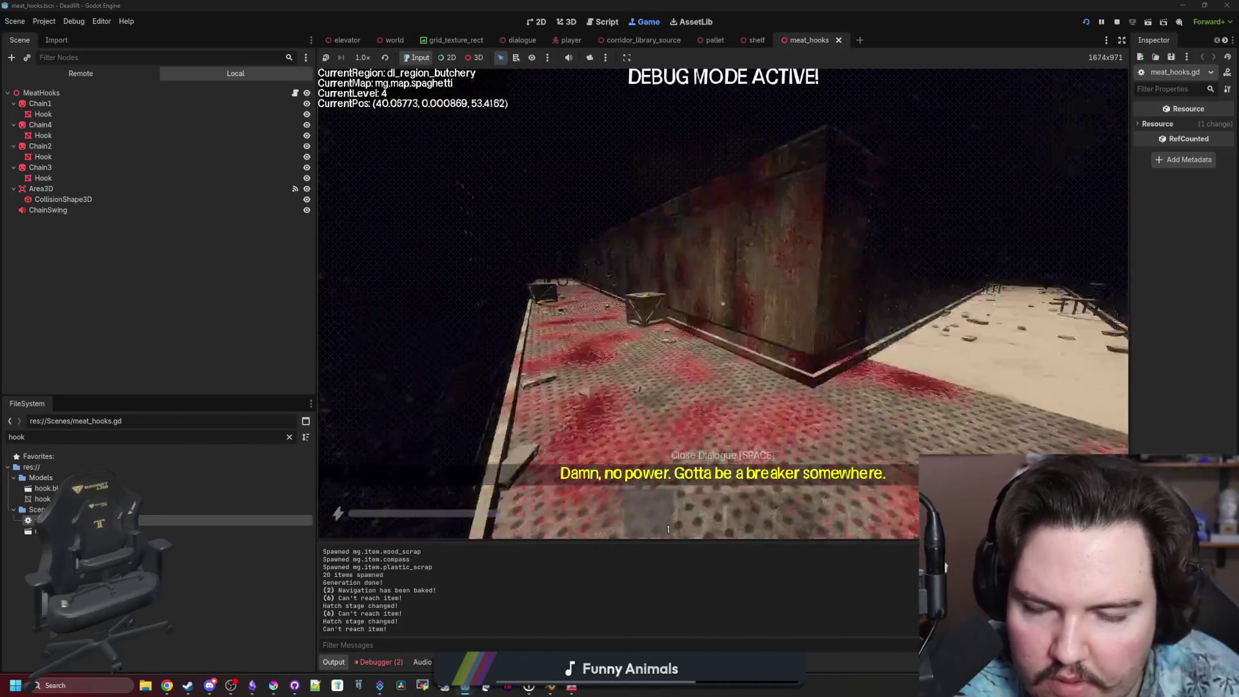
pyautogui.press('w')
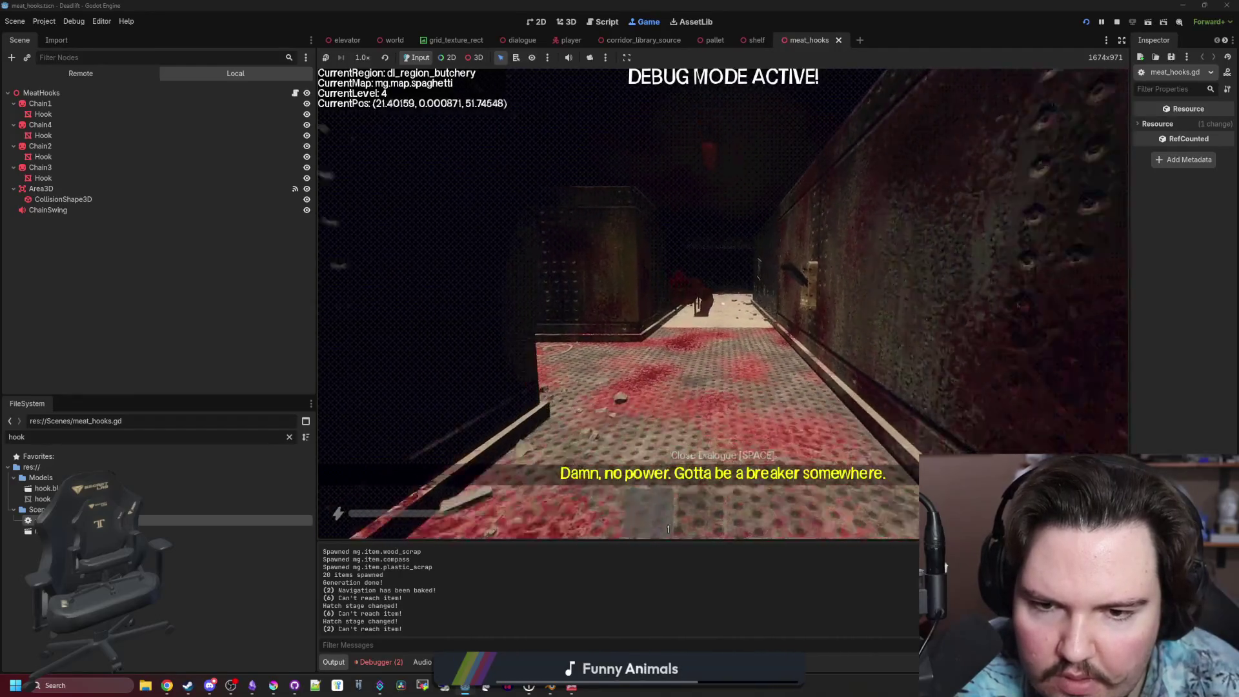
pyautogui.press('w')
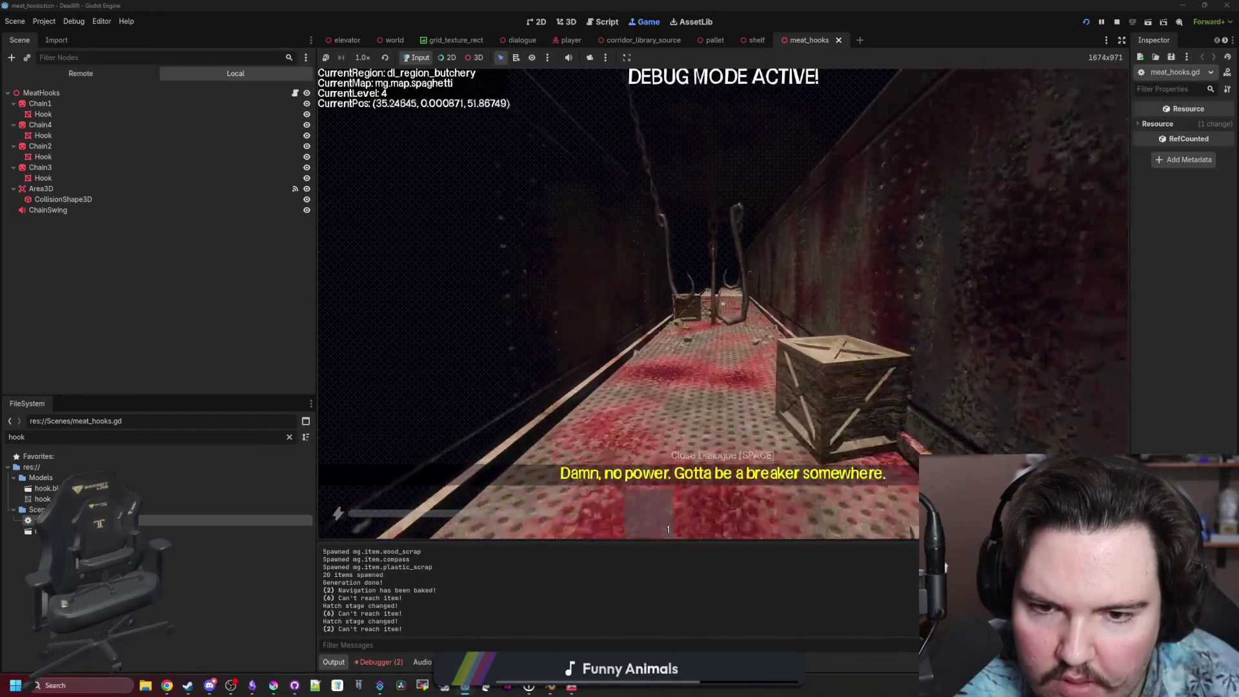
pyautogui.press('w')
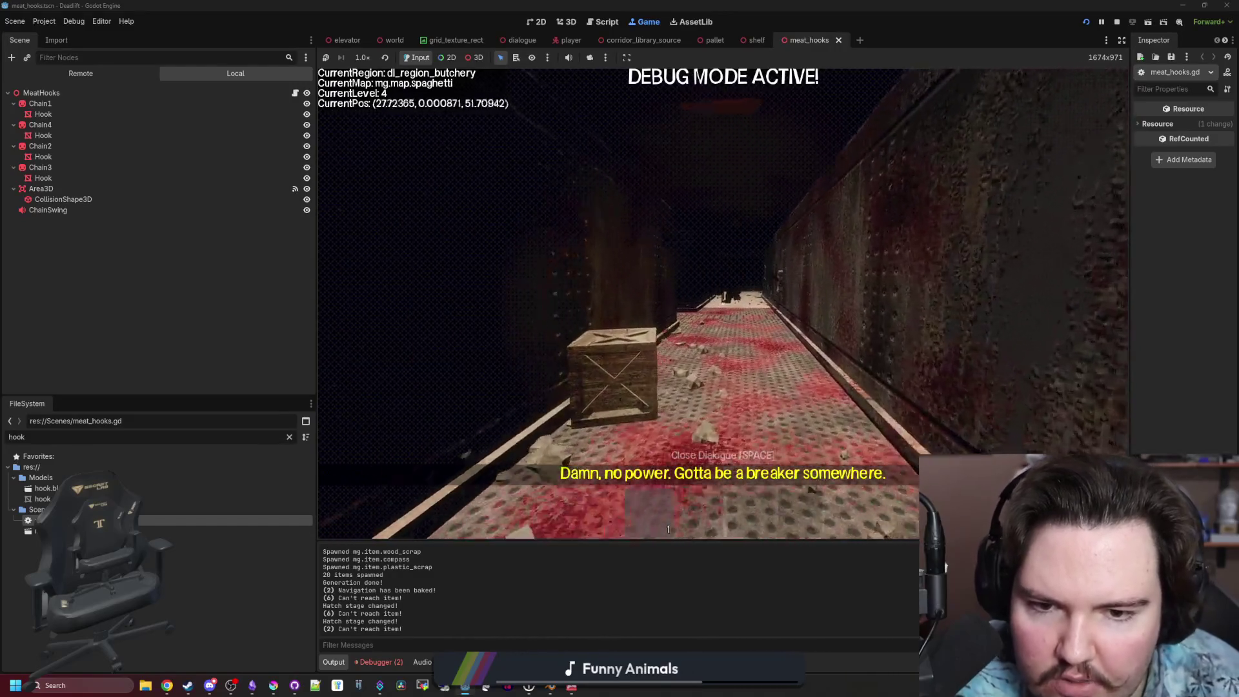
pyautogui.press('w')
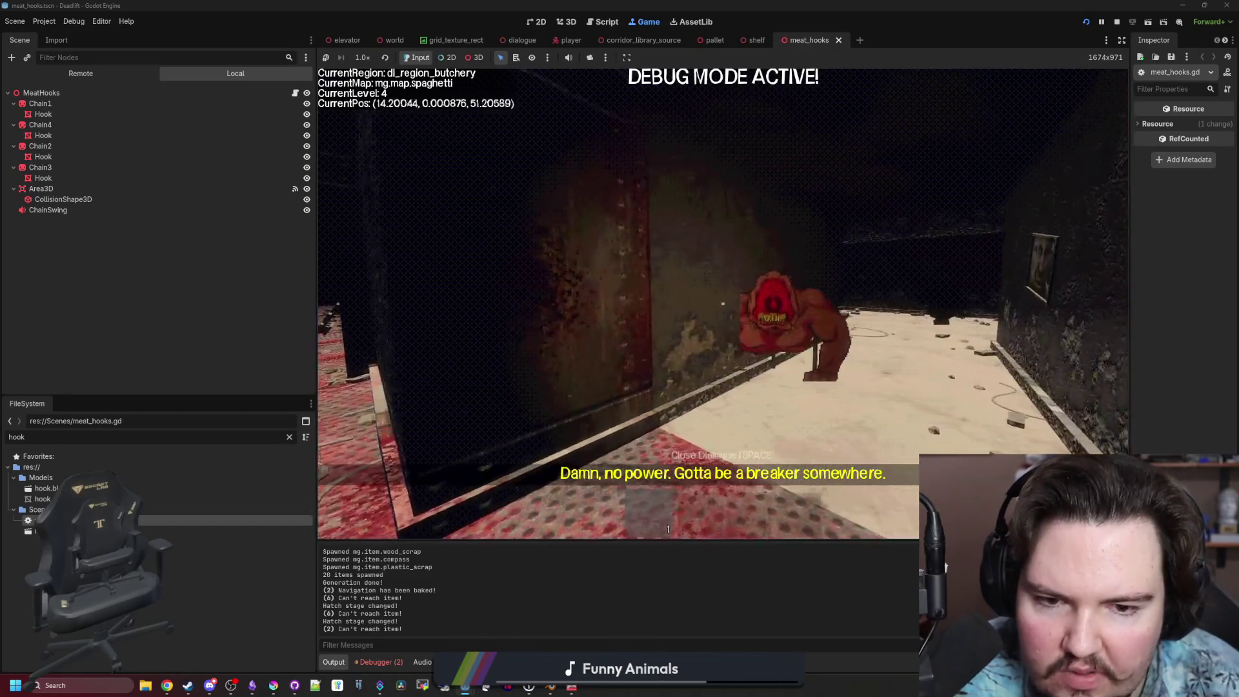
# Turn away from the monster and head down into the next corridor.
pyautogui.moveTo(619, 303)
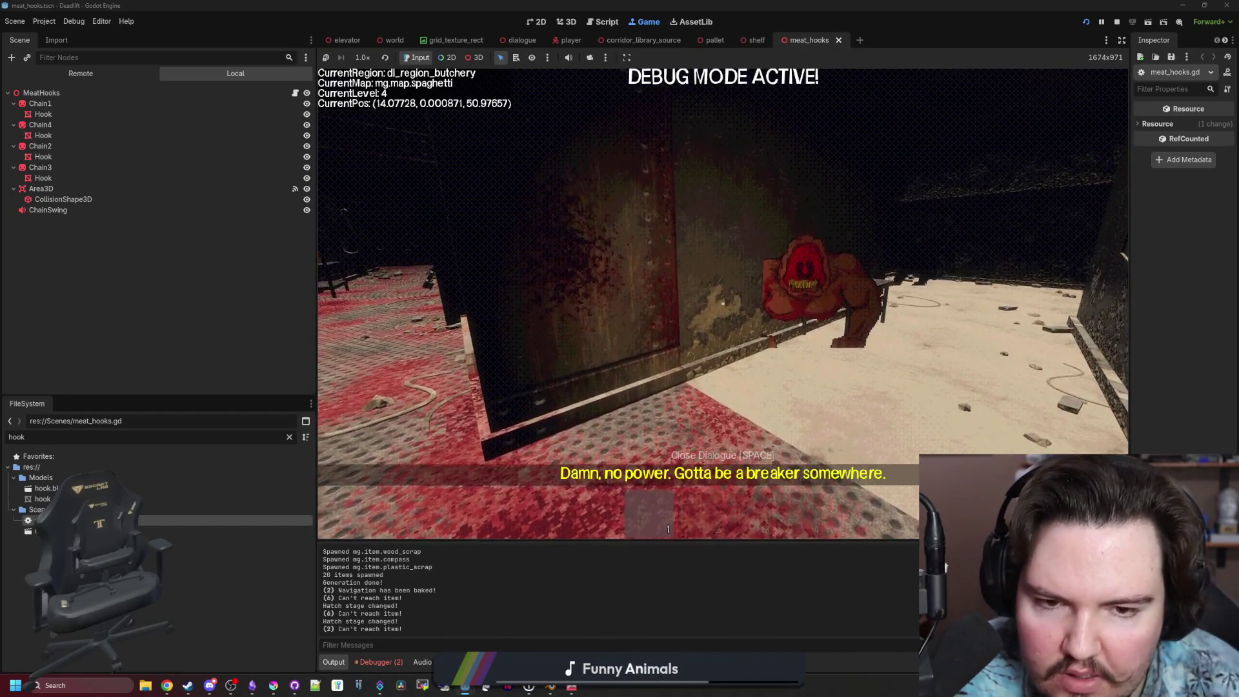
pyautogui.moveTo(723, 304)
pyautogui.press('w')
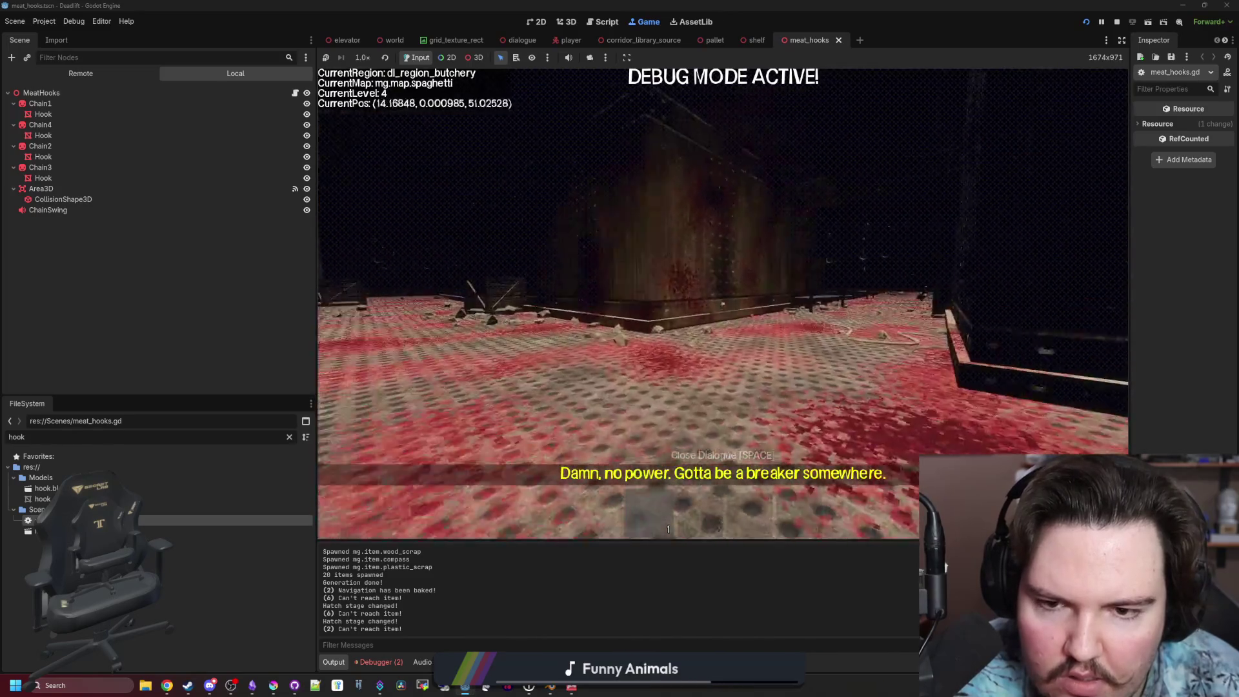
pyautogui.press('w')
pyautogui.write('/give wood_sc')
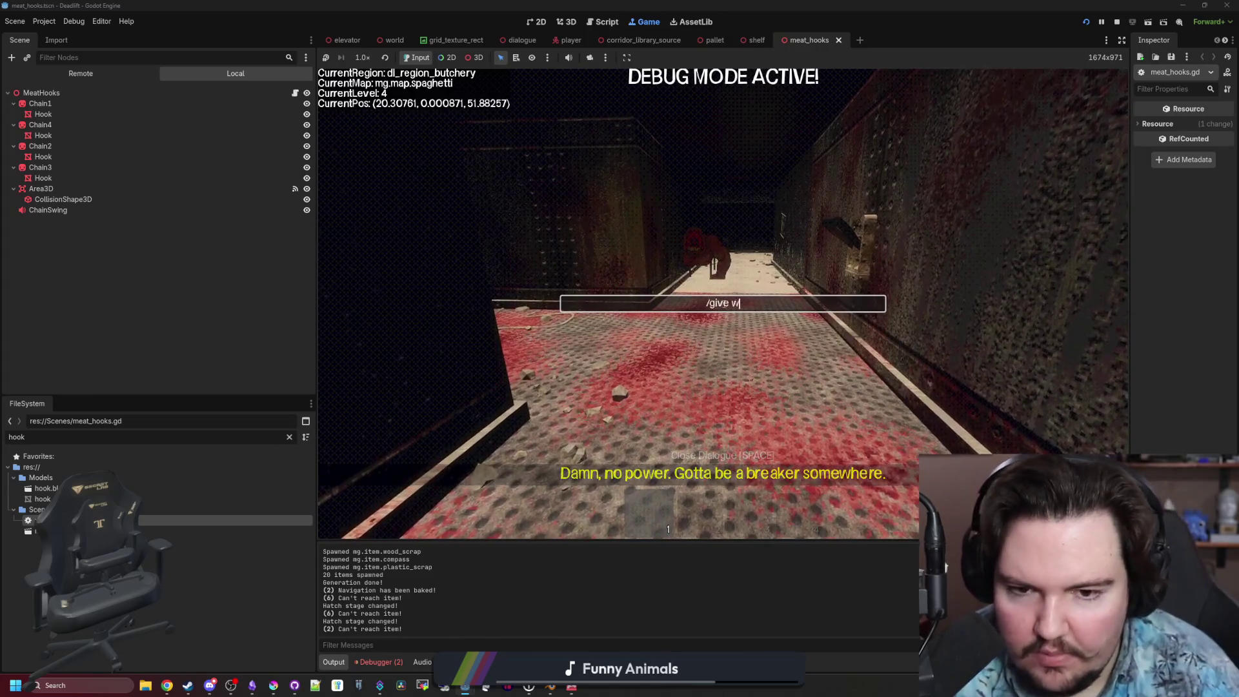
# Run the /give wood debug command and pick up the spawned wood.
pyautogui.press('Return')
pyautogui.moveTo(723, 387)
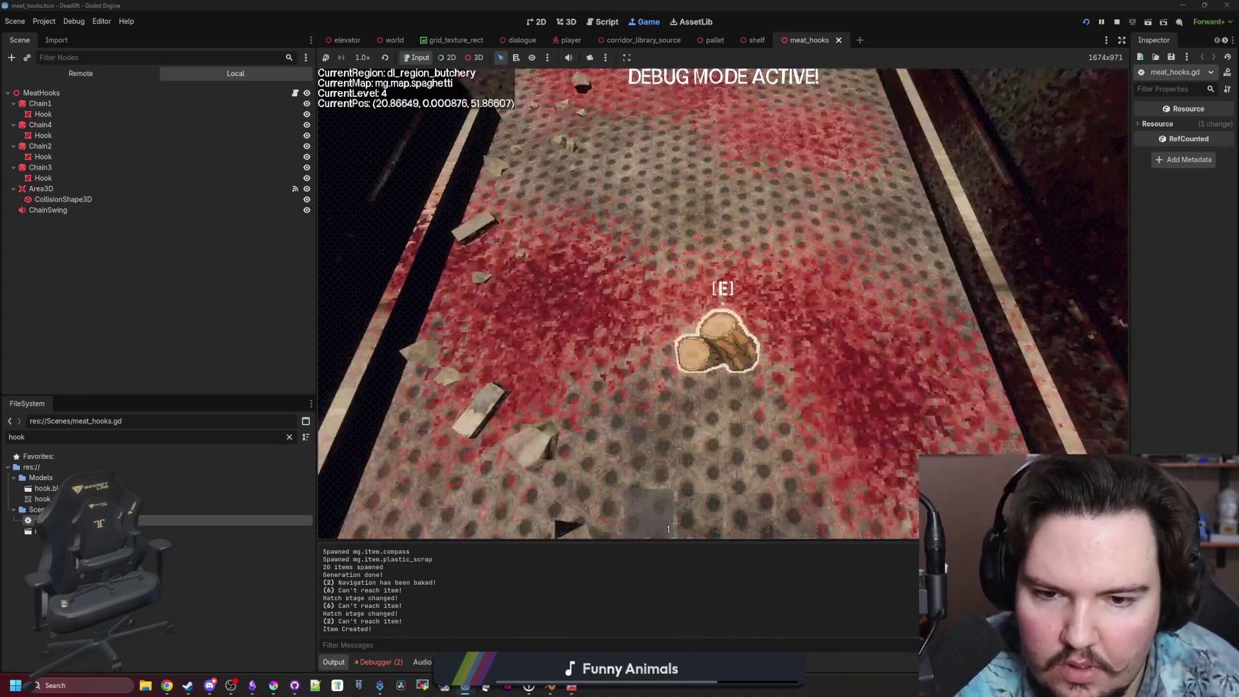
pyautogui.press('s')
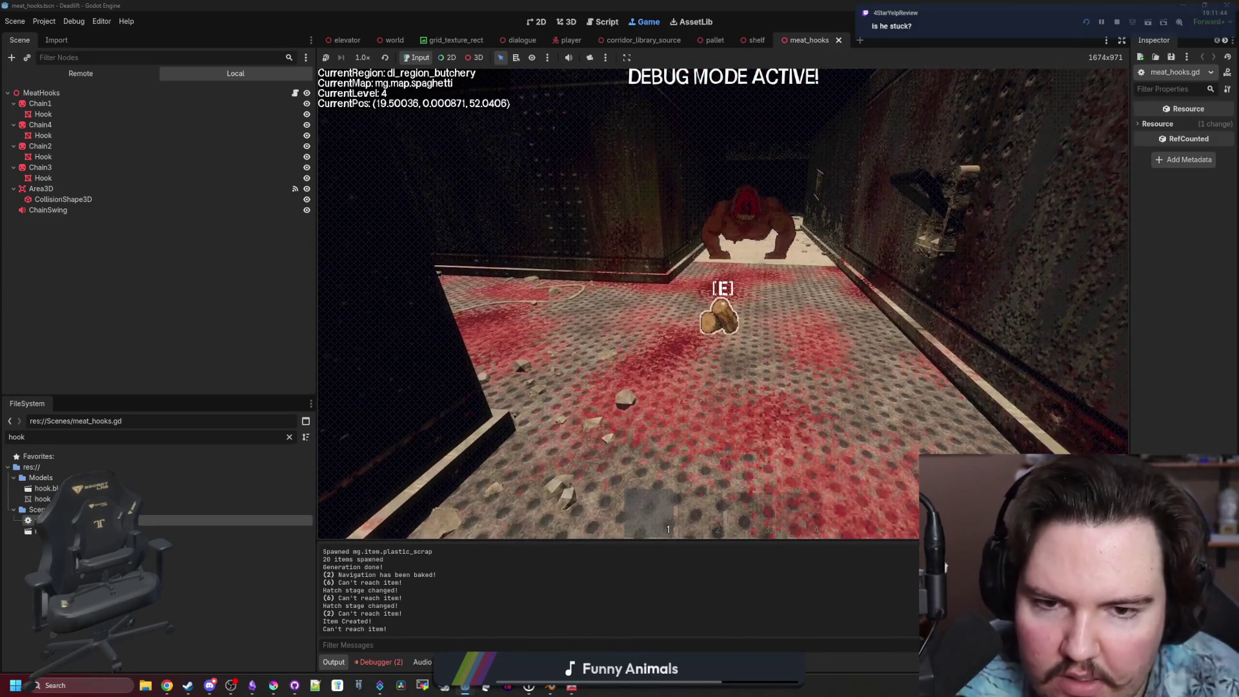
pyautogui.press('e')
# Walk along the corridor, pick up the logs from the floor, and carry them toward the crate.
pyautogui.press('w')
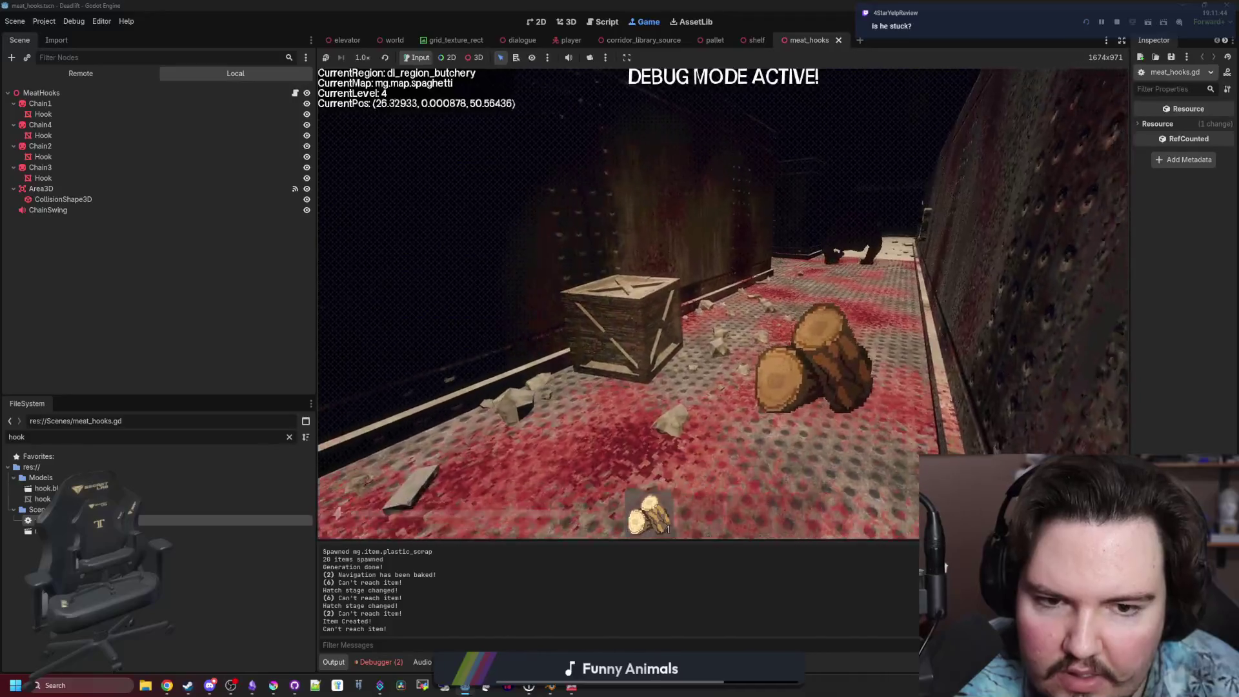
pyautogui.press('w')
pyautogui.press('w')
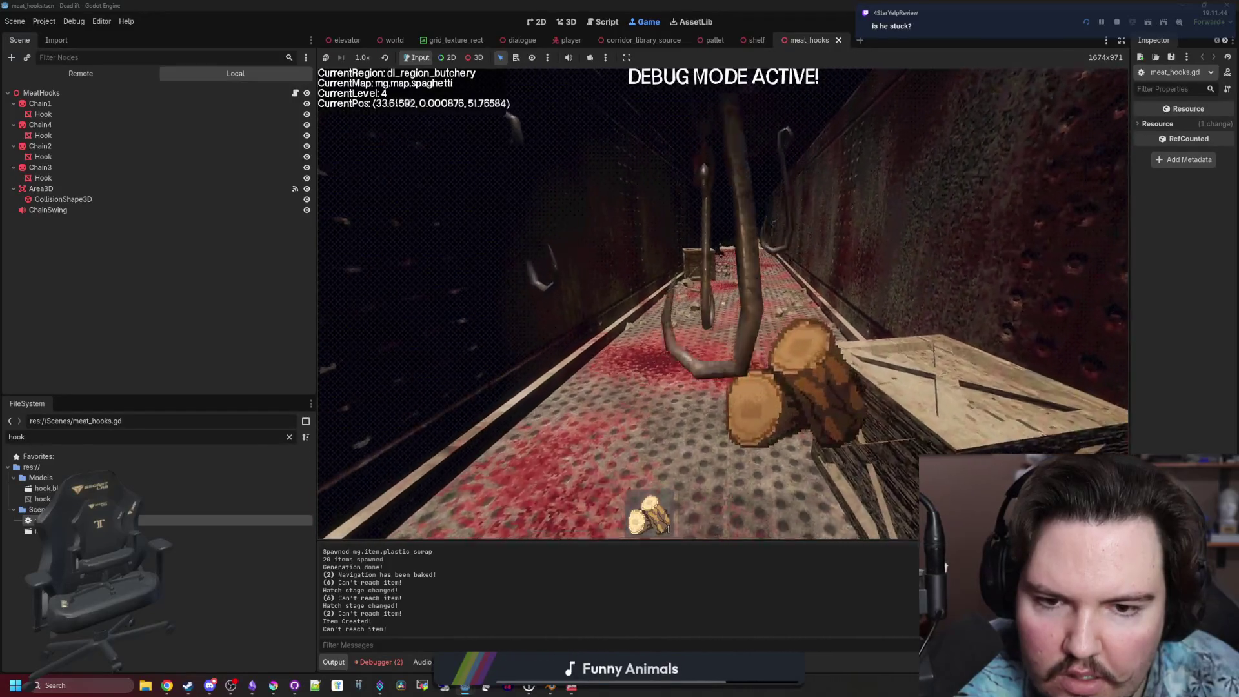
pyautogui.press('e')
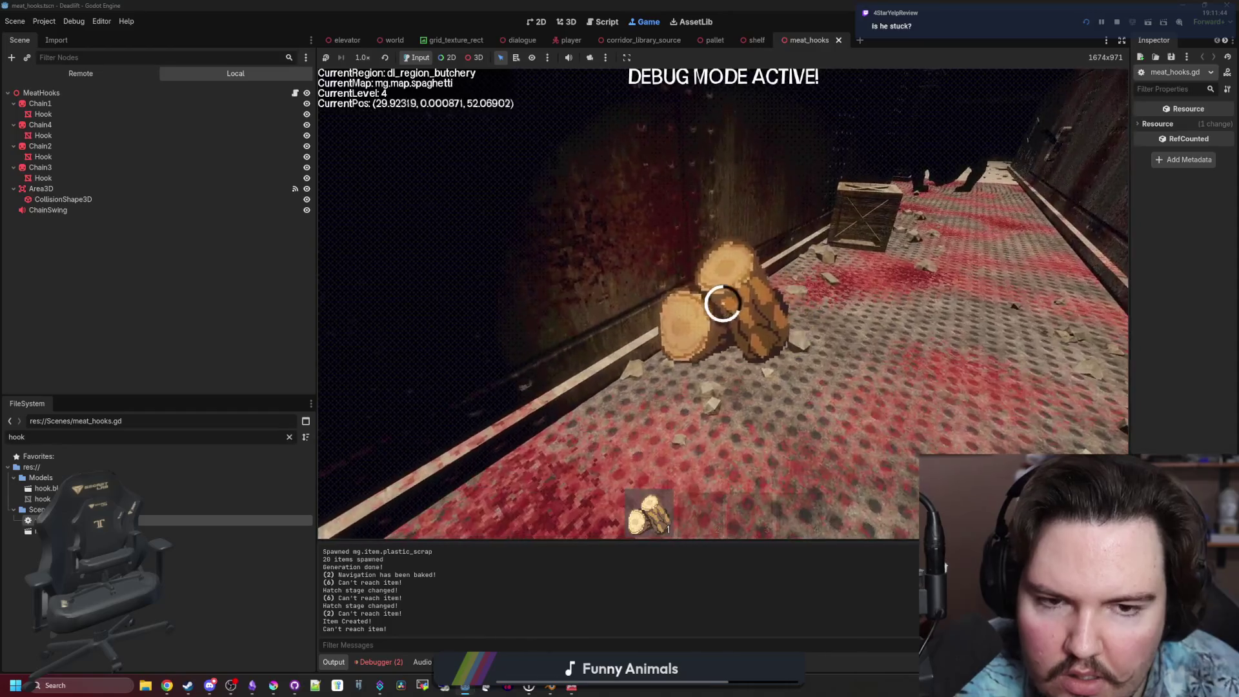
pyautogui.press('w')
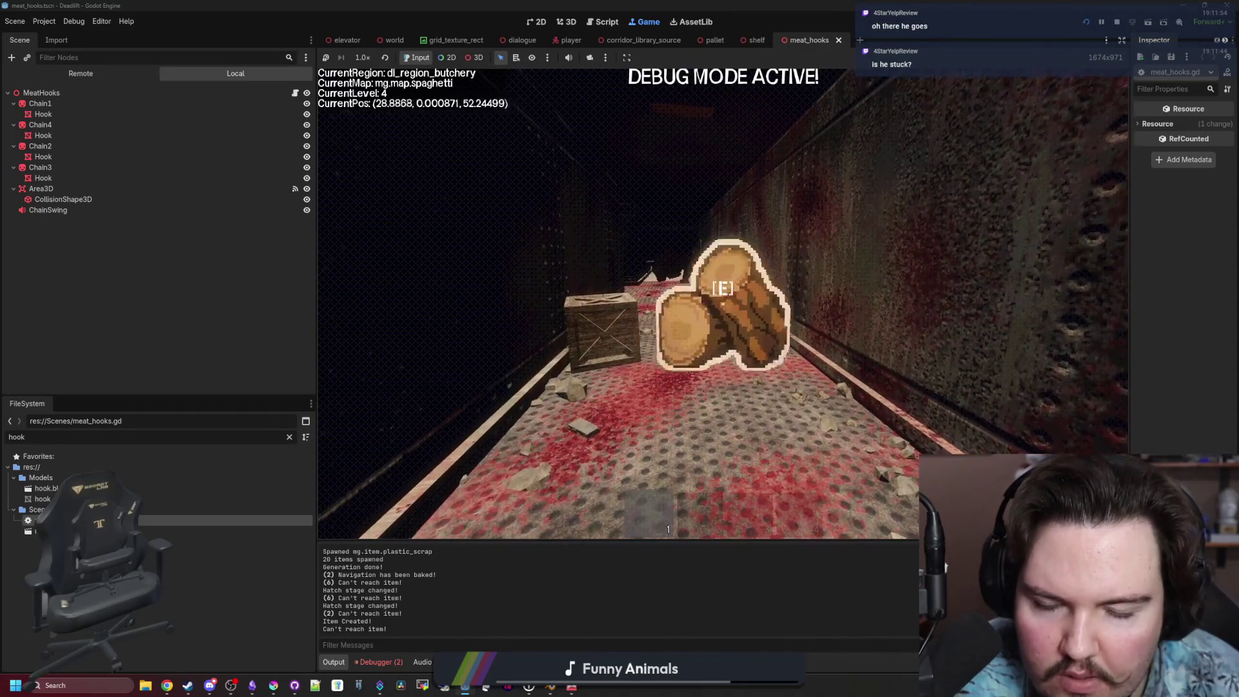
pyautogui.press('w')
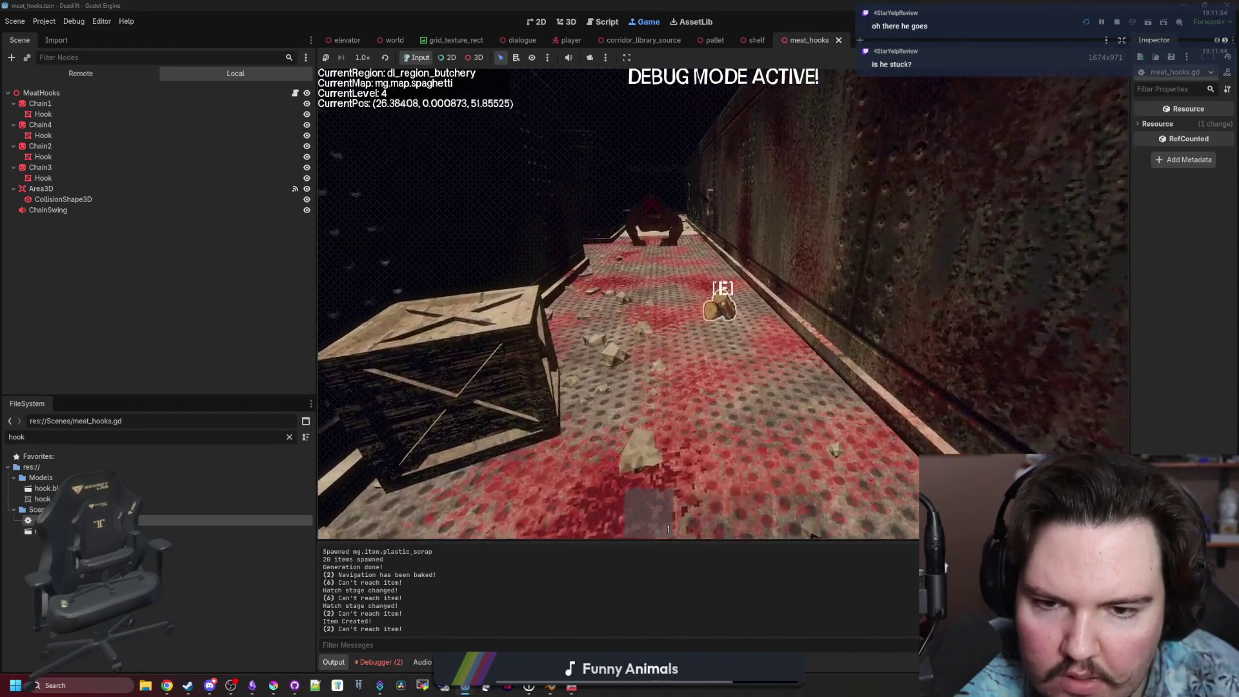
pyautogui.press('s')
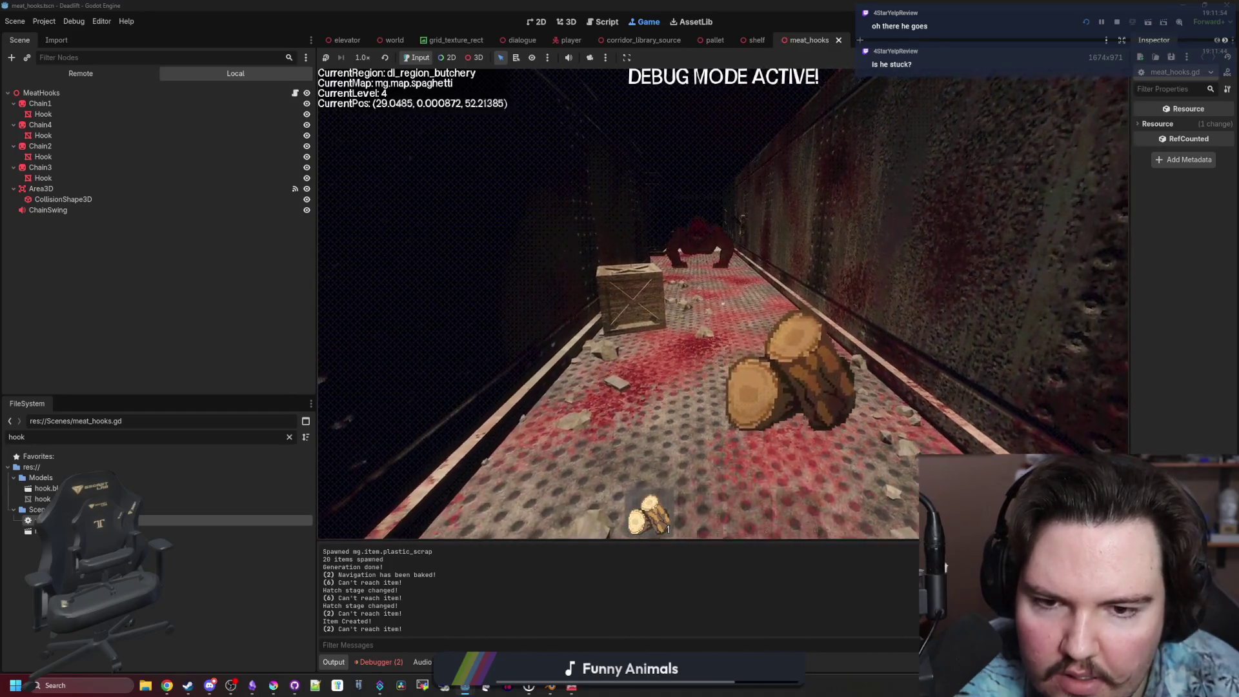
# Carry the logs down the corridor into the breakroom and drop them on the floor.
pyautogui.press('w')
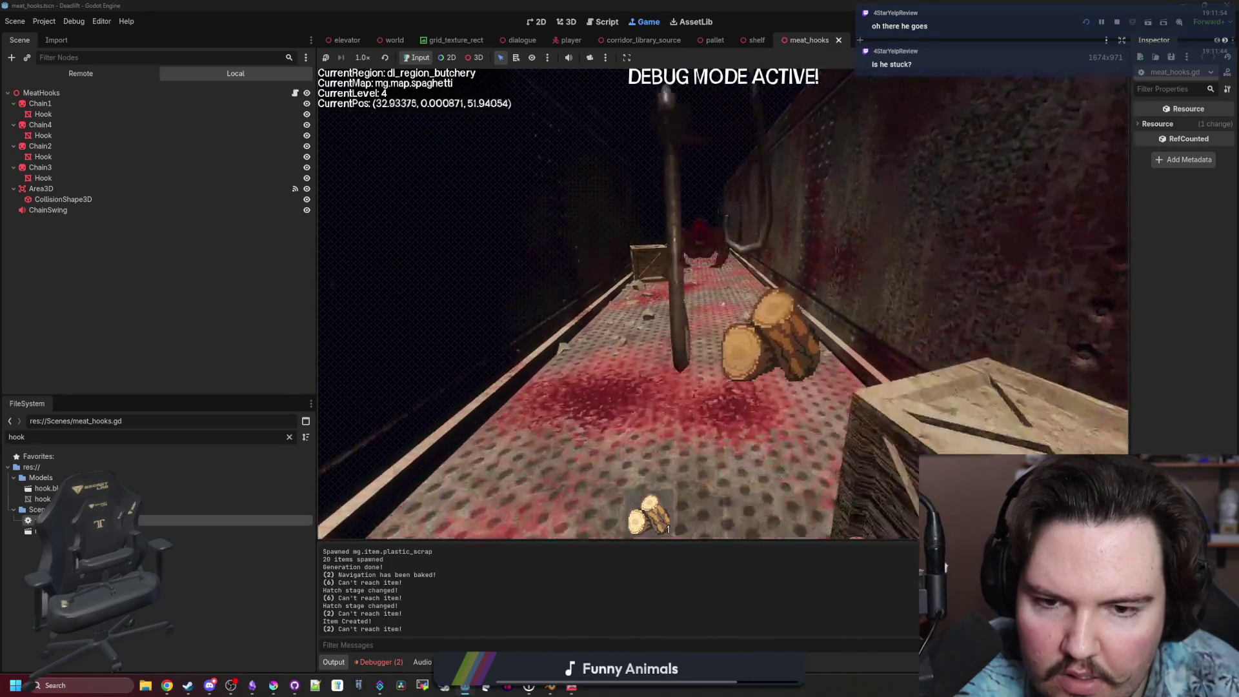
pyautogui.press('w')
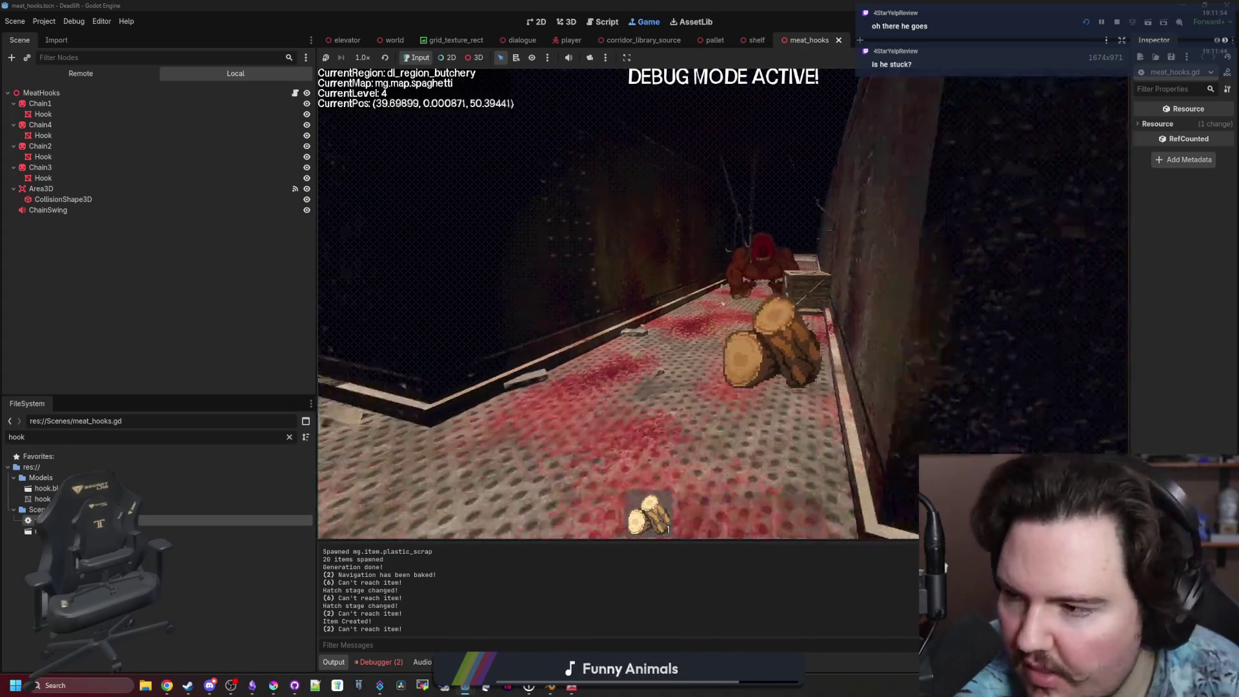
pyautogui.press('w')
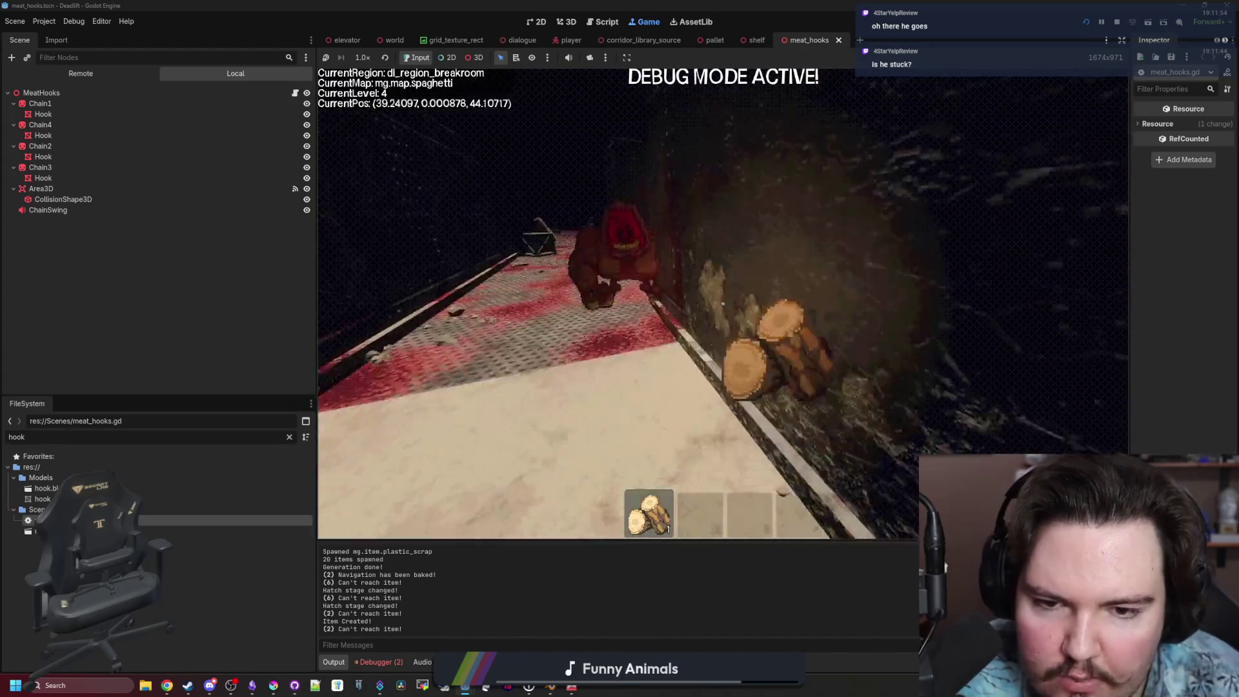
pyautogui.press('w')
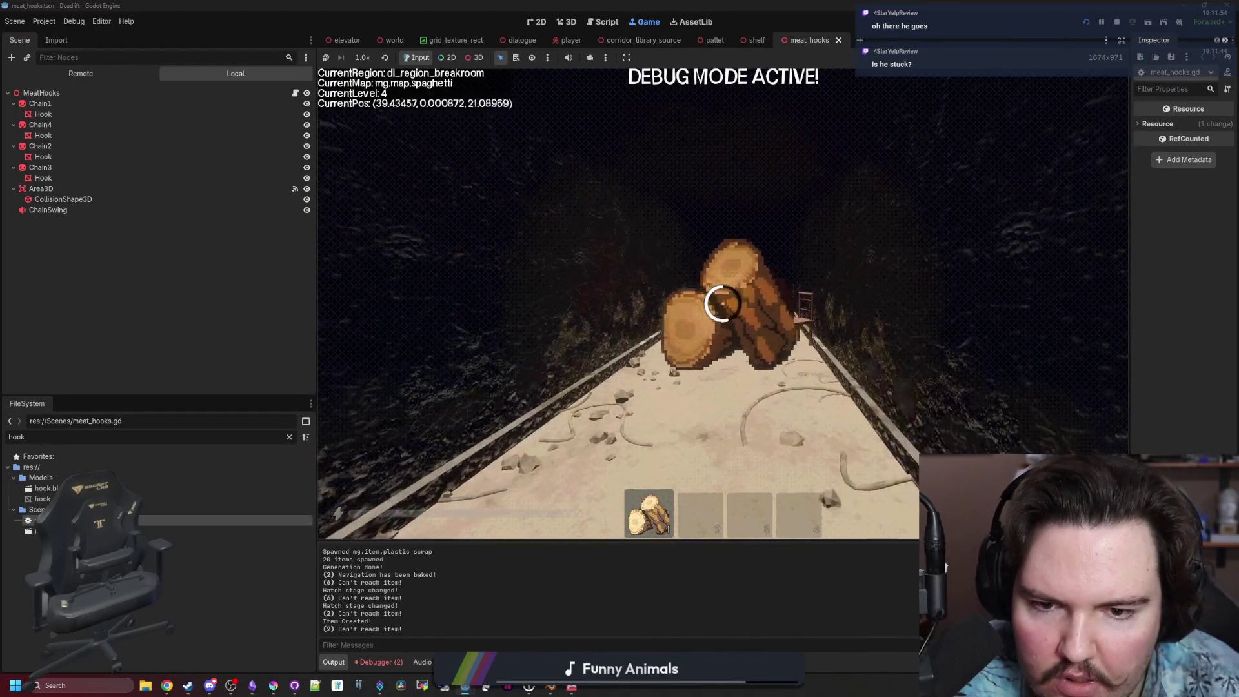
pyautogui.press('q')
# Walk away from the monster through the breakroom and freezer, past the robot, to the elevator area.
pyautogui.press('w')
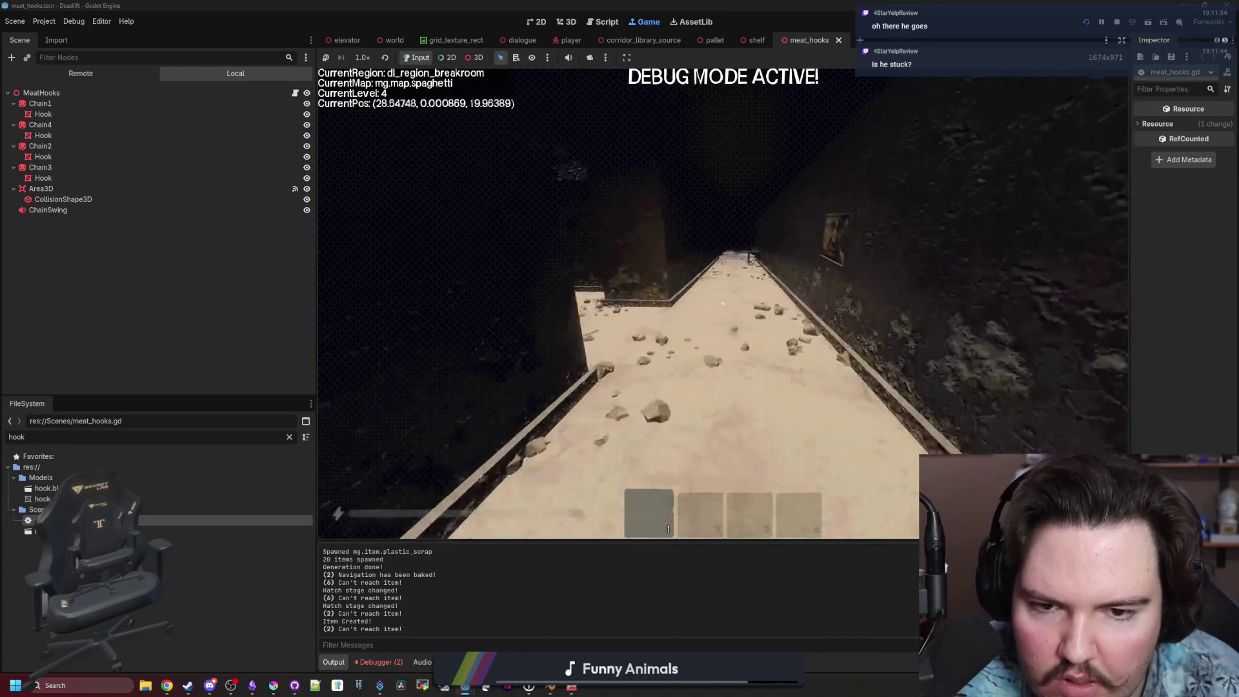
pyautogui.press('w')
pyautogui.press('w')
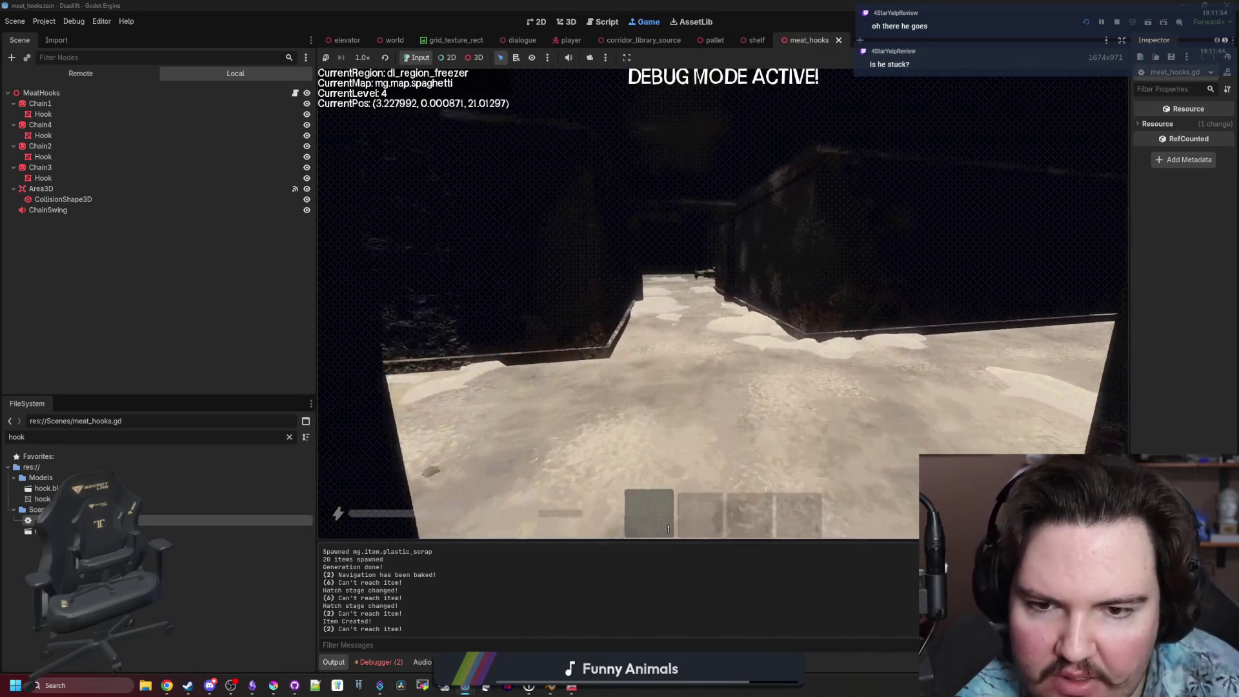
pyautogui.press('w')
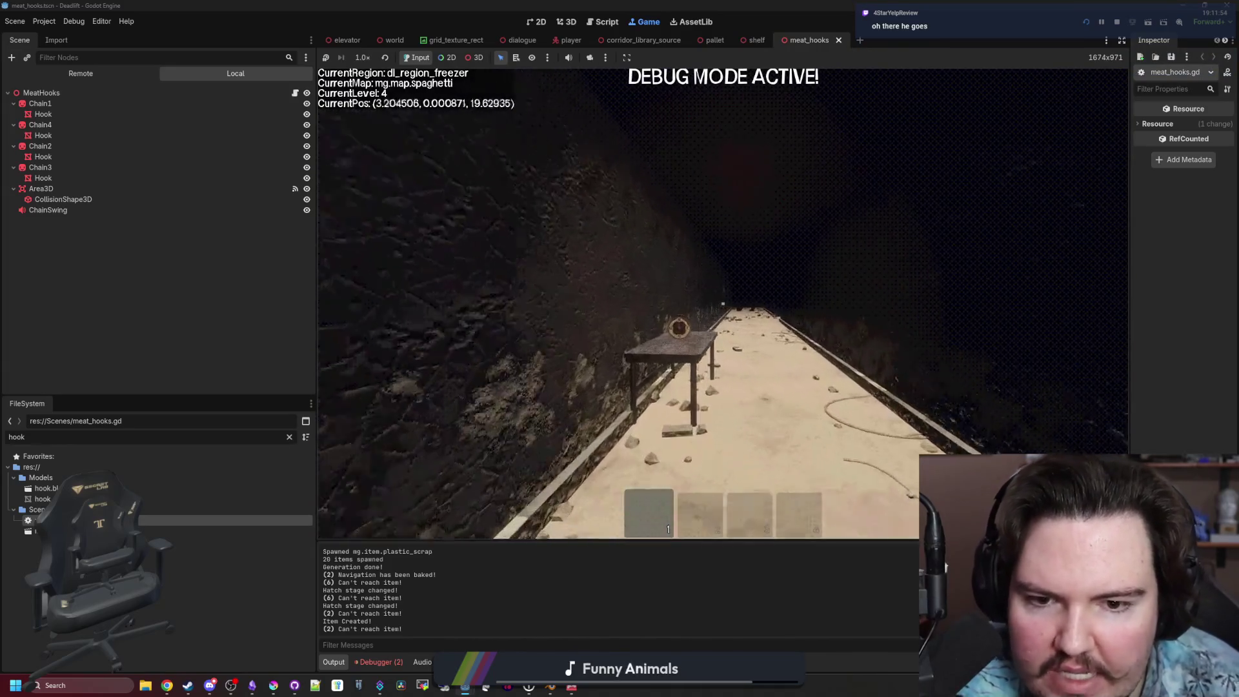
pyautogui.press('w')
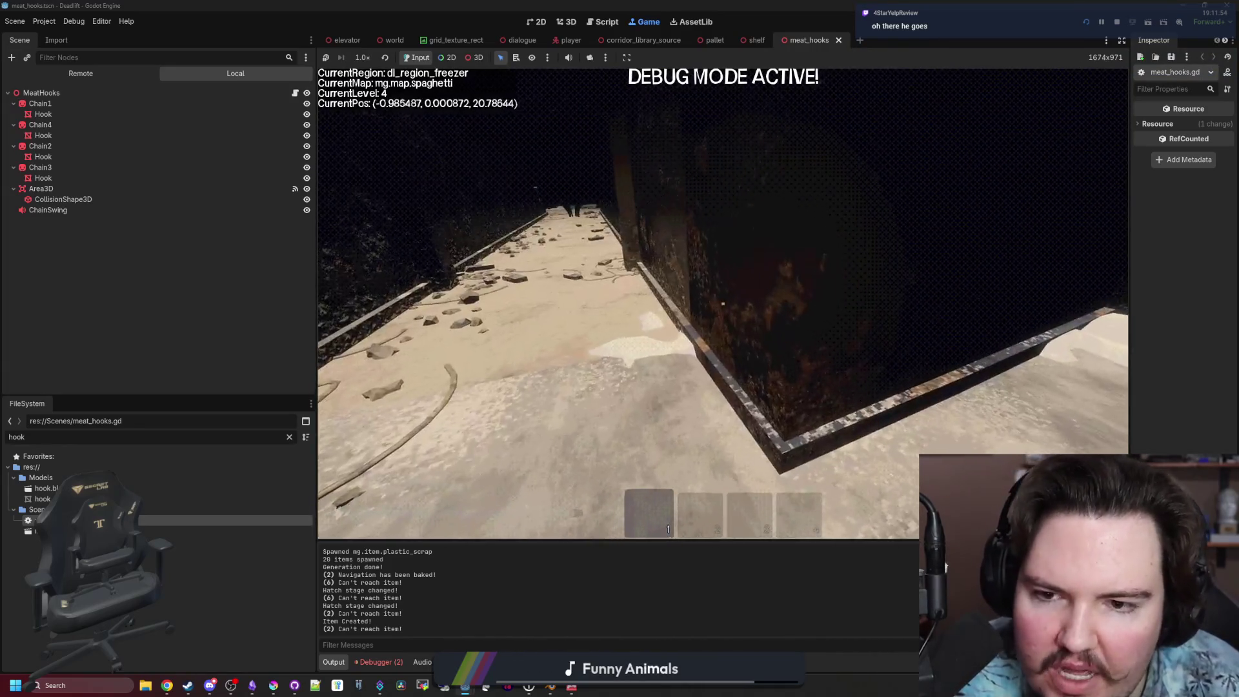
pyautogui.press('w')
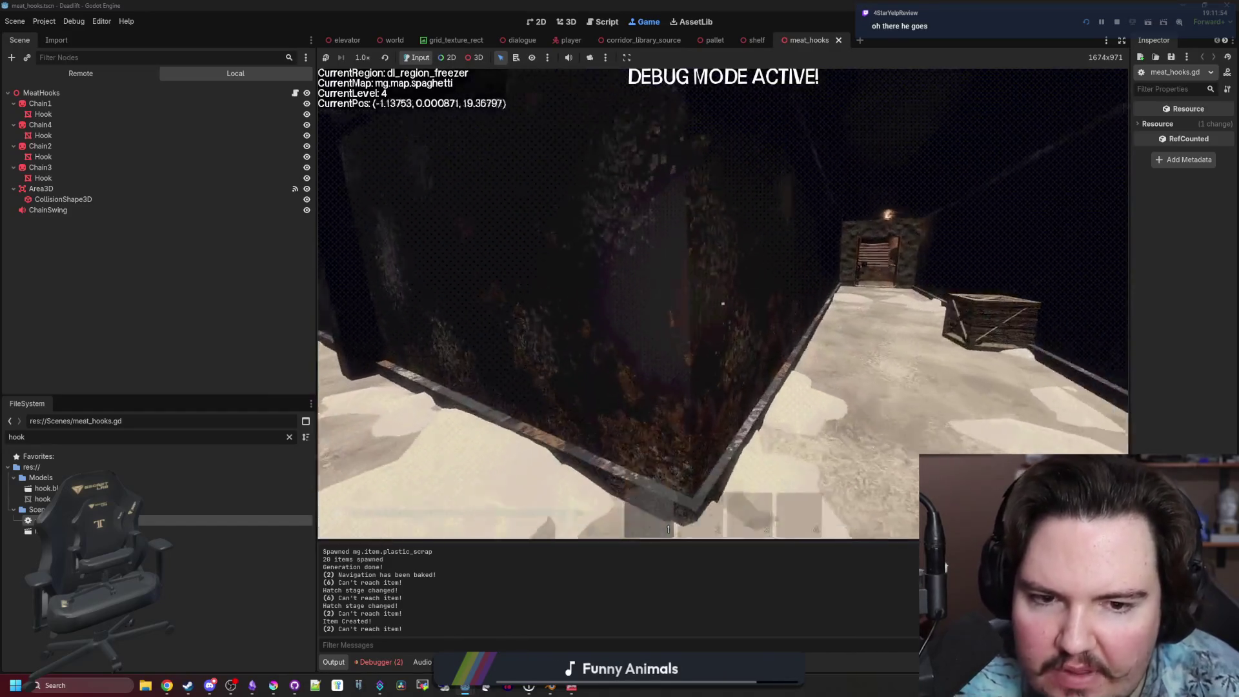
pyautogui.press('w')
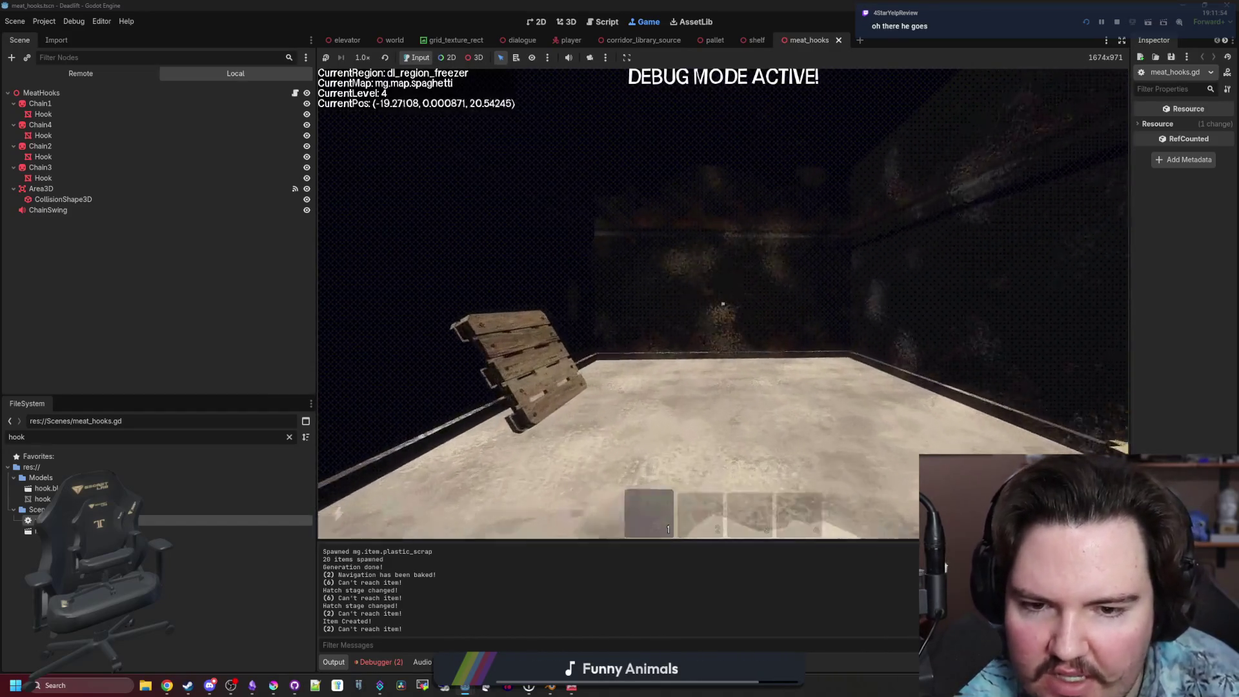
pyautogui.press('w')
pyautogui.press('w')
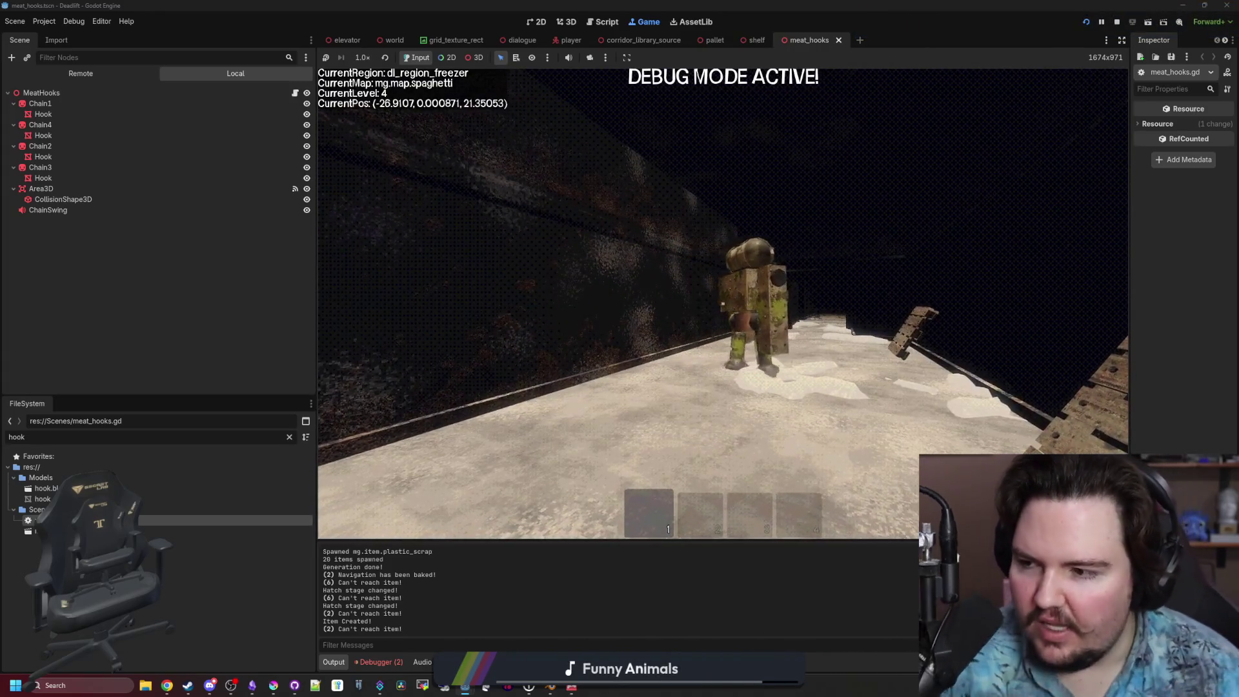
pyautogui.press('w')
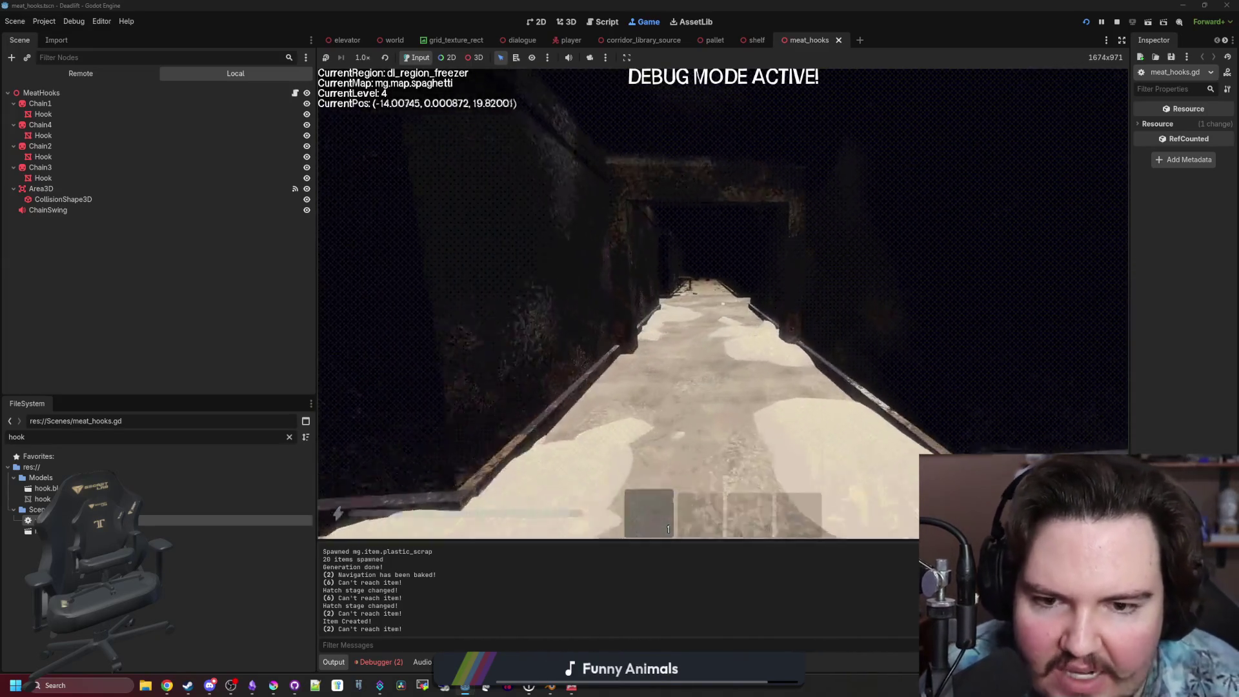
pyautogui.press('w')
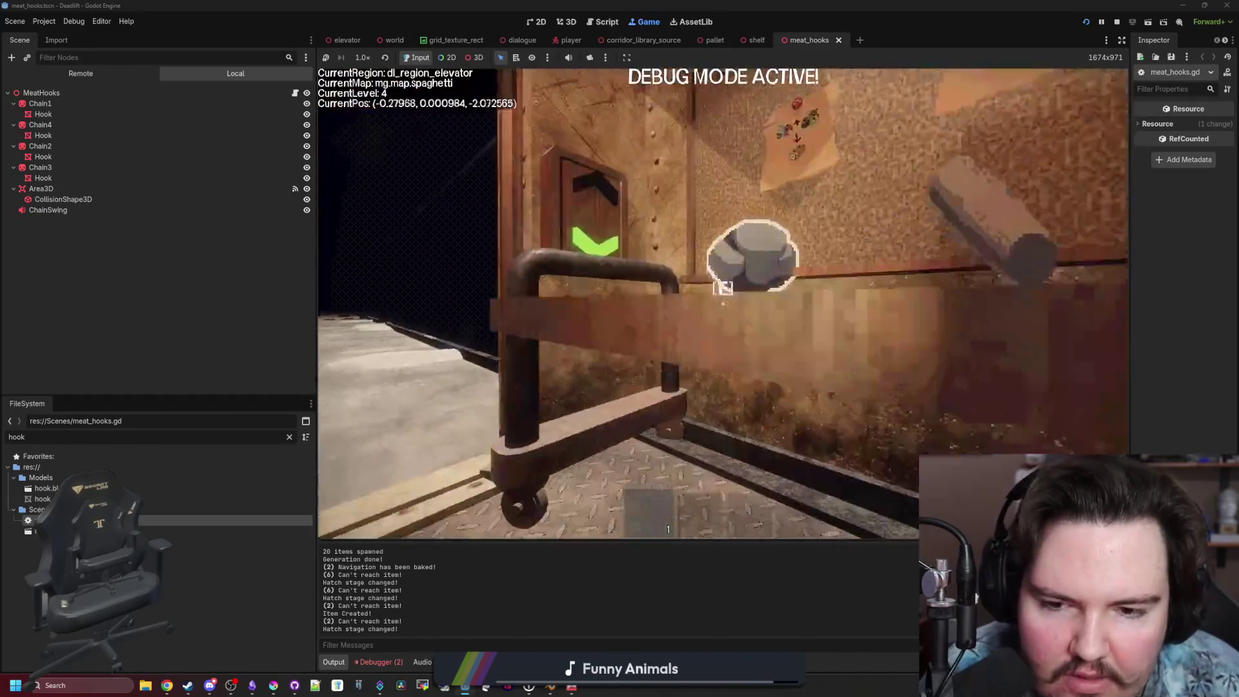
# Step in and out of the elevator, look at the table, then centre on the doorway toward the freezer.
pyautogui.press('s')
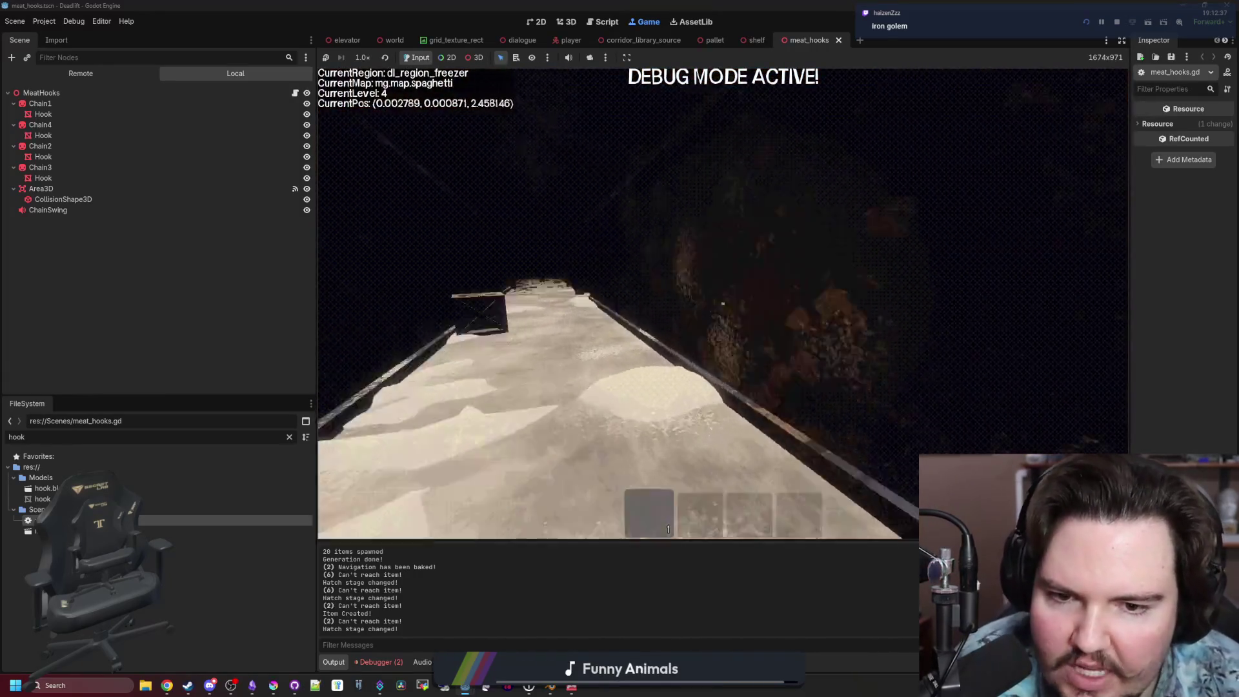
pyautogui.press('w')
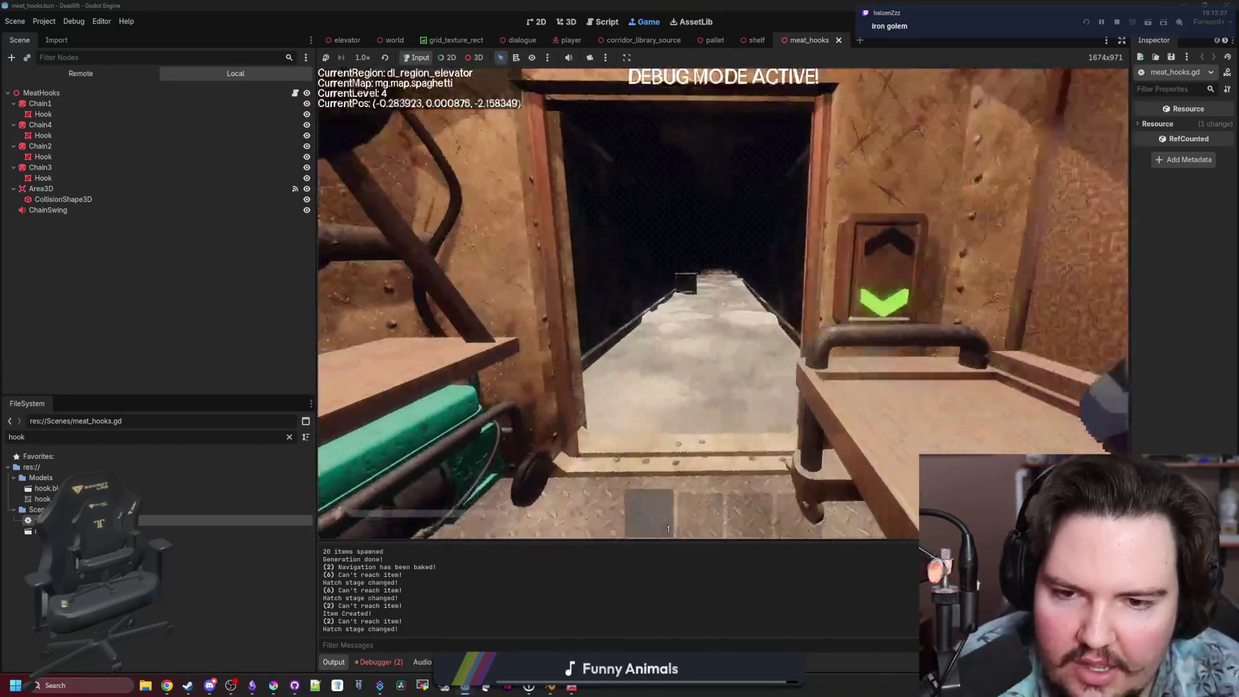
pyautogui.press('s')
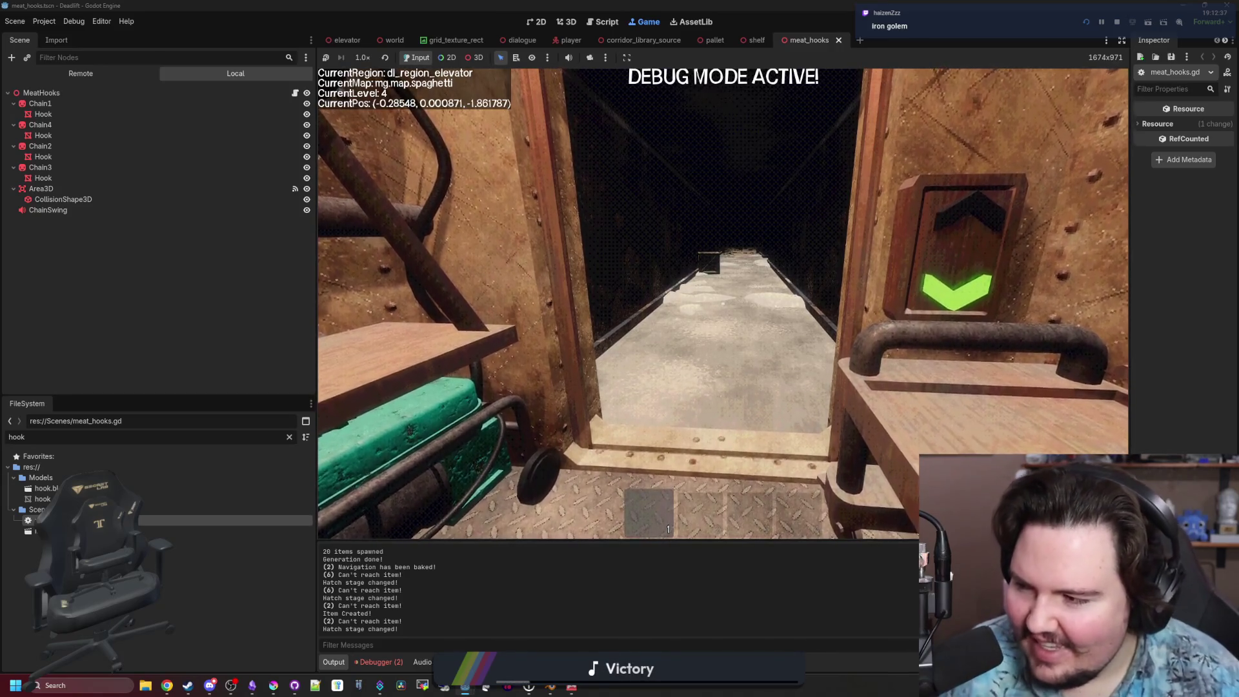
pyautogui.press('s')
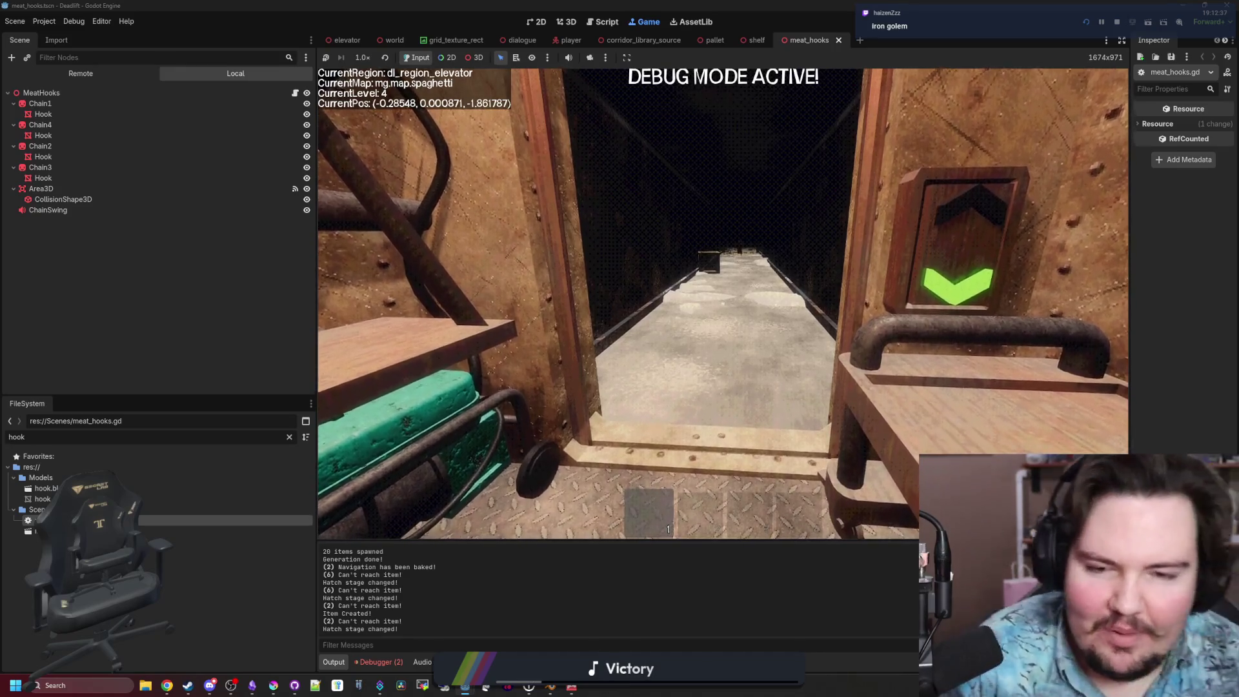
pyautogui.press('w')
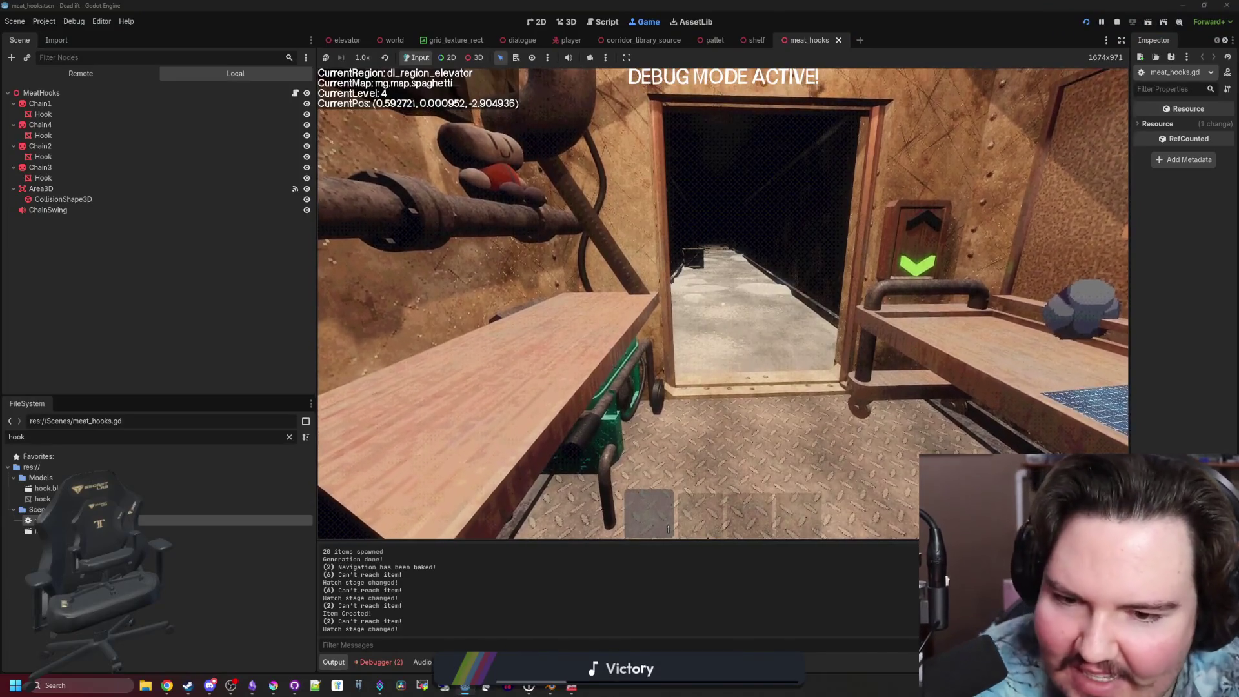
pyautogui.press('s')
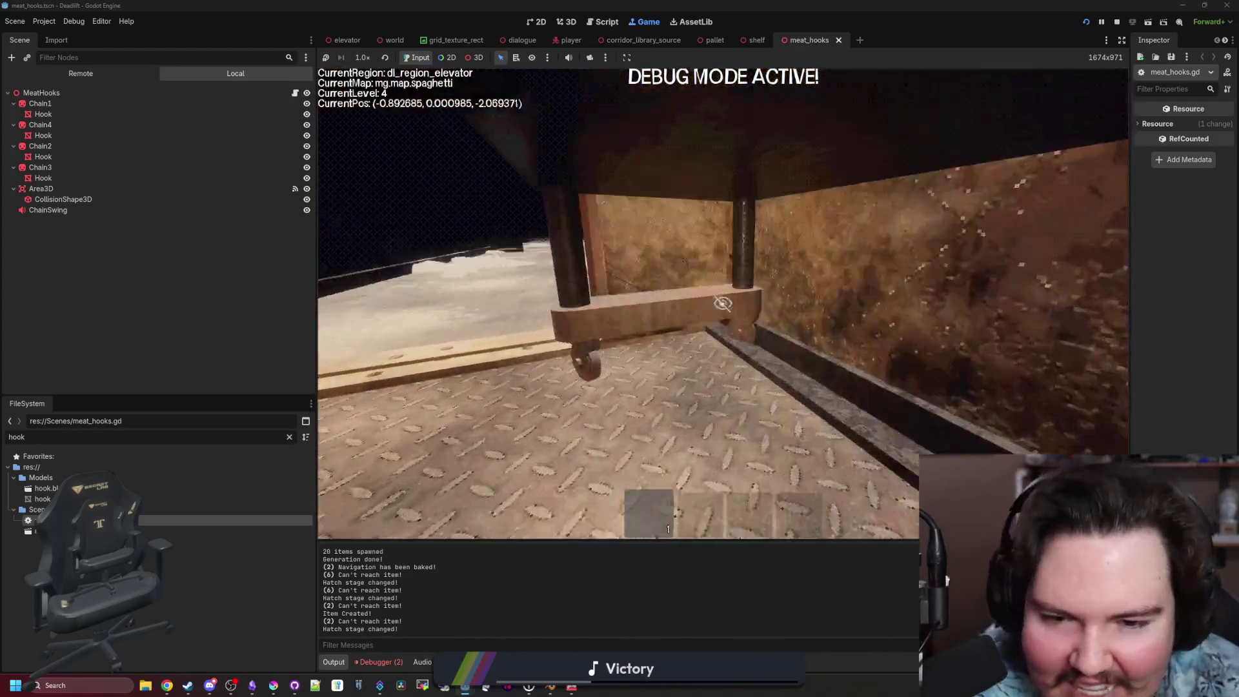
pyautogui.press('a')
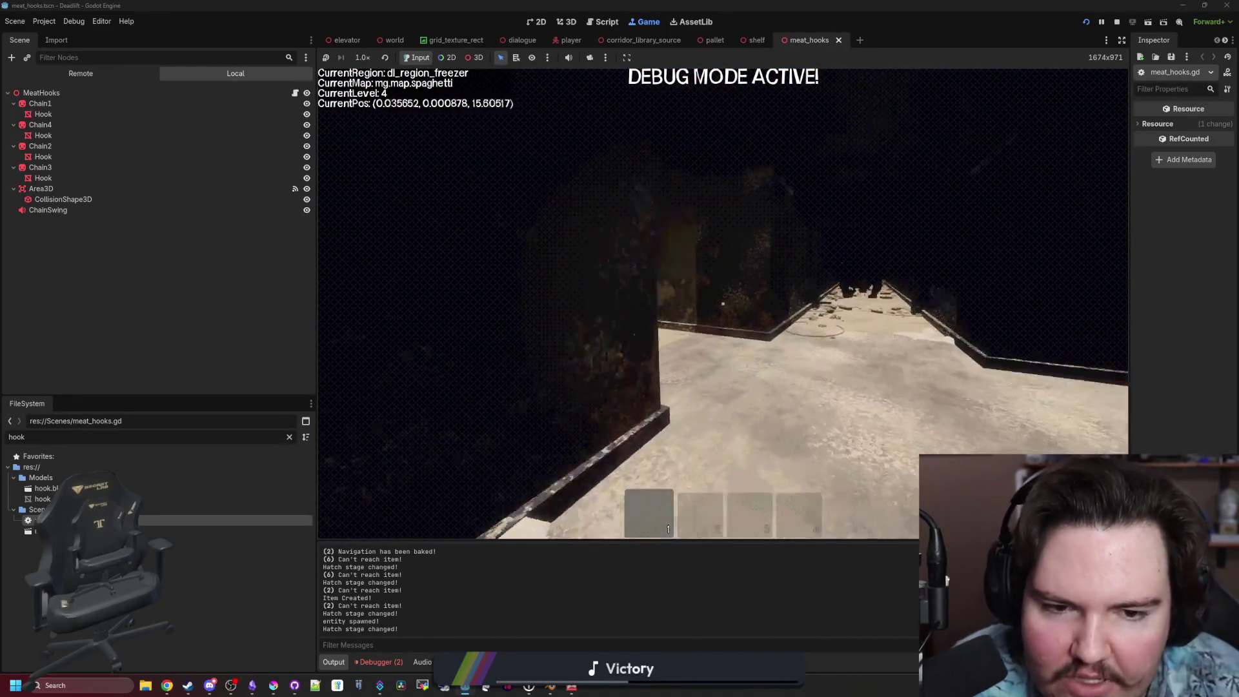
# Walk into the breakroom toward the creature and pick up the compass from the table.
pyautogui.press('w')
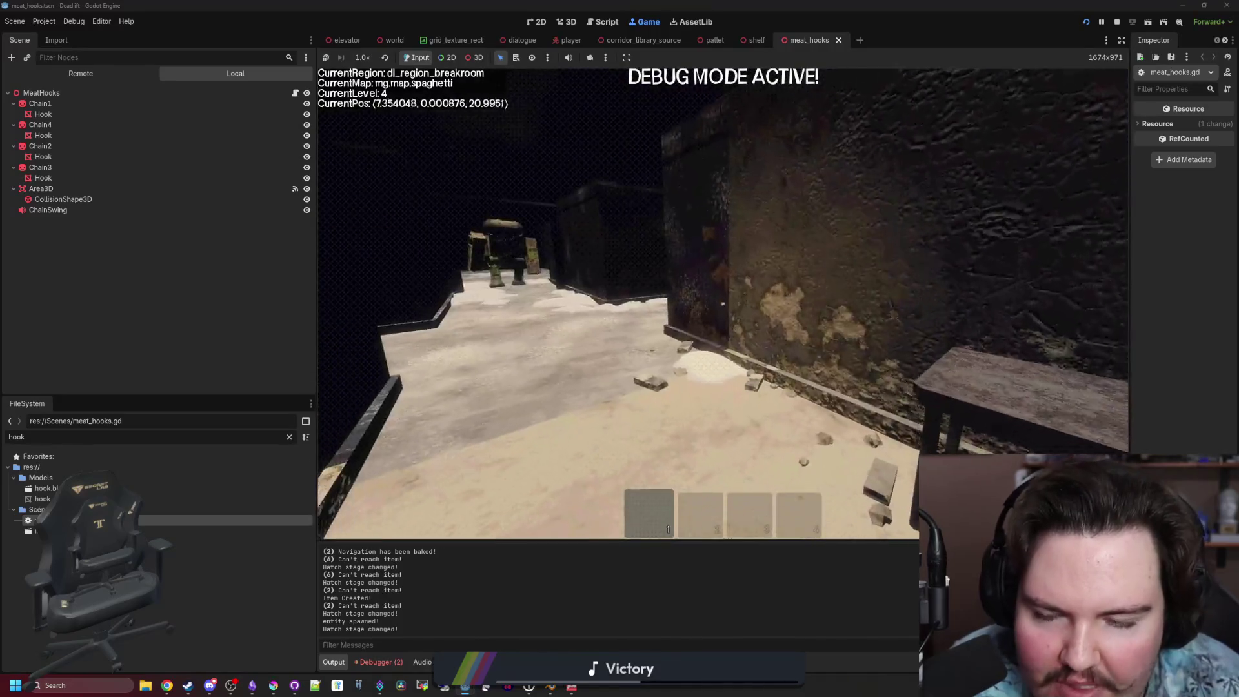
pyautogui.press('w')
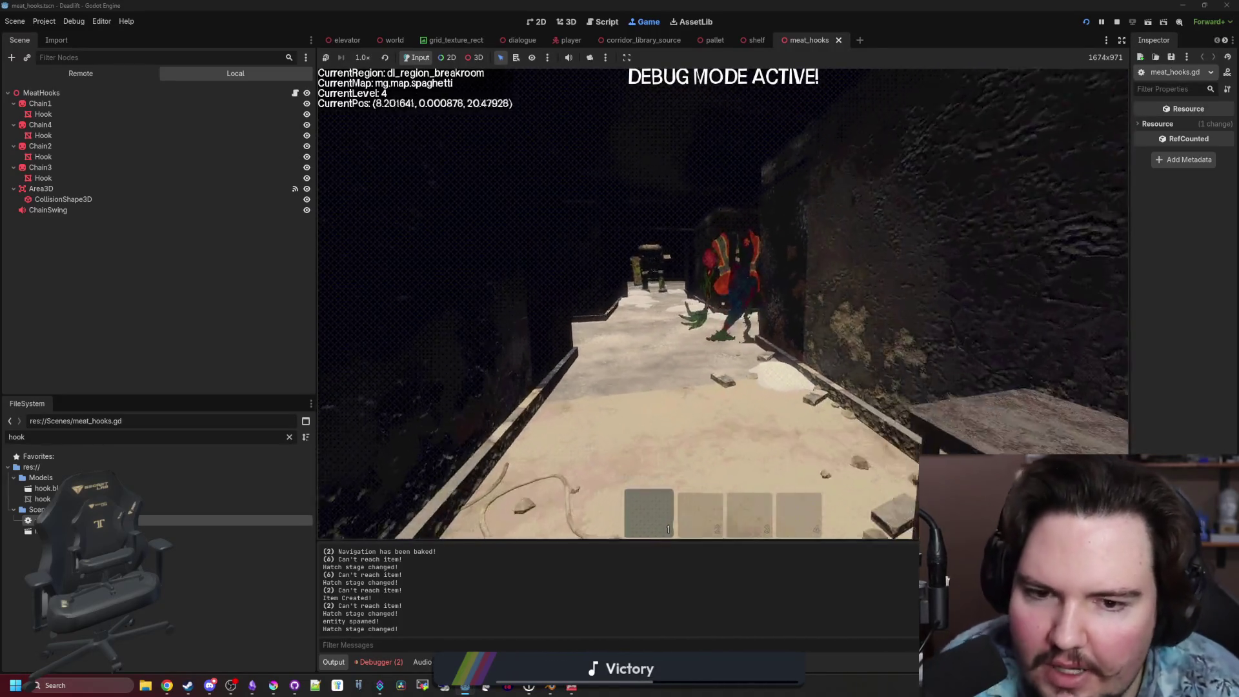
pyautogui.press('e')
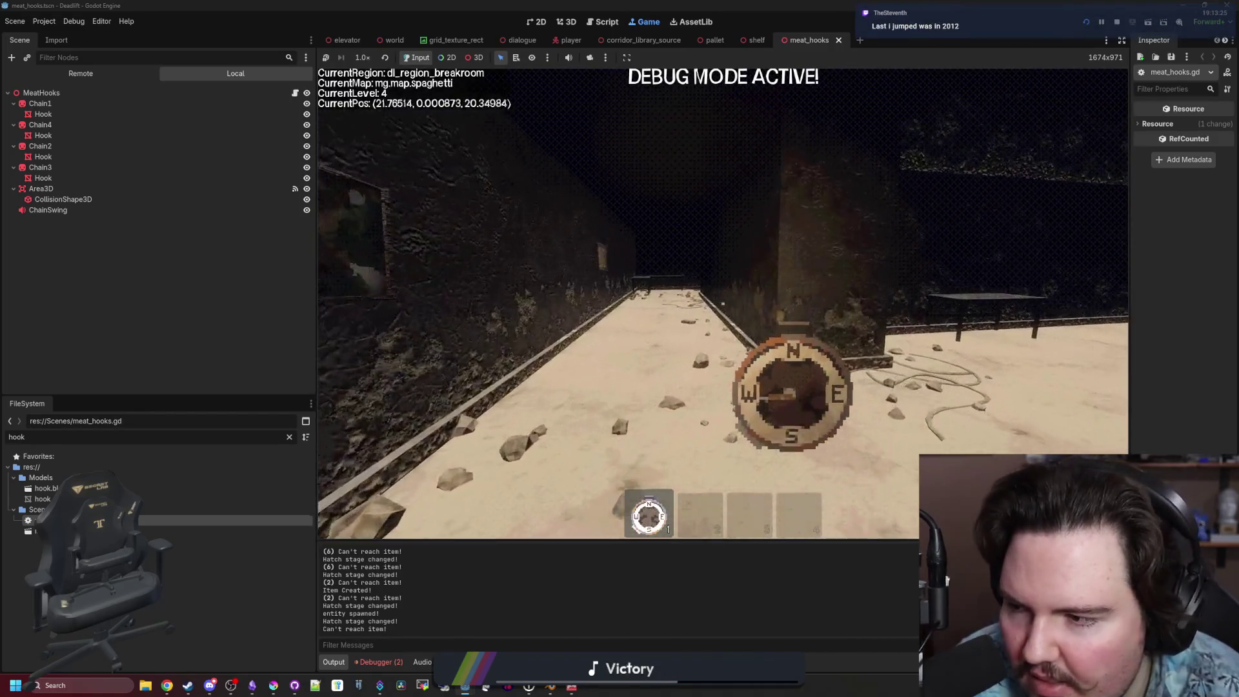
pyautogui.press('w')
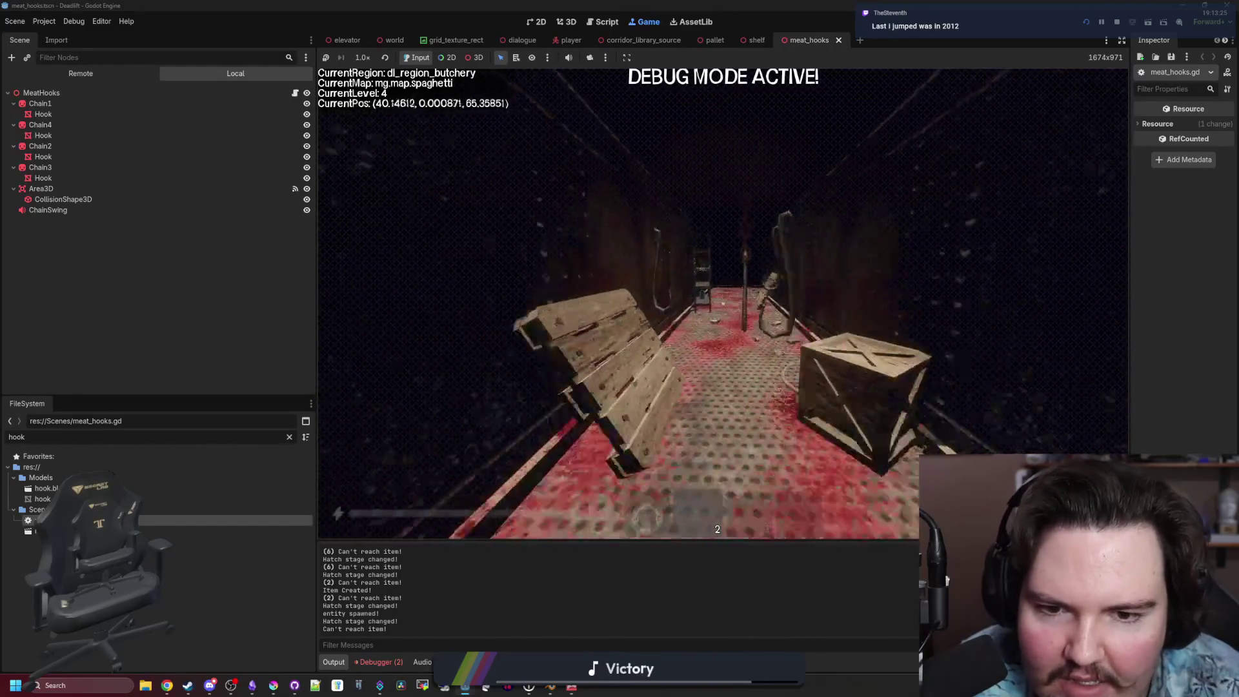
# Roam the butchery corridor and breakroom, then back away from the monster by the chair.
pyautogui.press('w')
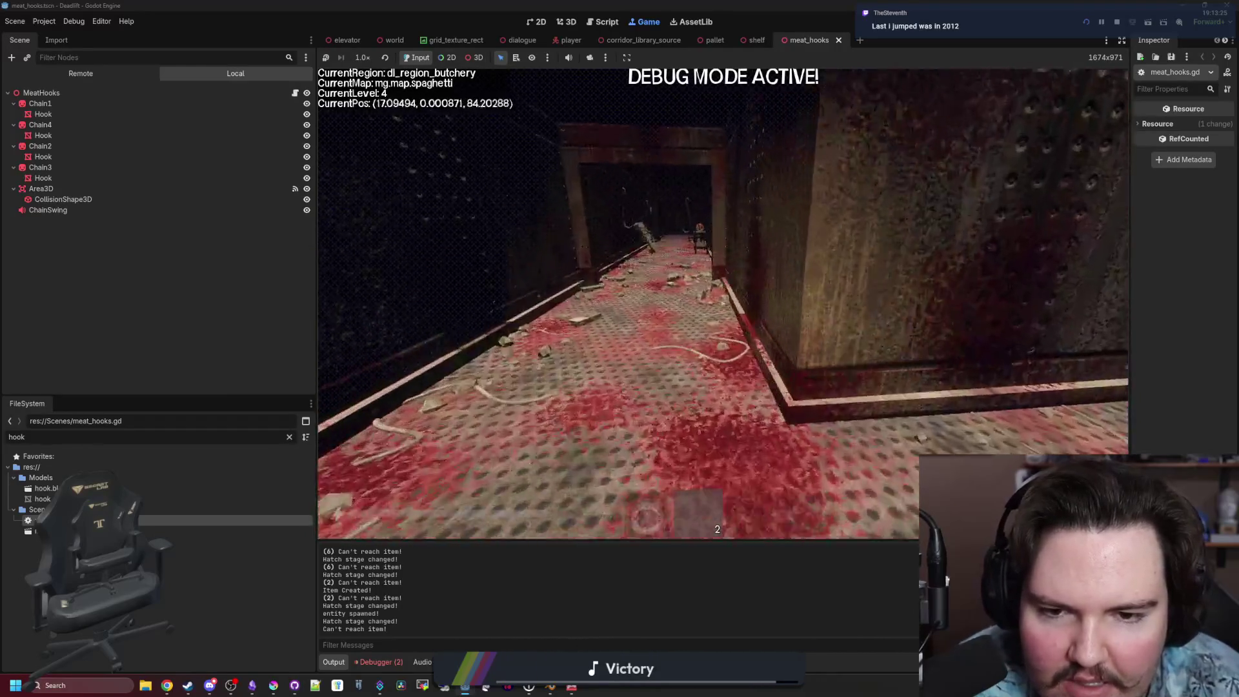
pyautogui.press('w')
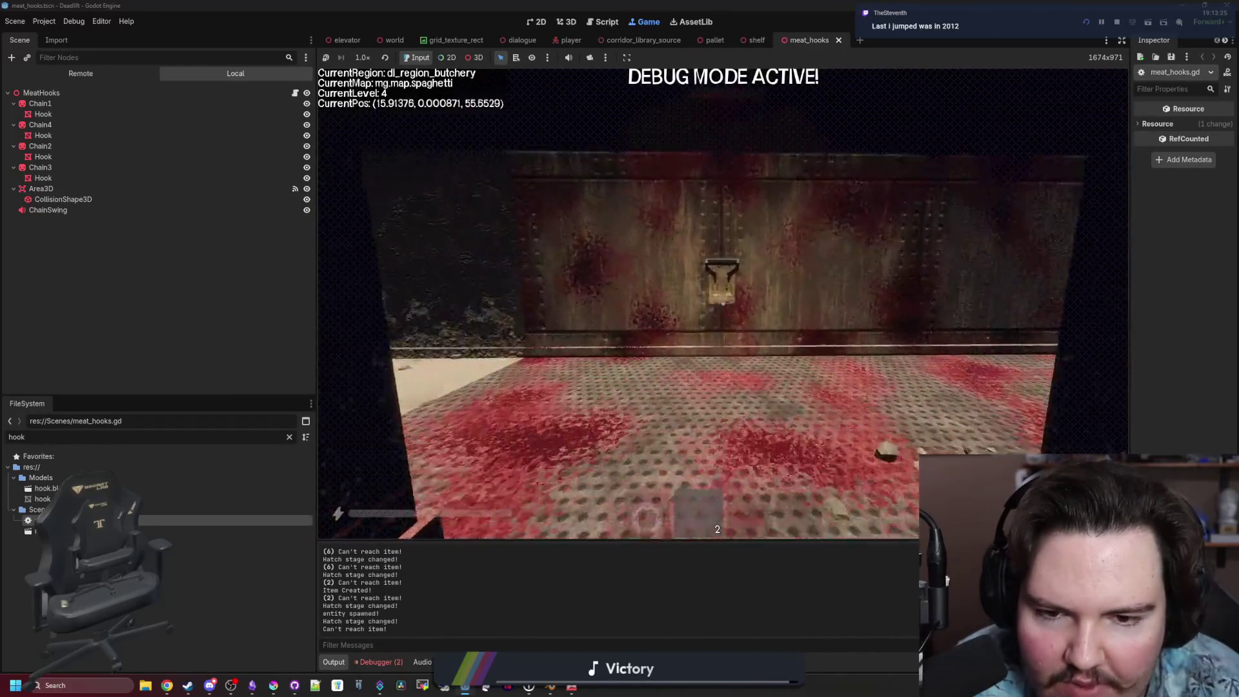
pyautogui.press('w')
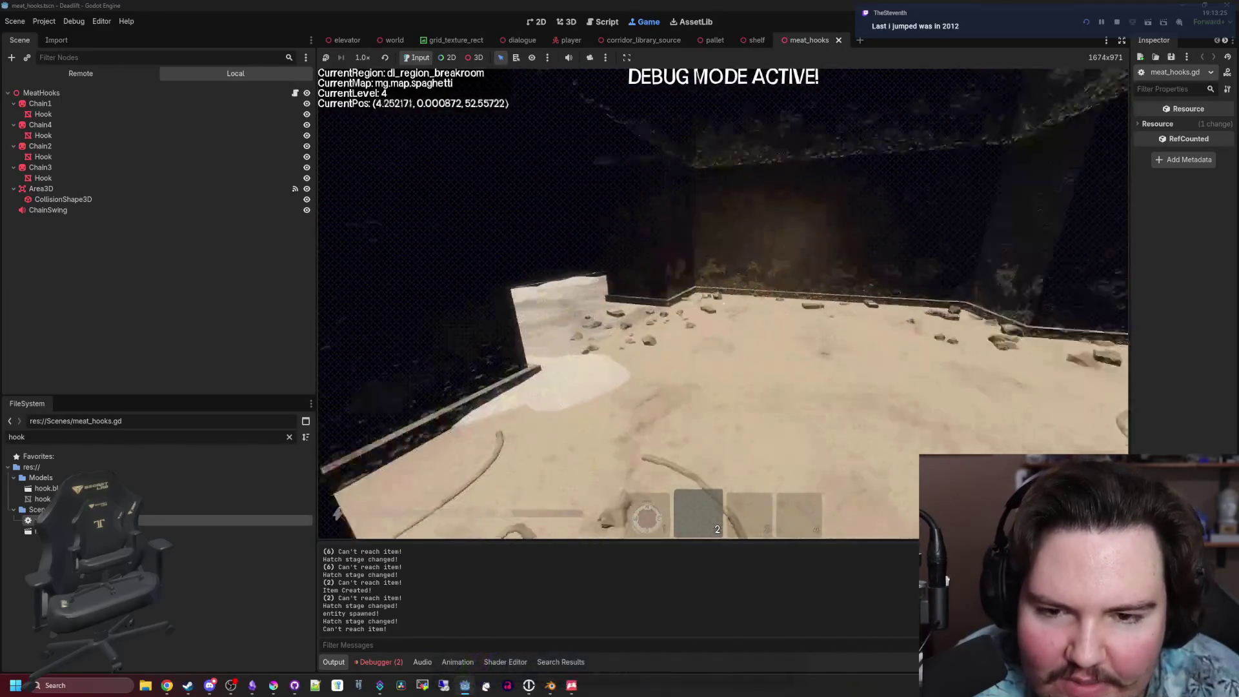
pyautogui.press('w')
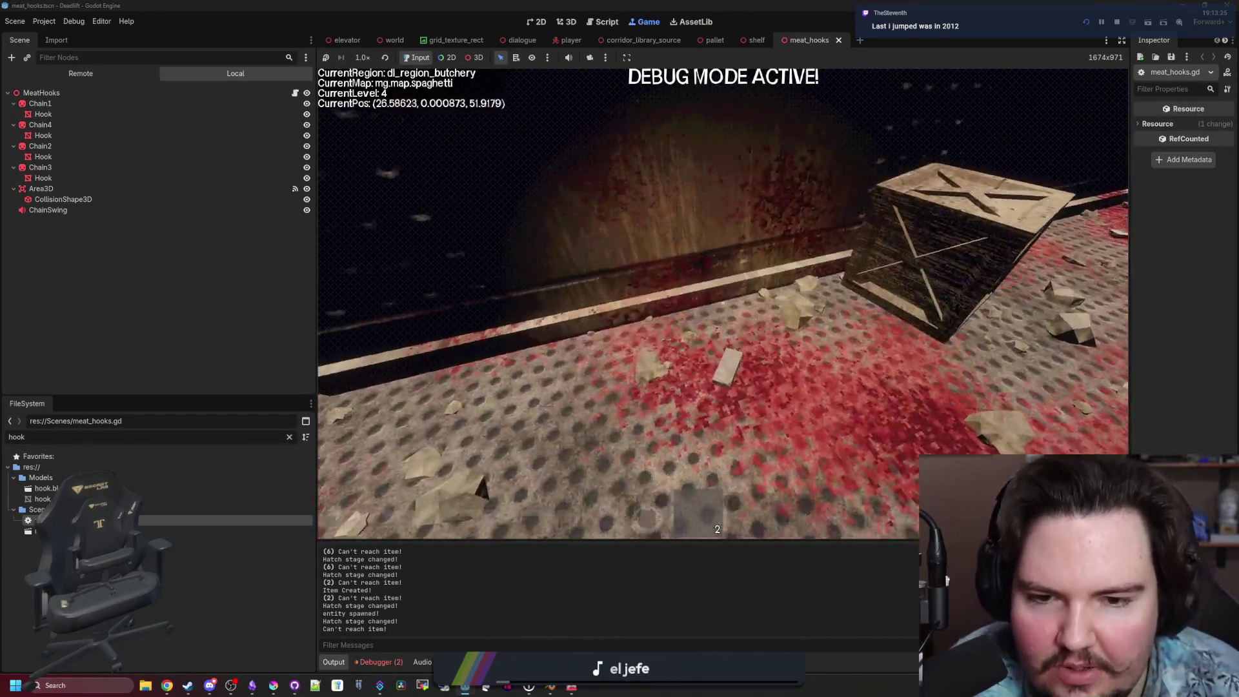
pyautogui.press('w')
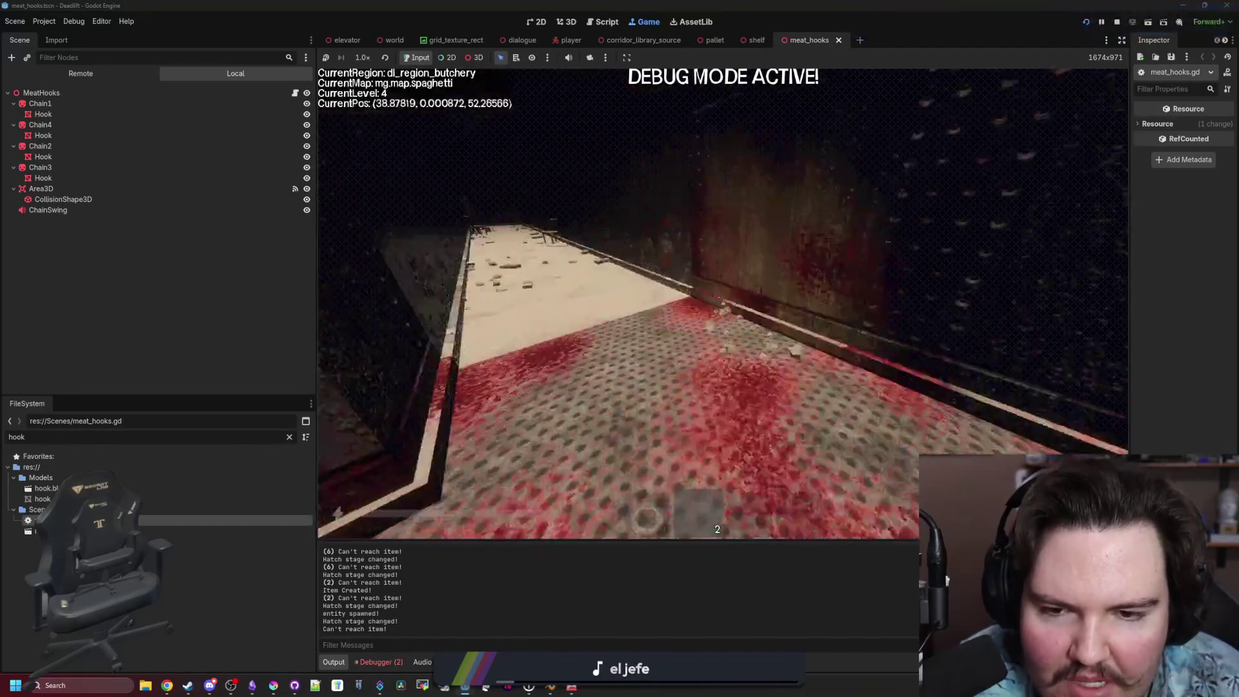
pyautogui.press('w')
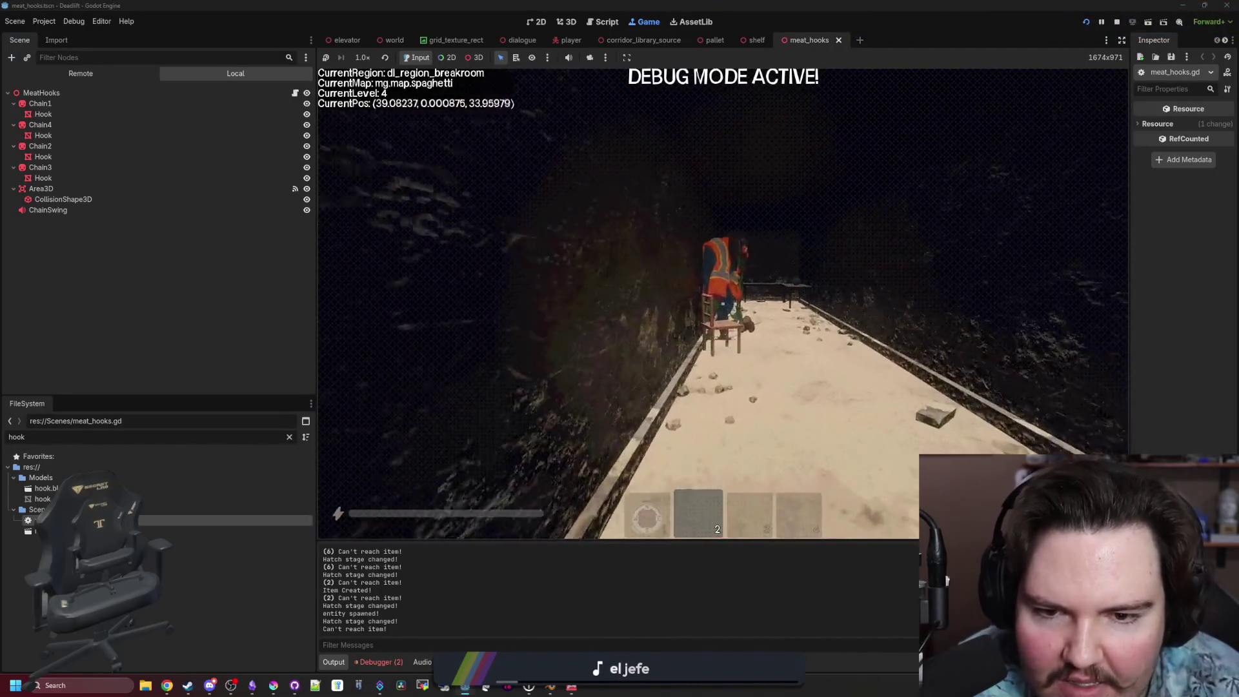
pyautogui.press('w')
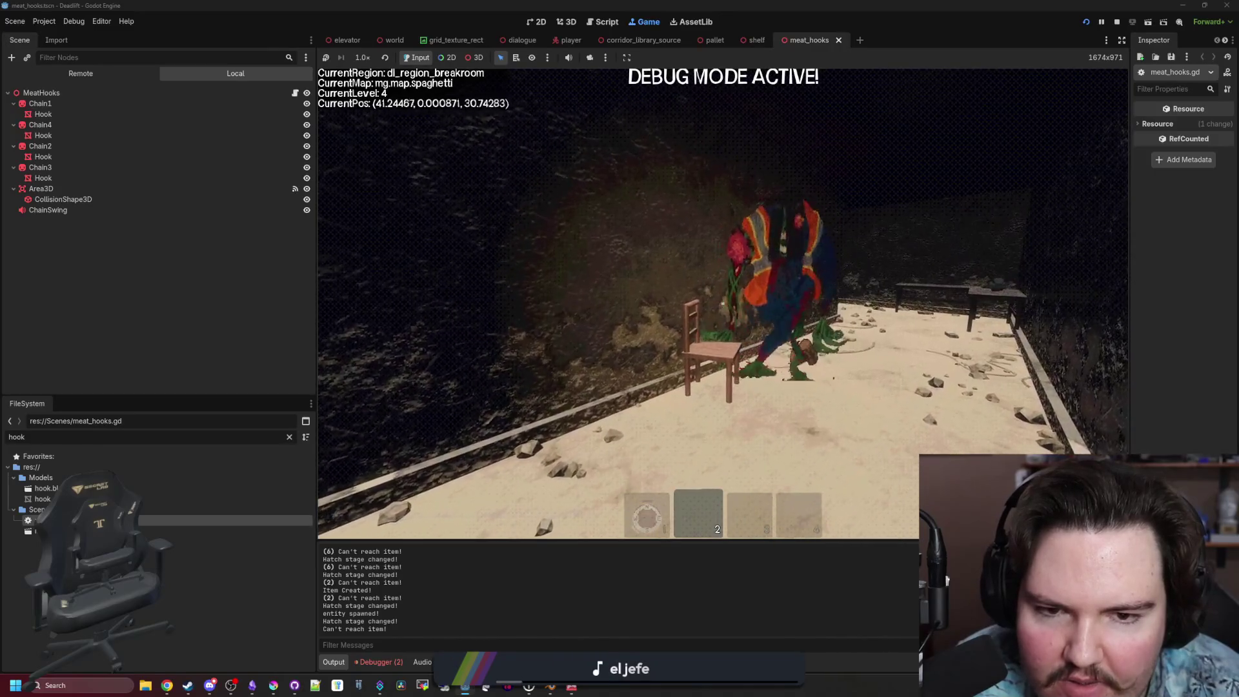
pyautogui.press('s')
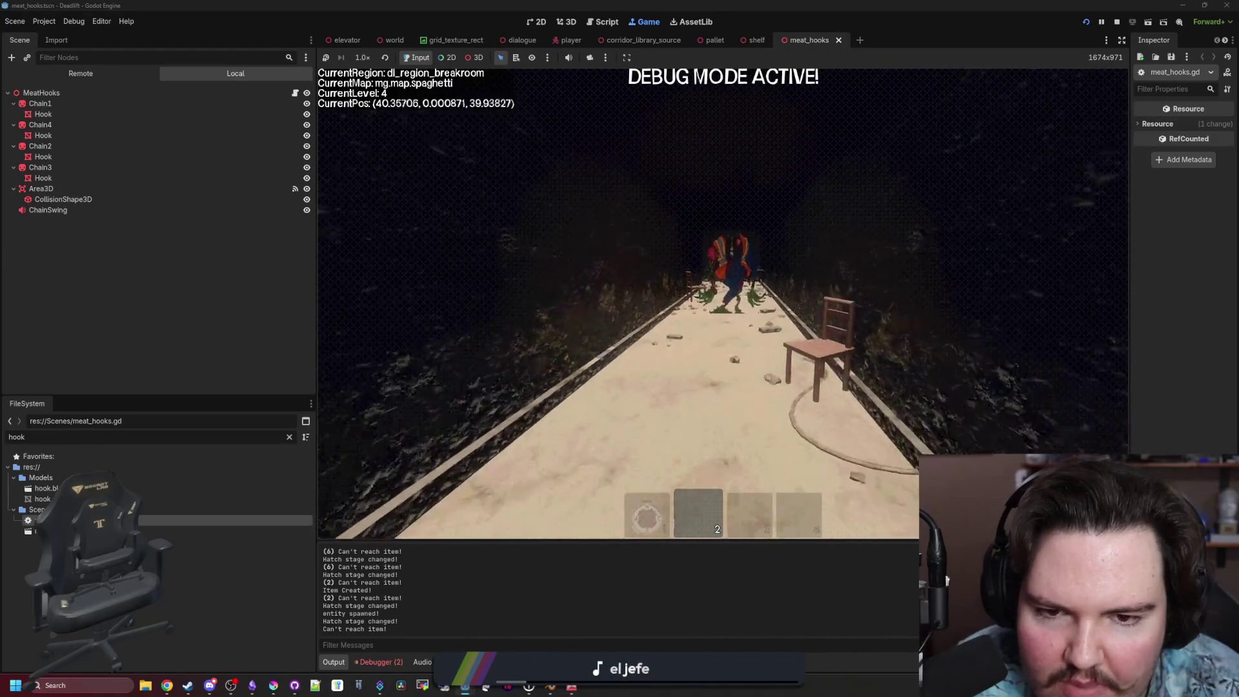
pyautogui.press('s')
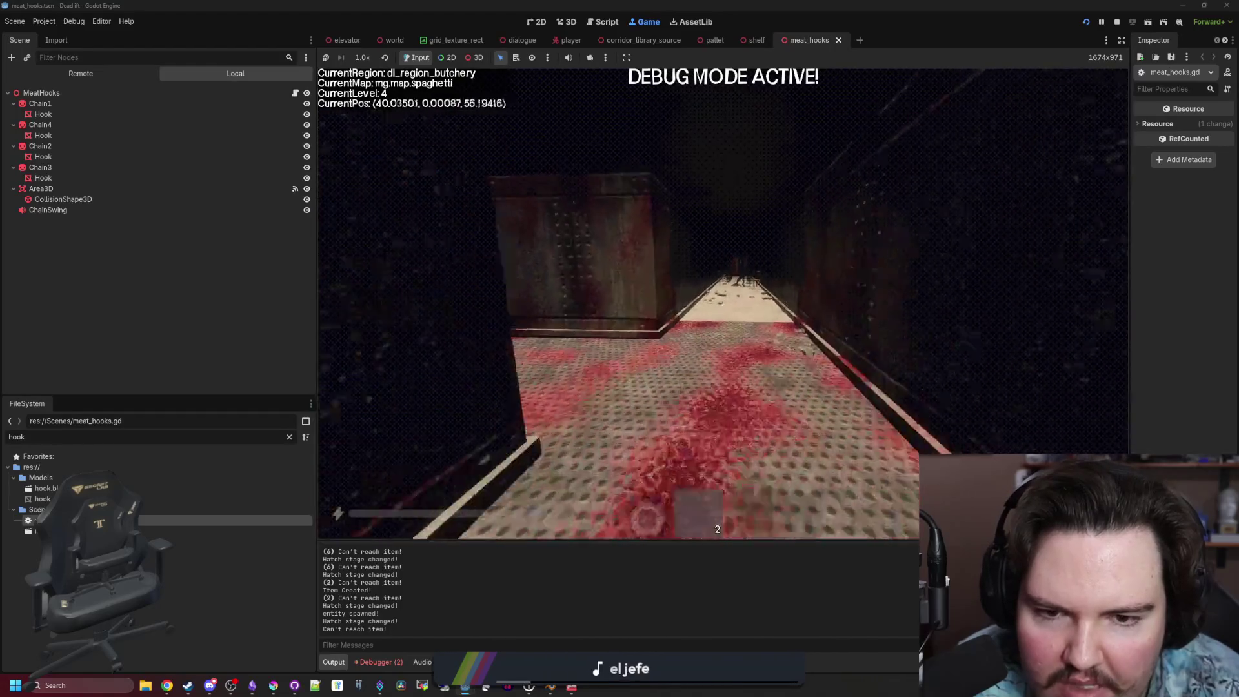
# Pause the running game and filter the FileSystem dock for "door".
pyautogui.press('Escape')
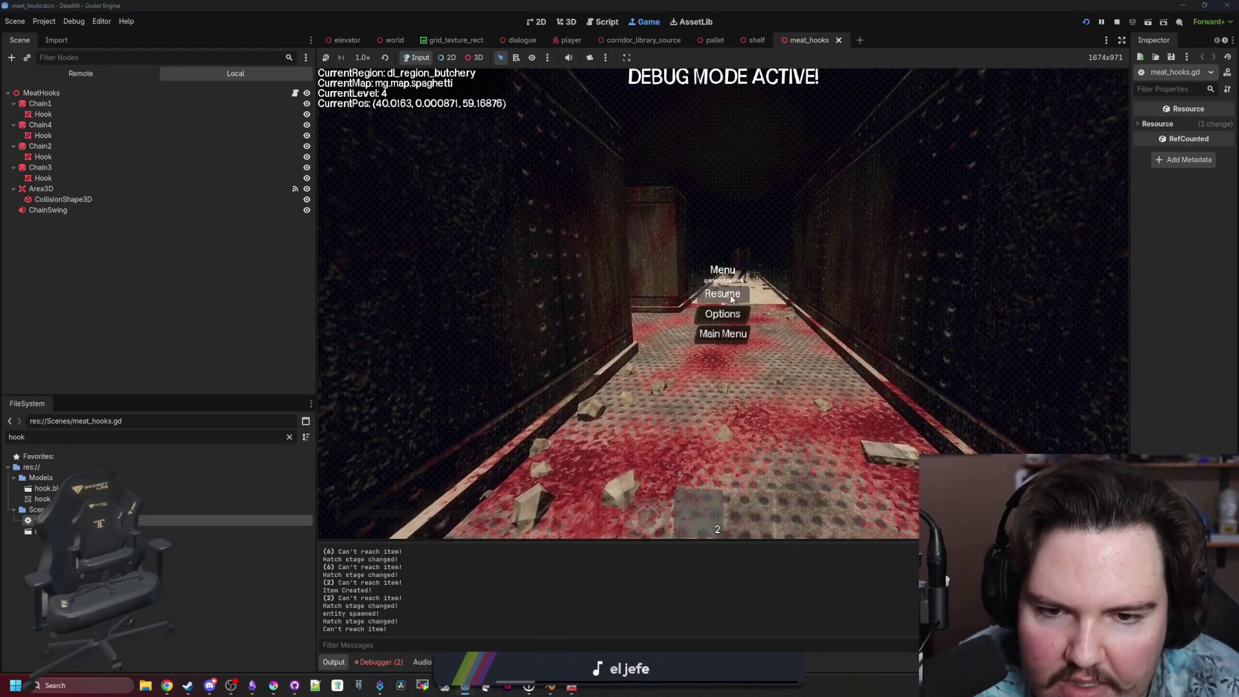
pyautogui.click(289, 437)
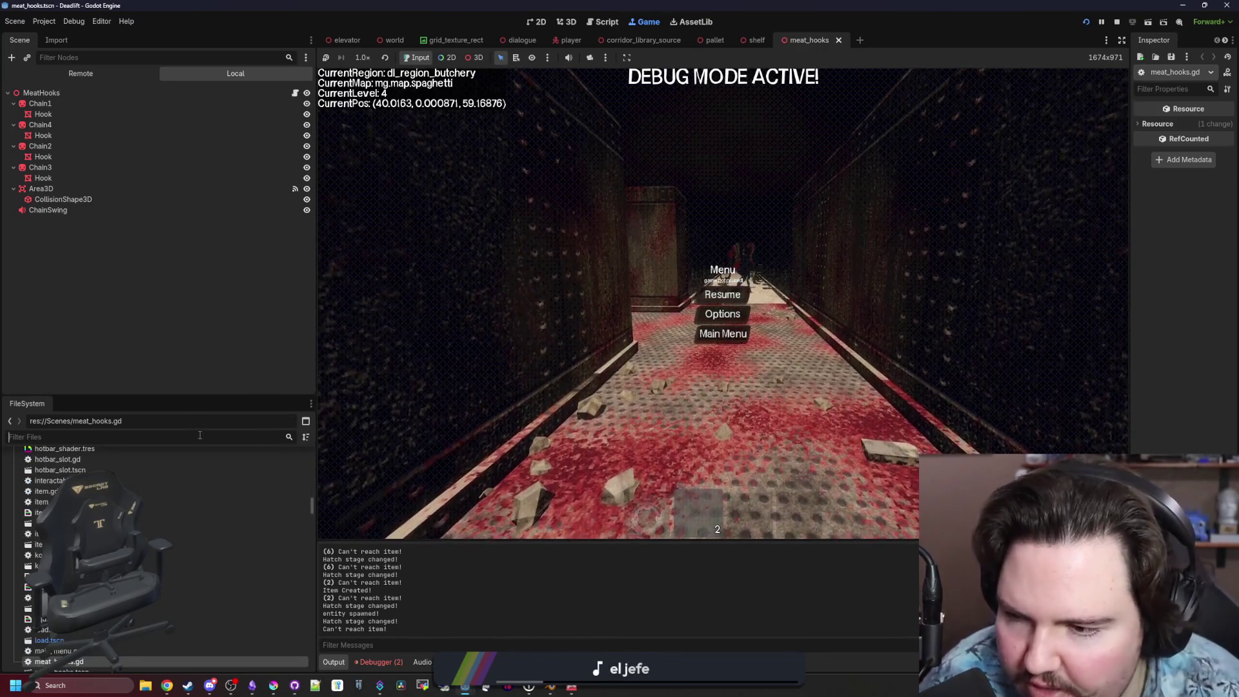
pyautogui.write('door')
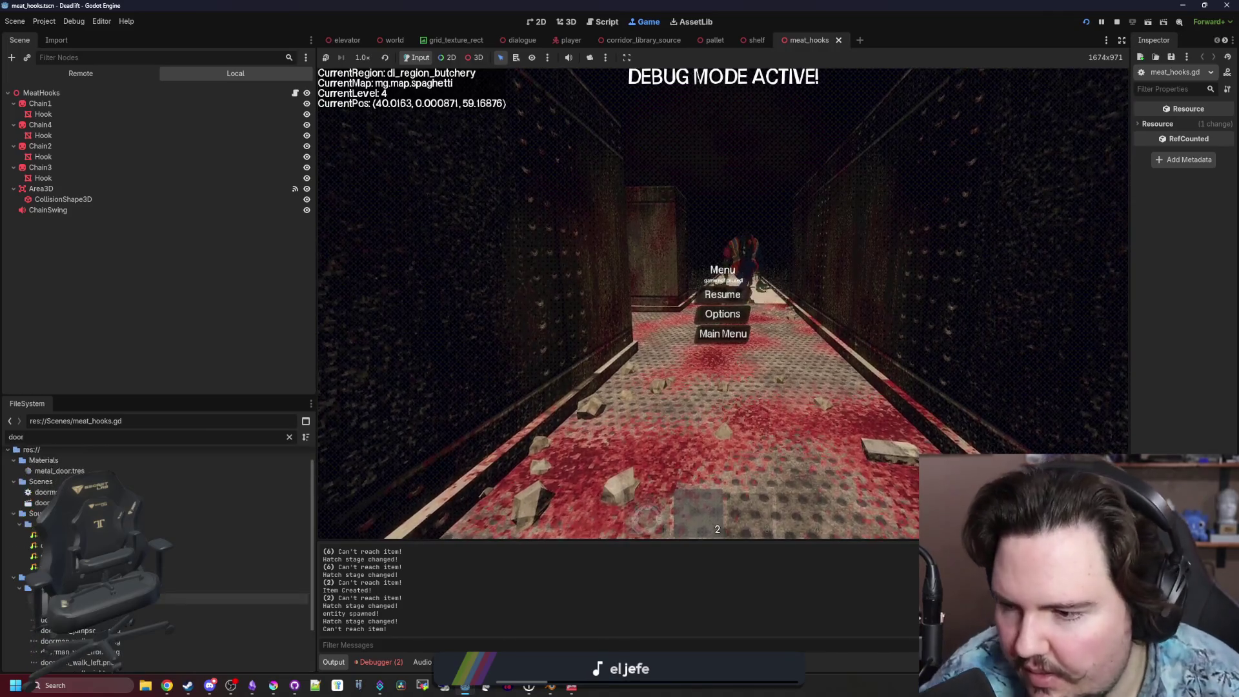
# Open doorman.tscn, select its Doorman root node, and widen the Inspector to show Collision Layer and Mask.
pyautogui.doubleClick(78, 503)
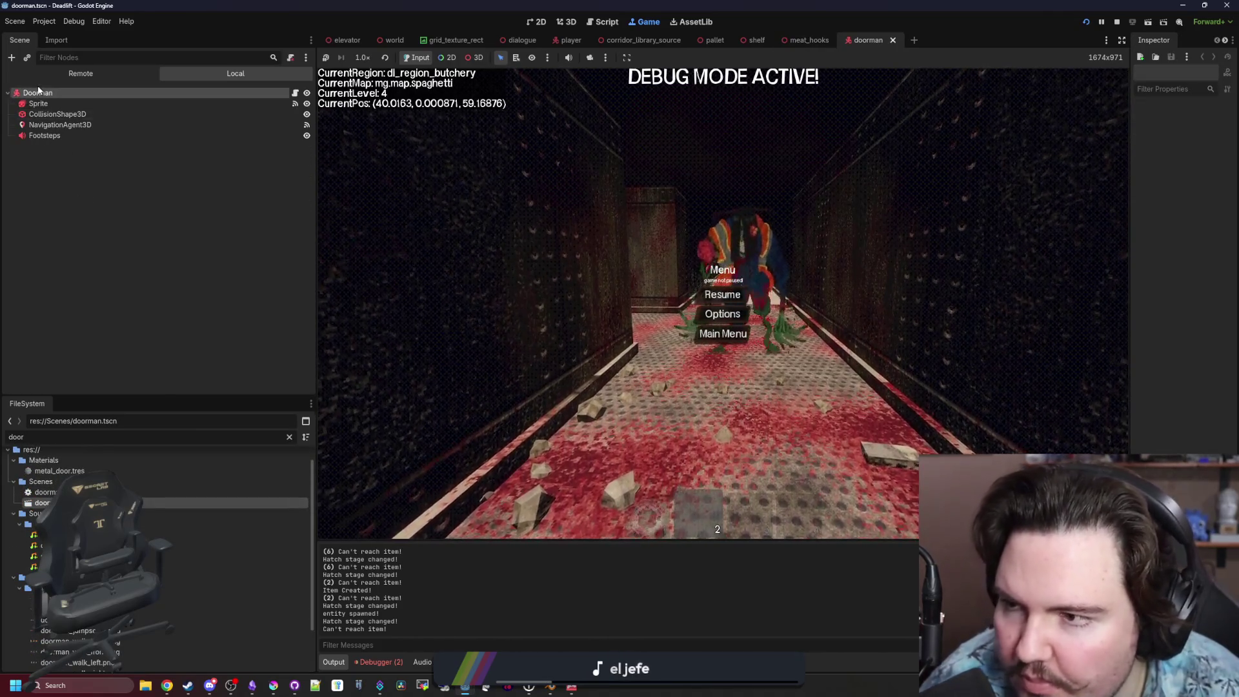
pyautogui.click(38, 92)
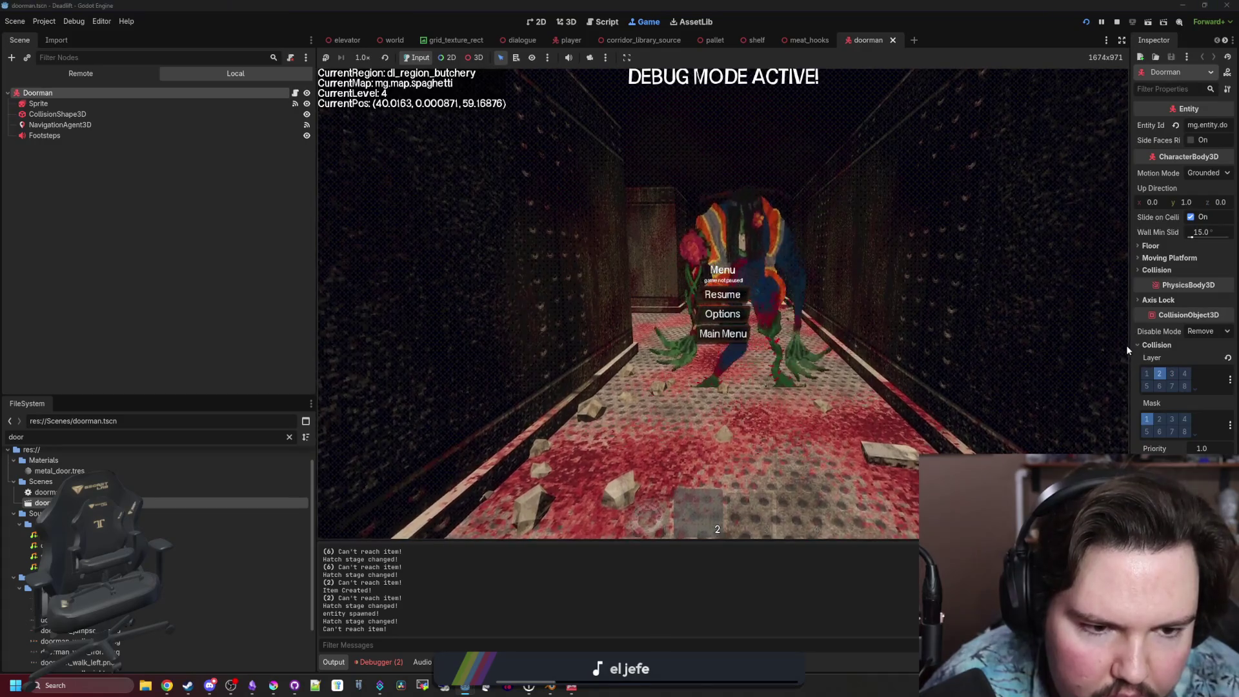
pyautogui.moveTo(1129, 348)
pyautogui.mouseDown()
pyautogui.moveTo(1031, 337)
pyautogui.moveTo(982, 410)
pyautogui.mouseUp()
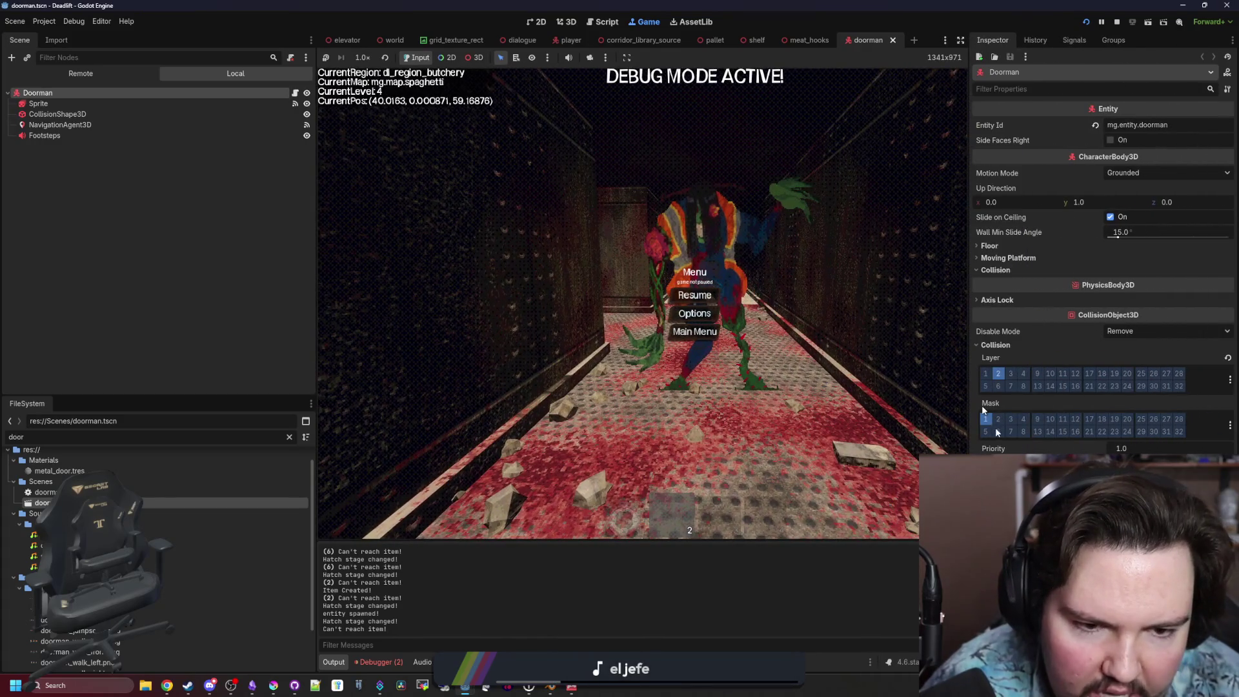